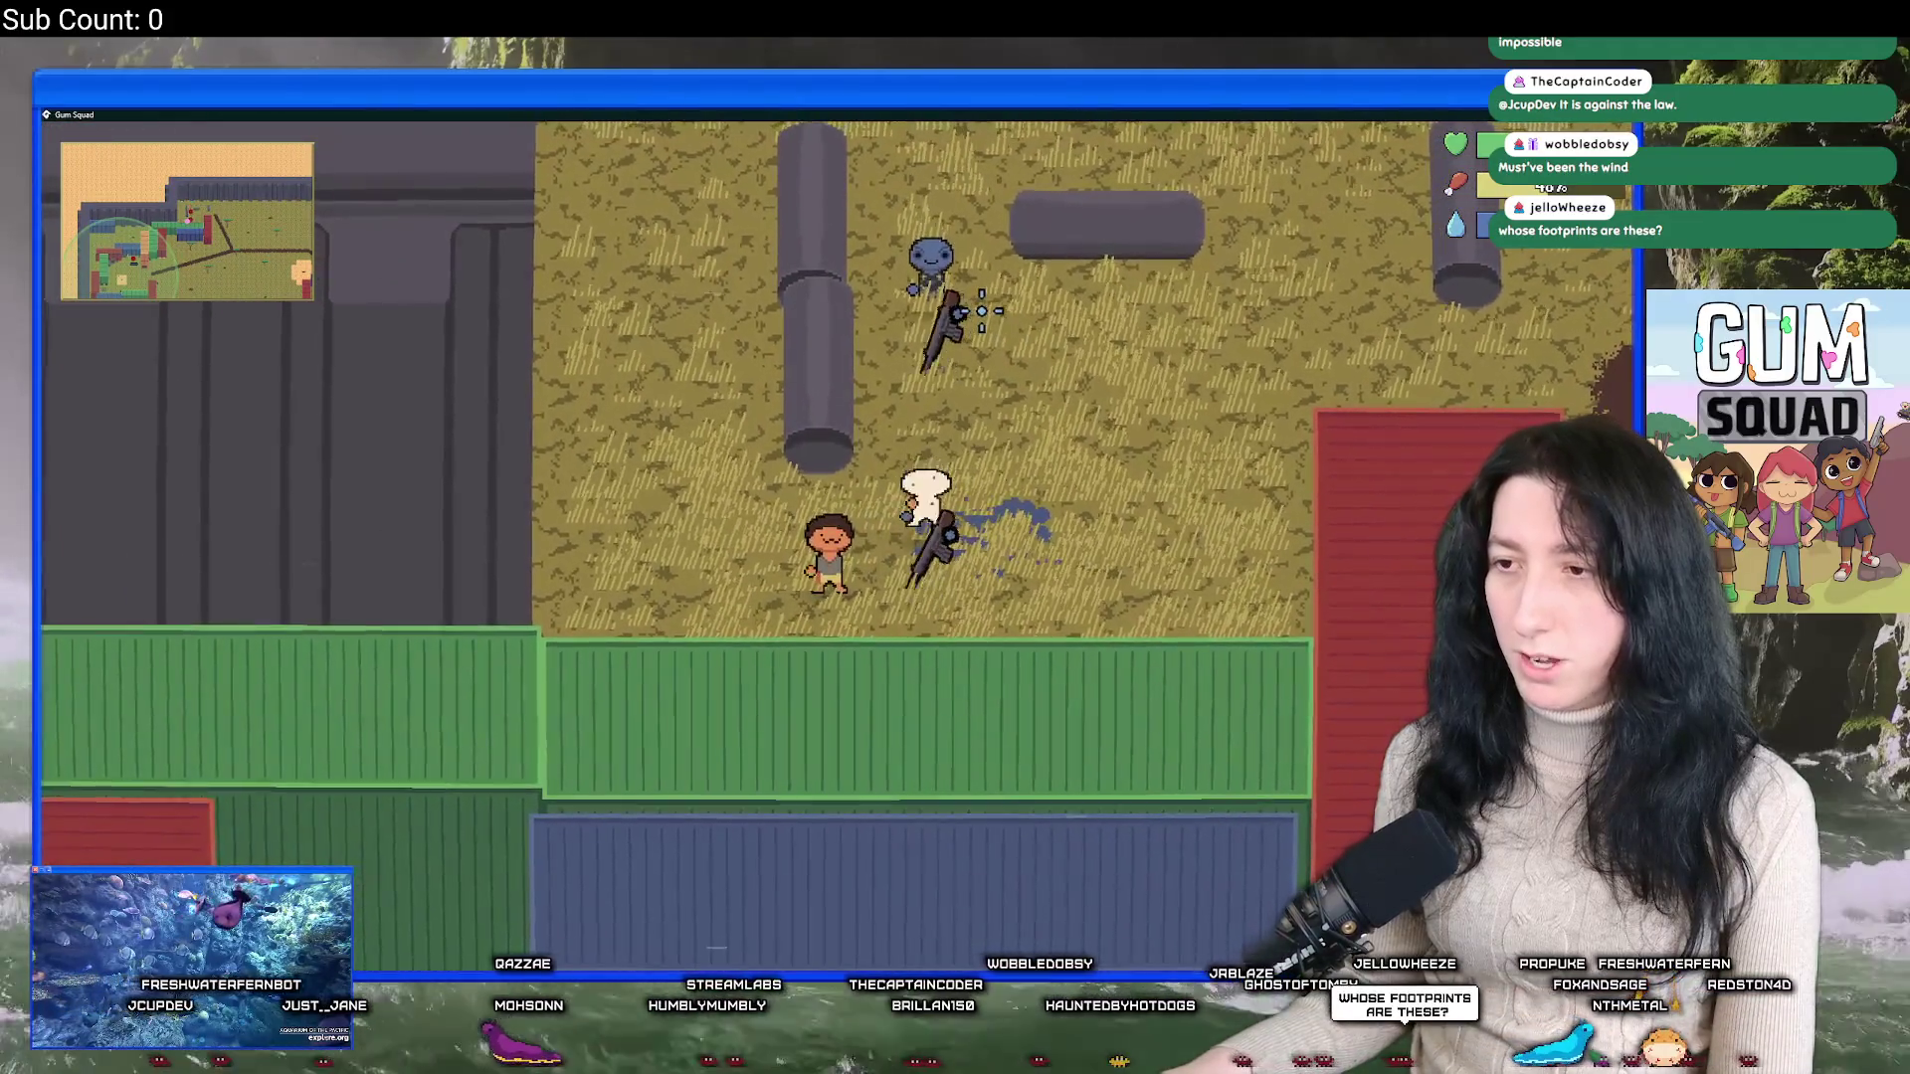
# Close the running game and highlight every use of looking_direction in obj_enemy's code.
pyautogui.hotkey('alt', 'F4')
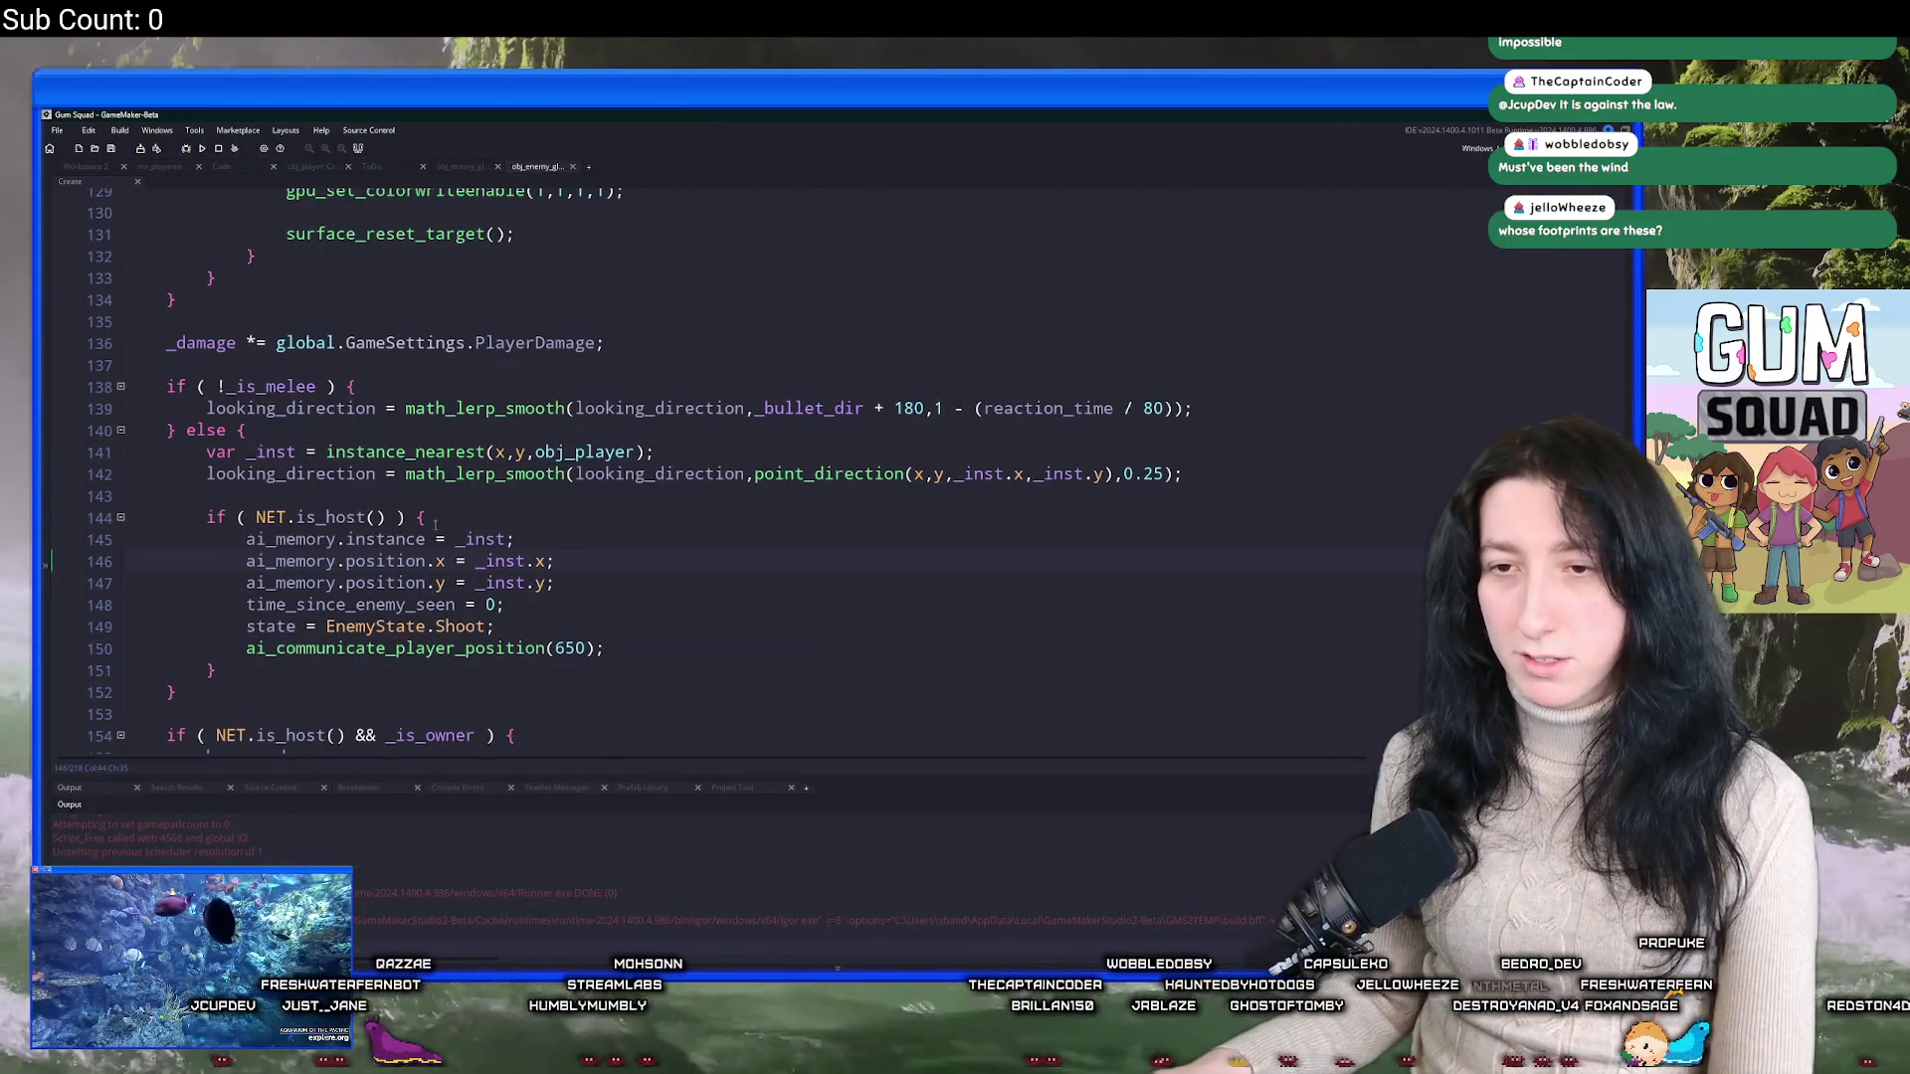
pyautogui.scroll(1, 351, 458)
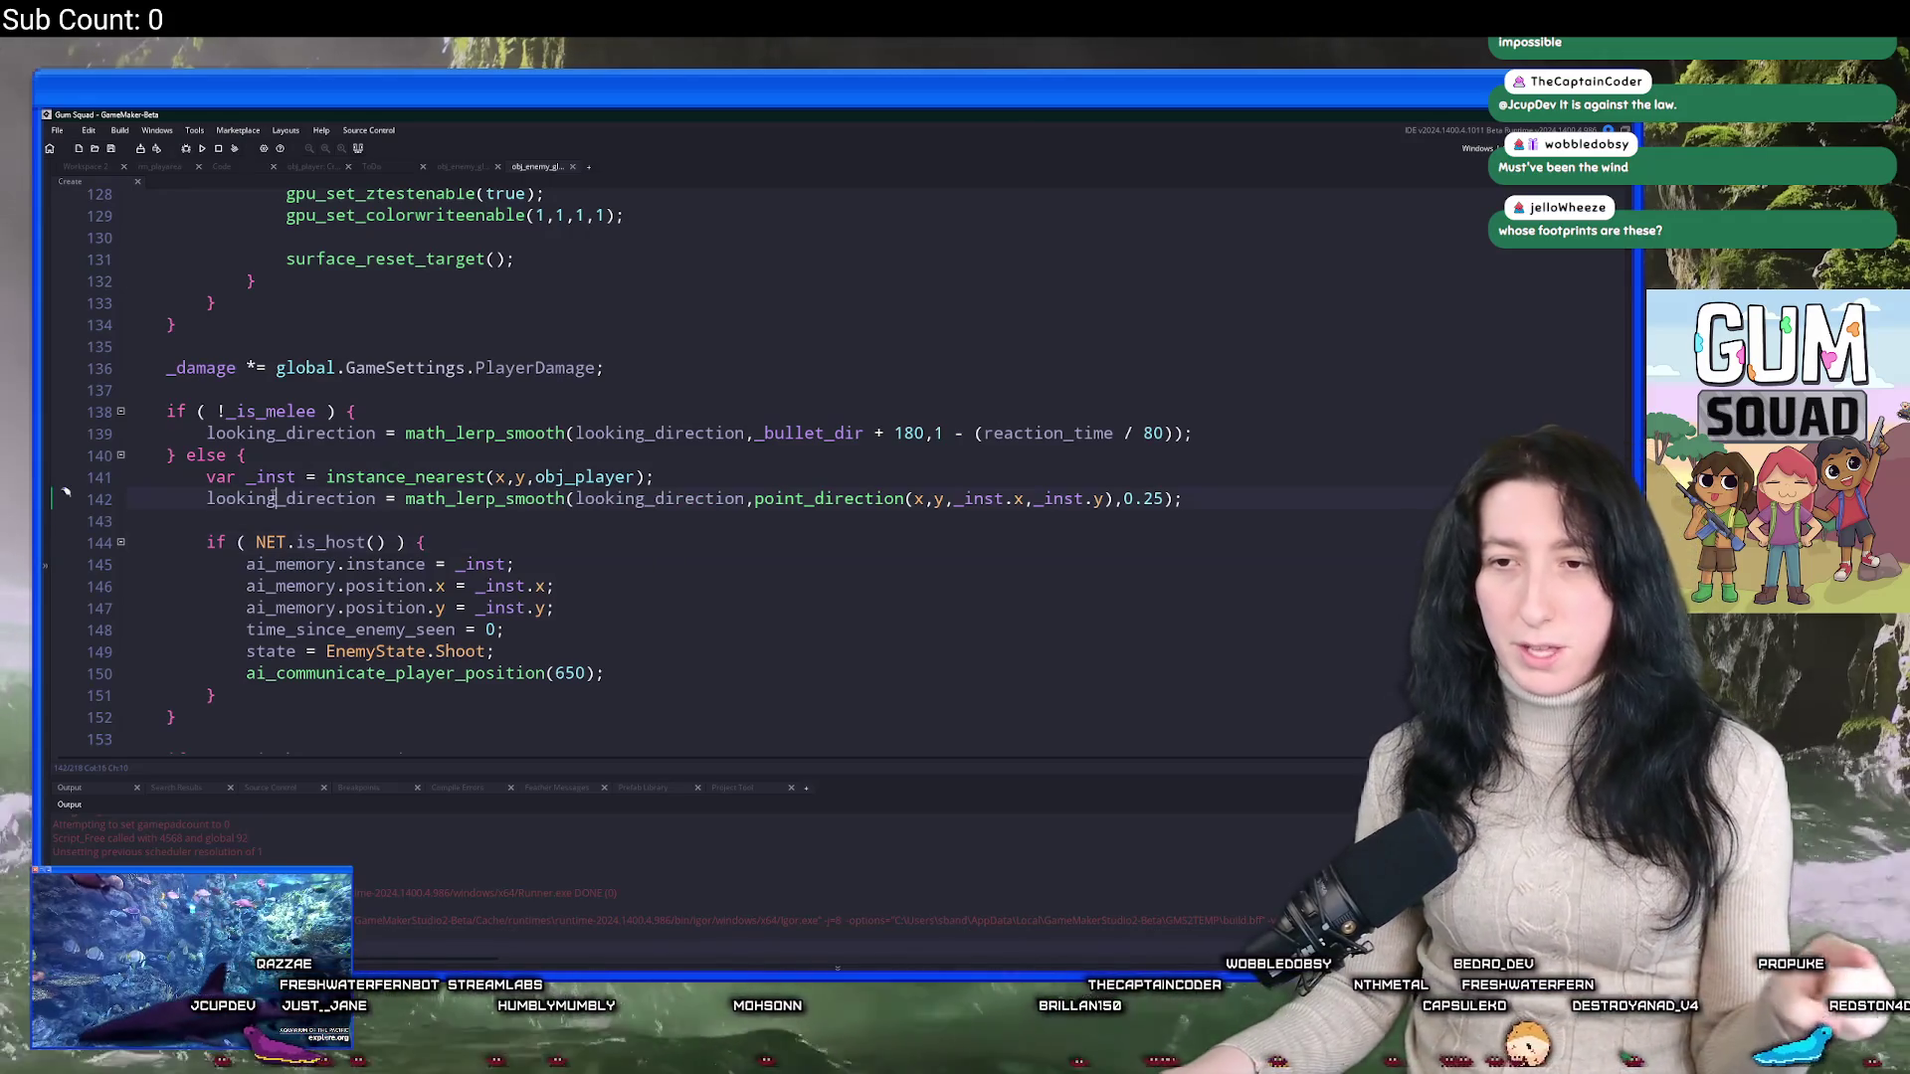
pyautogui.doubleClick(274, 497)
# Select the if/else _is_melee block on lines 138–152 of the impact function.
pyautogui.scroll(9, 208, 372)
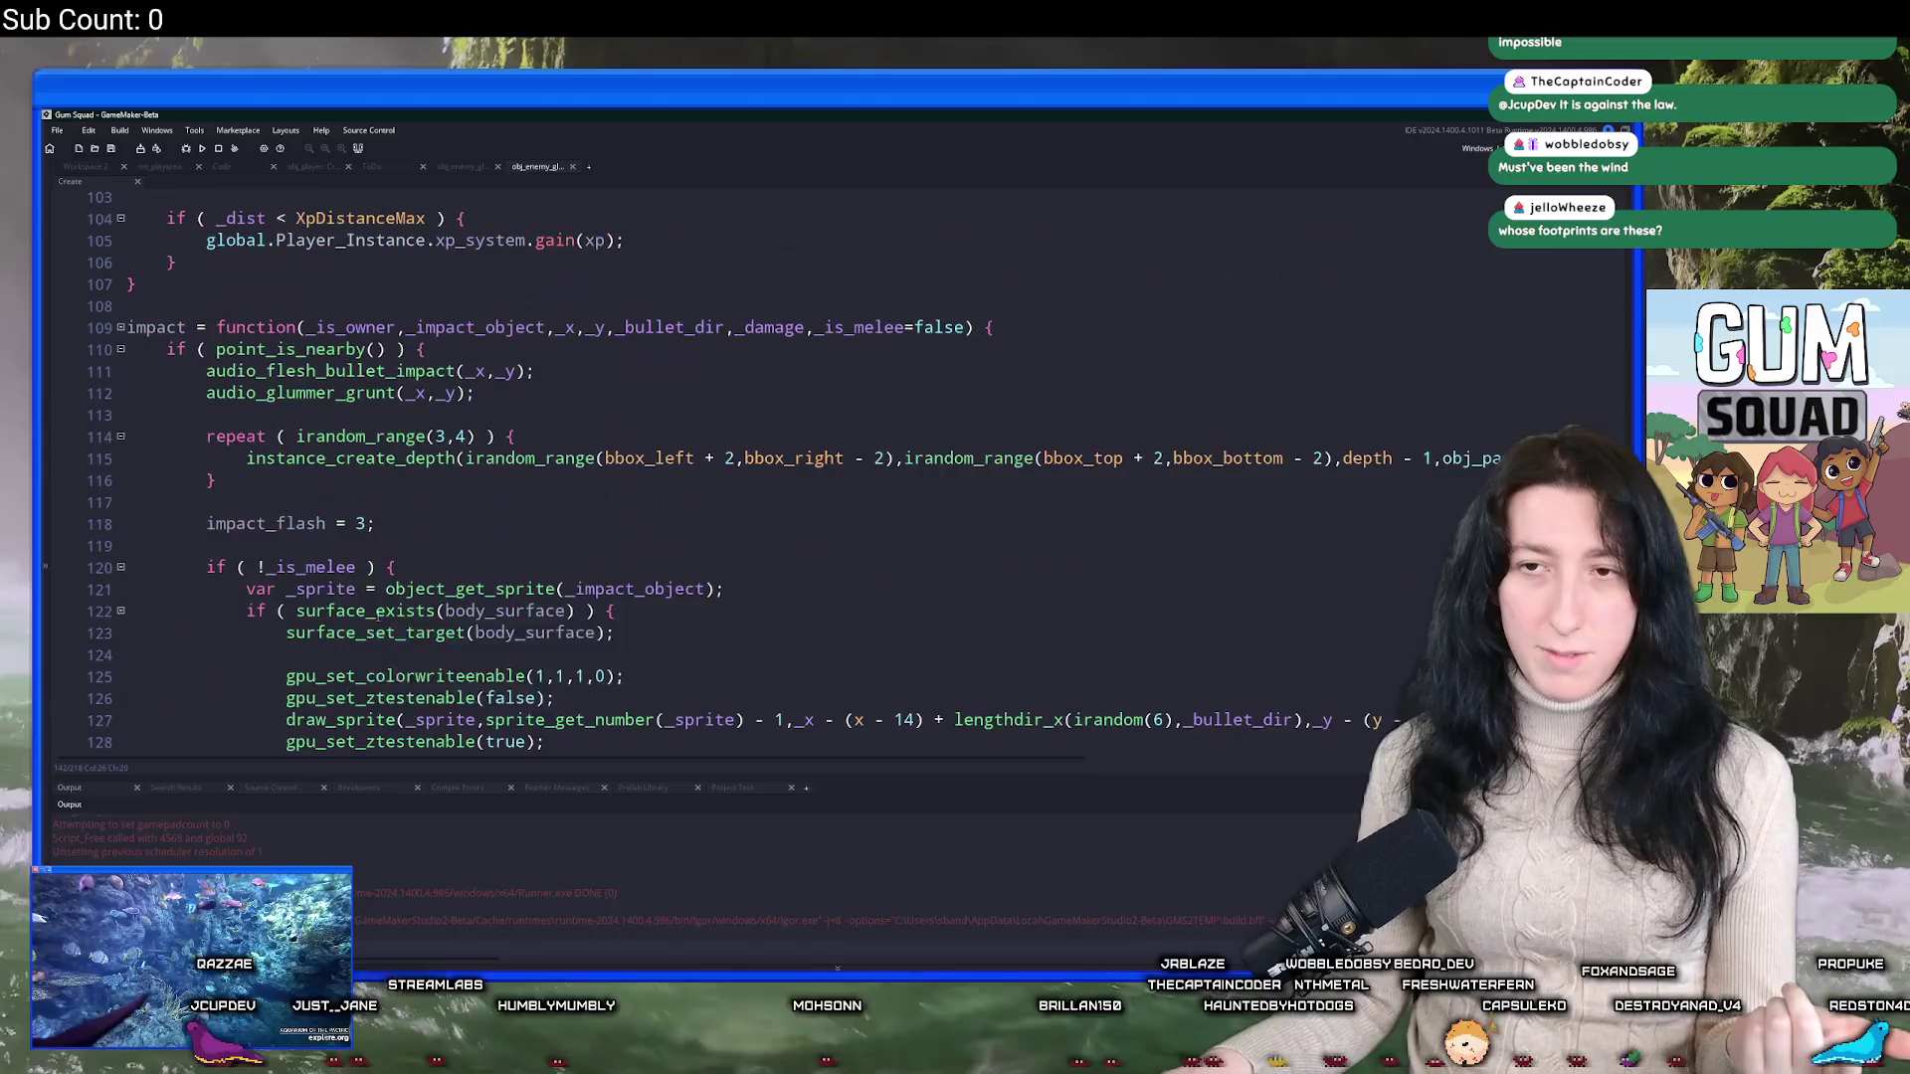
pyautogui.scroll(7, 208, 372)
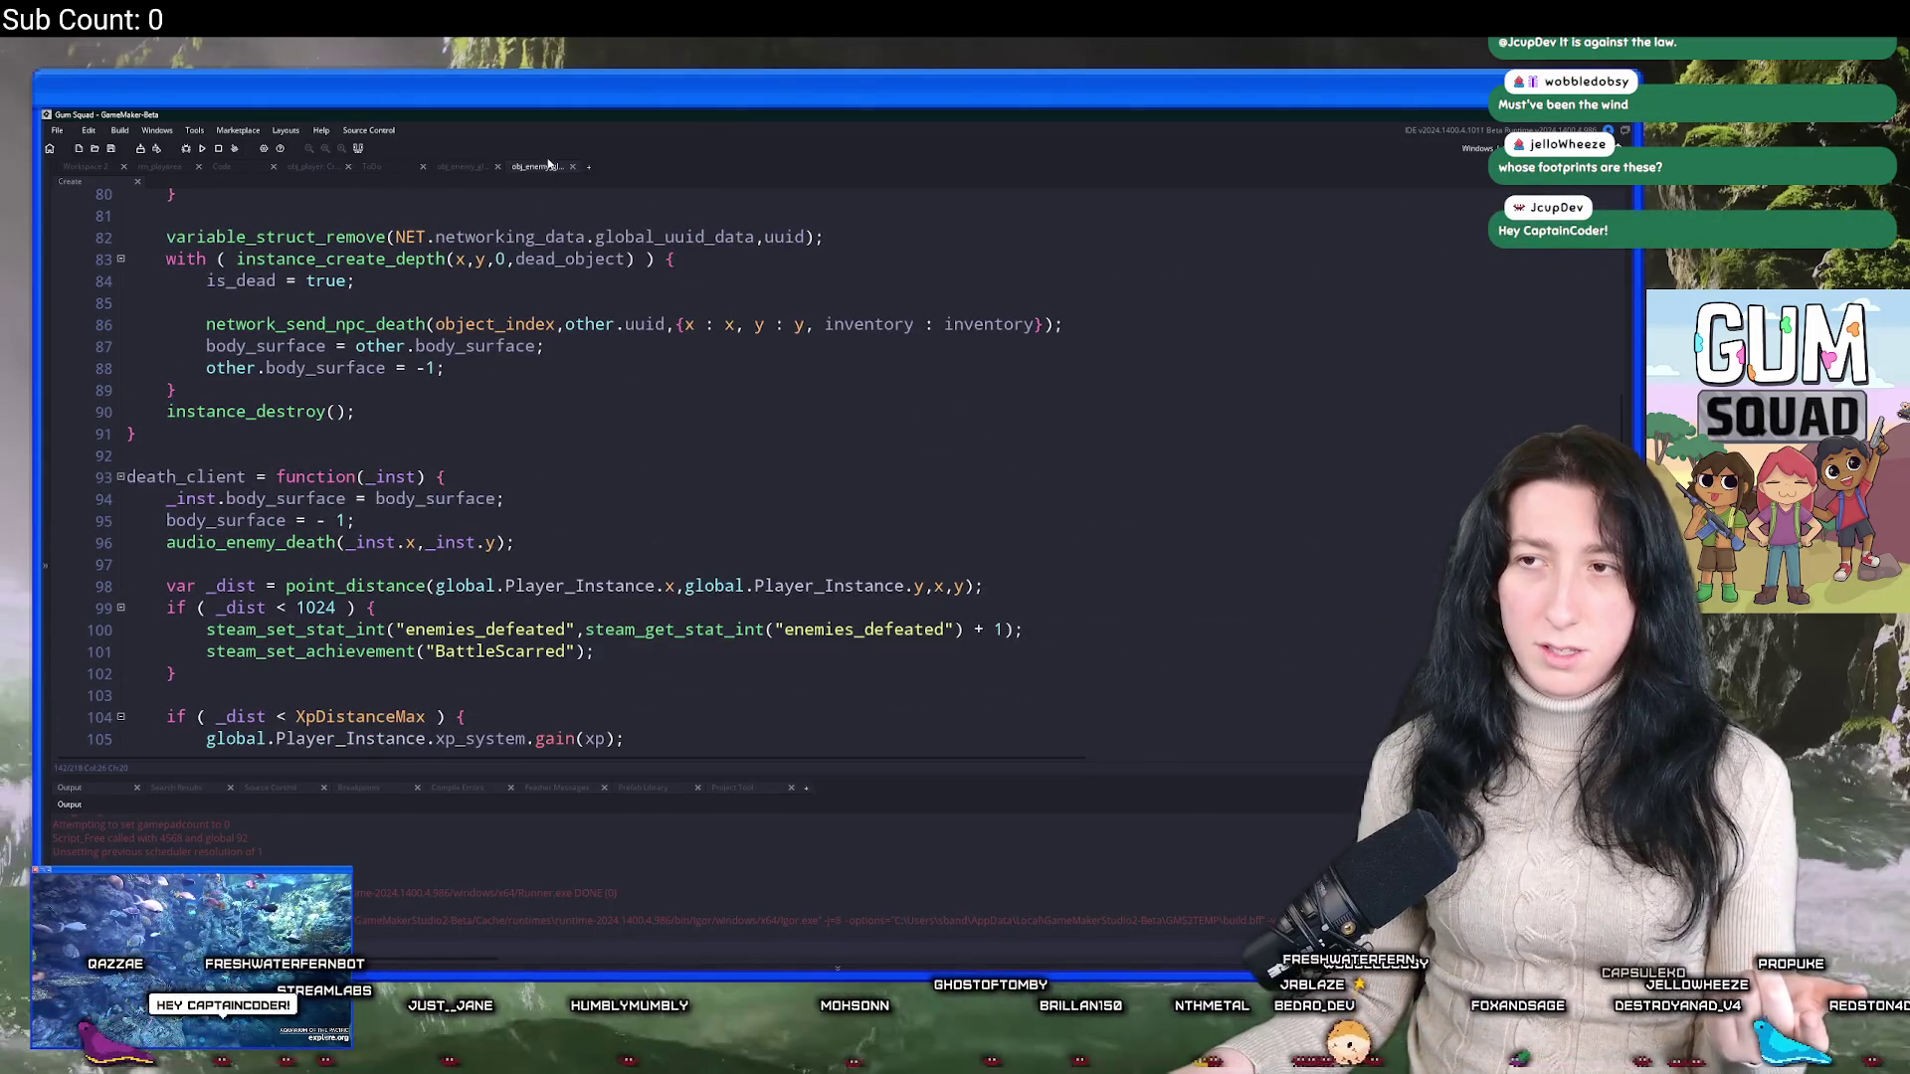
pyautogui.scroll(-12, 365, 485)
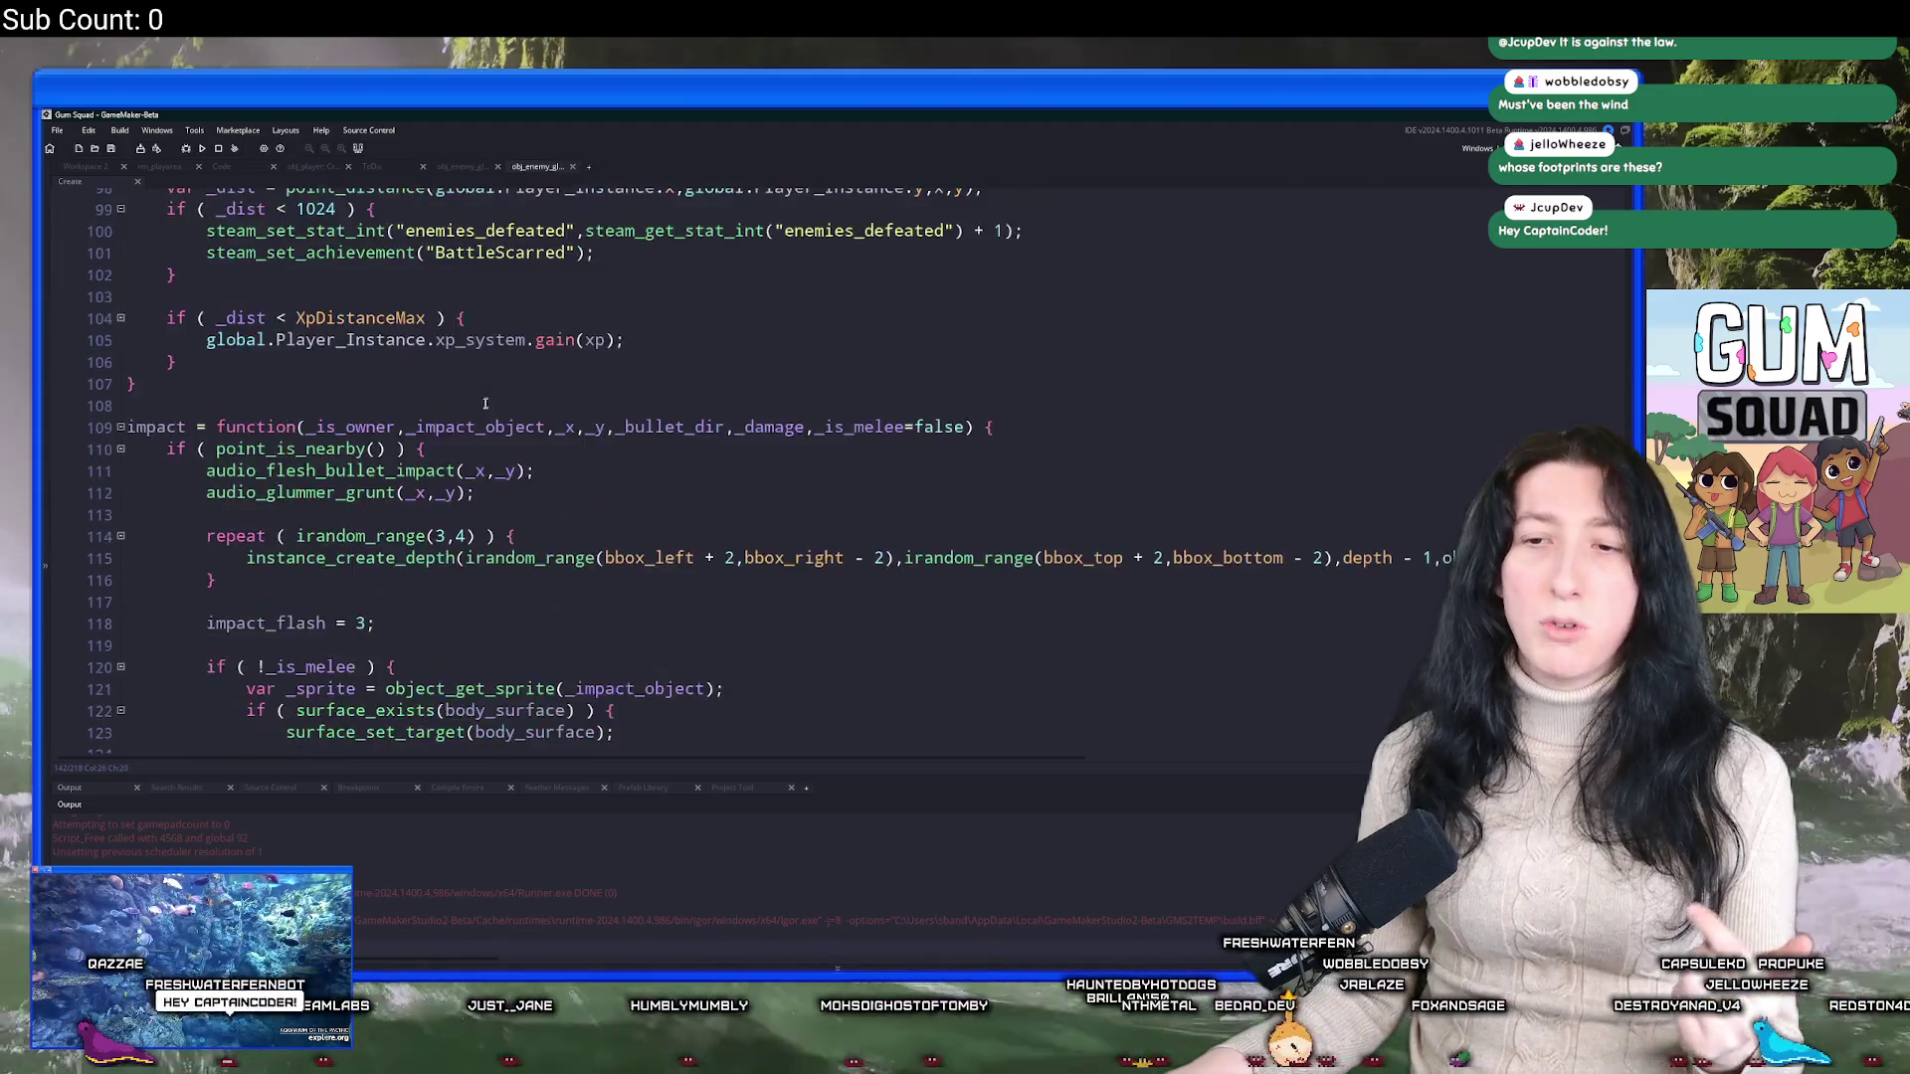
pyautogui.scroll(-4, 366, 484)
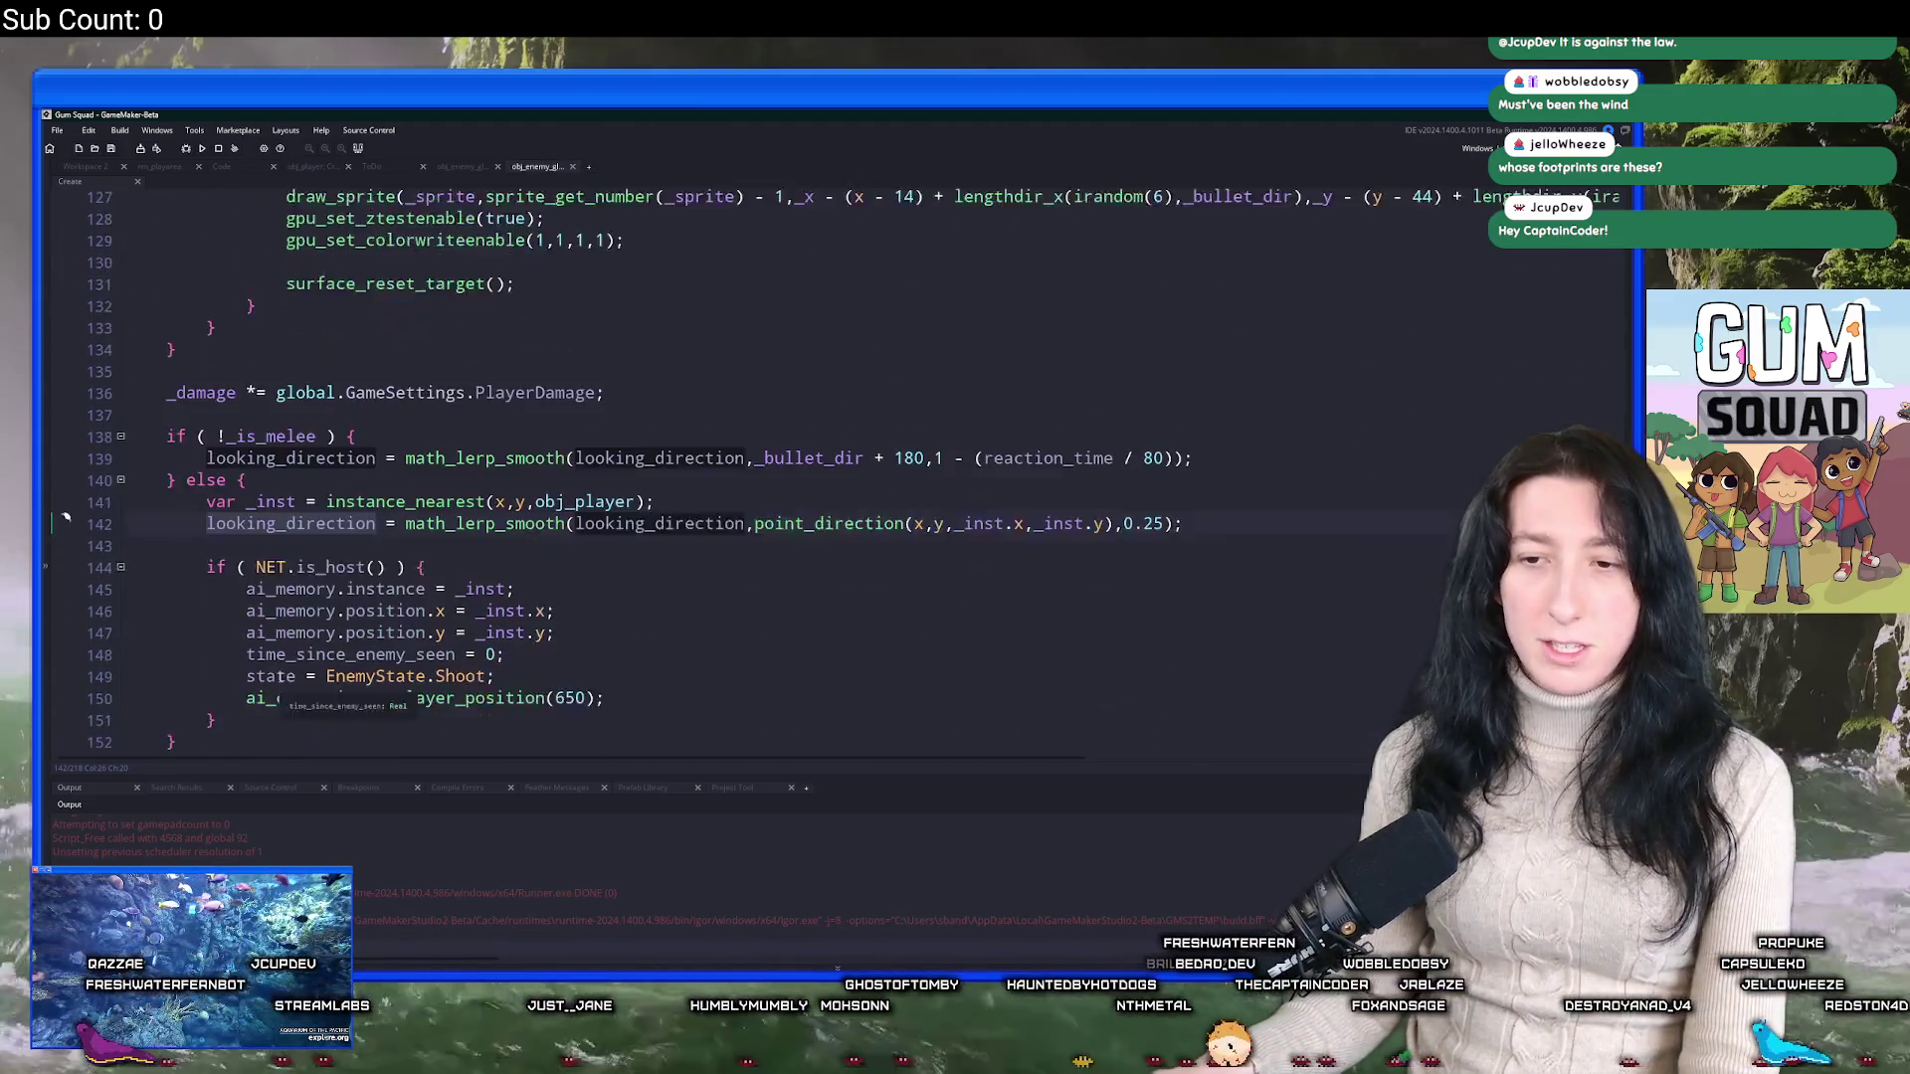
pyautogui.moveTo(177, 693); pyautogui.dragTo(196, 386)
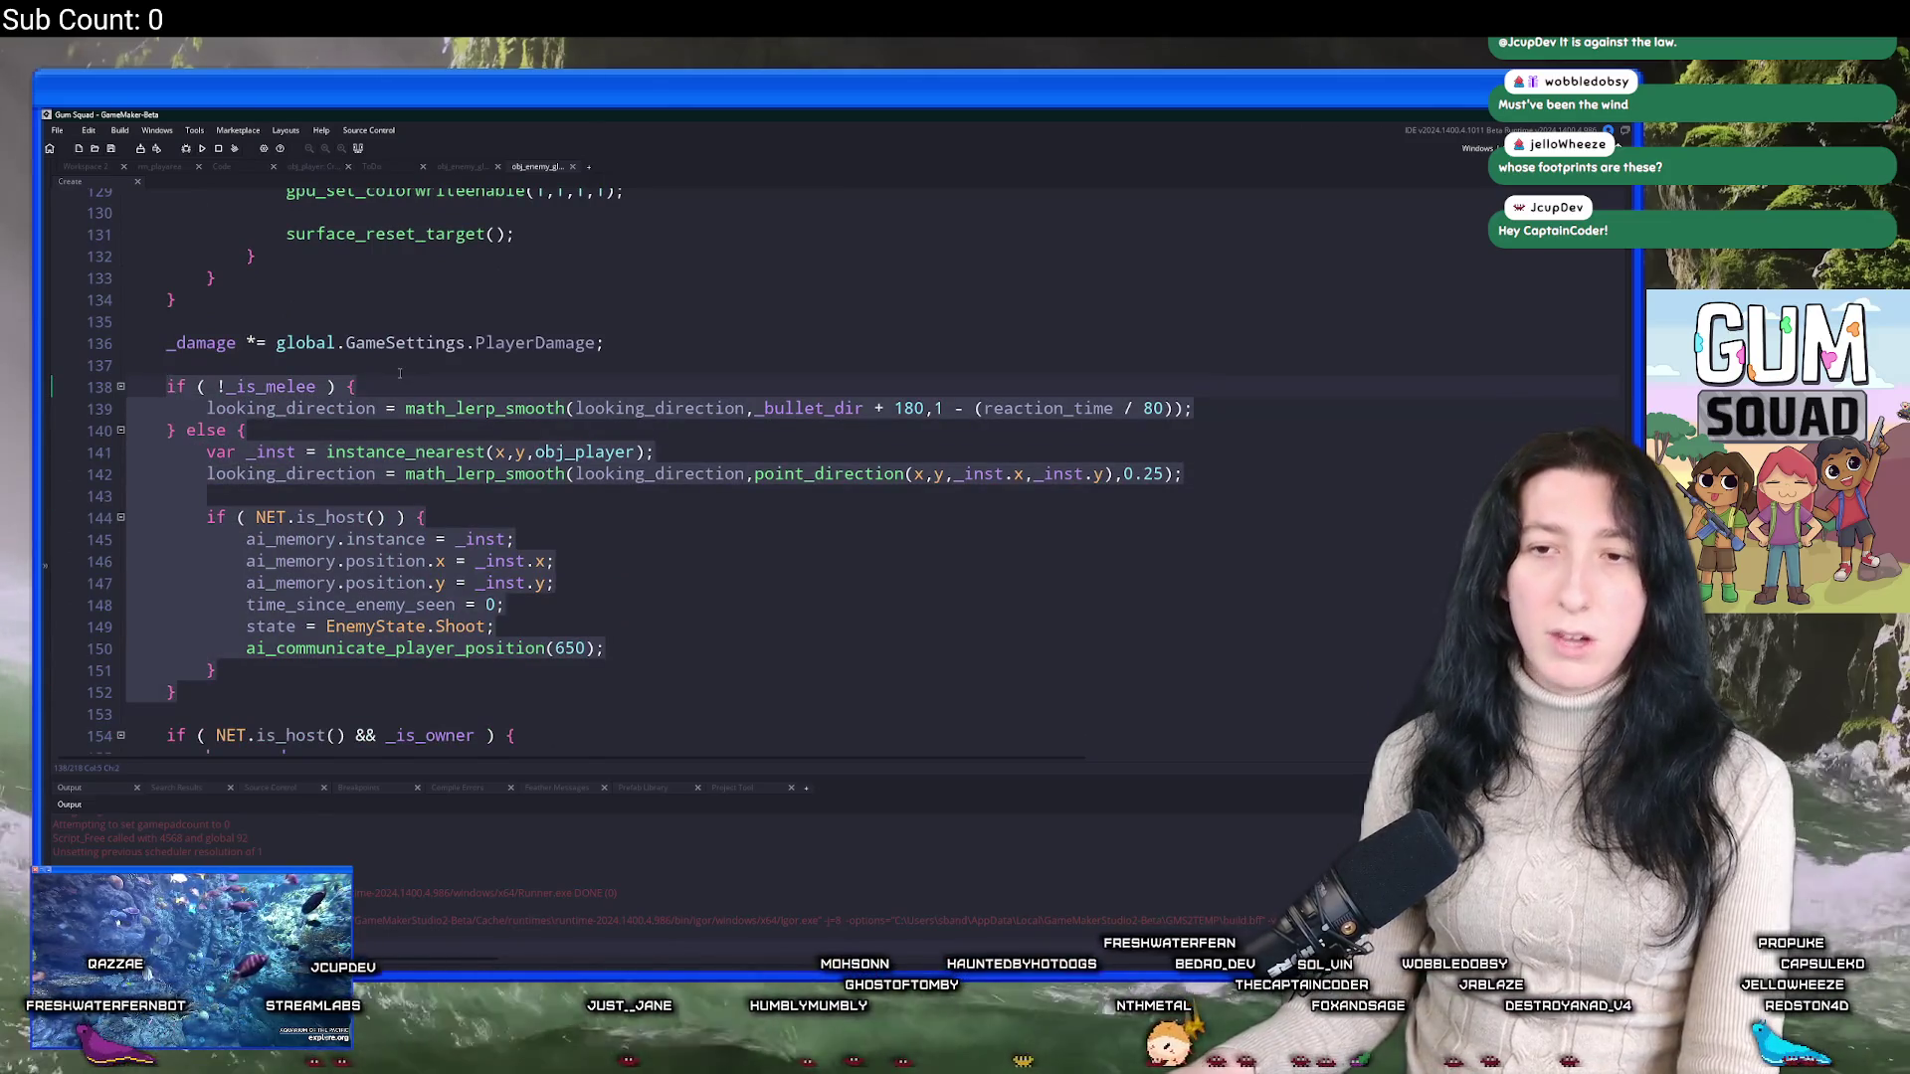
# Find and open obj_enemy_glummer_merc through the asset search.
pyautogui.hotkey('ctrl', 't')
pyautogui.write('lone')
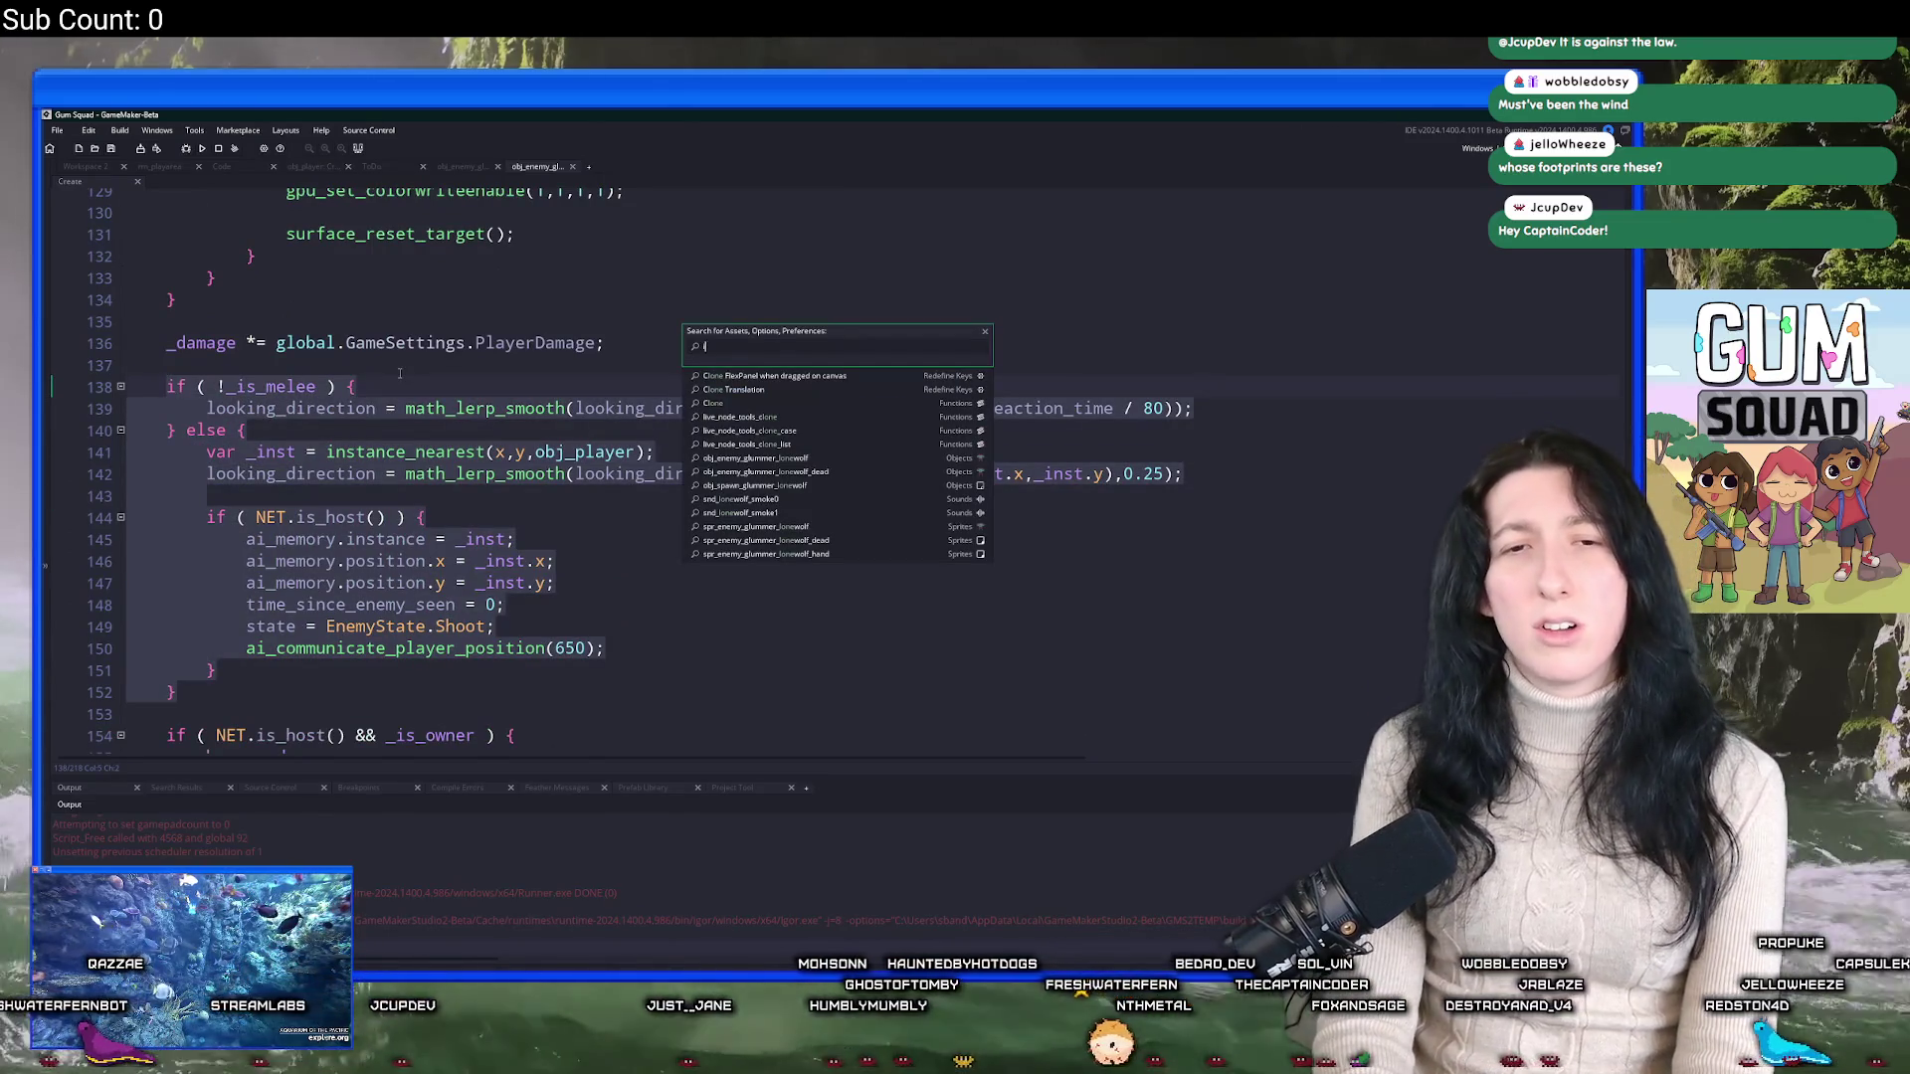
pyautogui.press('BackSpace')
pyautogui.press('BackSpace')
pyautogui.press('BackSpace')
pyautogui.write('debu')
pyautogui.write('er_mer')
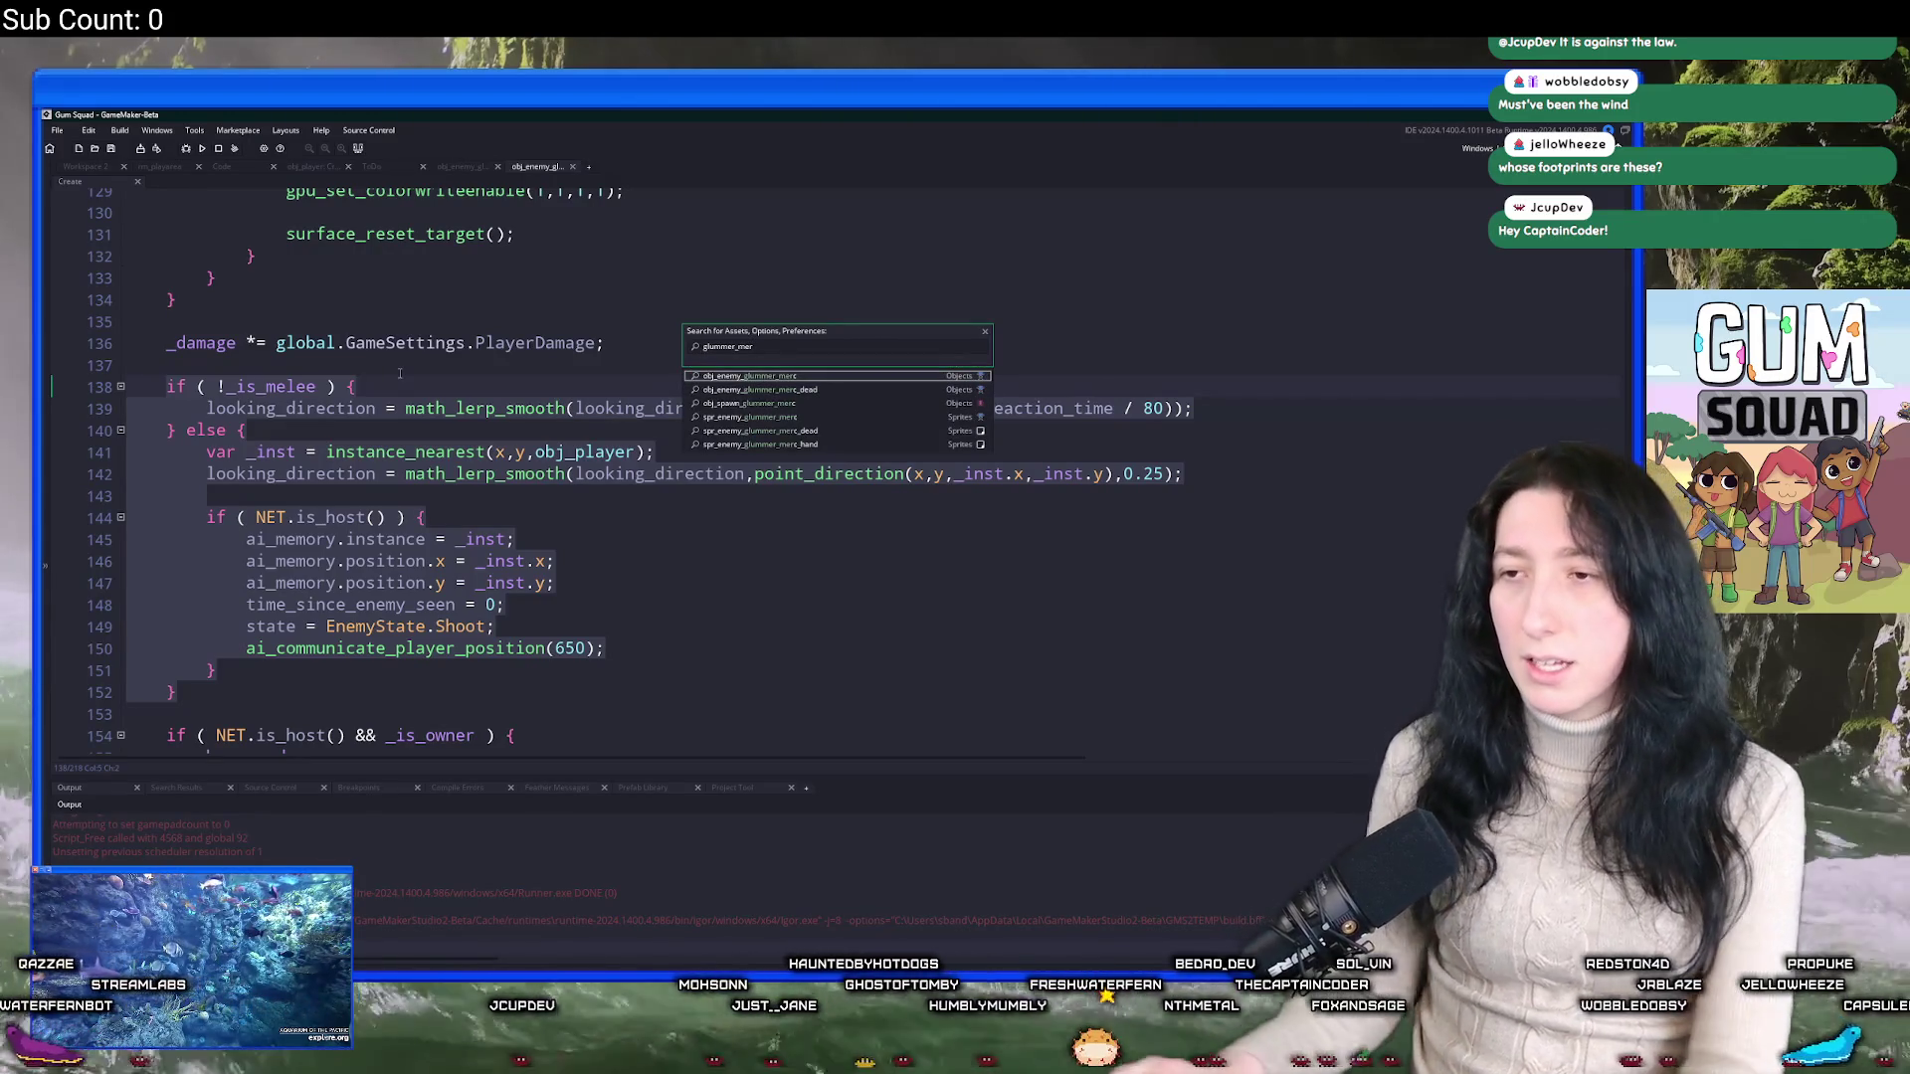
pyautogui.press('Return')
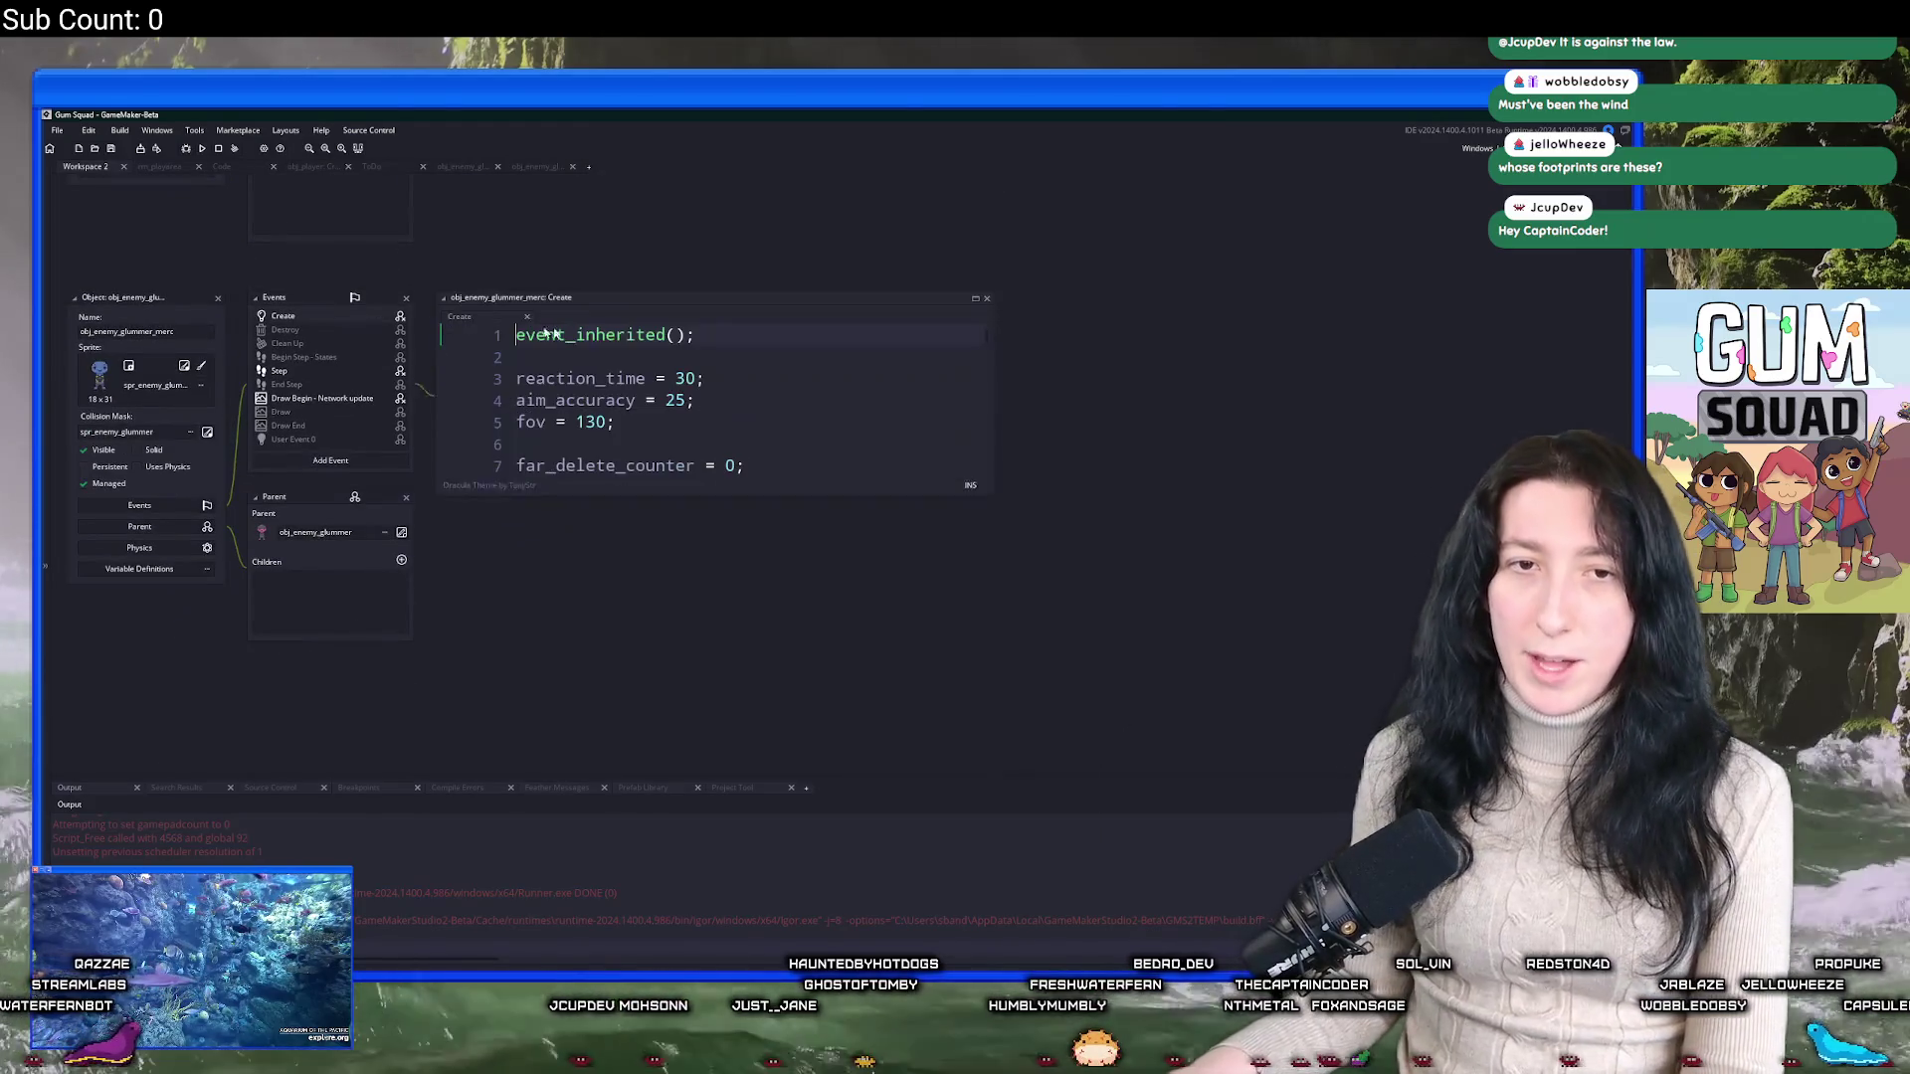
# Paste the melee reaction else block after the melee check in its Create event code.
pyautogui.click(985, 299)
pyautogui.scroll(-20, 984, 302)
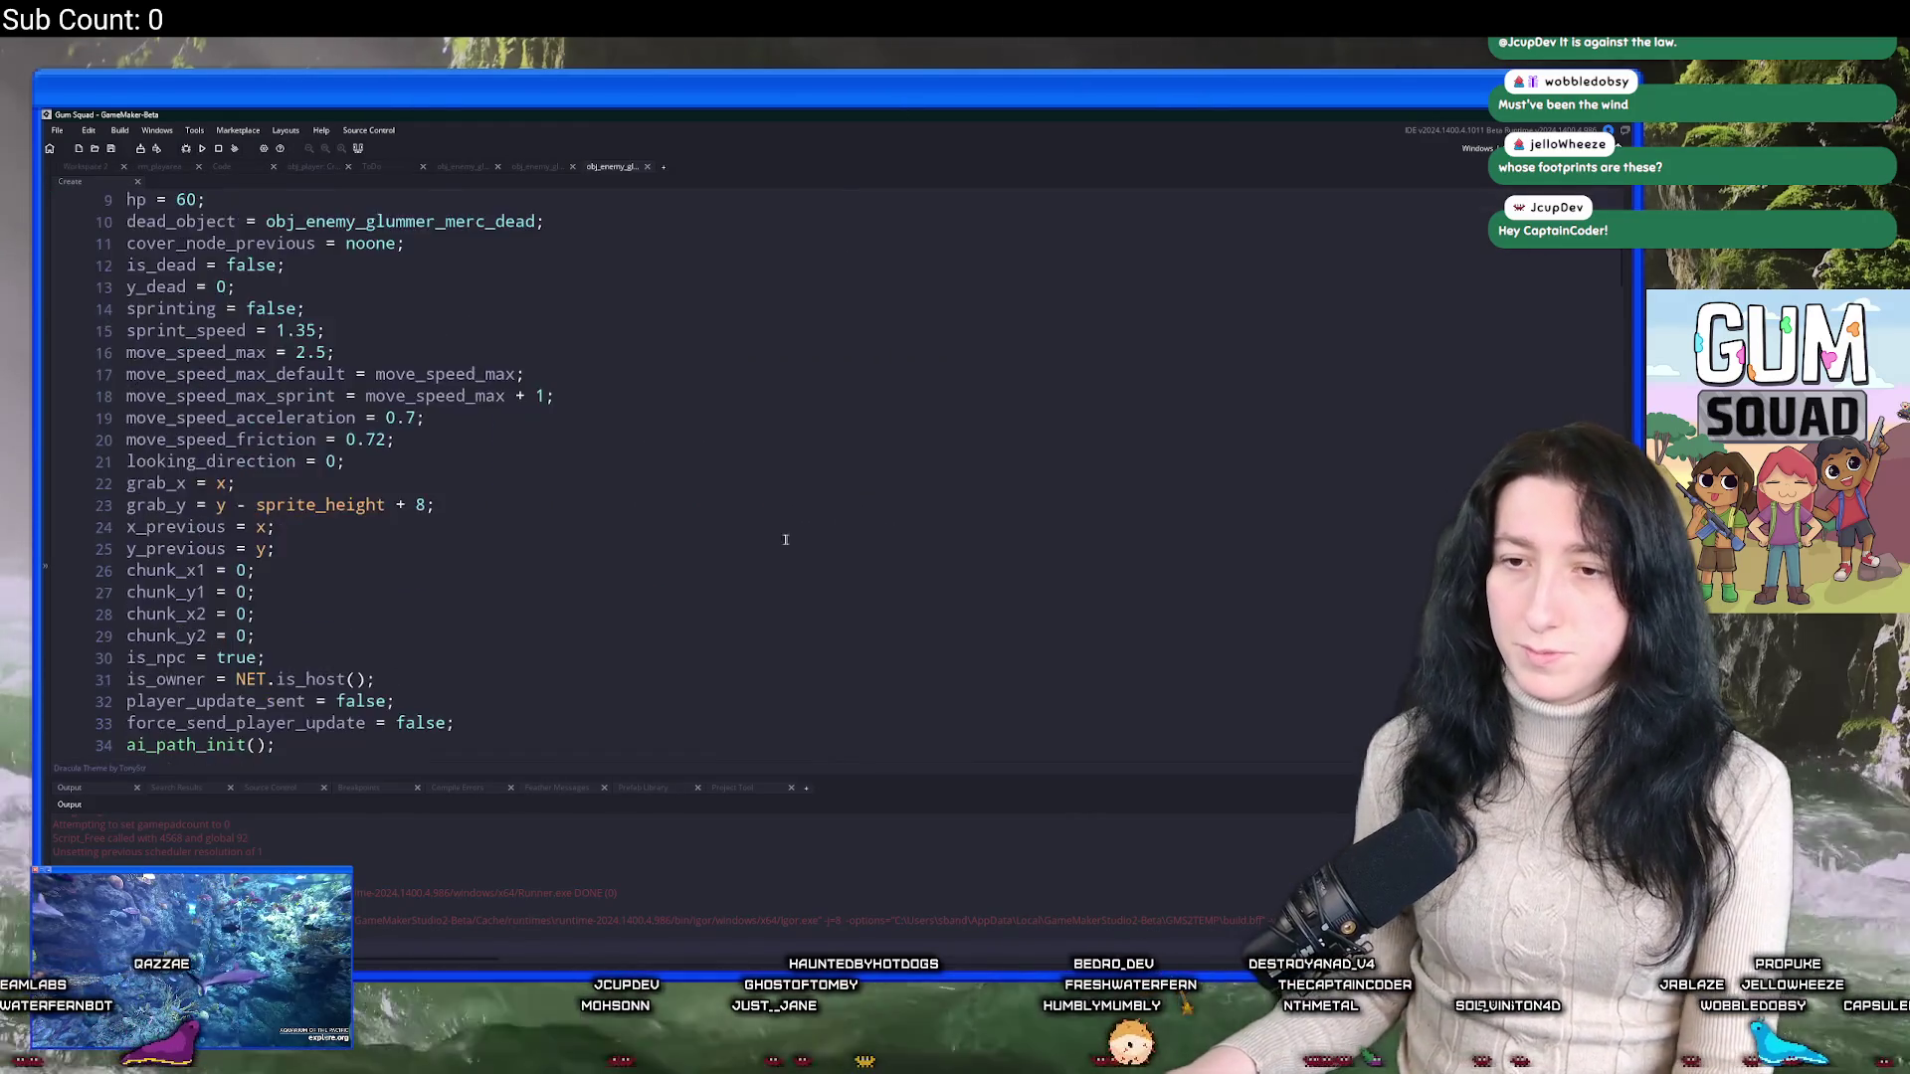
pyautogui.scroll(-18, 313, 473)
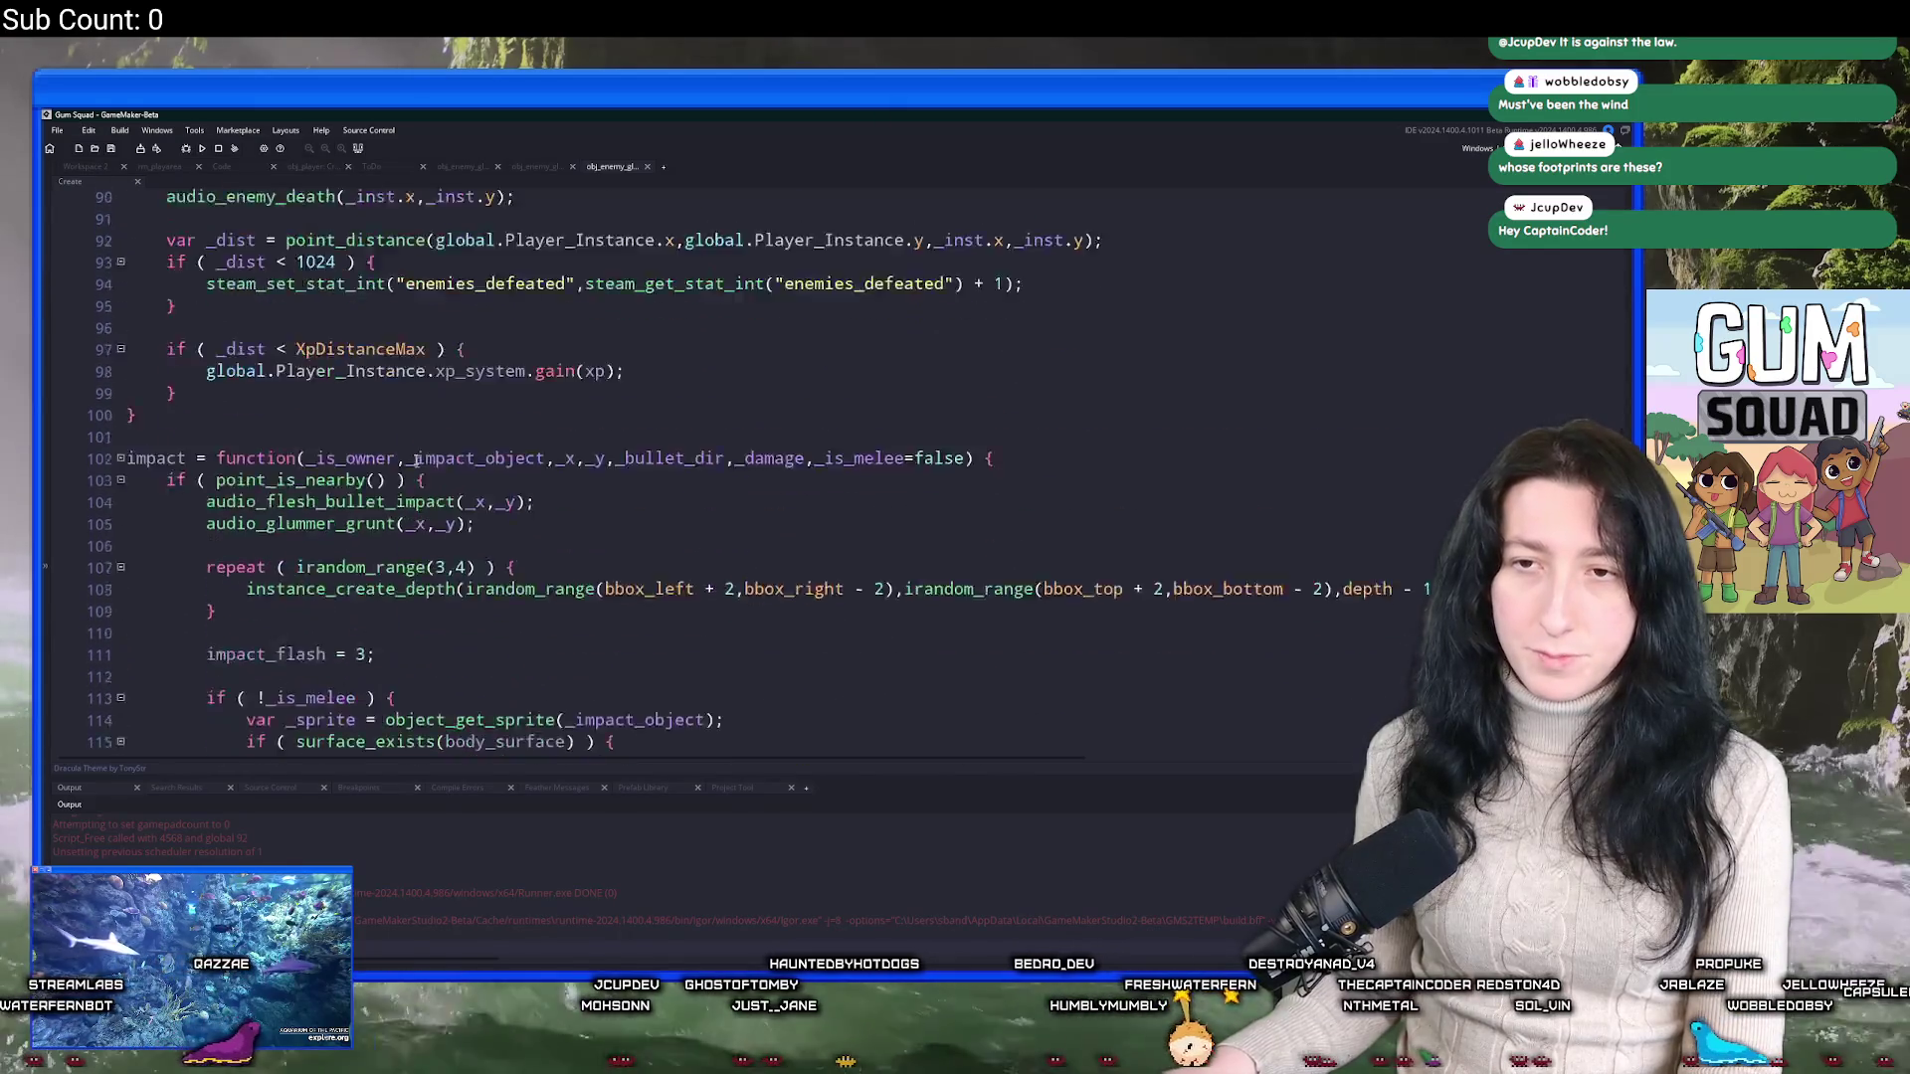
pyautogui.scroll(1, 312, 473)
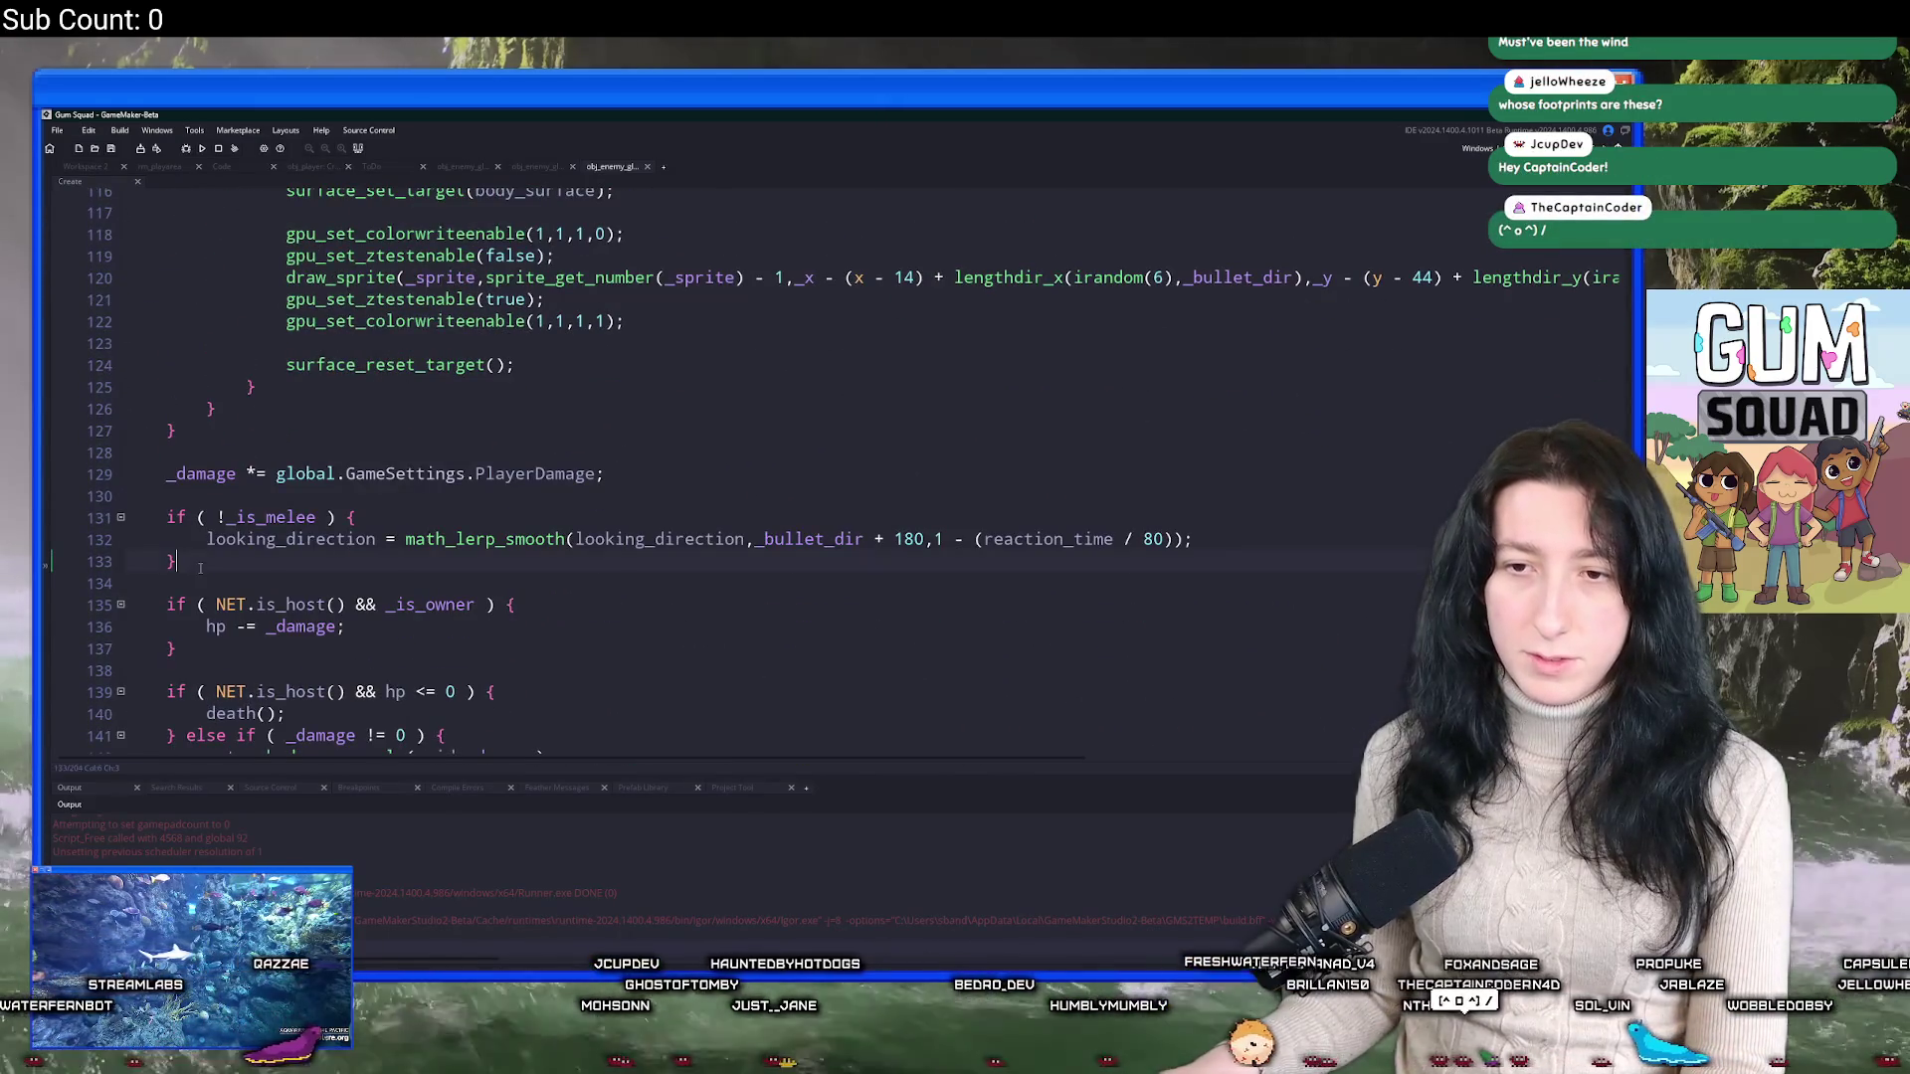
pyautogui.click(150, 509)
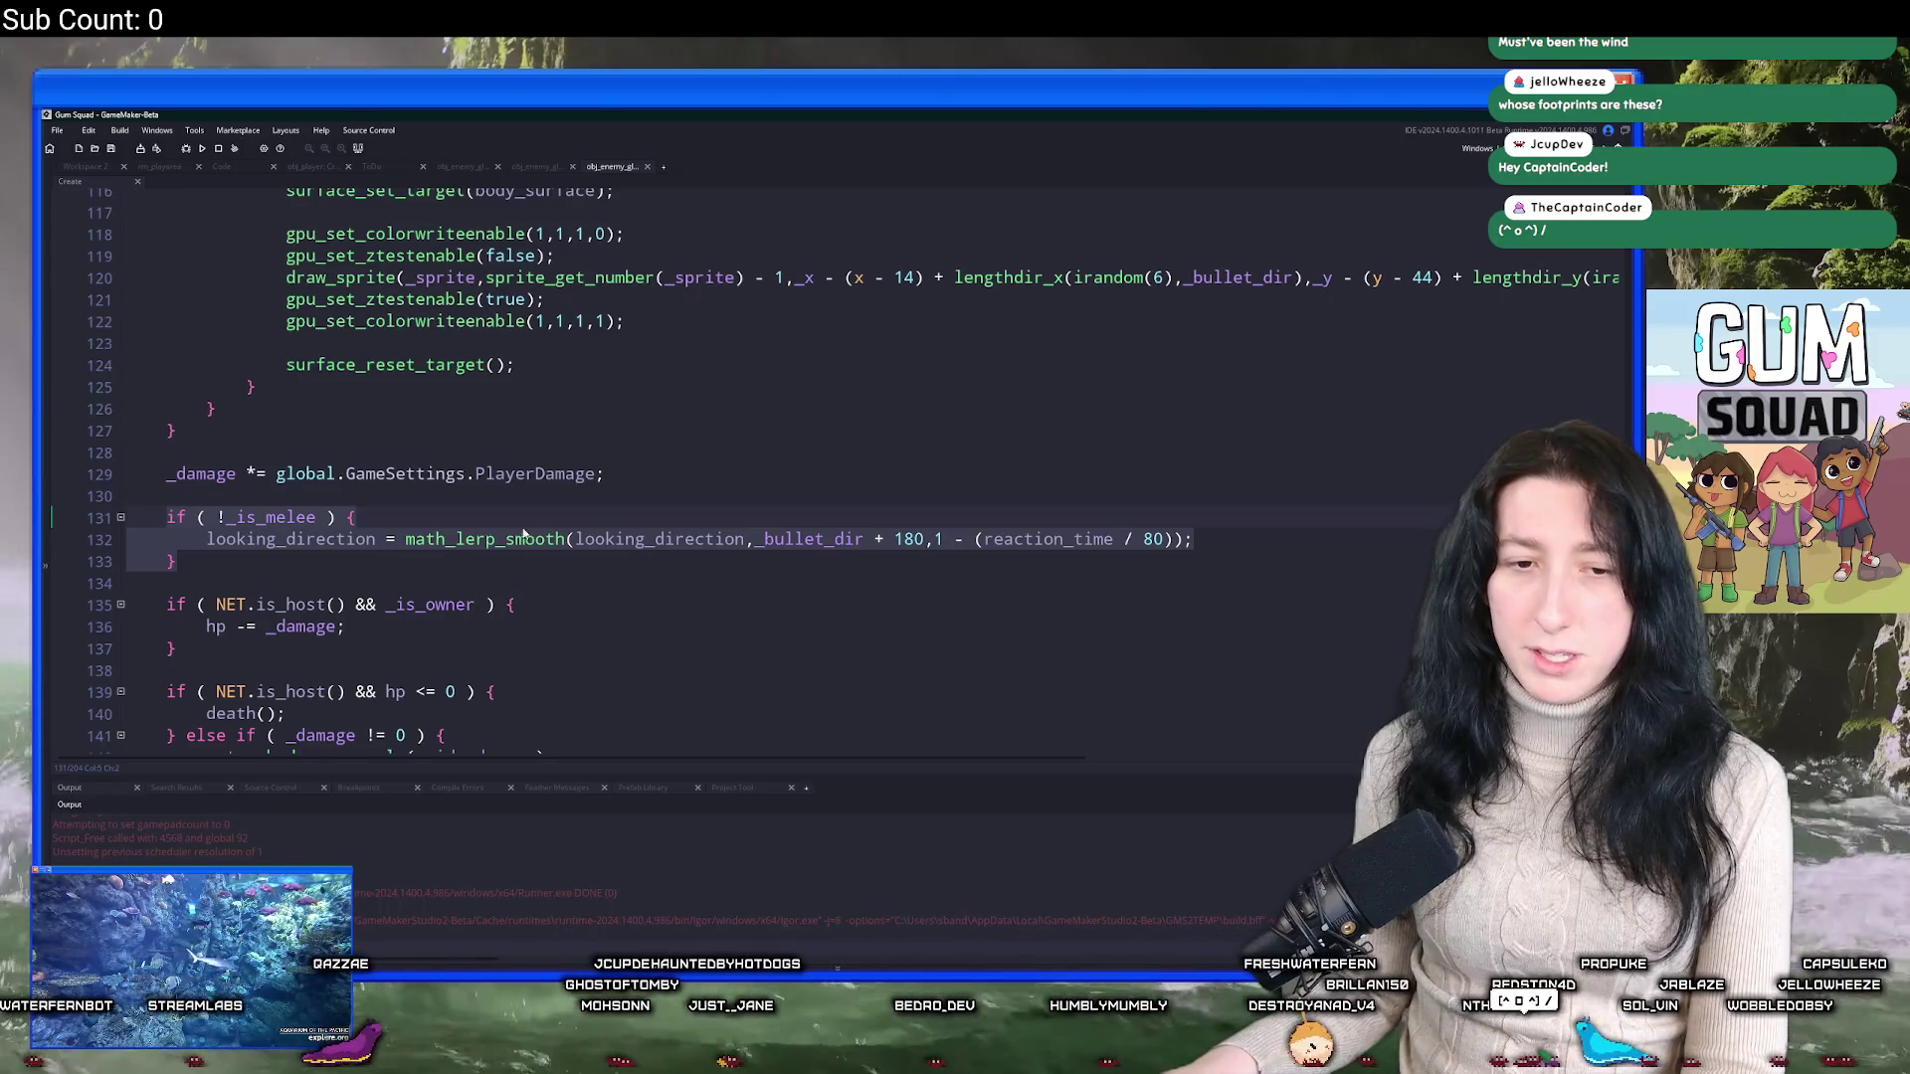
pyautogui.hotkey('ctrl', 'v')
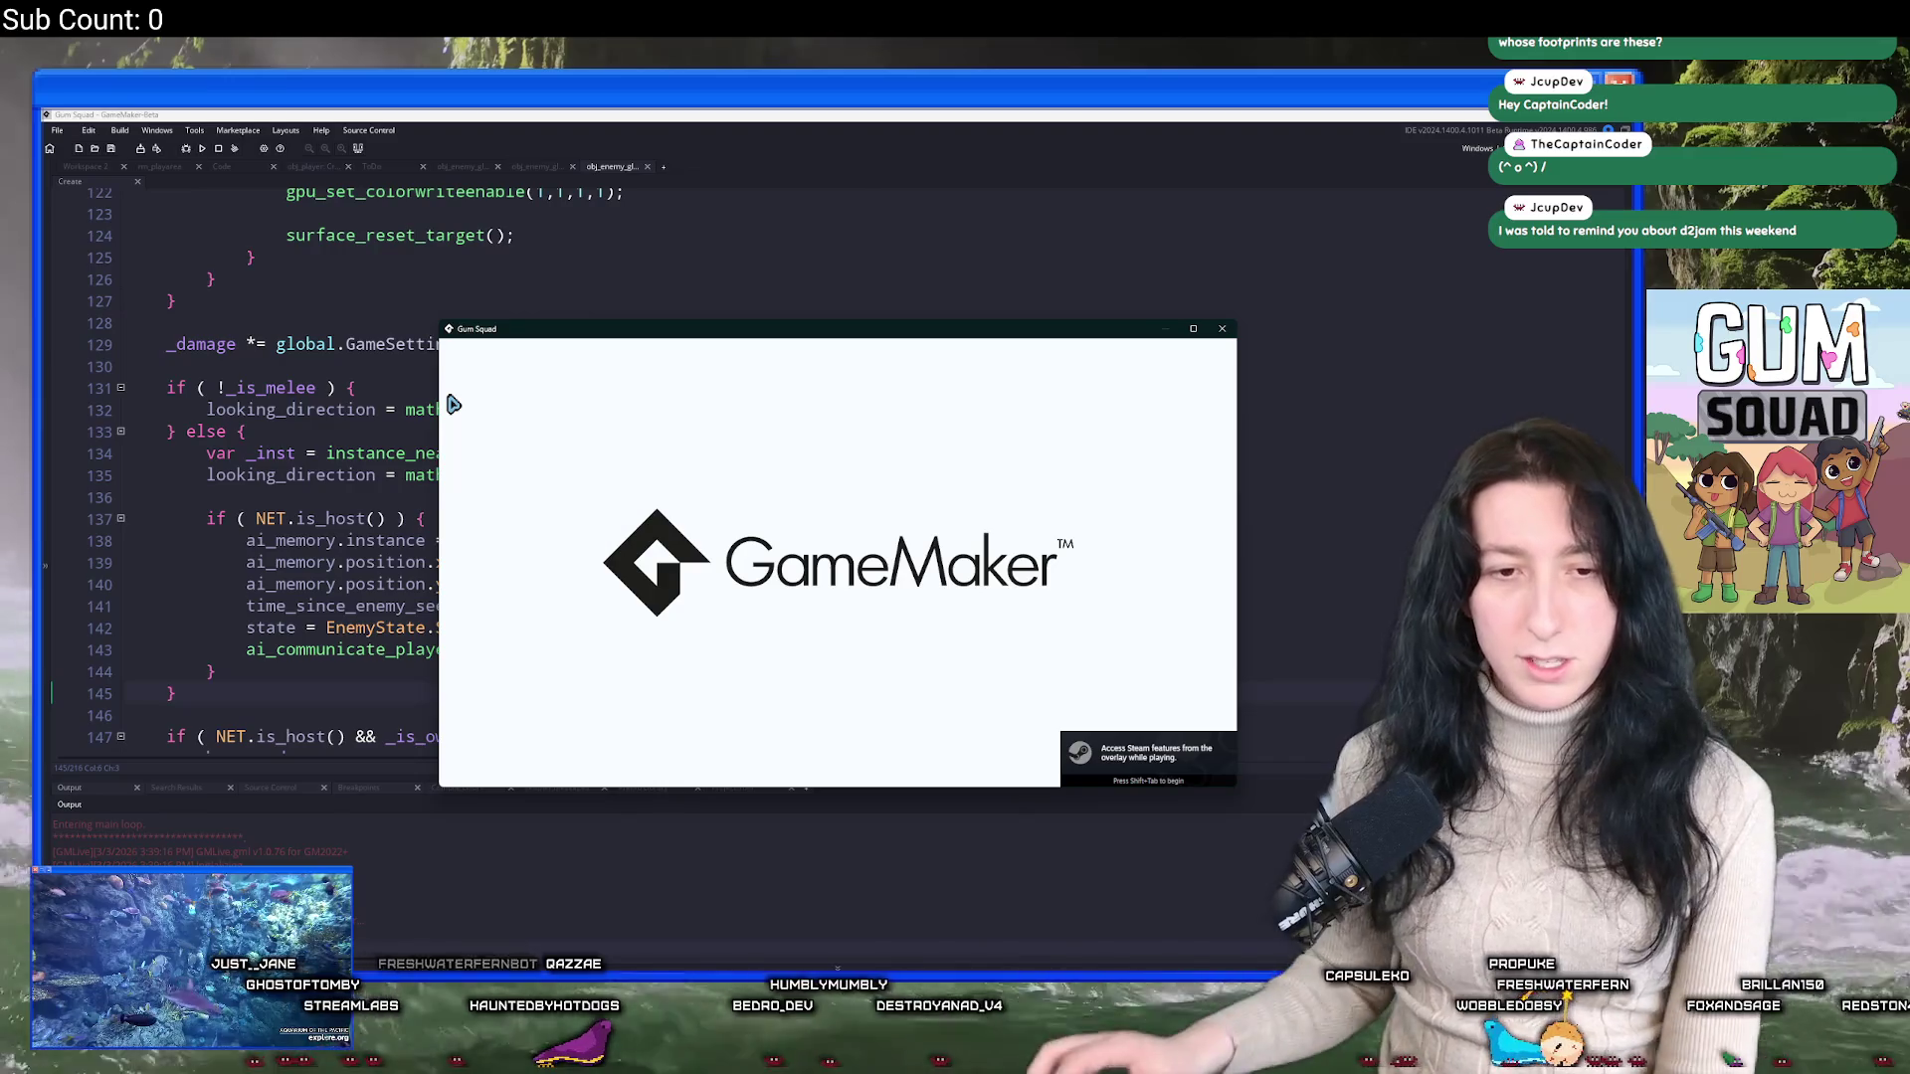
# Maximize the game window and create and load a new Offline world, SoftCraft.
pyautogui.moveTo(983, 330); pyautogui.dragTo(974, 114)
pyautogui.doubleClick(973, 115)
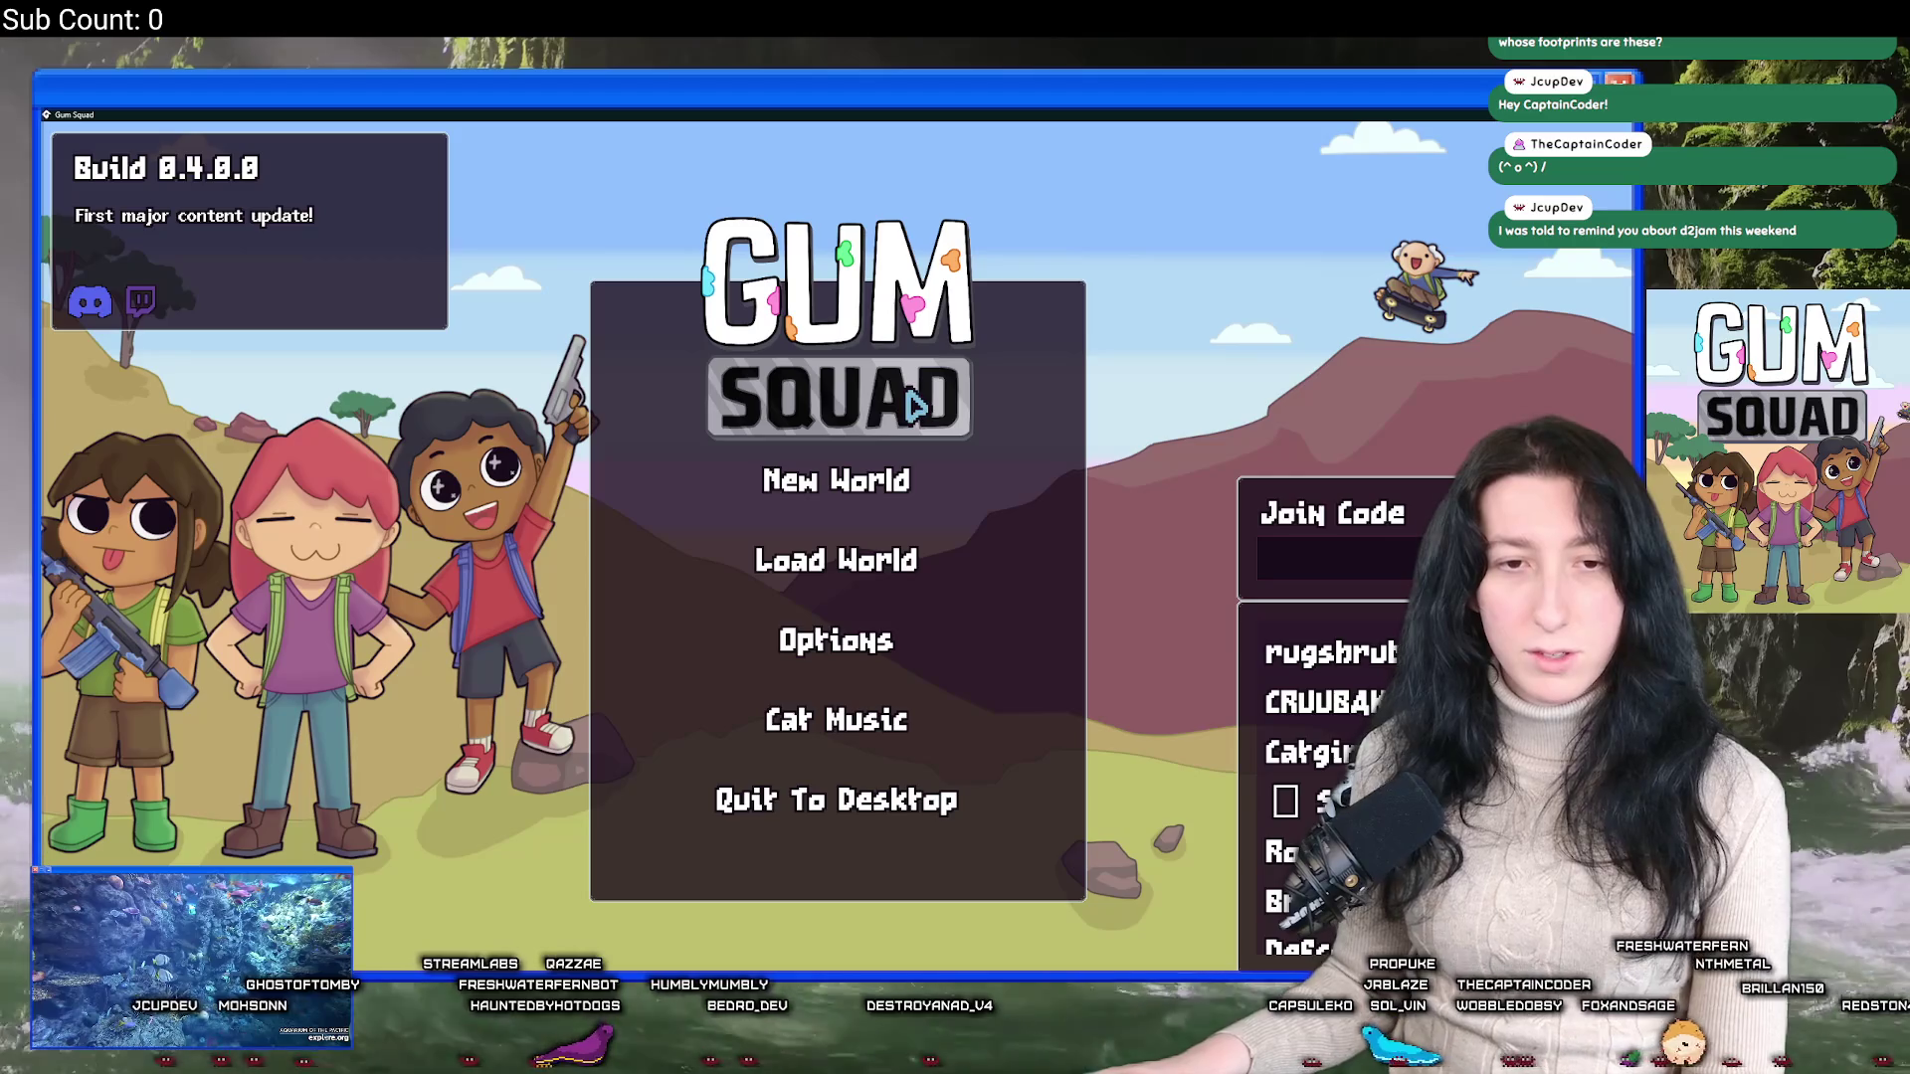
pyautogui.click(832, 479)
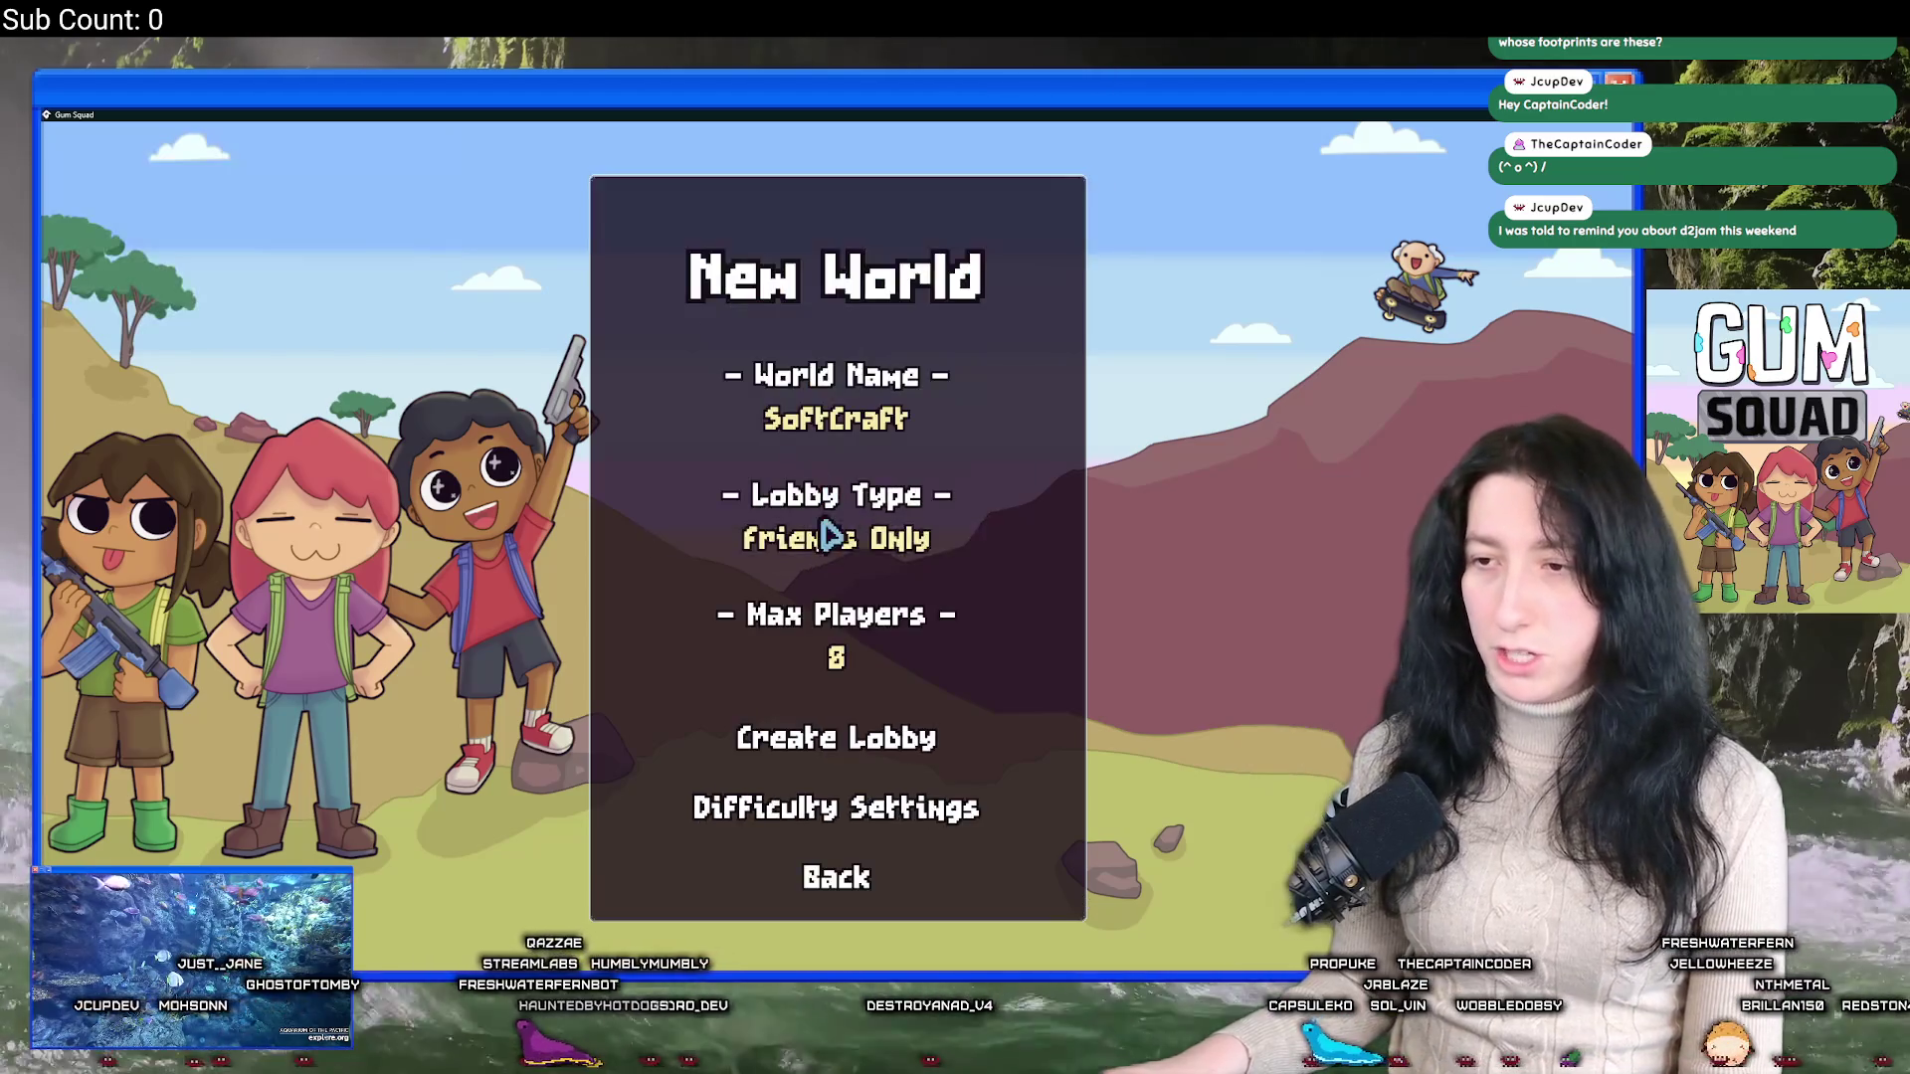
pyautogui.click(826, 538)
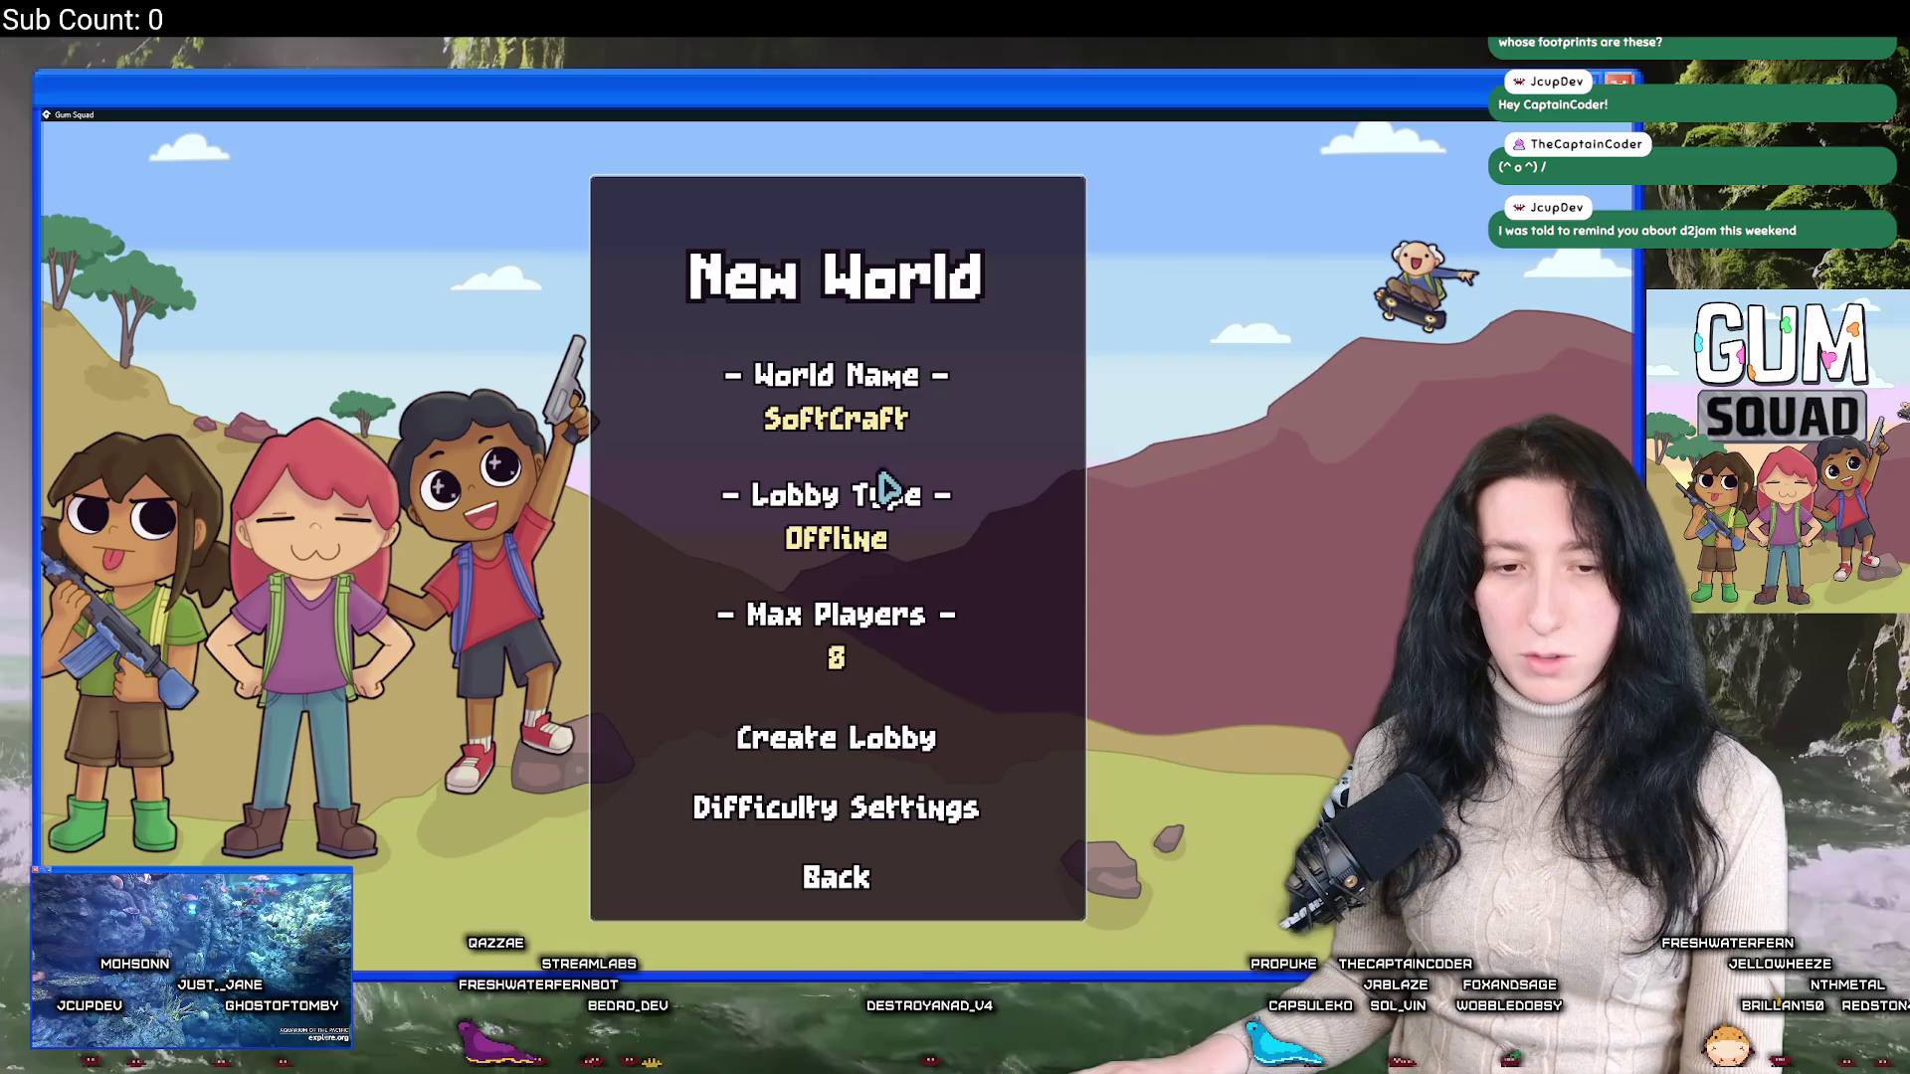
pyautogui.click(871, 739)
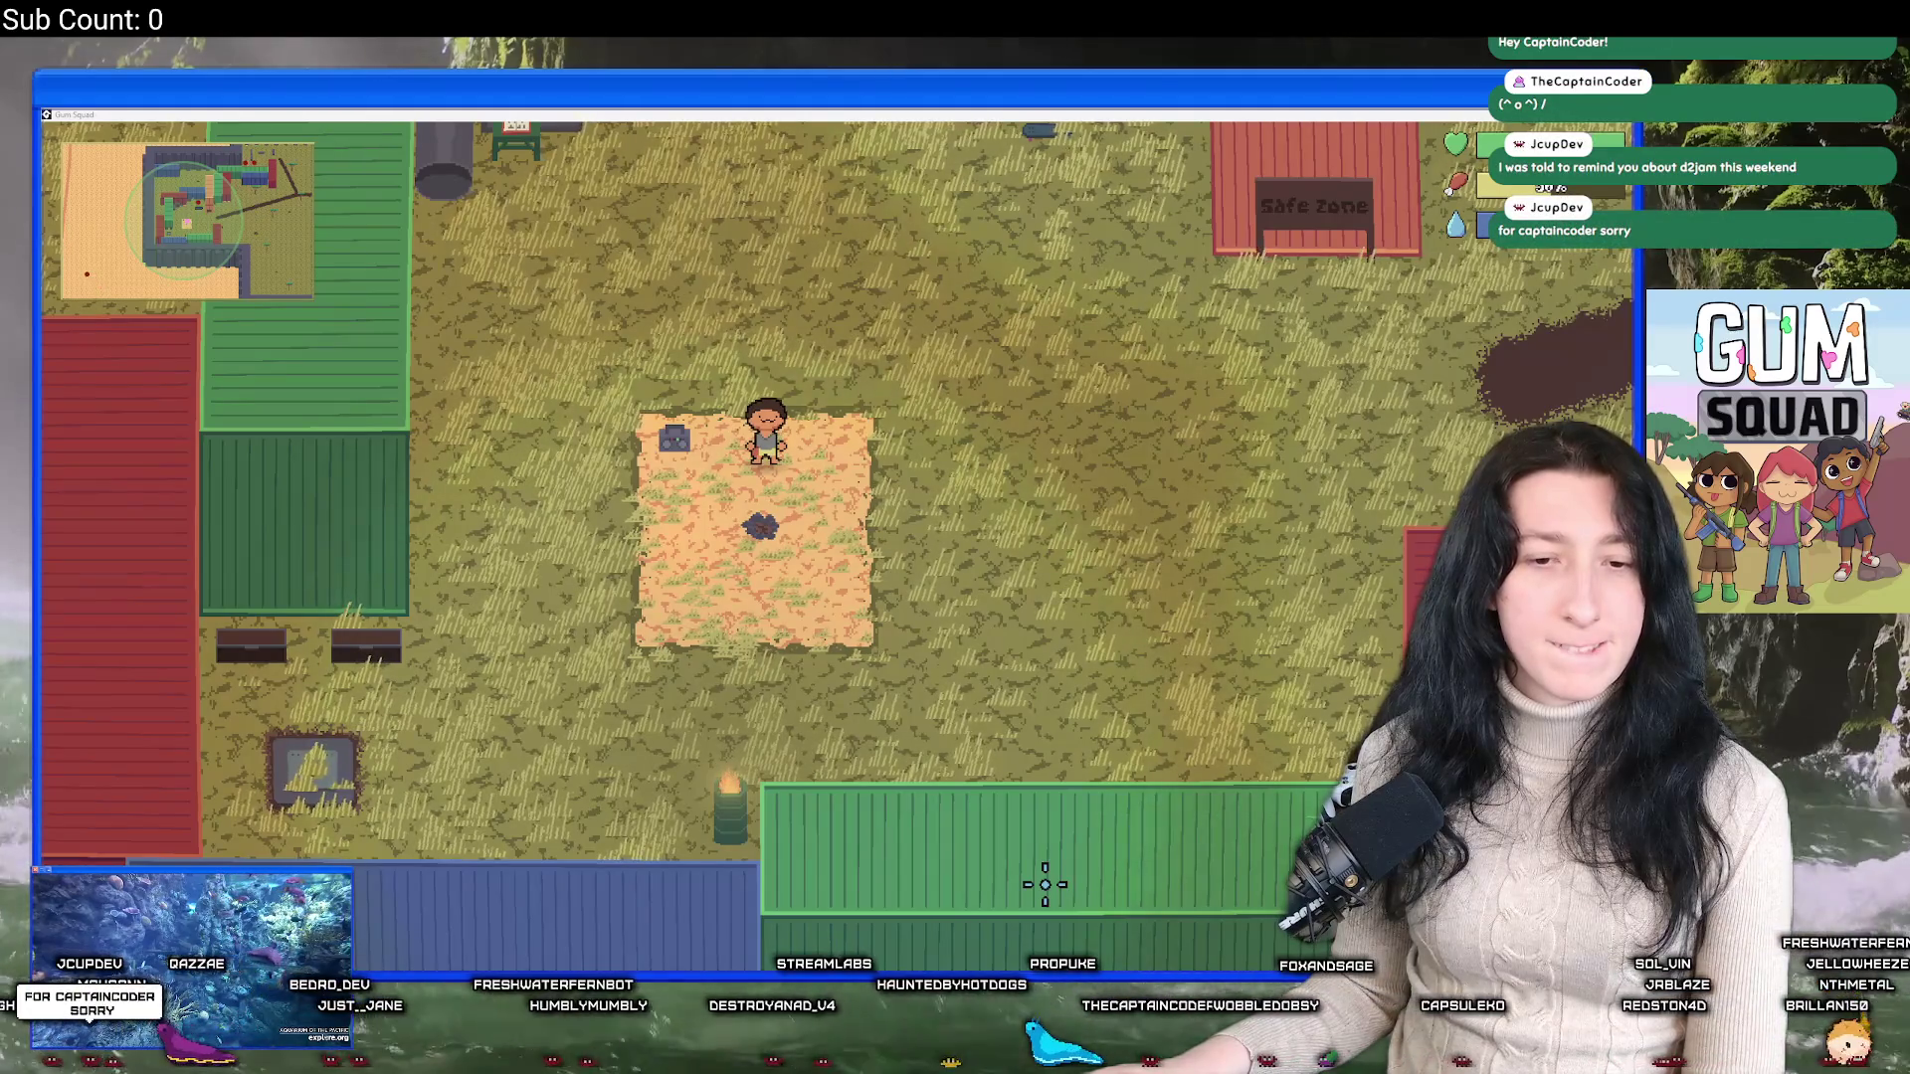
# Walk the character north along the road toward the enemy area and the green chest.
pyautogui.scroll(1, 1035, 875)
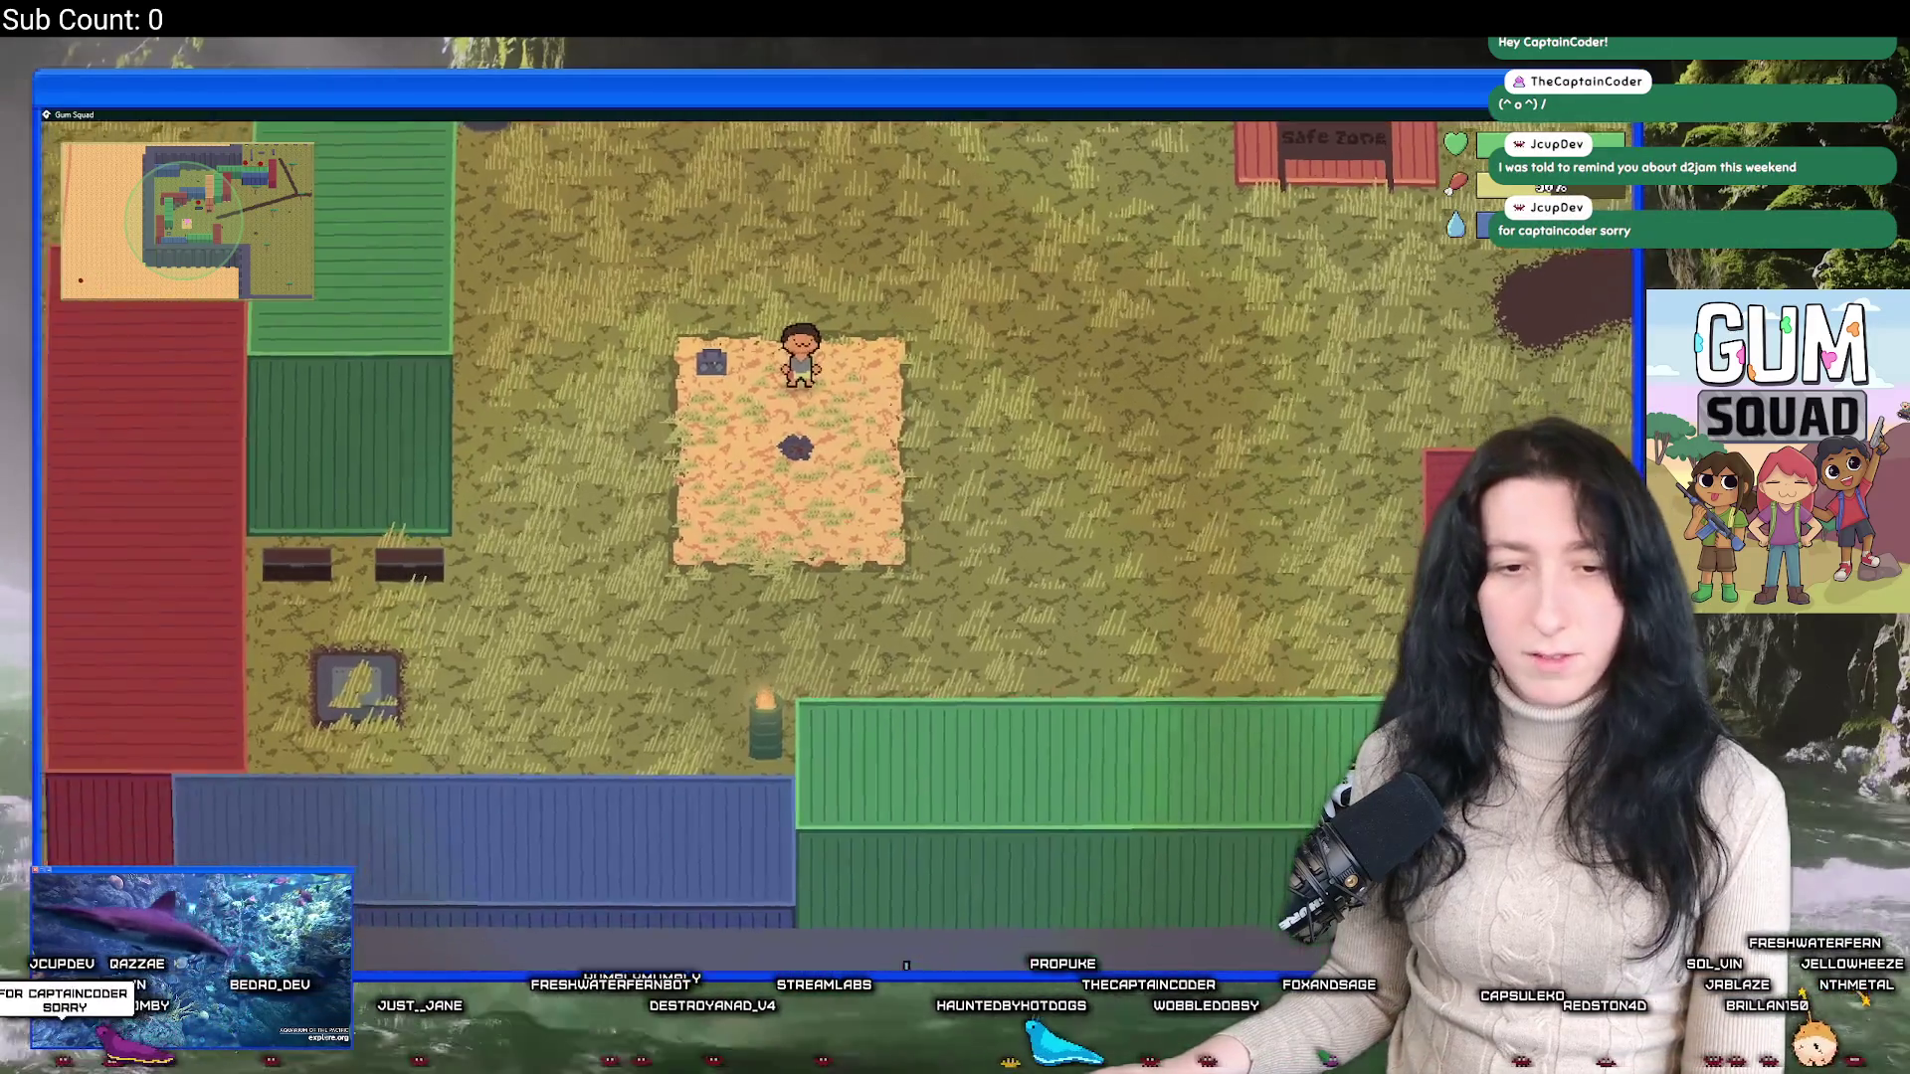
pyautogui.press('w')
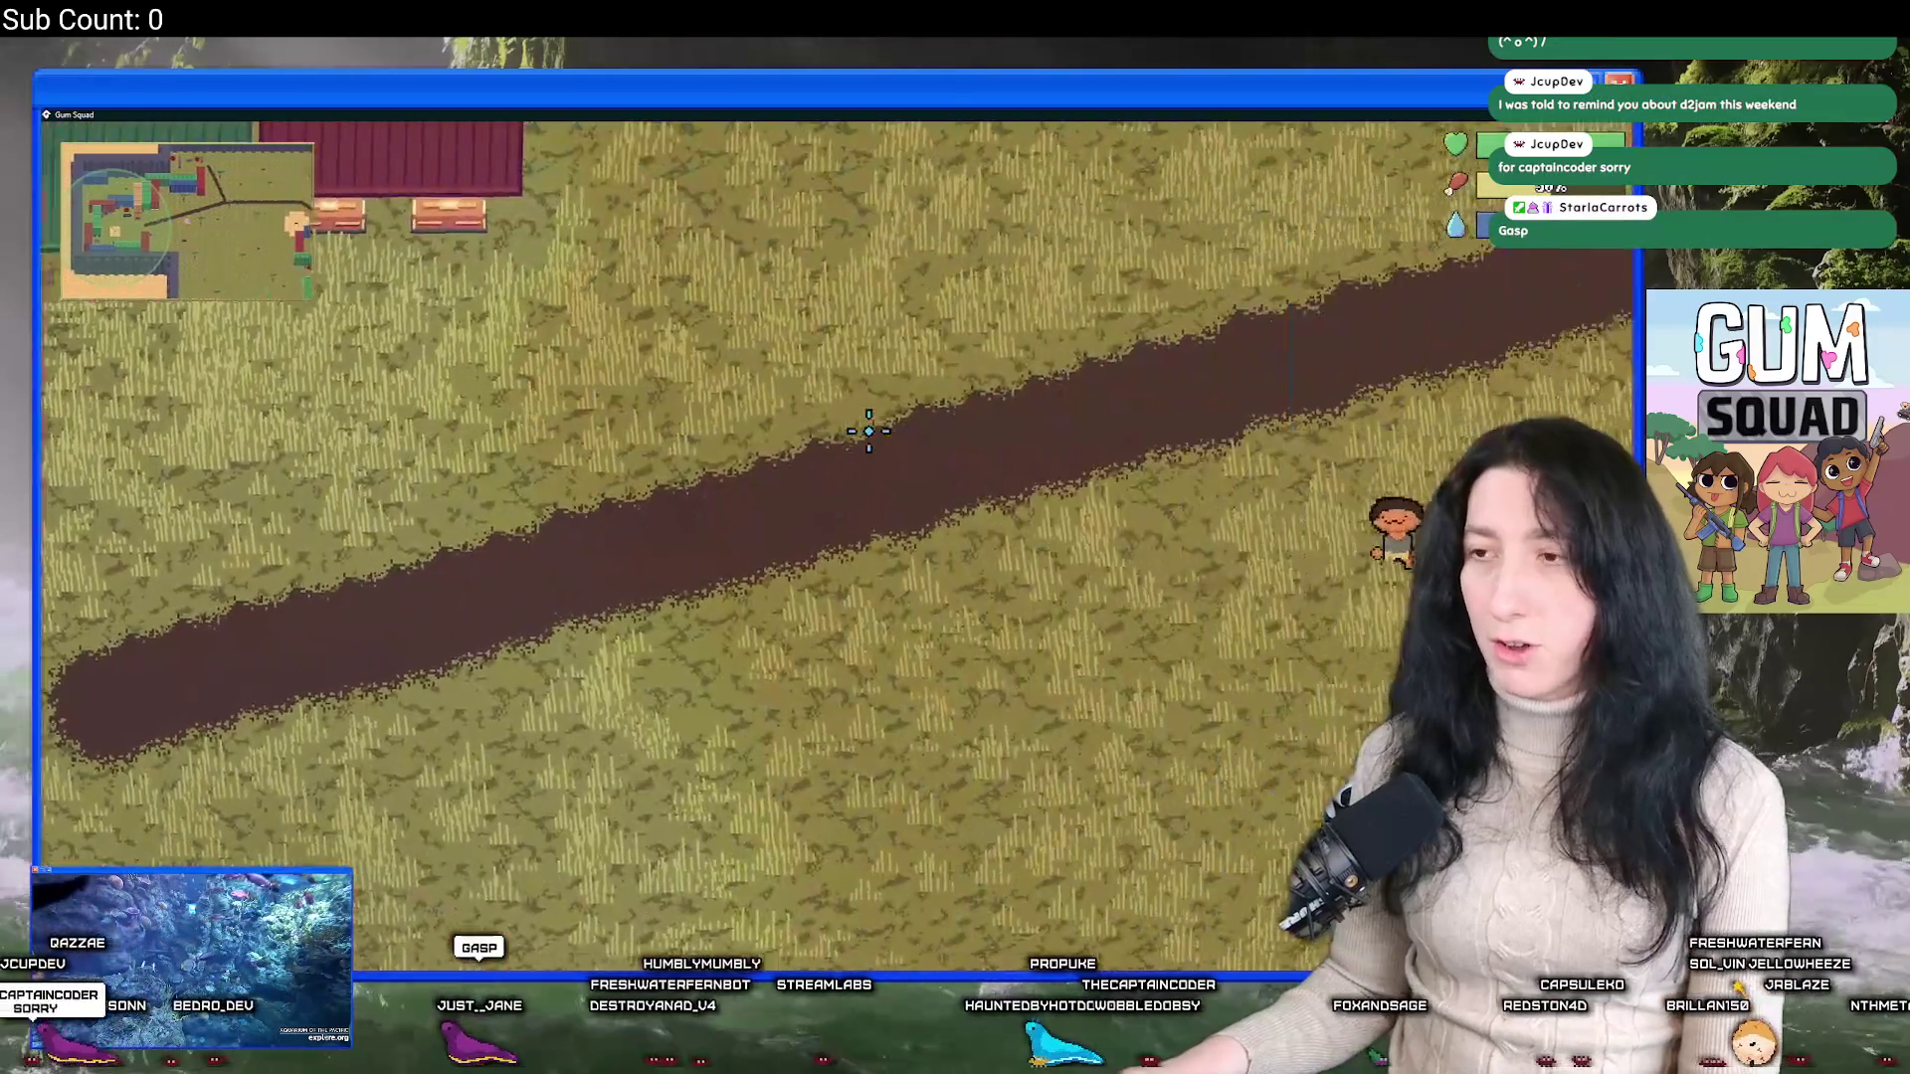
pyautogui.press('w')
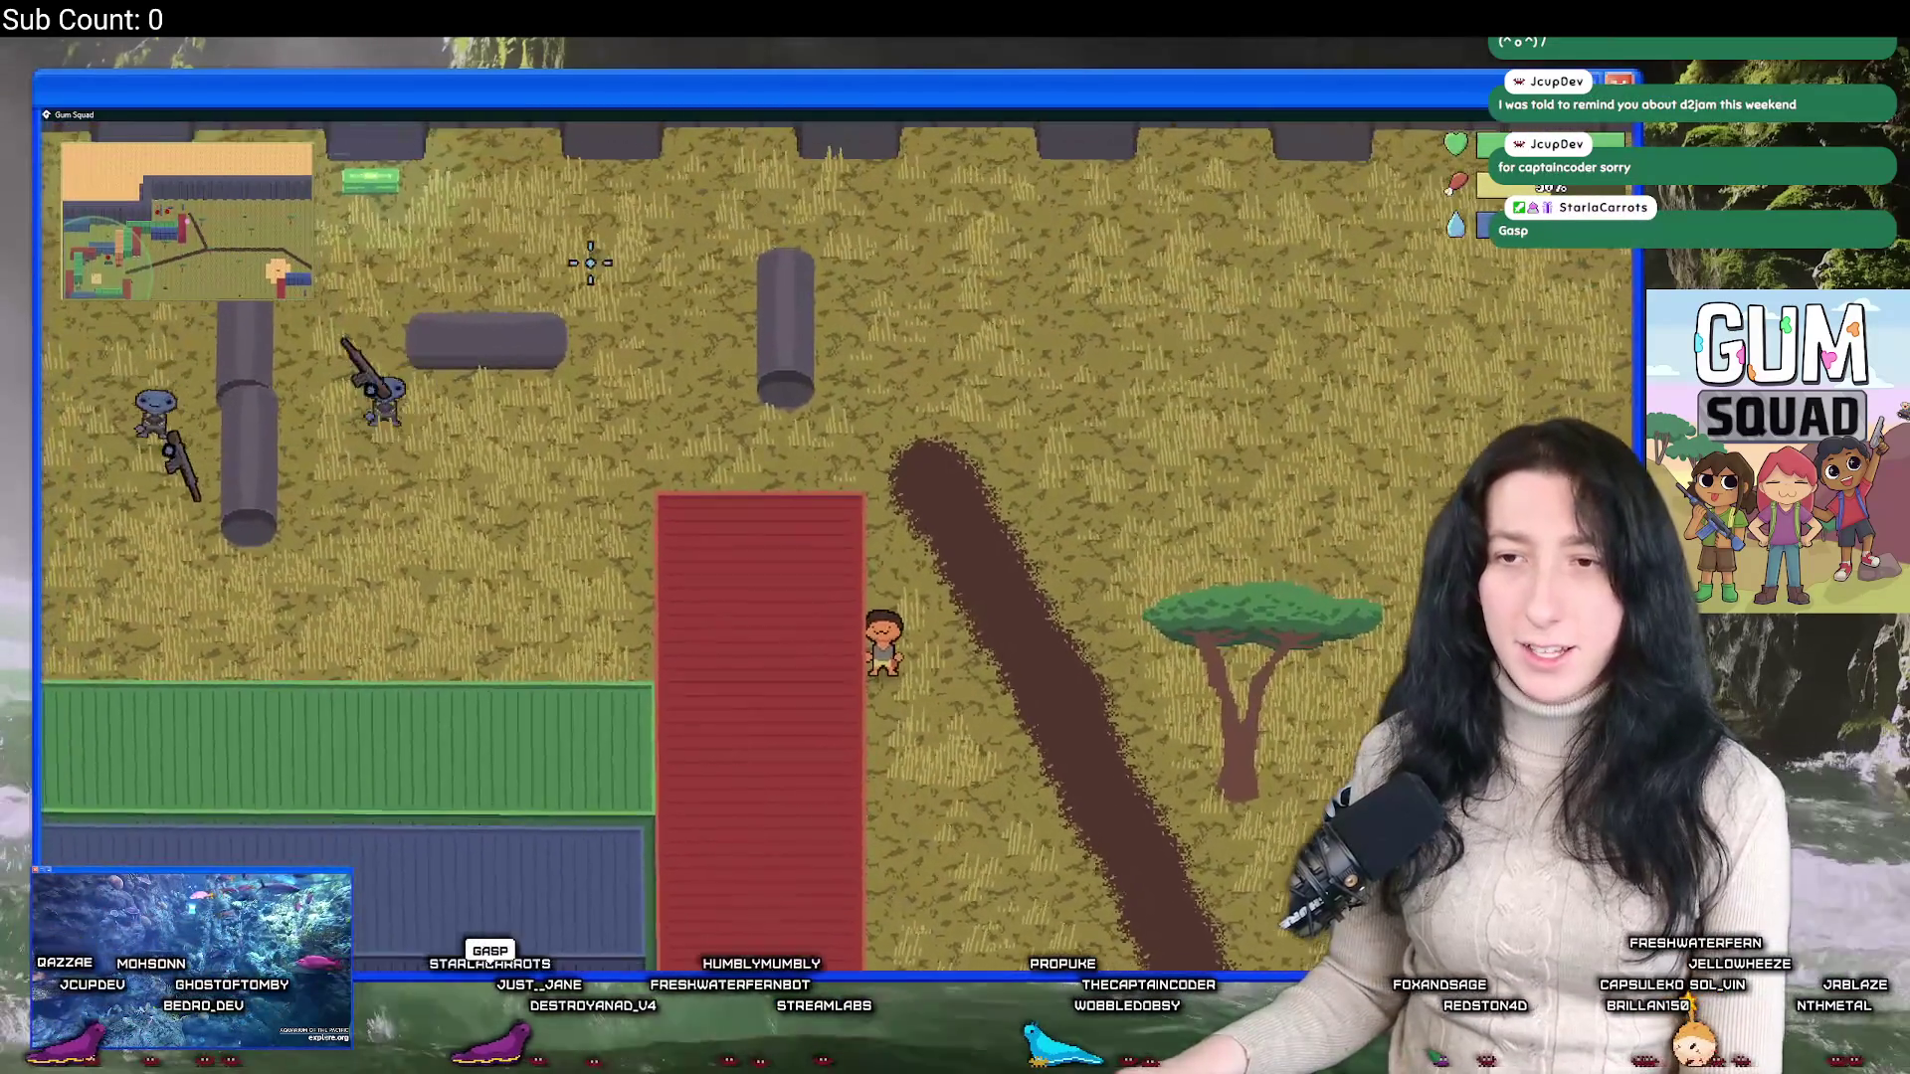
pyautogui.press('s')
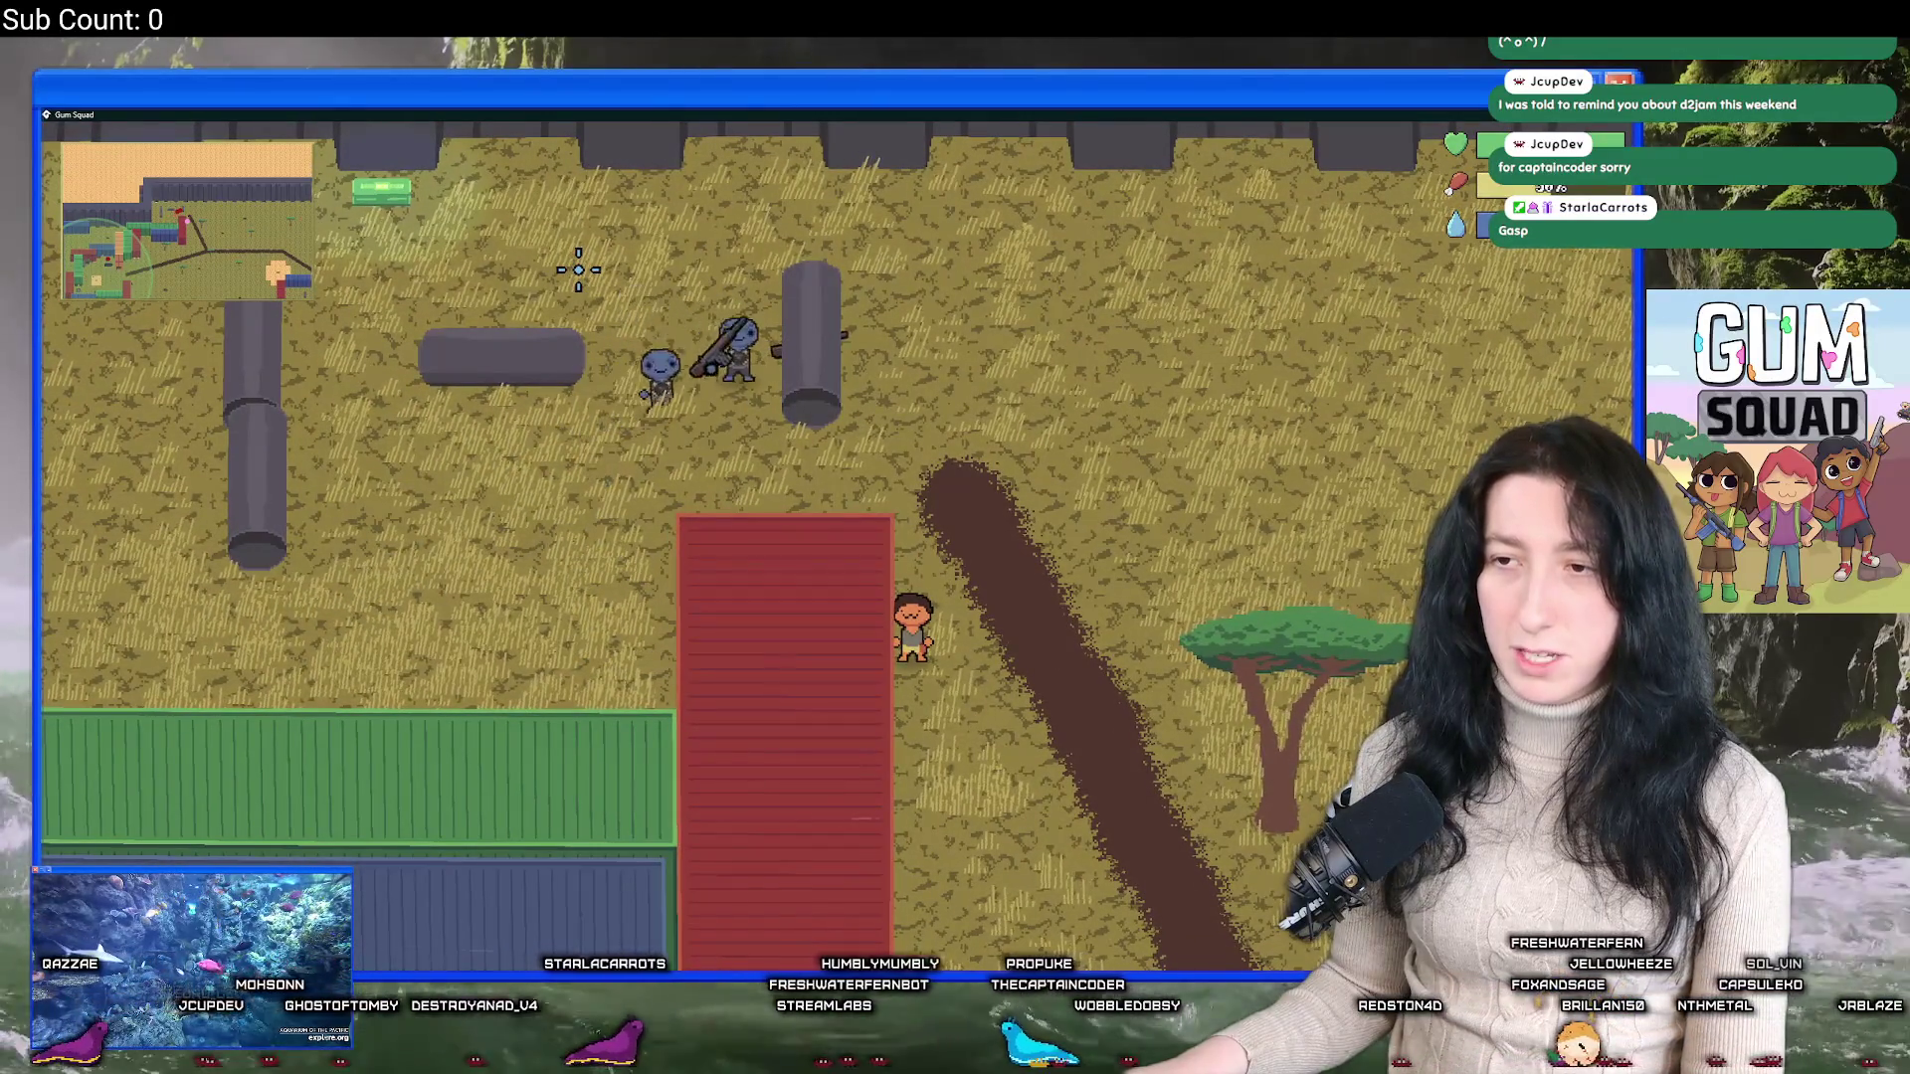
pyautogui.press('w')
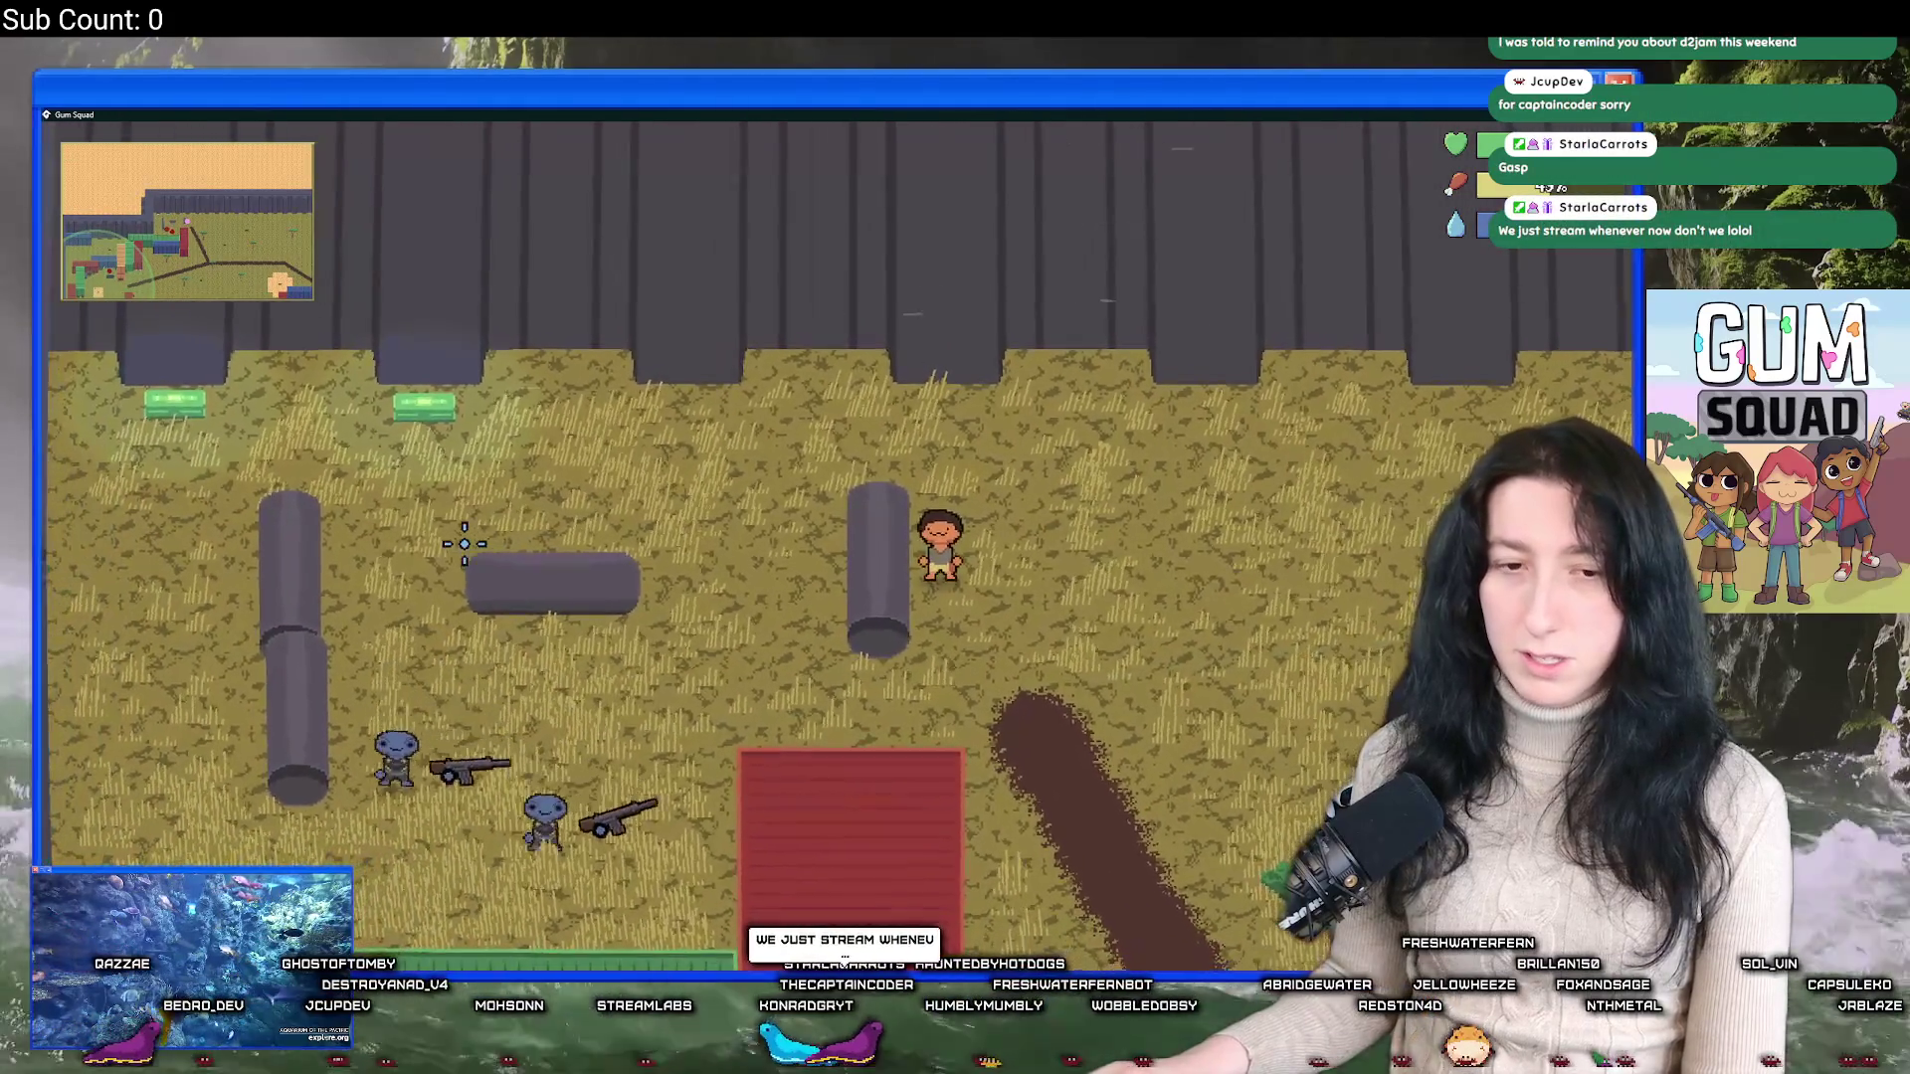
pyautogui.press('w')
pyautogui.press('a')
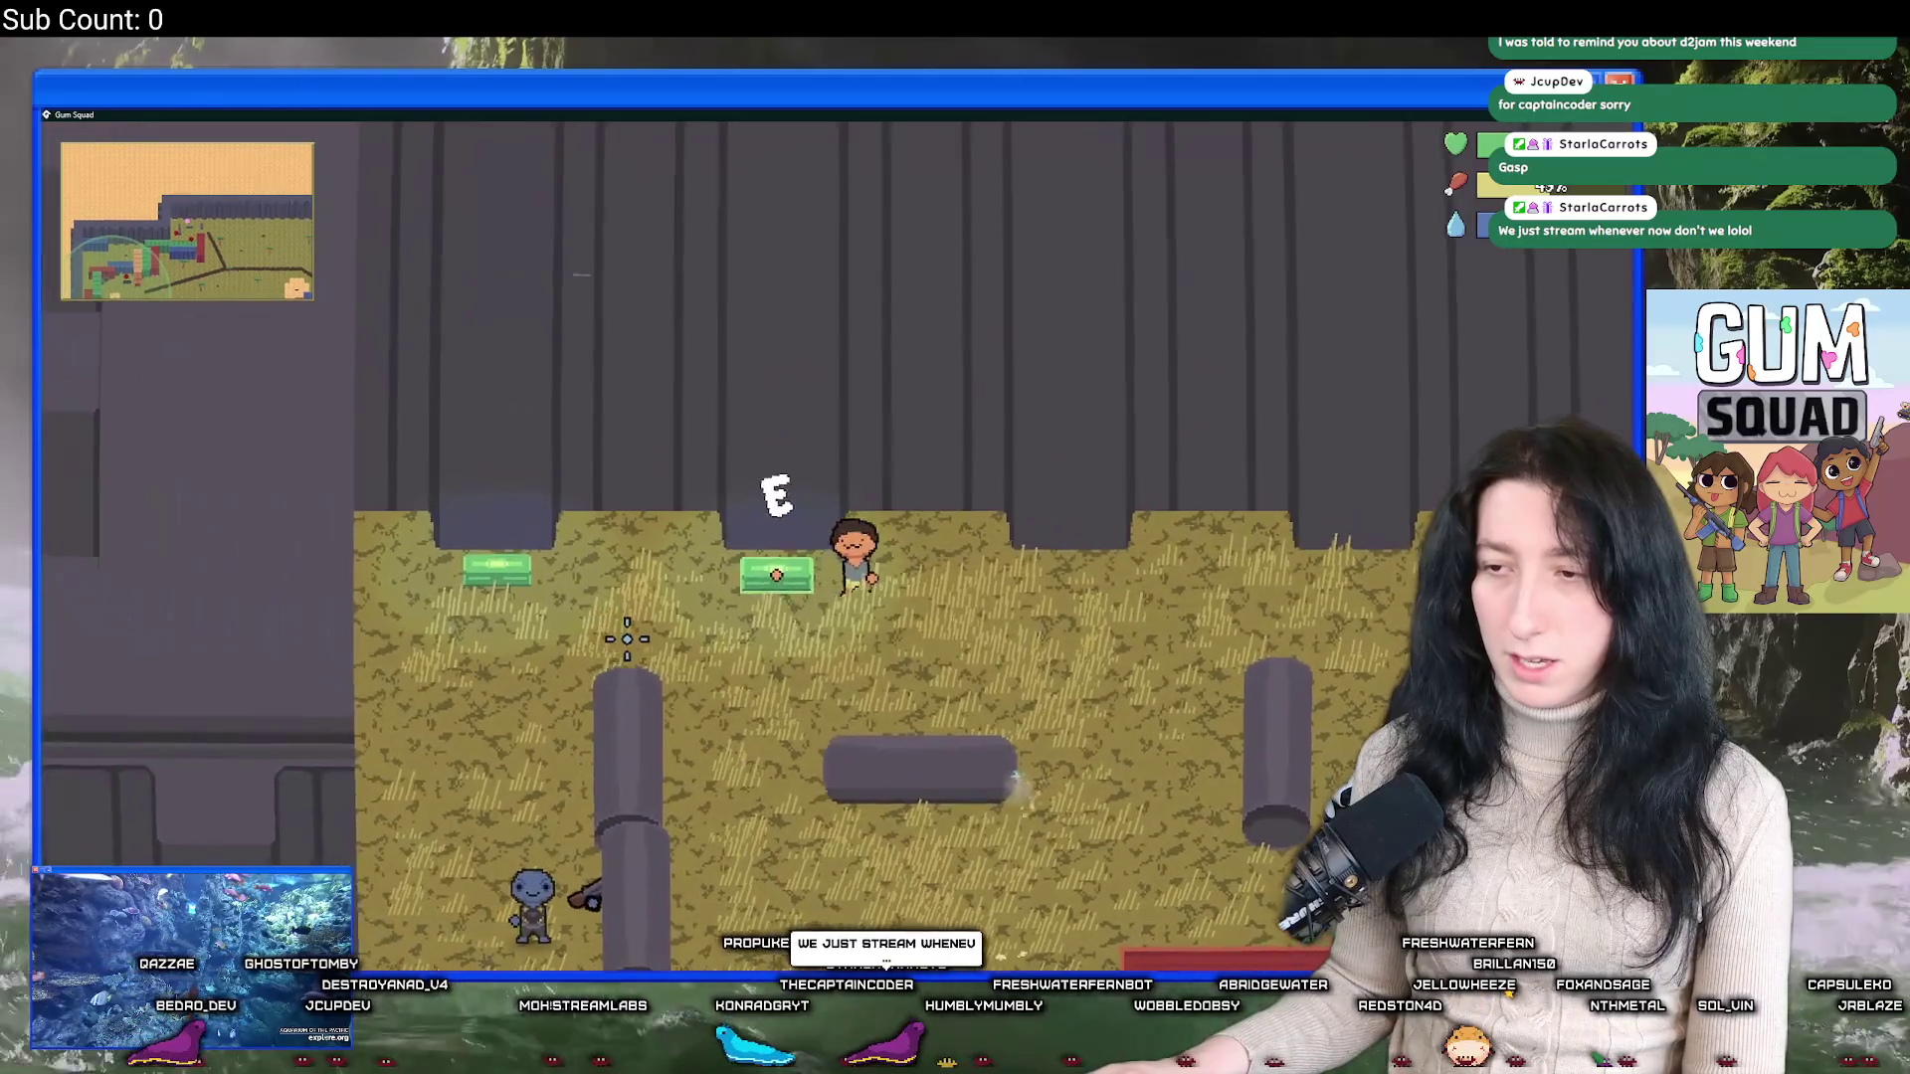
pyautogui.press('s')
pyautogui.press('d')
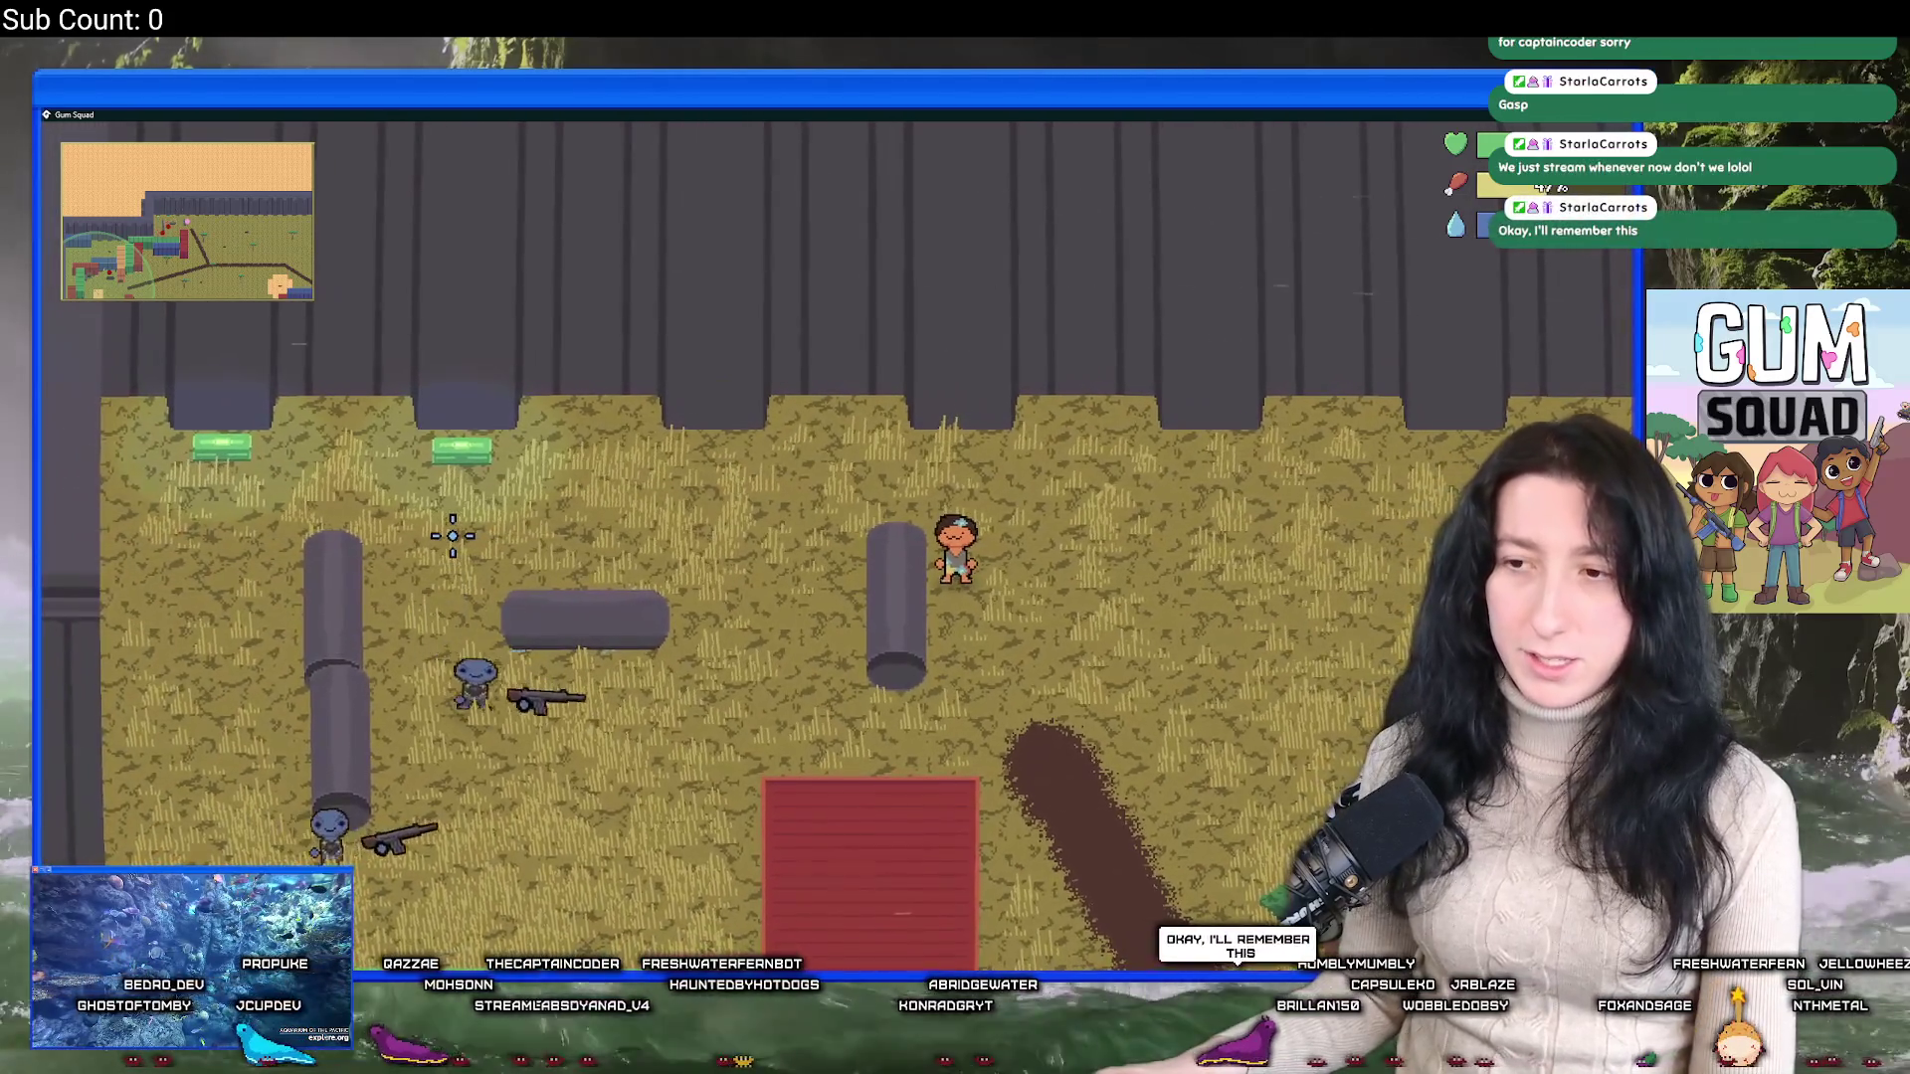
# Close in and punch a nearby enemy, then run south past the red container.
pyautogui.press('w')
pyautogui.press('a')
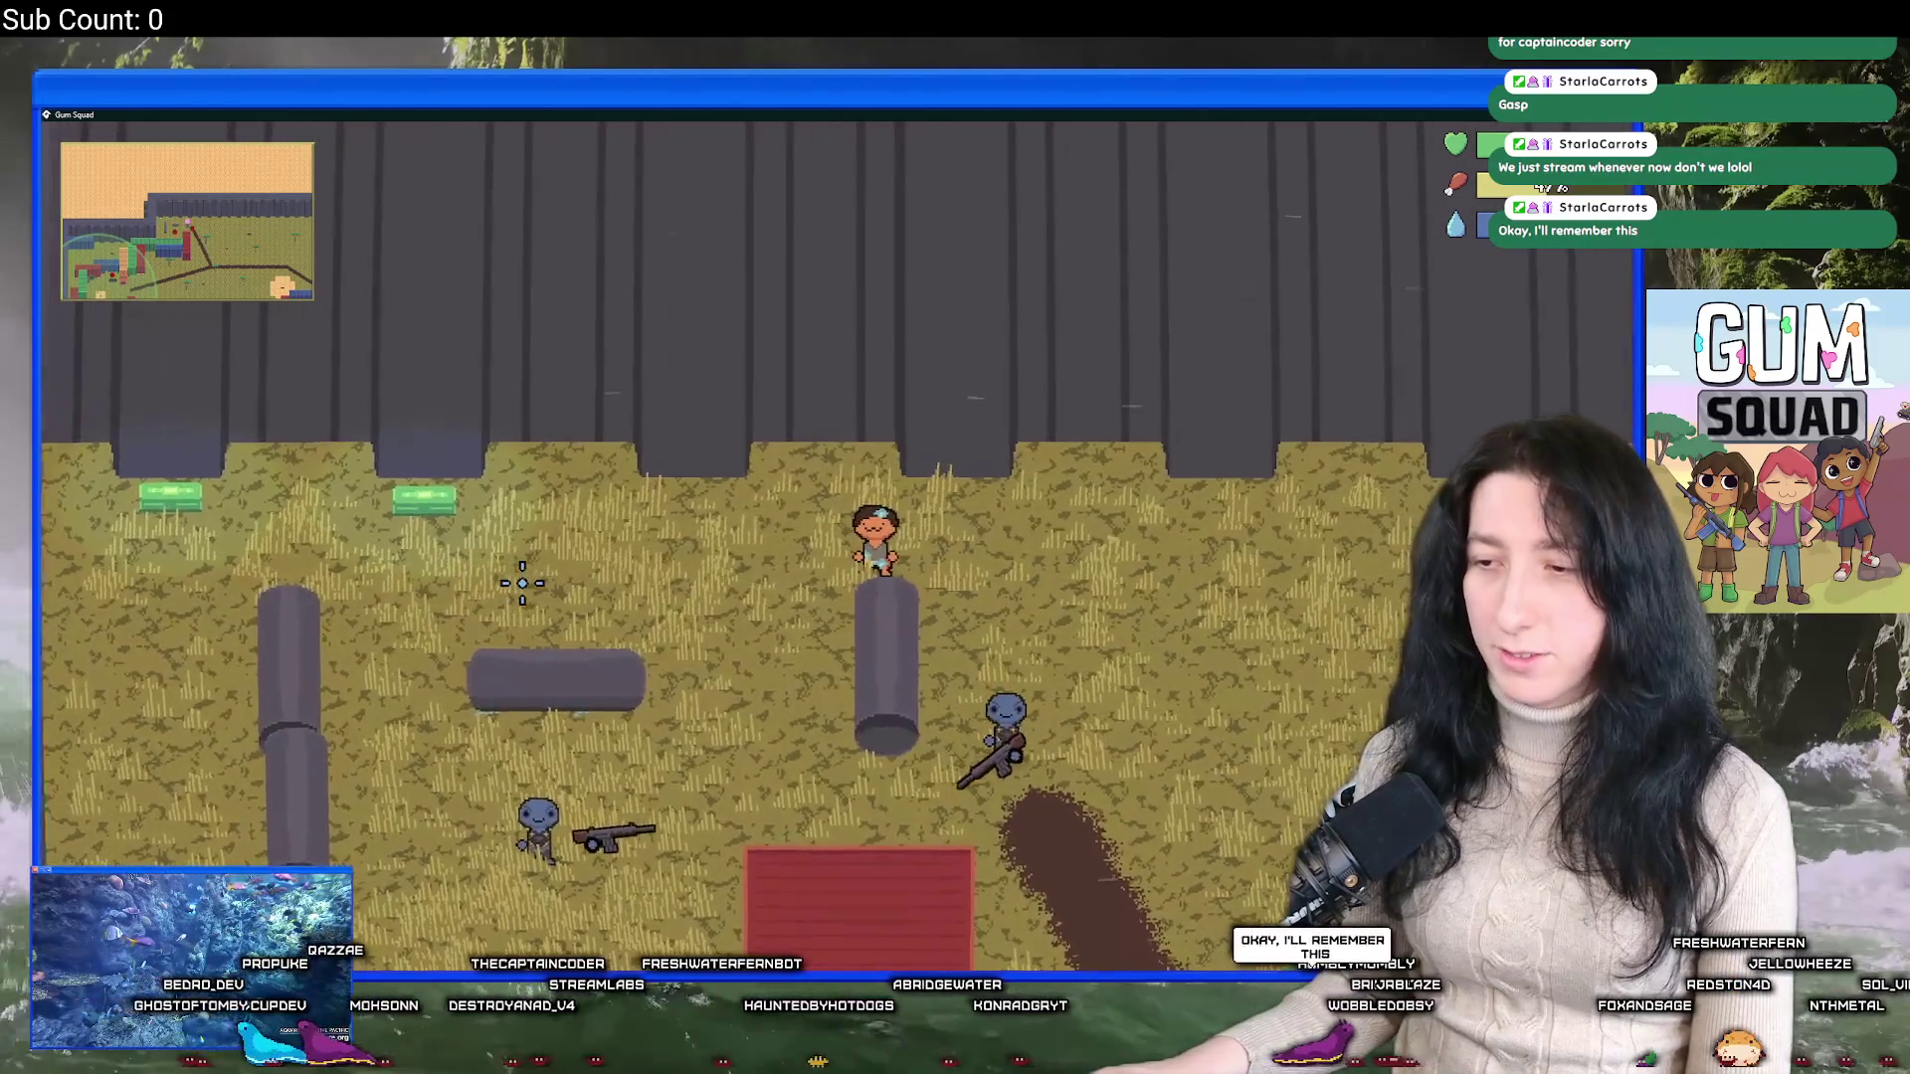
pyautogui.press('d')
pyautogui.press('s')
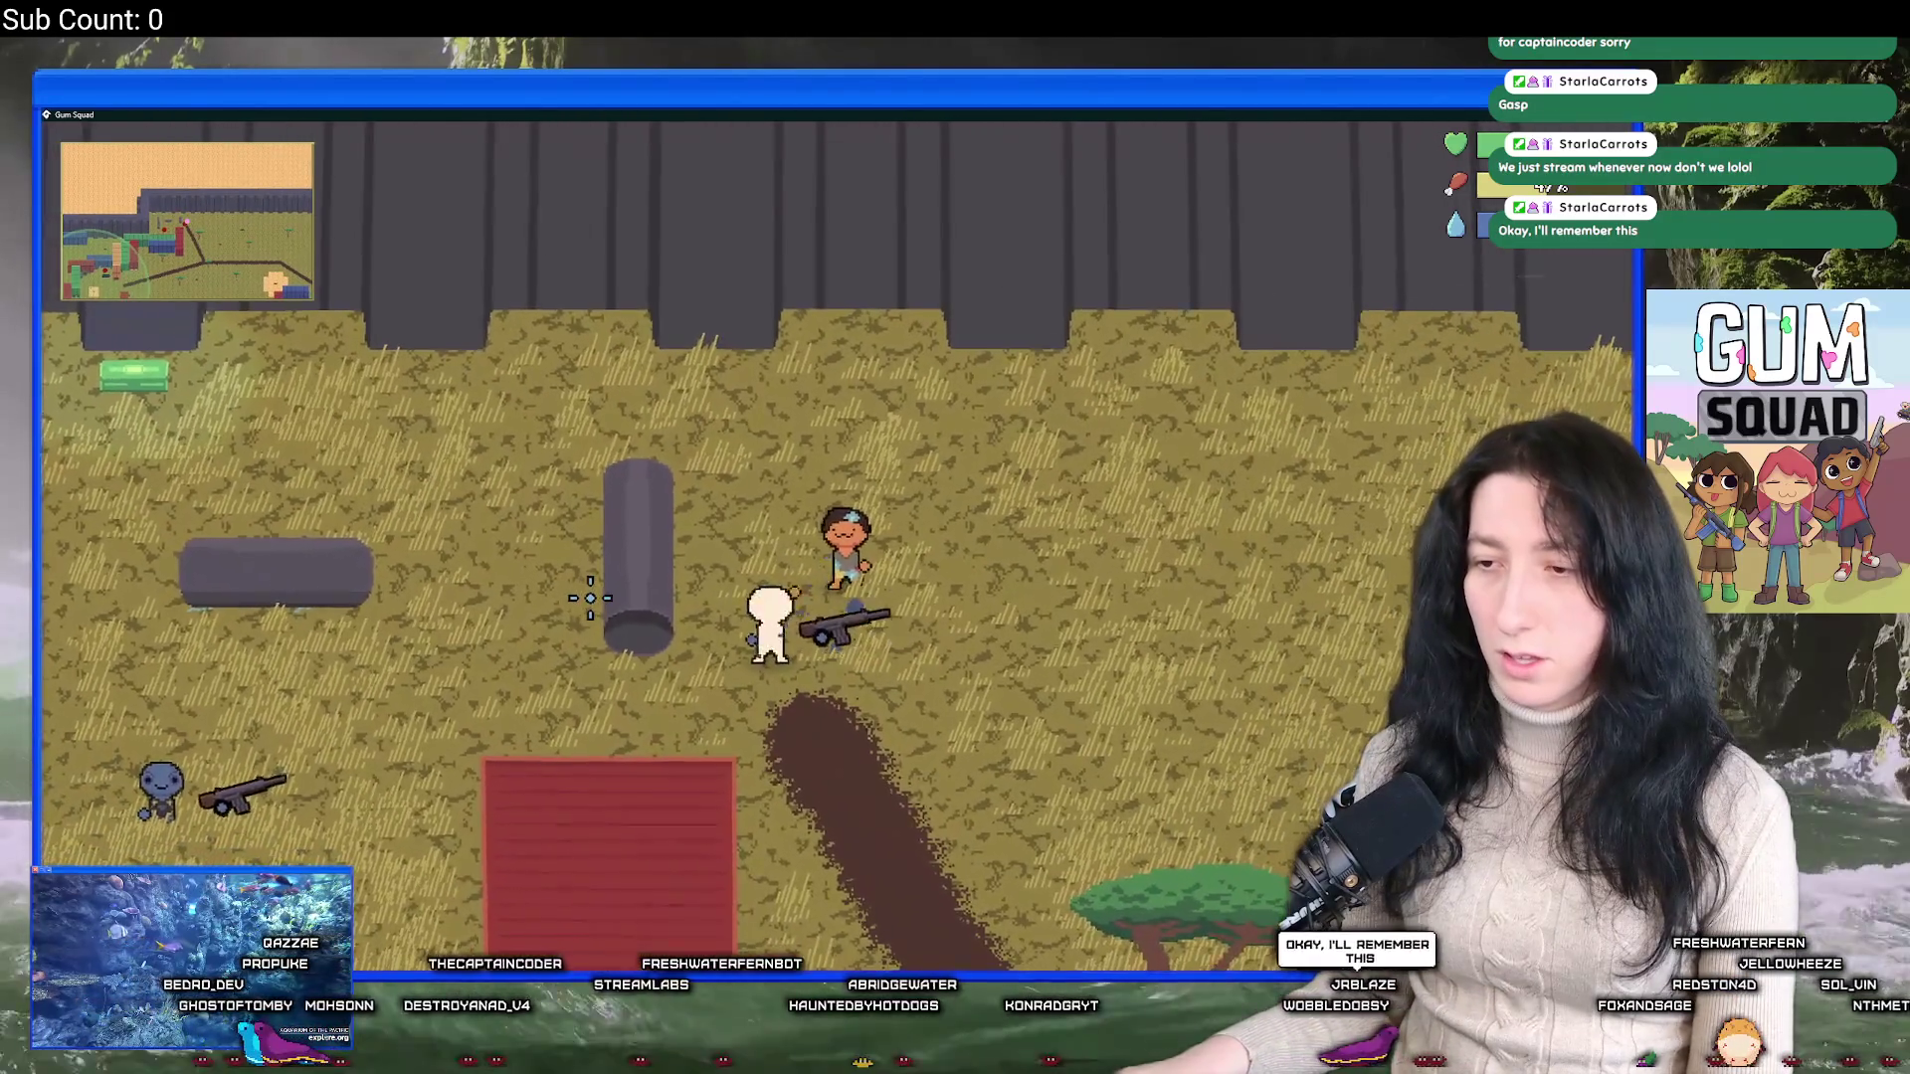
pyautogui.press('s')
pyautogui.press('d')
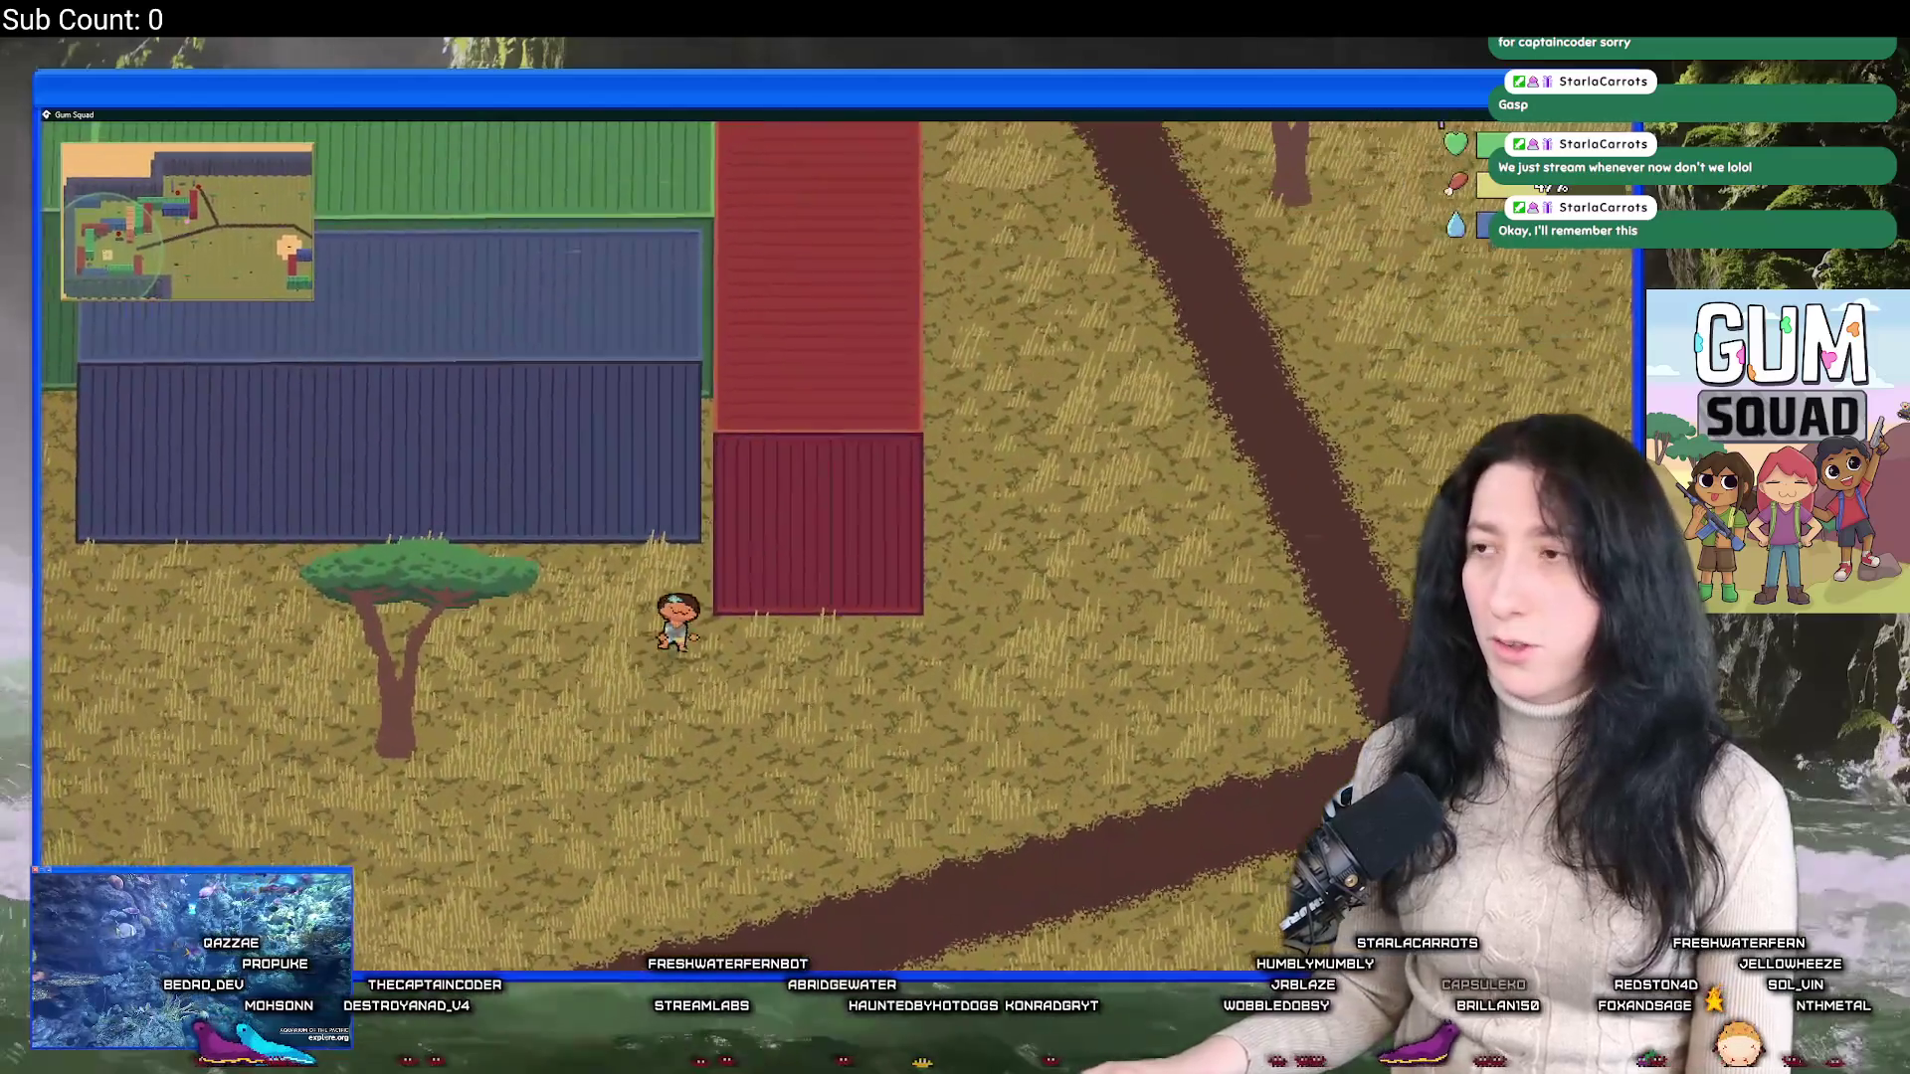
pyautogui.press('d')
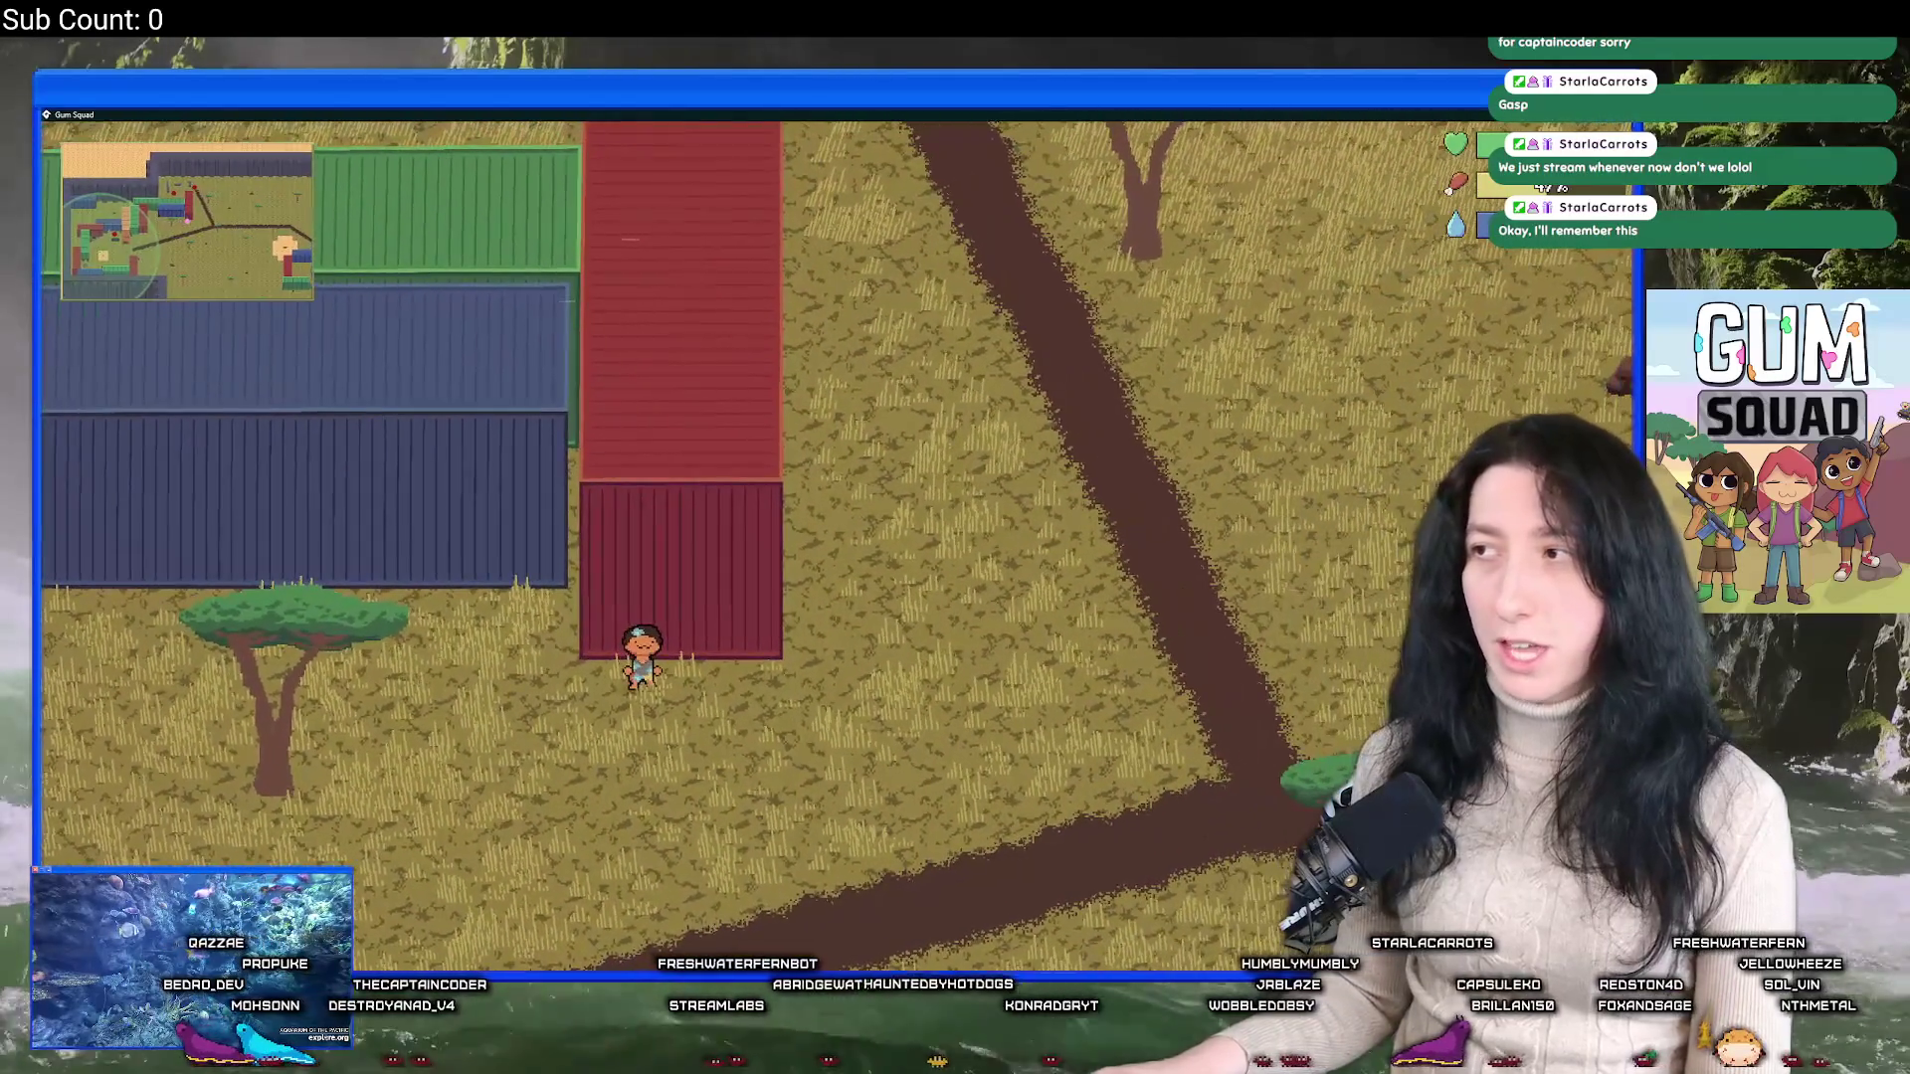
# Return to GameMaker's enemy impact code, caret on the else block's blank line.
pyautogui.hotkey('alt', 'Tab')
pyautogui.click(206, 497)
pyautogui.scroll(-1, 208, 633)
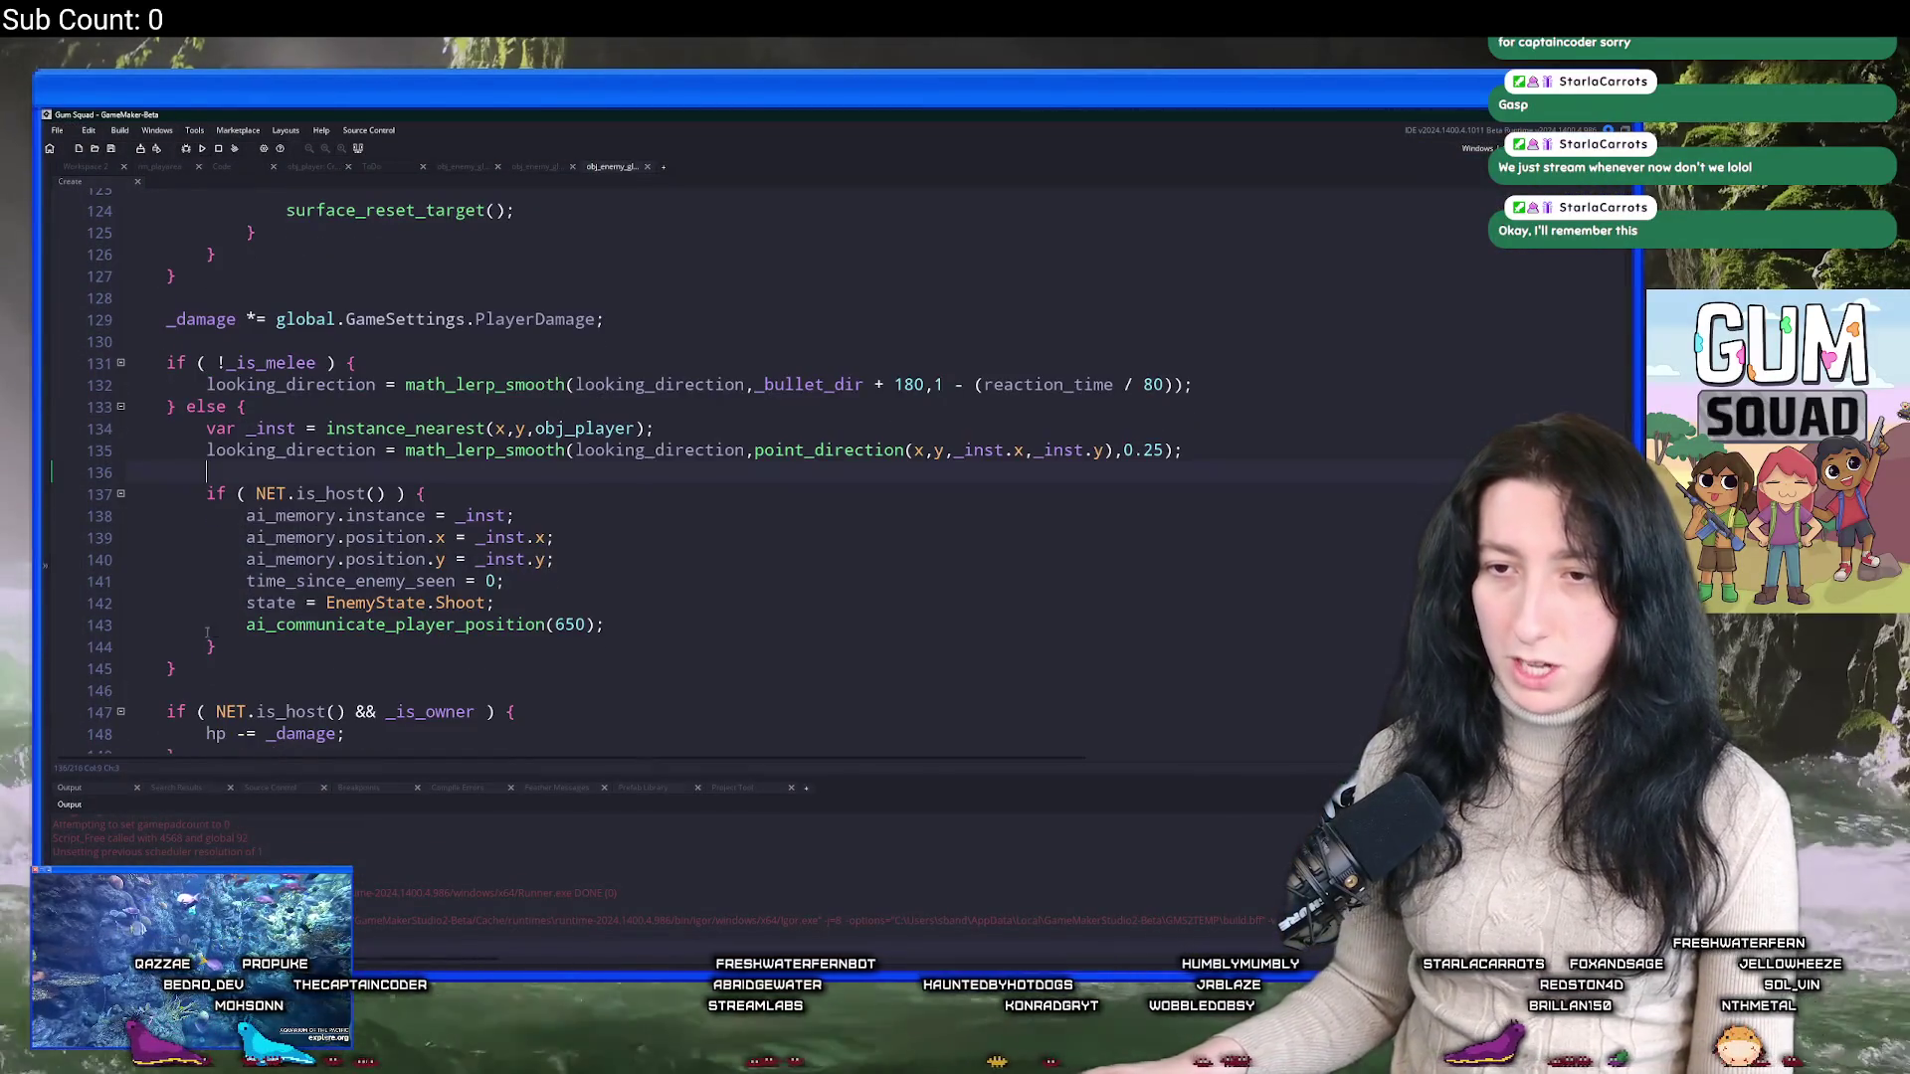
# Paste the melee reaction if/else block over obj_enemy_glummer's old melee block.
pyautogui.moveTo(179, 669); pyautogui.dragTo(166, 363)
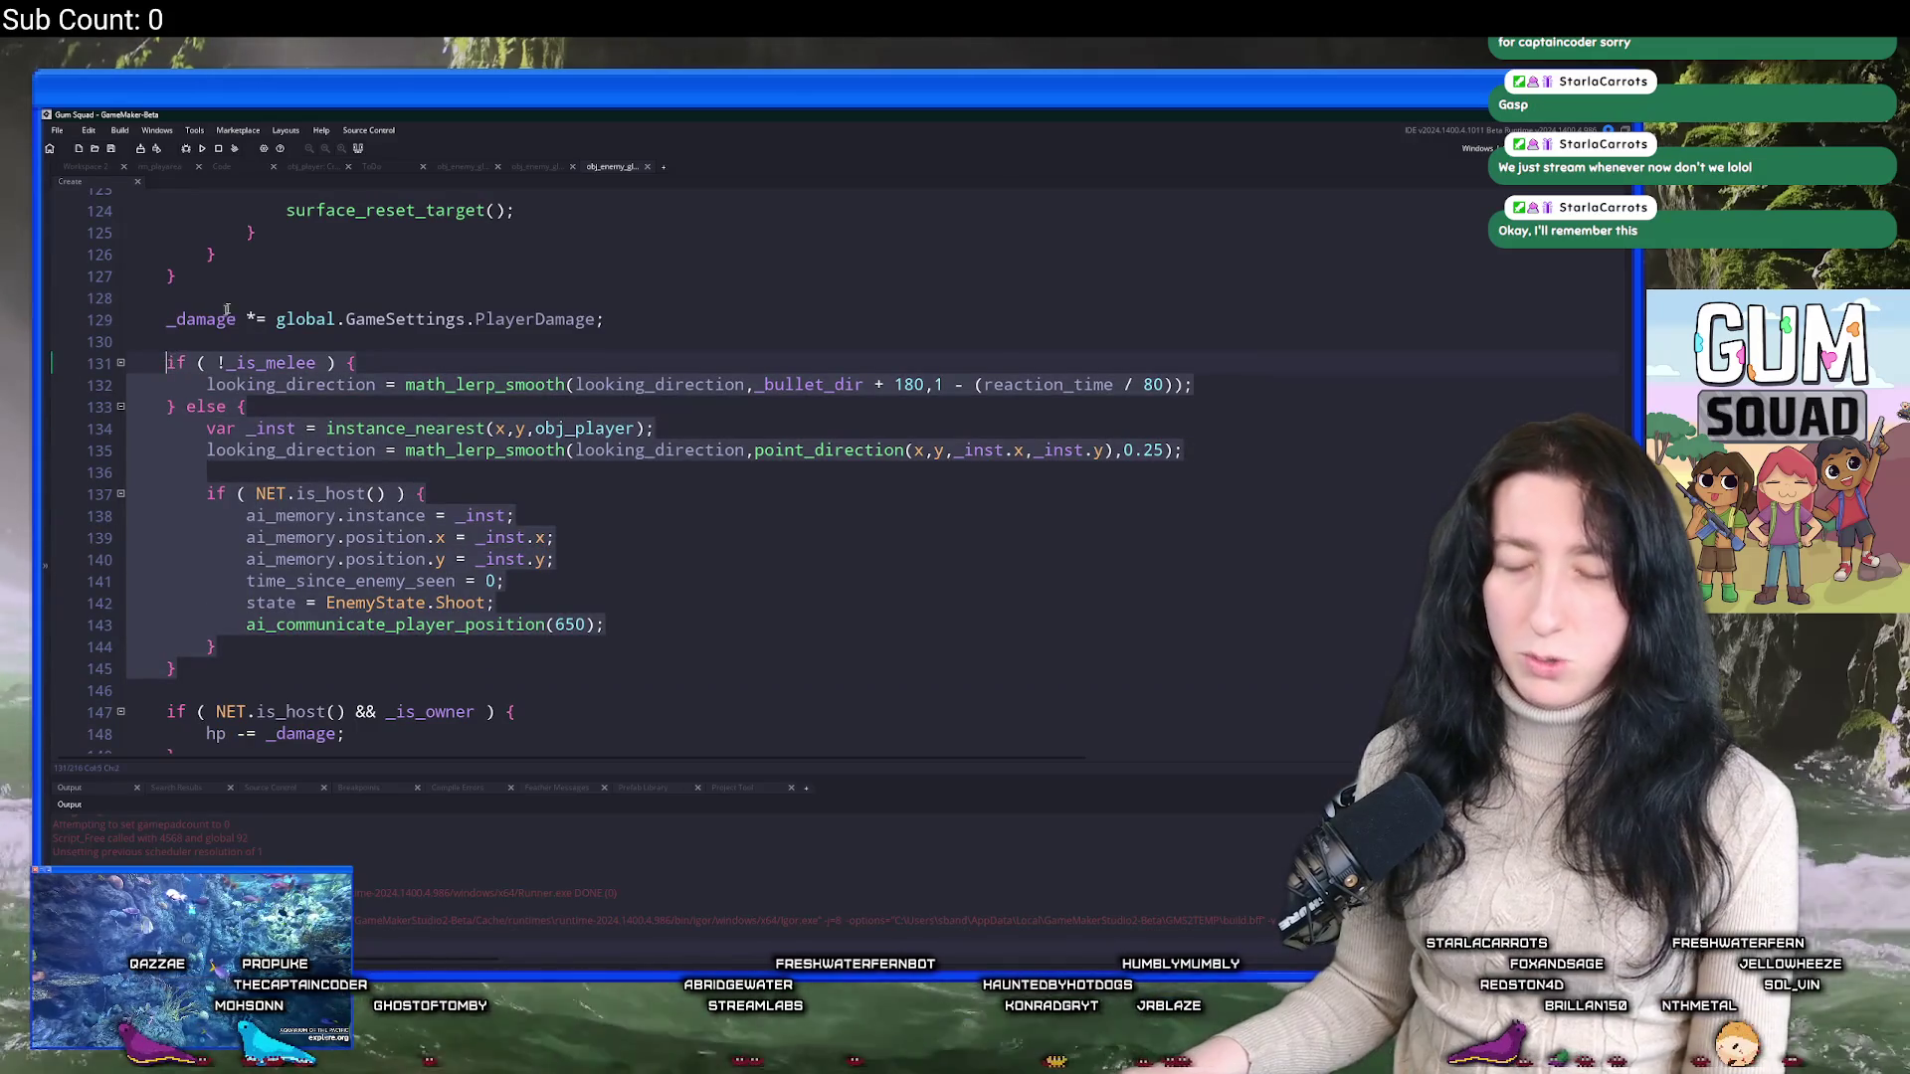
pyautogui.click(534, 169)
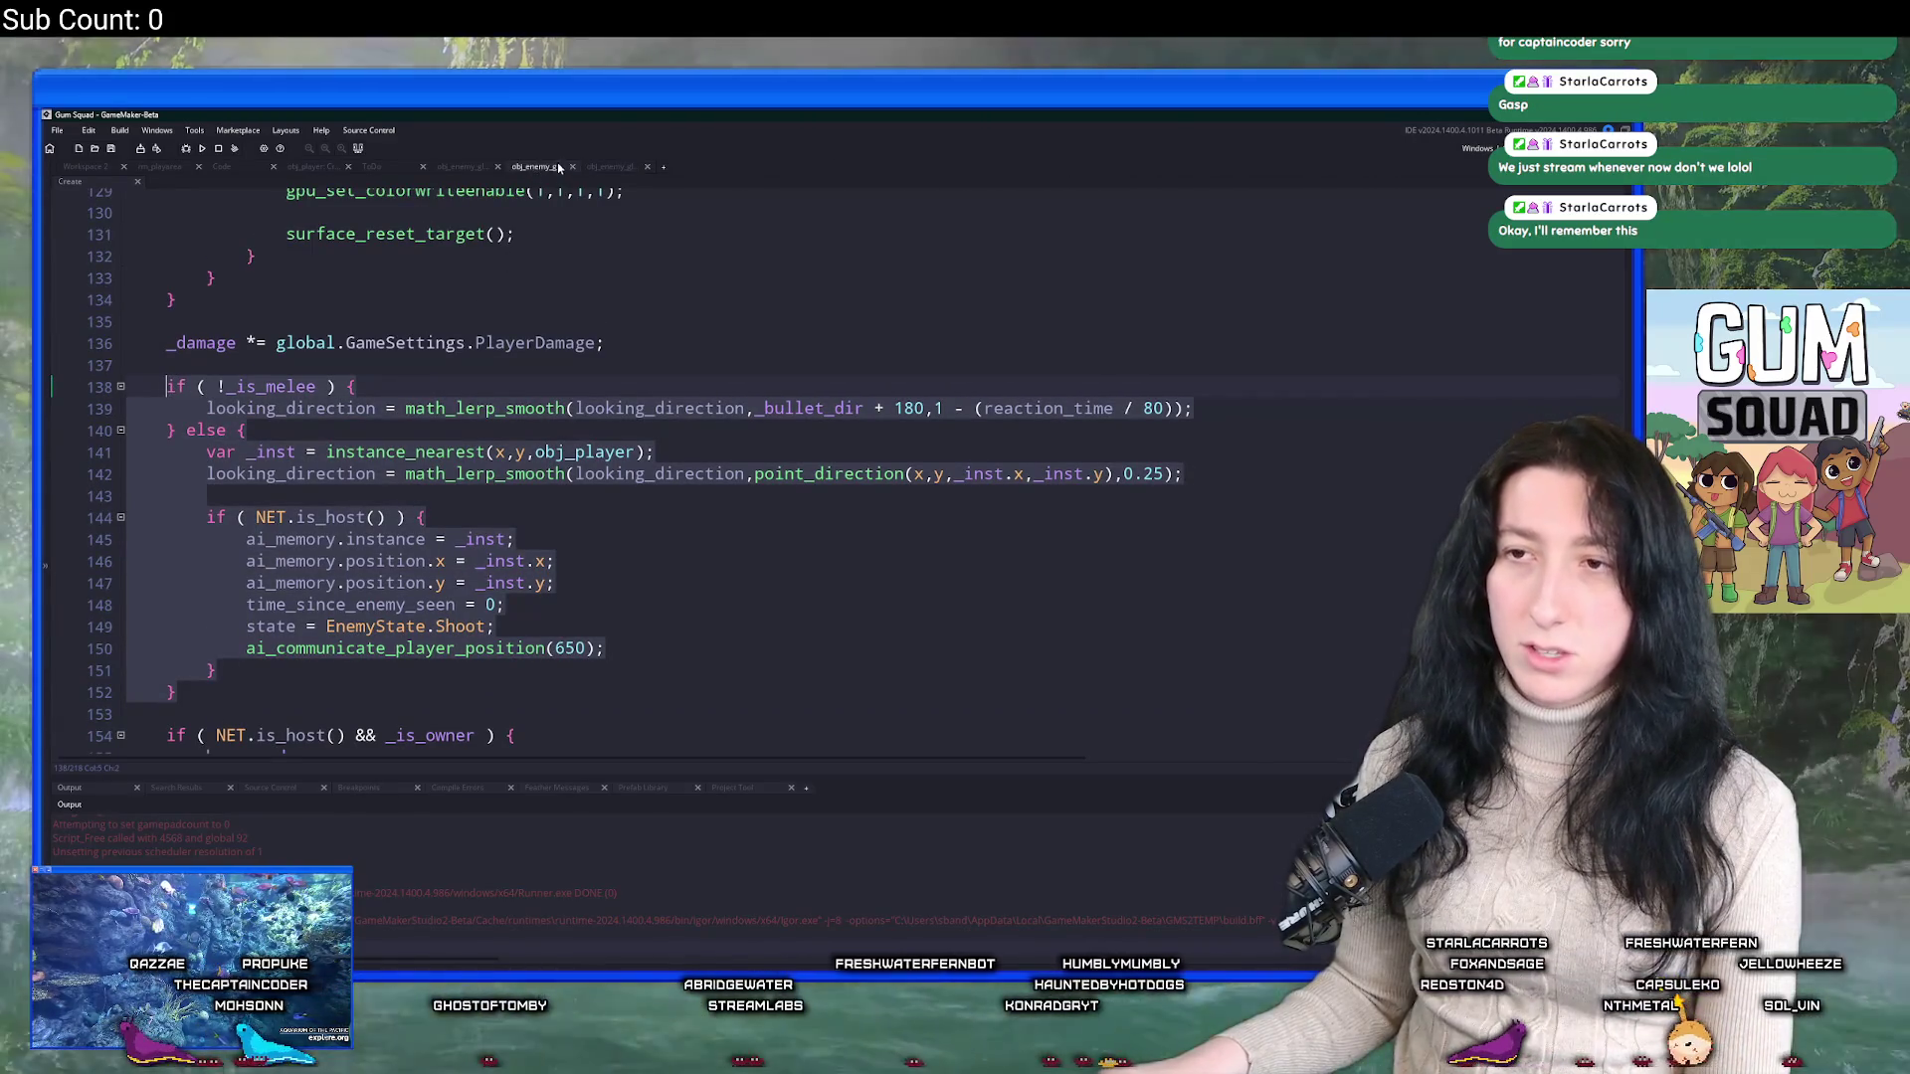
pyautogui.click(468, 169)
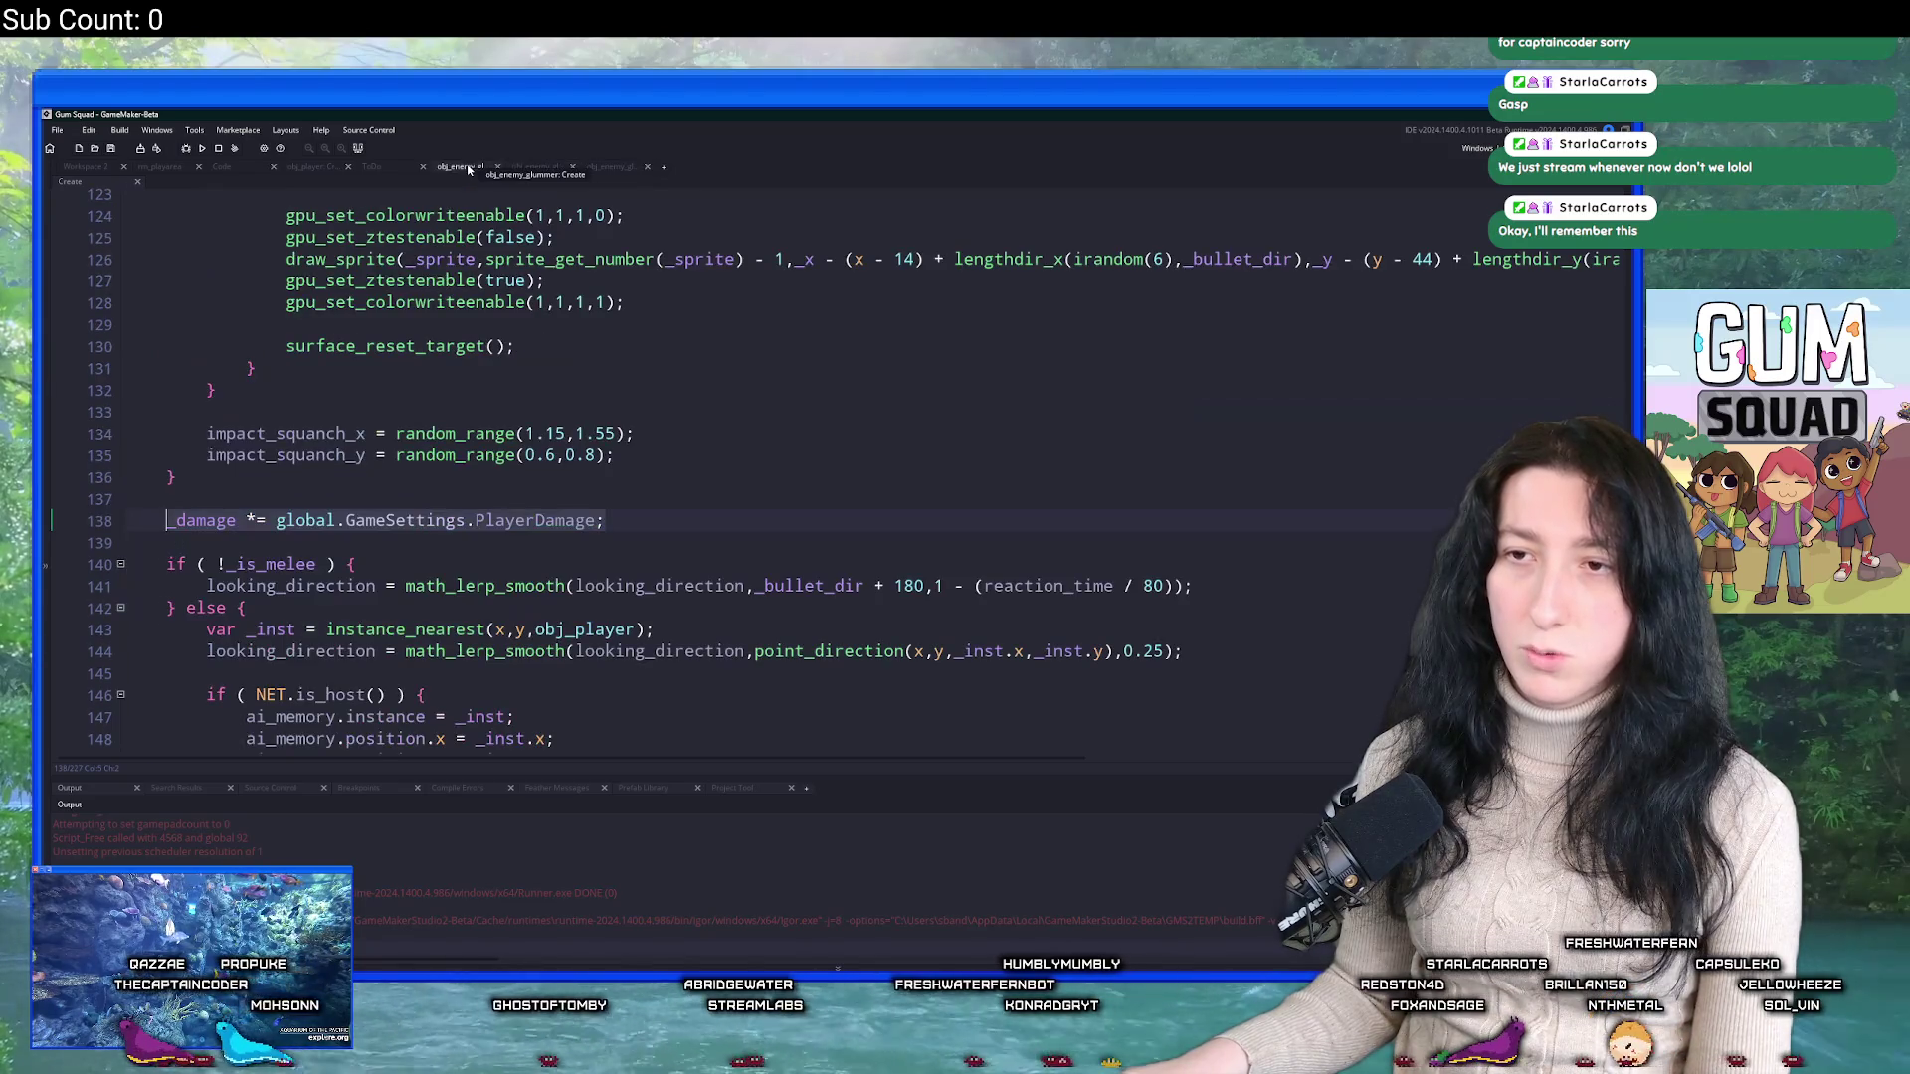
pyautogui.scroll(-2, 281, 575)
pyautogui.moveTo(181, 680); pyautogui.dragTo(166, 414)
pyautogui.write('if ( !_is_melee ) { \t\tlooking_direction = math_lerp_smooth(looking_direction,_bullet_dir + 180,1 - (reaction_time / 80)); \t} else { \t\tvar _inst = instance_nearest(x,y,obj_player); \t\tlooking_direction = math_lerp_smooth(looking_direction,point_direction(x,y,_inst.x,_inst.y),0.25);  \t\tif ( NET.is_host() ) { \t\t\tai_memory.instance = _inst; \t\t\tai_memory.position.x = _inst.x; \t\t\tai_memory.position.y = _inst.y; \t\t\ttime_since_enemy_seen = 0; \t\t\tstate = EnemyState.Shoot; \t\t\tai_communicate_player_position(650); \t\t} \t}')
# Check the pasted block on lines 140–154 and leave an empty line 139 after the PlayerDamage multiplier.
pyautogui.click(738, 546)
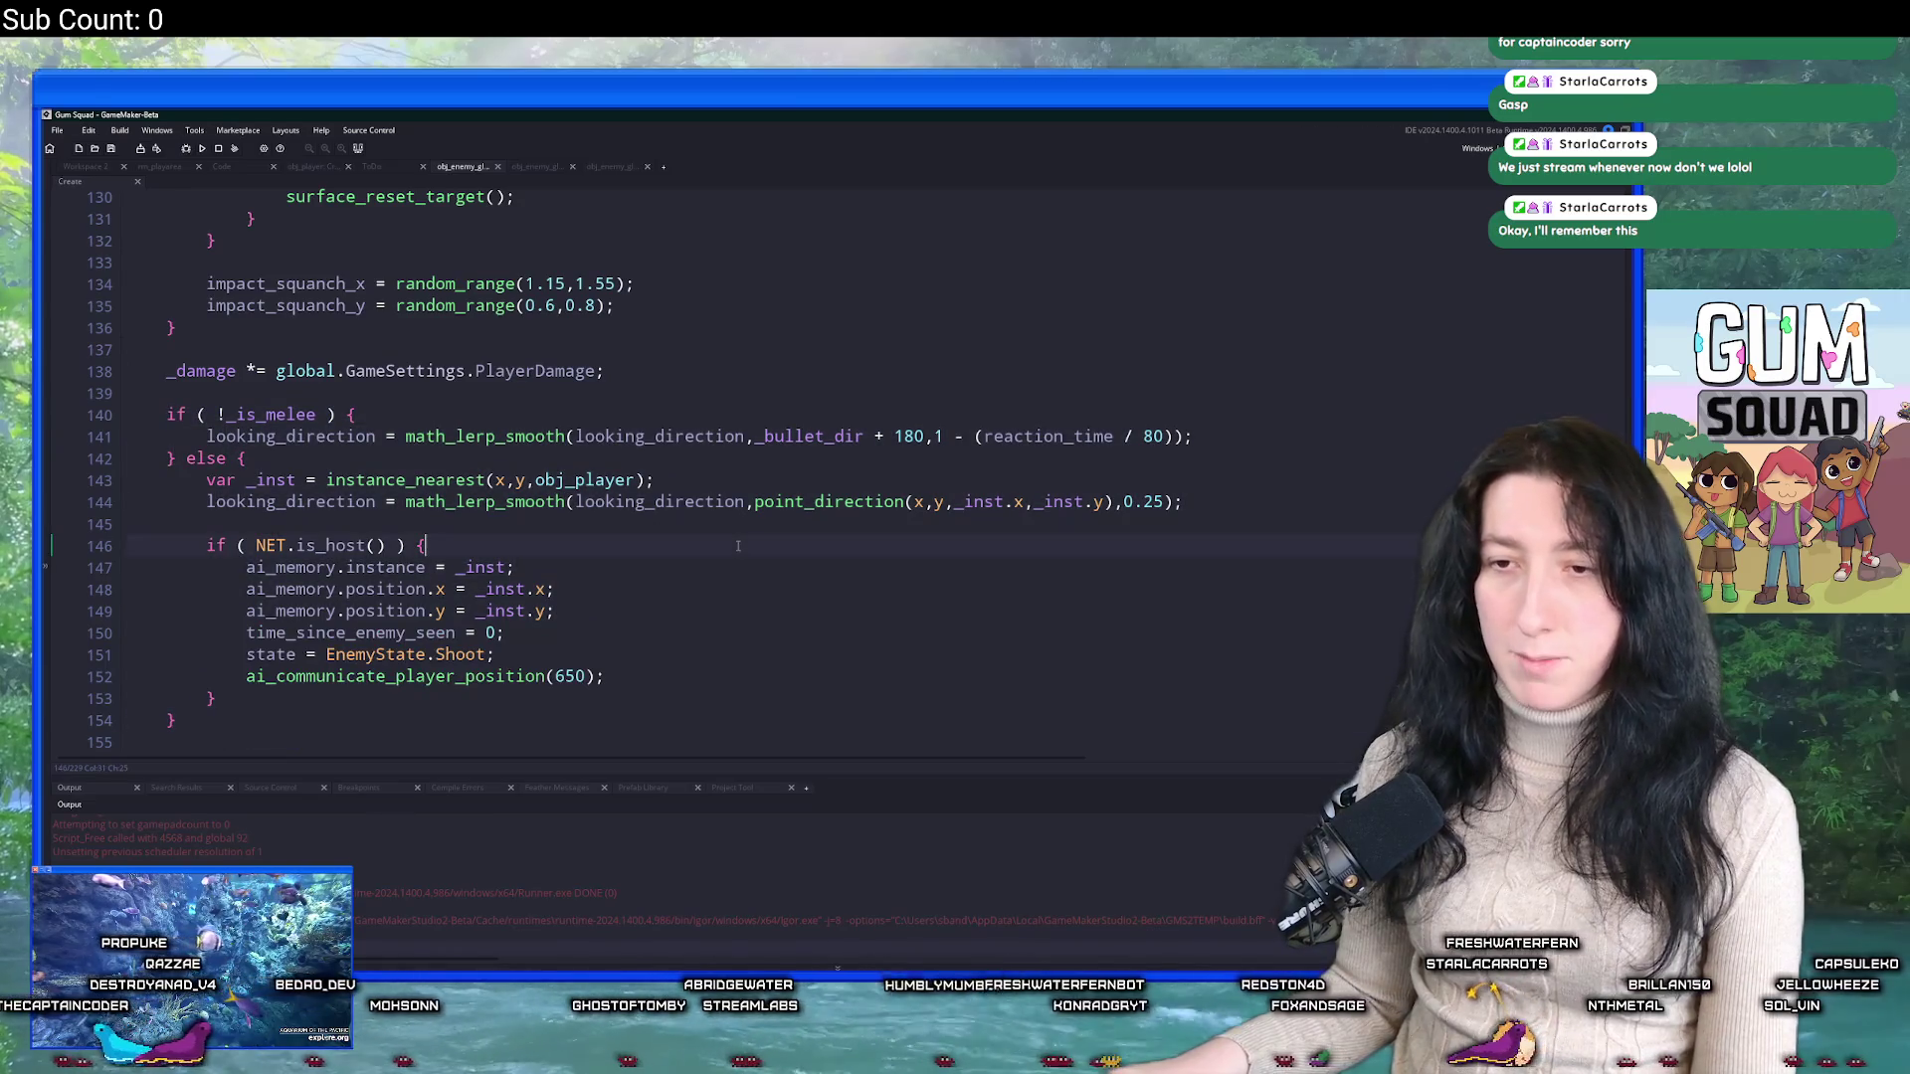
pyautogui.hotkey('ctrl', 't')
pyautogui.write('o')
pyautogui.write('_')
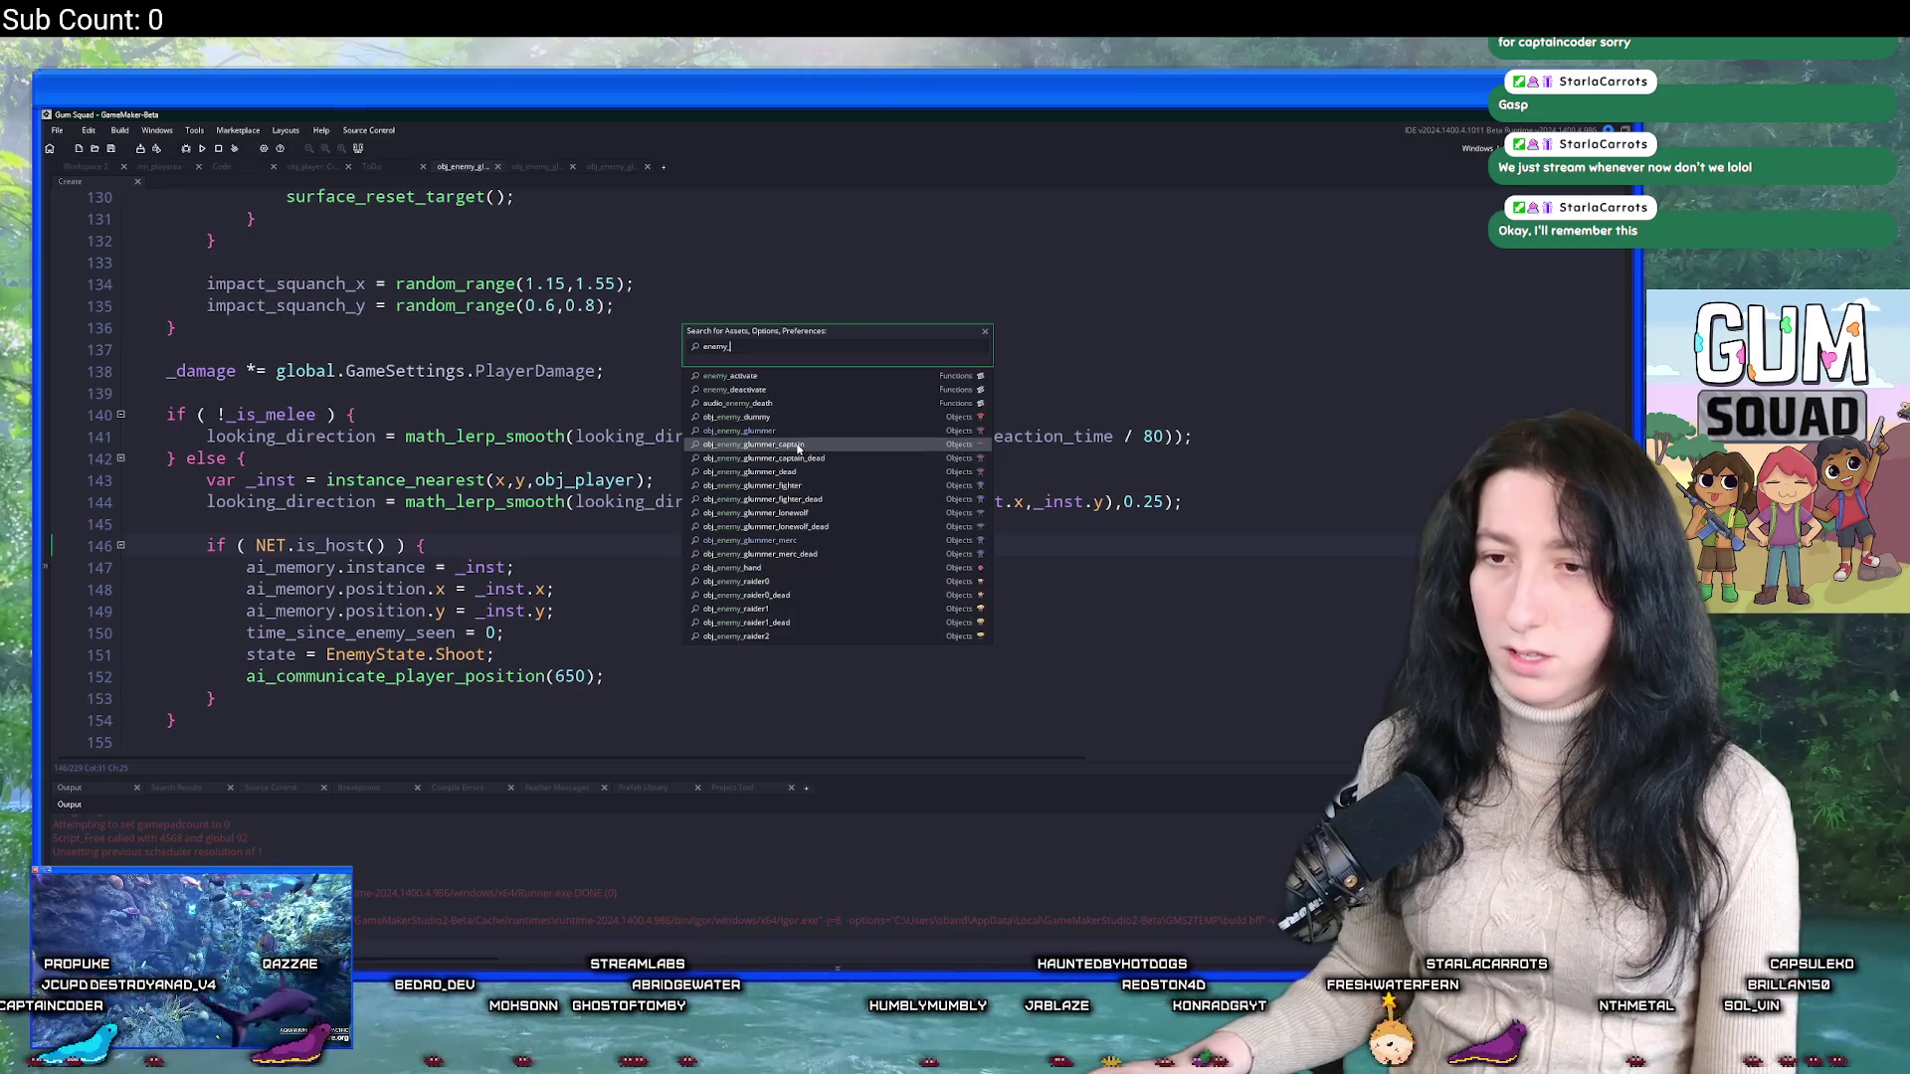
pyautogui.click(296, 655)
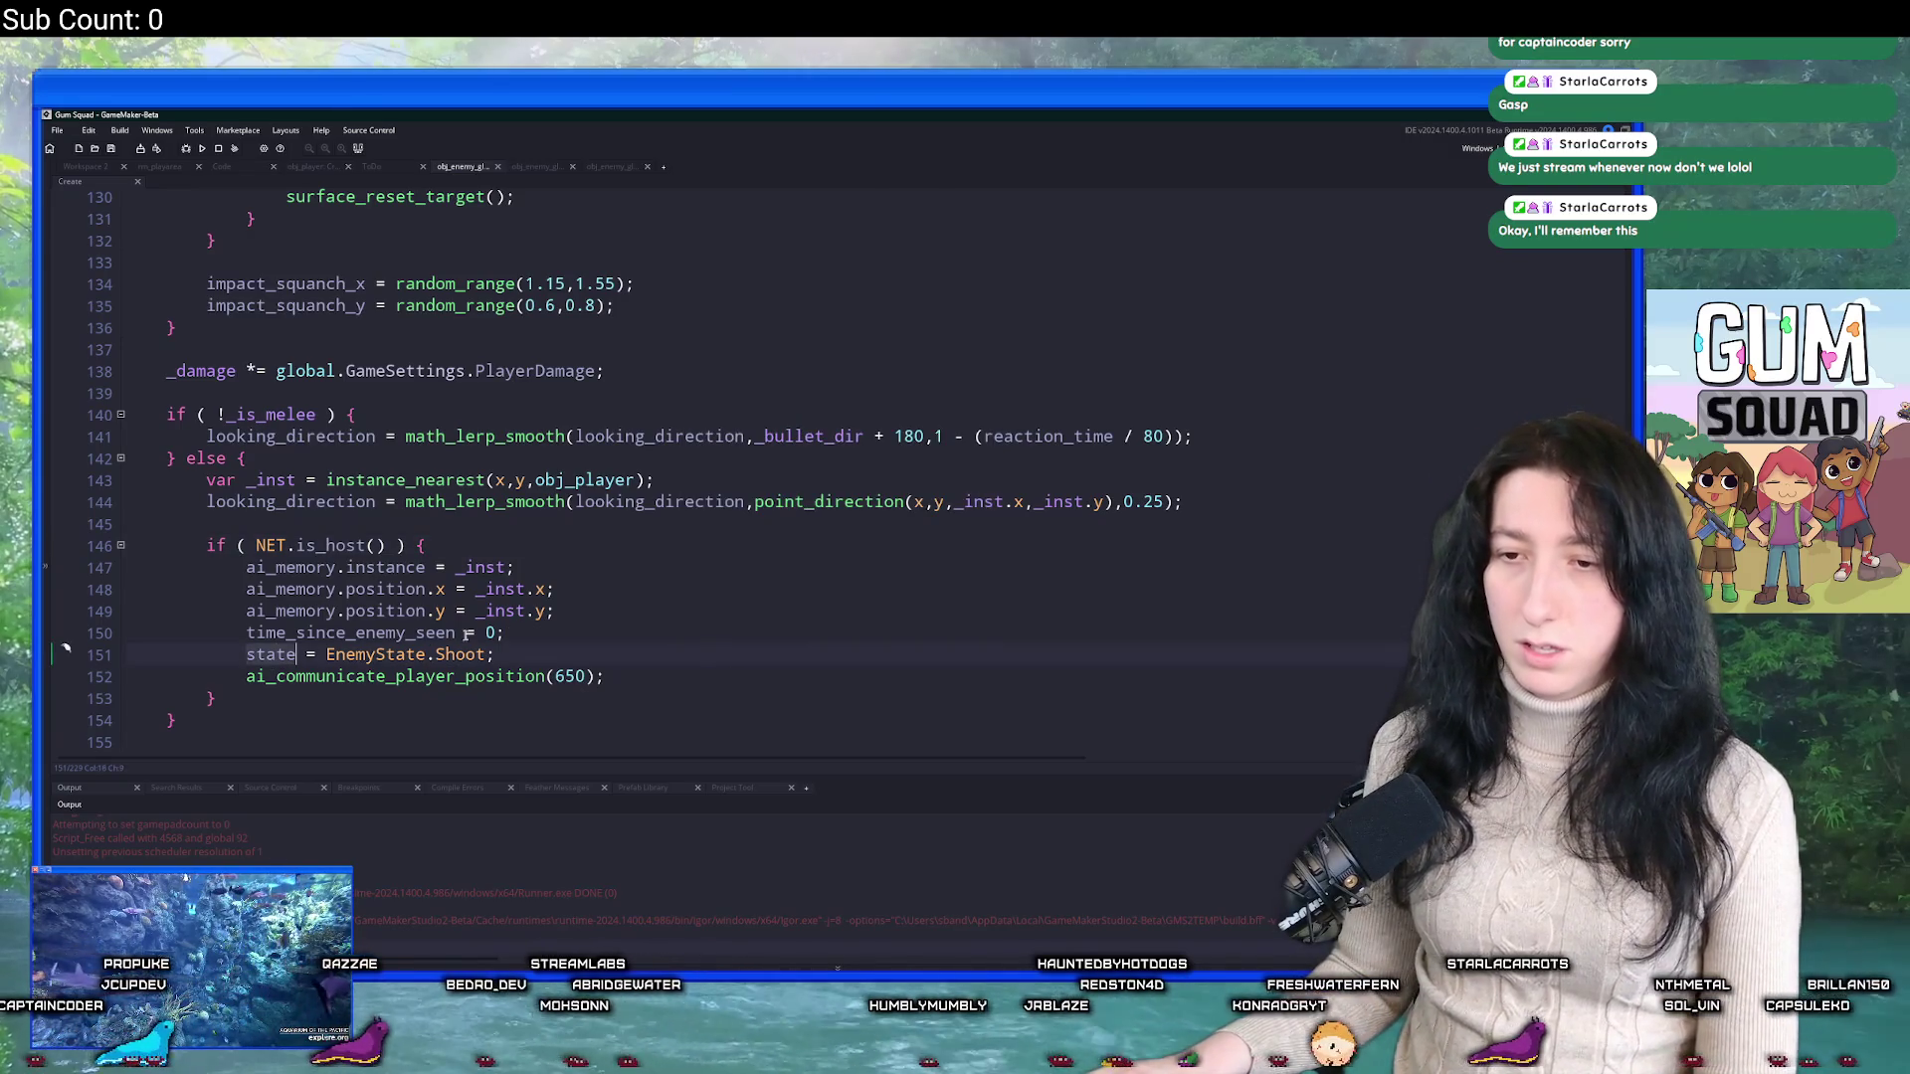
pyautogui.press('End')
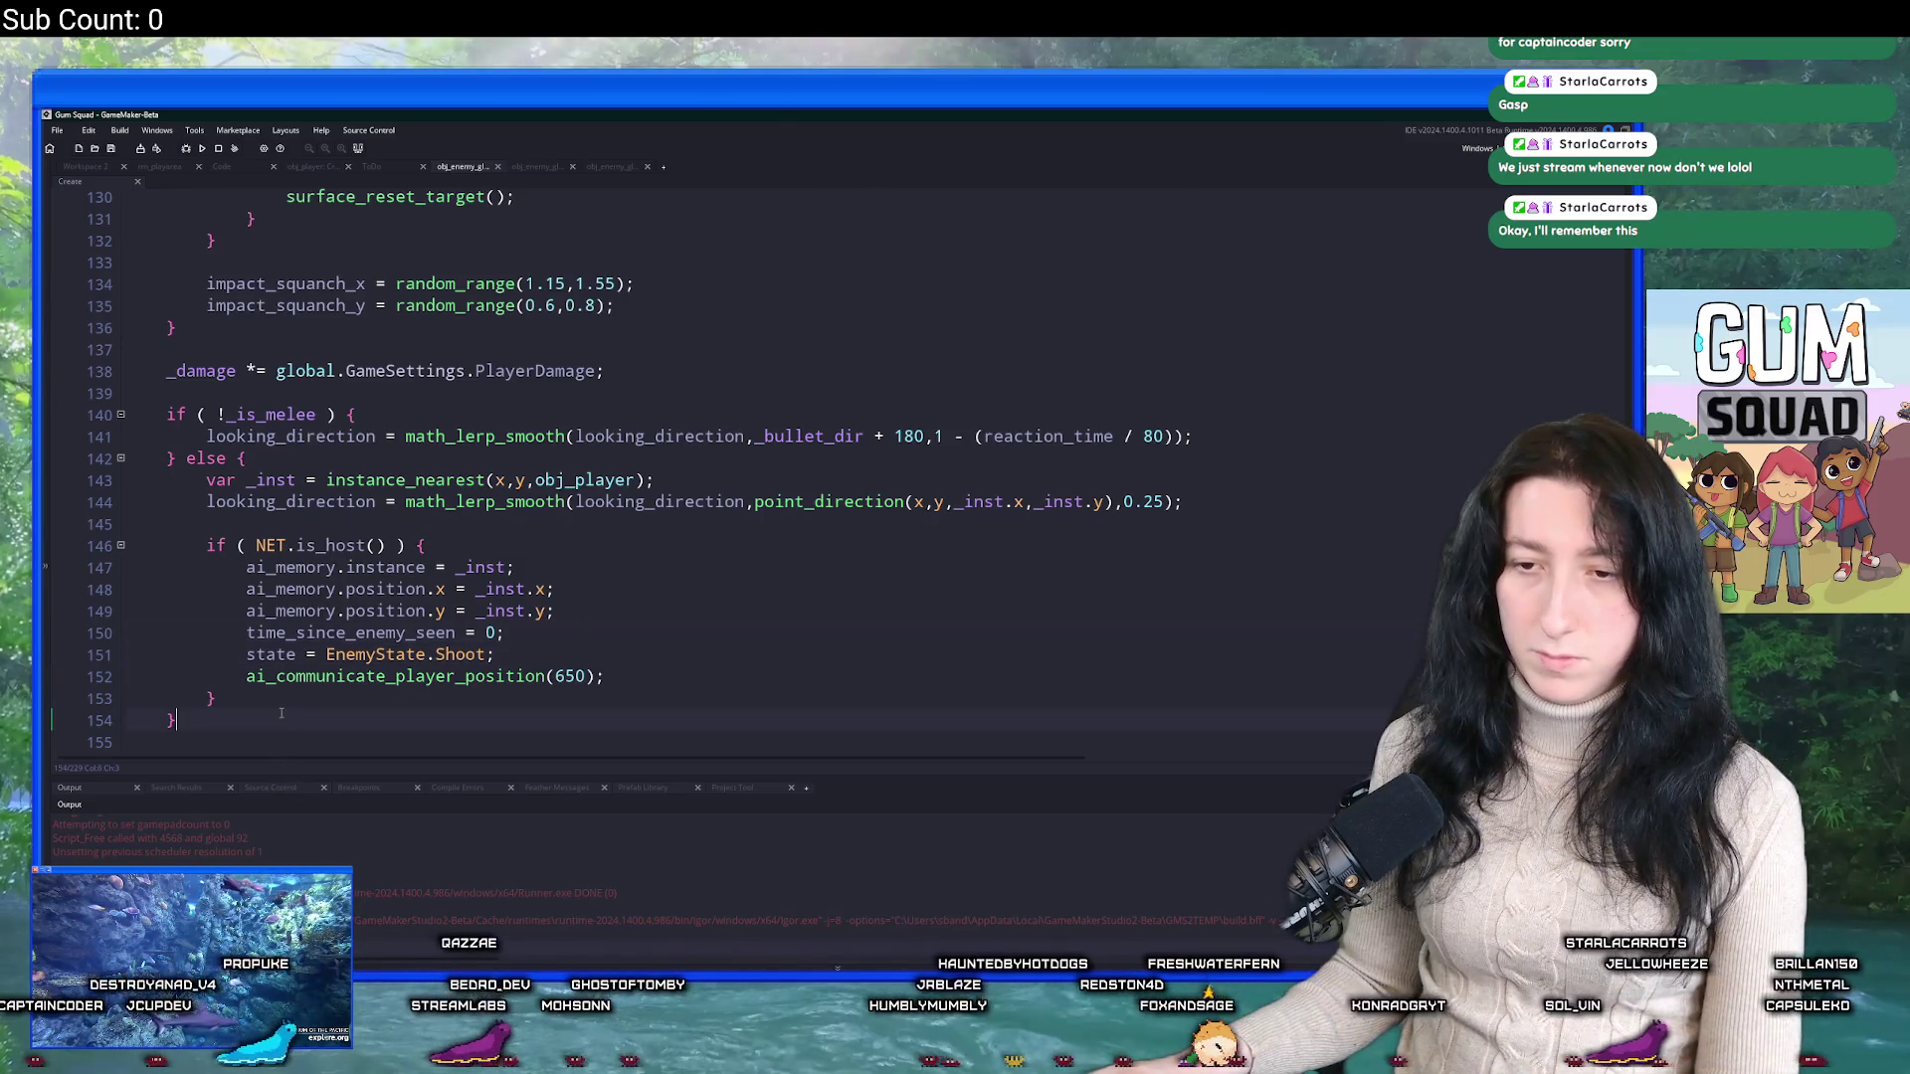
pyautogui.moveTo(177, 720); pyautogui.dragTo(167, 415)
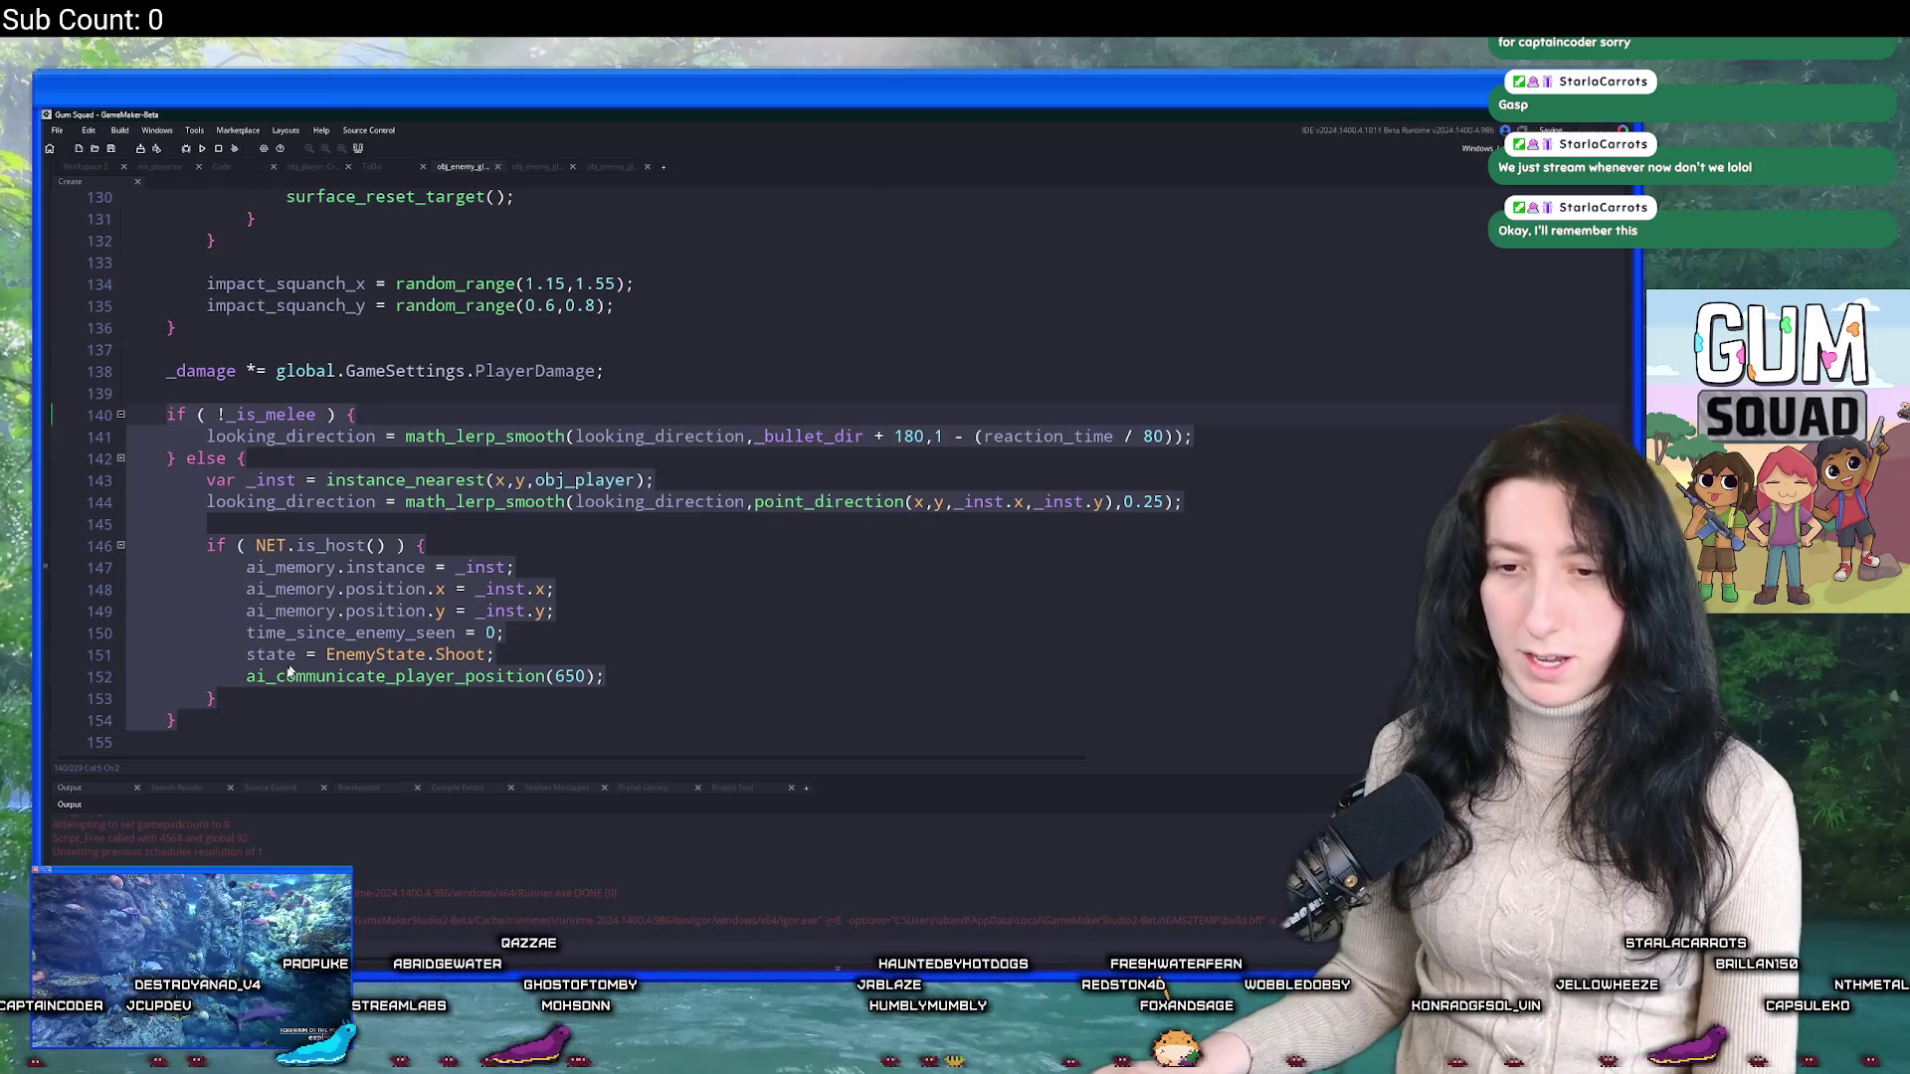
pyautogui.click(590, 662)
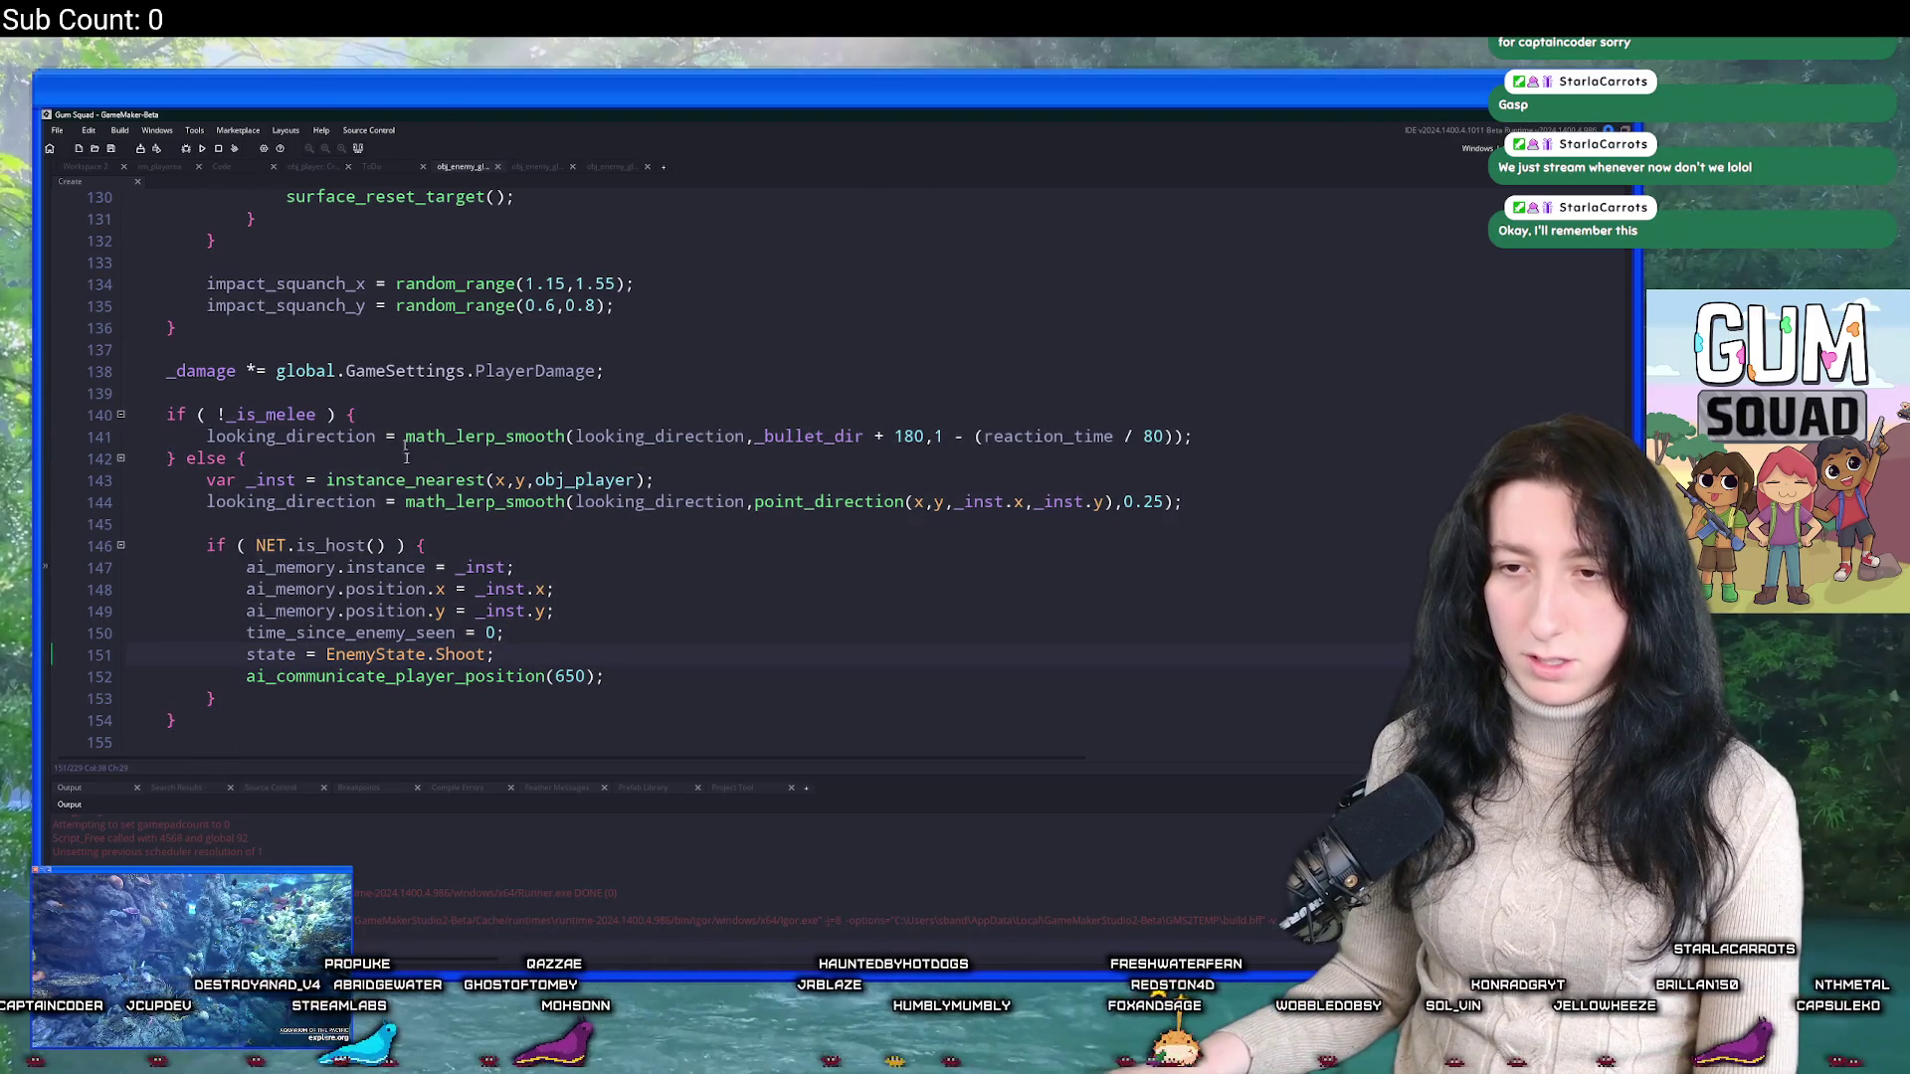
pyautogui.click(566, 641)
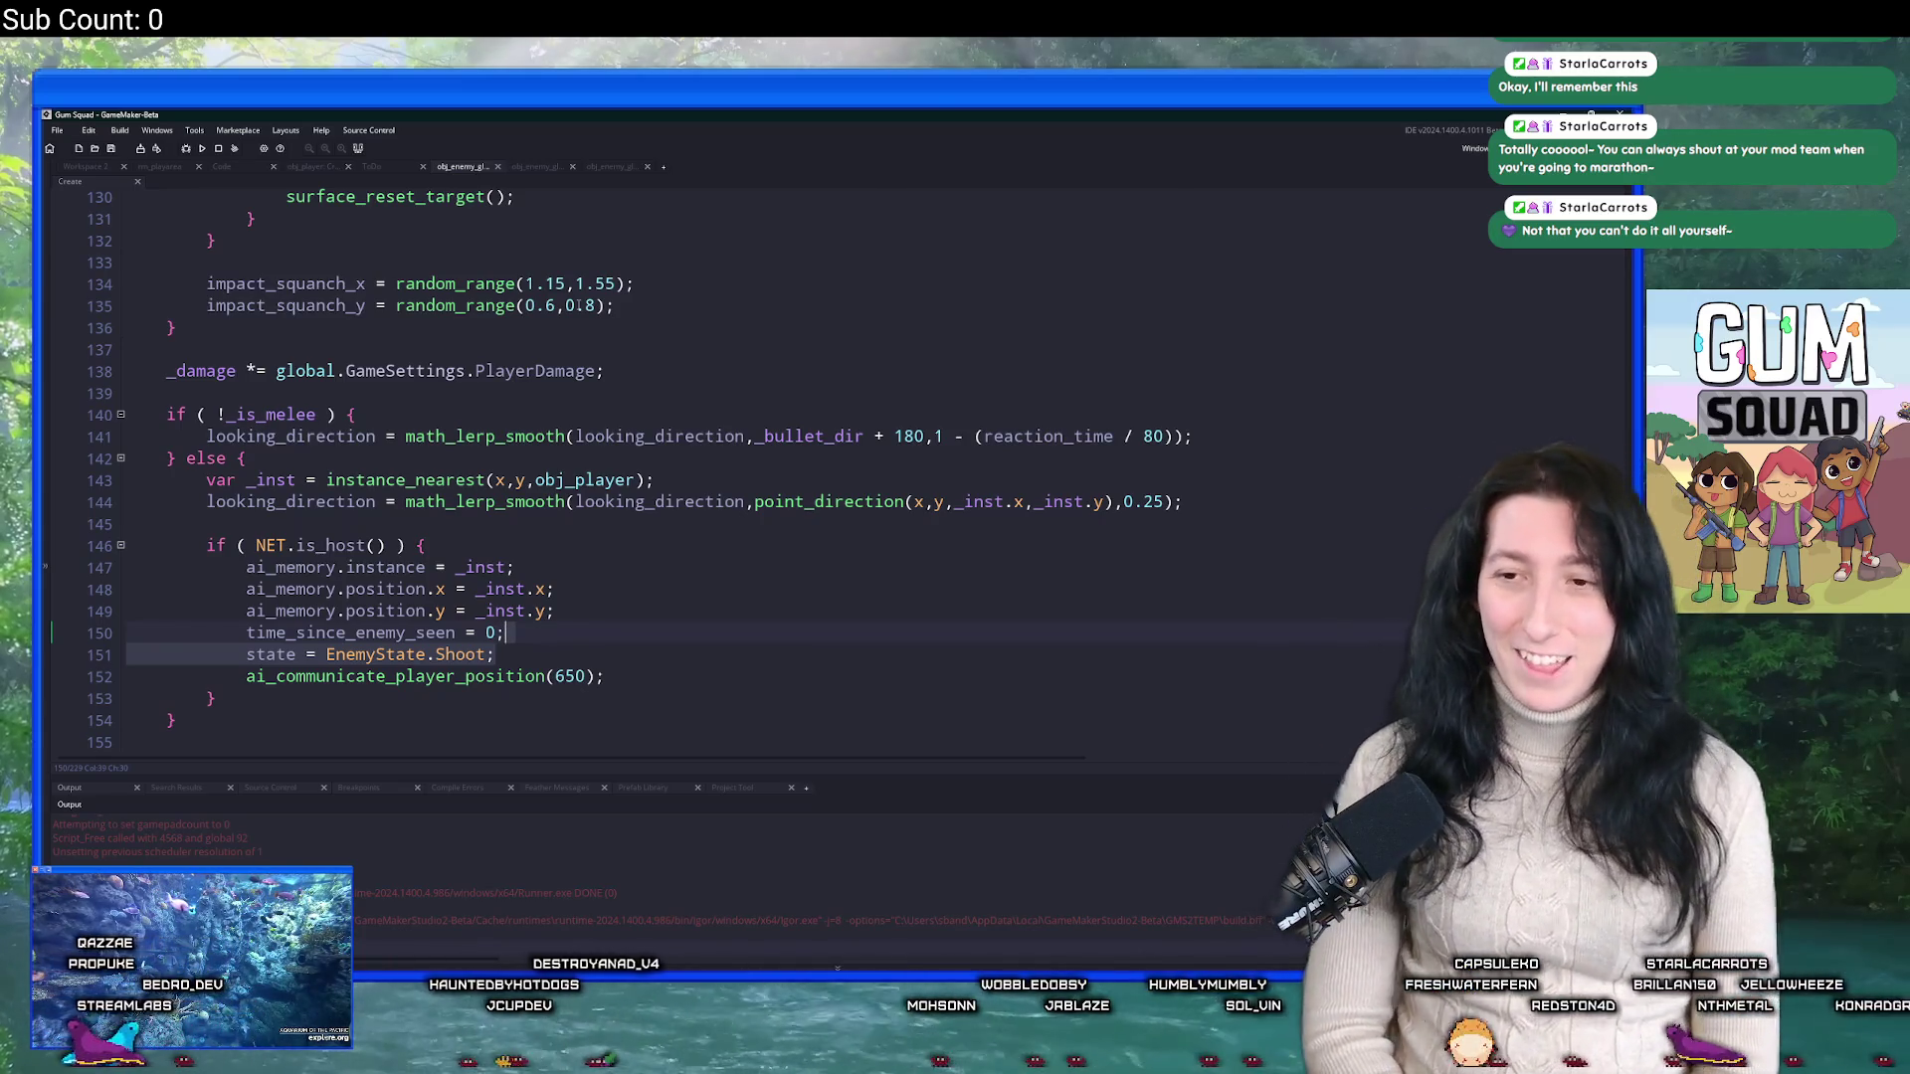
pyautogui.click(395, 386)
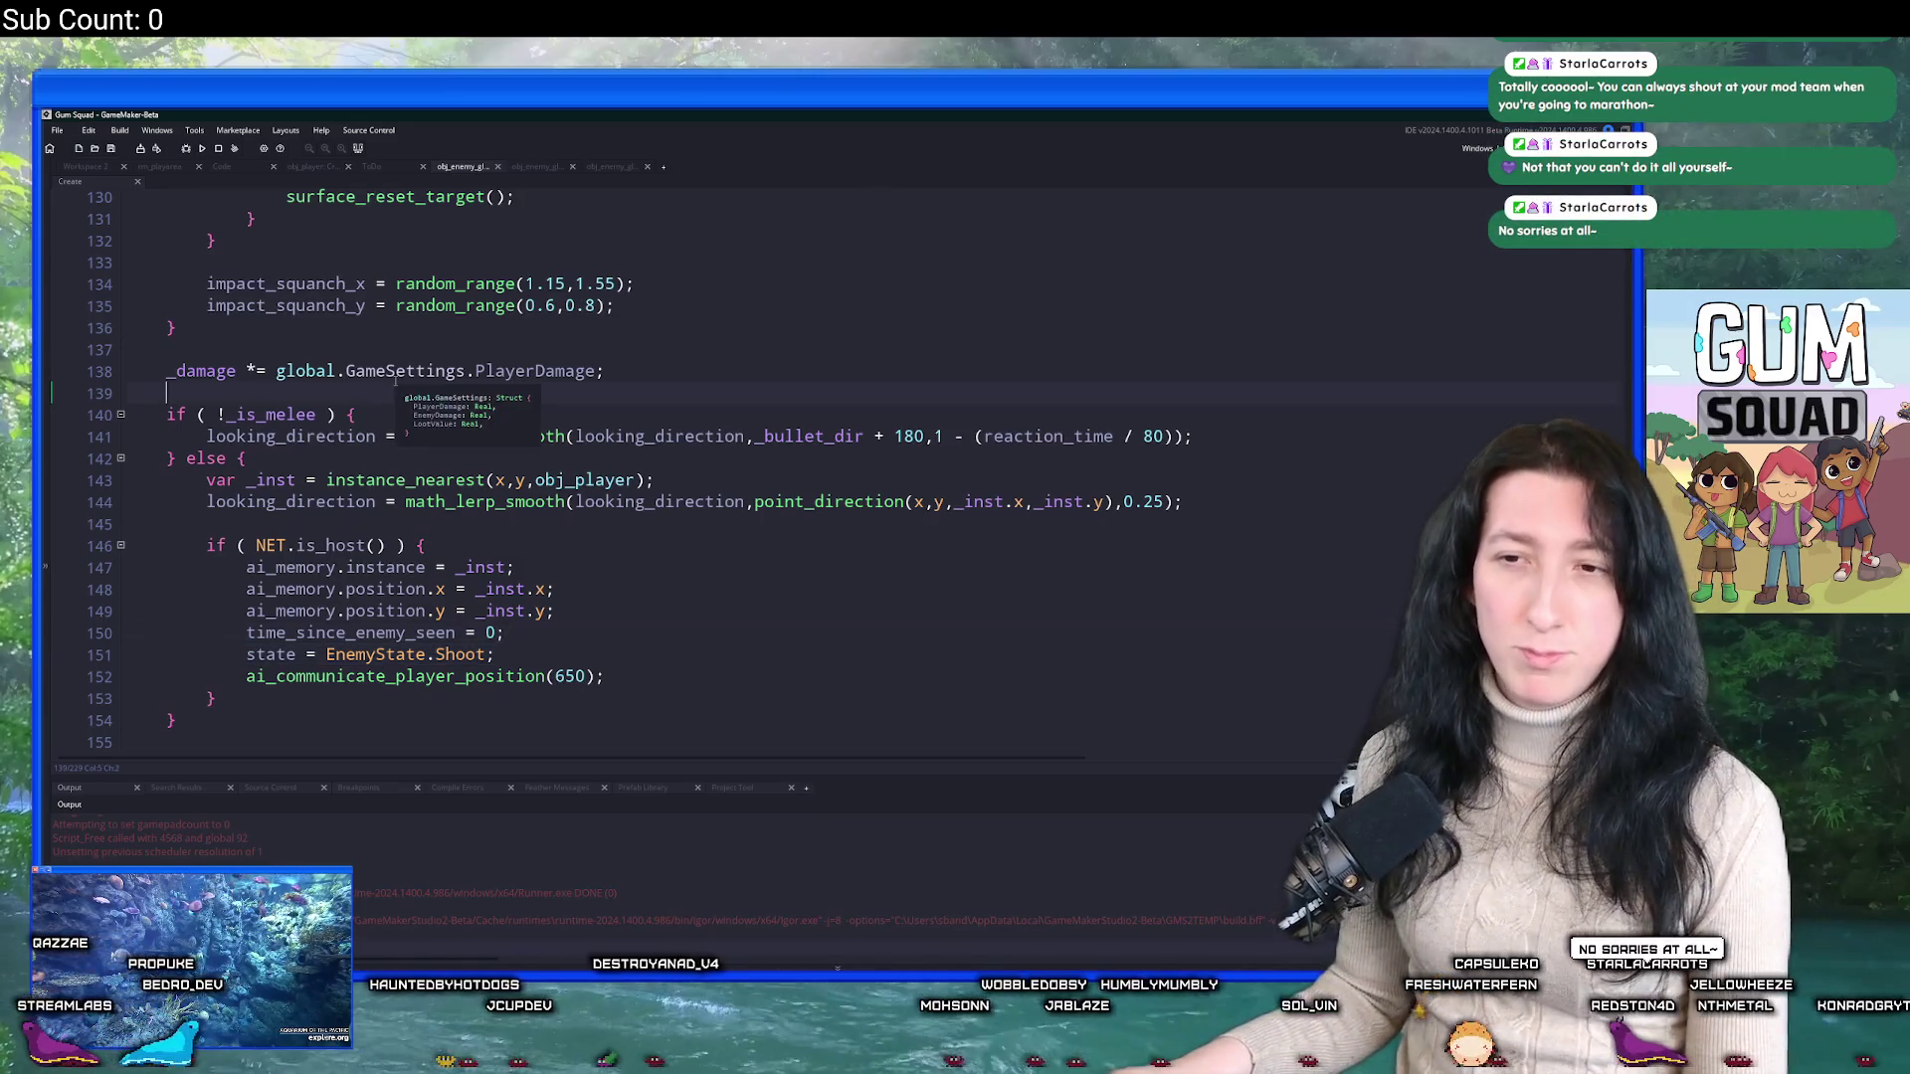
# Review the glummer's pasted melee block and the host-only damage and death checks after it.
pyautogui.moveTo(177, 721)
pyautogui.mouseDown()
pyautogui.moveTo(249, 652)
pyautogui.moveTo(159, 396)
pyautogui.moveTo(168, 416)
pyautogui.mouseUp()
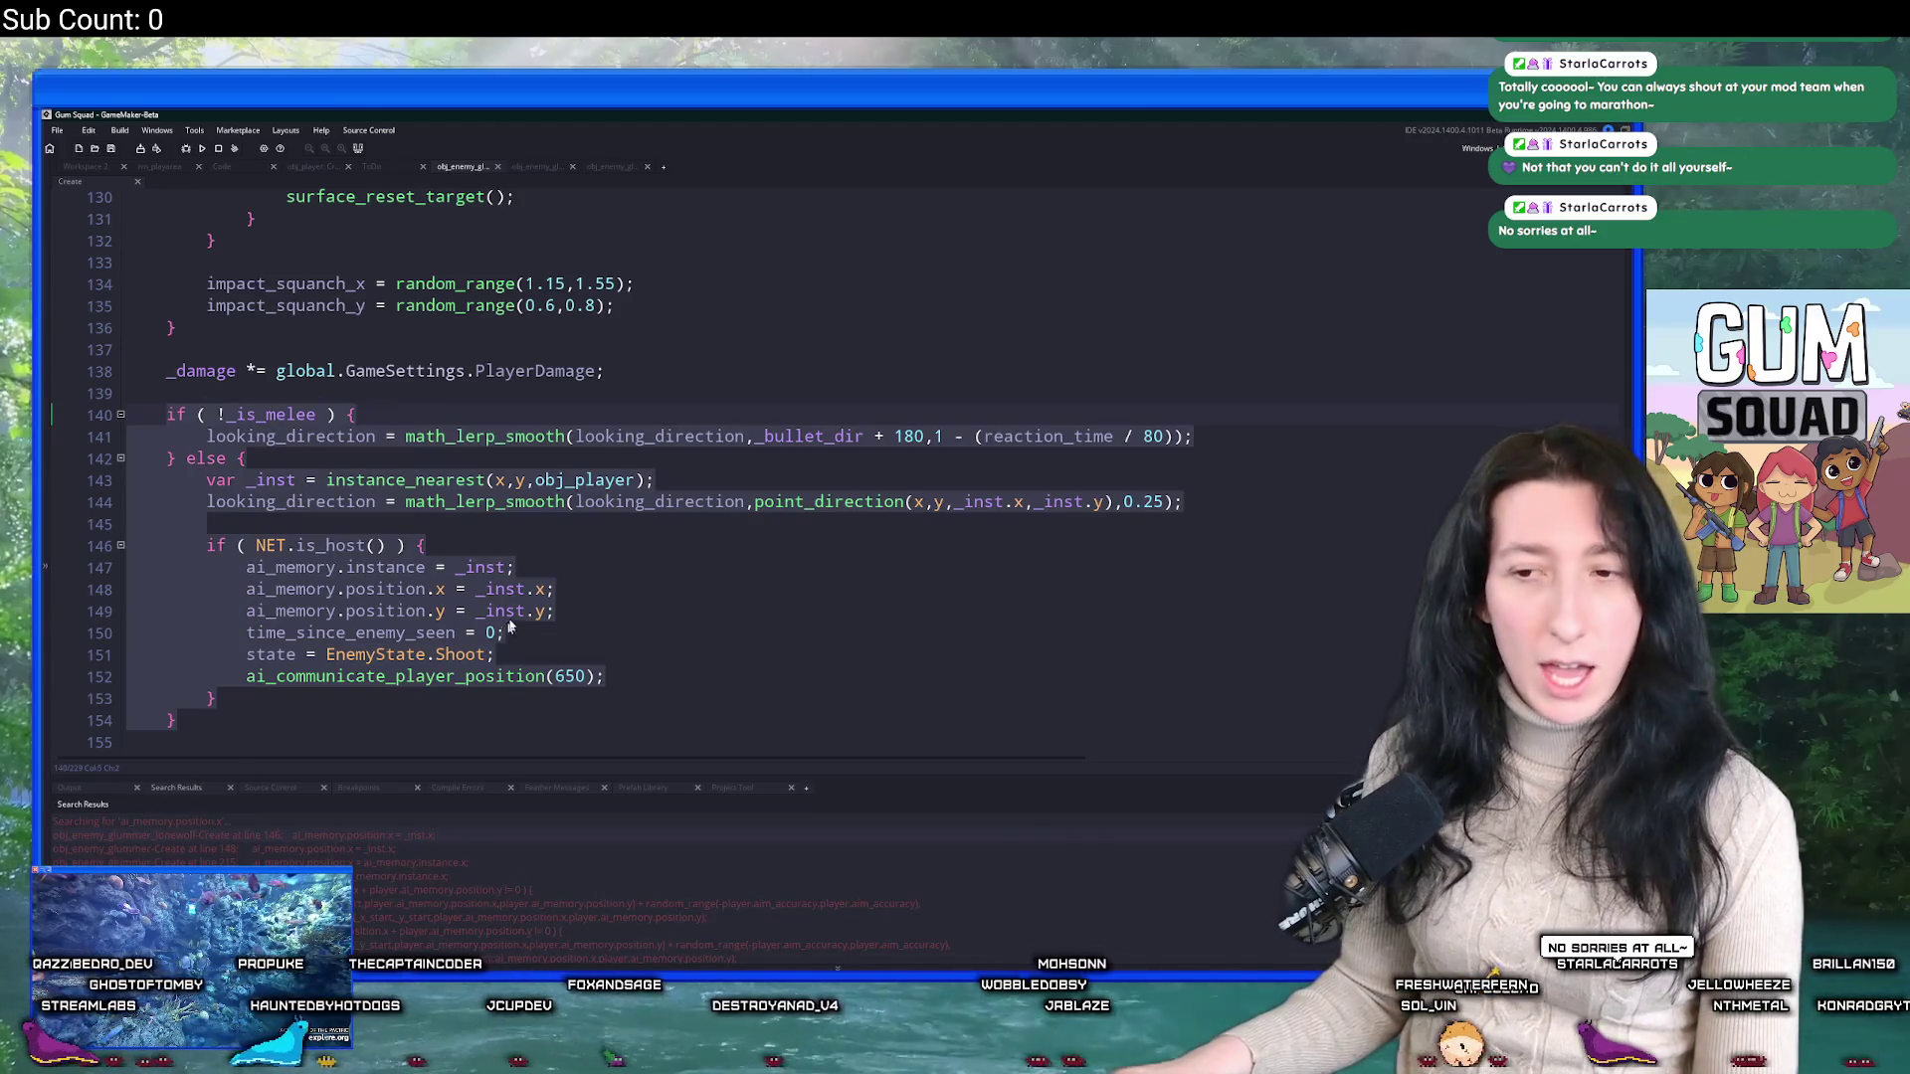
pyautogui.click(297, 654)
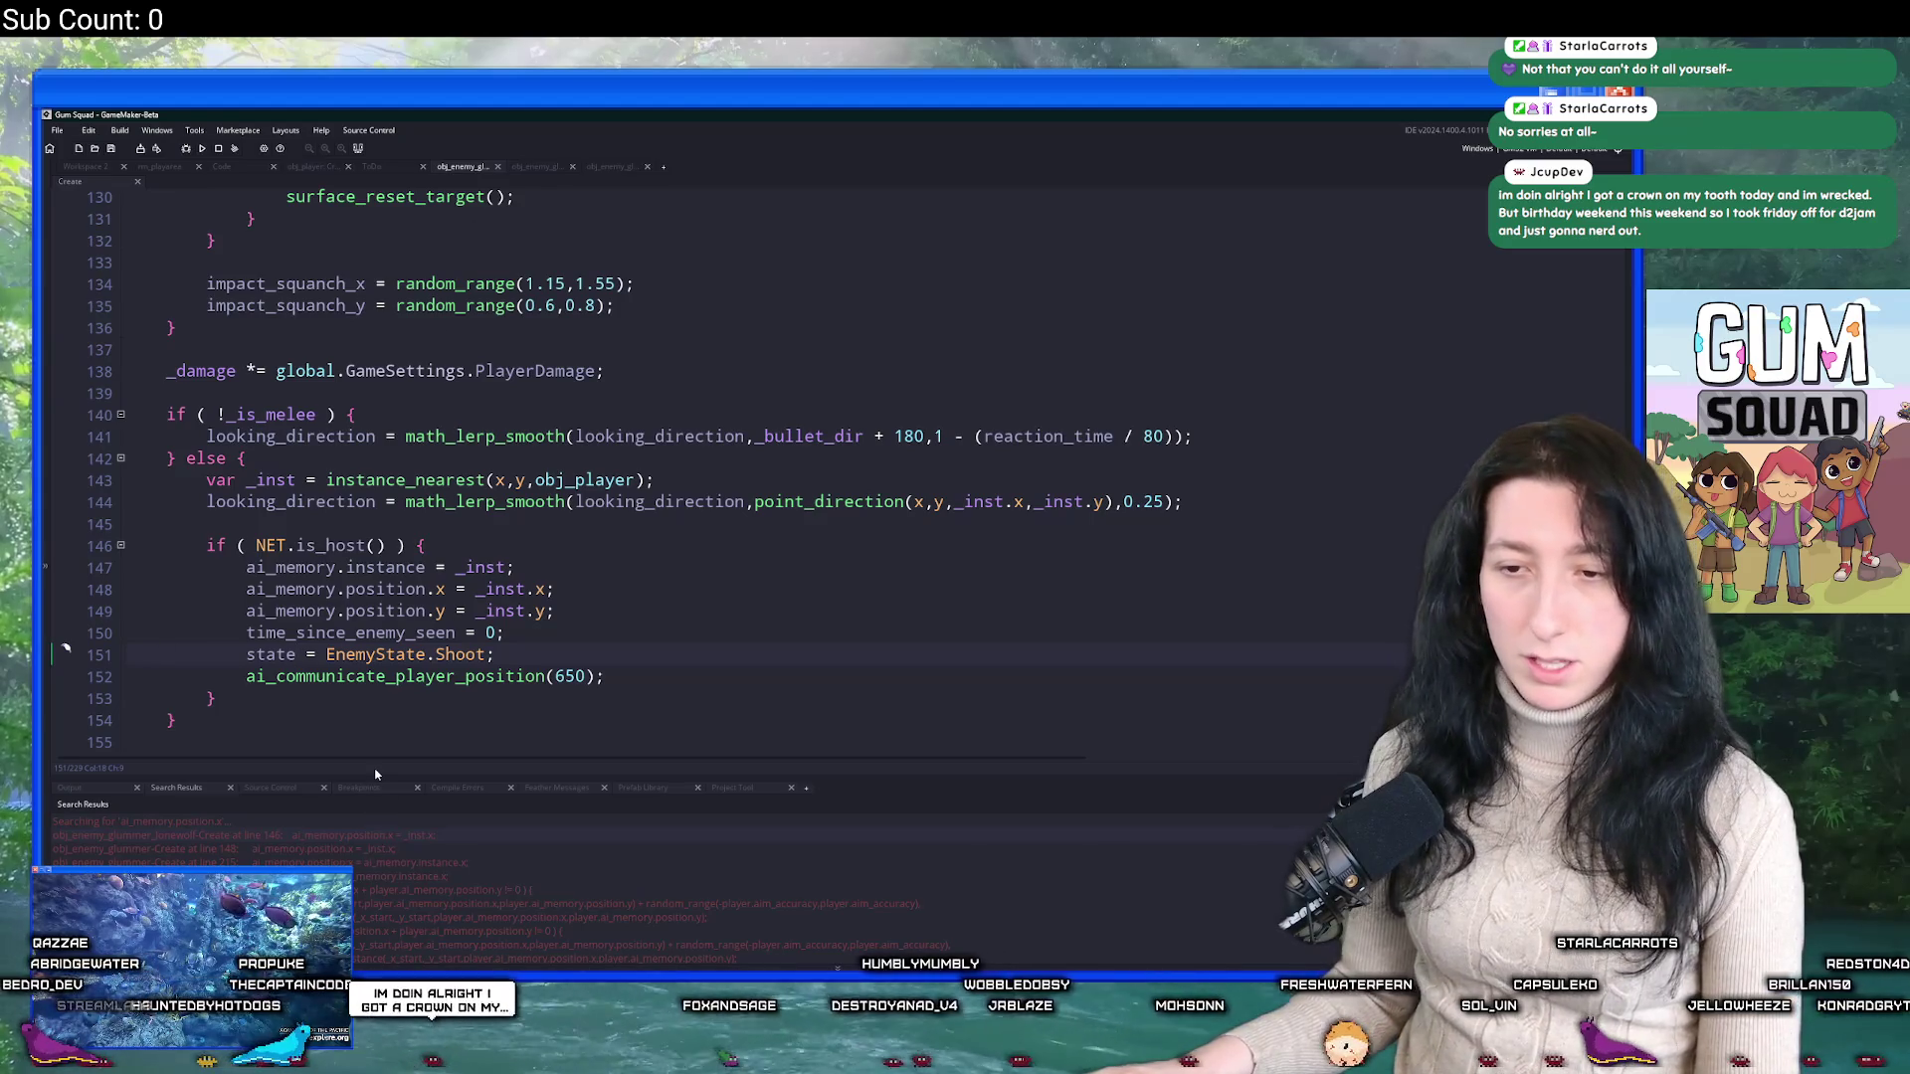
pyautogui.click(375, 742)
pyautogui.scroll(-5, 378, 741)
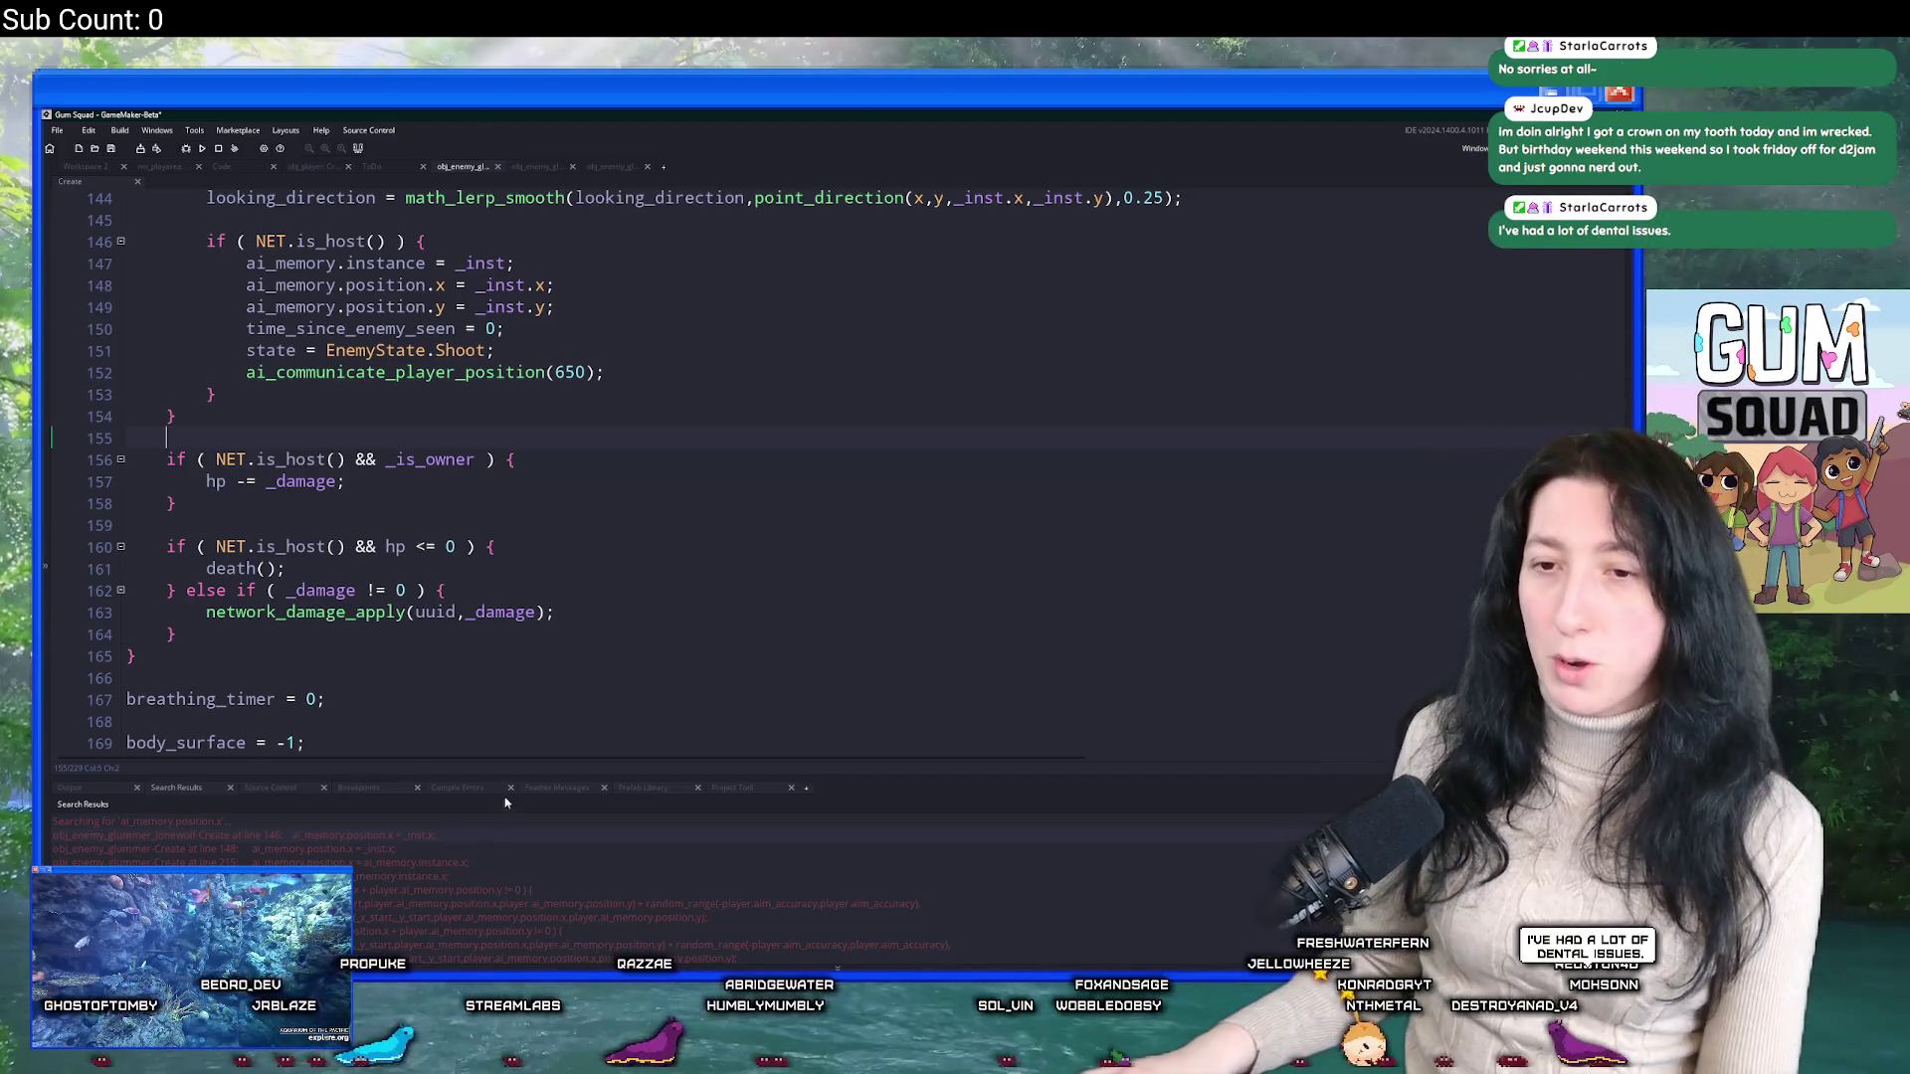
pyautogui.click(481, 506)
pyautogui.scroll(8, 467, 467)
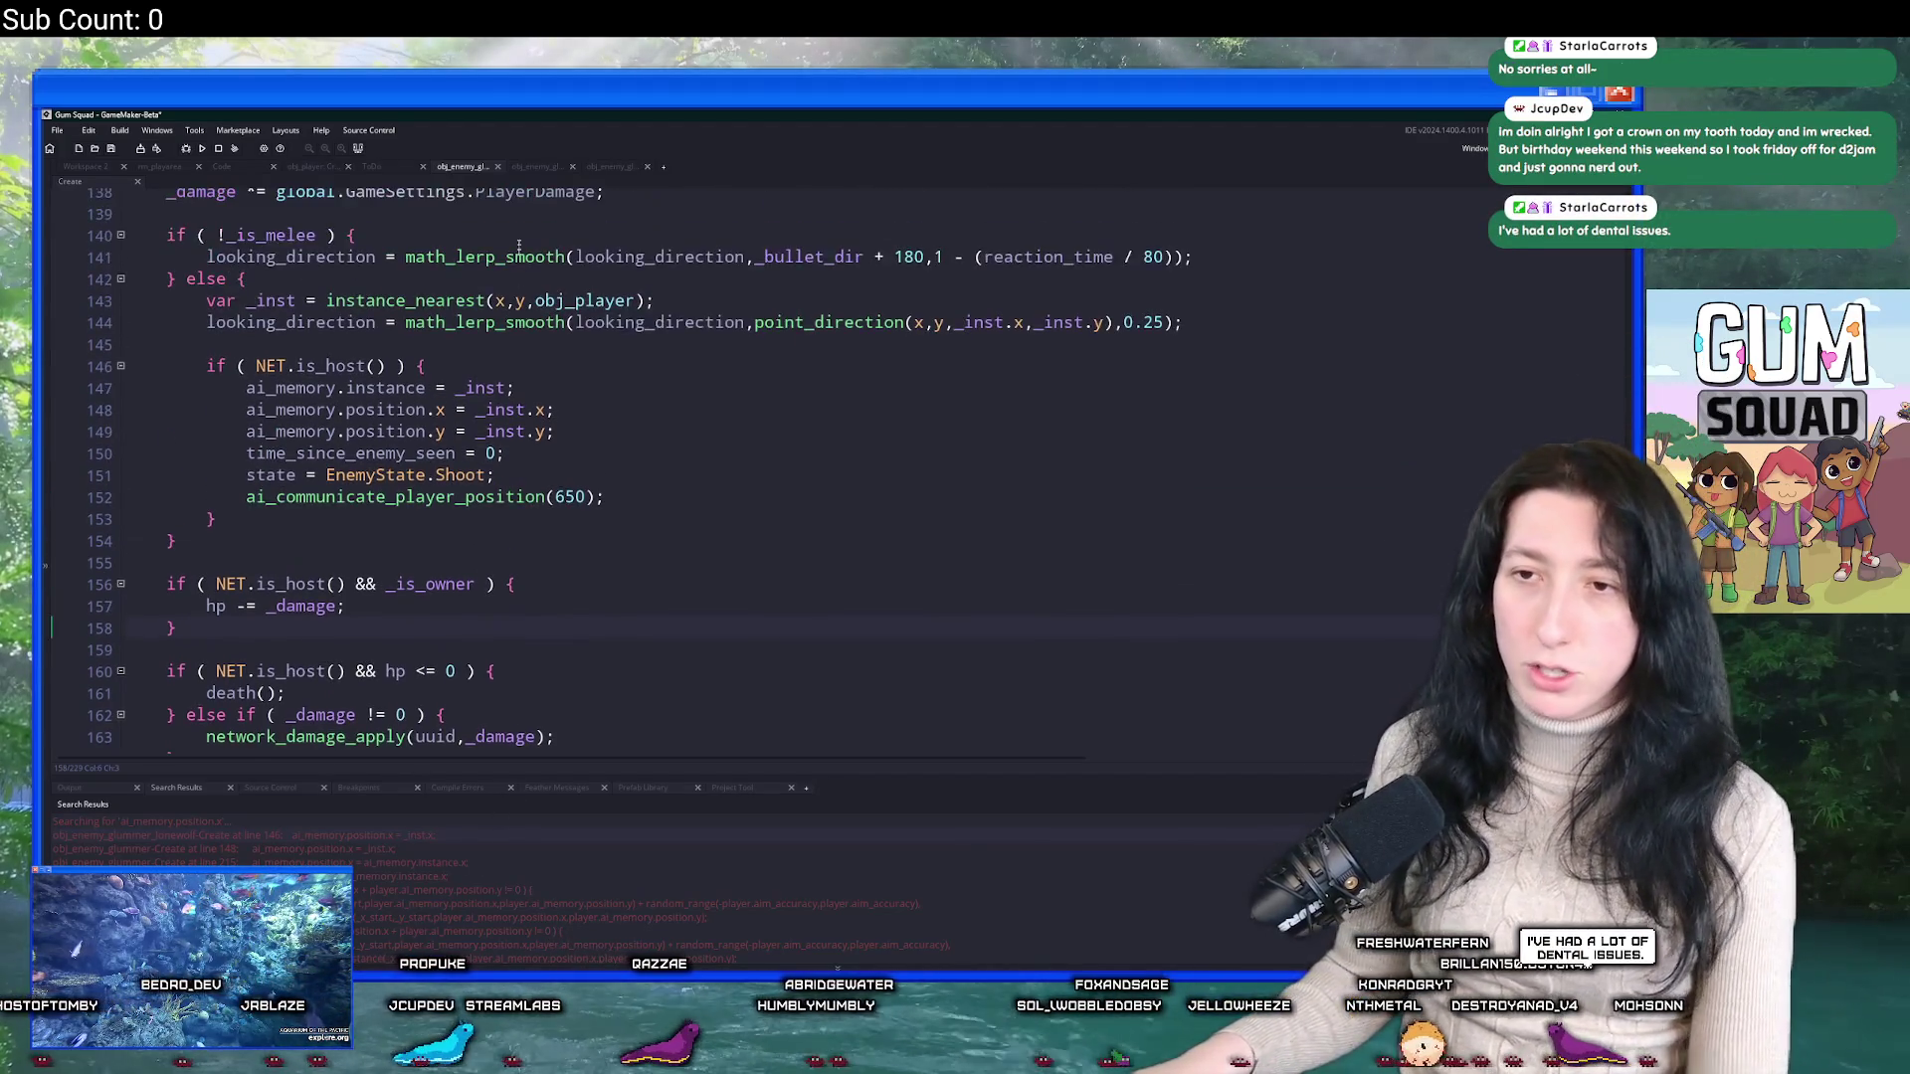
pyautogui.scroll(5, 430, 336)
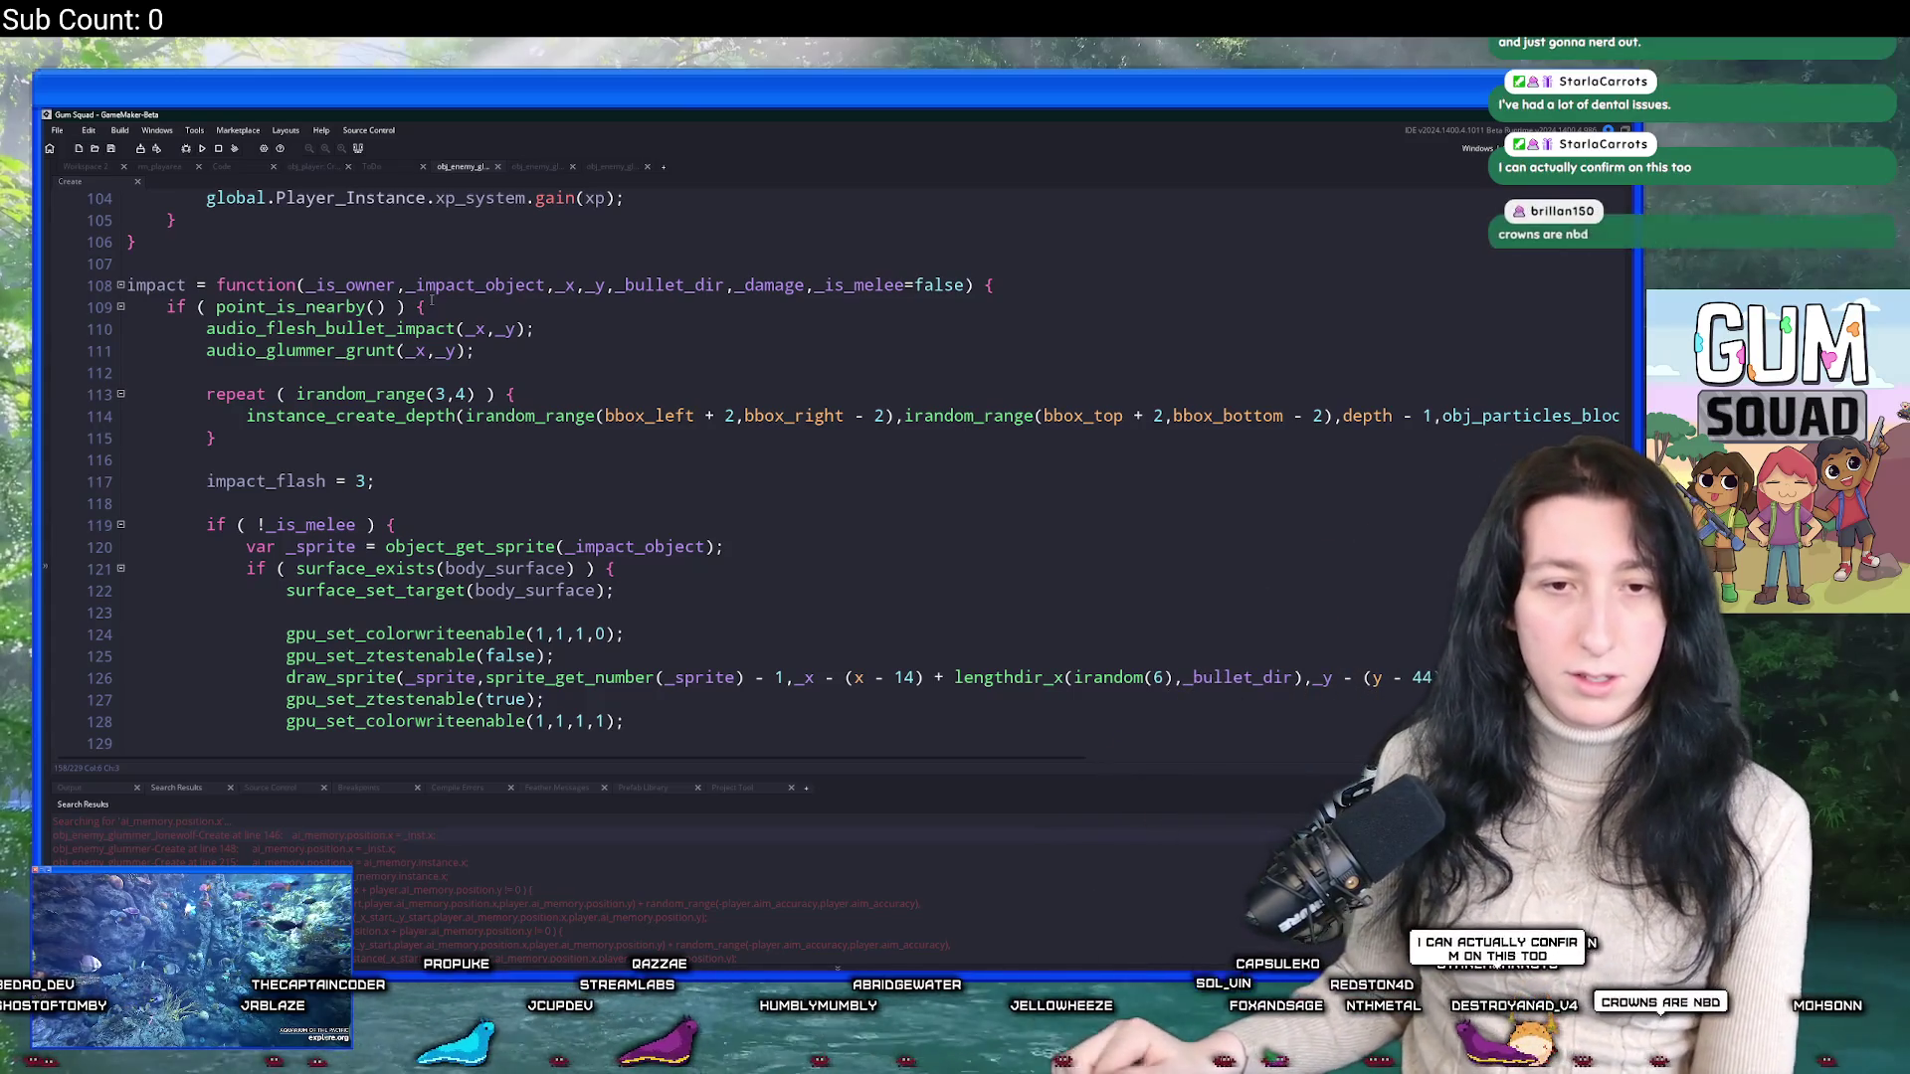
pyautogui.scroll(-5, 636, 393)
pyautogui.click(657, 412)
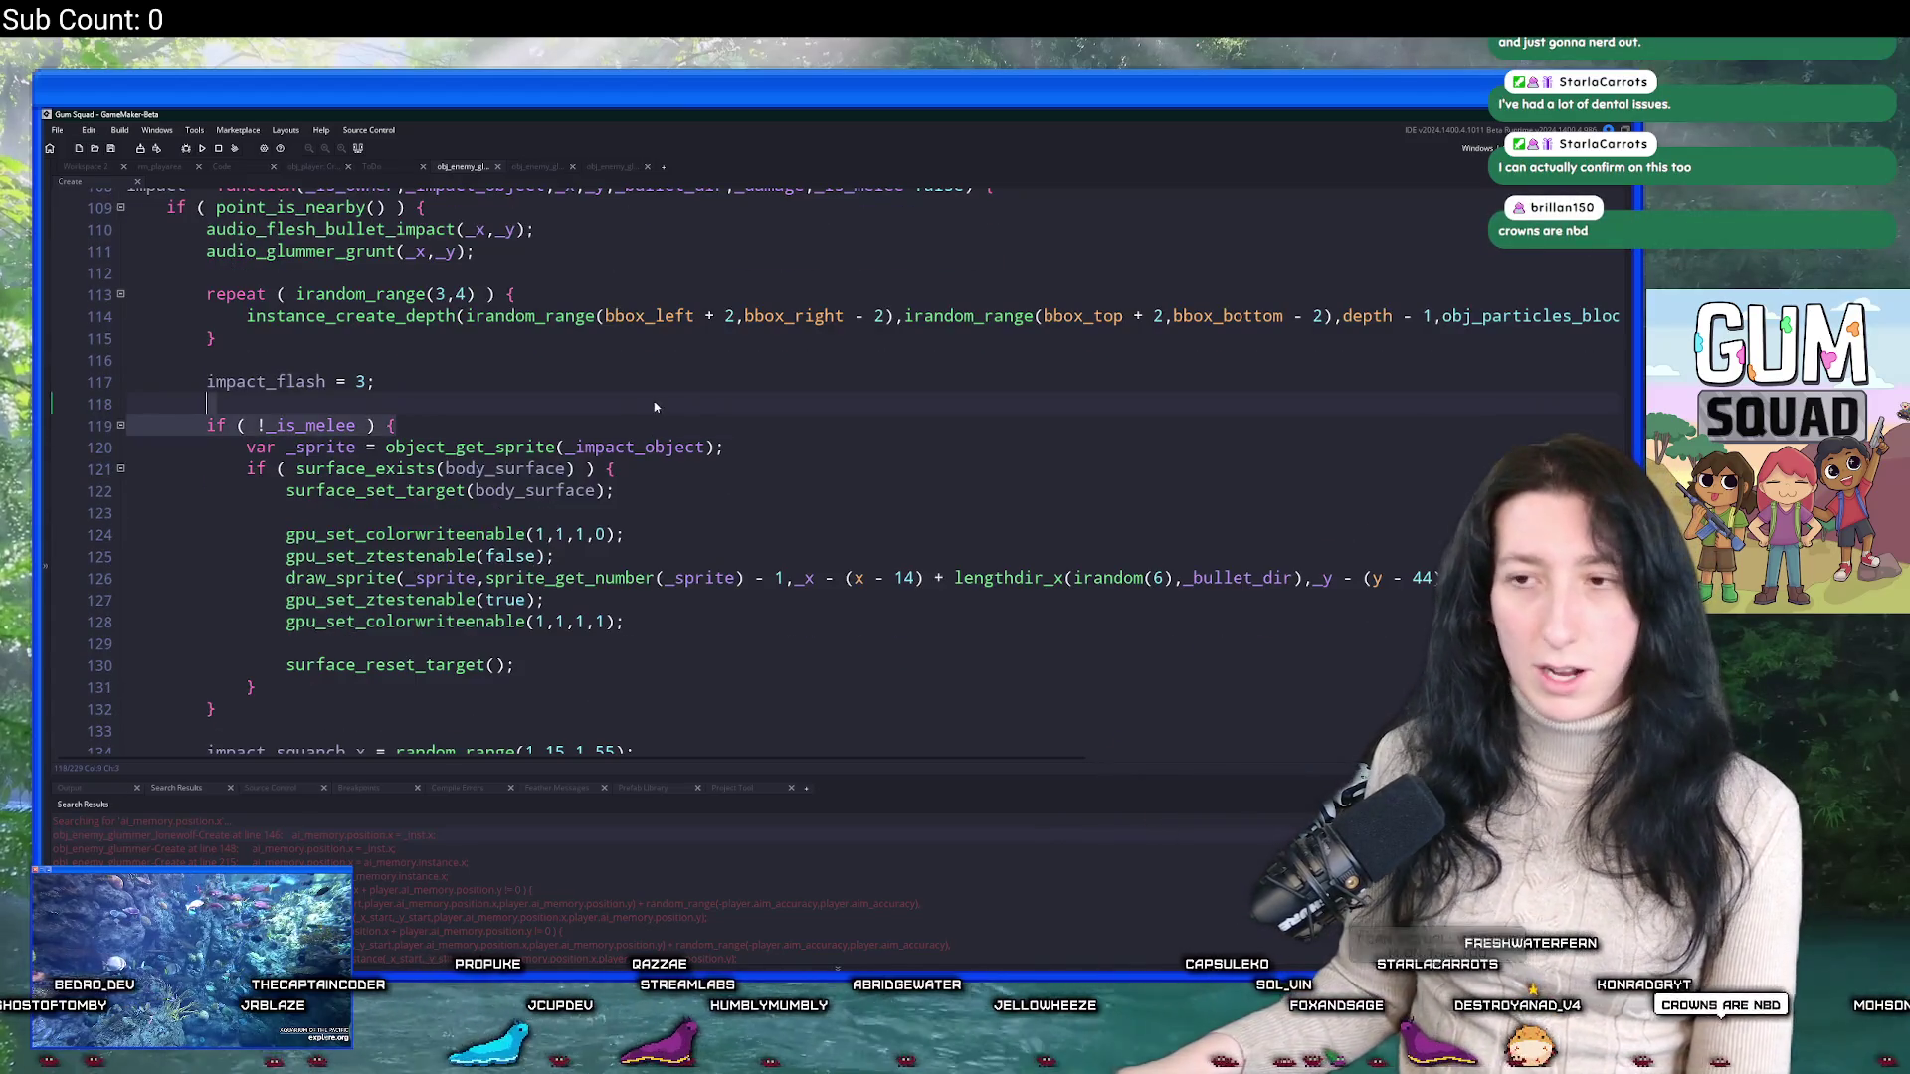
pyautogui.scroll(-3, 656, 412)
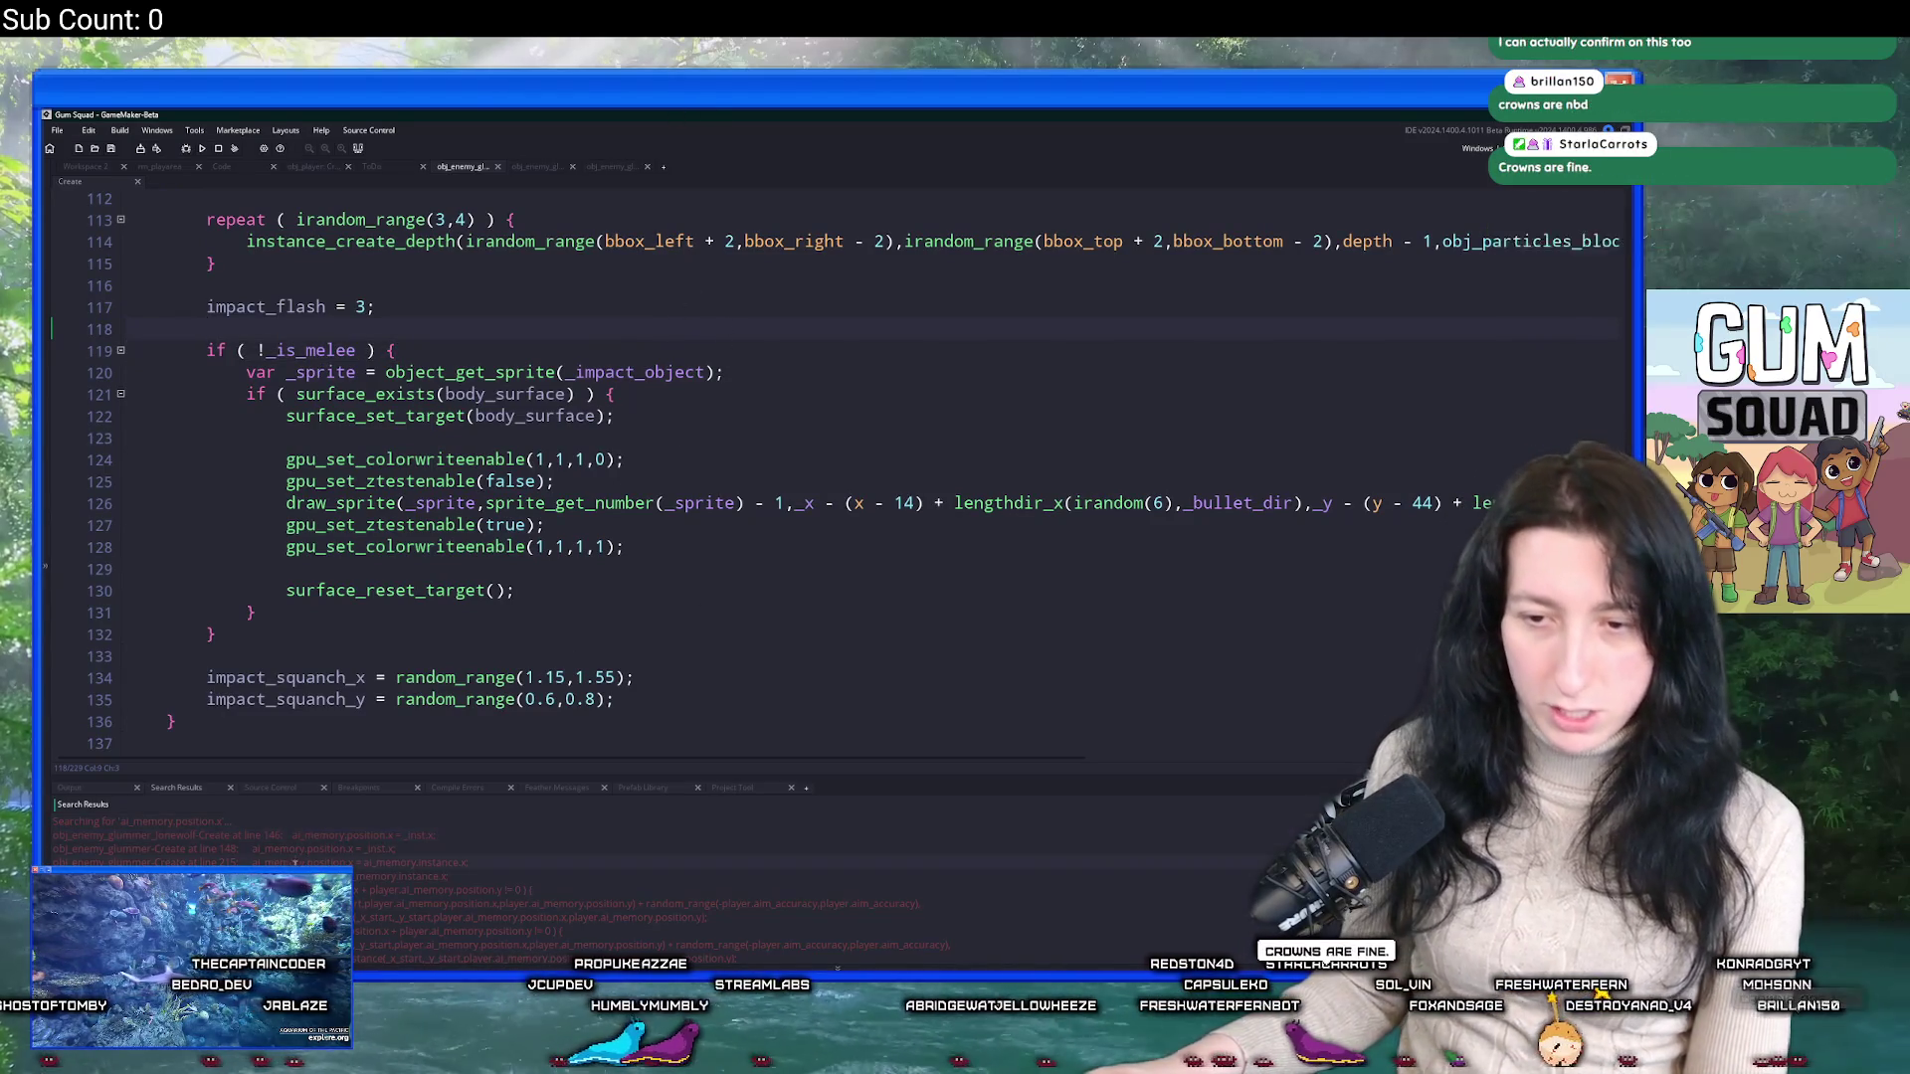
# Switch to Workspace 2 and open obj_enemy_spider's Begin Step code in a widened editor.
pyautogui.click(84, 166)
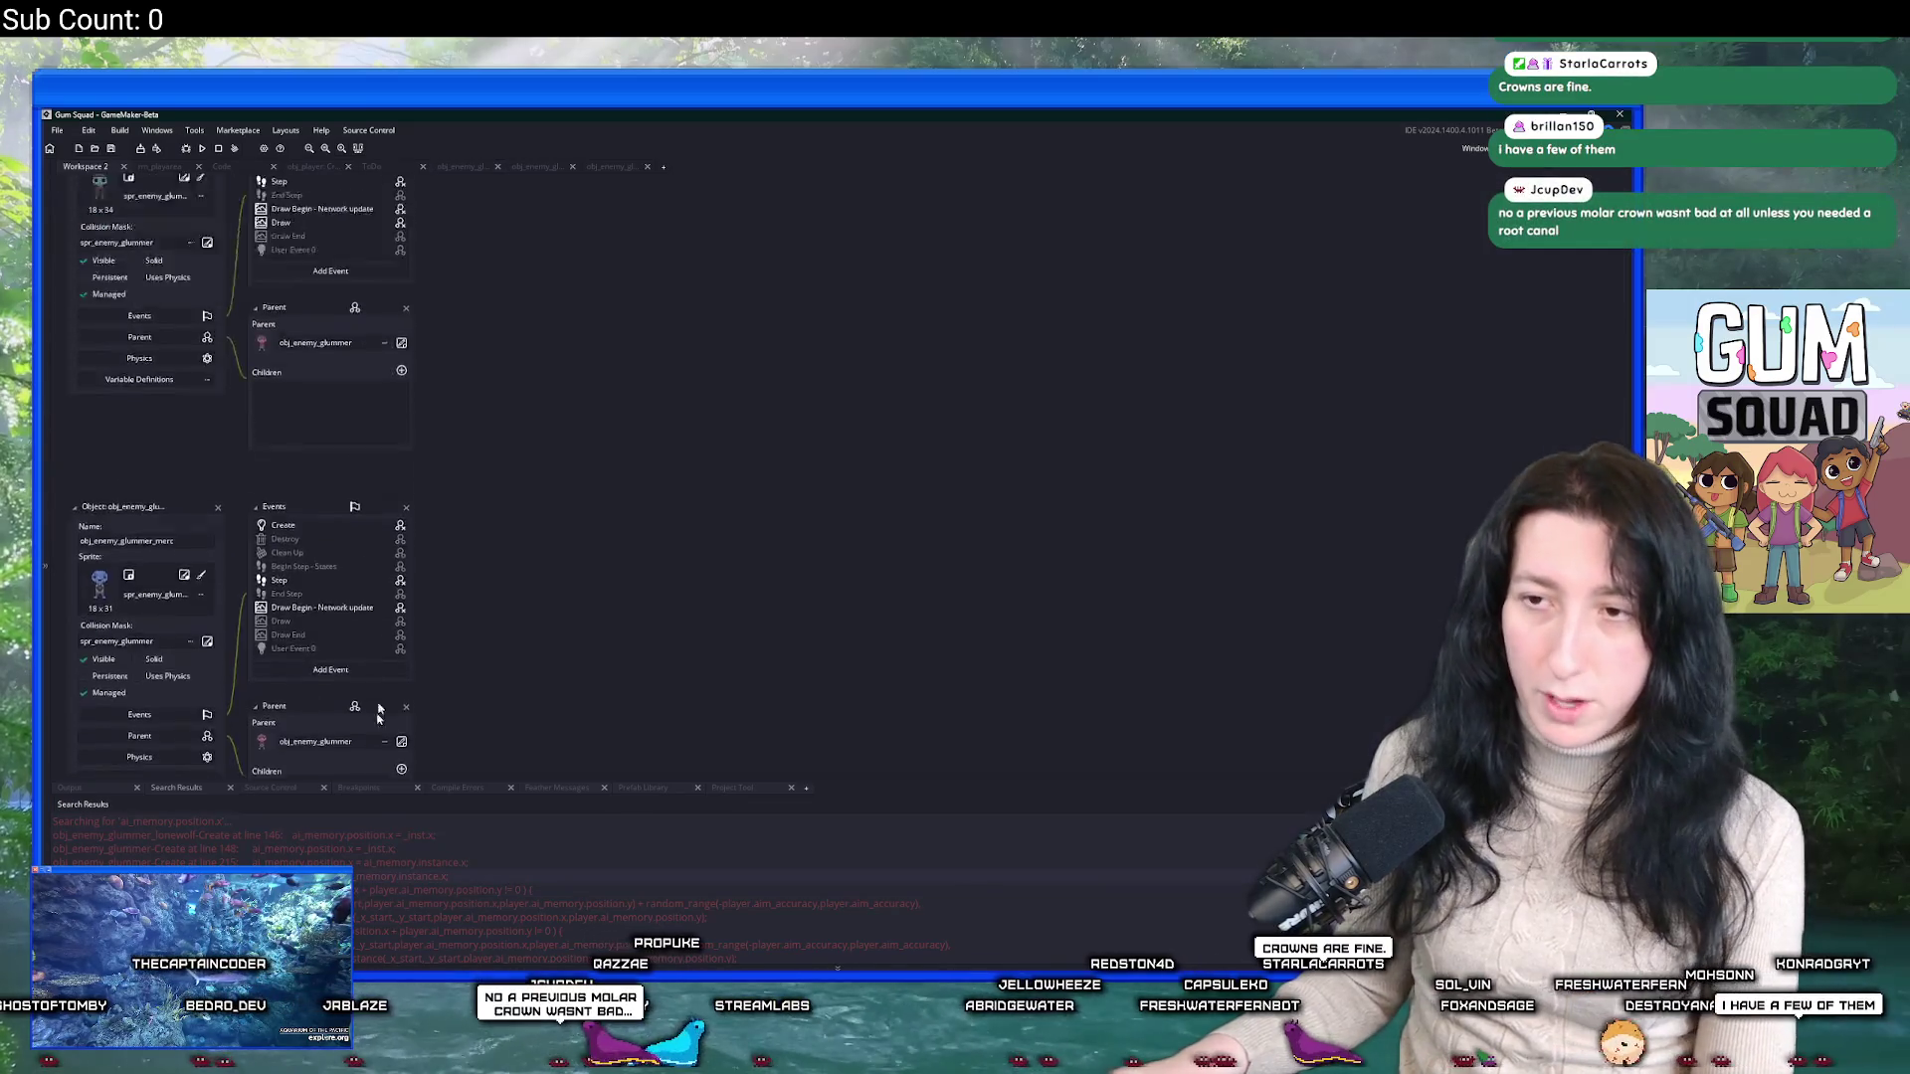
pyautogui.click(303, 347)
pyautogui.scroll(-5, 885, 502)
pyautogui.scroll(-4, 885, 503)
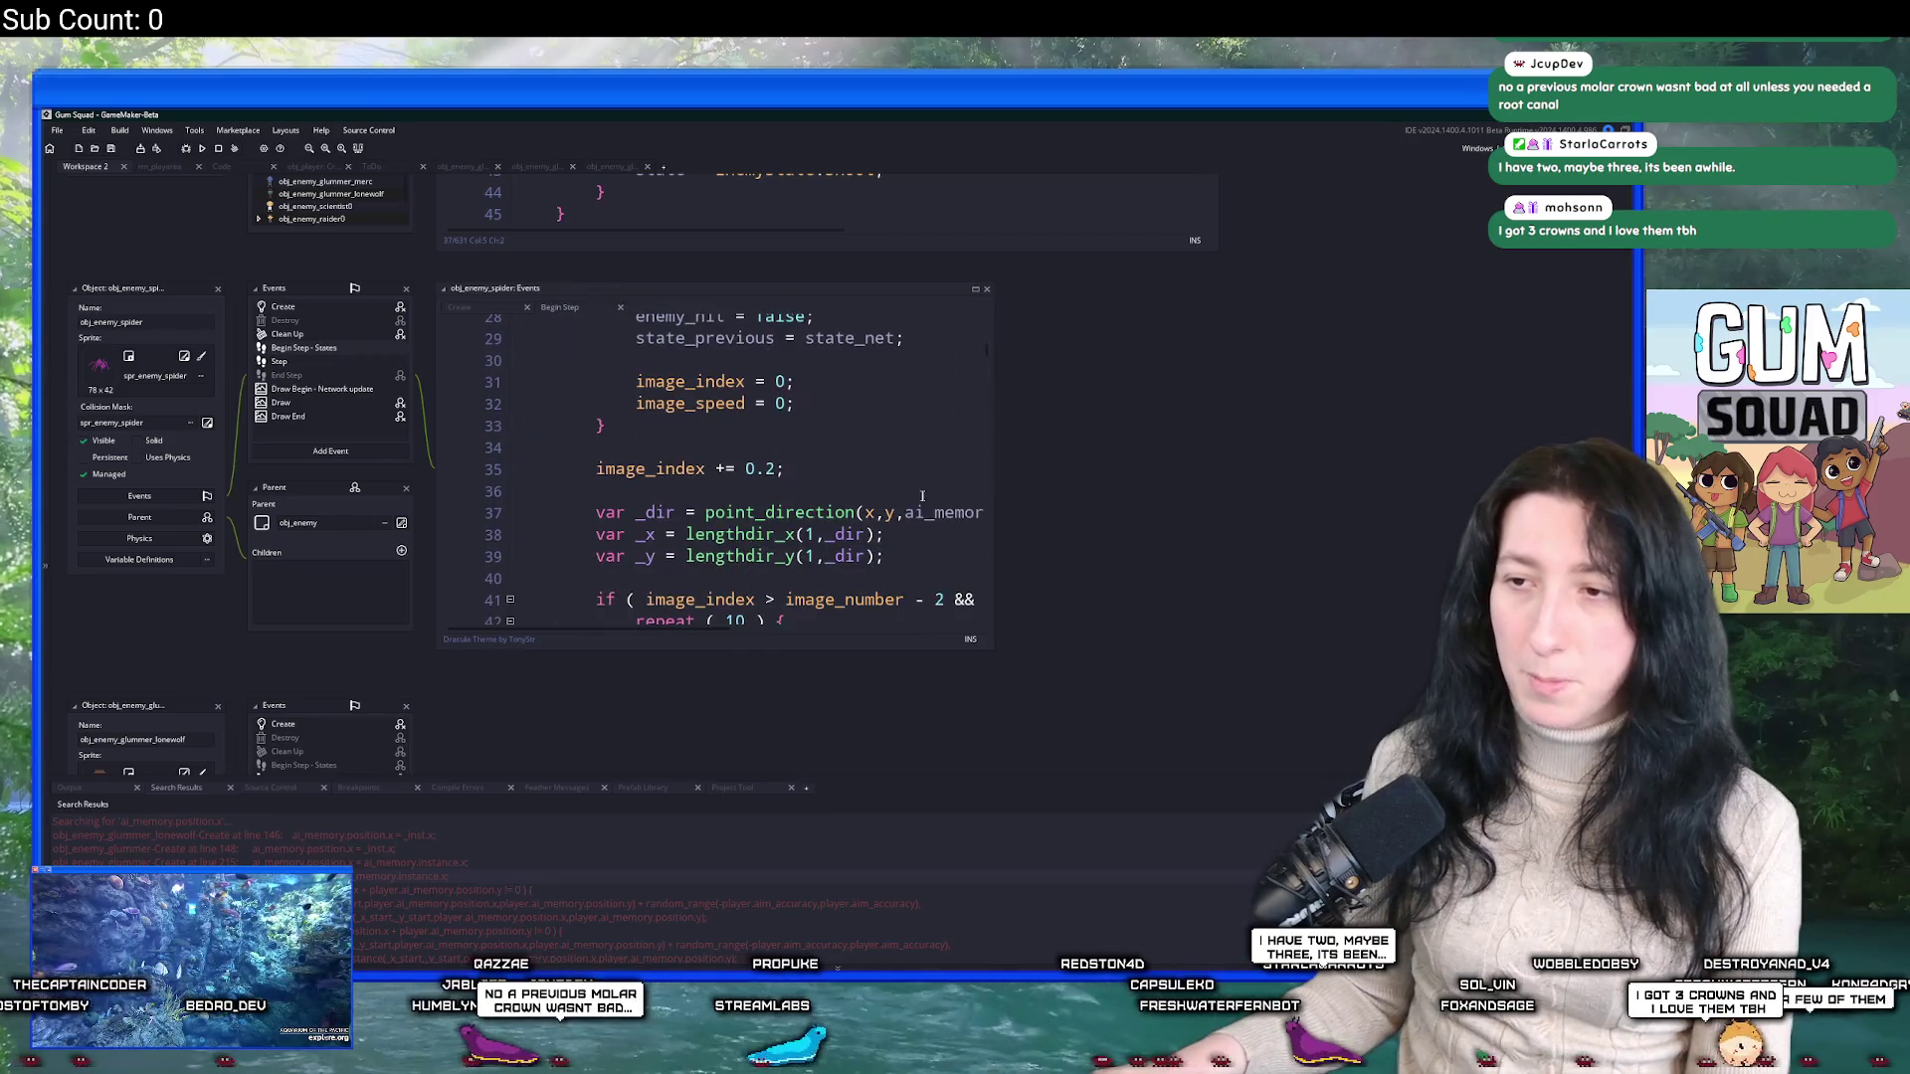
pyautogui.moveTo(1023, 455); pyautogui.dragTo(1461, 458)
pyautogui.scroll(9, 1035, 565)
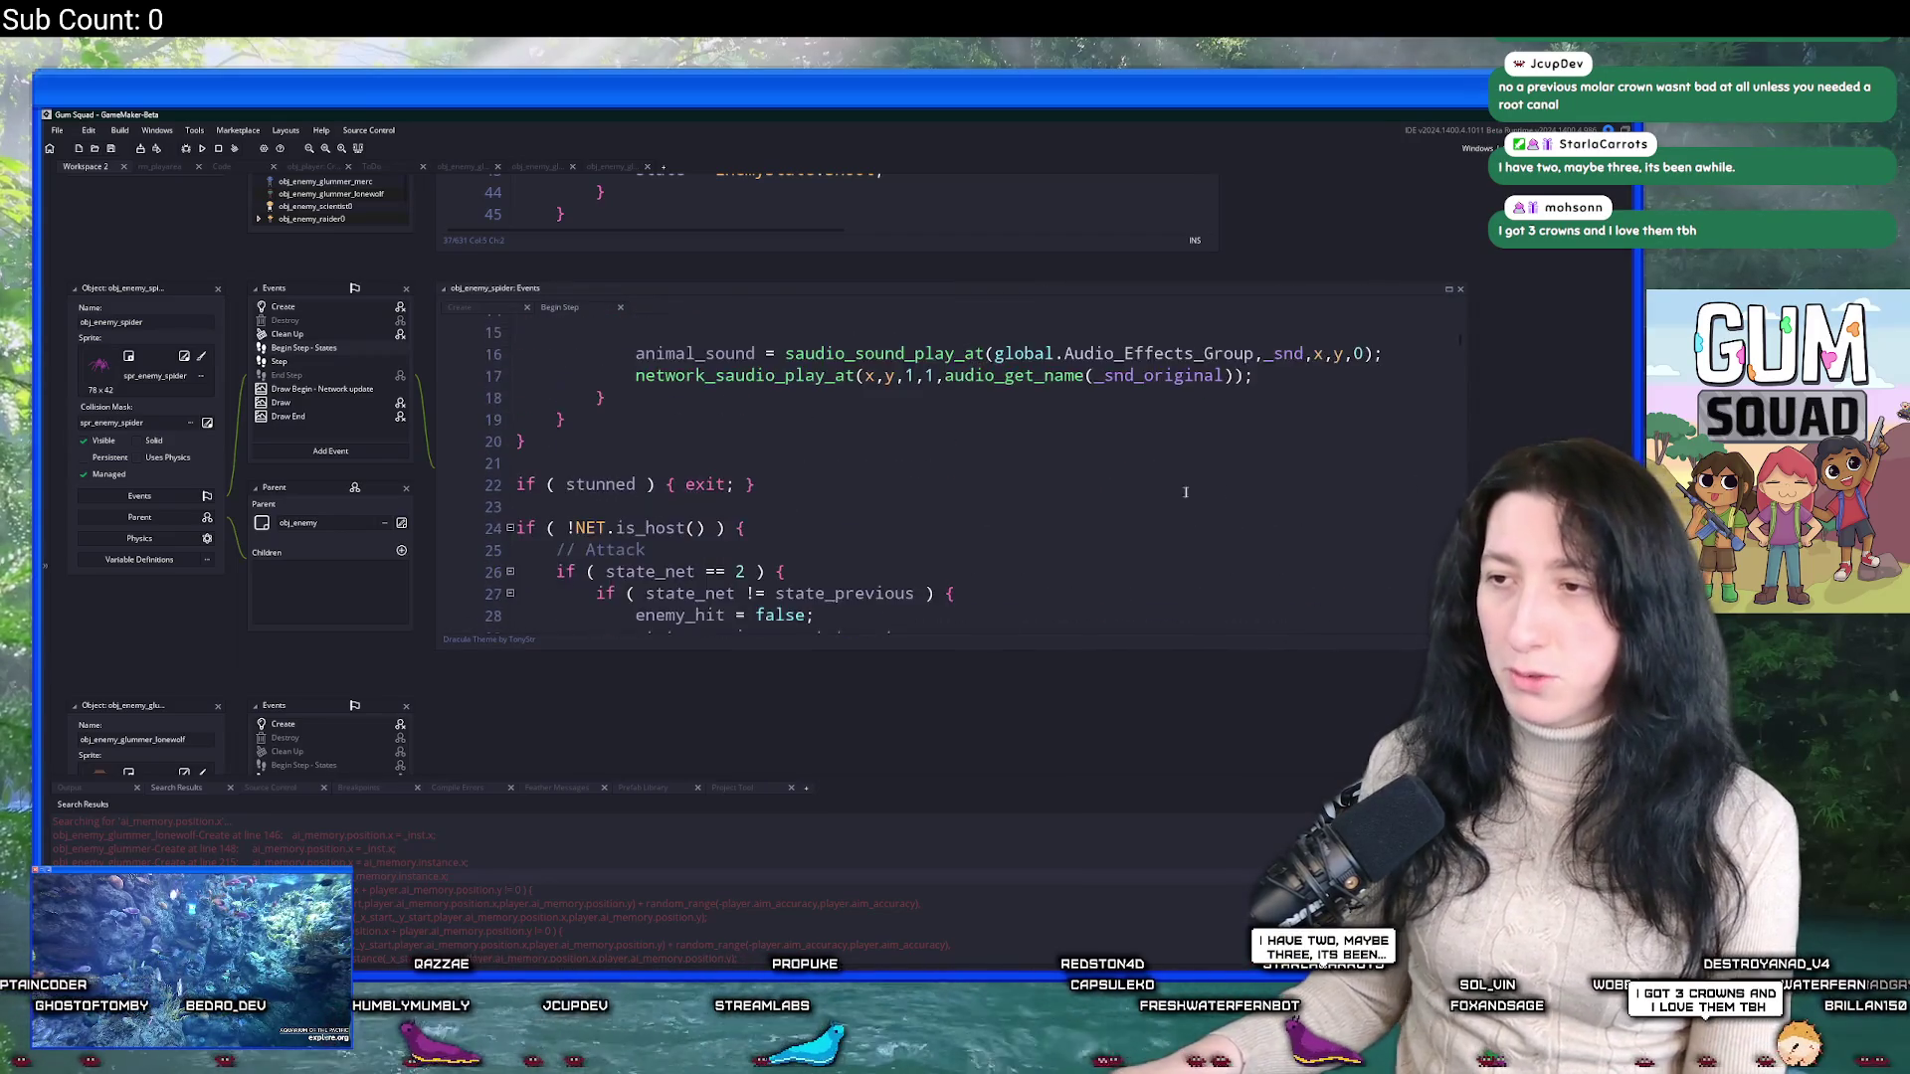
pyautogui.scroll(-14, 1035, 565)
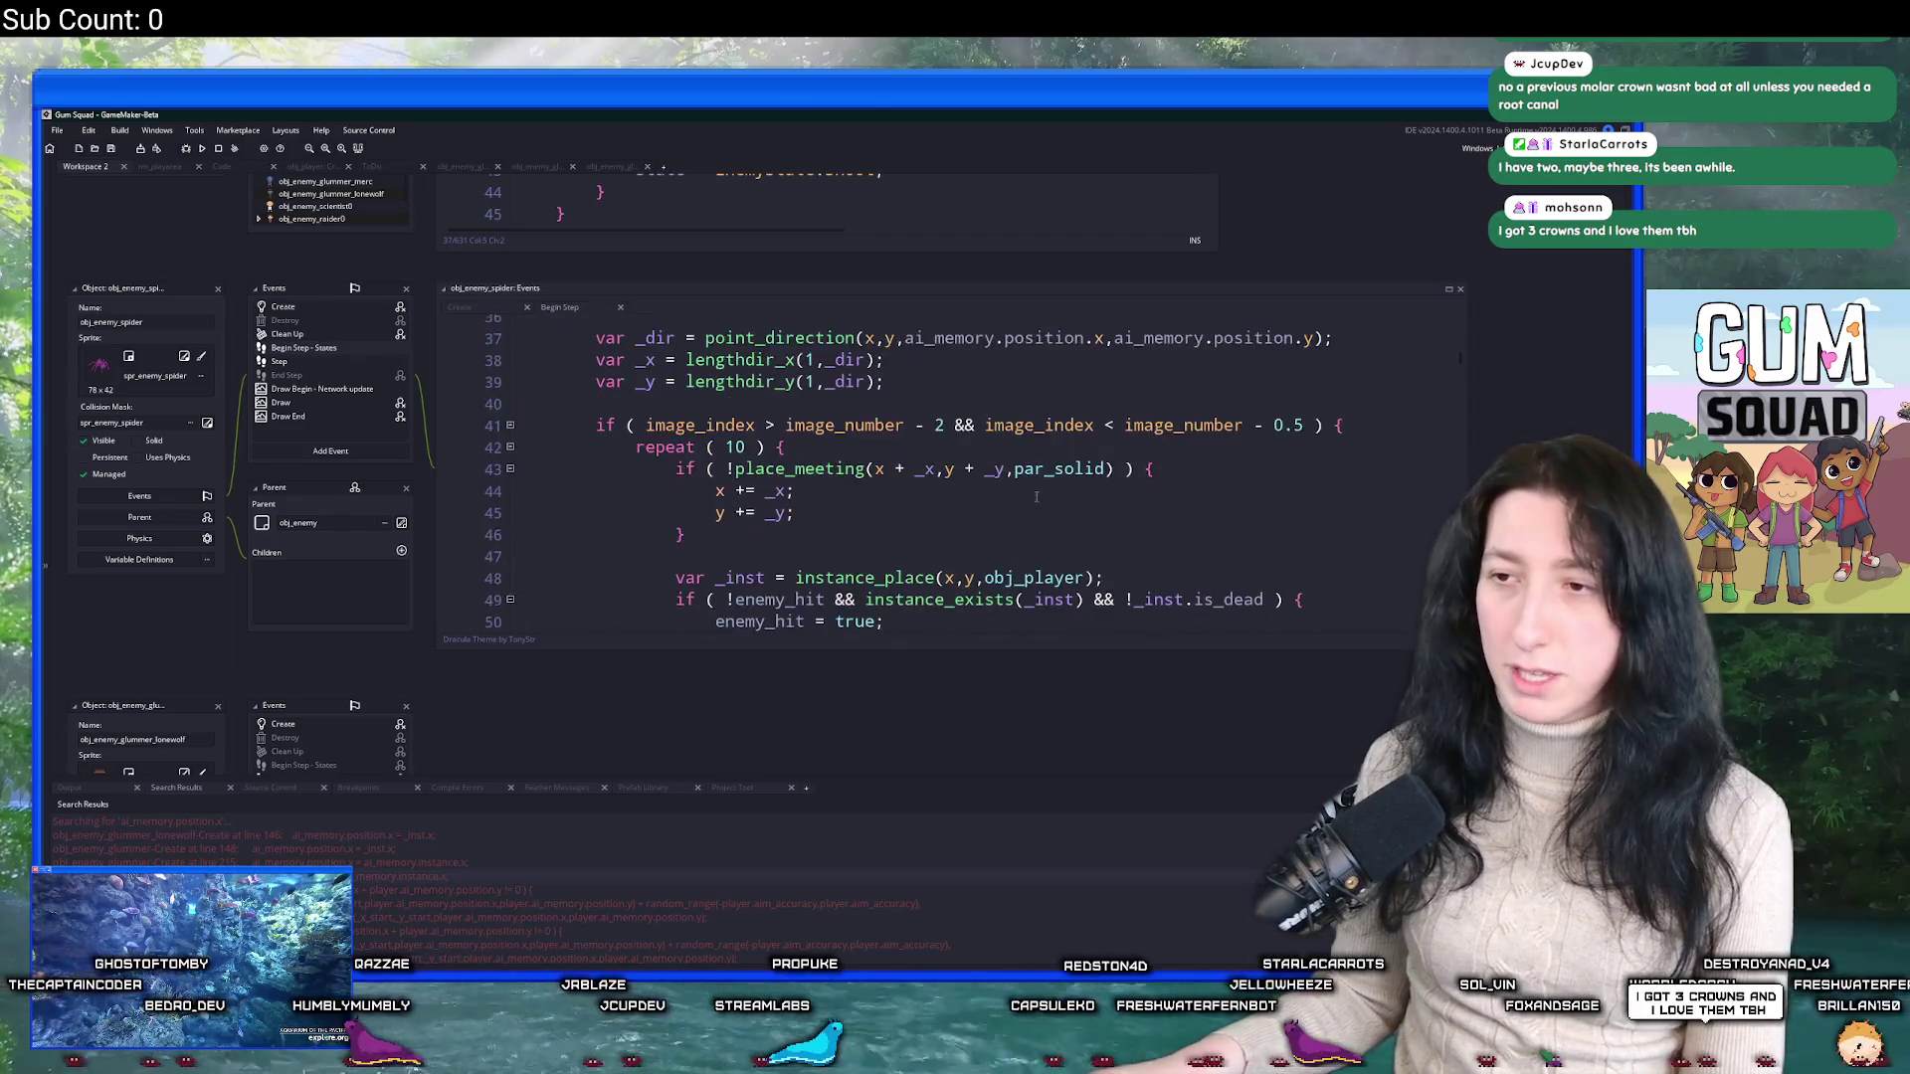
pyautogui.scroll(14, 880, 449)
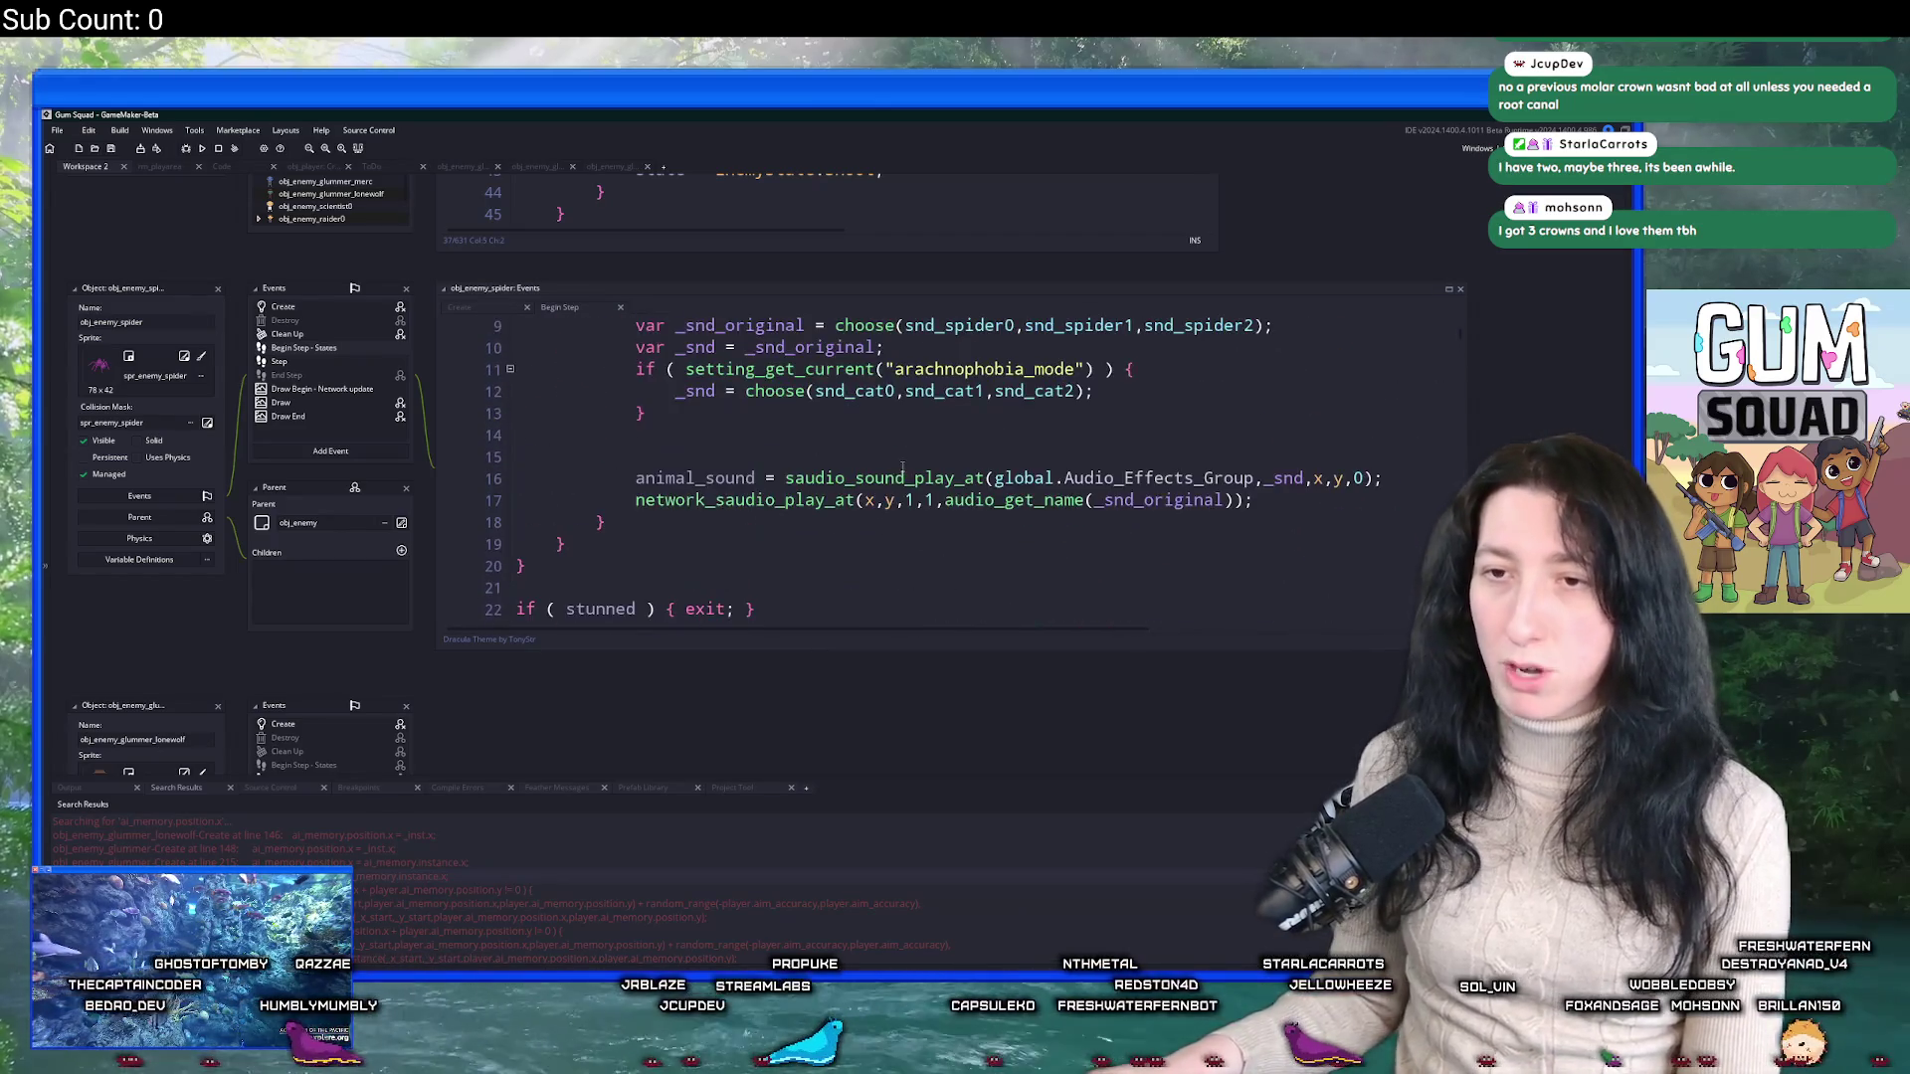
pyautogui.scroll(-5, 881, 449)
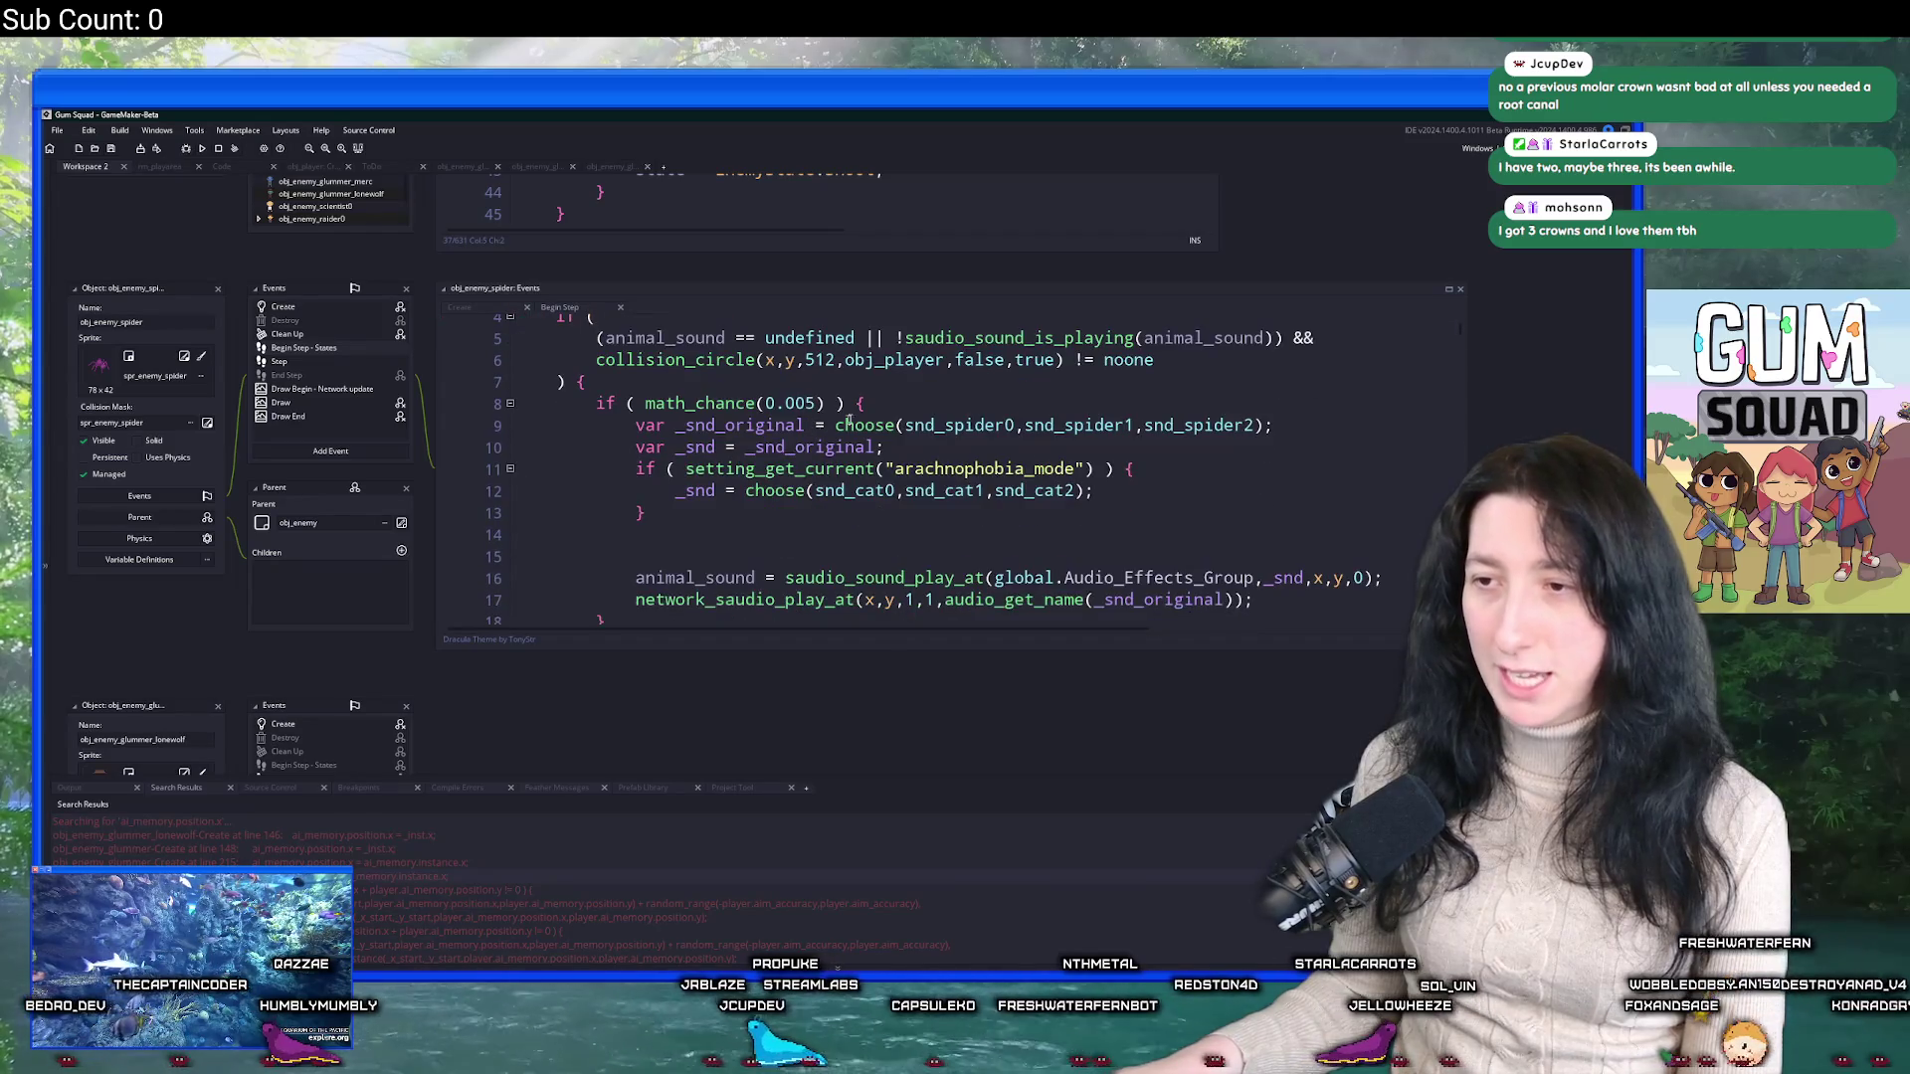
pyautogui.scroll(-3, 867, 463)
pyautogui.scroll(1, 740, 402)
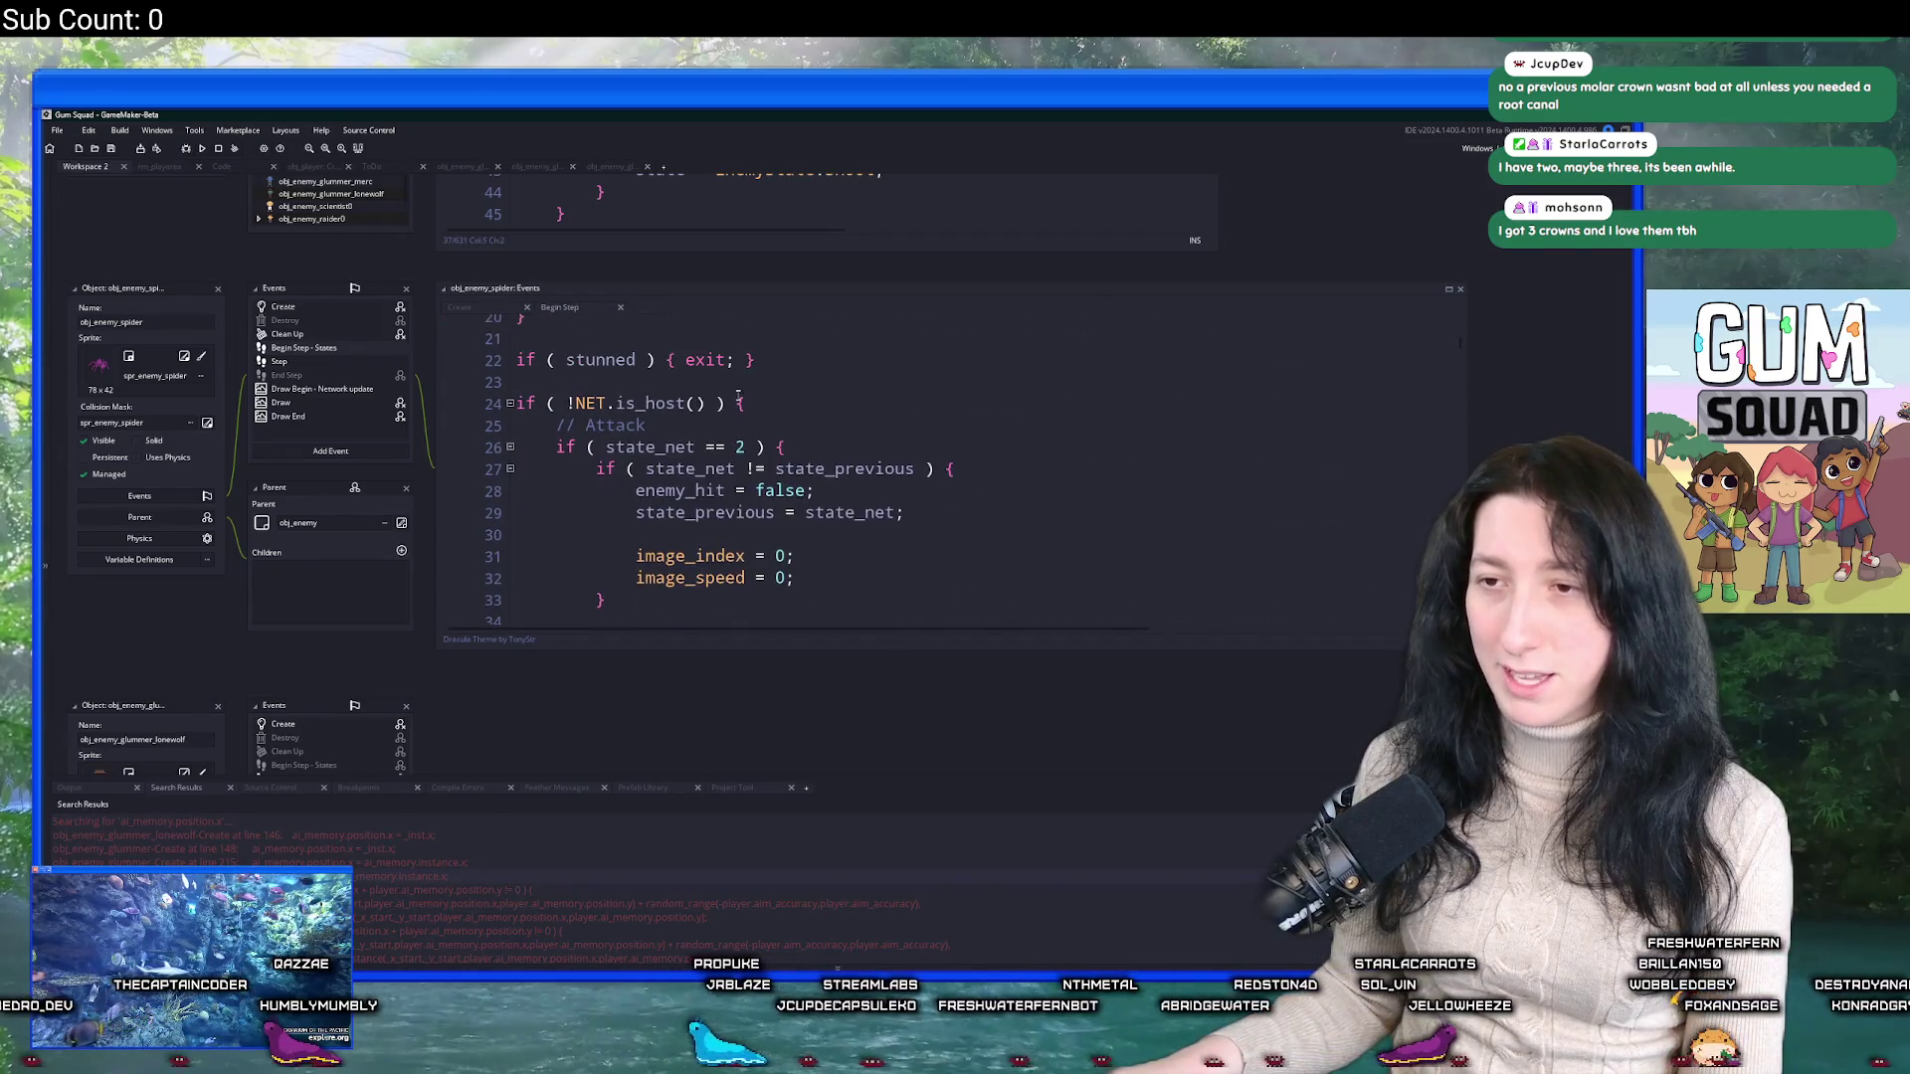
# Look through the spider's Step code, then maximize its Begin Step code.
pyautogui.click(387, 360)
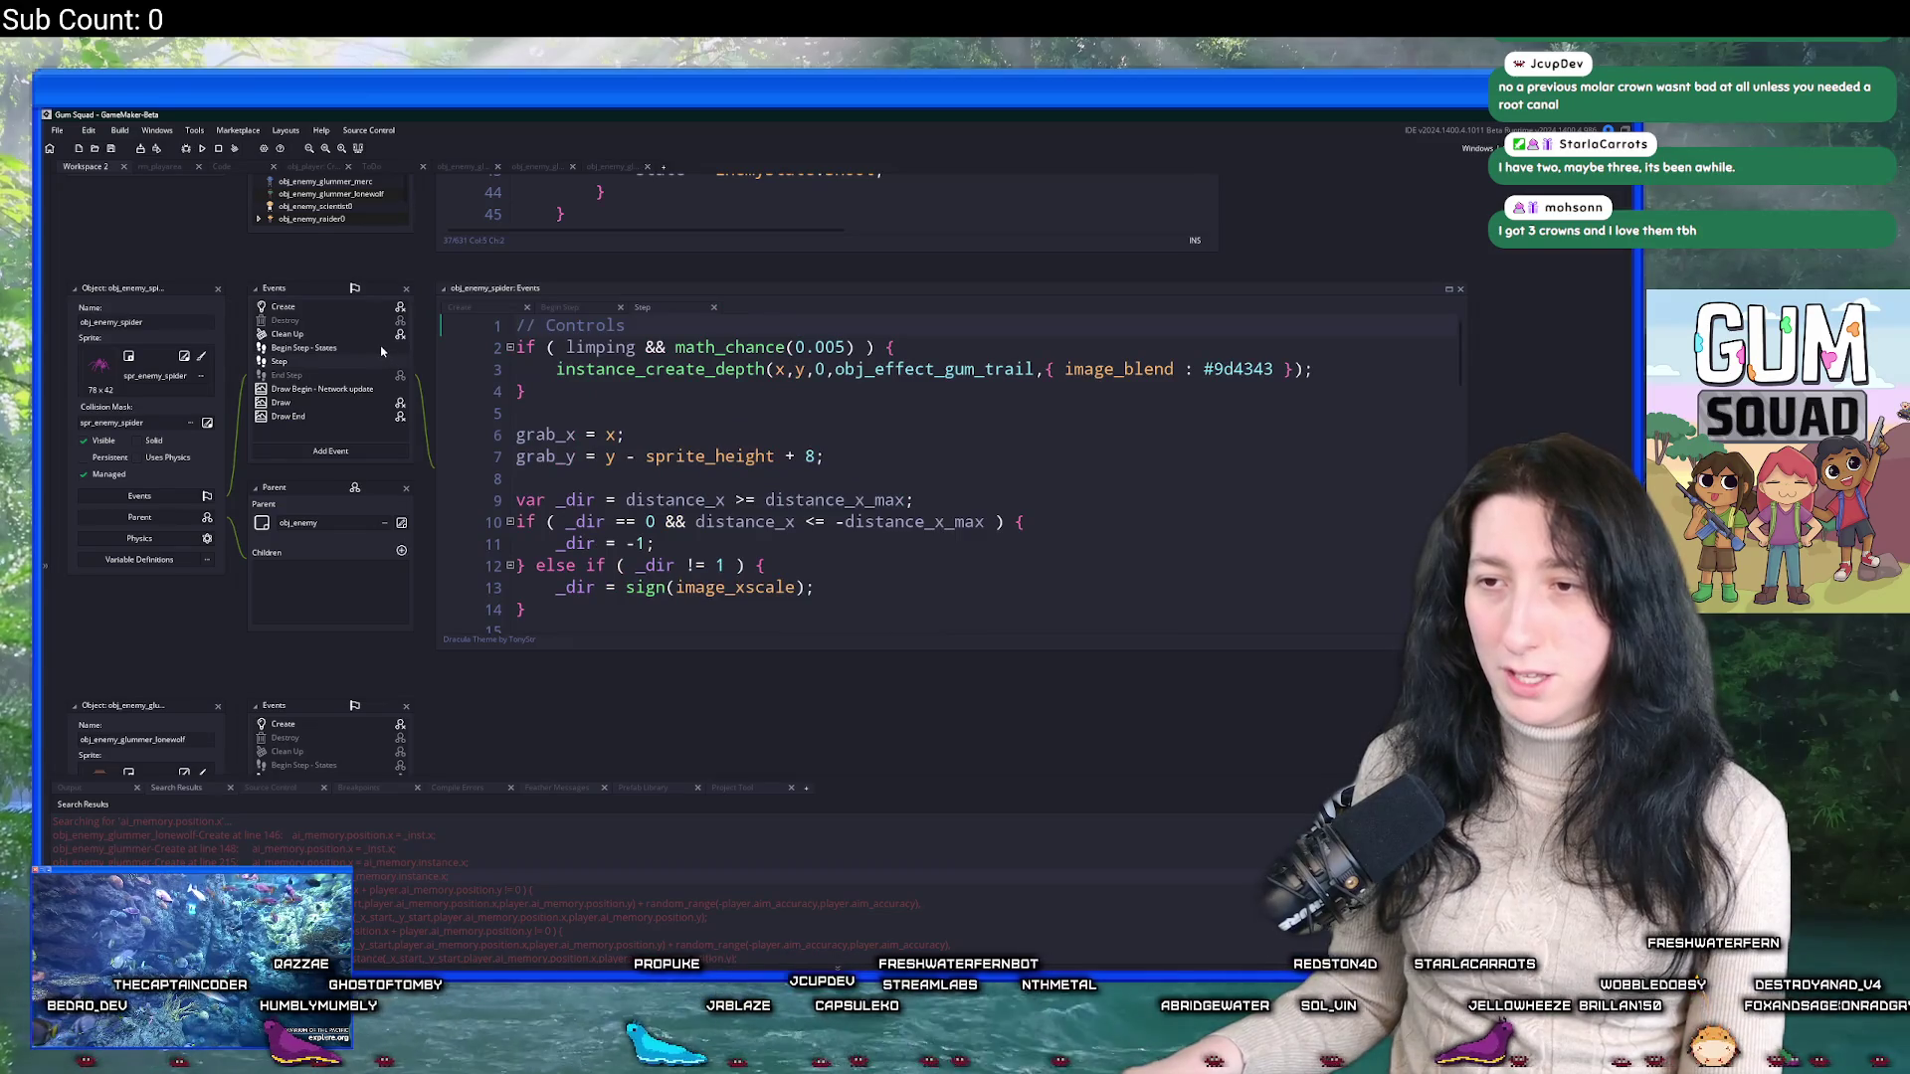
pyautogui.scroll(-4, 594, 385)
pyautogui.scroll(-12, 594, 385)
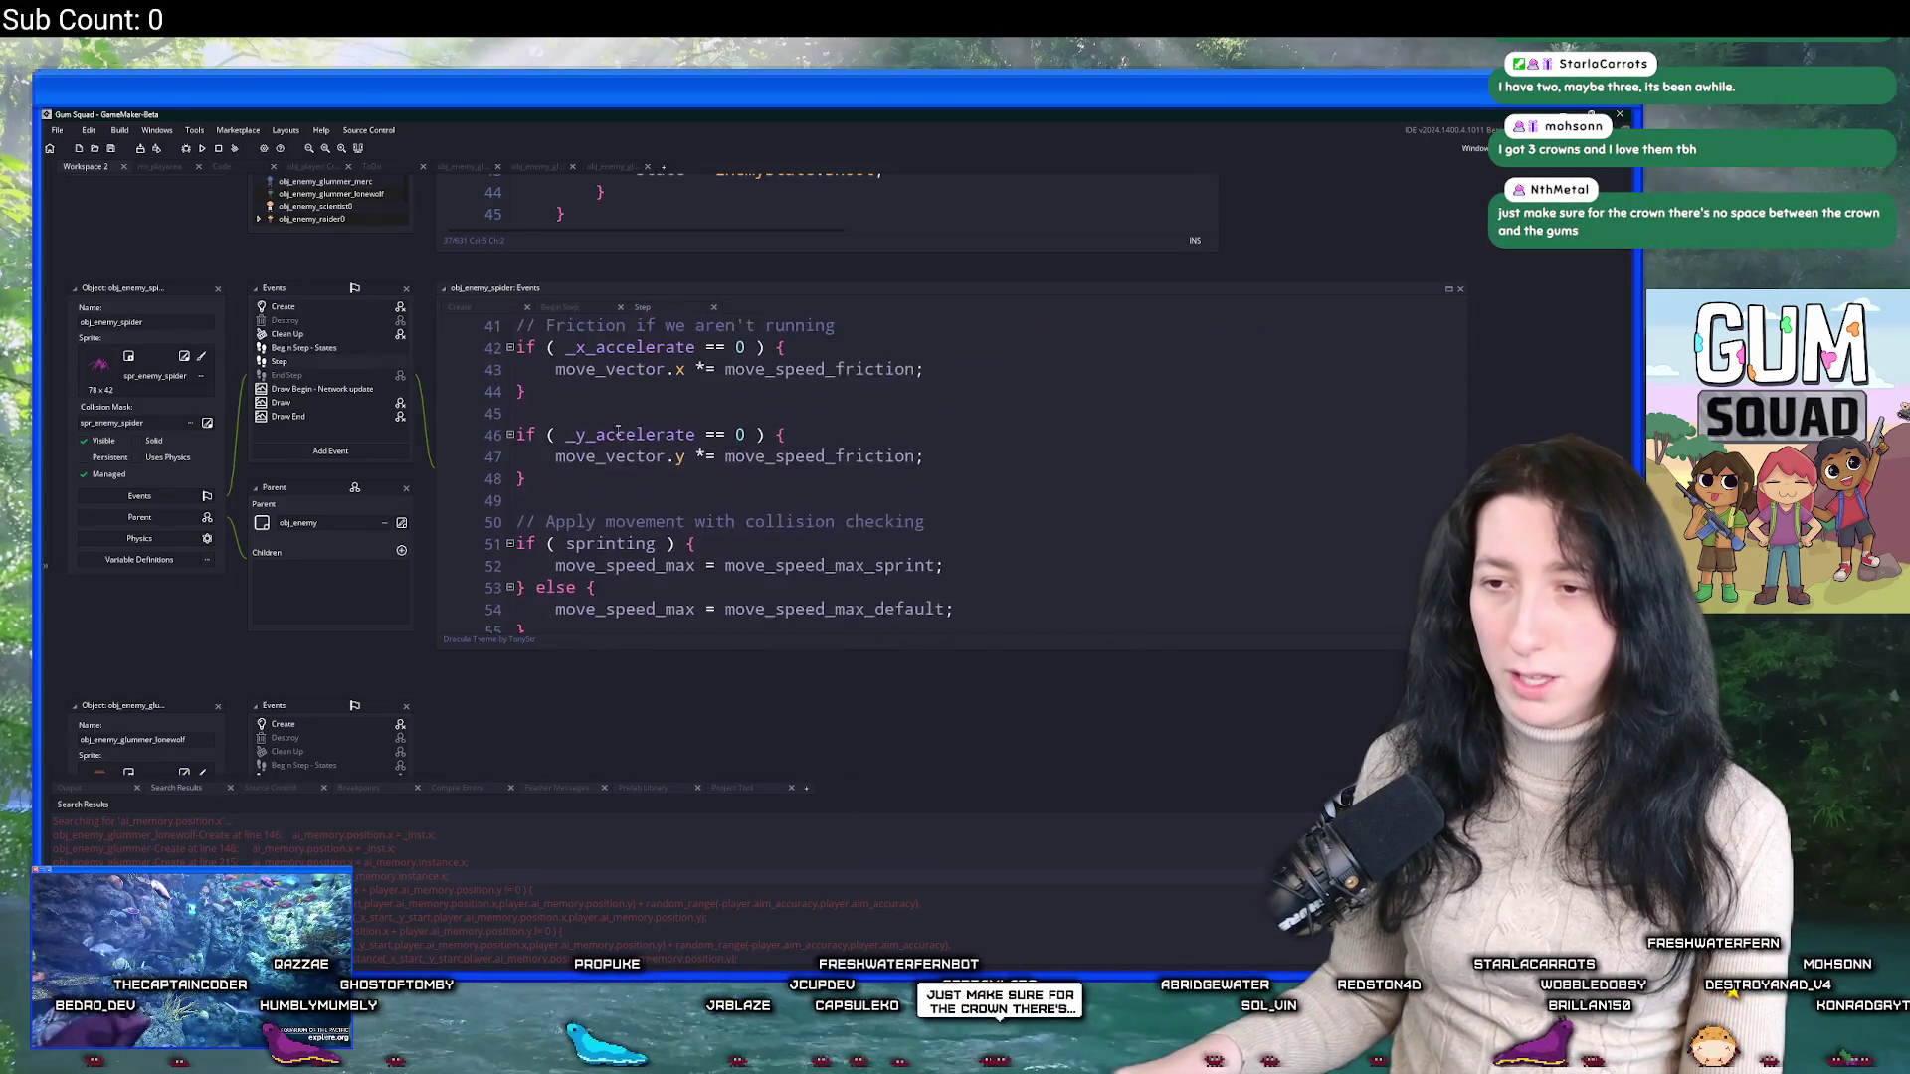
pyautogui.click(320, 349)
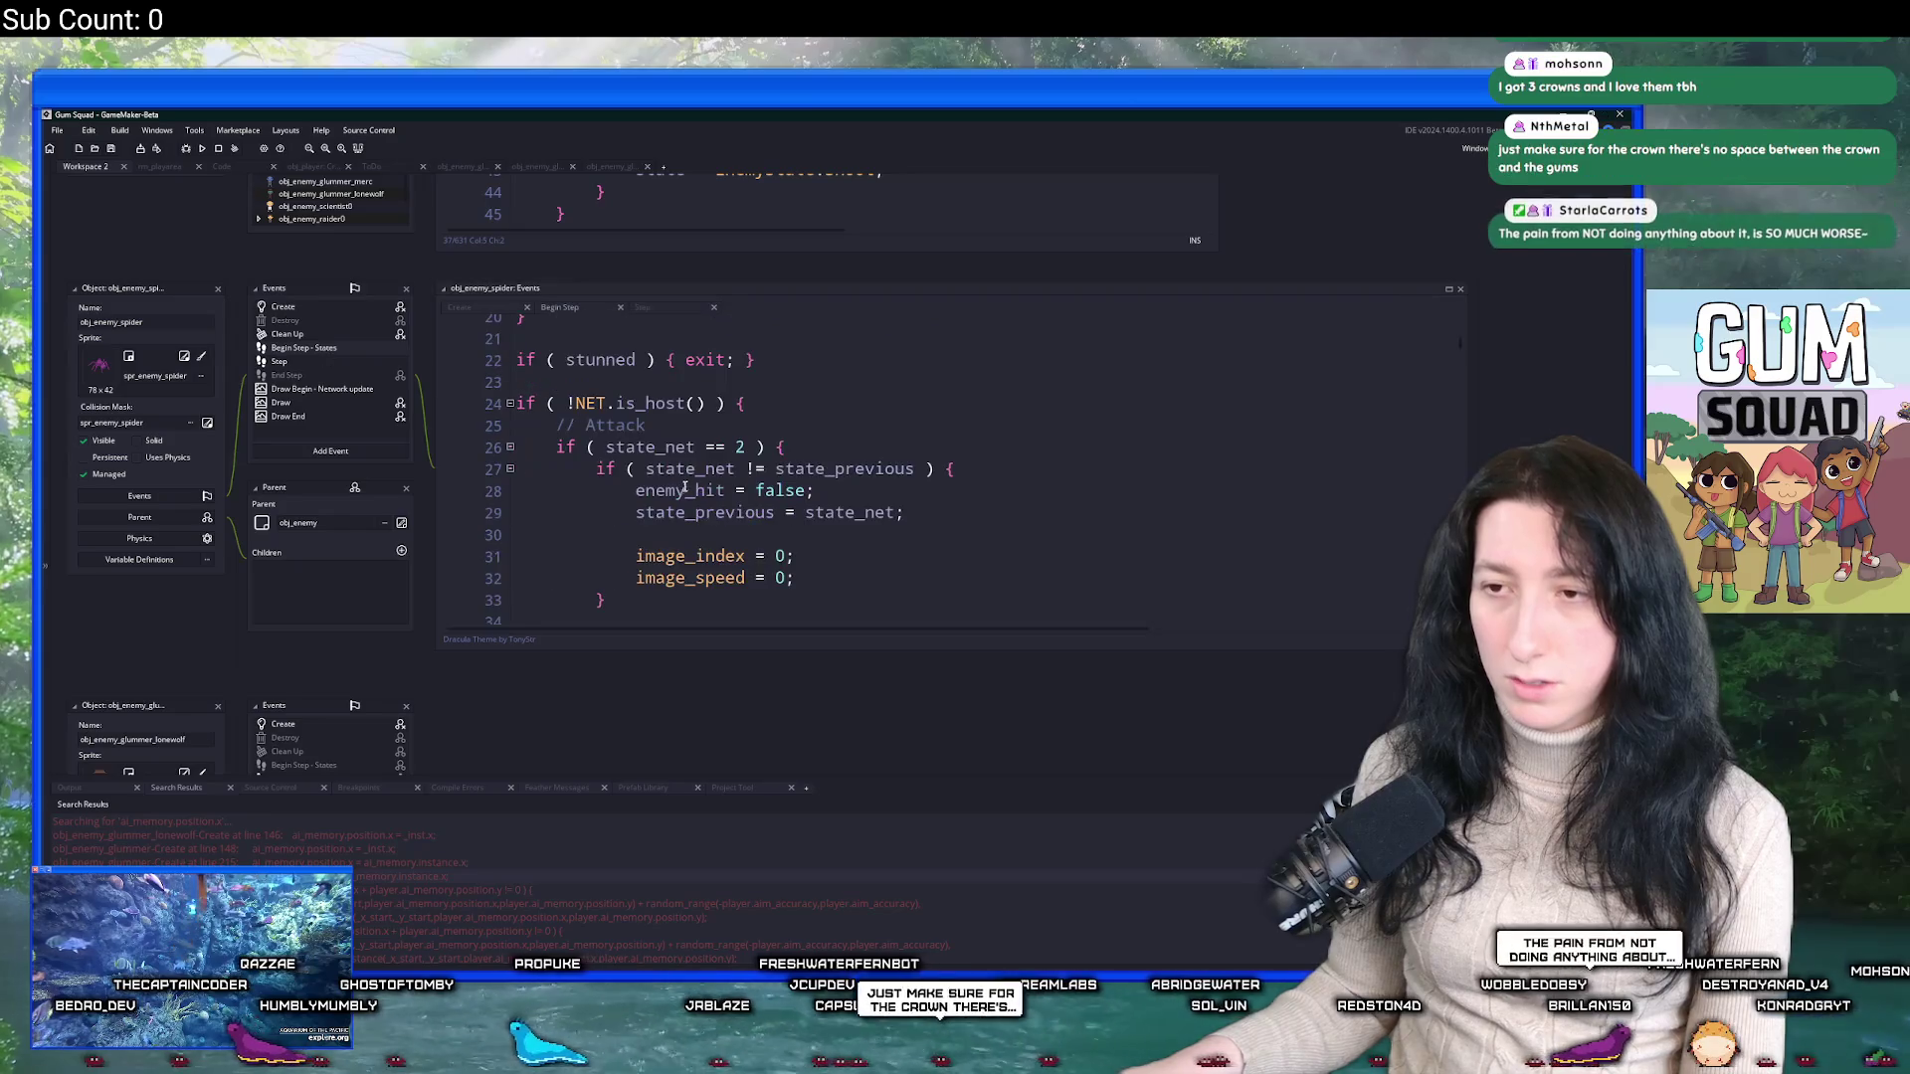
pyautogui.scroll(5, 708, 475)
pyautogui.scroll(-8, 708, 476)
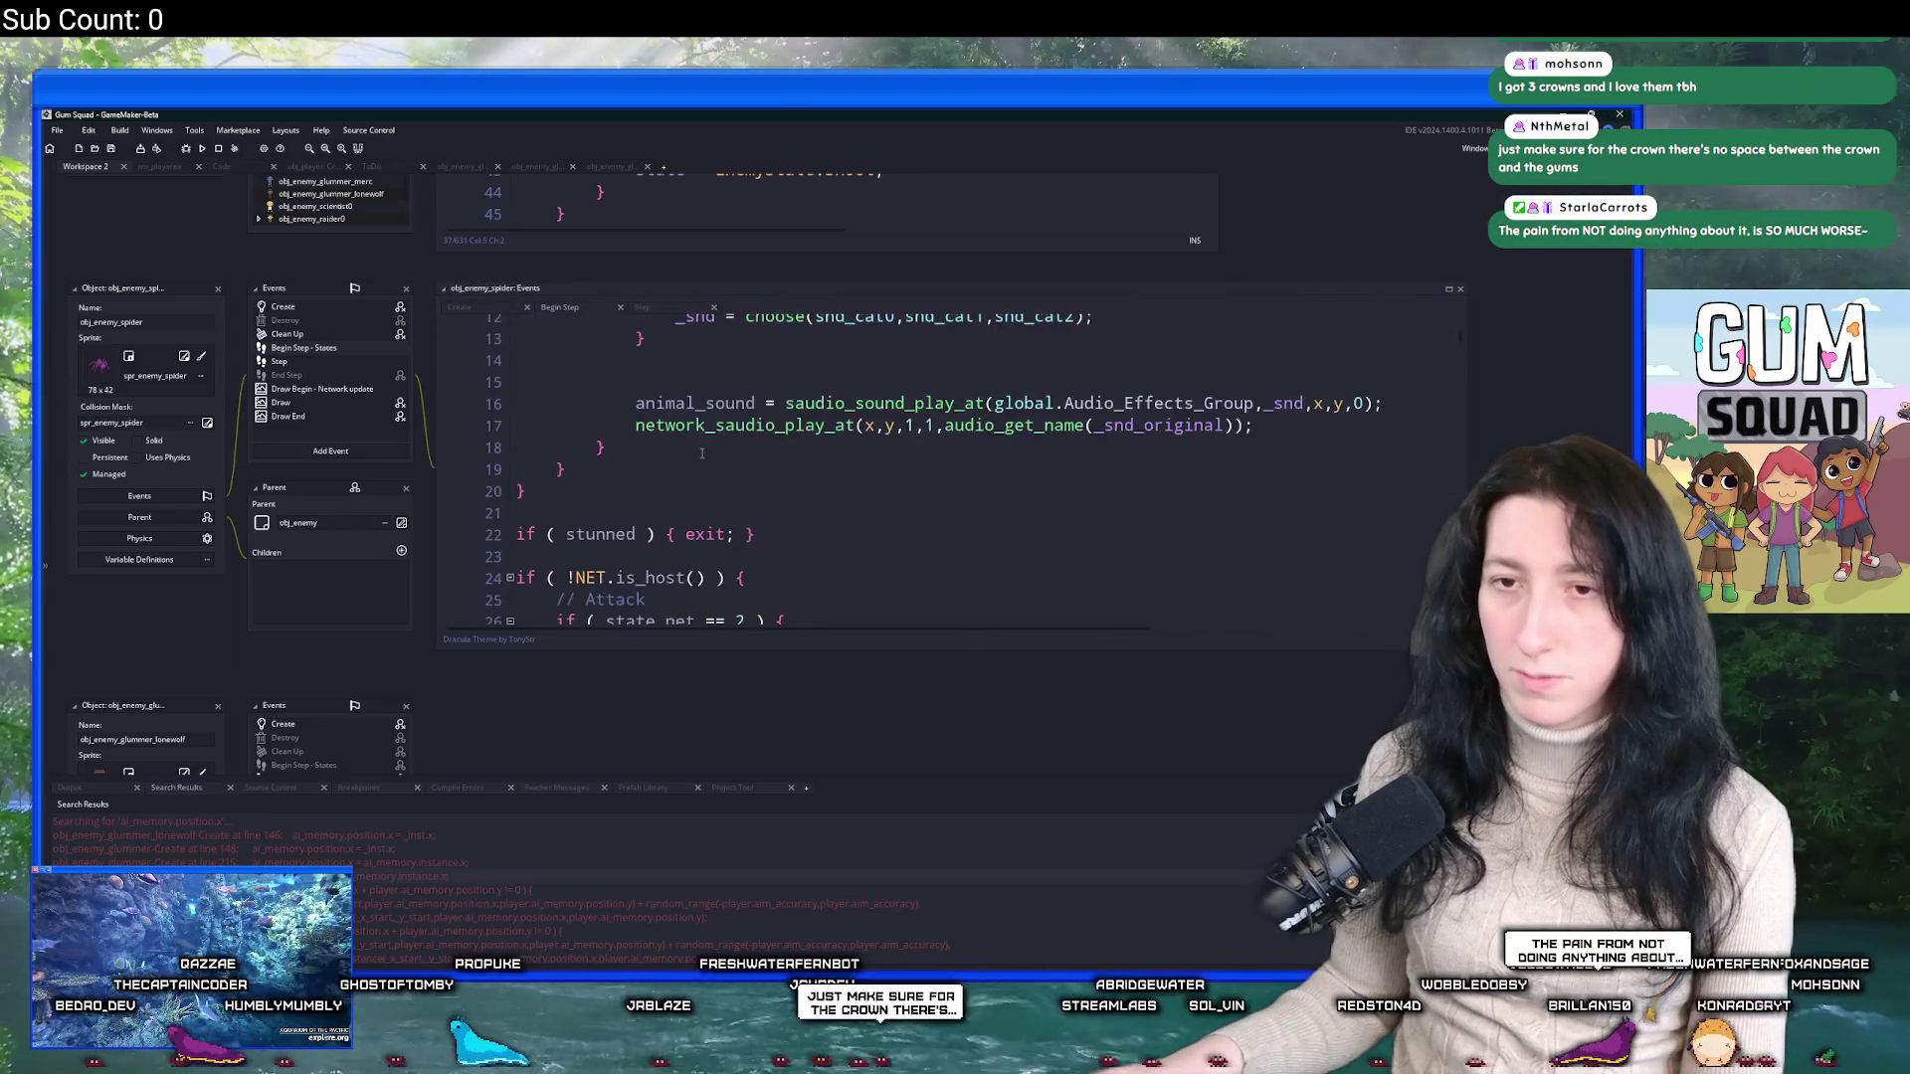
pyautogui.click(1449, 288)
pyautogui.moveTo(697, 646)
pyautogui.mouseDown()
pyautogui.moveTo(299, 159)
pyautogui.moveTo(202, 113)
pyautogui.mouseUp()
pyautogui.click(325, 418)
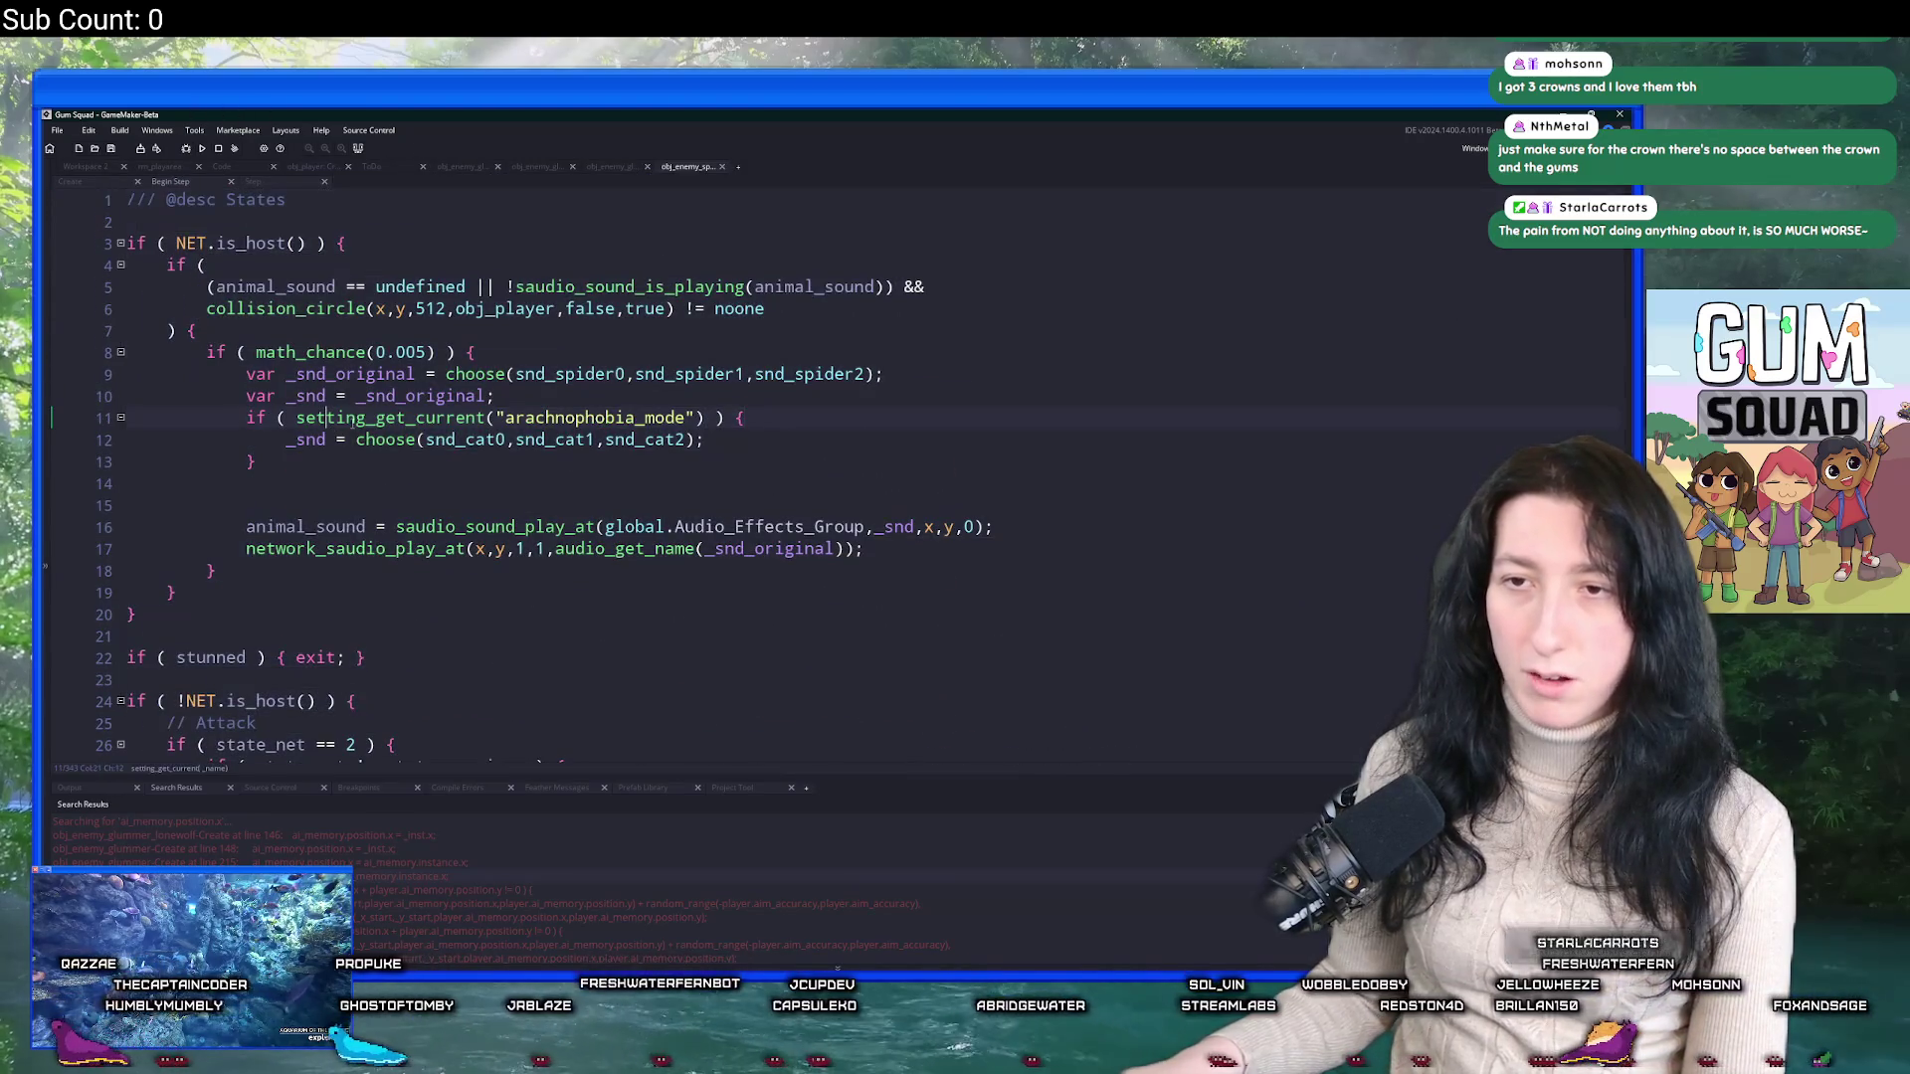
# Scroll through the spider's Step code and select time_since_enemy_seen on line 93.
pyautogui.scroll(-2, 325, 368)
pyautogui.scroll(2, 492, 411)
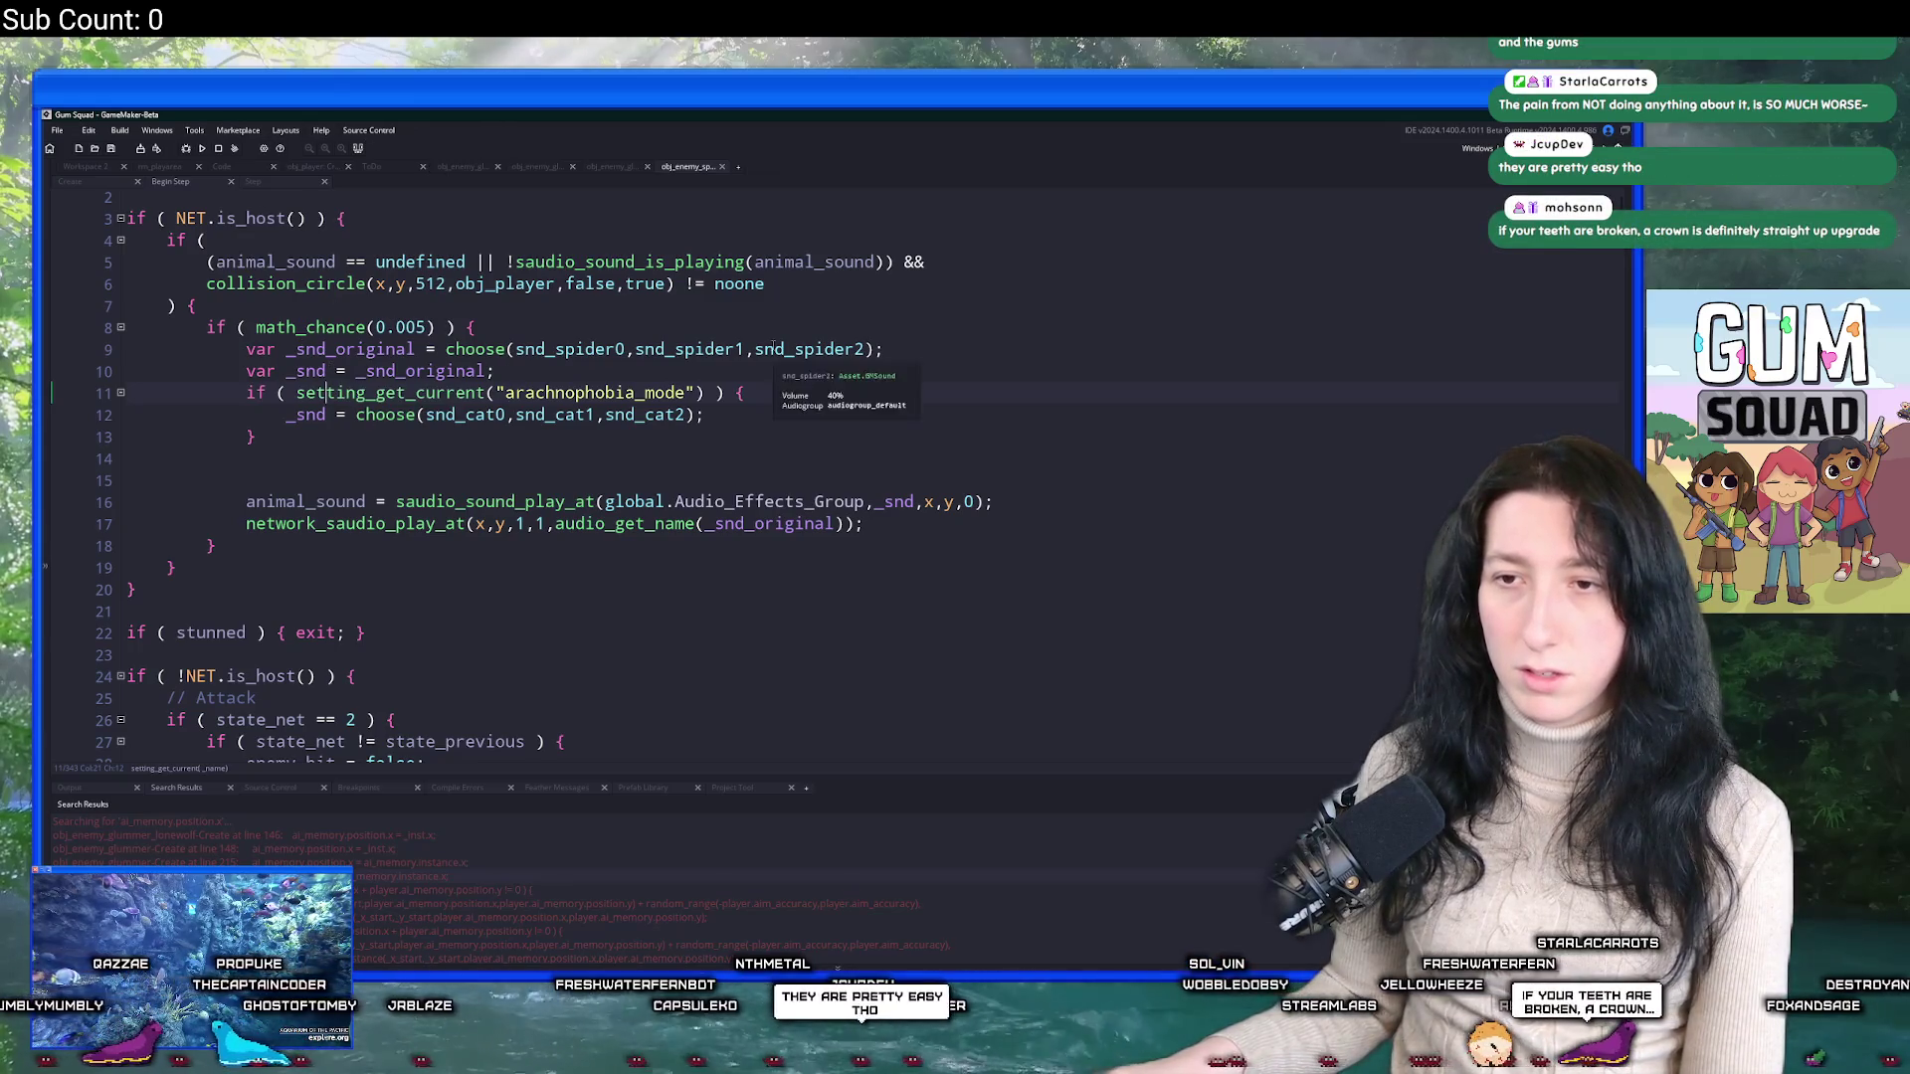
pyautogui.scroll(-9, 709, 551)
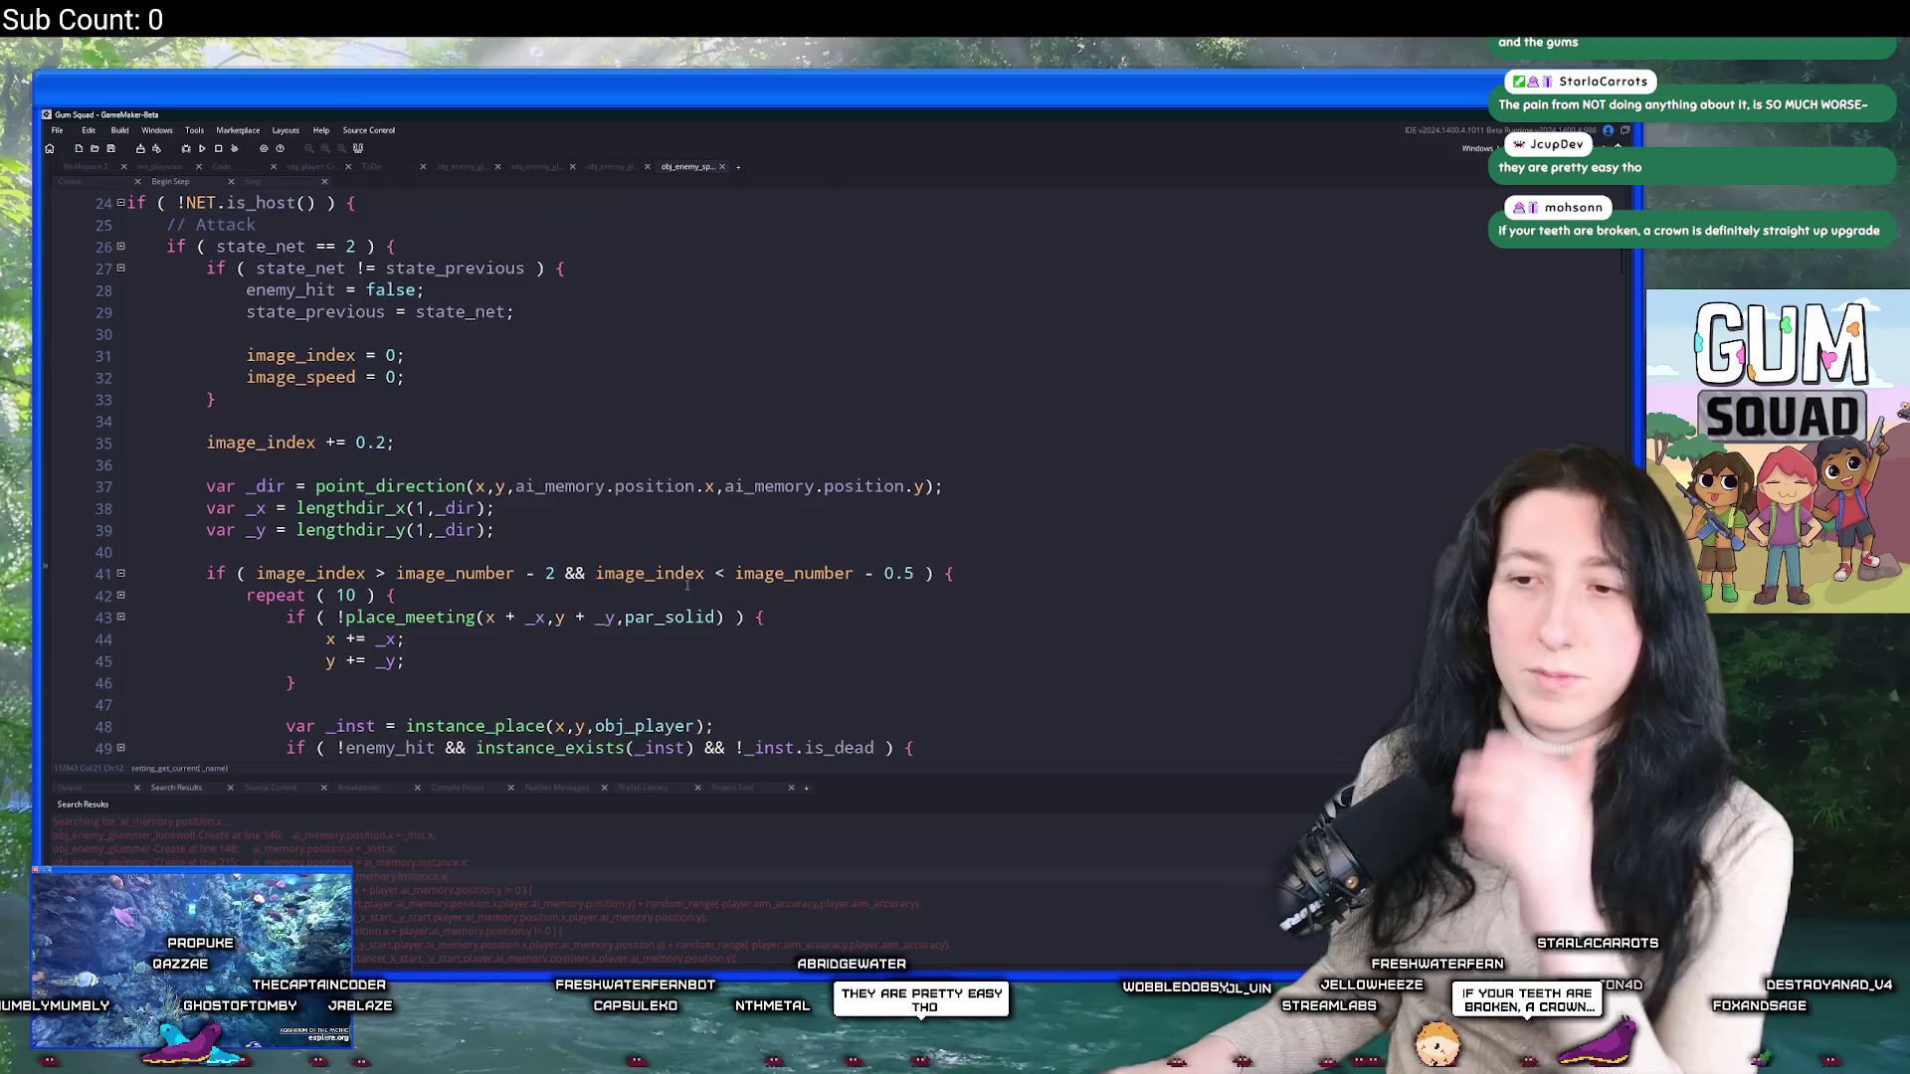
pyautogui.scroll(2, 544, 555)
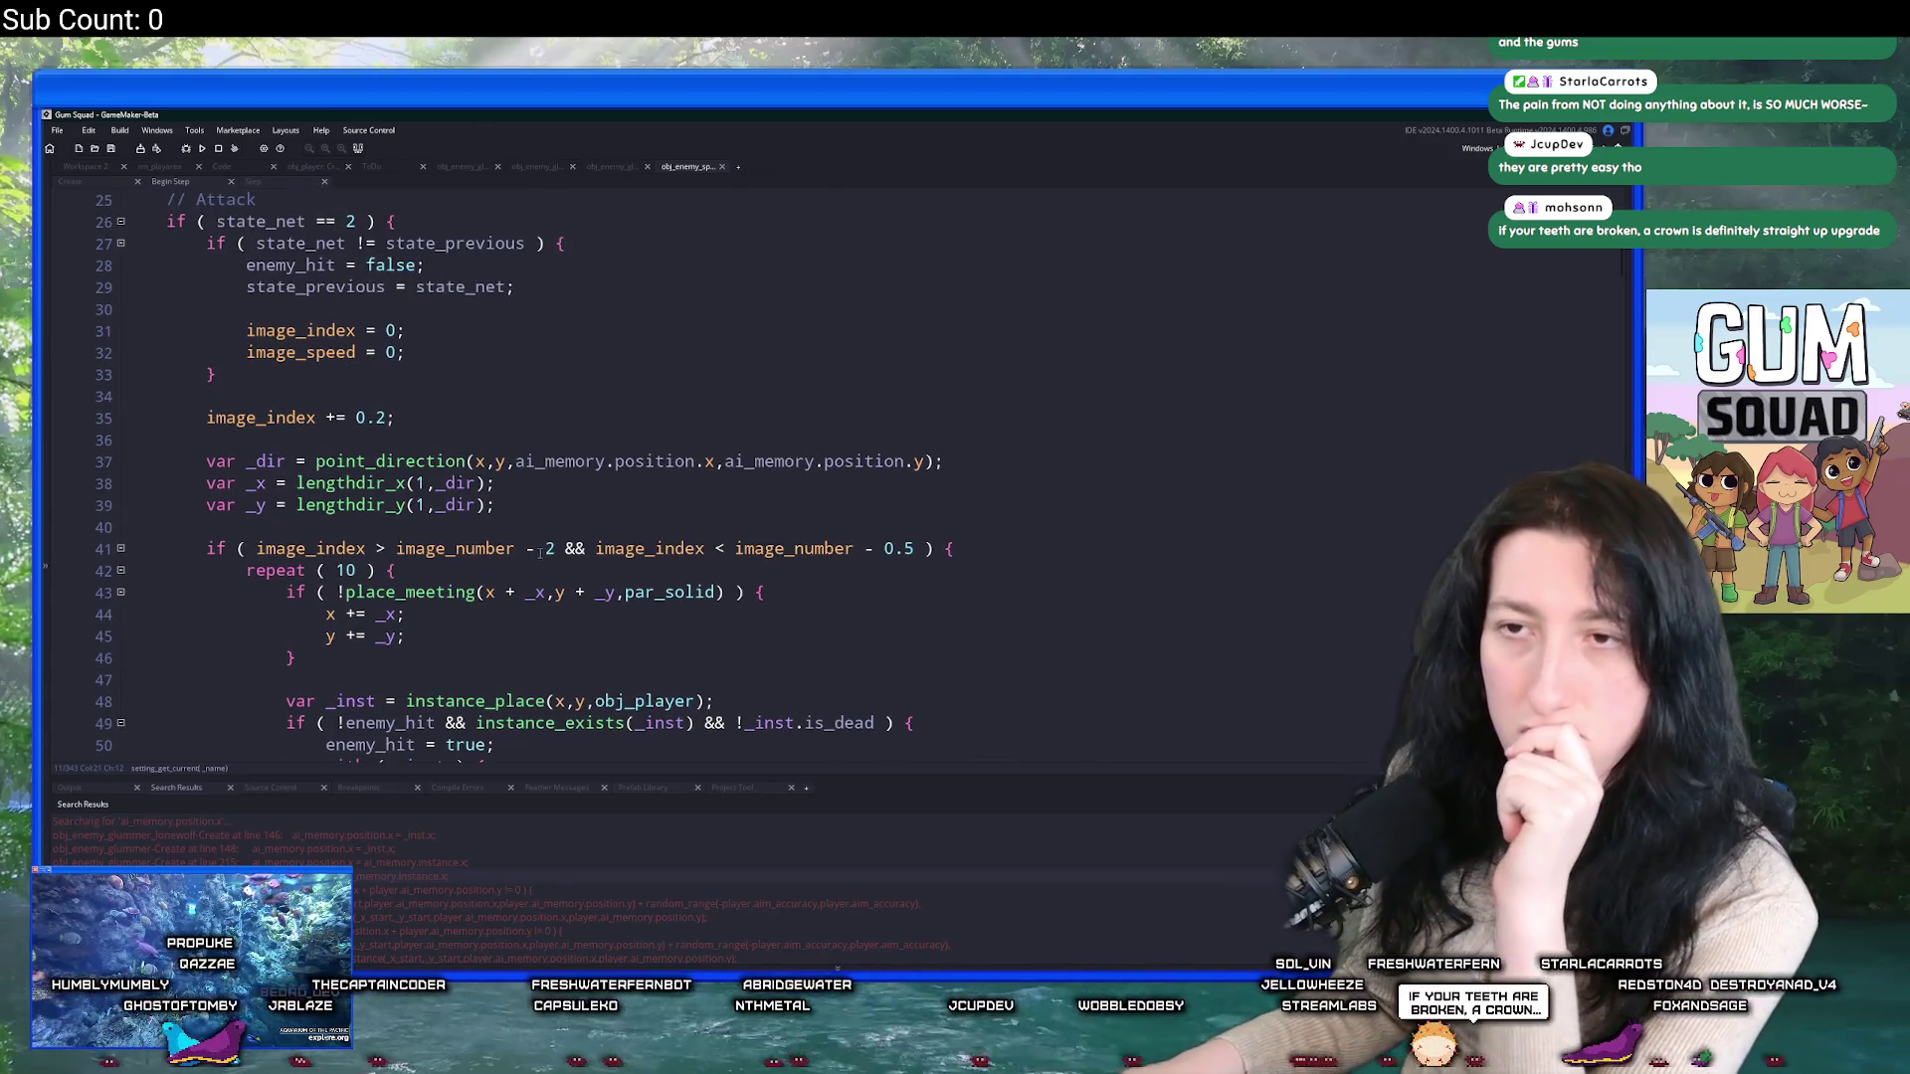
pyautogui.scroll(-10, 540, 553)
pyautogui.scroll(-2, 577, 633)
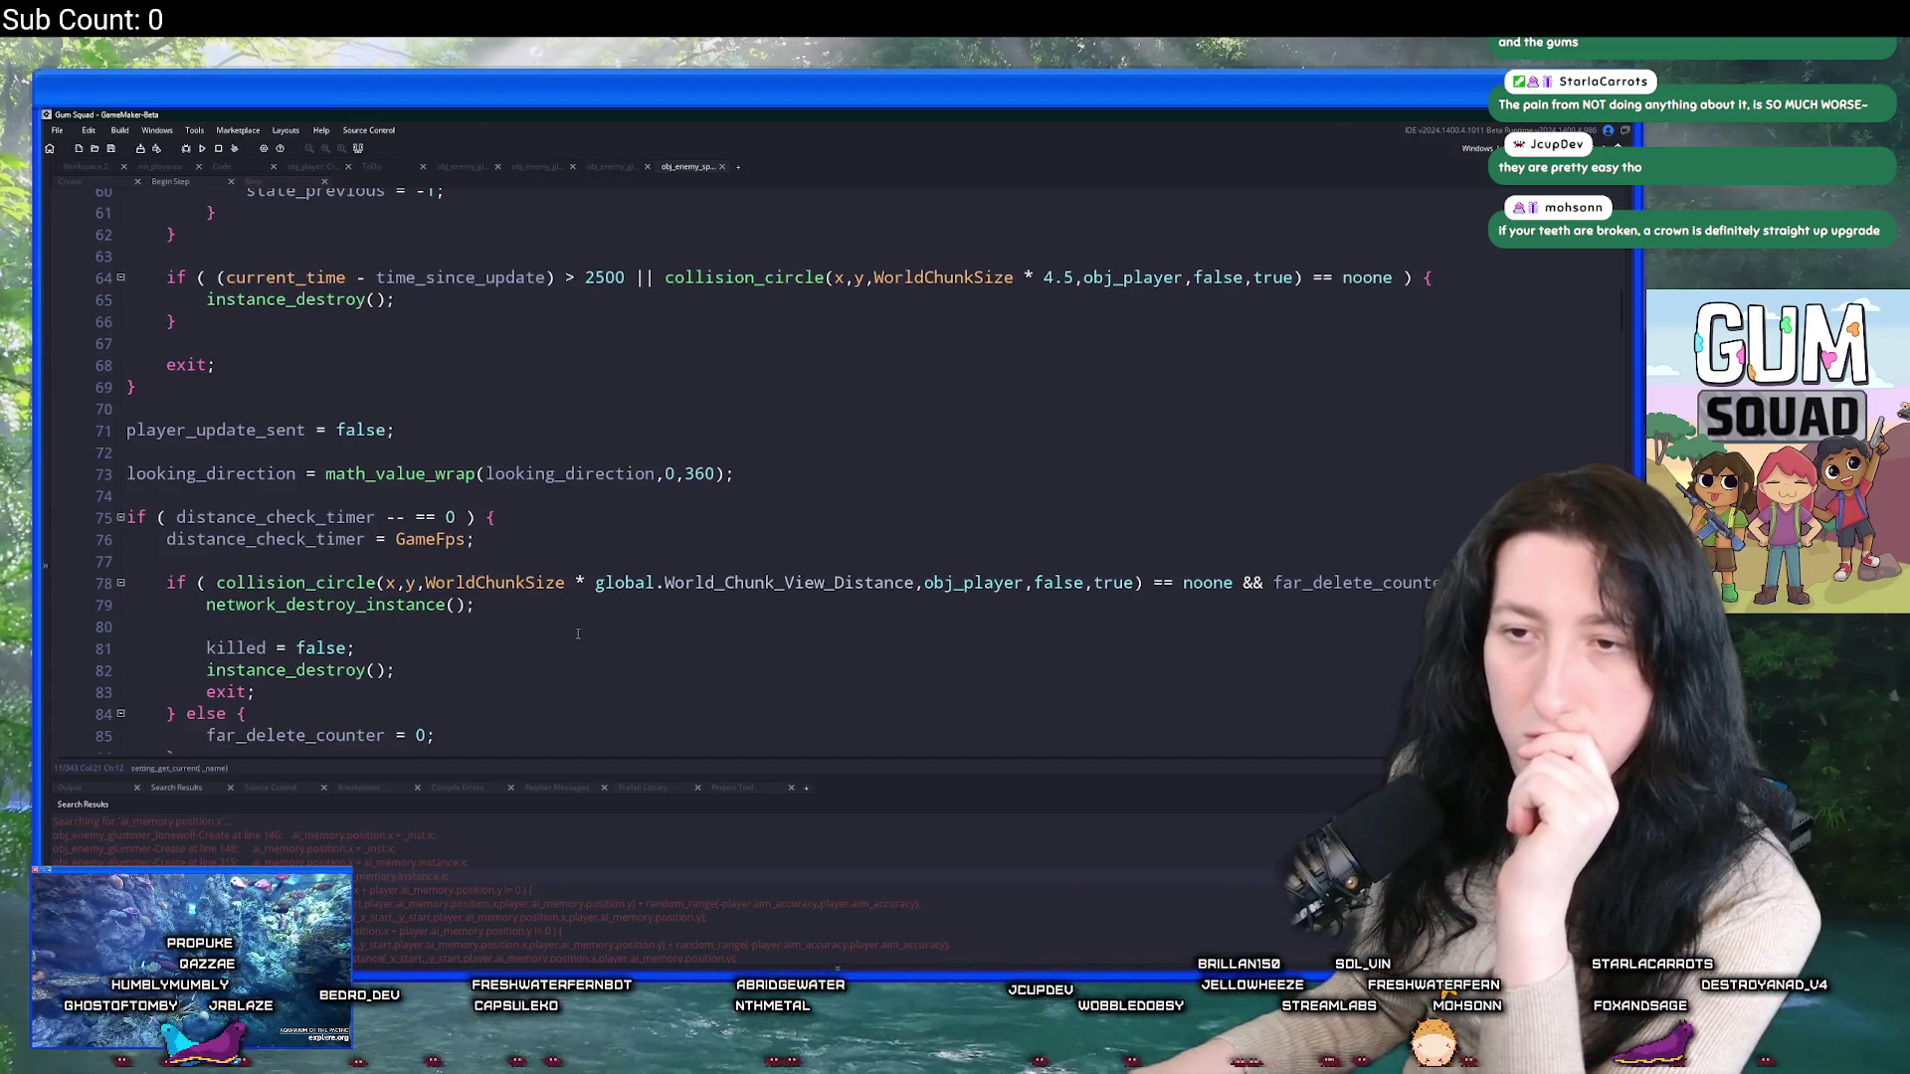
pyautogui.scroll(-4, 577, 634)
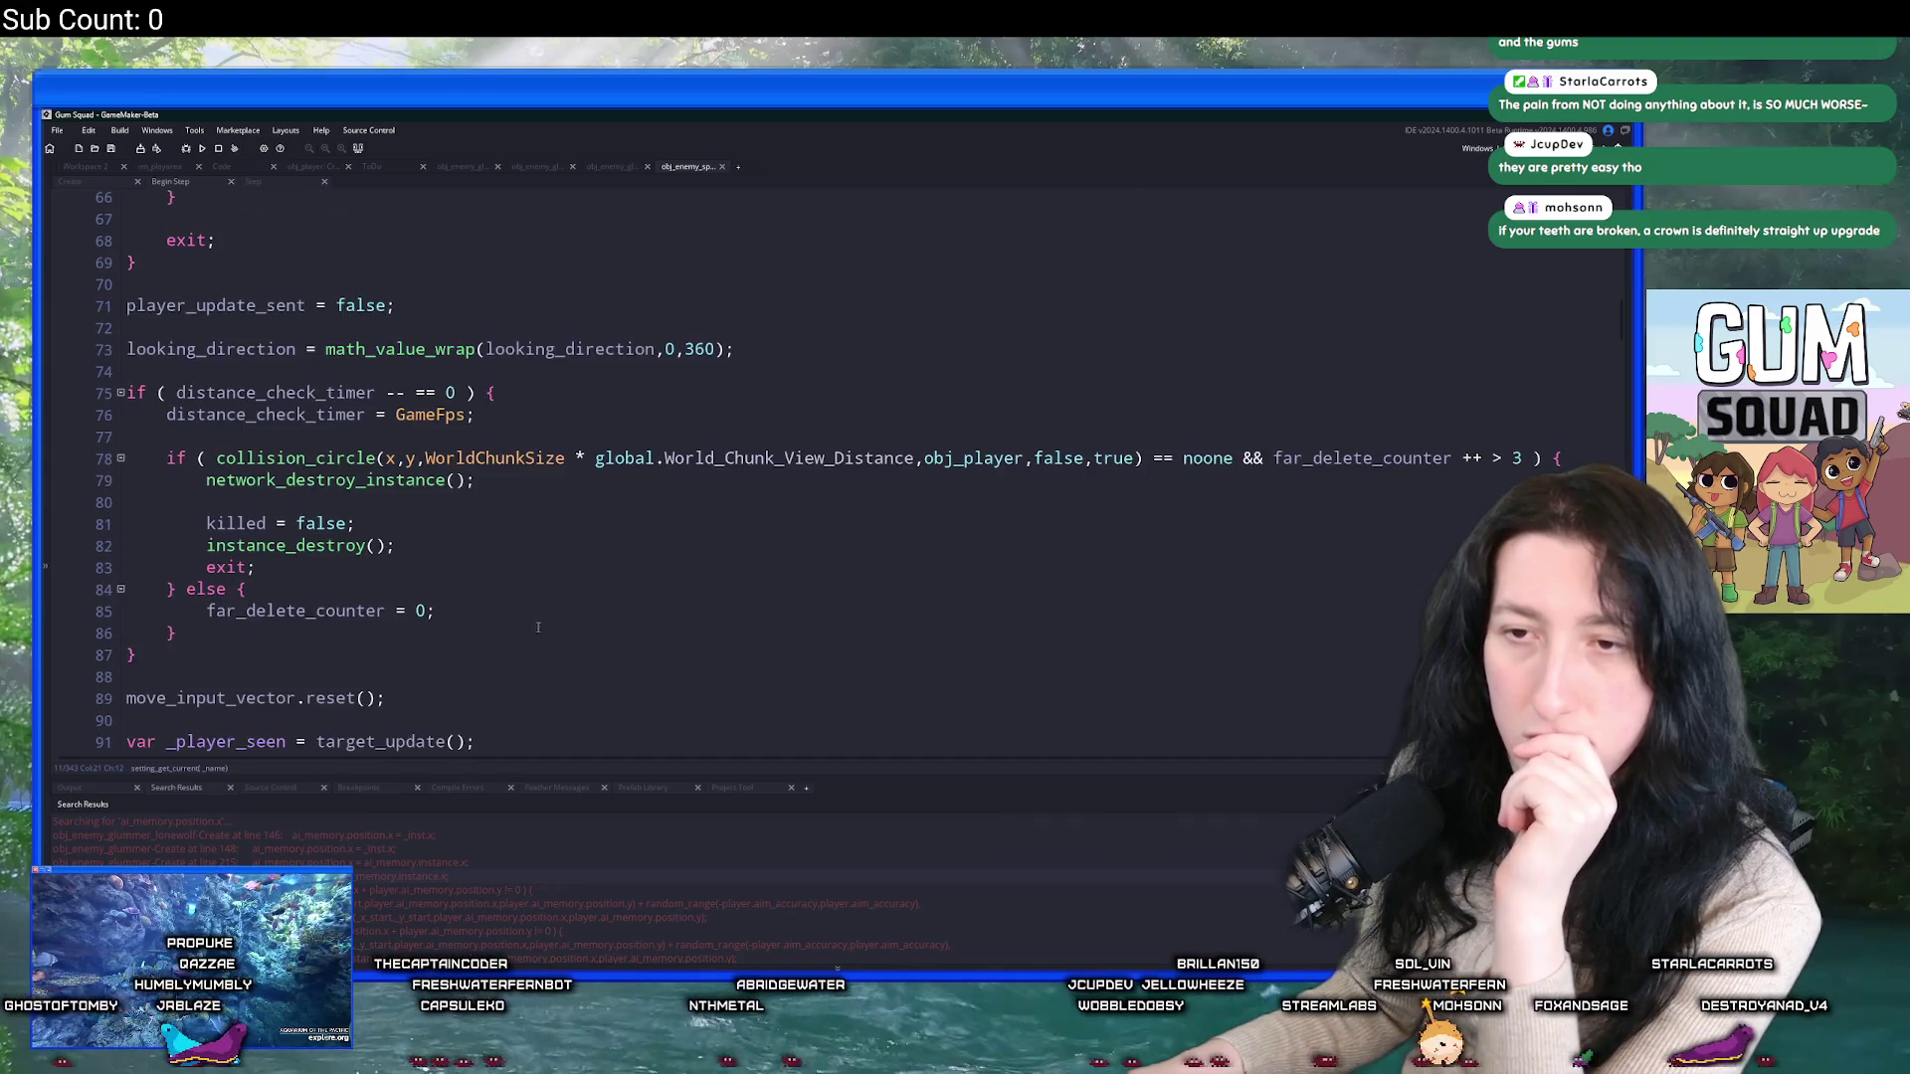
pyautogui.scroll(-3, 379, 565)
pyautogui.scroll(-1, 507, 569)
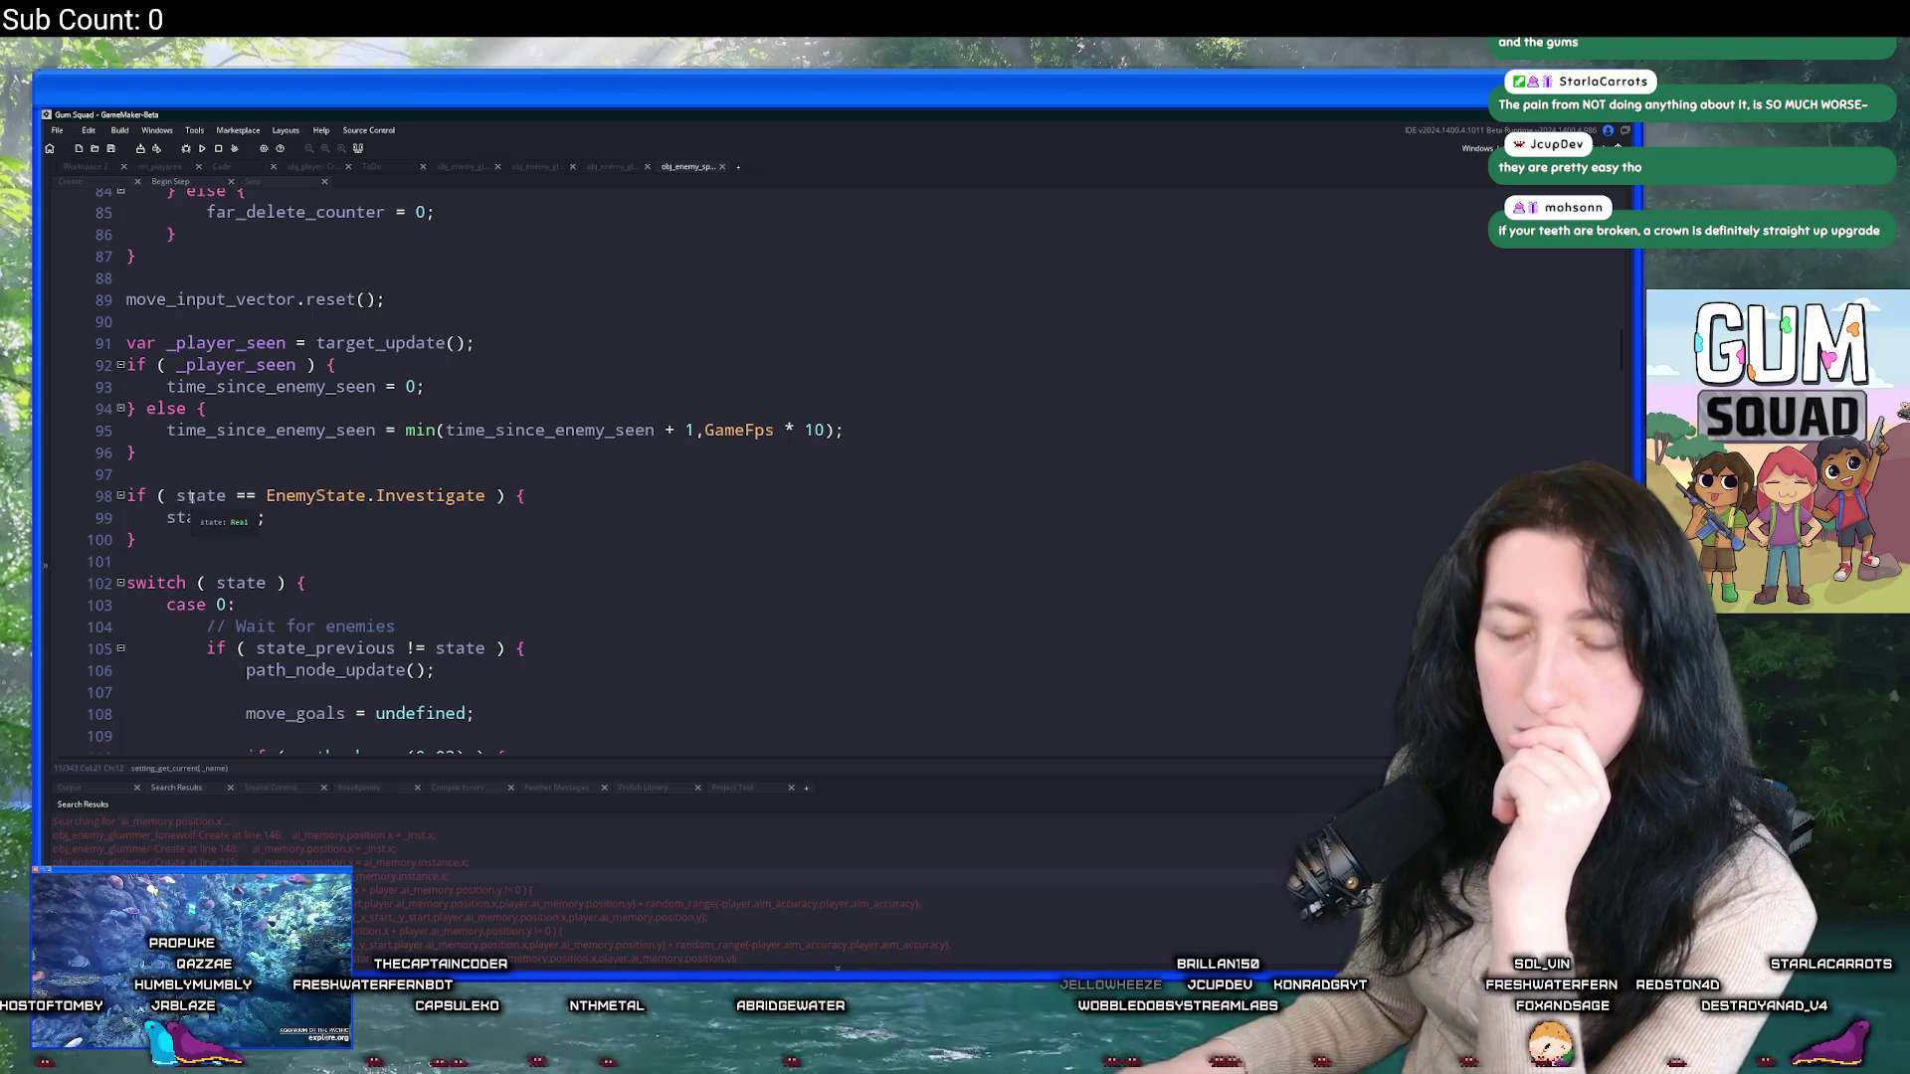
pyautogui.doubleClick(285, 386)
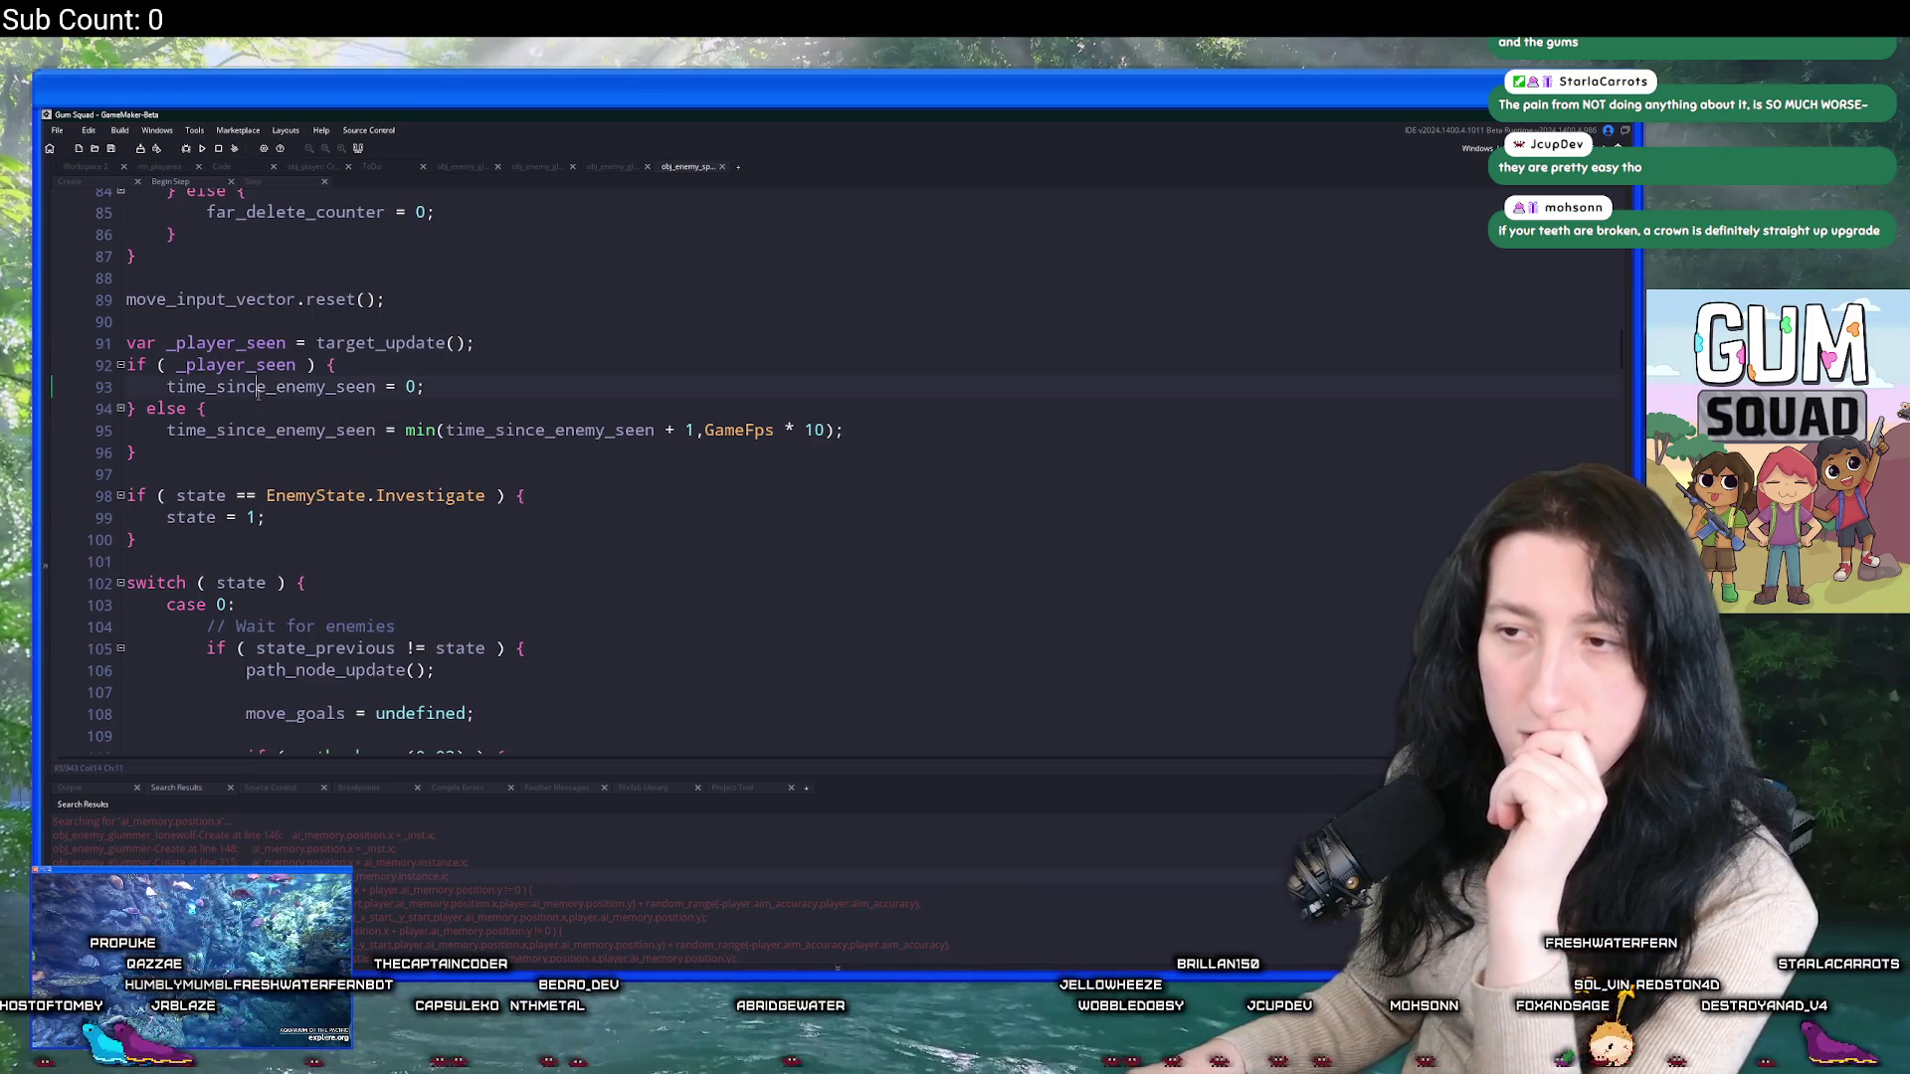
pyautogui.scroll(-4, 299, 419)
pyautogui.scroll(6, 299, 419)
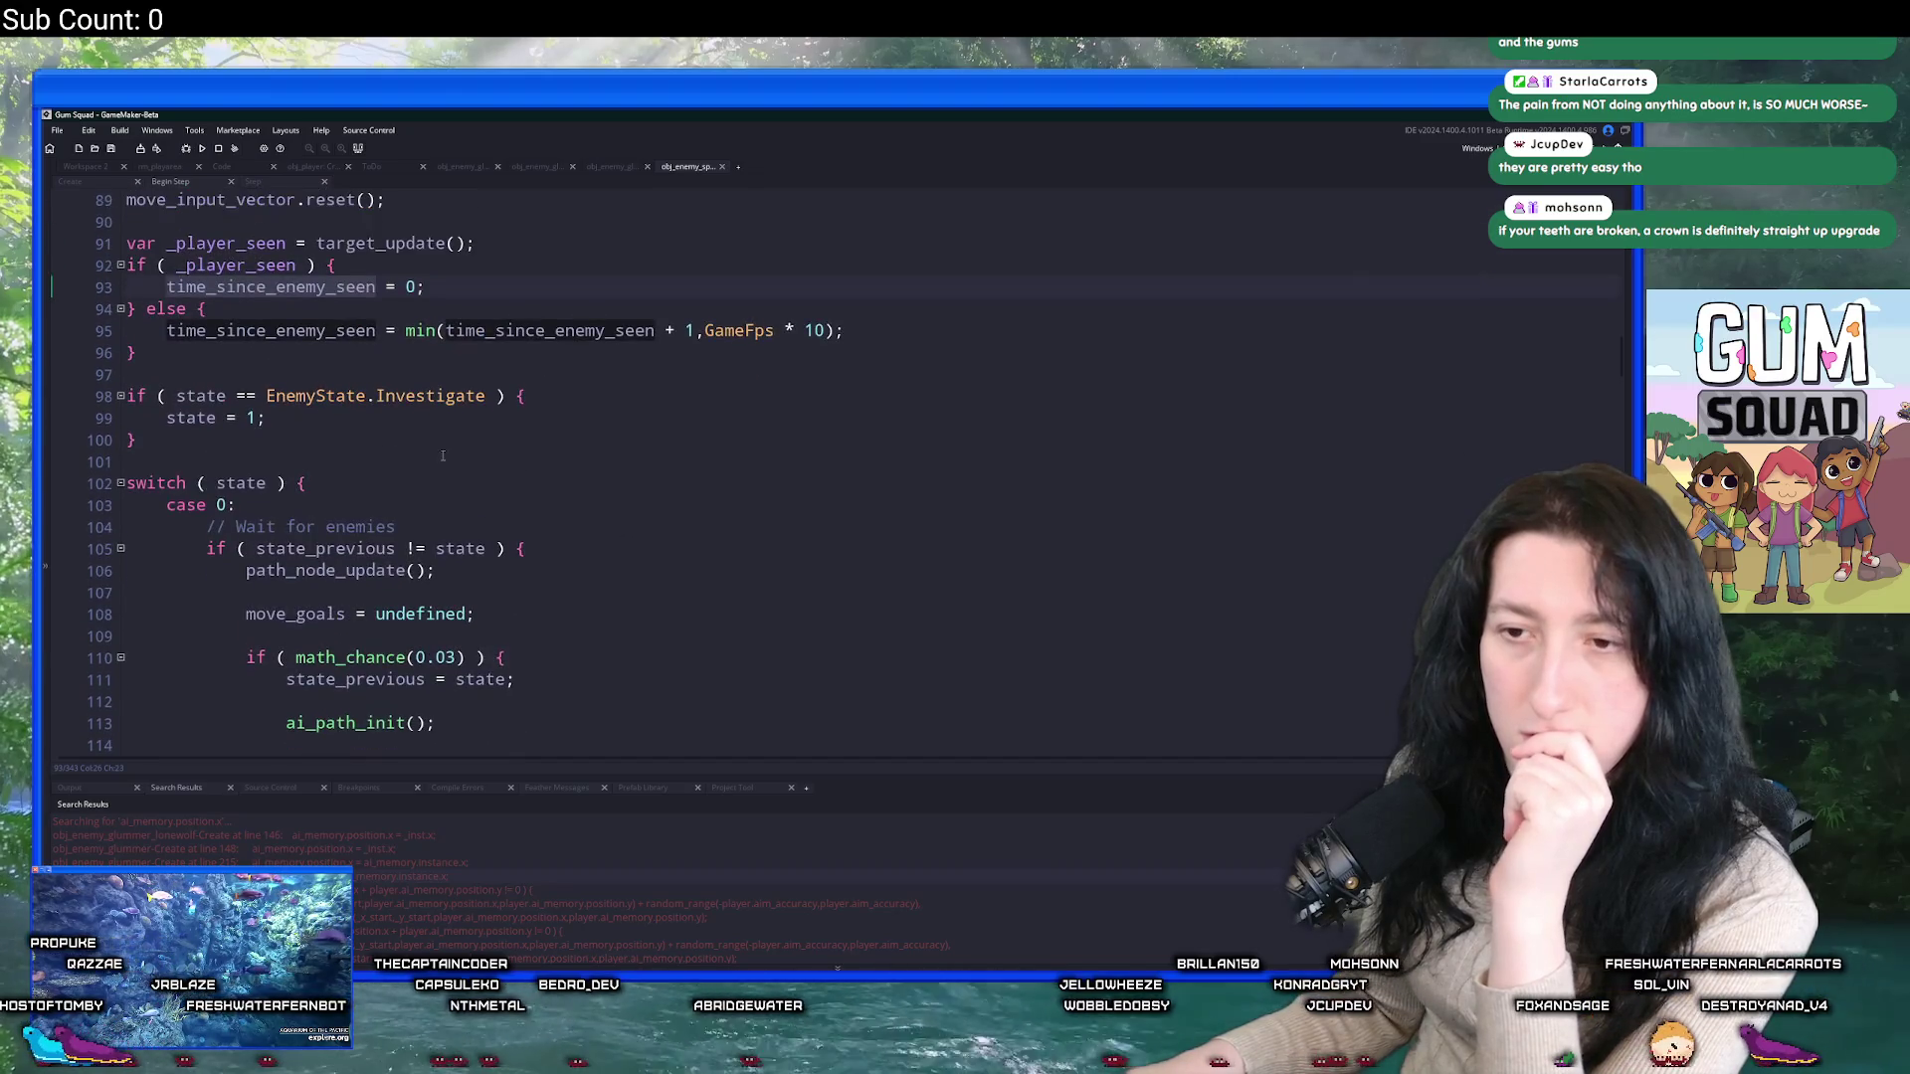
# Return to Workspace 2 and open the spider's Create event code.
pyautogui.rightClick(437, 430)
pyautogui.click(413, 403)
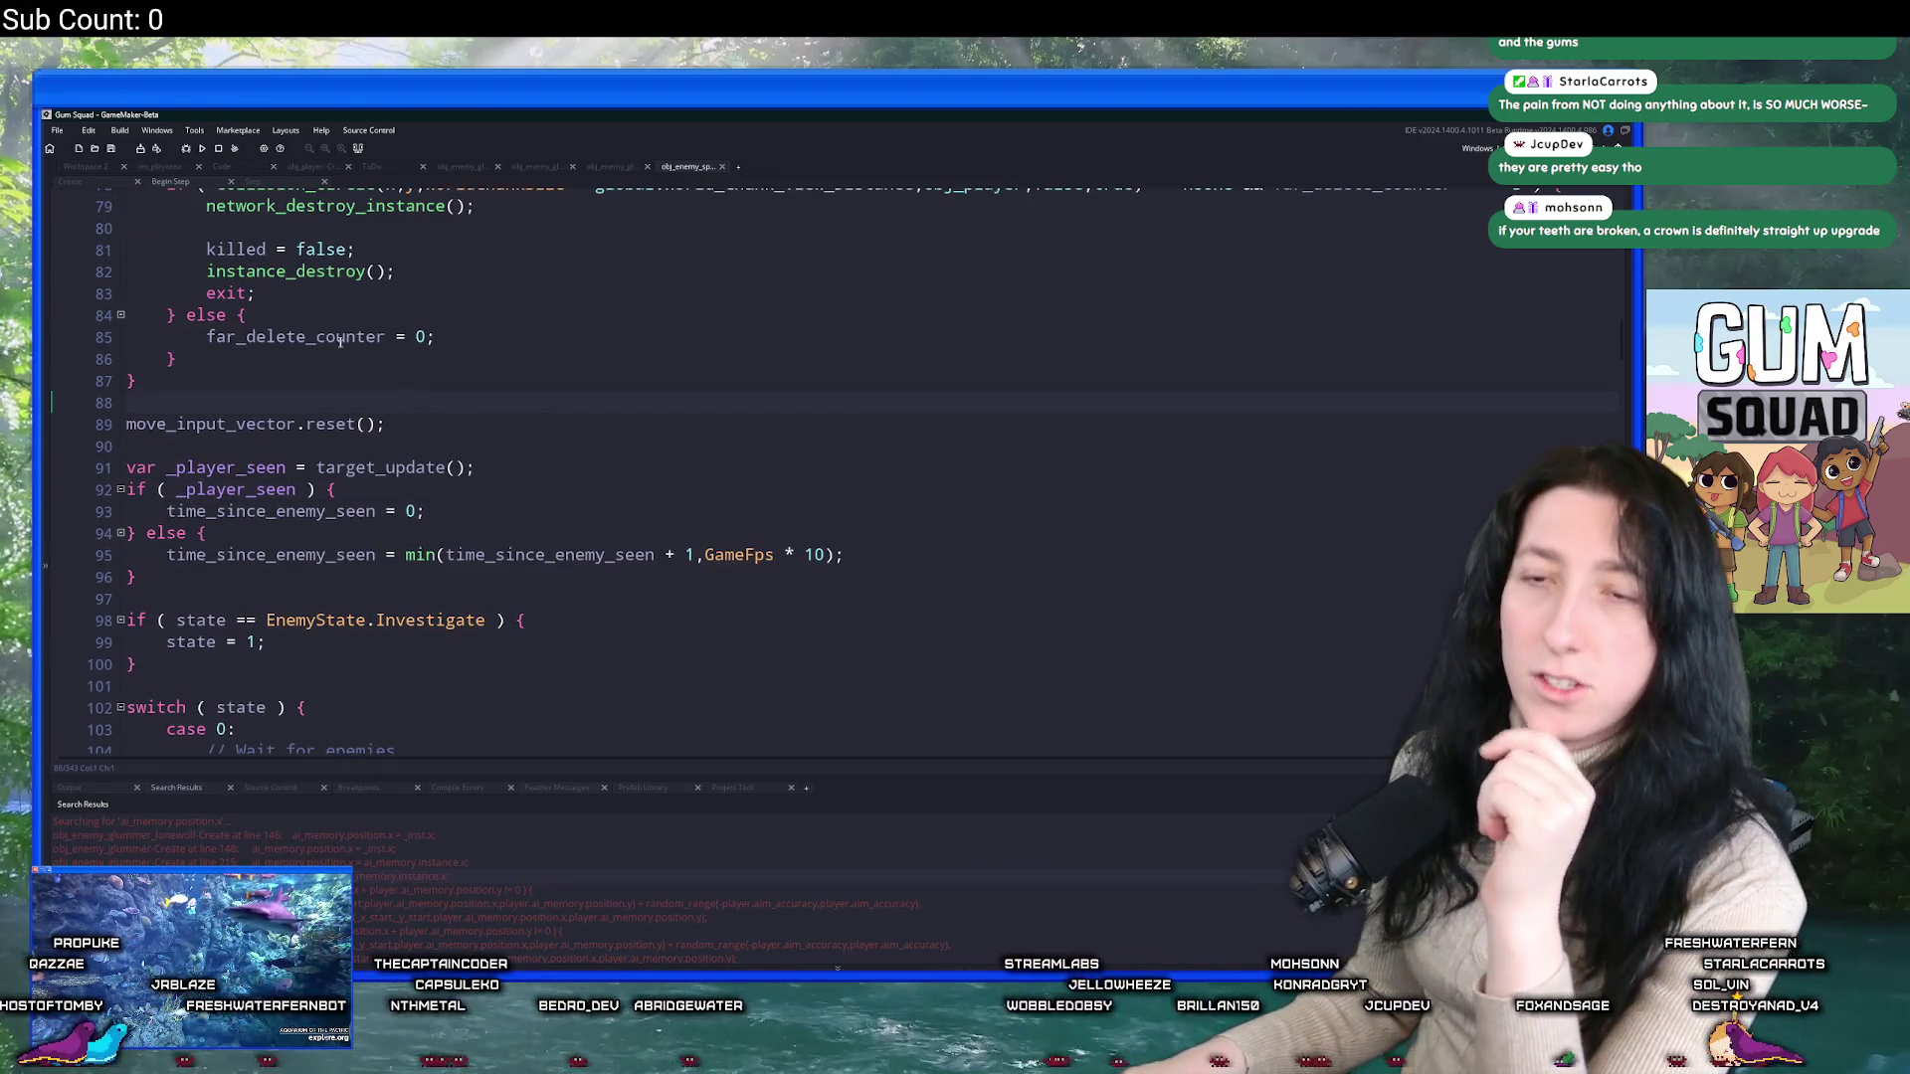
pyautogui.click(84, 166)
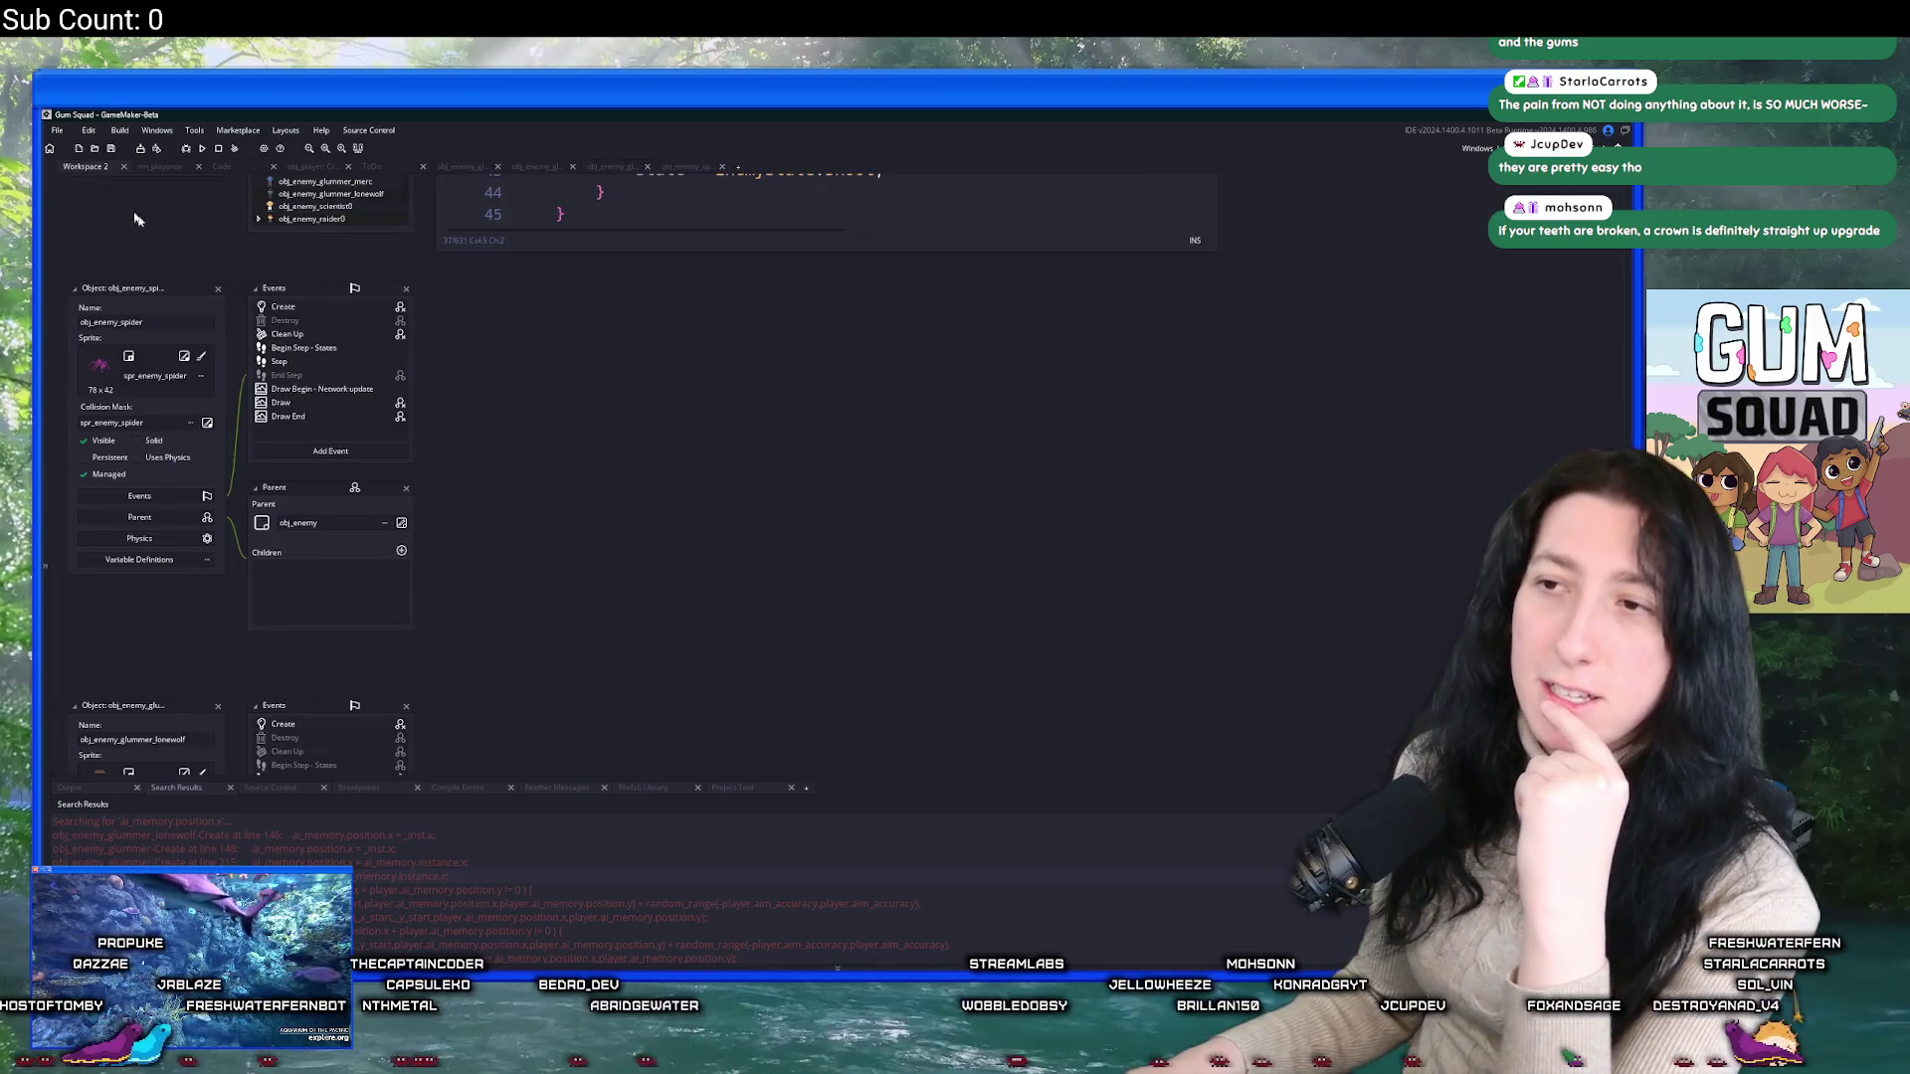
pyautogui.doubleClick(286, 308)
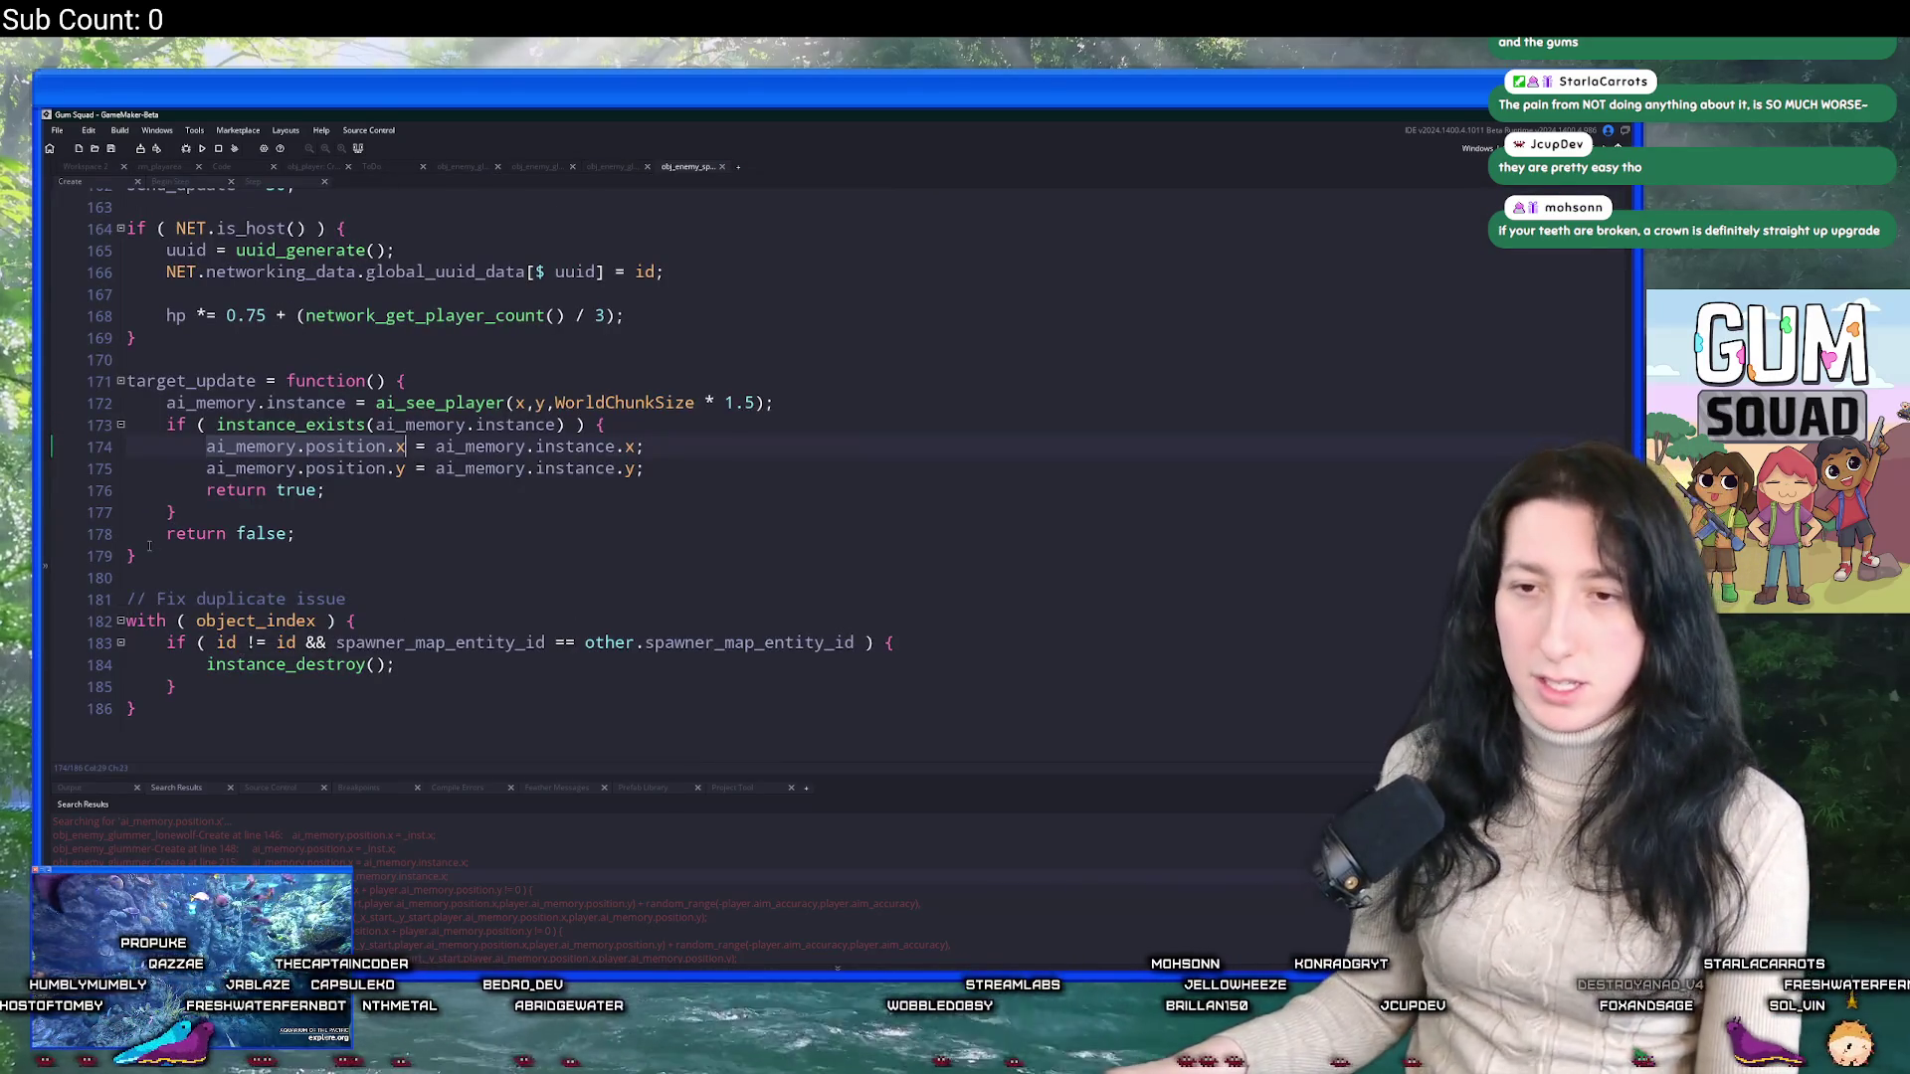
# Paste the melee else block after the ranged-hit check and delete its state = EnemyState.Shoot line.
pyautogui.click(150, 545)
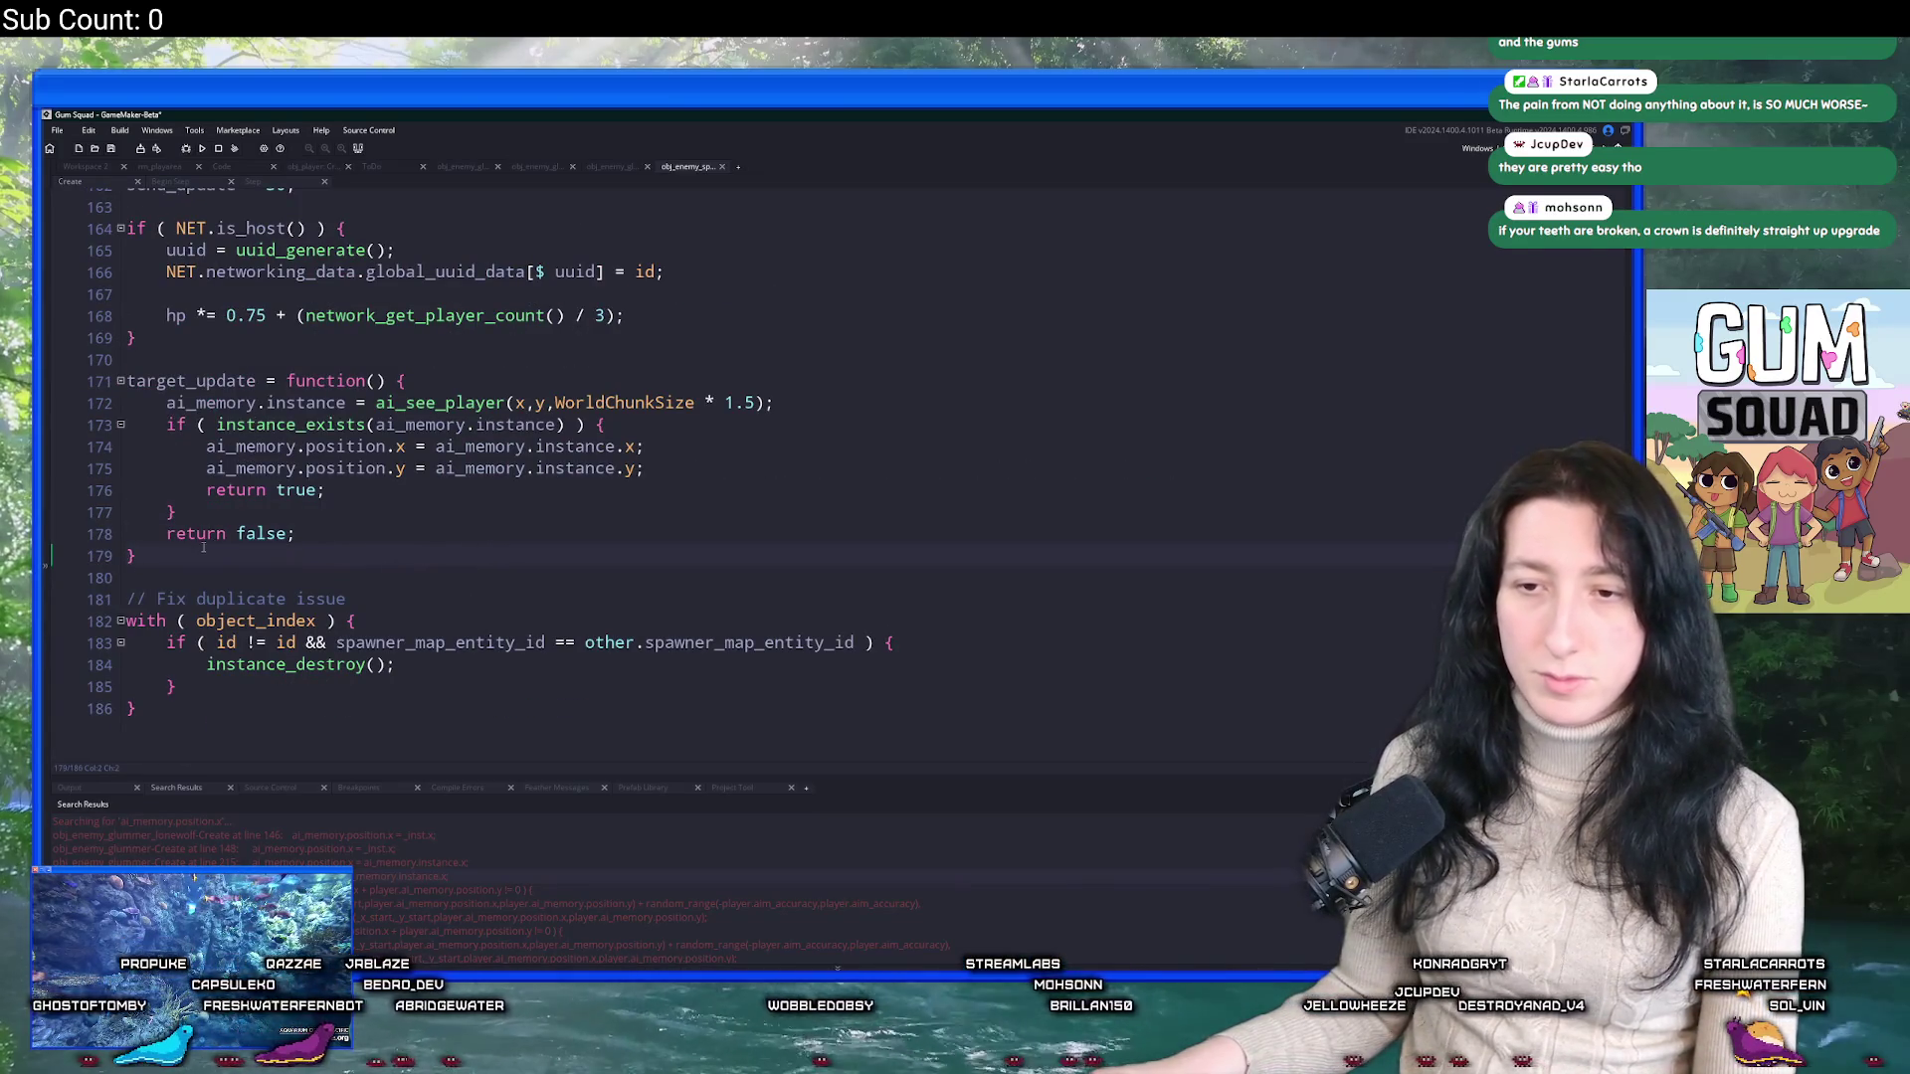
pyautogui.scroll(15, 203, 547)
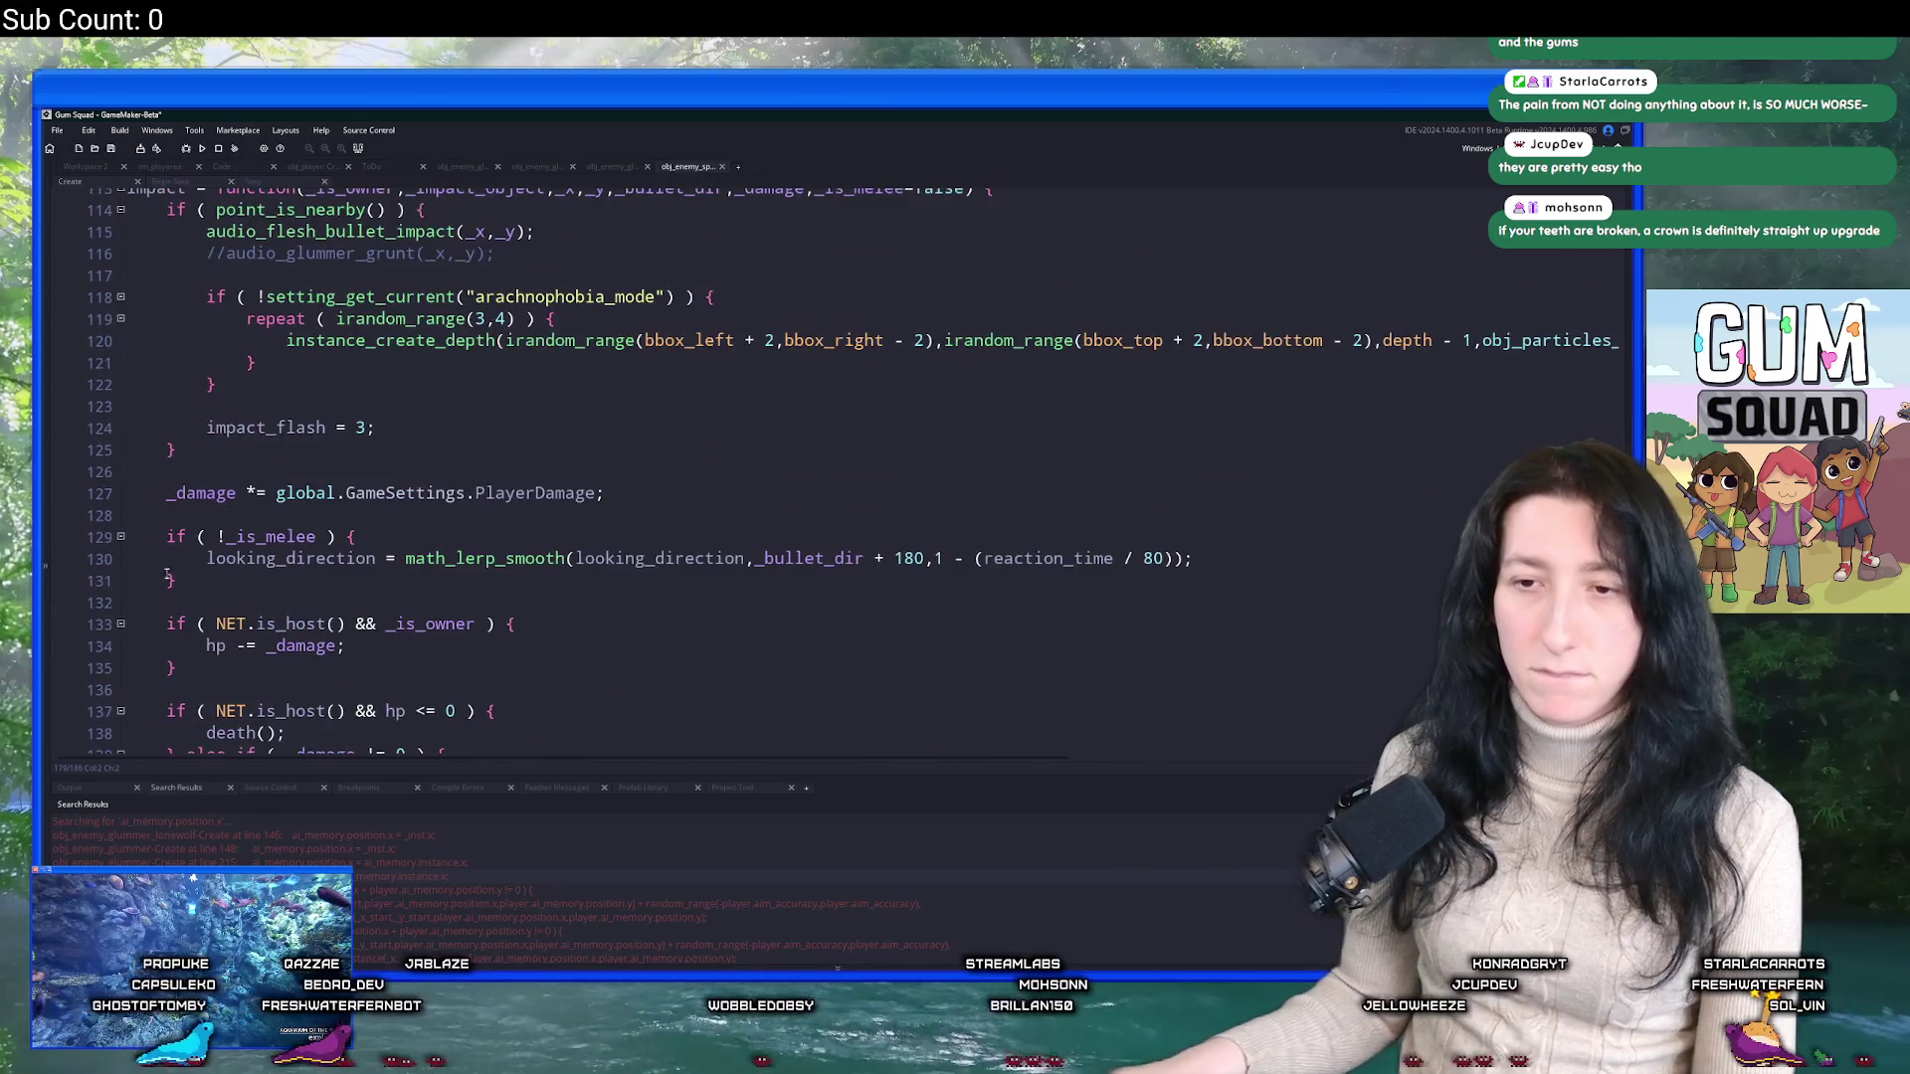
pyautogui.click(175, 580)
pyautogui.hotkey('ctrl', 'v')
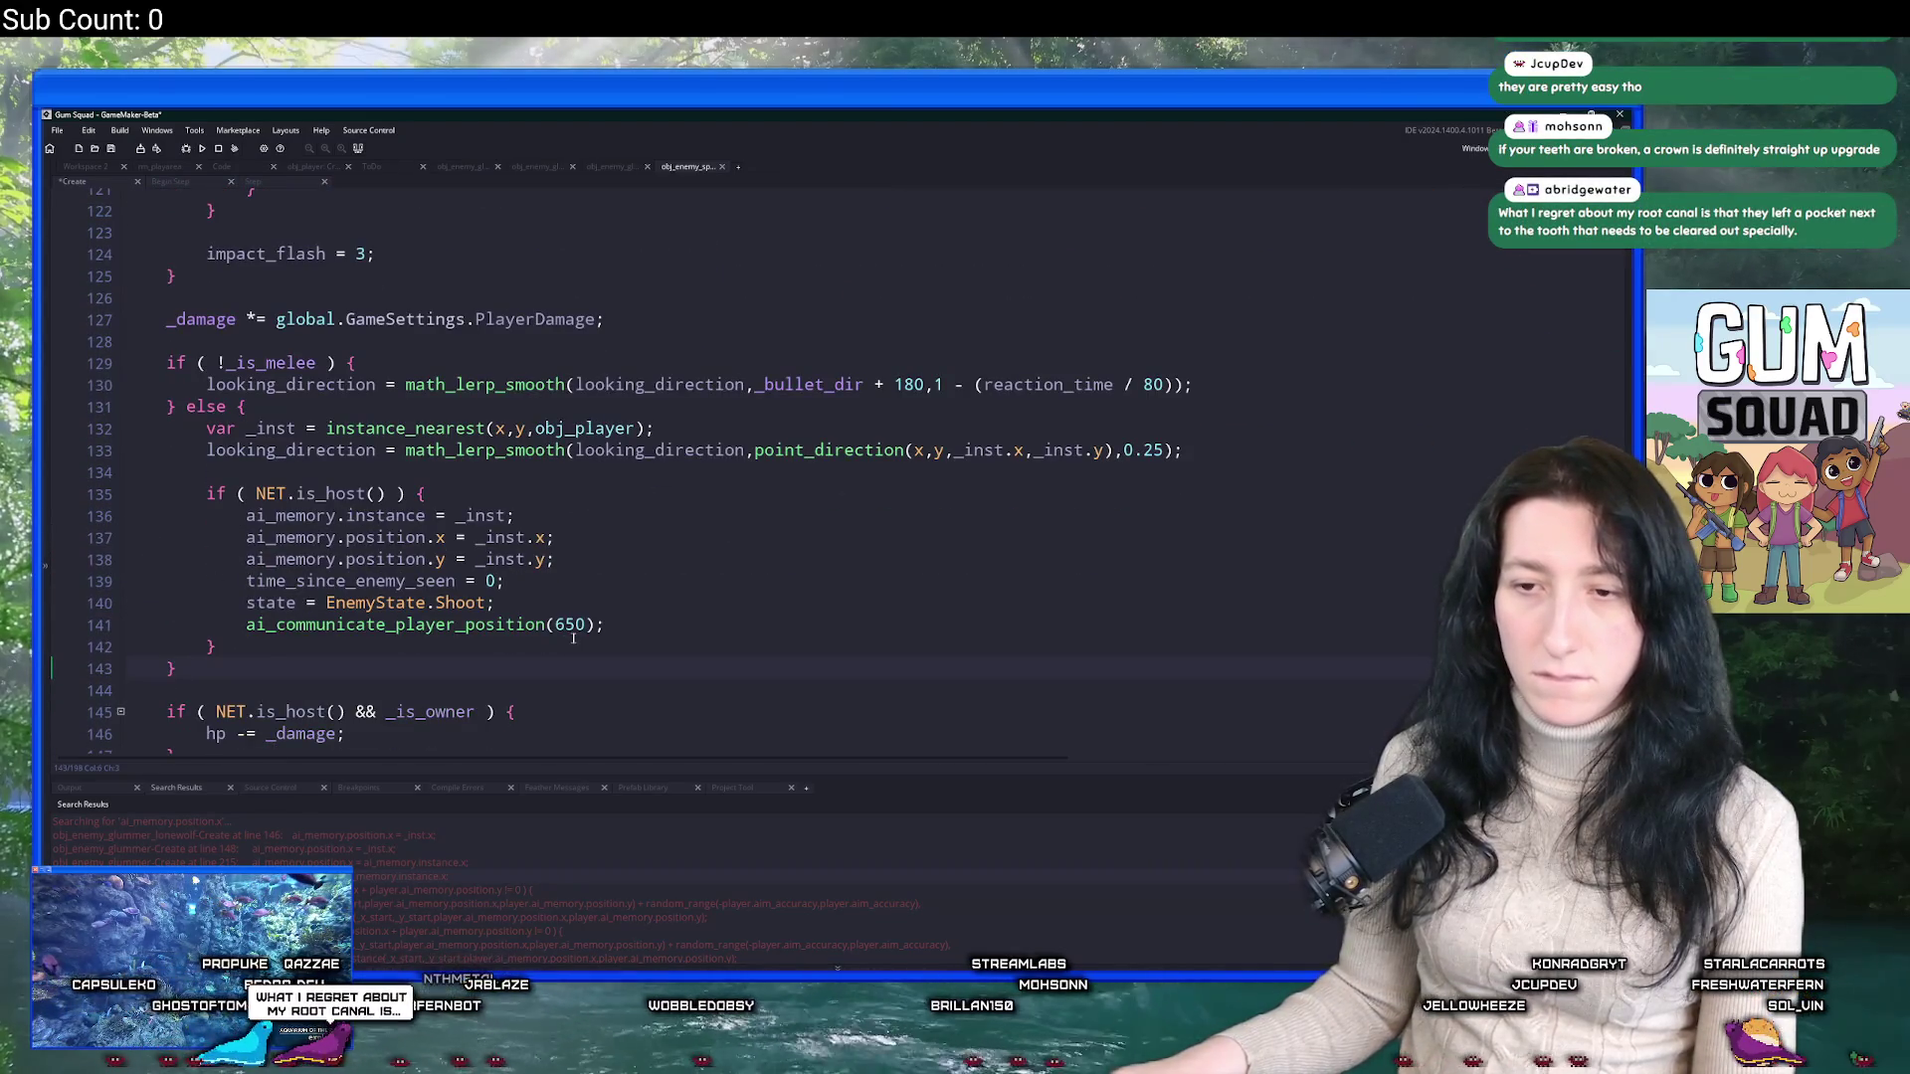
pyautogui.moveTo(625, 626); pyautogui.dragTo(647, 592)
pyautogui.click(630, 606)
pyautogui.hotkey('shift', 'Up')
pyautogui.press('BackSpace')
pyautogui.press('BackSpace')
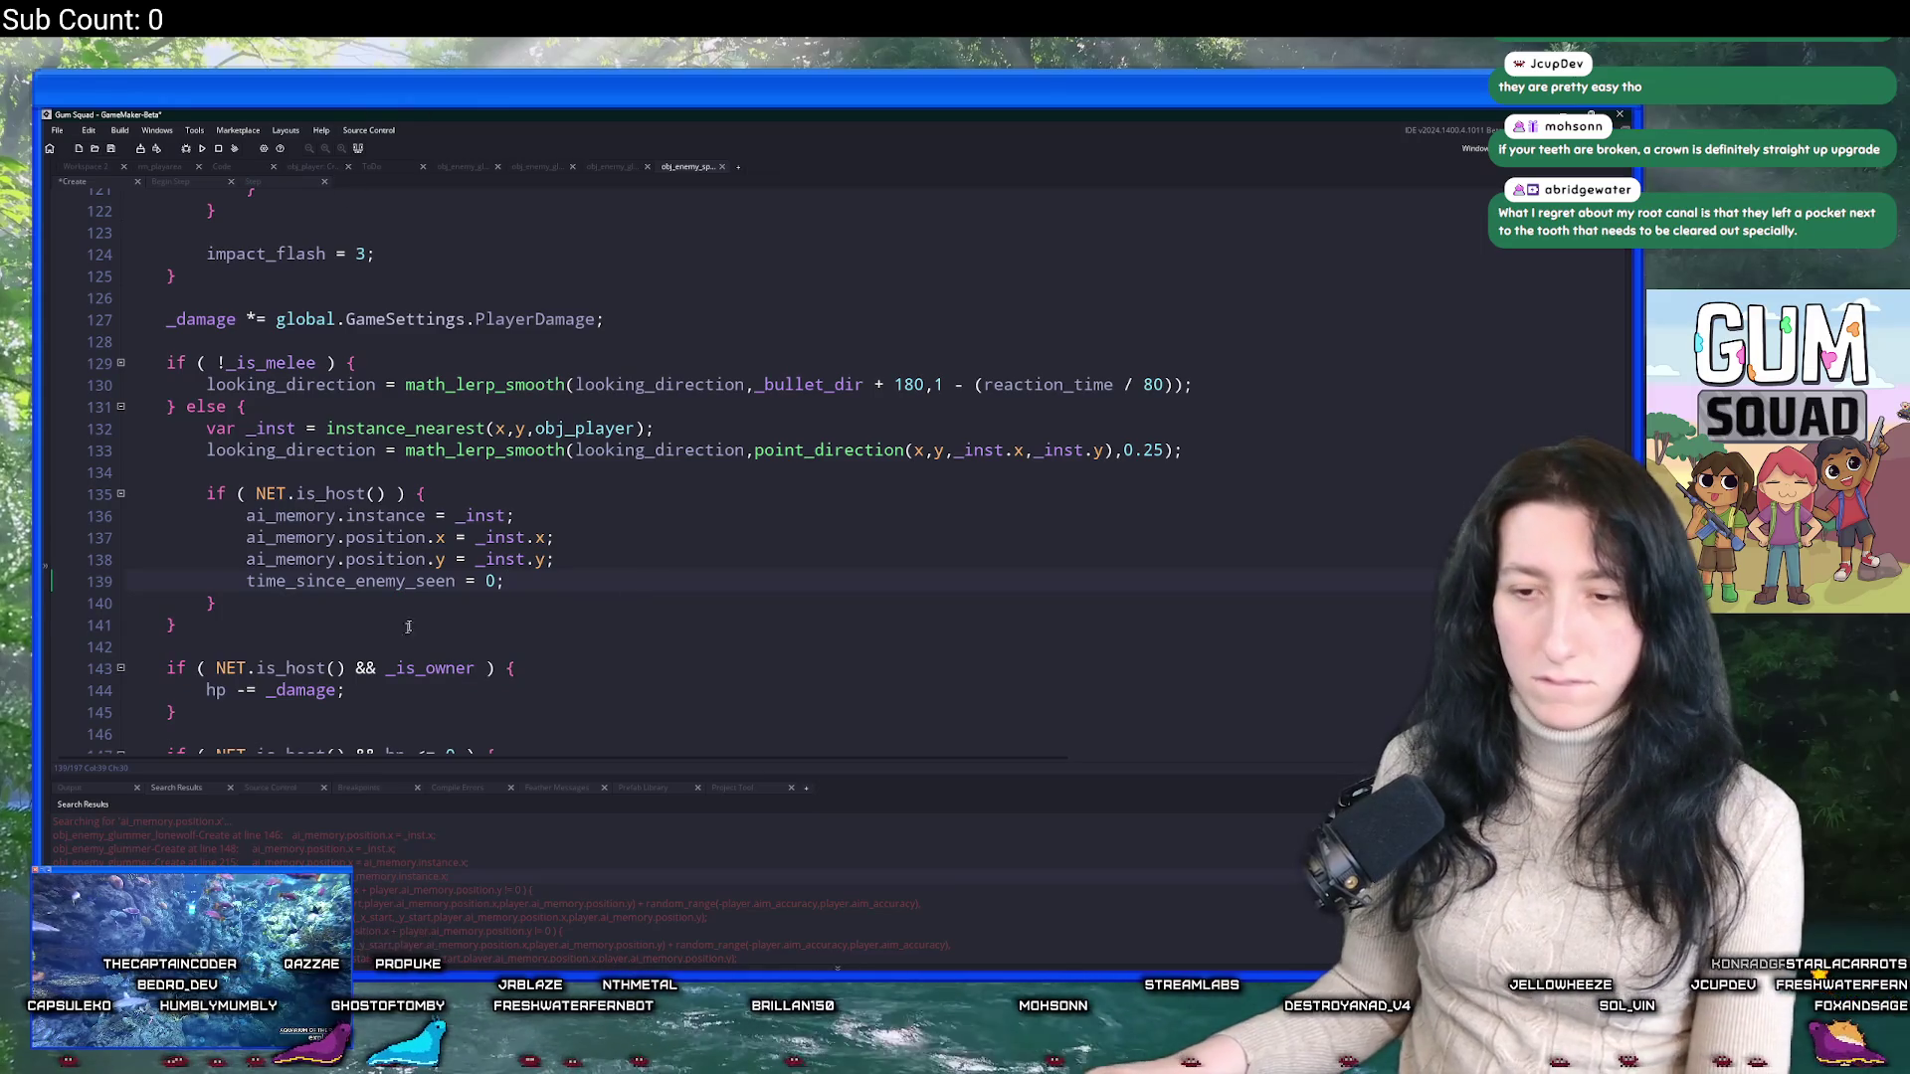
# Review the new hit-reaction code on lines 129–141, then search assets for 'scorp'.
pyautogui.moveTo(197, 627)
pyautogui.mouseDown()
pyautogui.moveTo(164, 348)
pyautogui.moveTo(199, 393)
pyautogui.mouseUp()
pyautogui.click(393, 362)
pyautogui.hotkey('ctrl', 't')
pyautogui.write('sc')
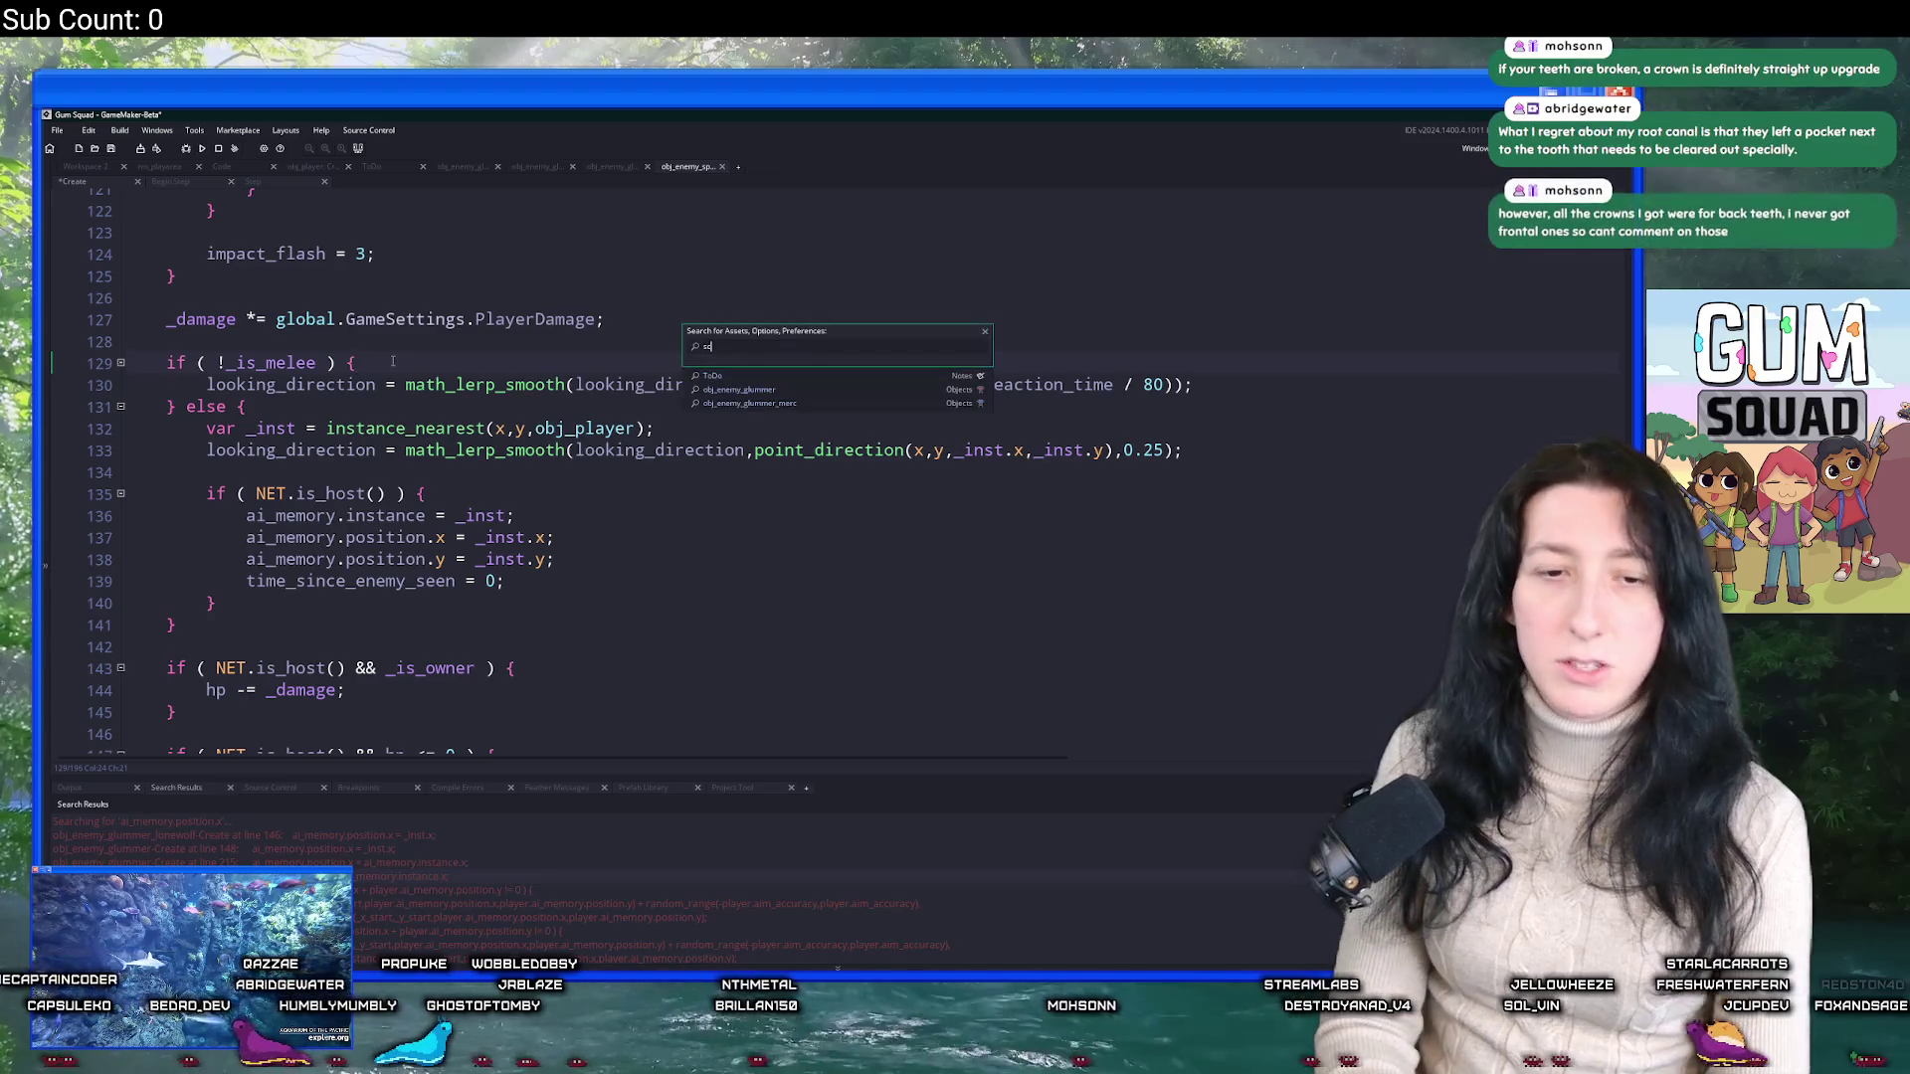
pyautogui.write('orp')
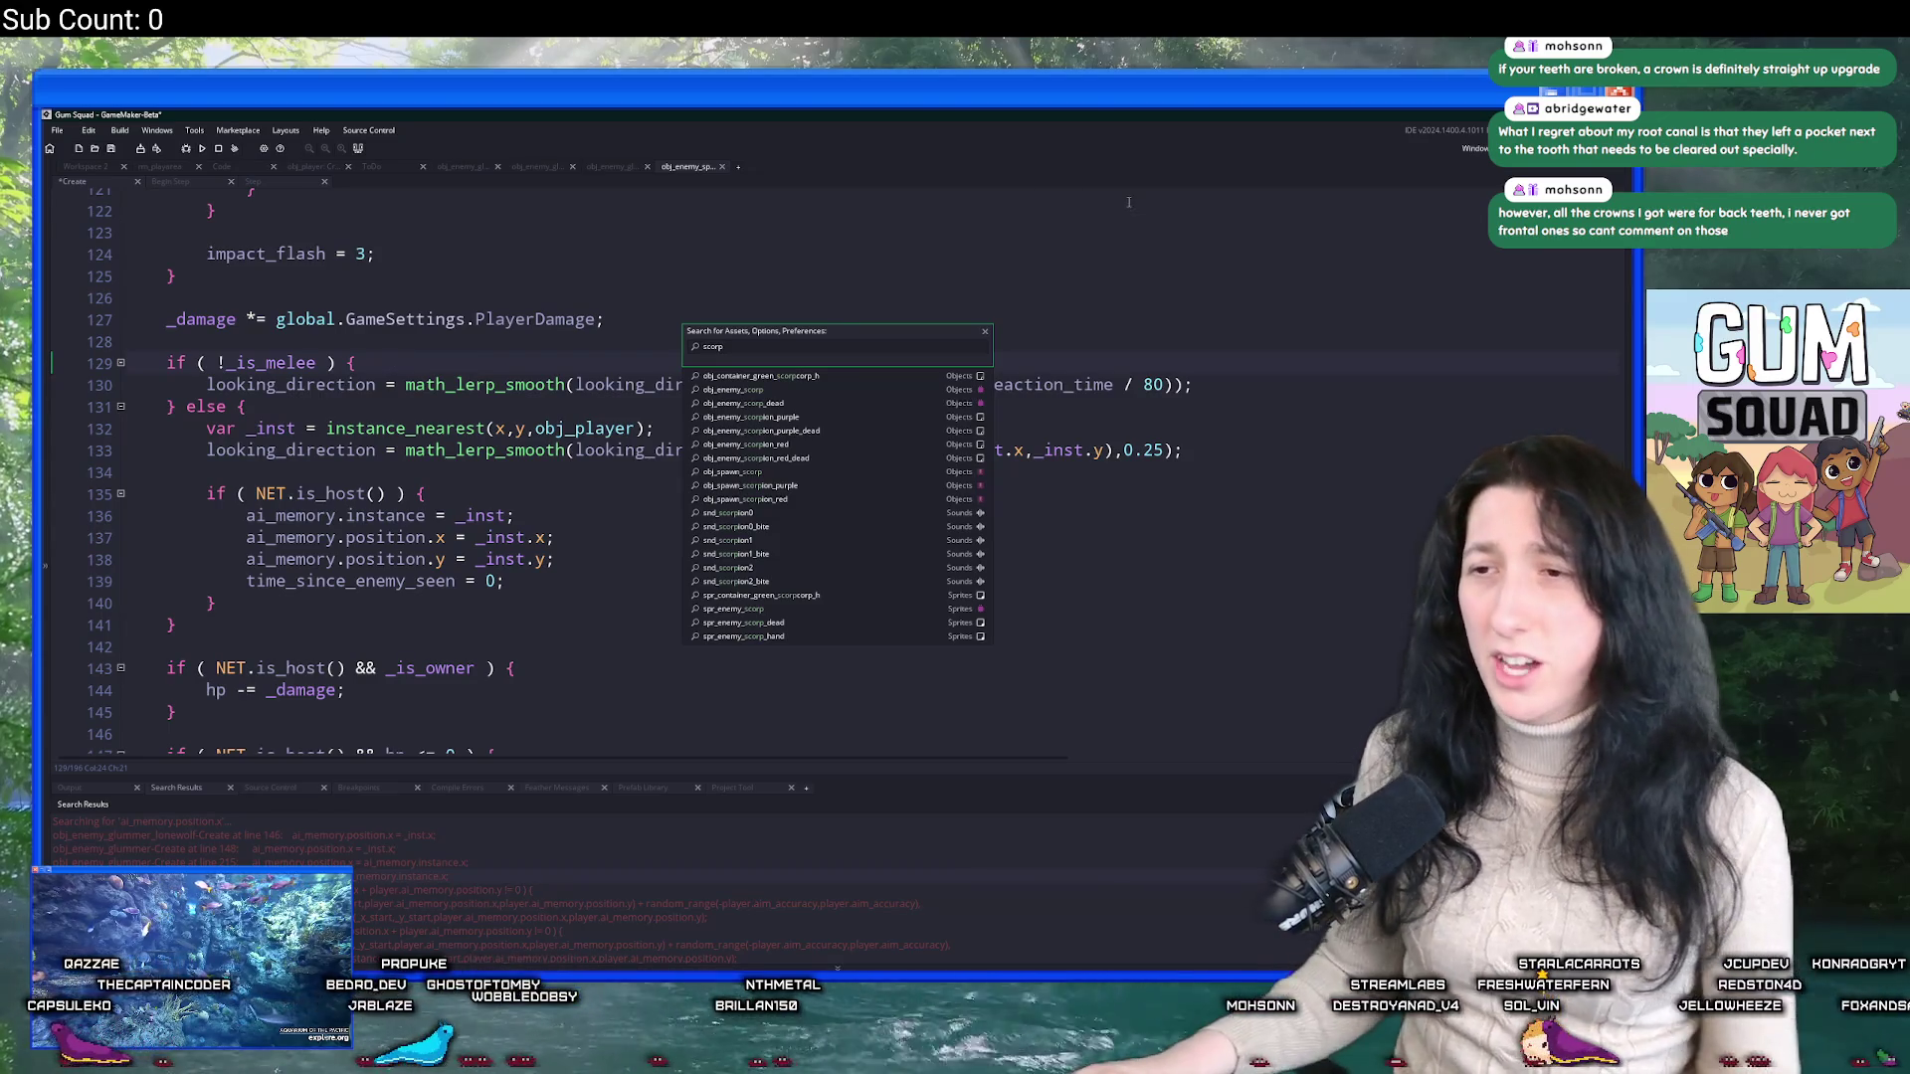
# Open obj_enemy_scorpion_purple's Create event code, maximized to fill the workspace.
pyautogui.click(782, 420)
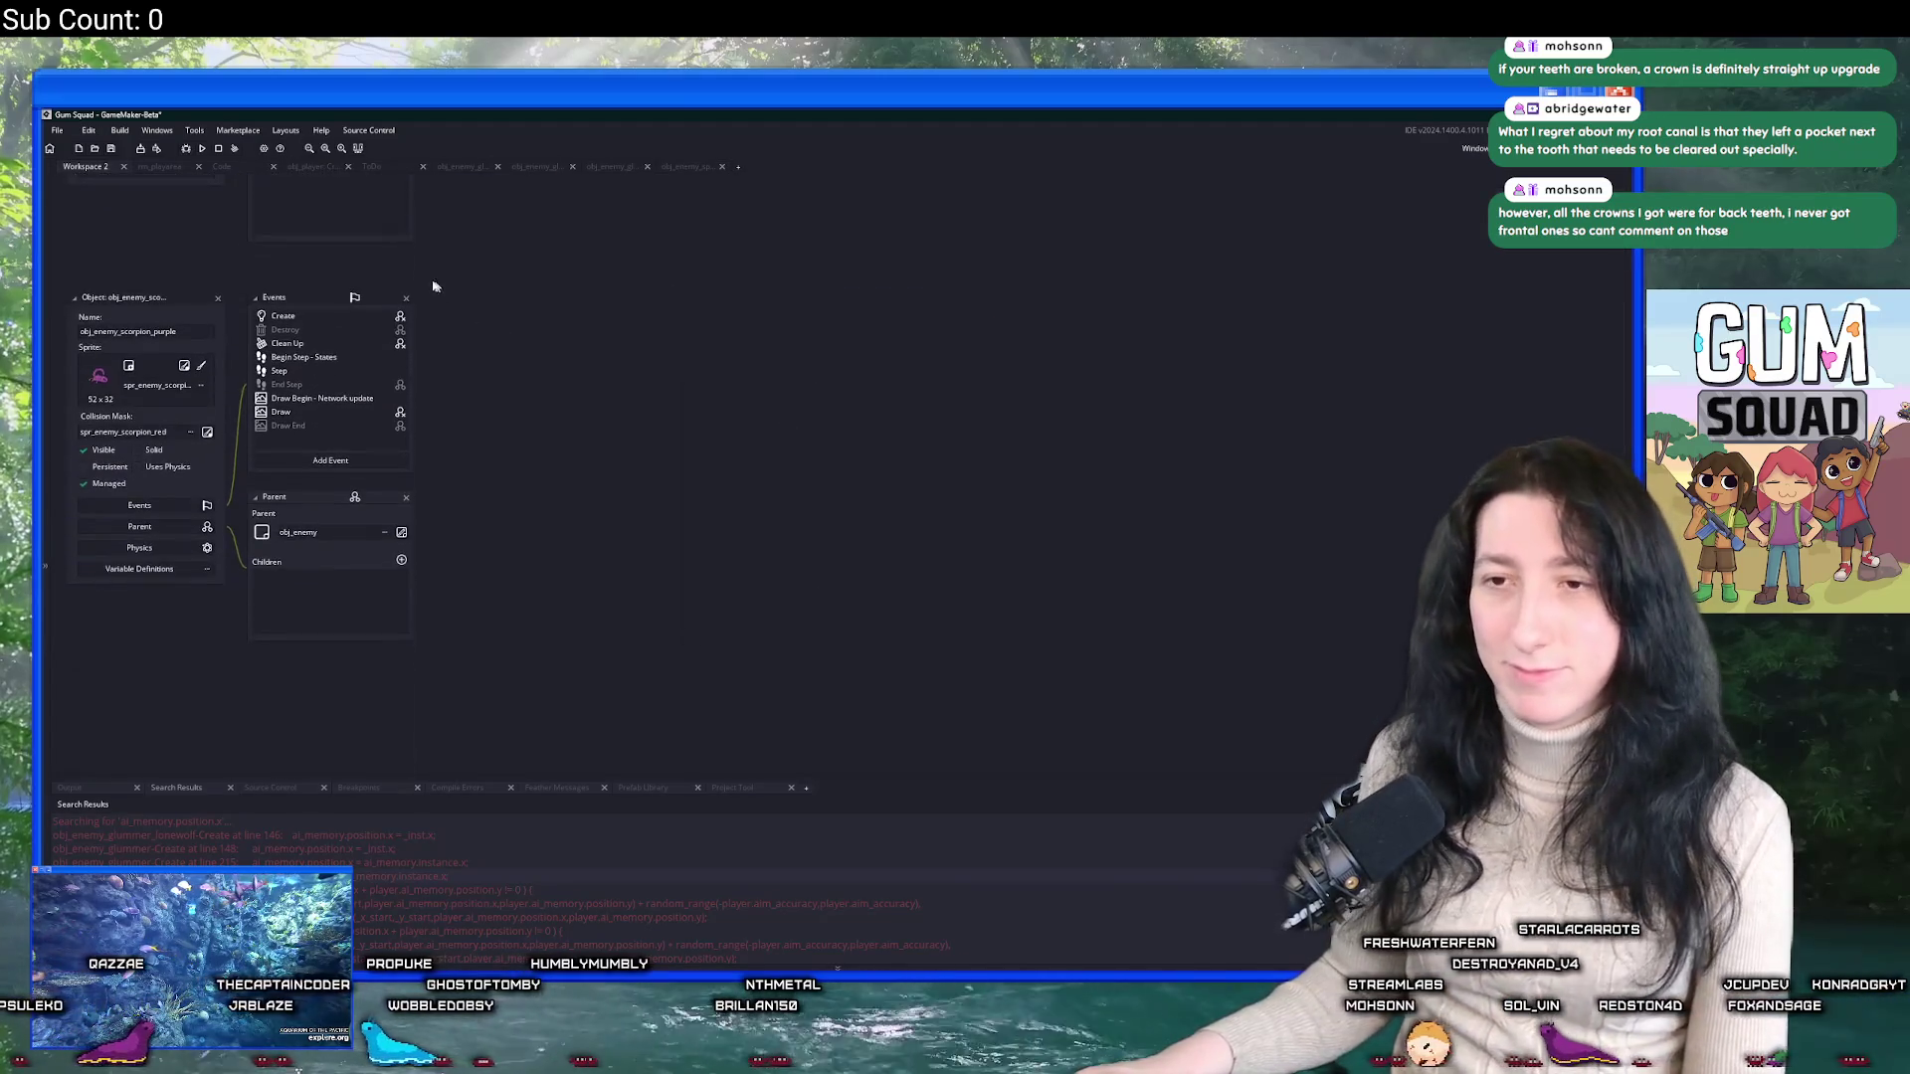
pyautogui.click(299, 318)
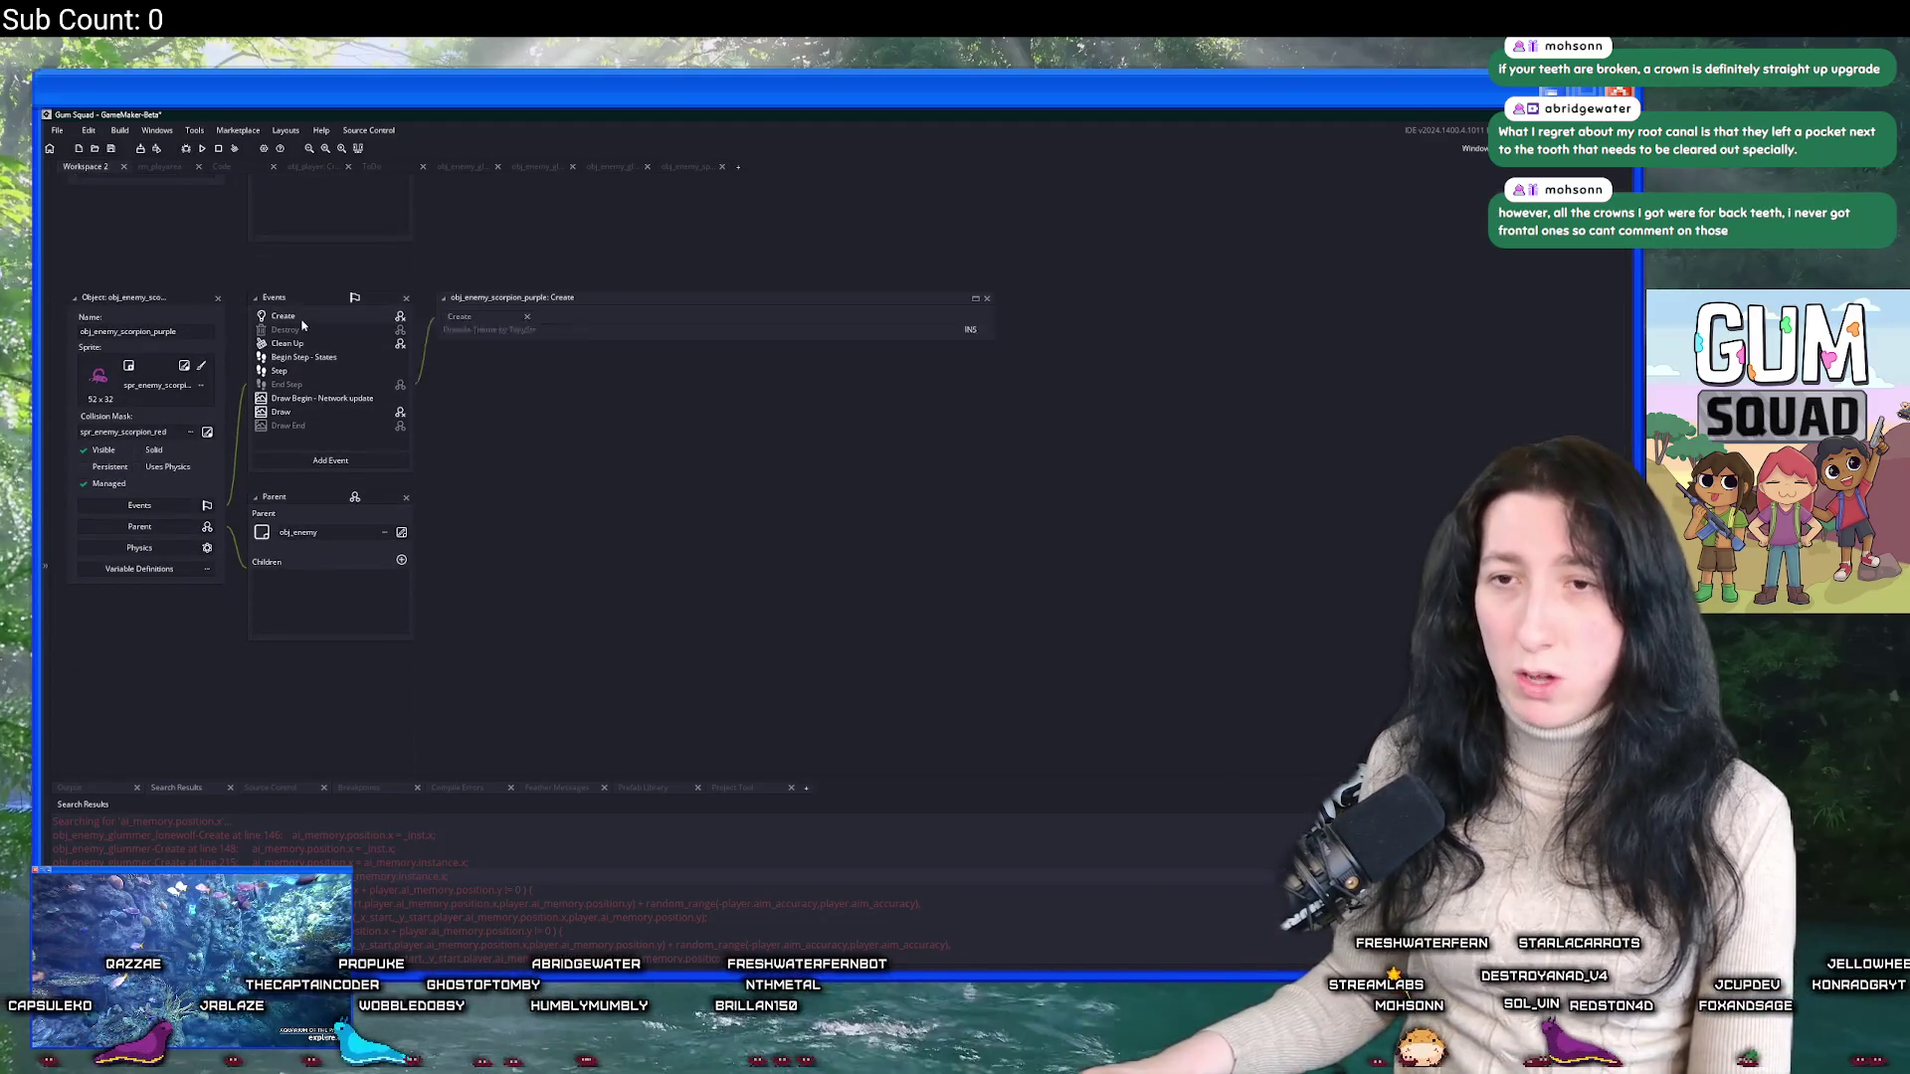
pyautogui.click(975, 297)
pyautogui.scroll(-15, 831, 573)
pyautogui.scroll(-20, 831, 573)
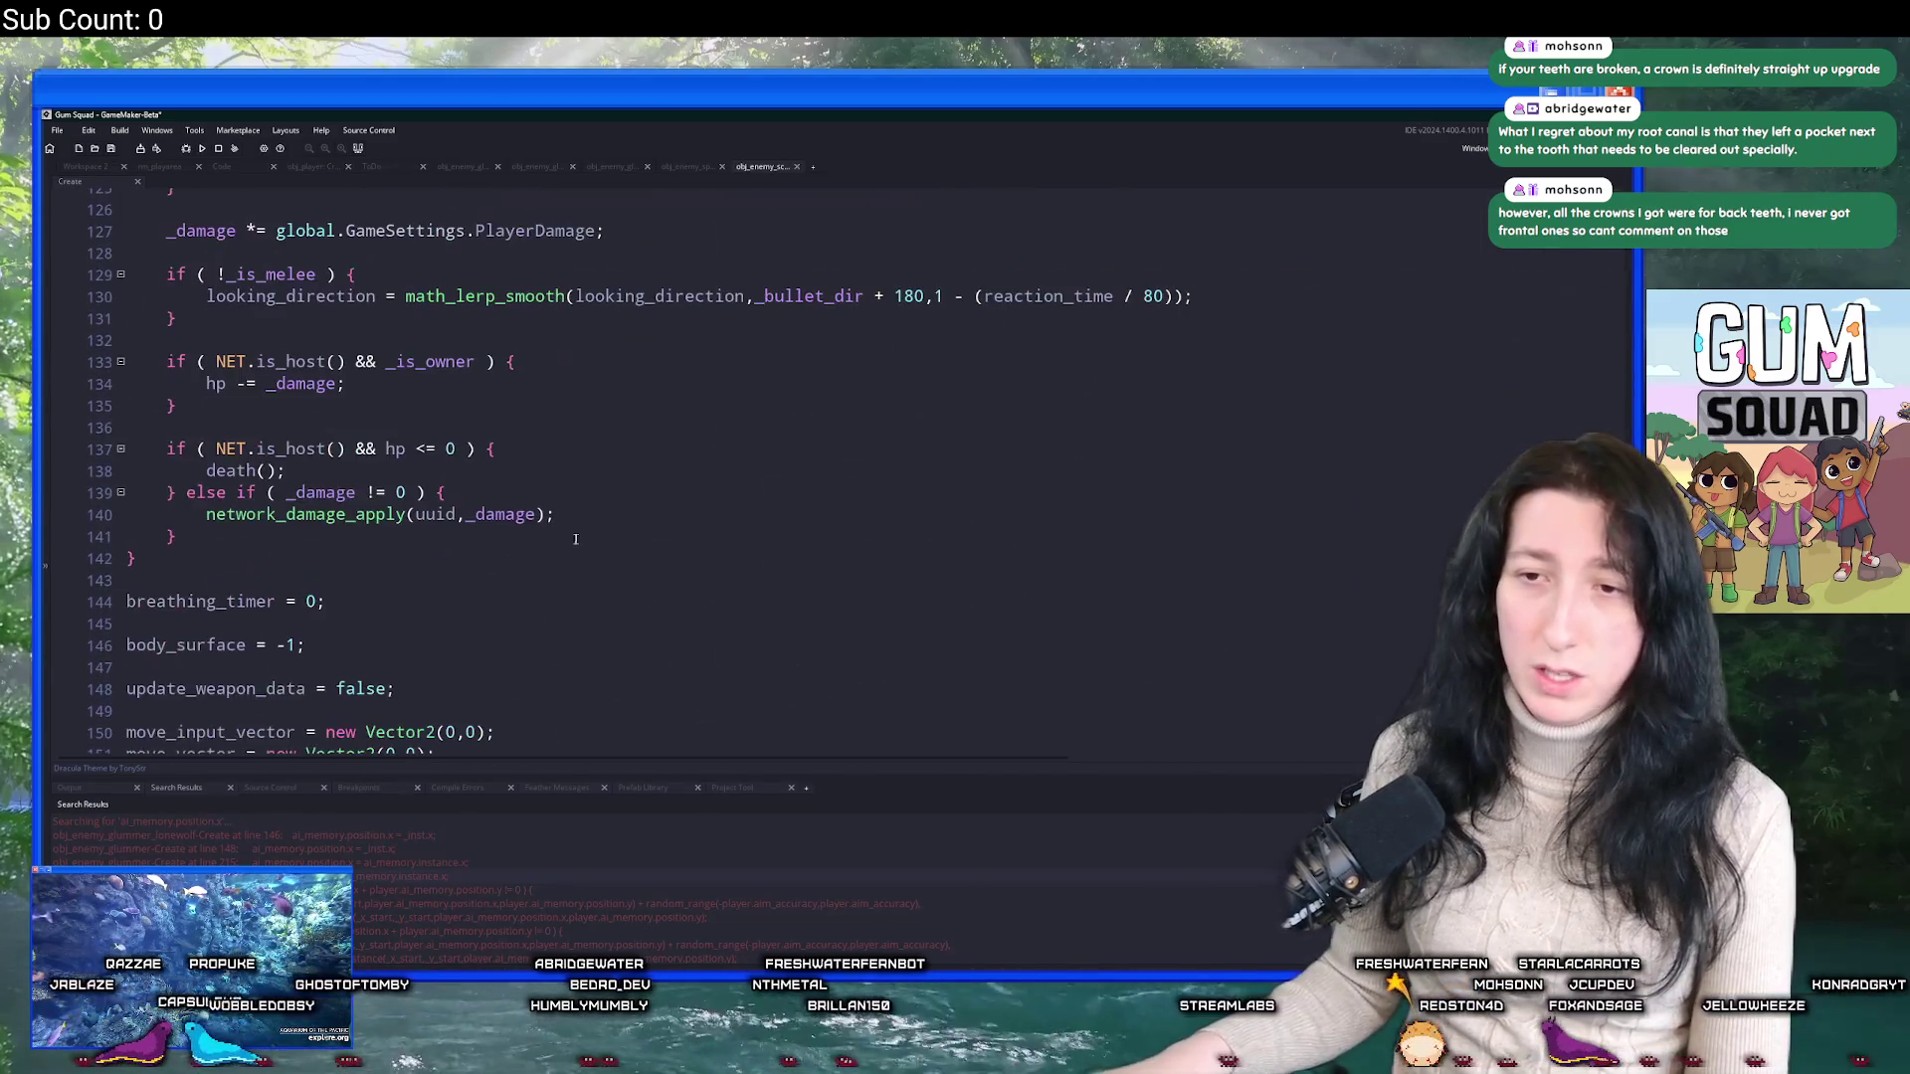
pyautogui.scroll(5, 575, 539)
# Paste the melee else block after the !_is_melee check at line 129, then start a fresh asset search.
pyautogui.click(167, 500)
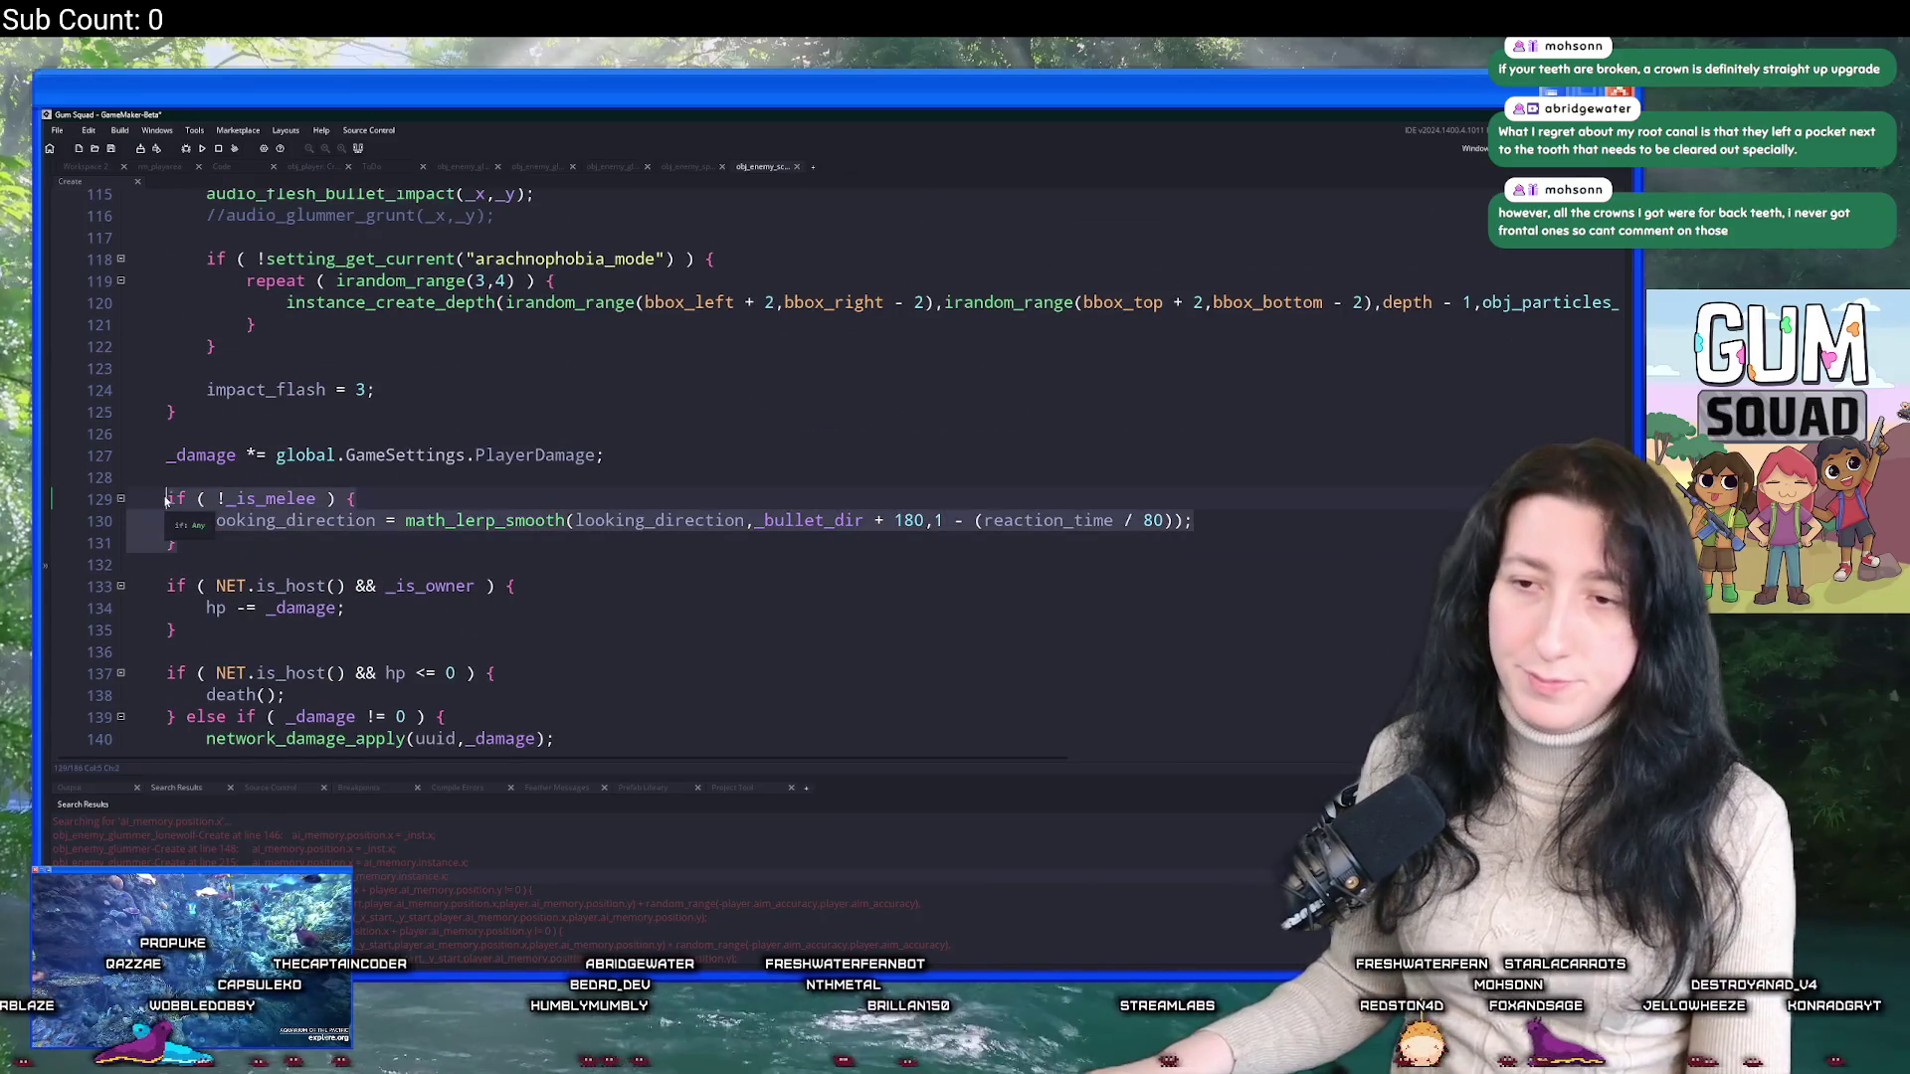
pyautogui.hotkey('ctrl', 'v')
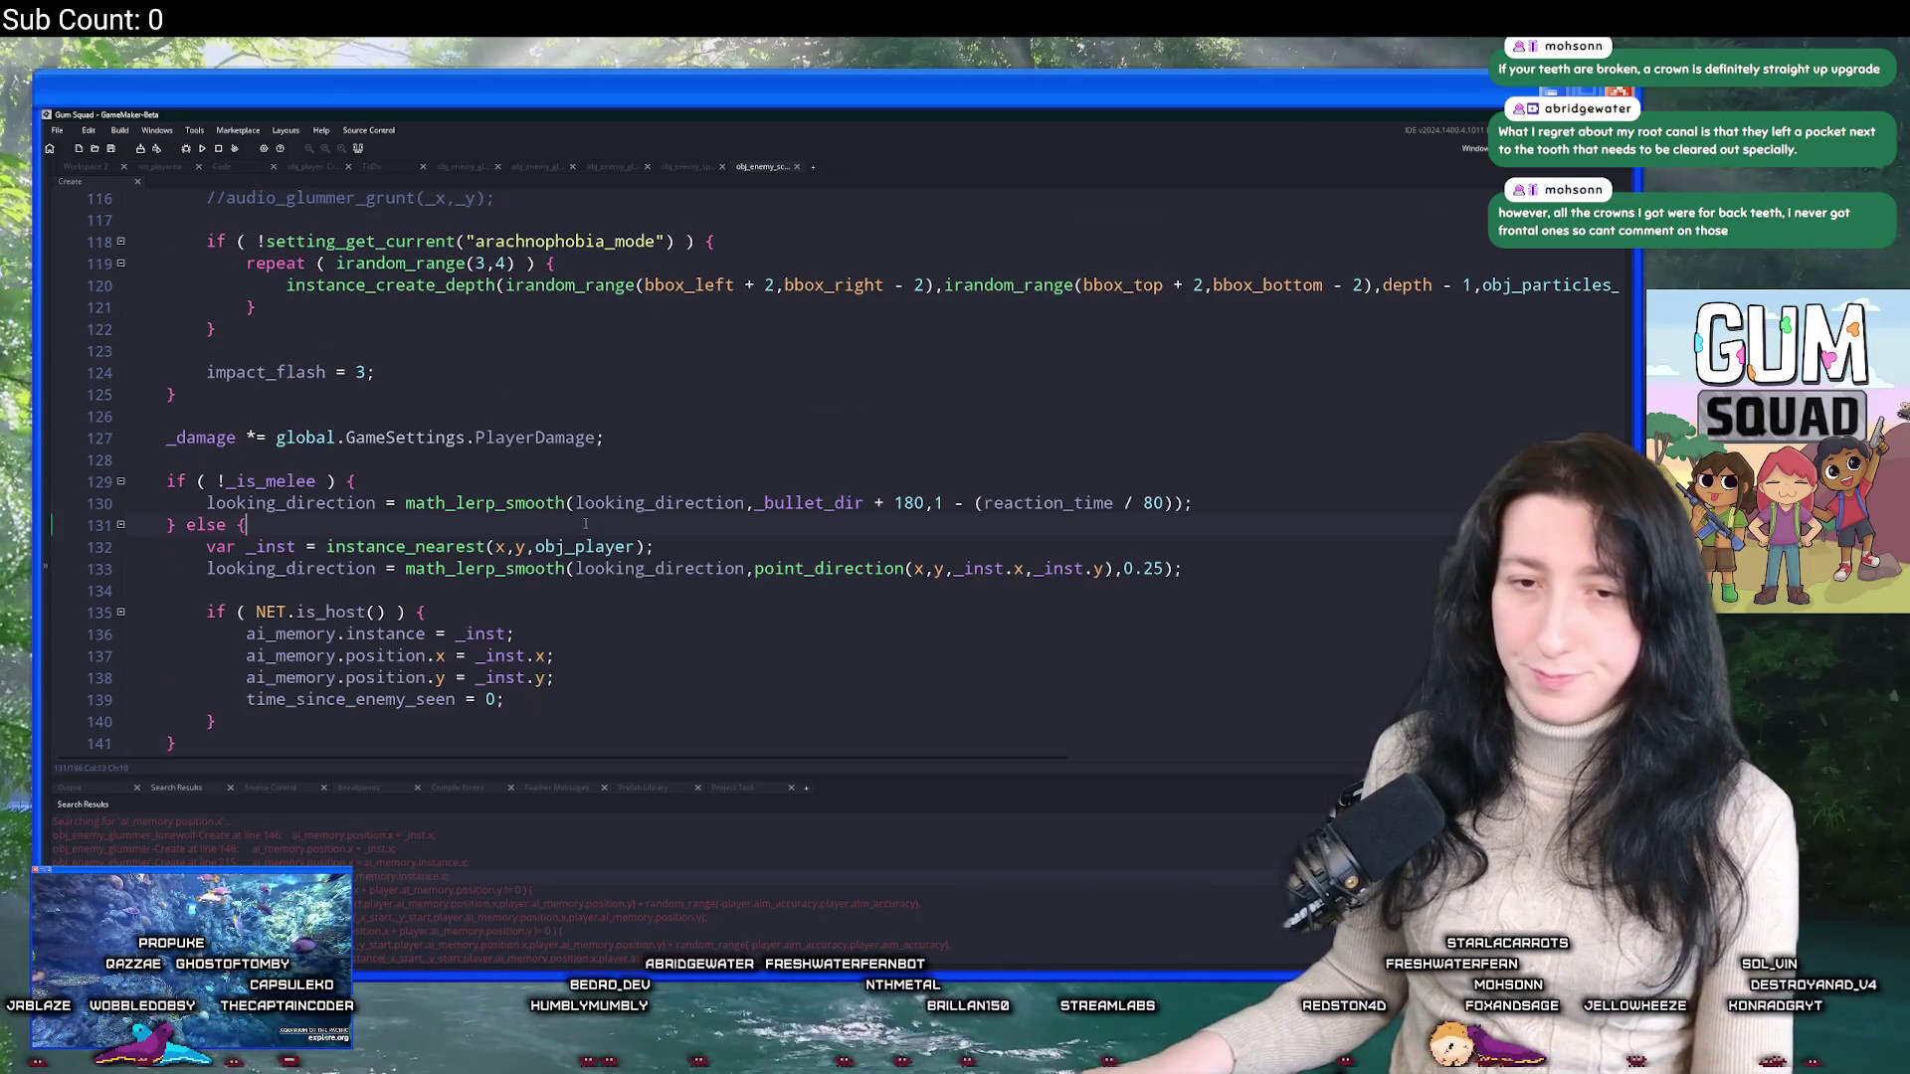
pyautogui.hotkey('ctrl', 't')
pyautogui.press('BackSpace')
pyautogui.press('BackSpace')
# Find 'scorp' in the asset search and open obj_enemy_scorpion_red.
pyautogui.write('scorp')
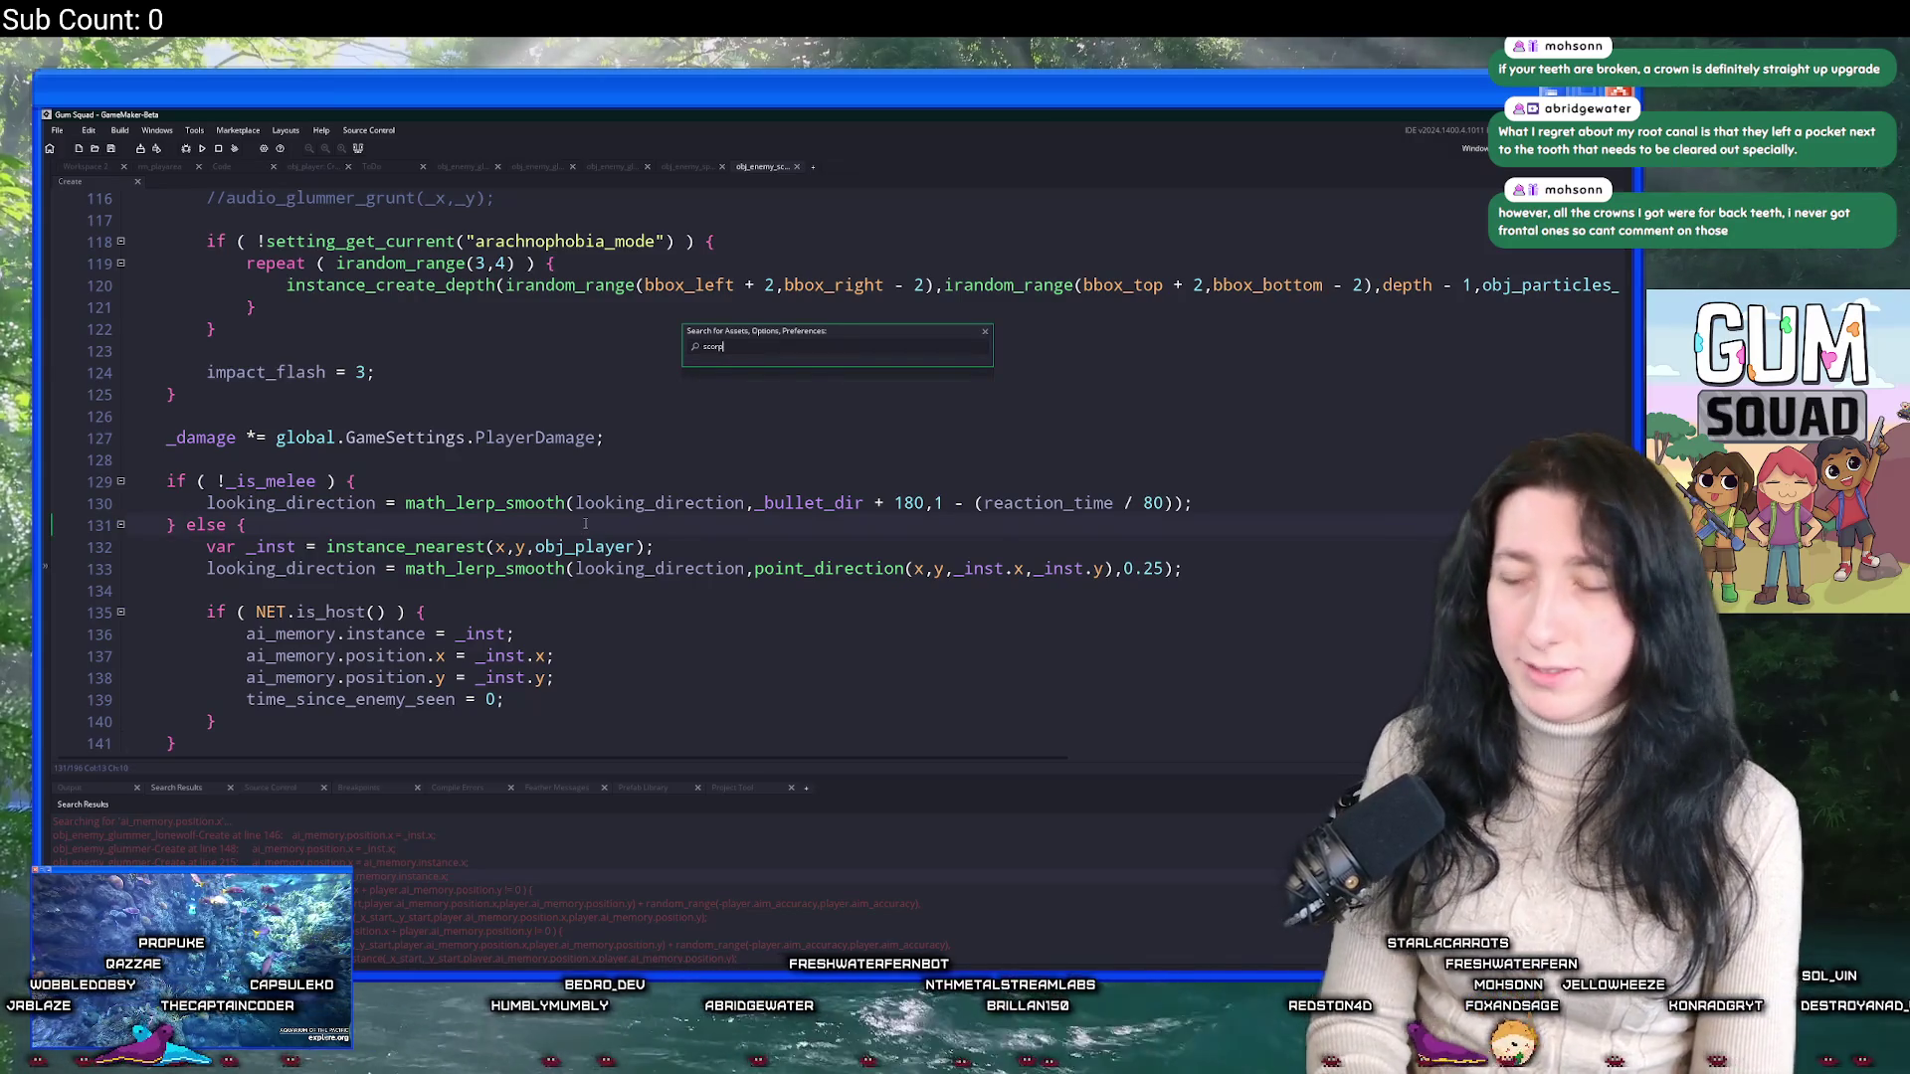
pyautogui.press('Return')
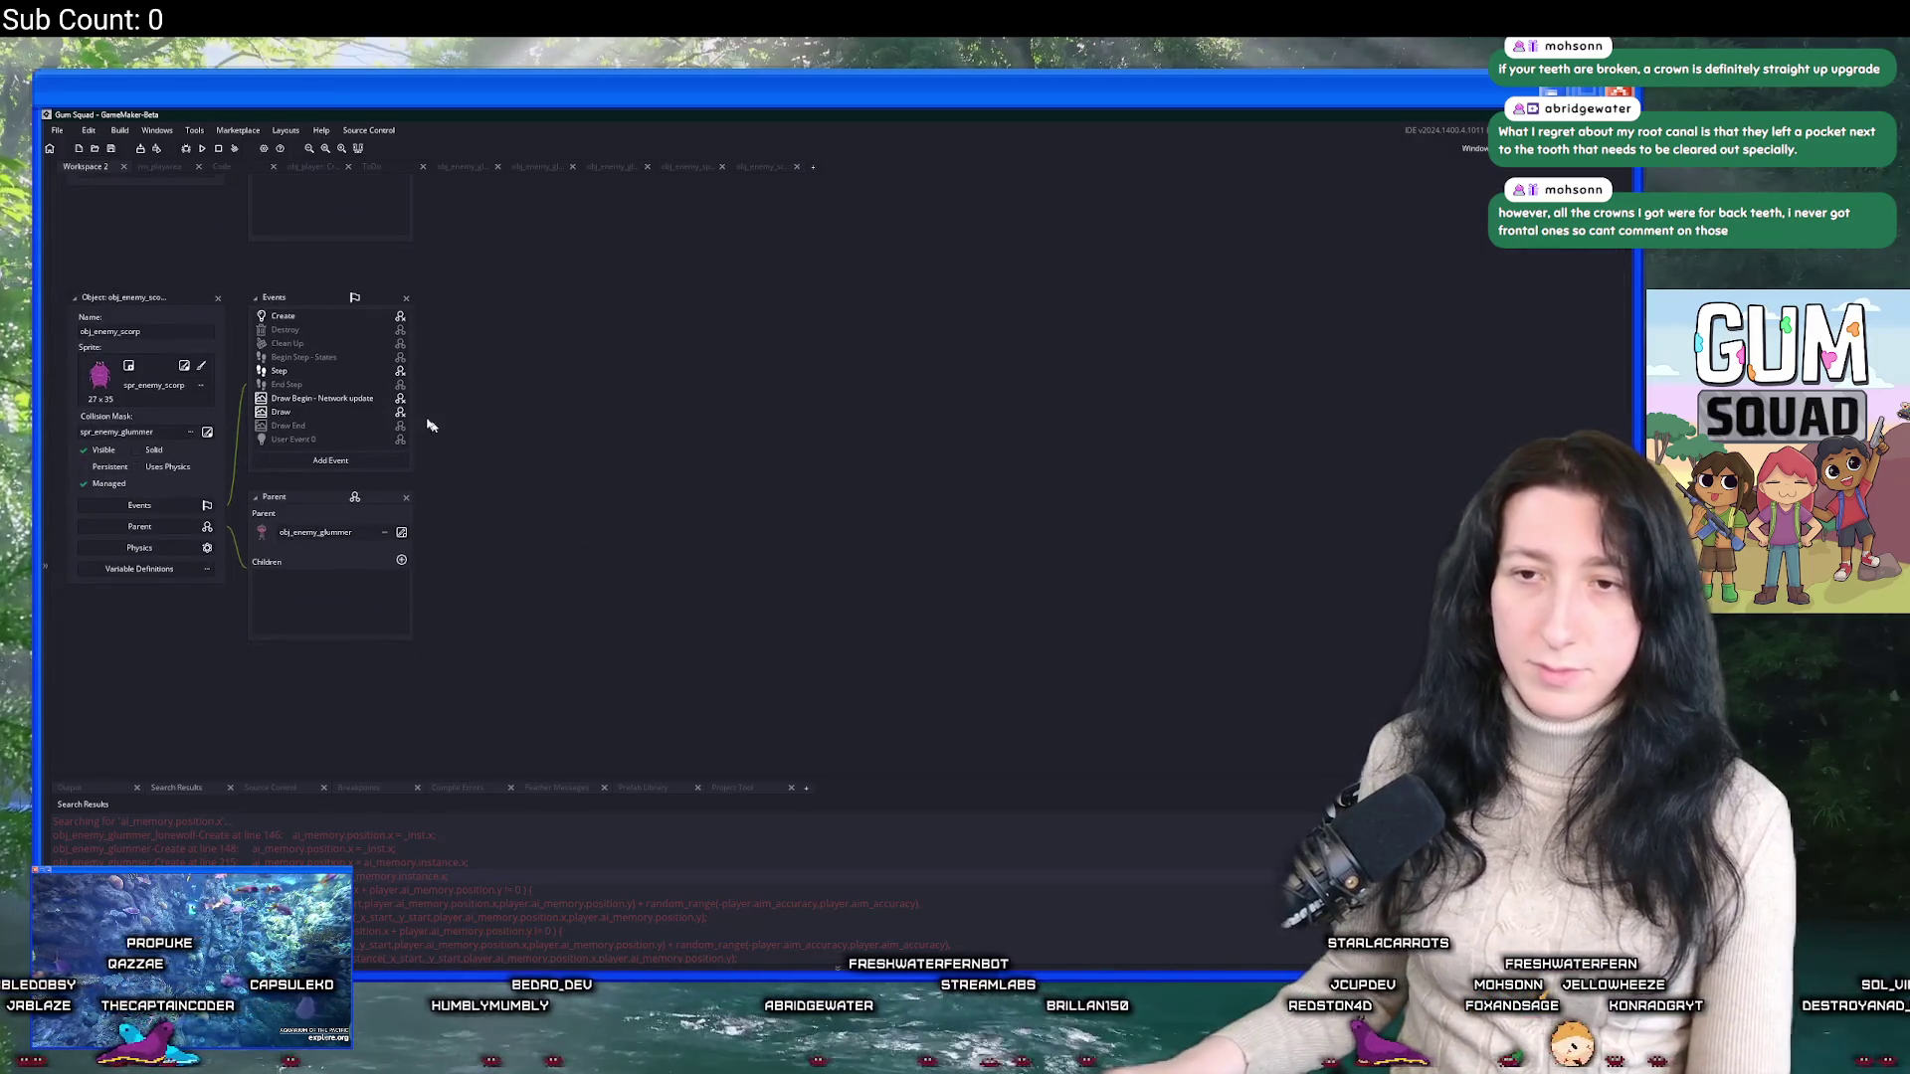
pyautogui.click(218, 300)
pyautogui.hotkey('ctrl', 't')
pyautogui.write('scorp')
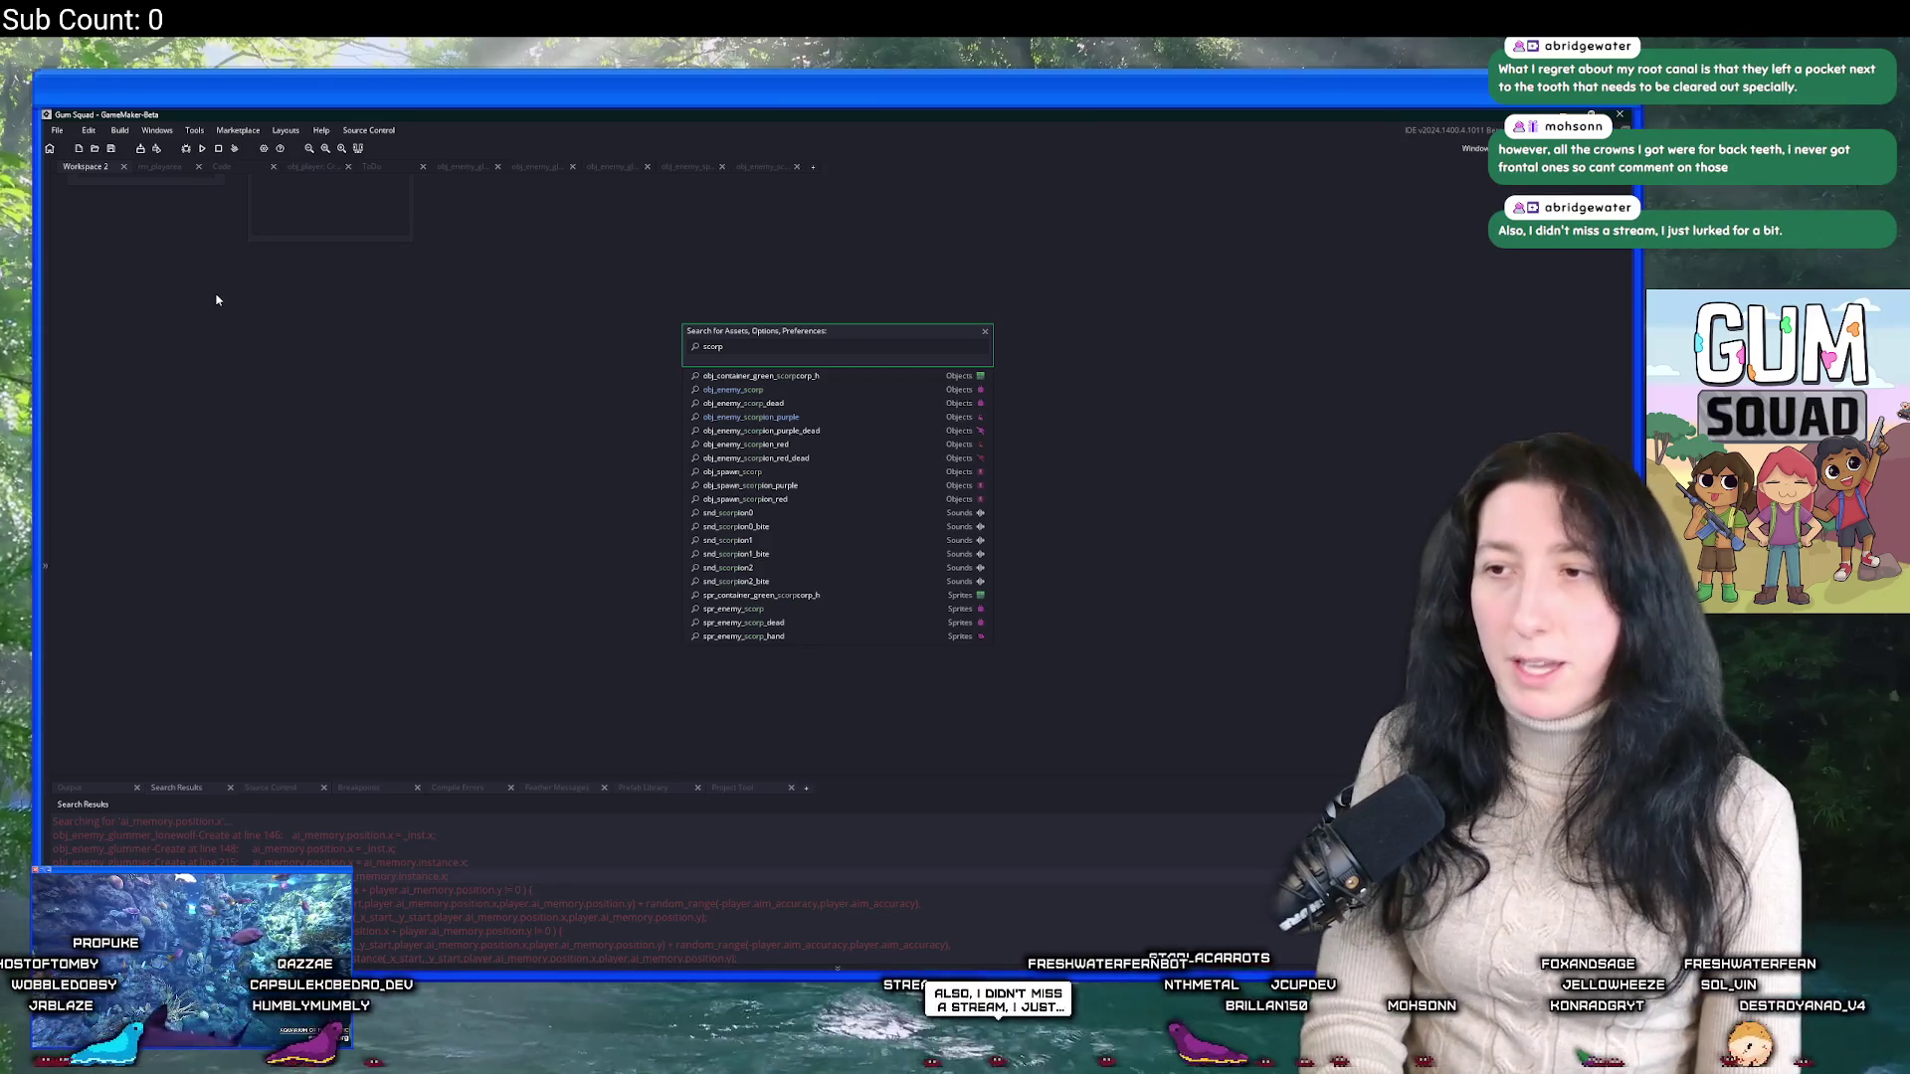
pyautogui.press('Down')
pyautogui.press('Down')
pyautogui.press('Down')
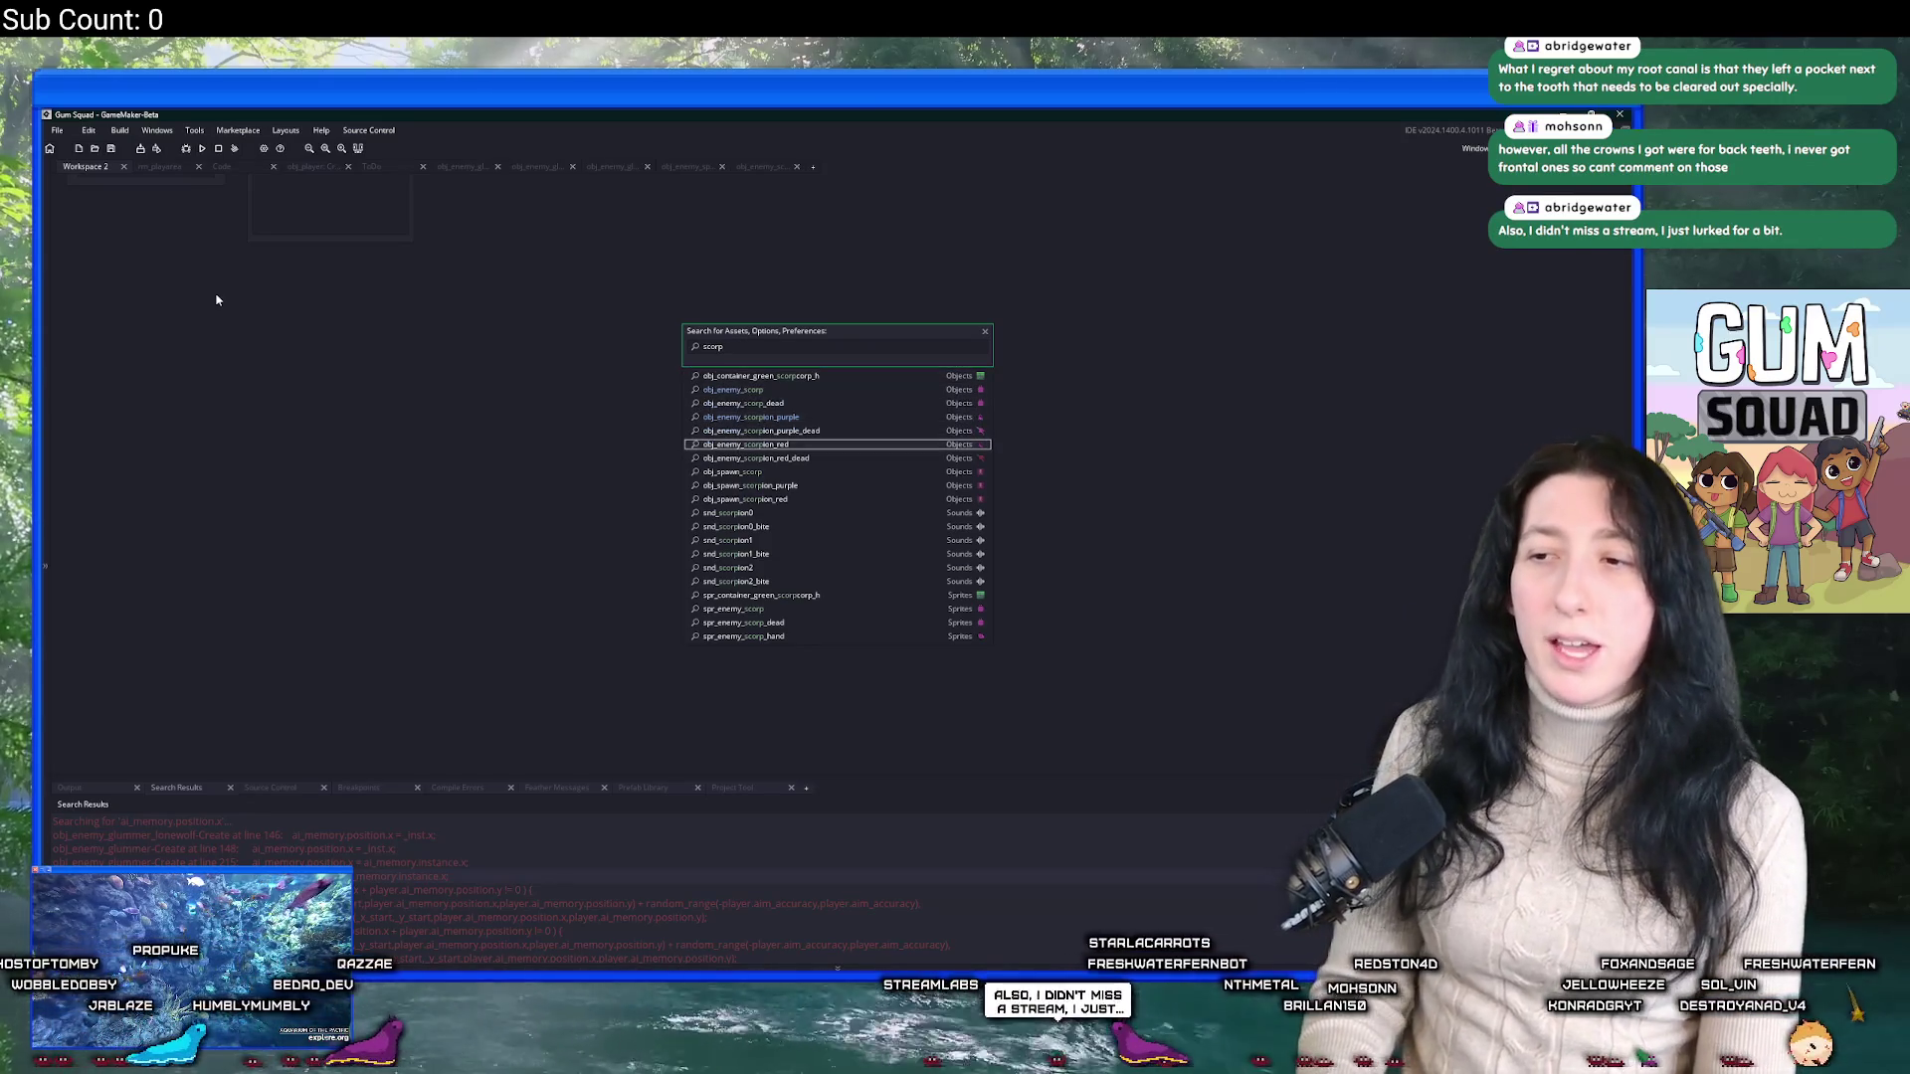
pyautogui.press('Return')
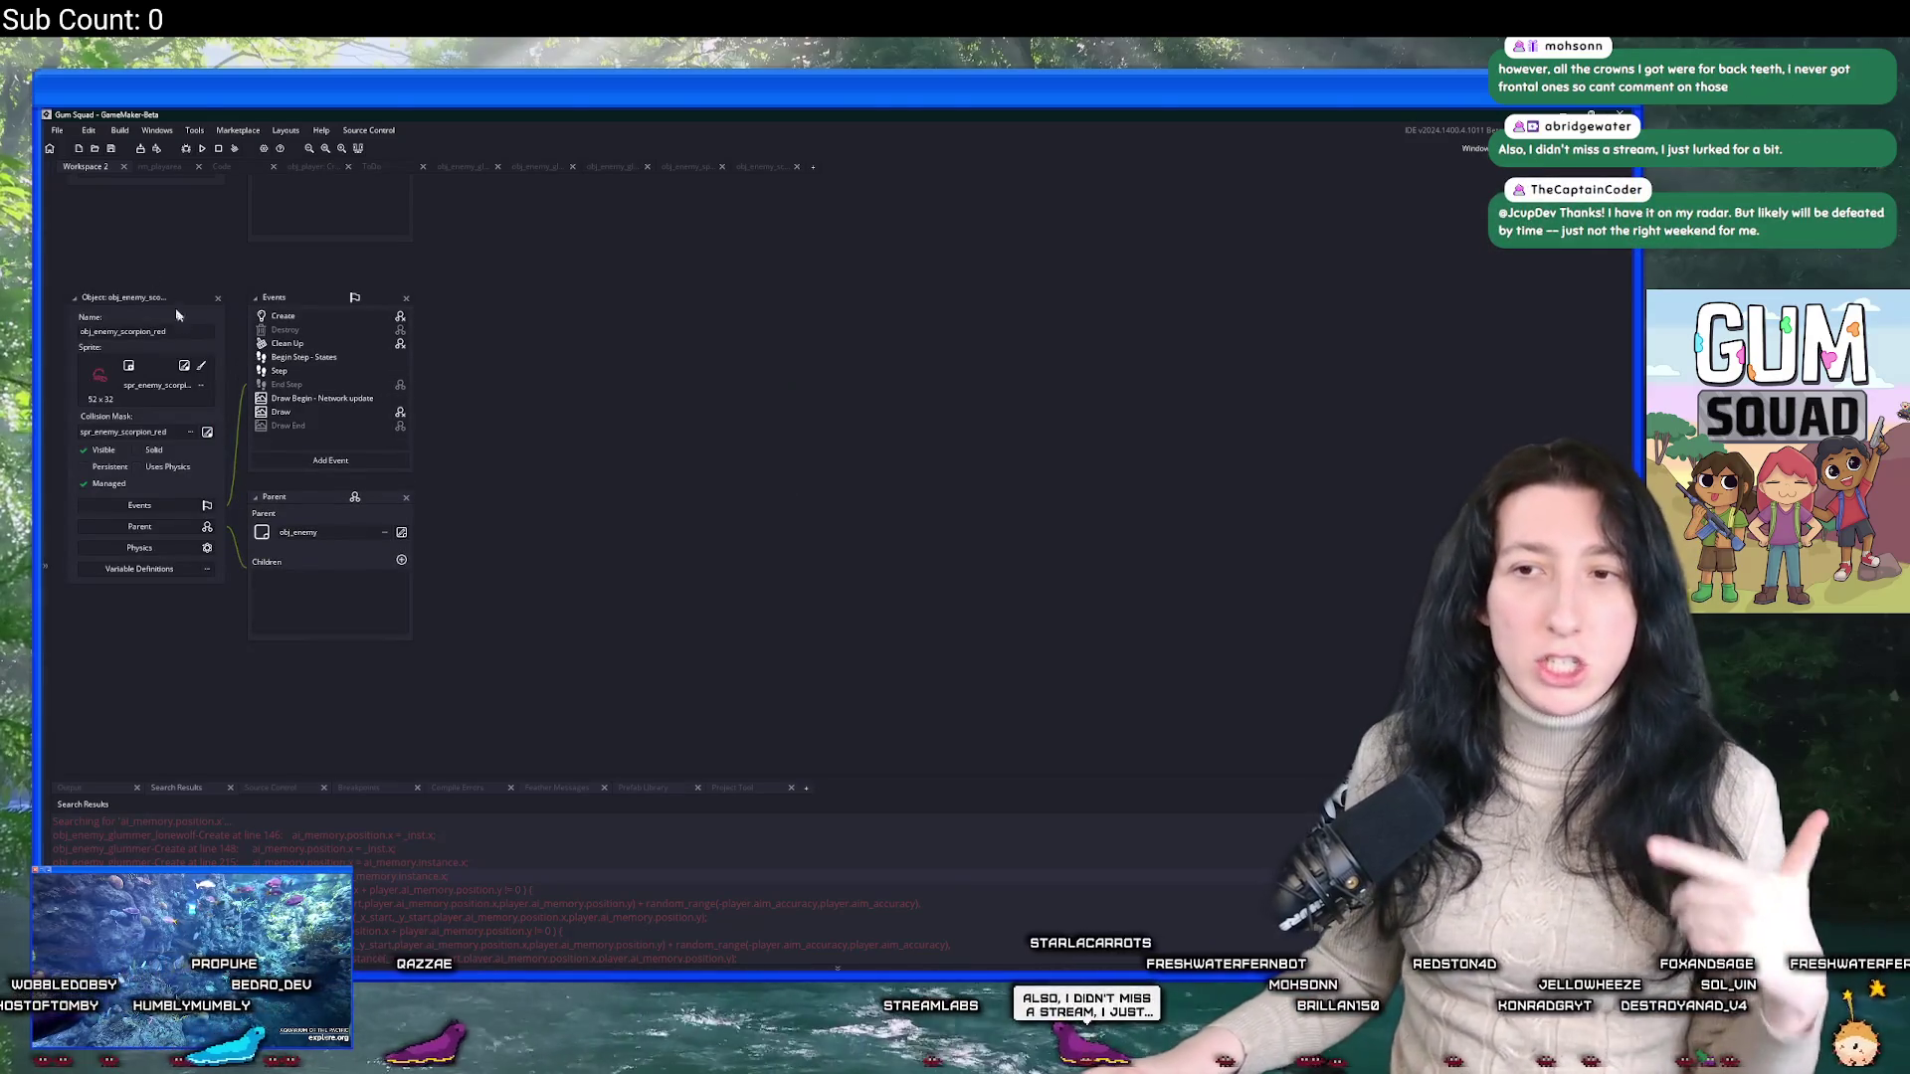
# In the red scorpion's Create code, replace the non-melee block with the if/else melee reaction and save.
pyautogui.doubleClick(278, 317)
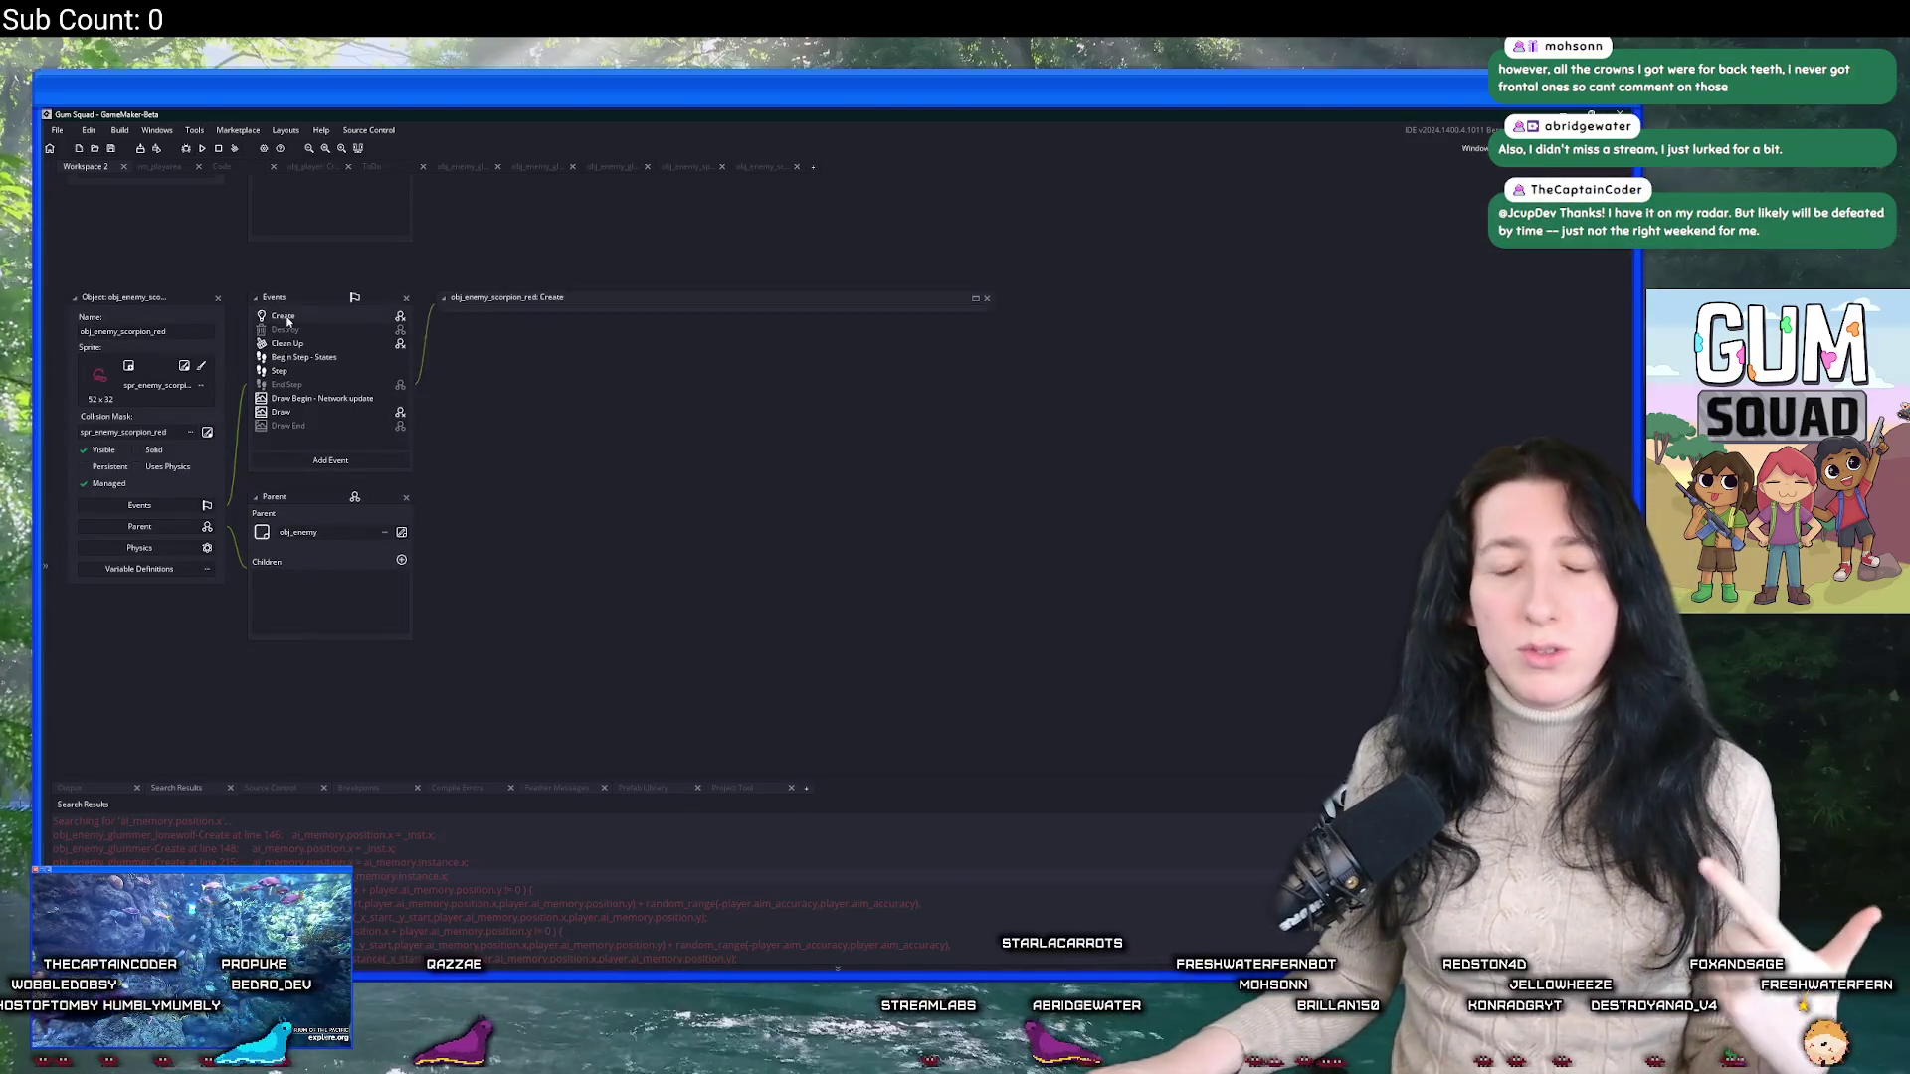
pyautogui.click(974, 300)
pyautogui.scroll(-13, 725, 449)
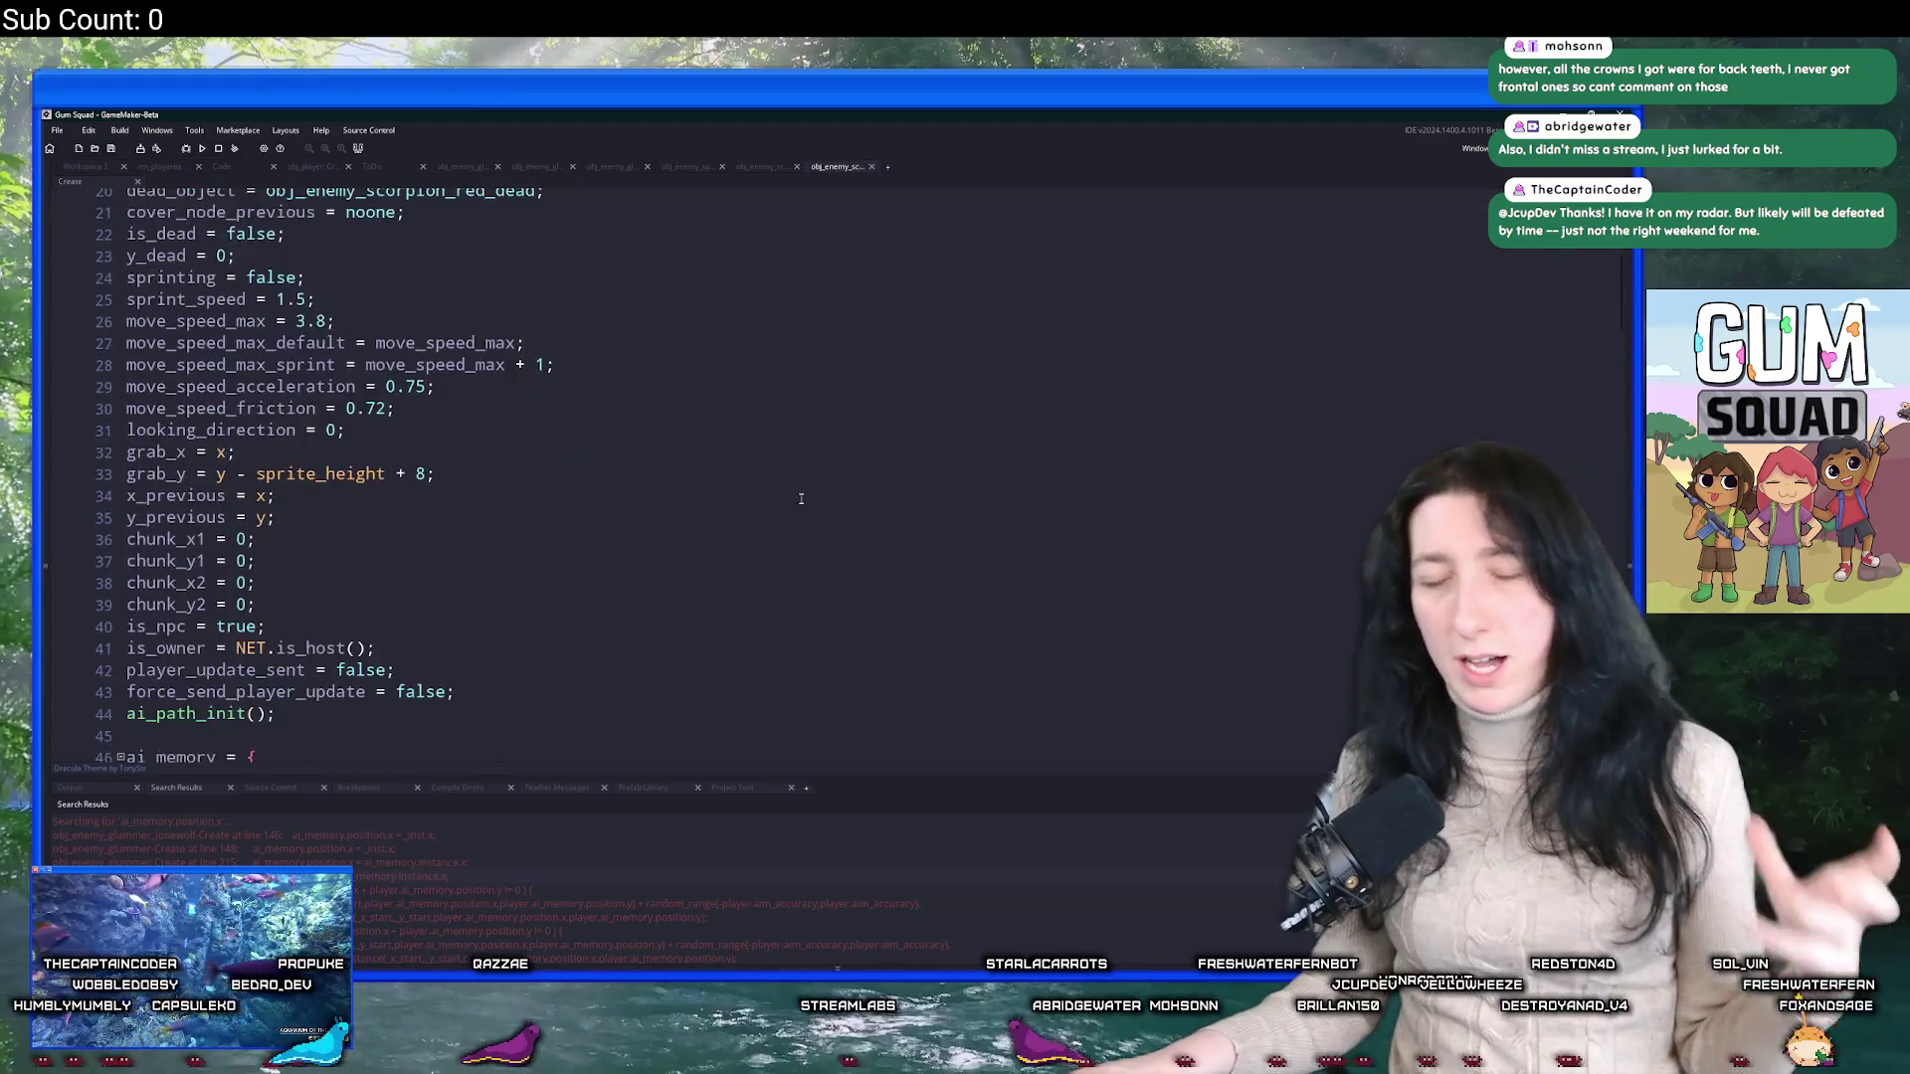
pyautogui.scroll(-19, 725, 450)
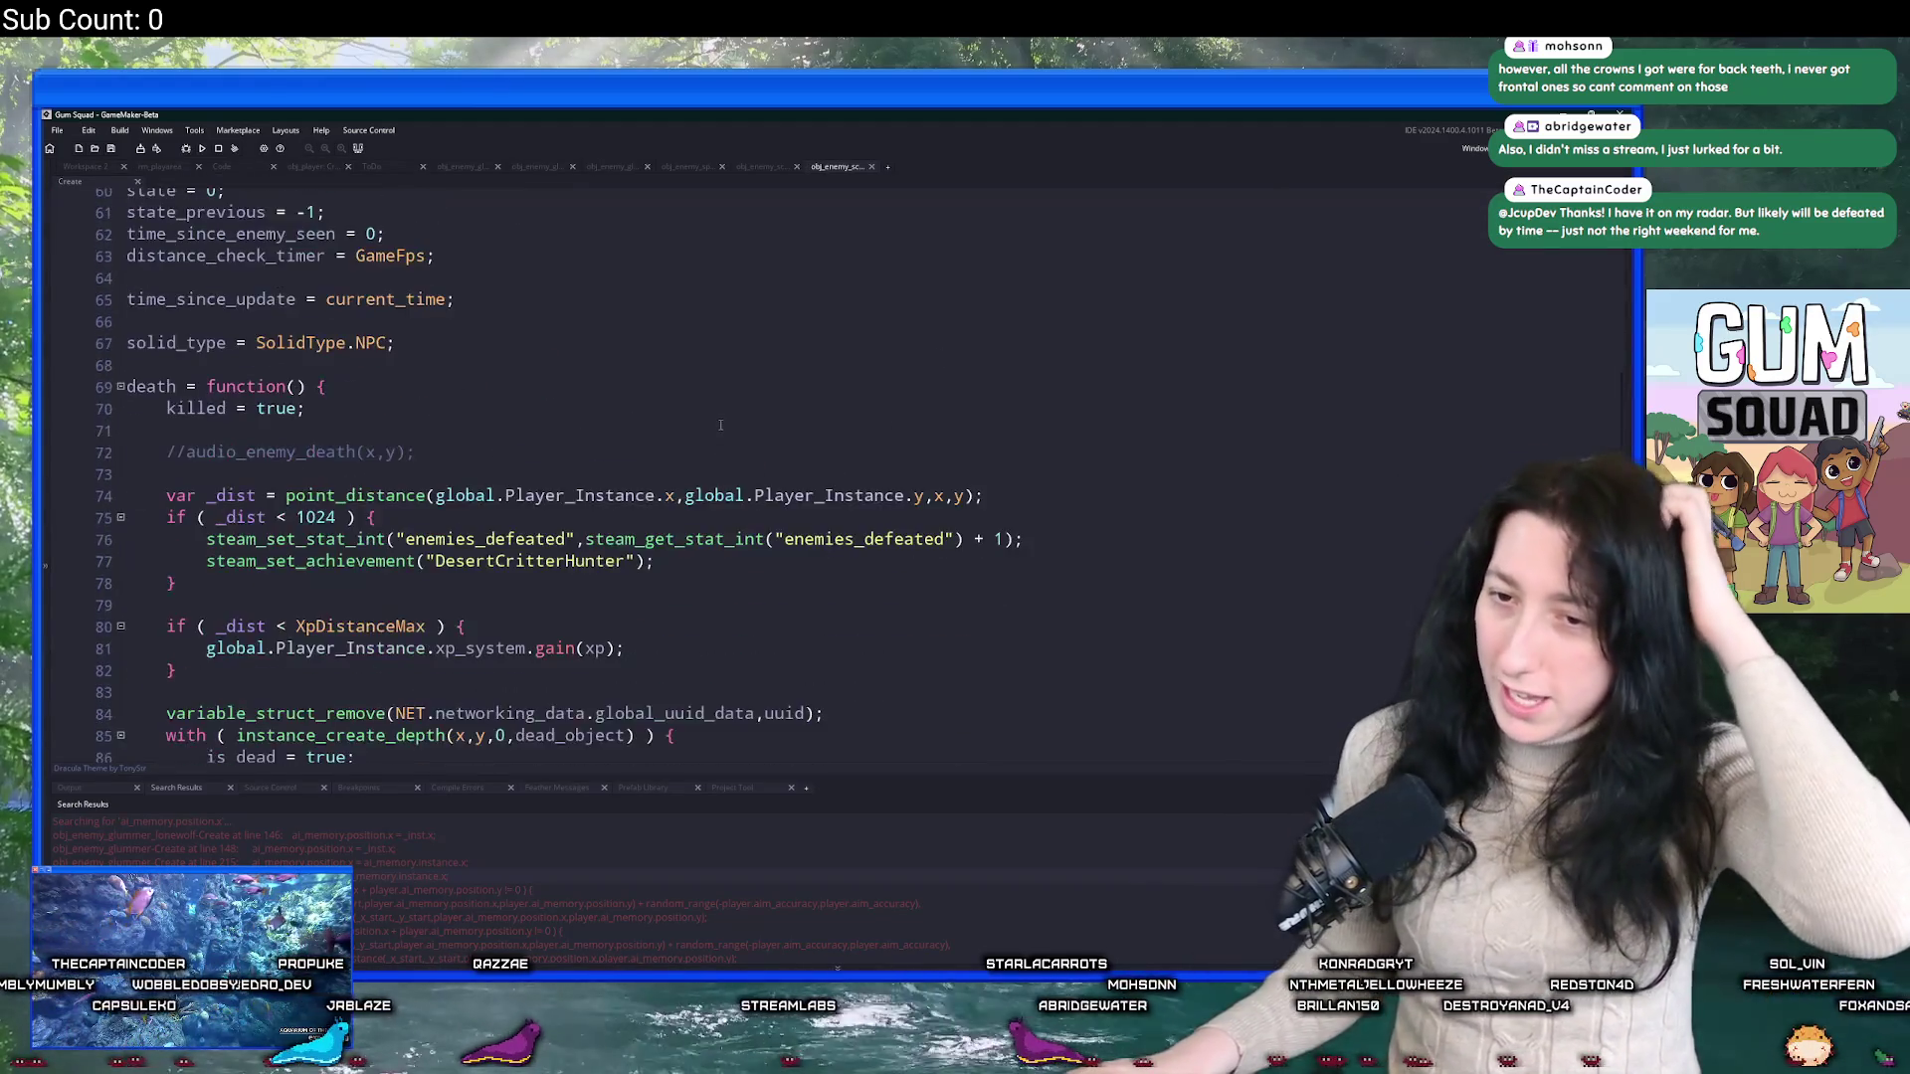
pyautogui.scroll(-6, 719, 426)
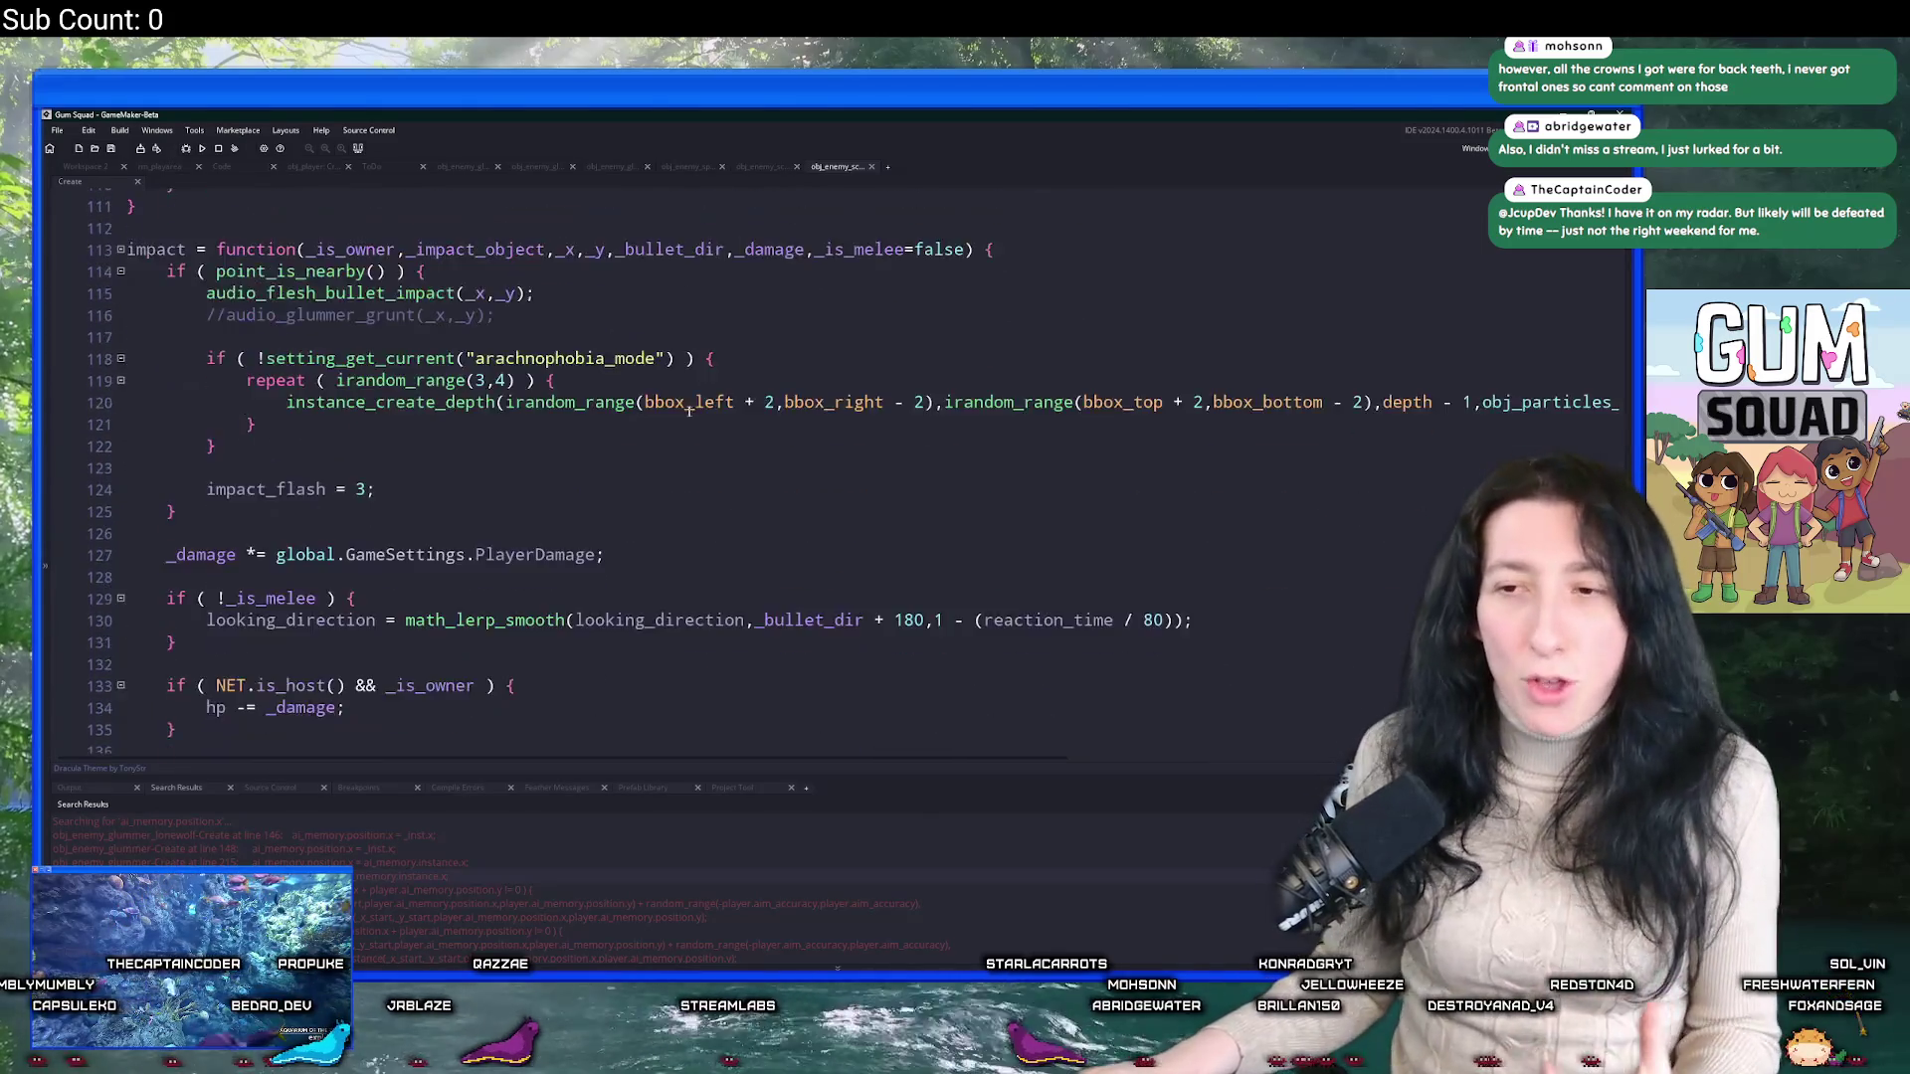
pyautogui.moveTo(177, 517); pyautogui.dragTo(168, 463)
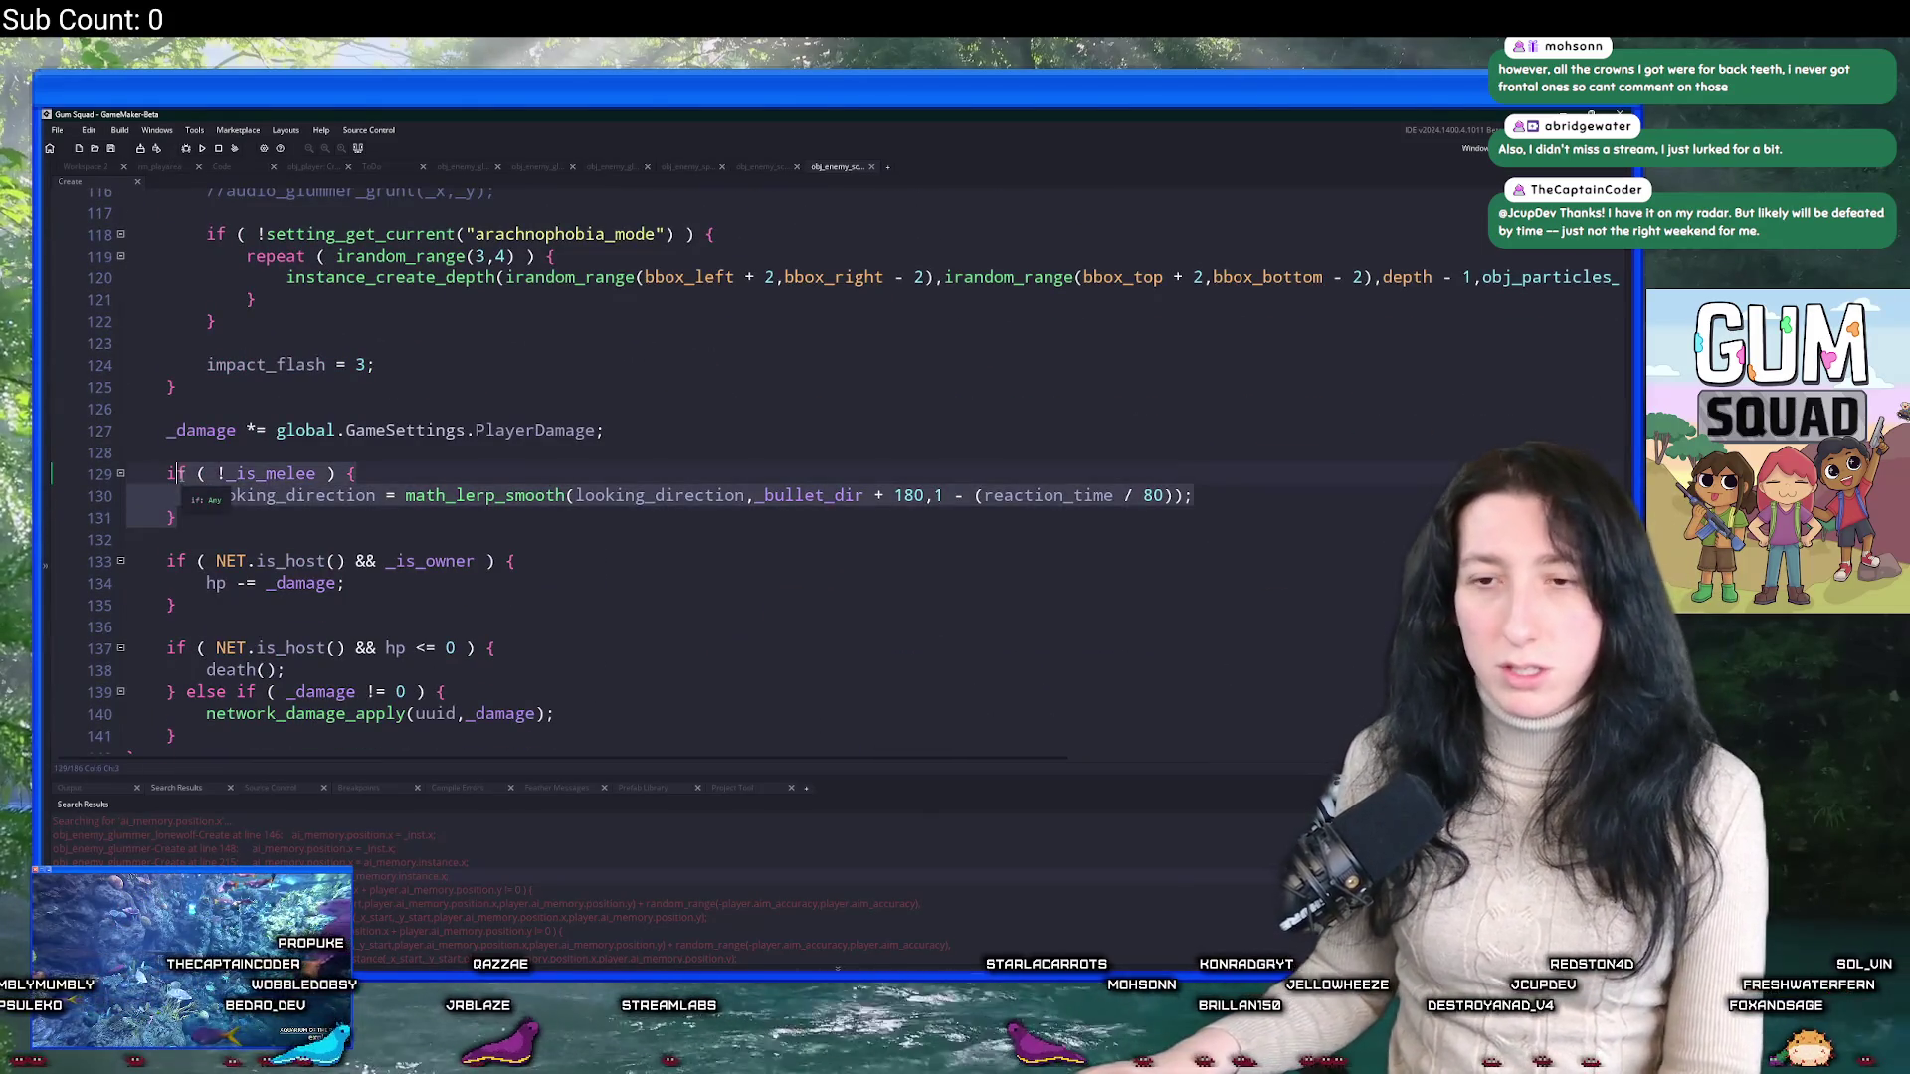
pyautogui.write('if ( !_is_melee ) { \tlooking_direction = math_lerp_smooth(looking_direction,_bullet_dir + 180,1 - (reaction_time / 80)); } else { \tvar _inst = instance_nearest(x,y,obj_player); \tlooking_direction = math_lerp_smooth(looking_direction,point_direction(x,y,_inst.x,_inst.y),0.25);  \tif ( NET.is_host() ) { \t\tai_memory.instance = _inst; \t\tai_memory.position.x = _inst.x; \t\tai_memory.position.y = _inst.y; \t\ttime_since_enemy_seen = 0; \t} }')
pyautogui.click(168, 455)
pyautogui.hotkey('ctrl', 's')
pyautogui.scroll(-1, 199, 463)
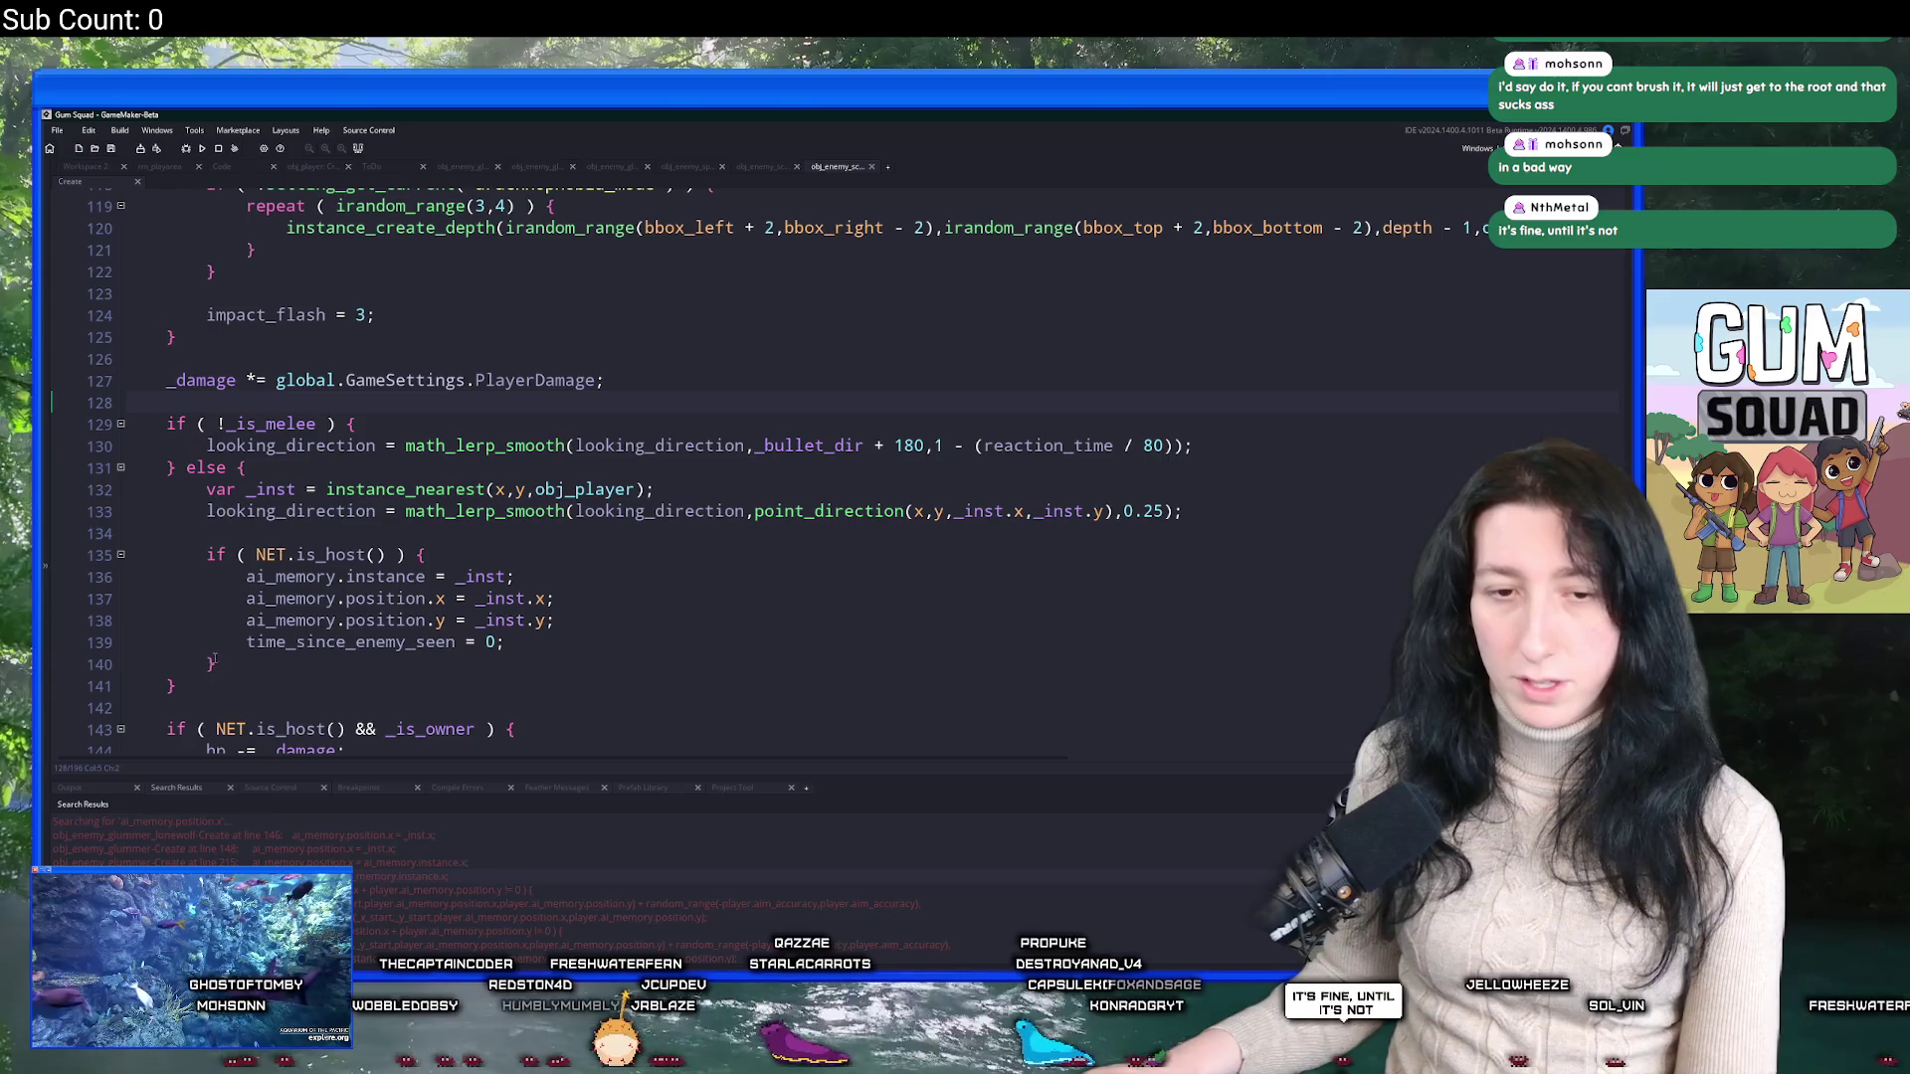
# Select the finished if/else block (lines 129–141) and close obj_enemy_scorpion_red's Create code.
pyautogui.moveTo(199, 686); pyautogui.dragTo(166, 424)
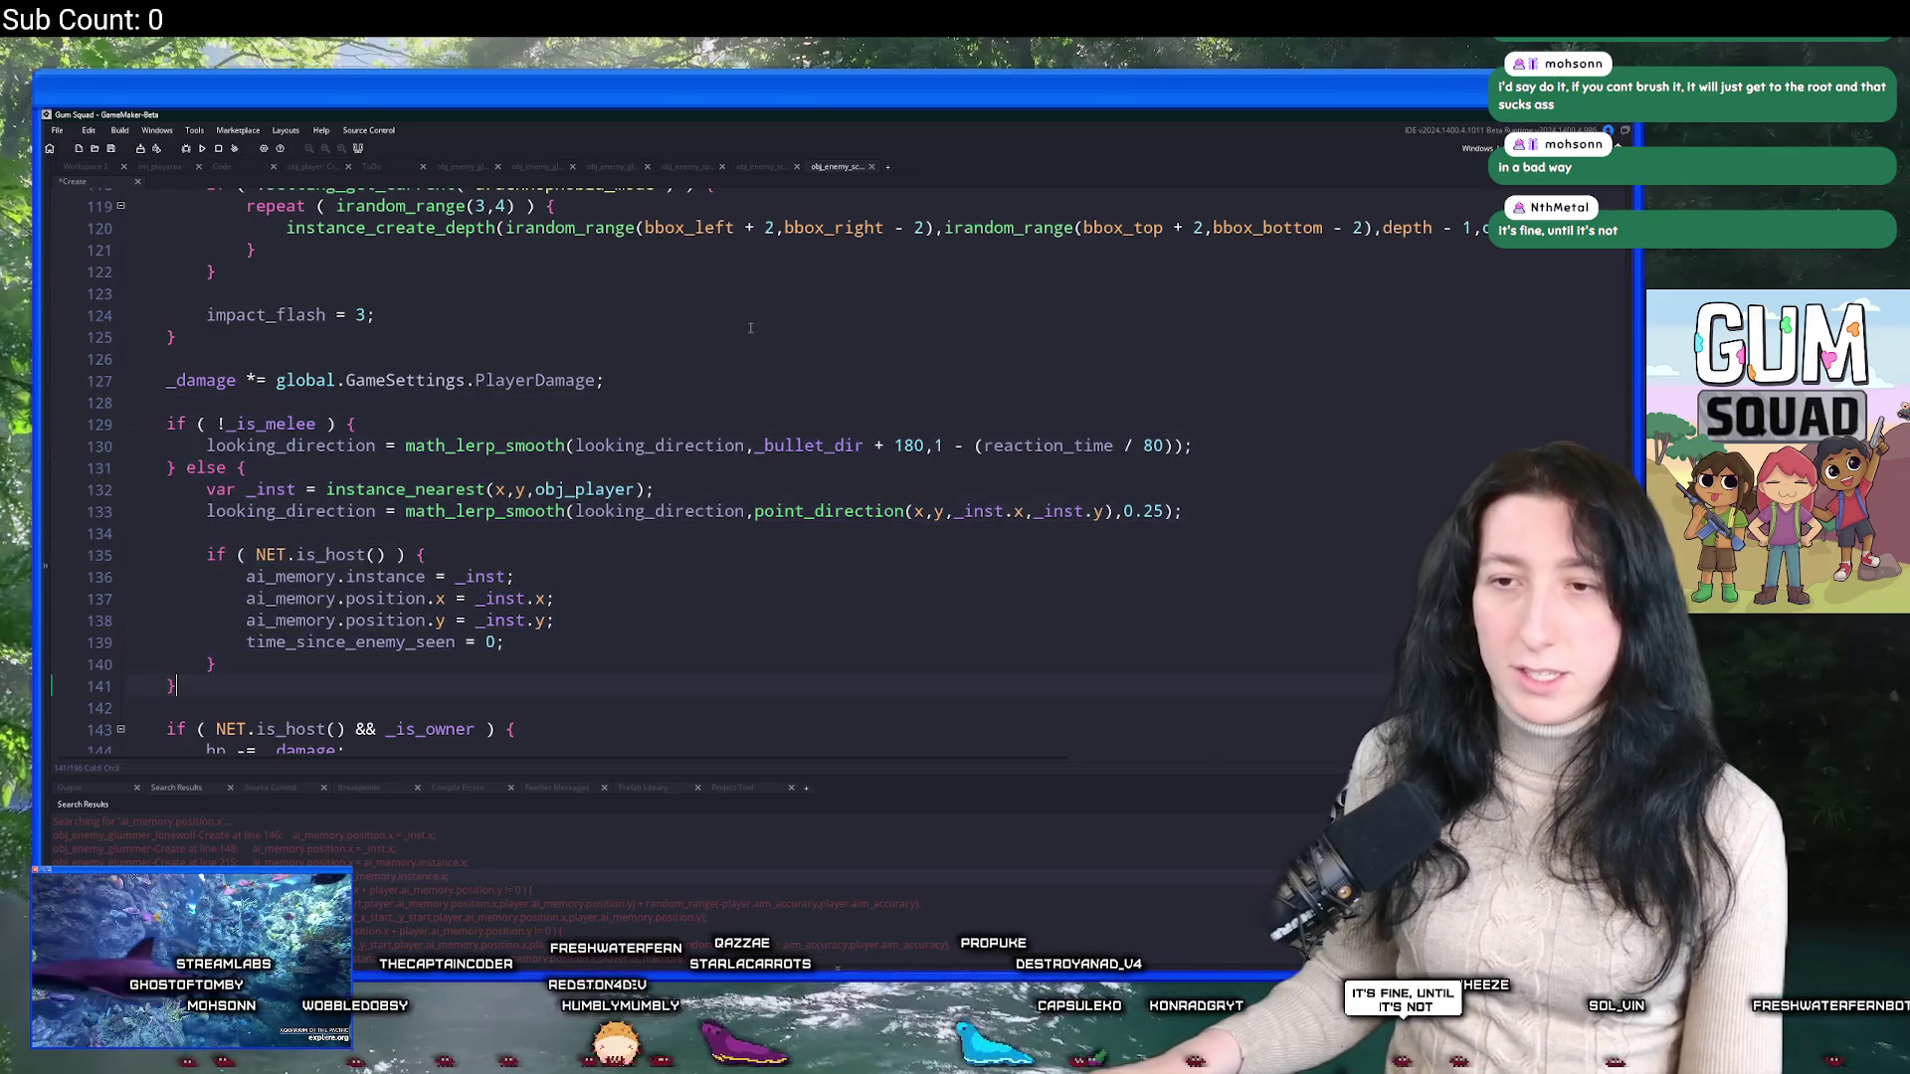
pyautogui.click(872, 167)
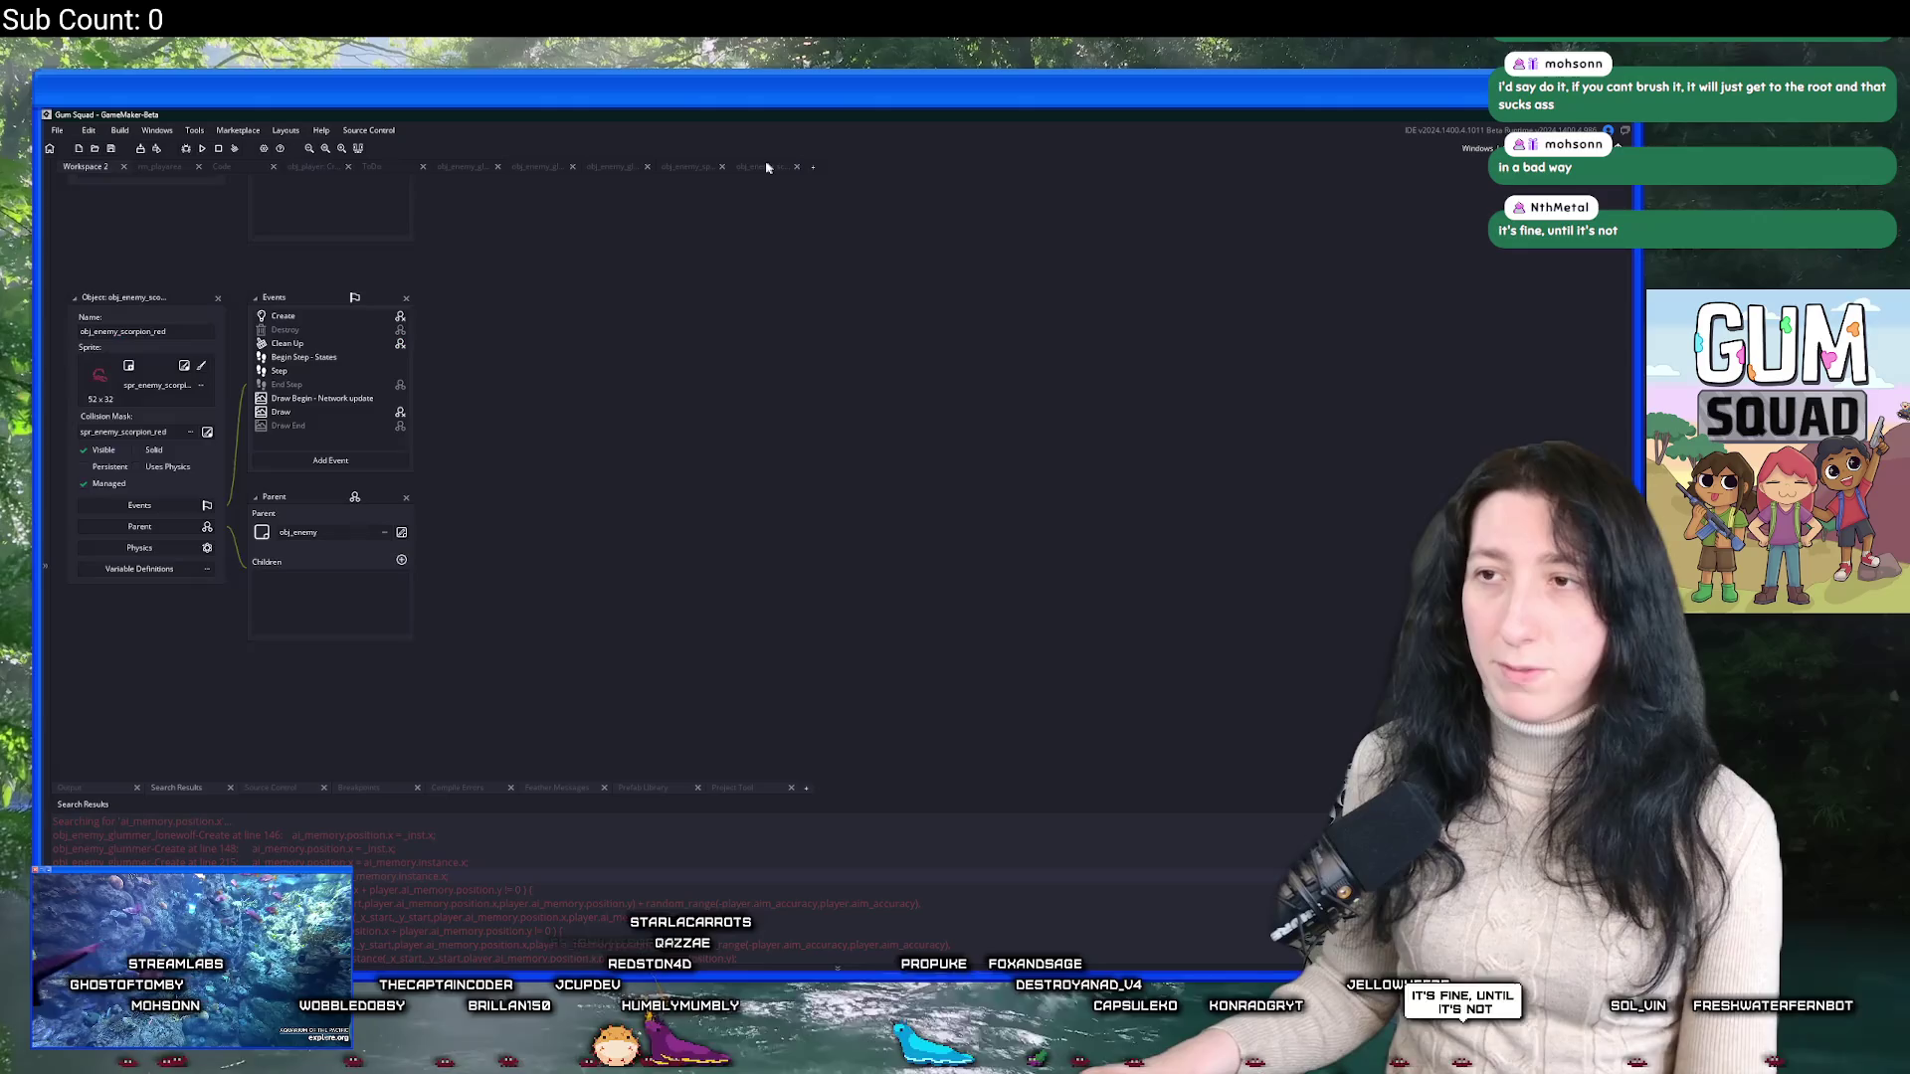
# Close the leftover code tabs, including the remaining enemy's Create code.
pyautogui.middleClick(767, 167)
pyautogui.click(690, 167)
pyautogui.middleClick(676, 167)
pyautogui.click(615, 168)
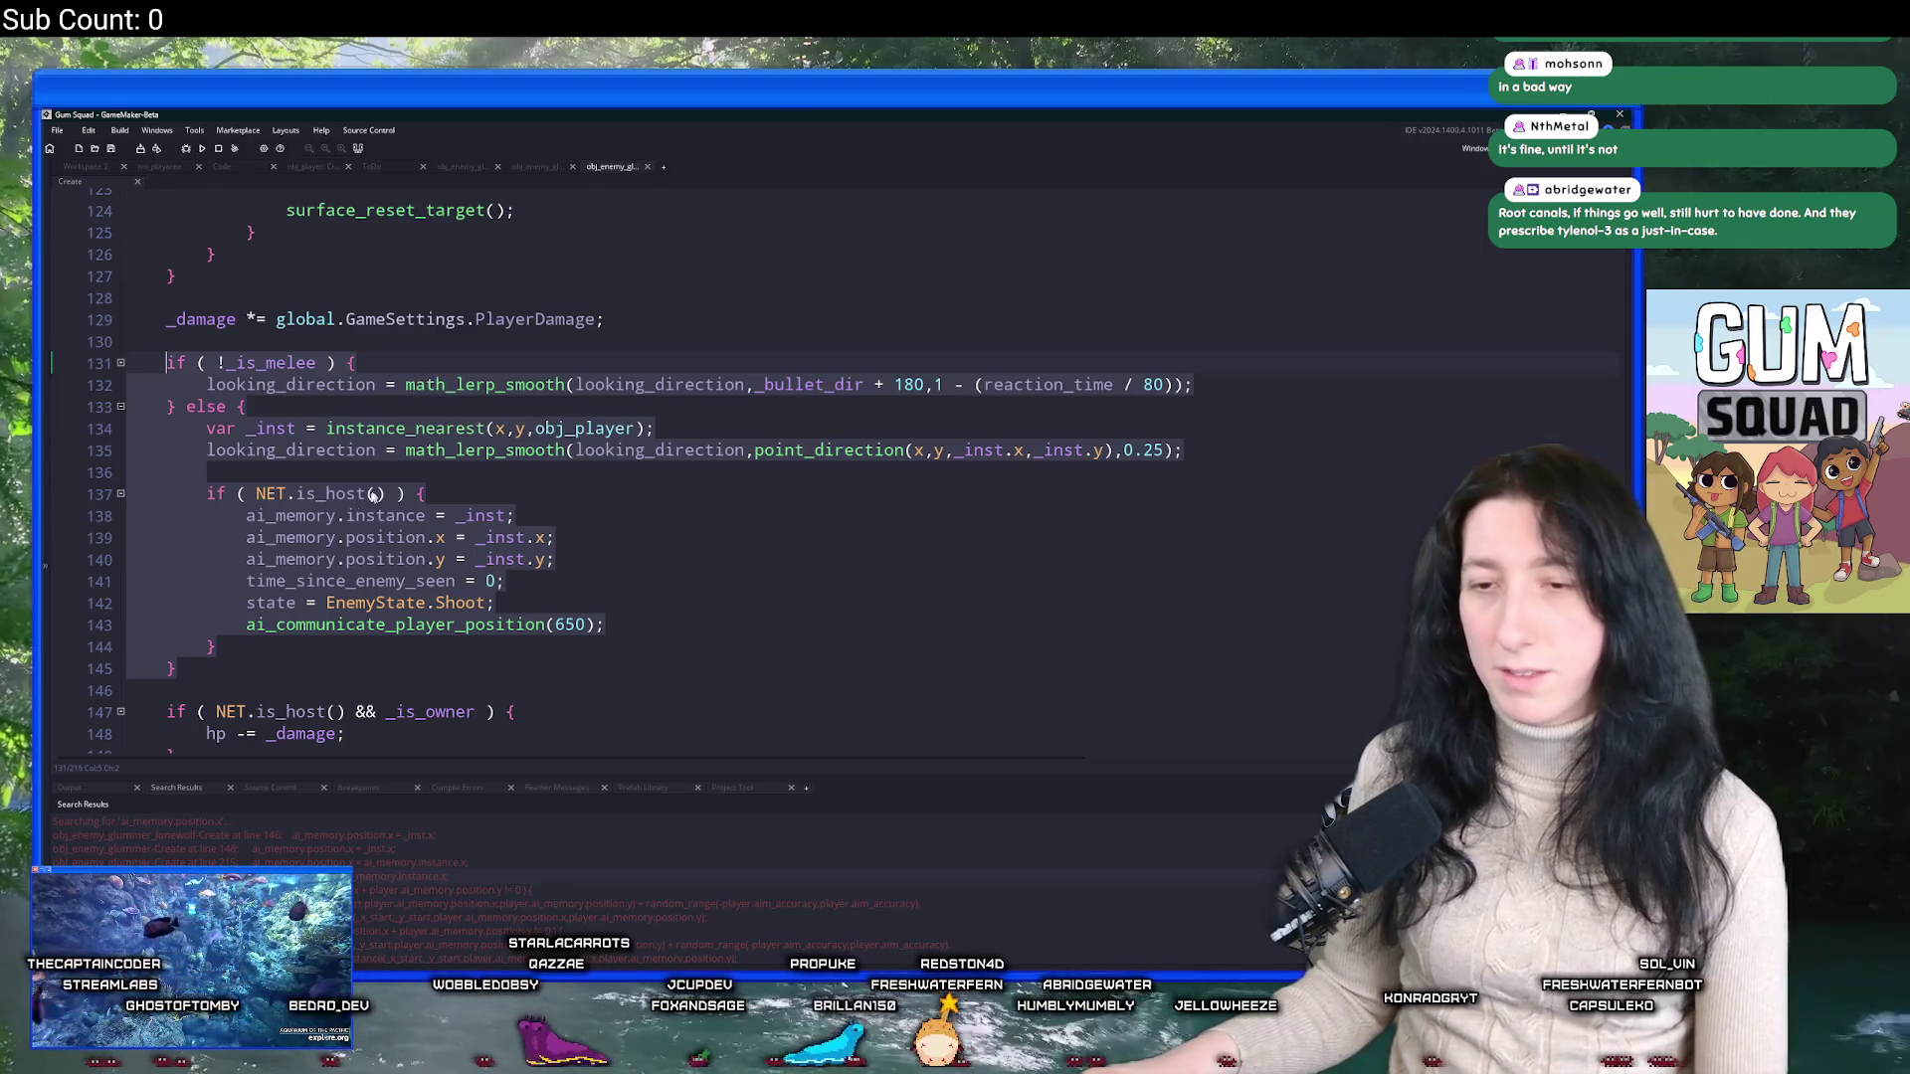
pyautogui.moveTo(179, 668)
pyautogui.mouseDown()
pyautogui.moveTo(207, 515)
pyautogui.moveTo(166, 363)
pyautogui.mouseUp()
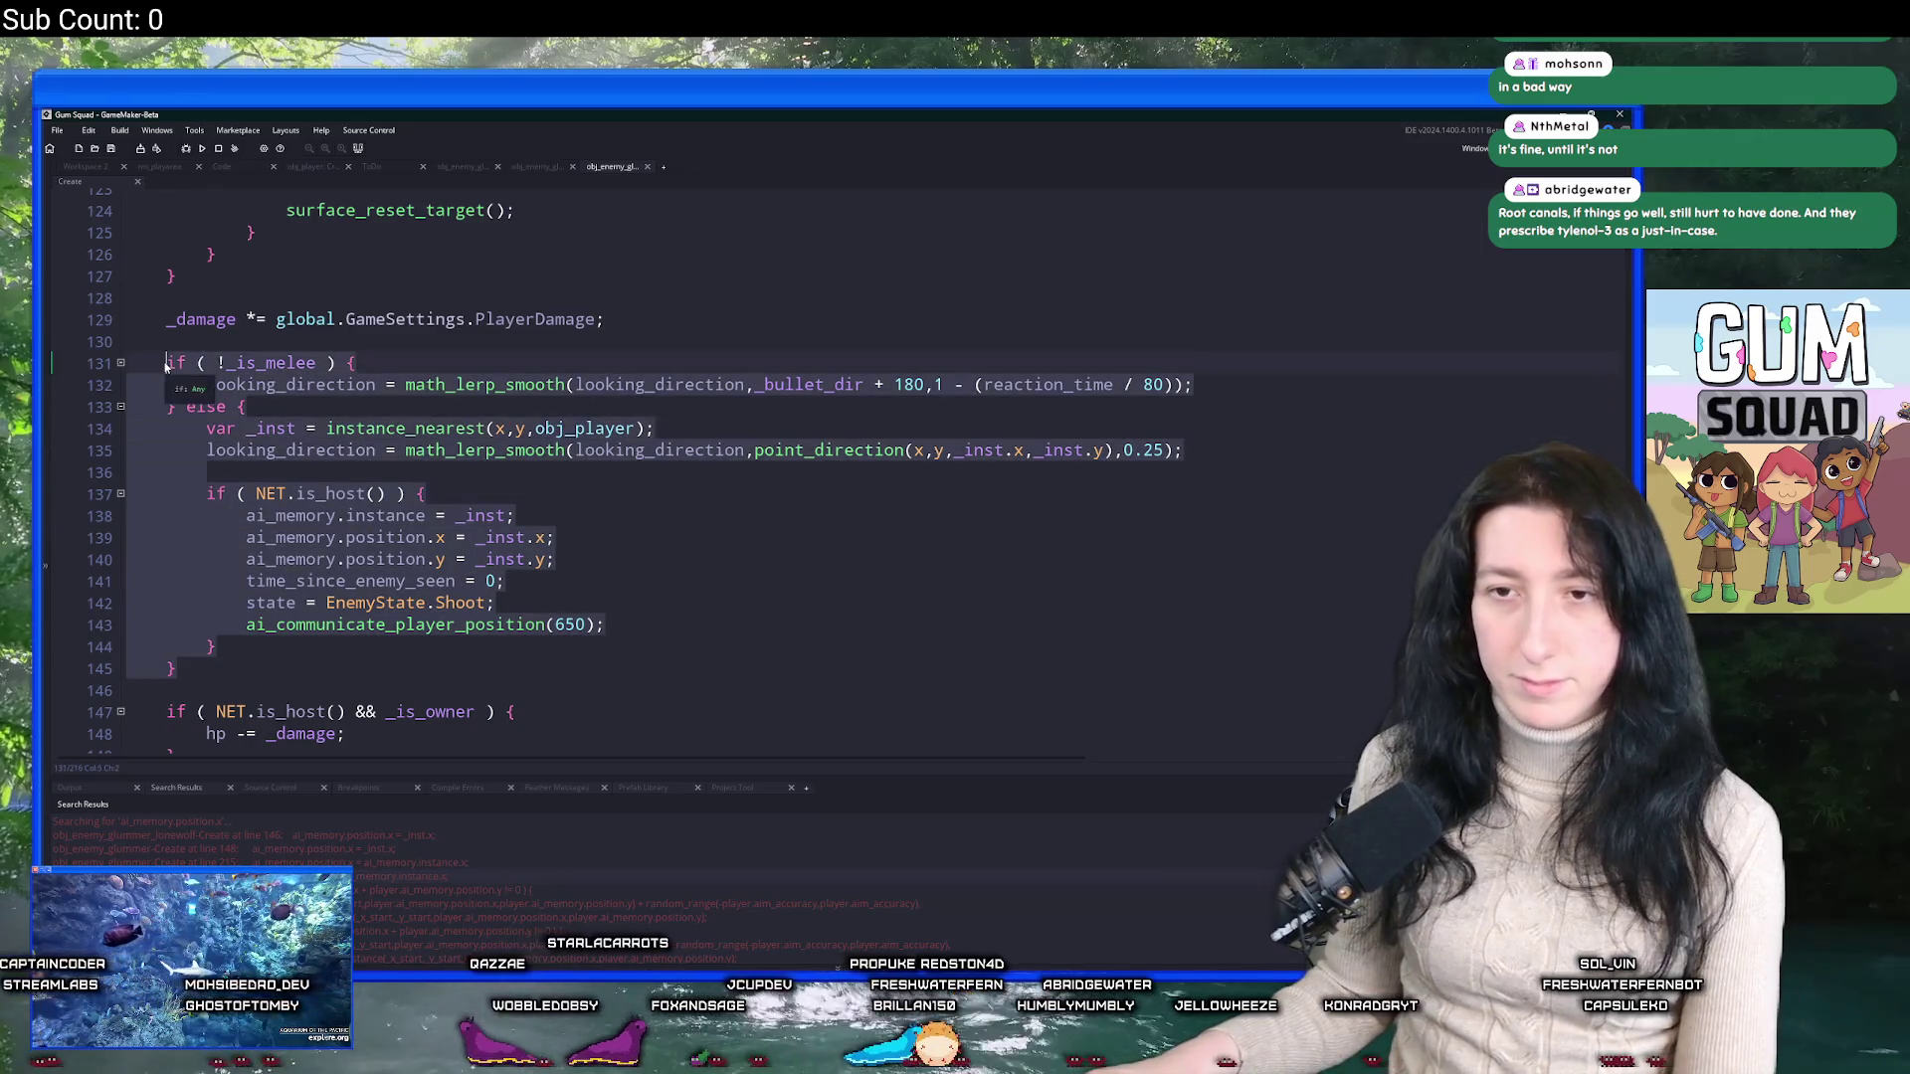
pyautogui.middleClick(621, 166)
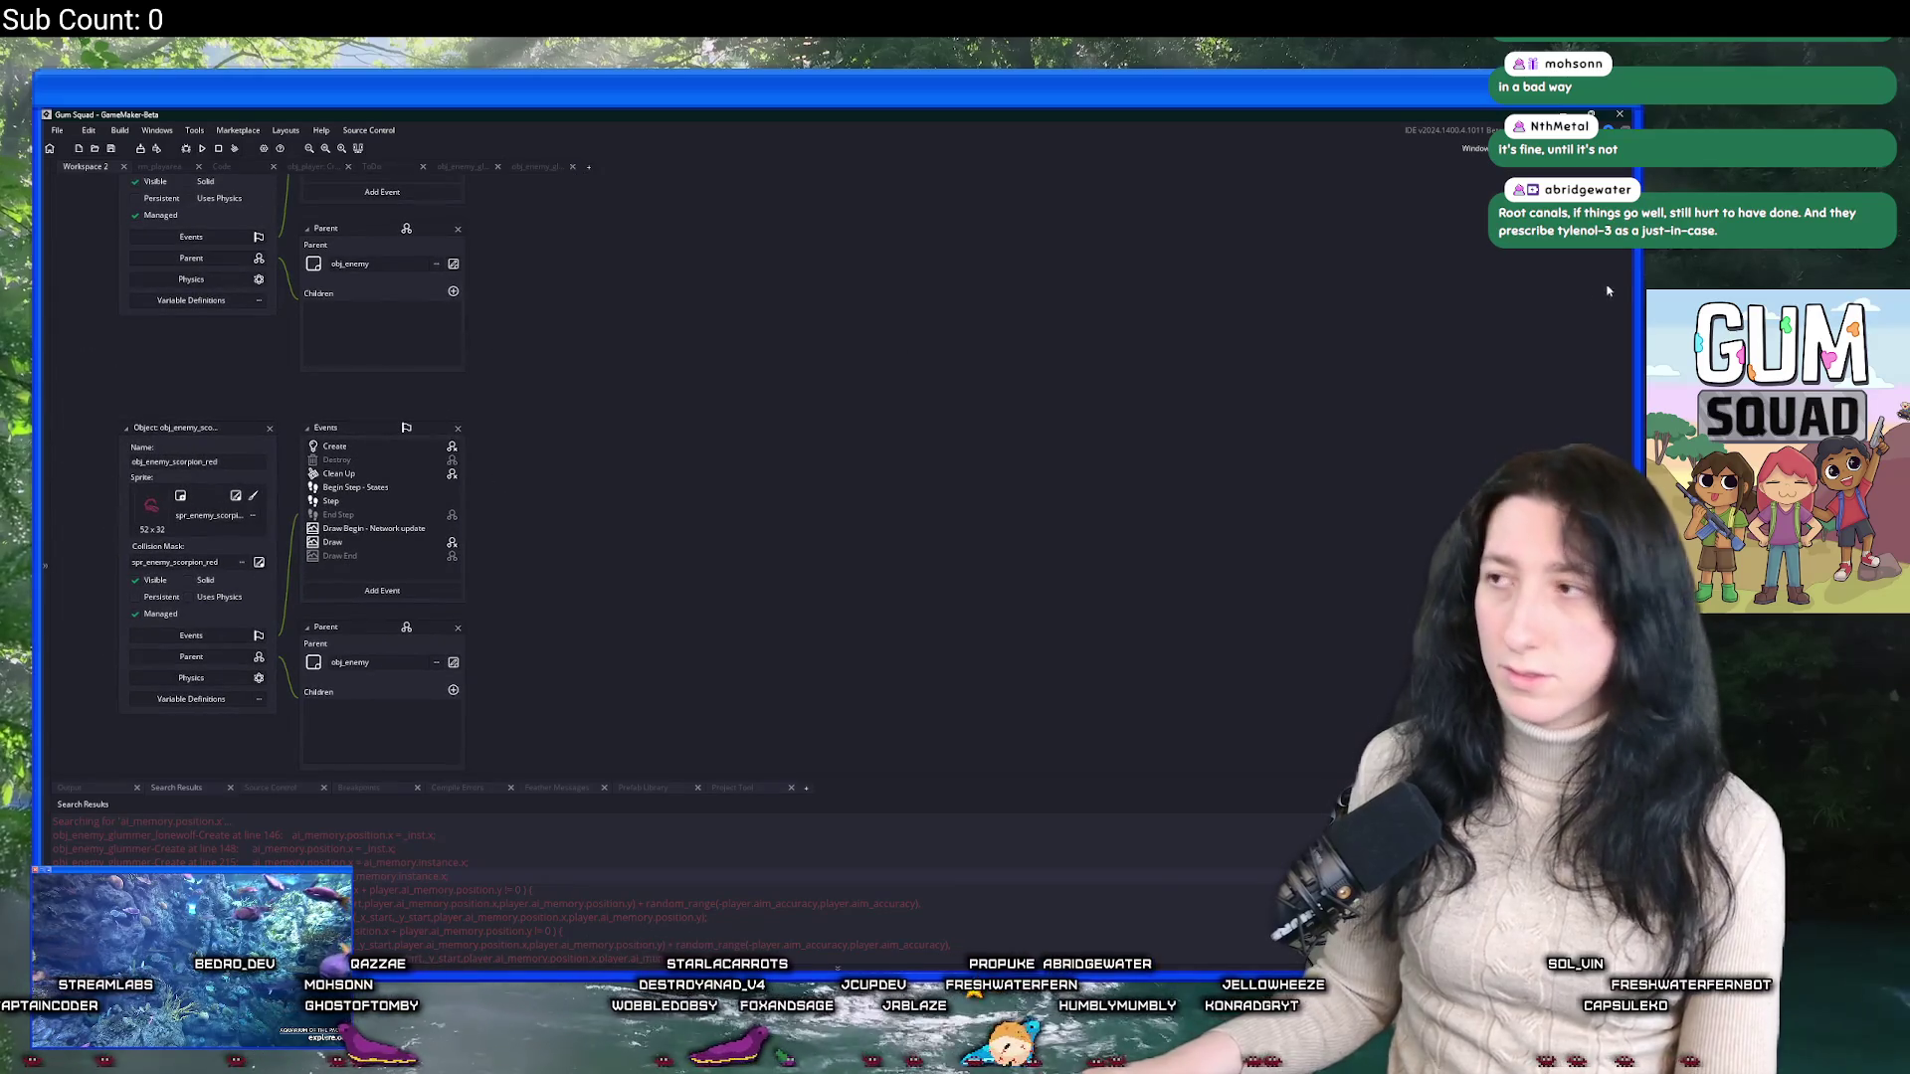
# Search assets for 'scorp' and open obj_enemy_scorp's Create code at full size.
pyautogui.hotkey('ctrl', 'alt', 'a')
pyautogui.hotkey('ctrl', 't')
pyautogui.write('scorp')
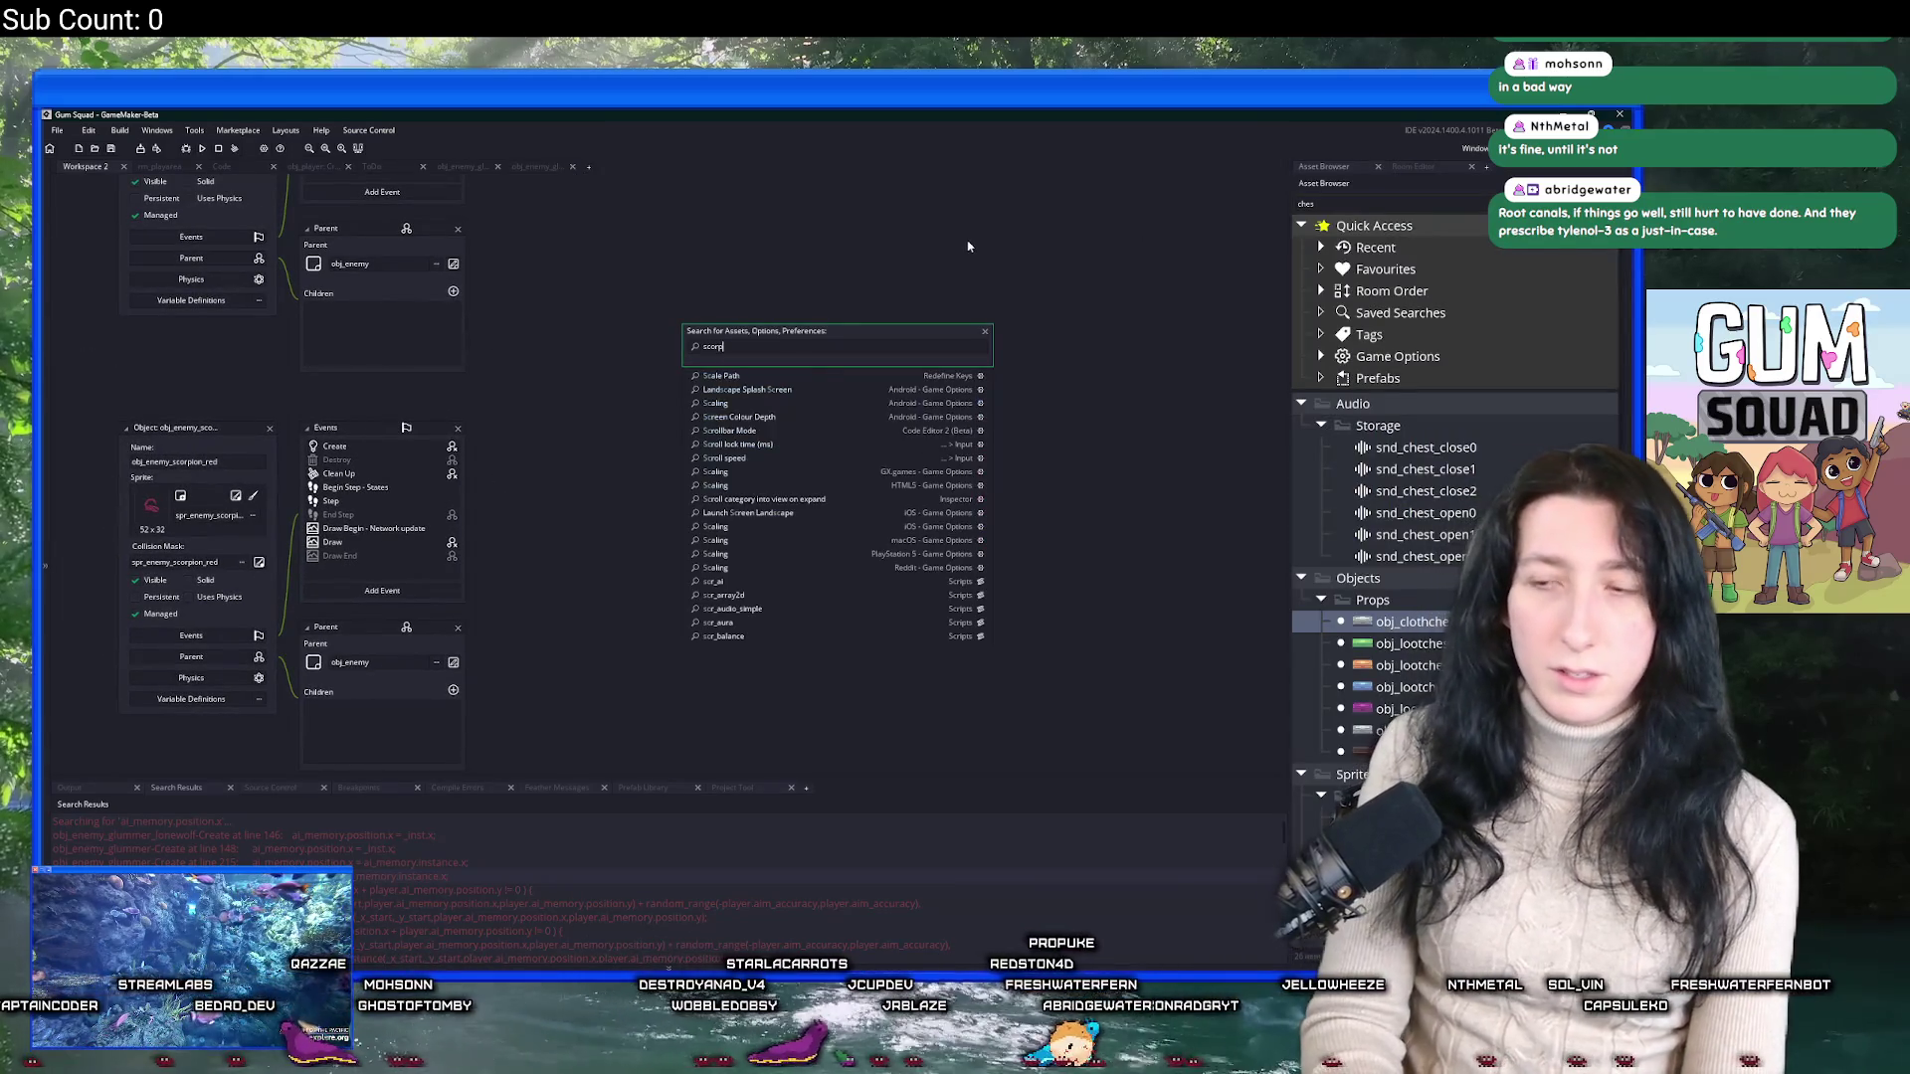
pyautogui.press('Down')
pyautogui.press('Down')
pyautogui.press('Up')
pyautogui.press('Return')
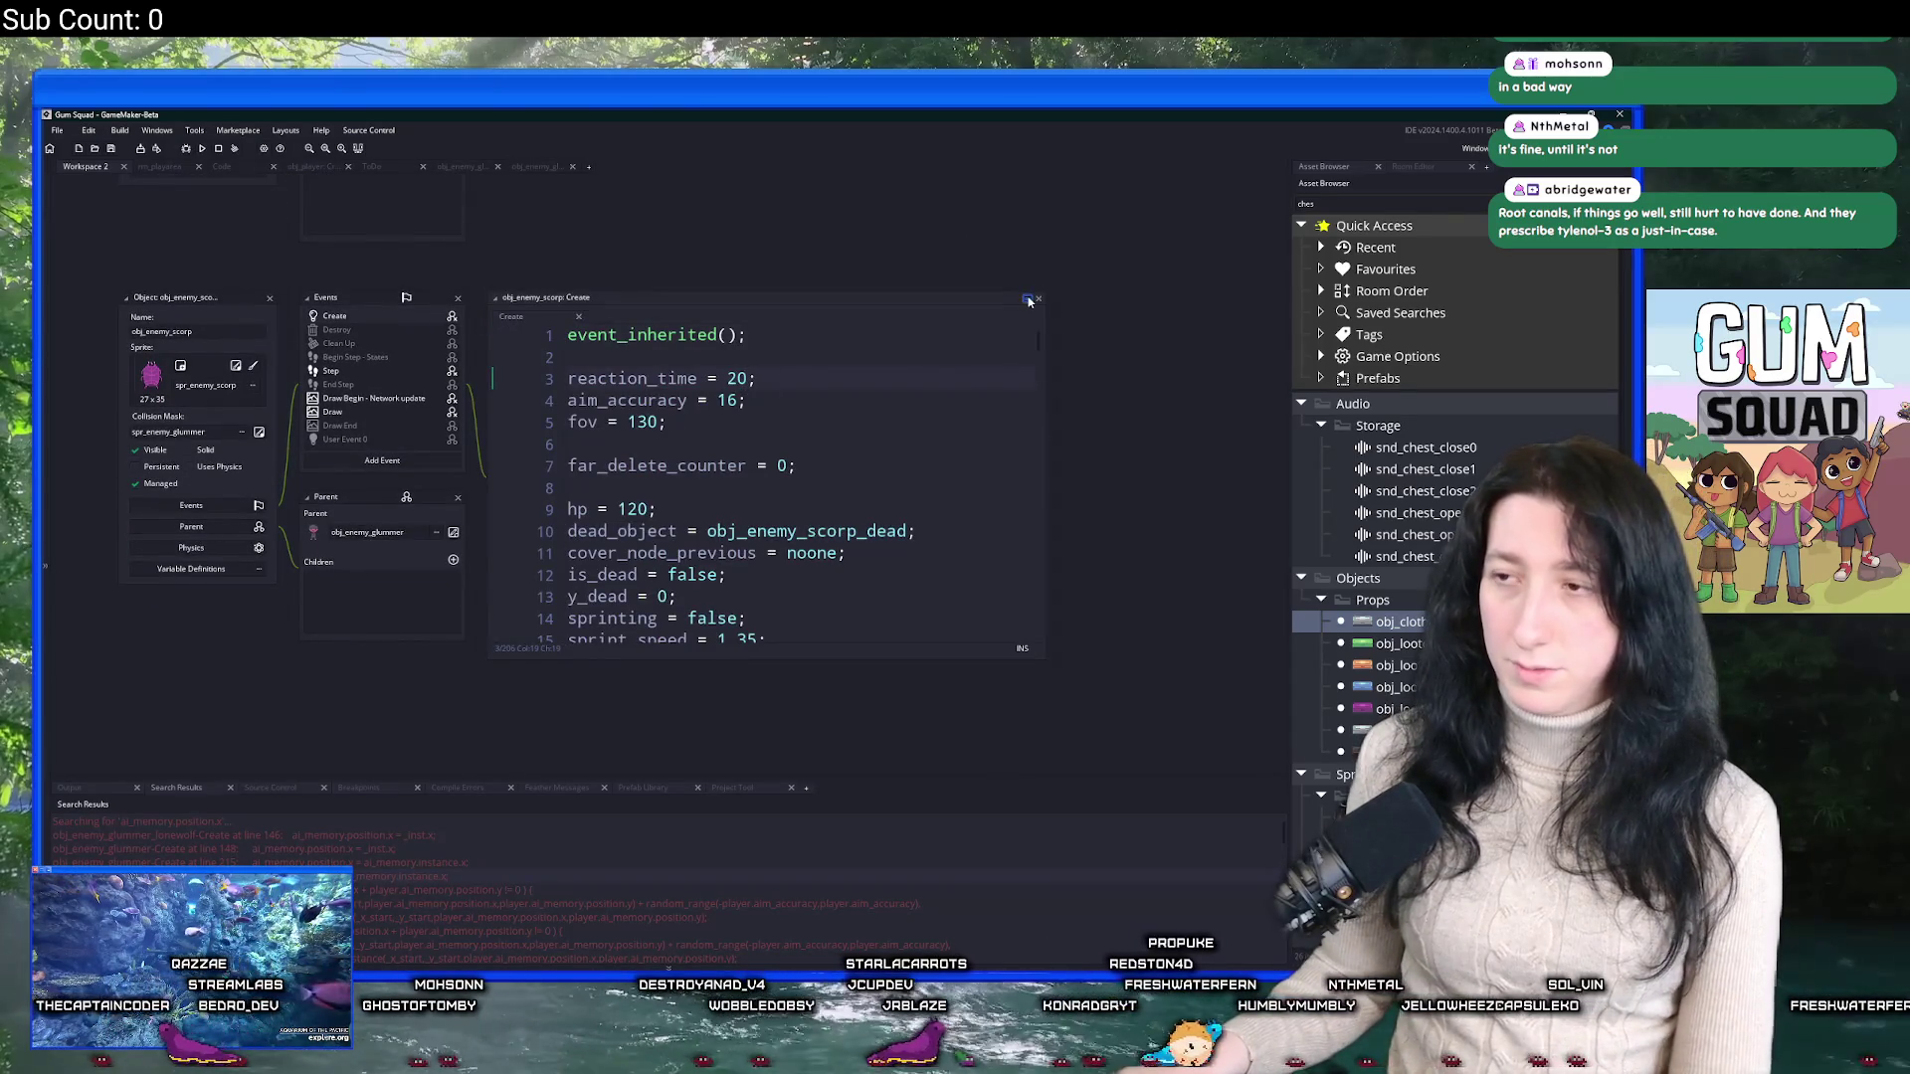
pyautogui.click(1027, 297)
# Find the _is_melee check and replace obj_enemy_scorp's three-line non-melee block with the if/else reaction.
pyautogui.hotkey('ctrl', 'f')
pyautogui.press('Return')
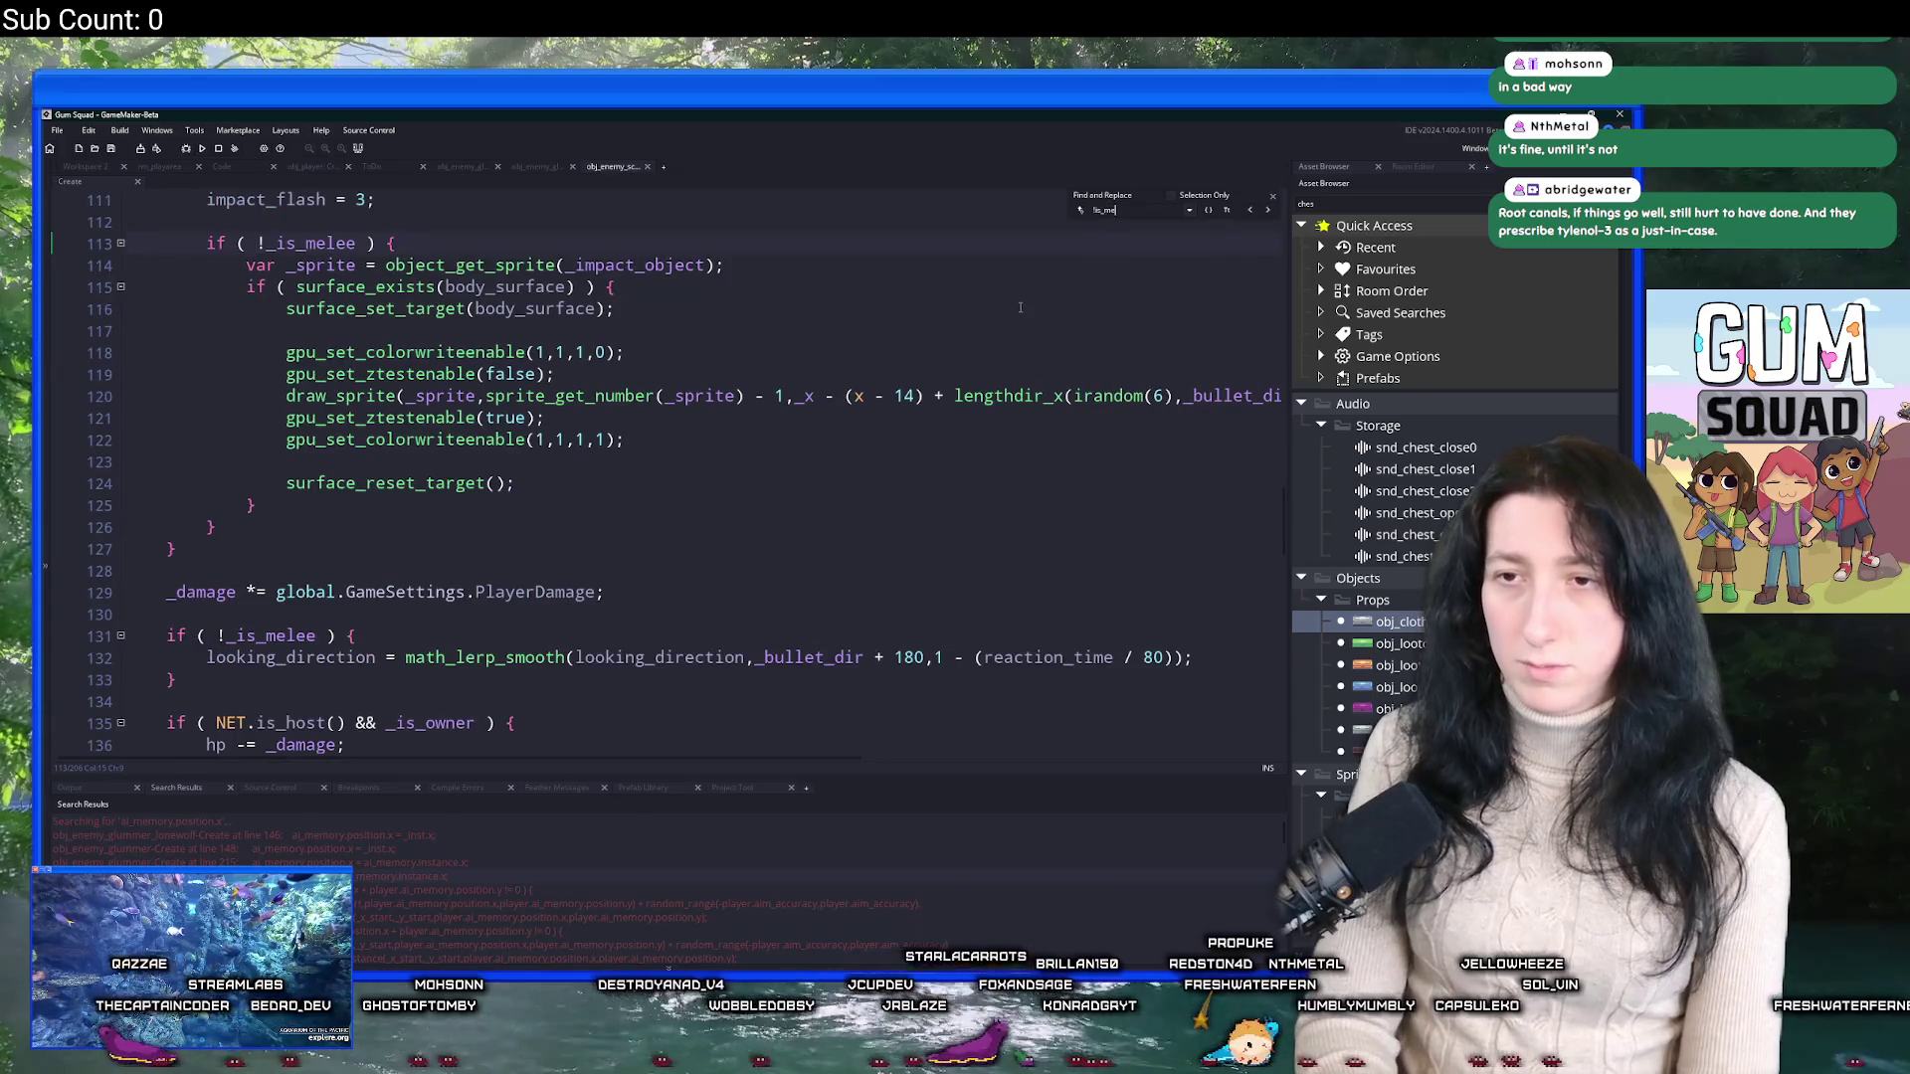
pyautogui.hotkey('ctrl', 'f')
pyautogui.press('Escape')
pyautogui.scroll(-6, 276, 537)
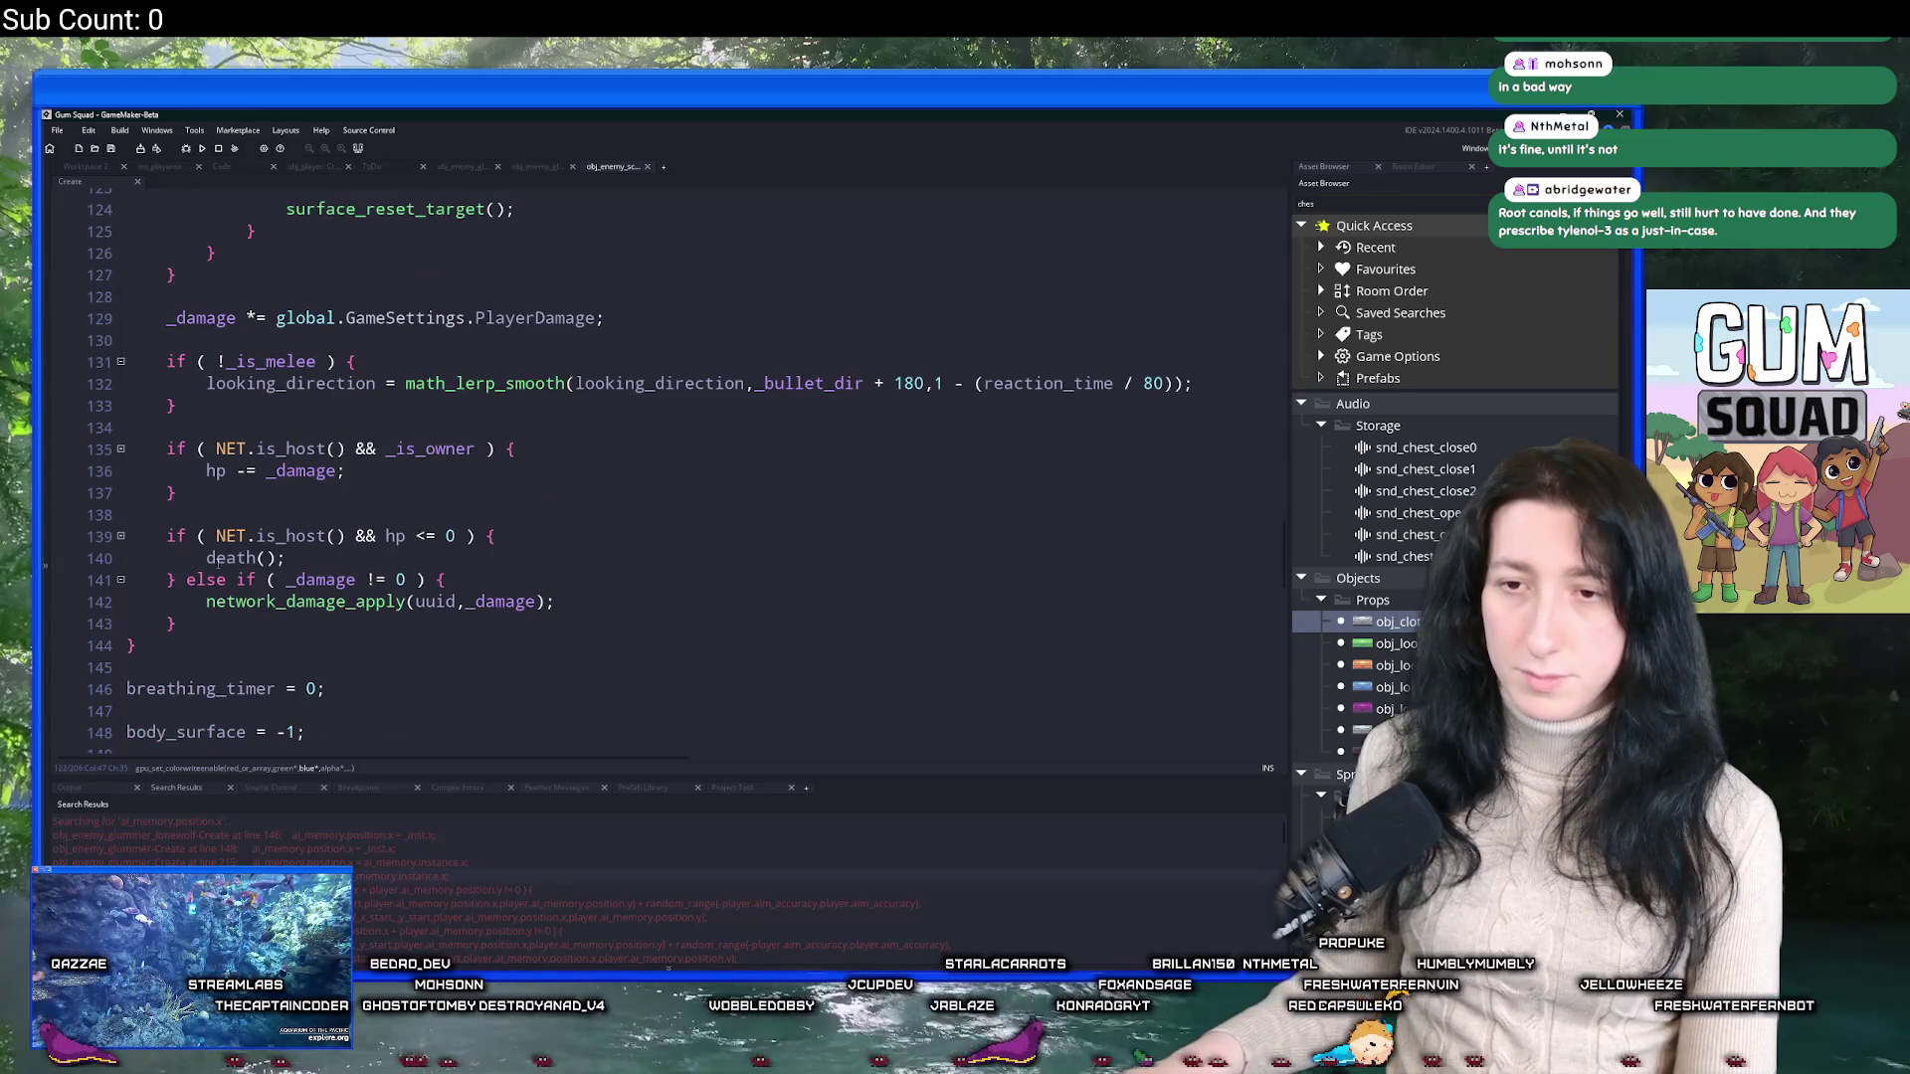
pyautogui.moveTo(179, 406)
pyautogui.mouseDown()
pyautogui.moveTo(134, 384)
pyautogui.moveTo(166, 361)
pyautogui.mouseUp()
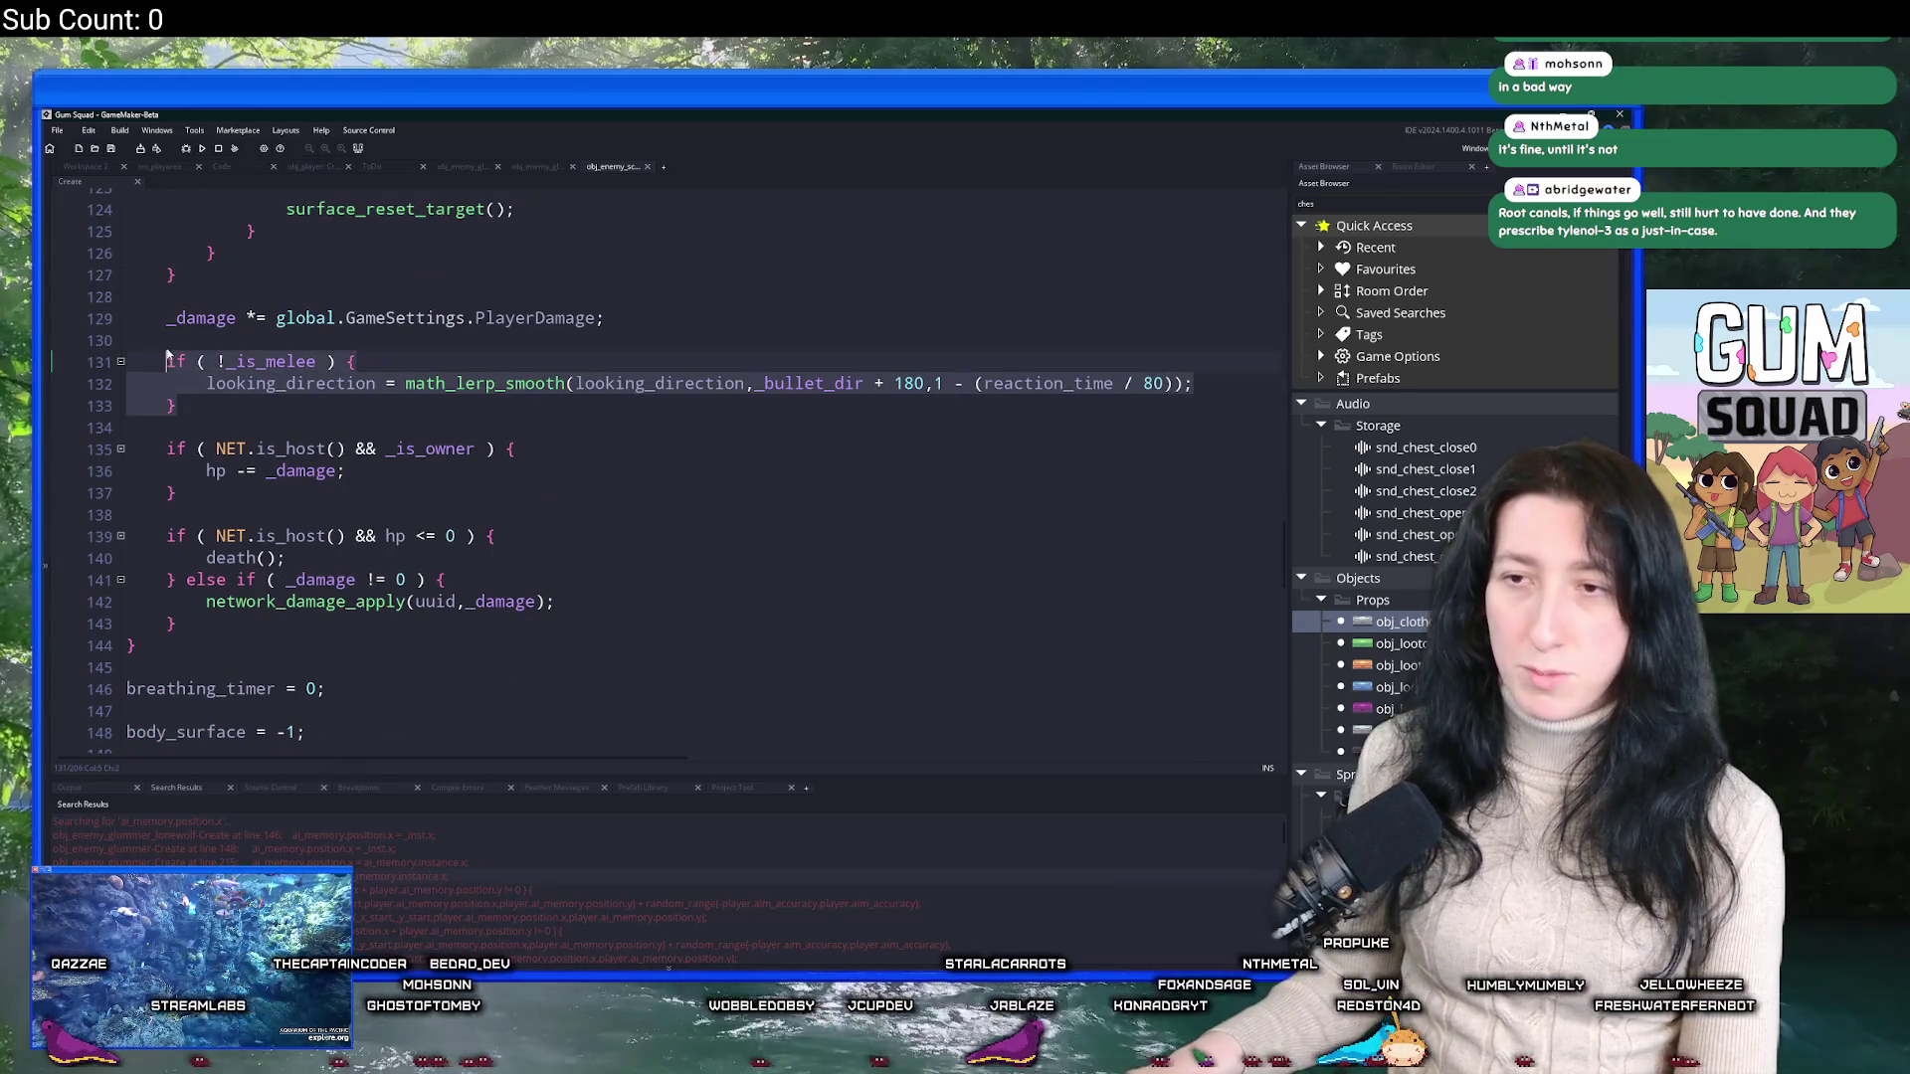
pyautogui.hotkey('ctrl', 'v')
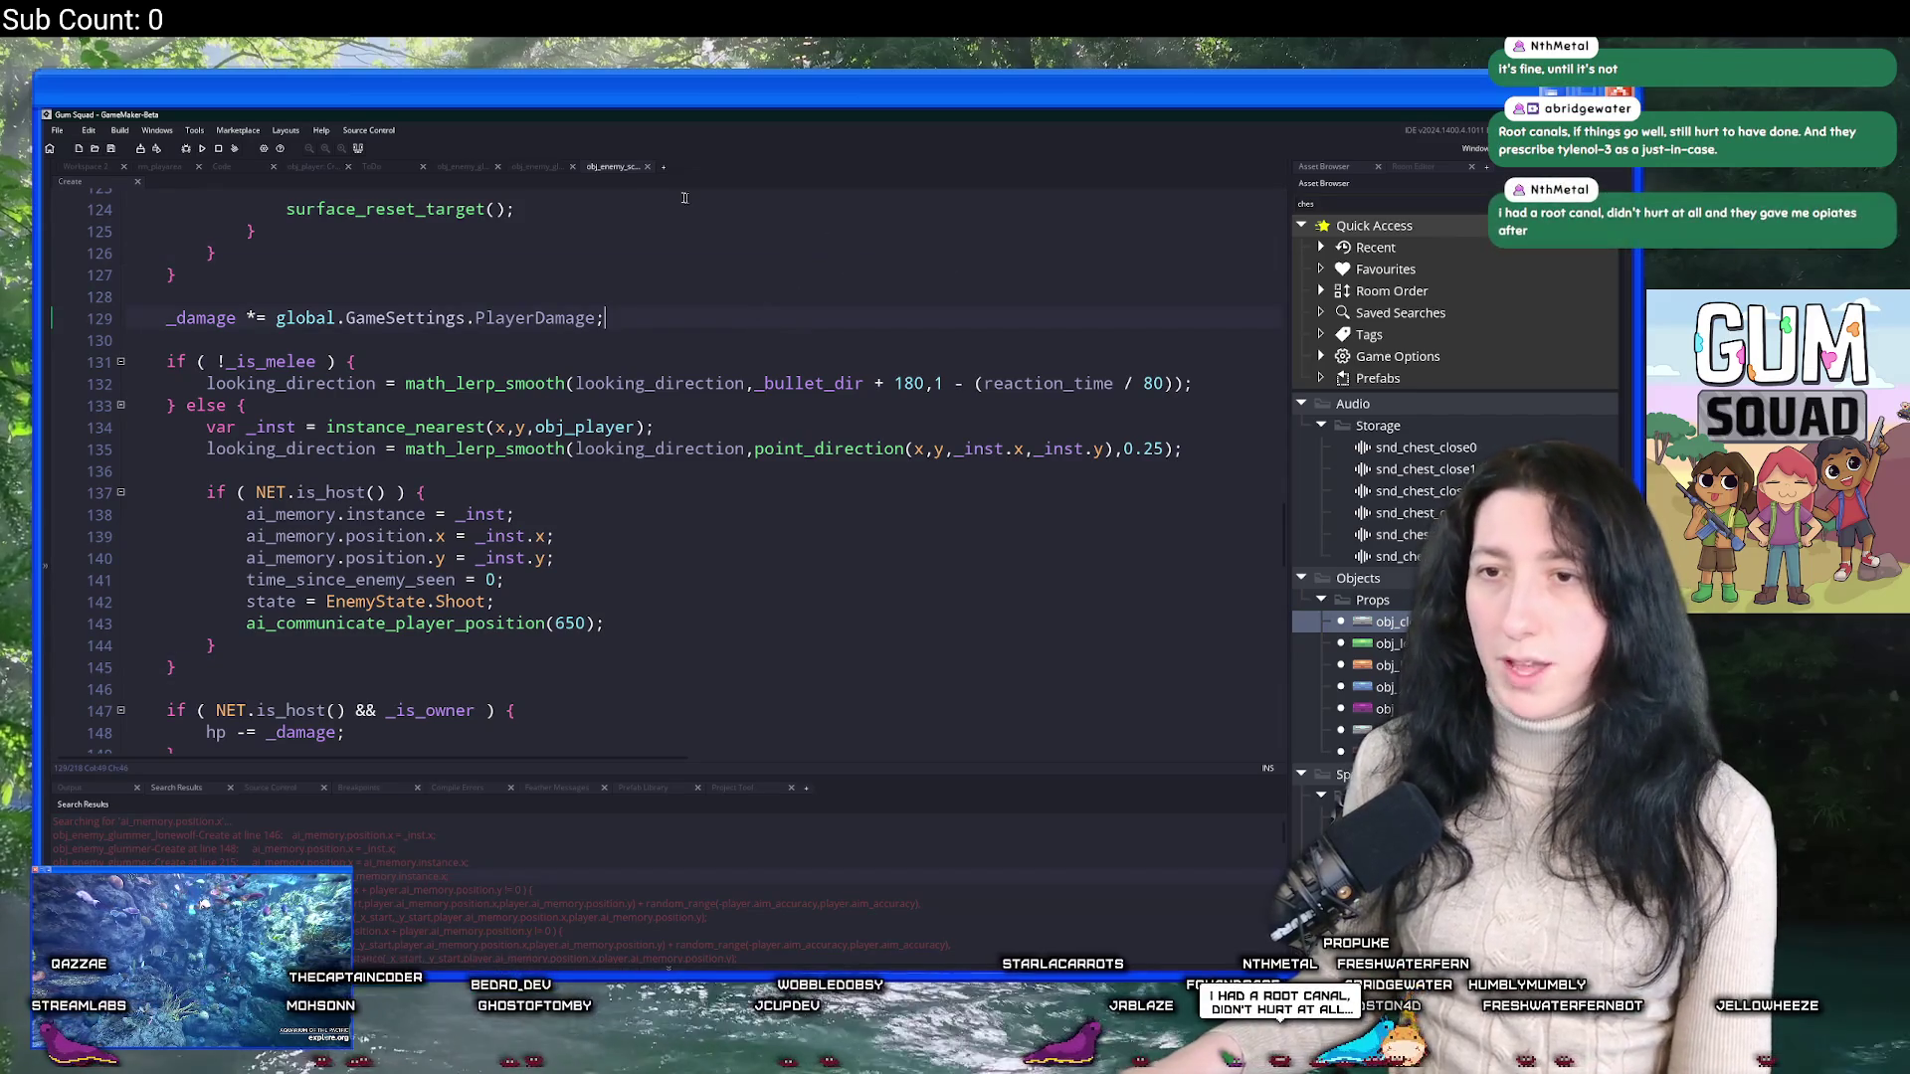
pyautogui.hotkey('ctrl', 't')
pyautogui.write('enem')
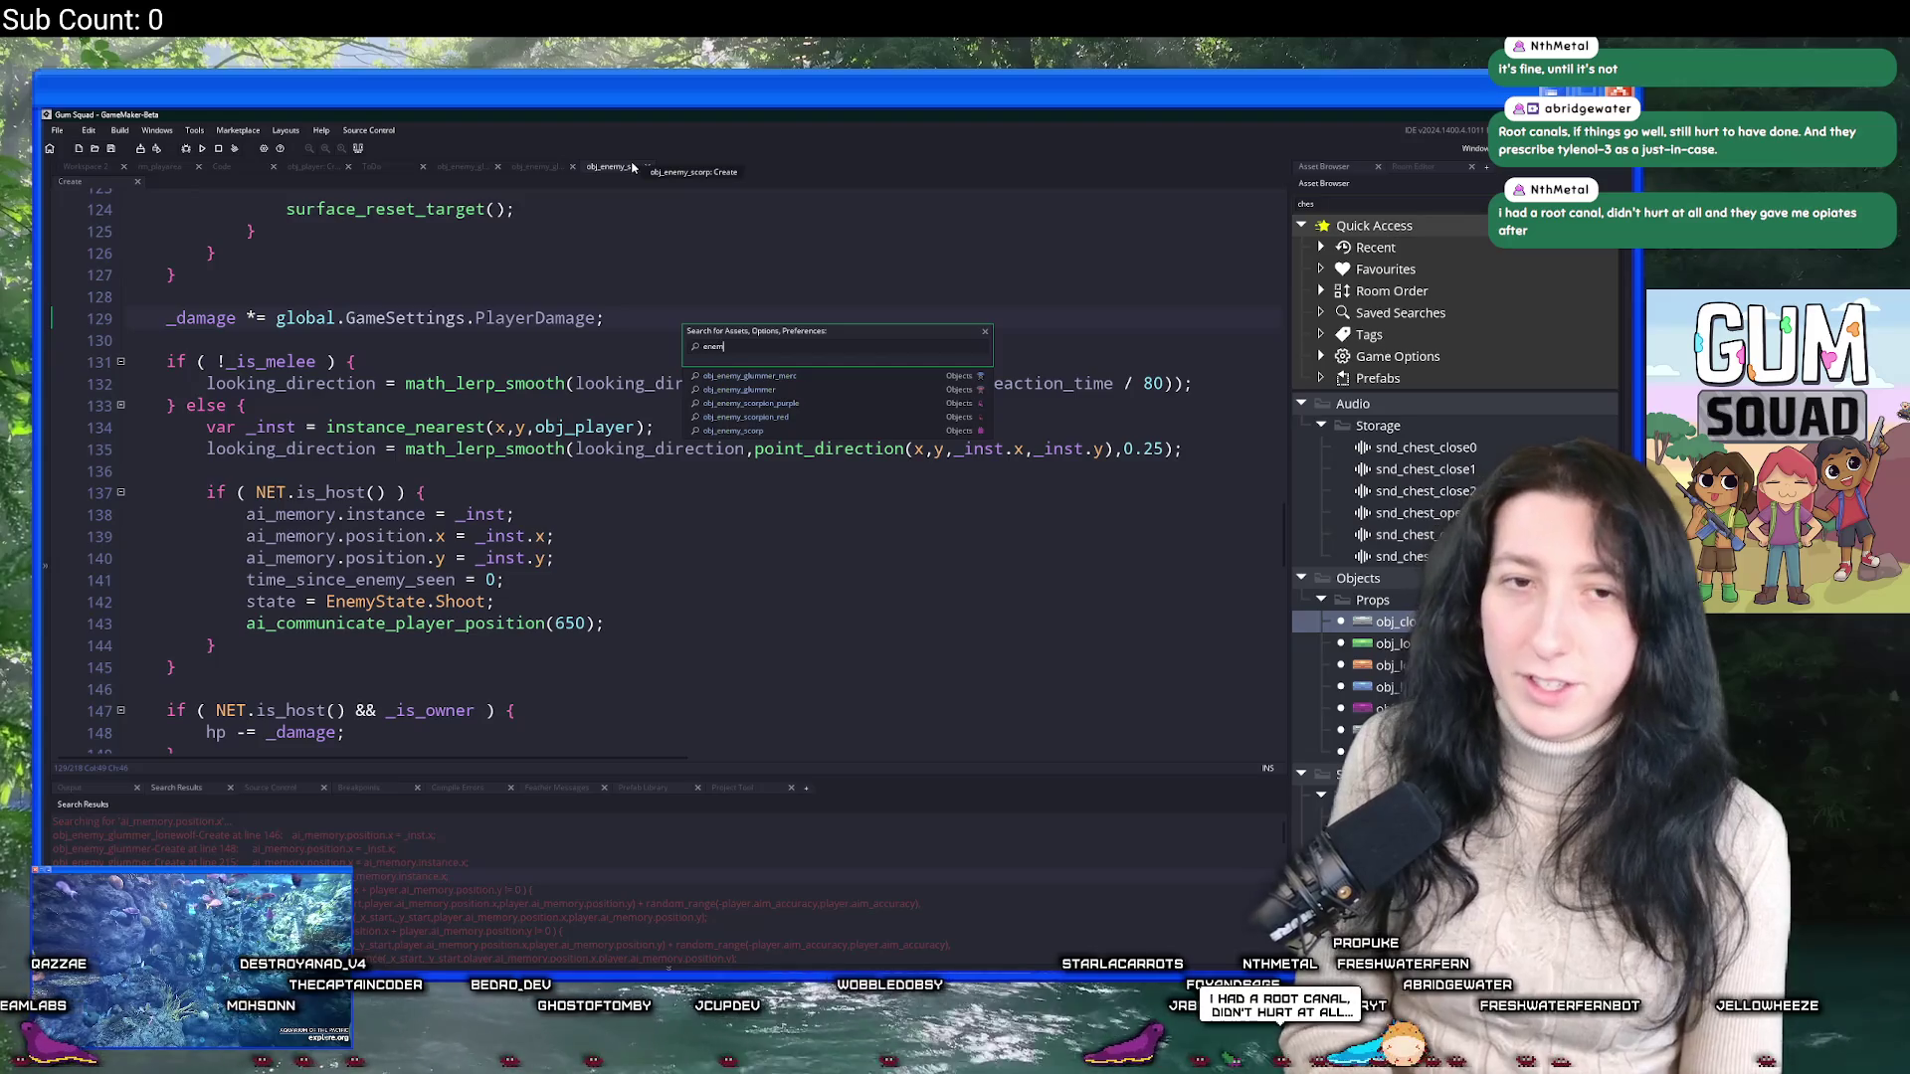
pyautogui.write('y_')
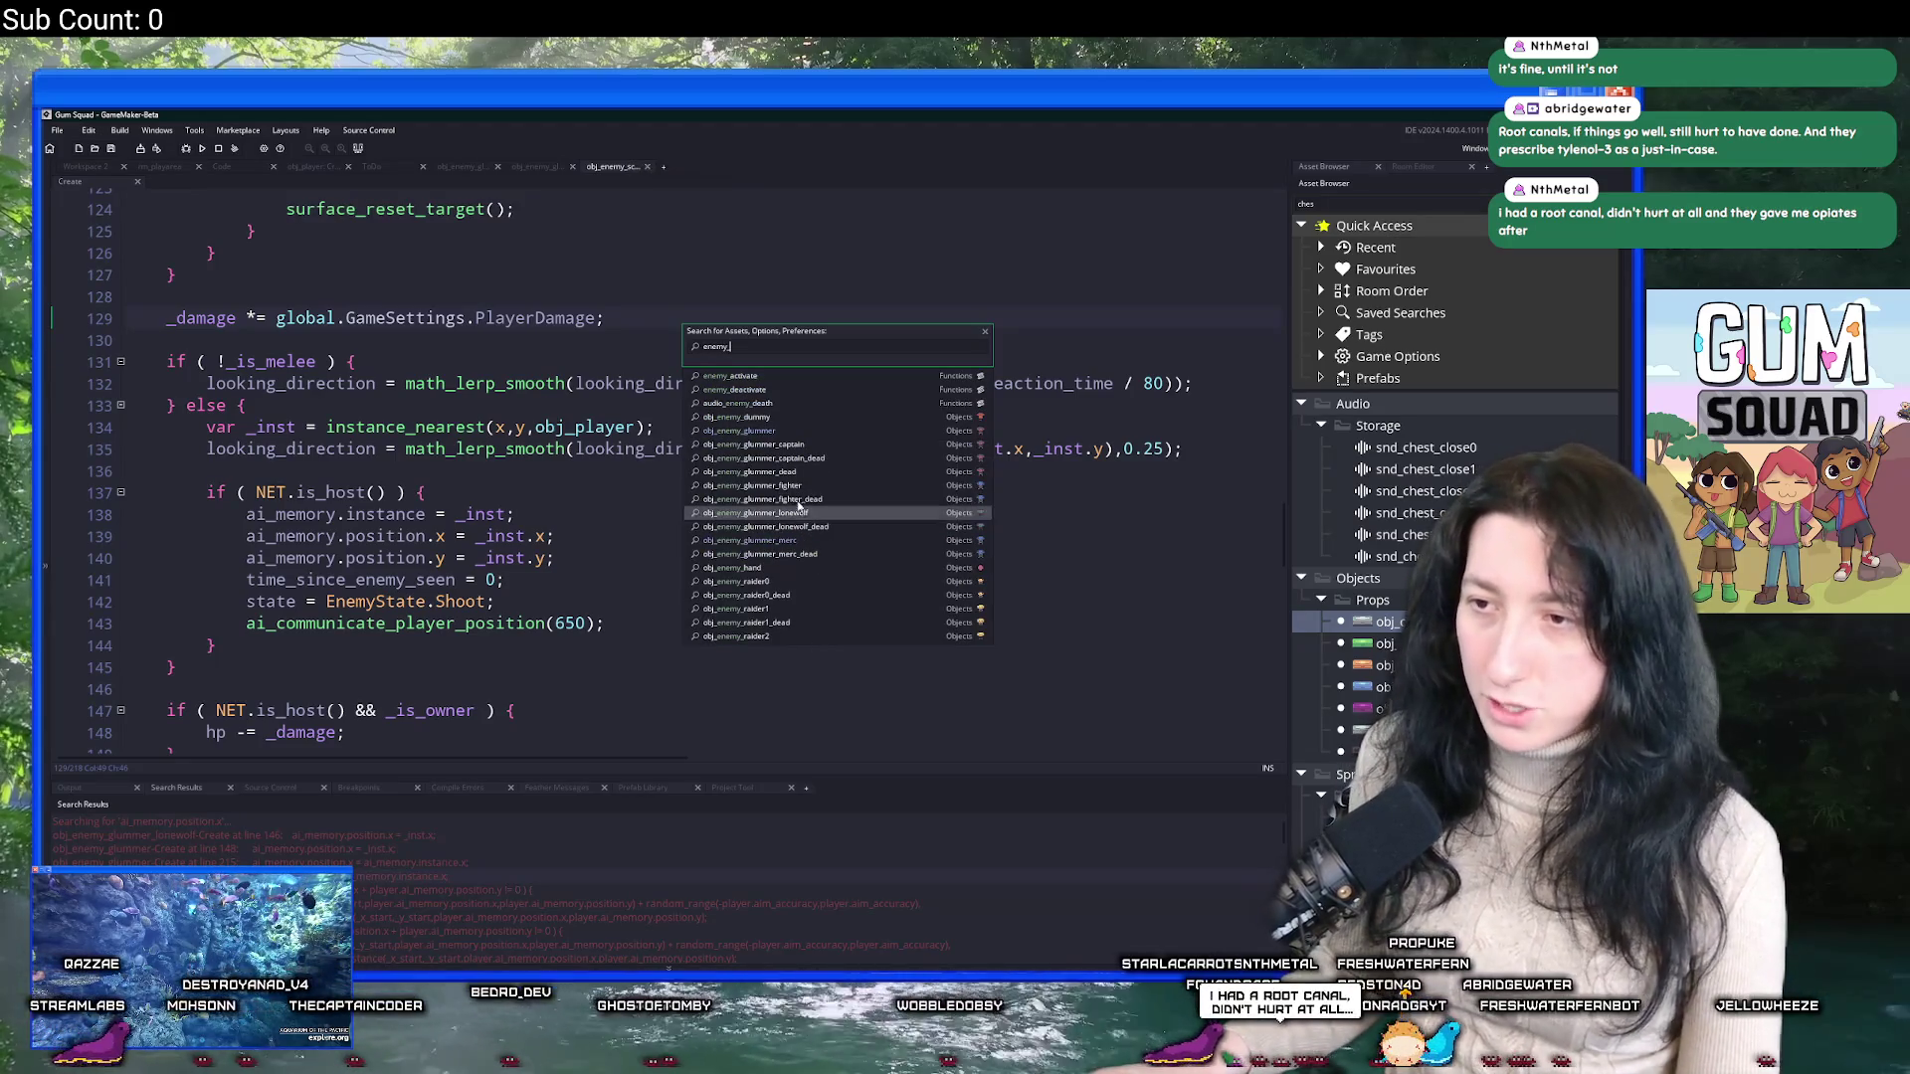
# Insert the melee else branch after obj_enemy_glummer_captain's !_is_melee block.
pyautogui.click(753, 458)
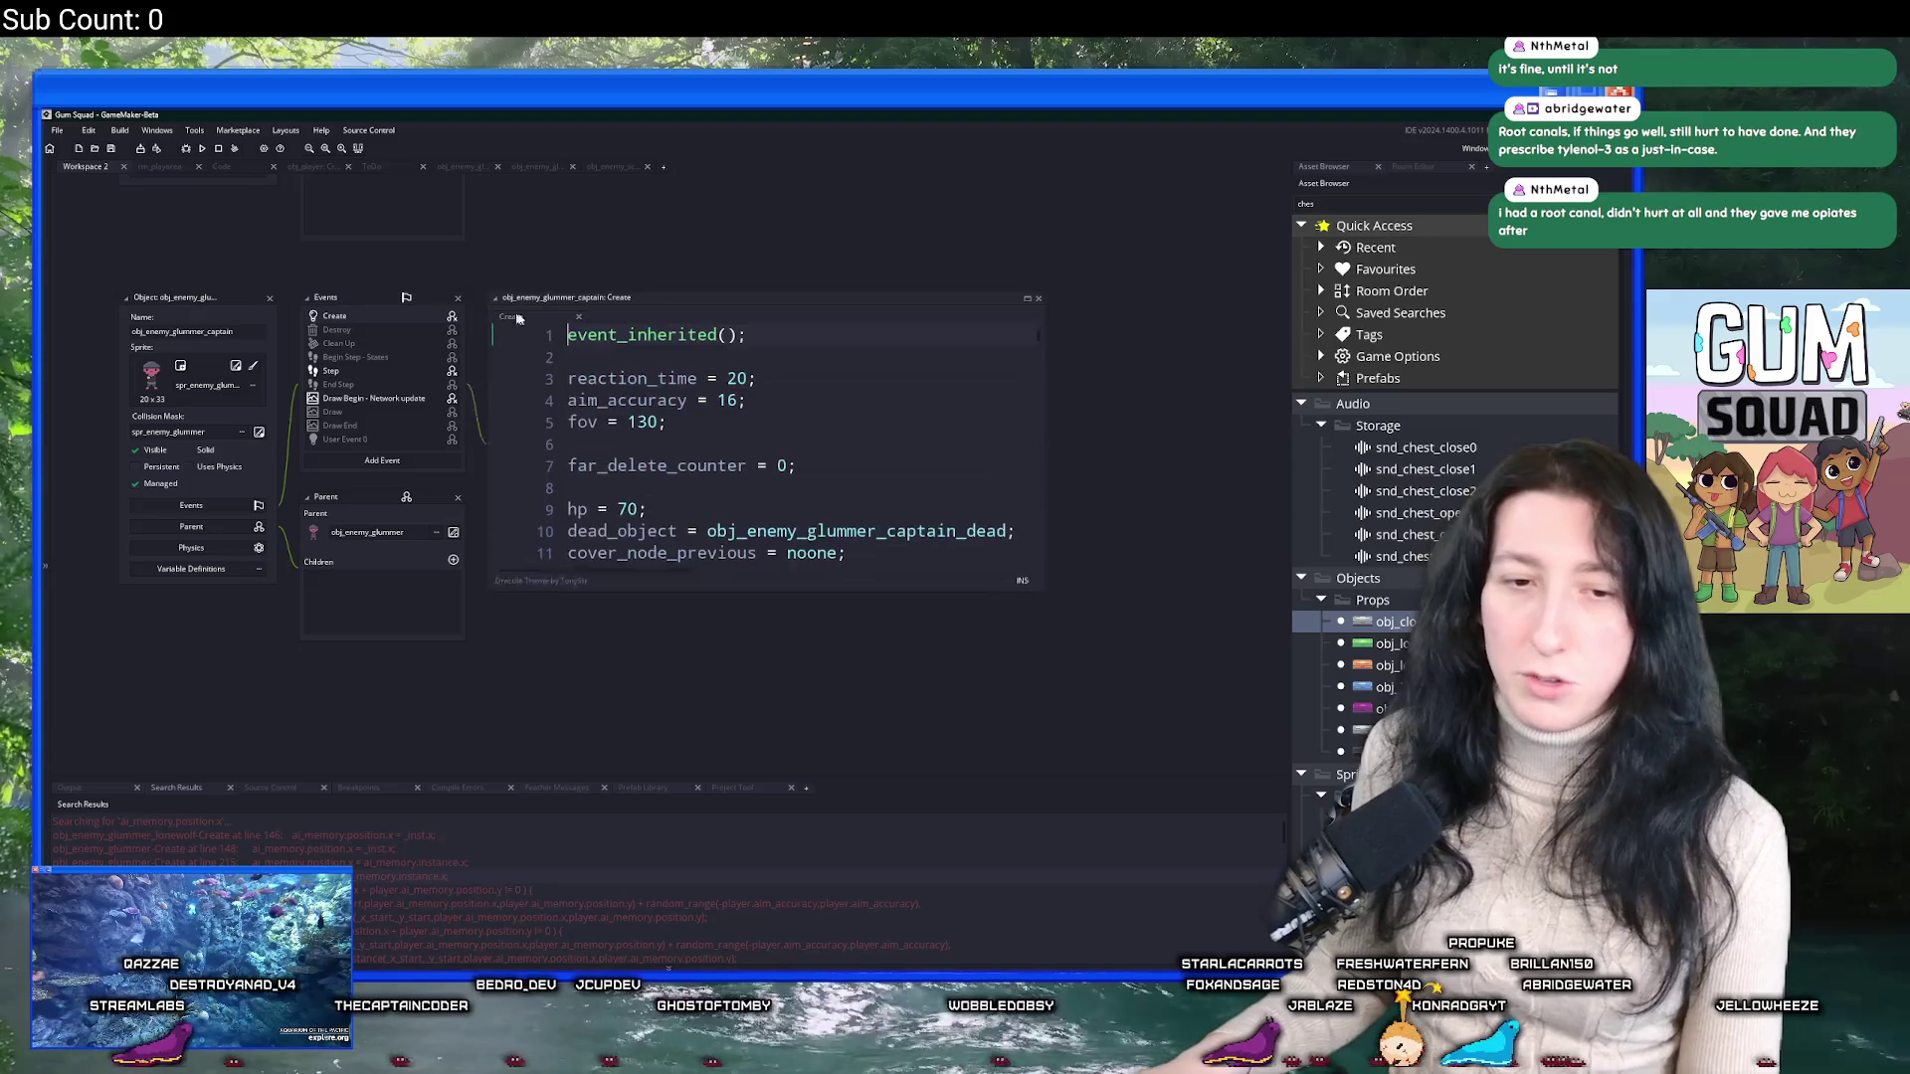
pyautogui.click(1029, 299)
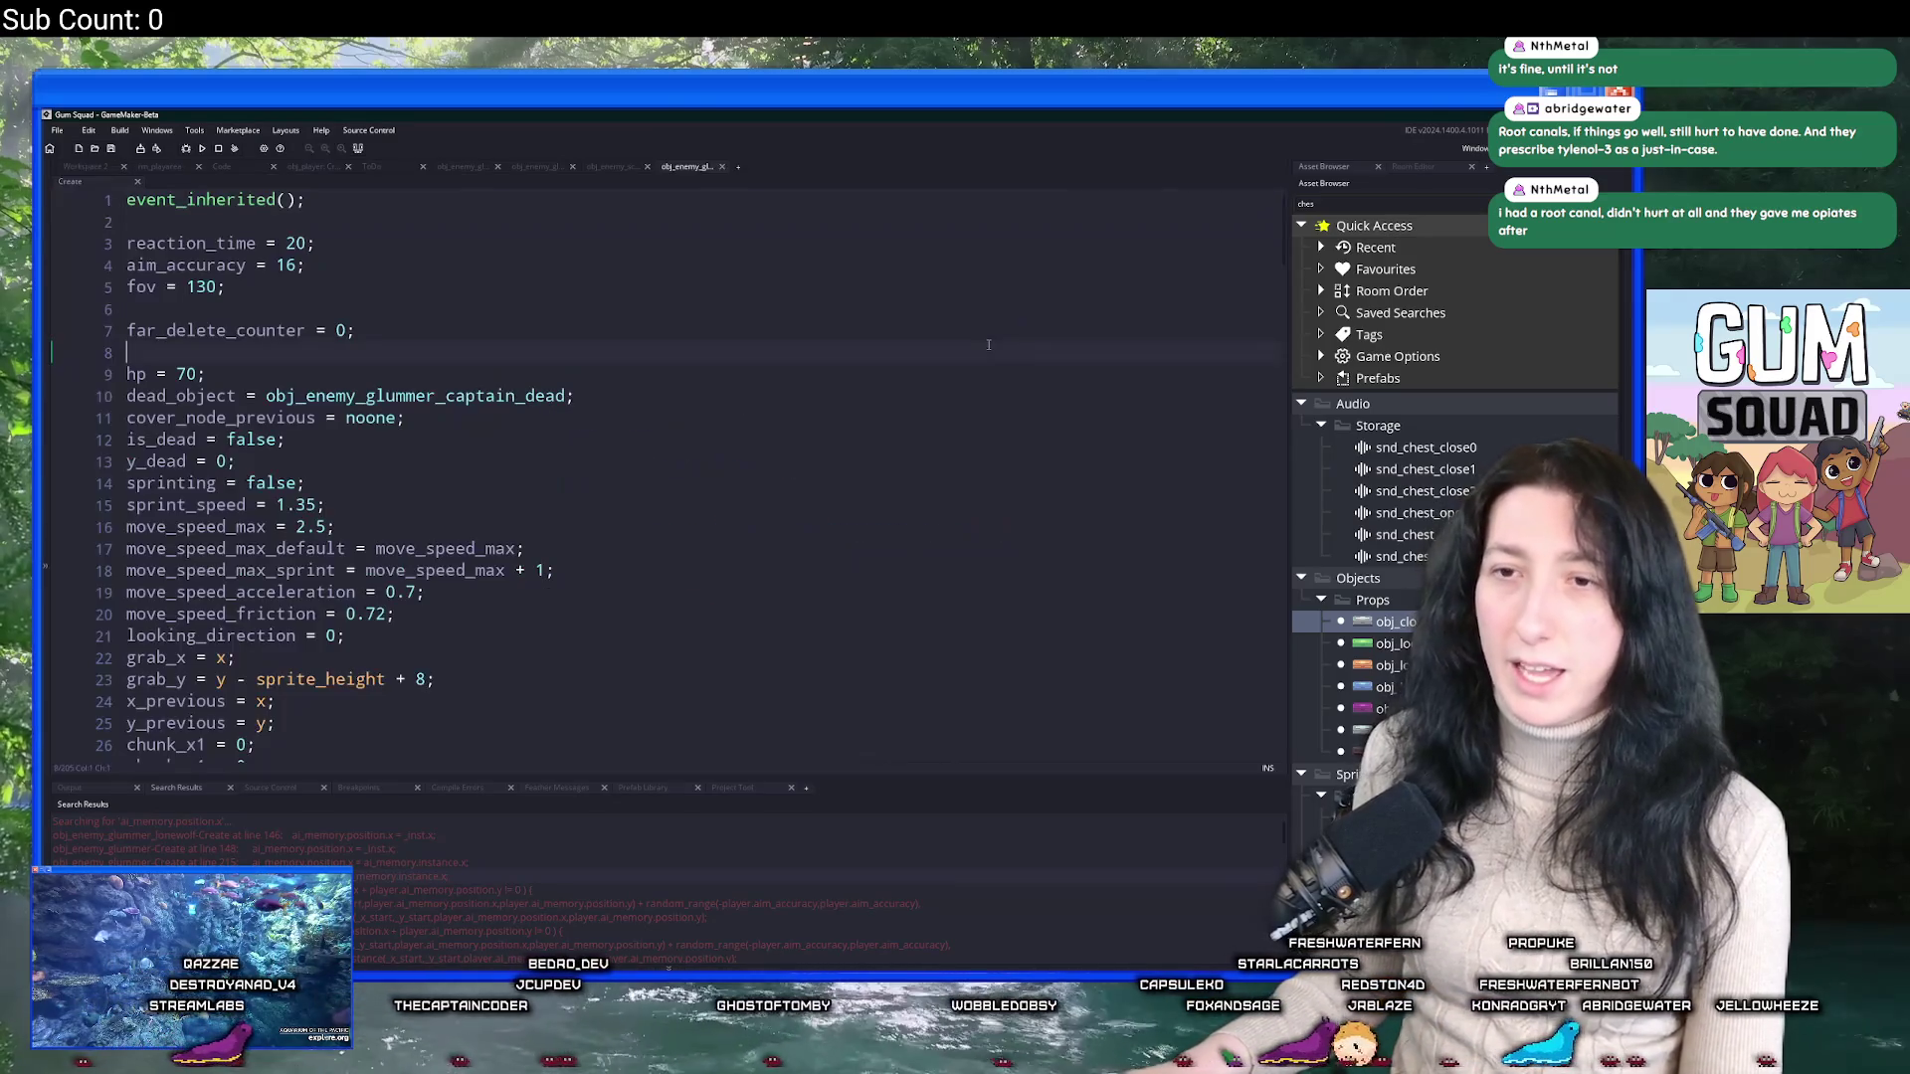
pyautogui.hotkey('ctrl', 'f')
pyautogui.write('!_is')
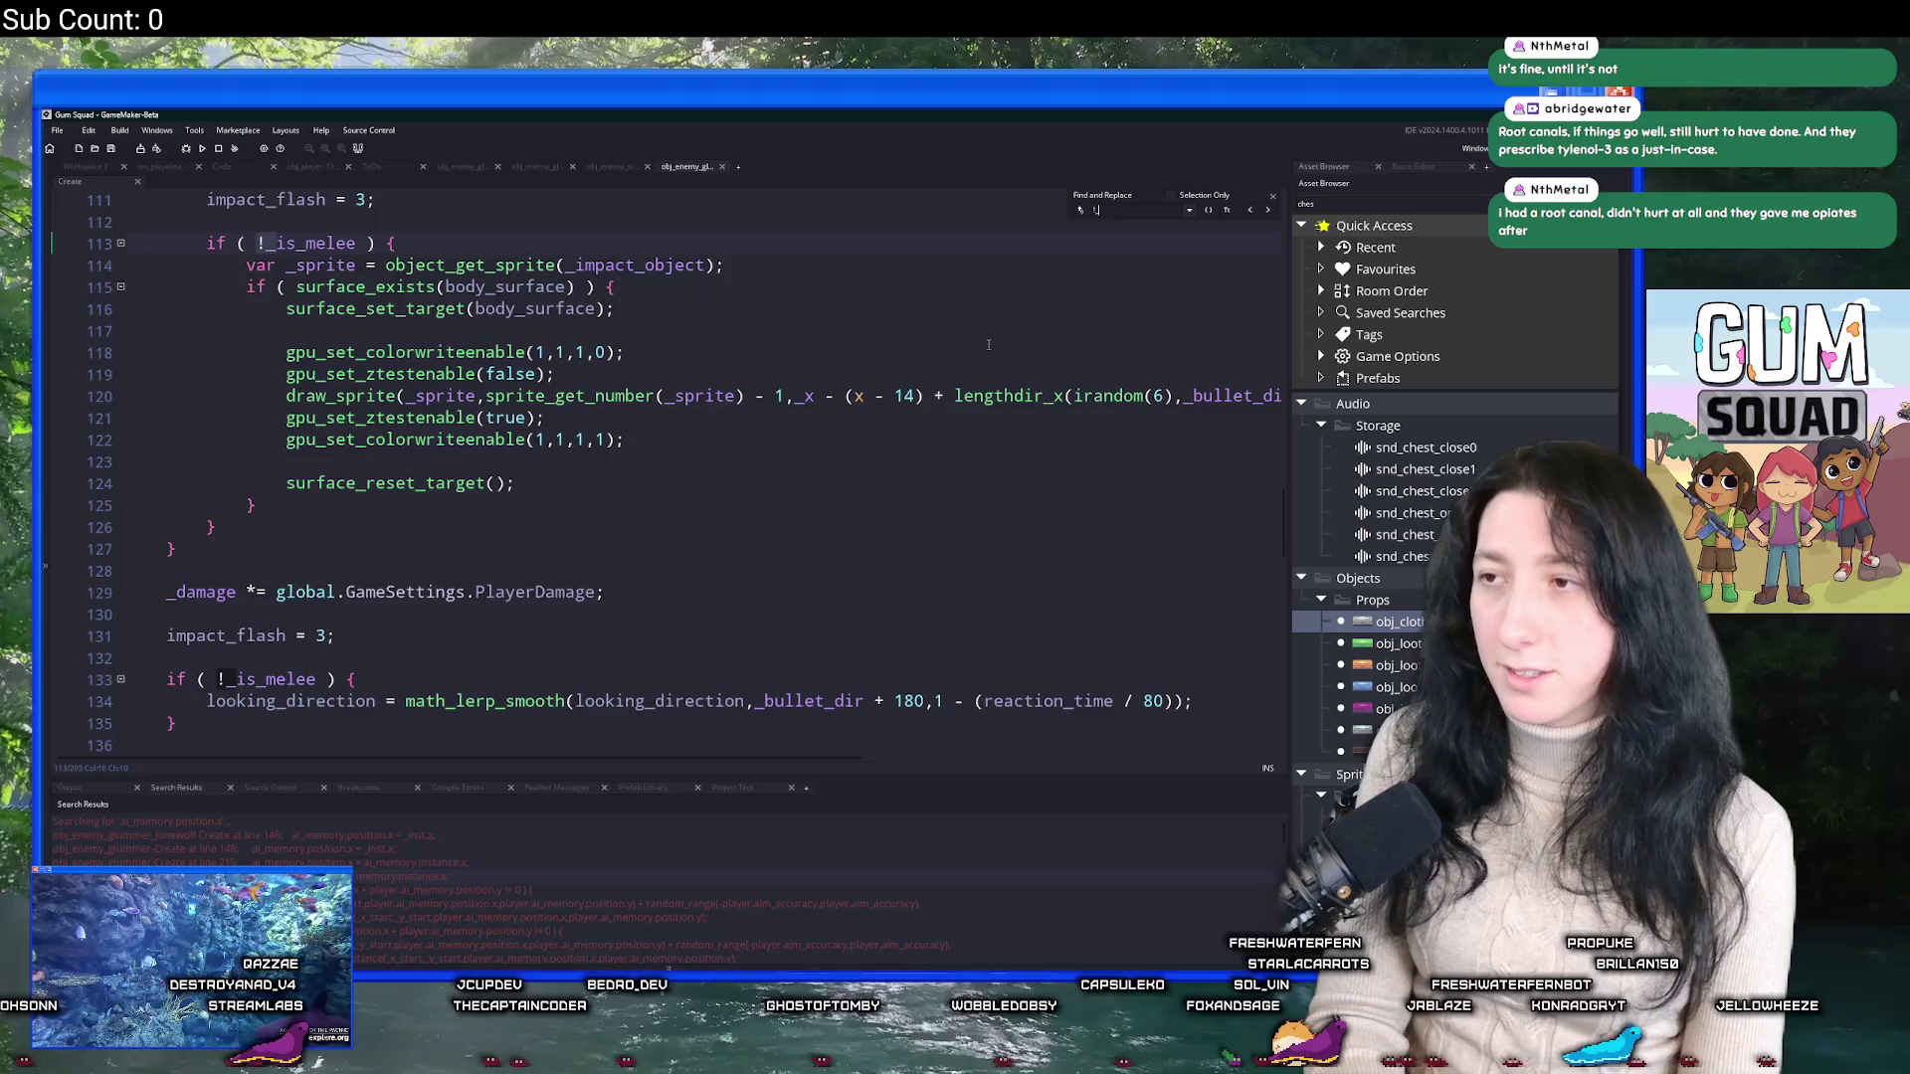
pyautogui.write('_melee')
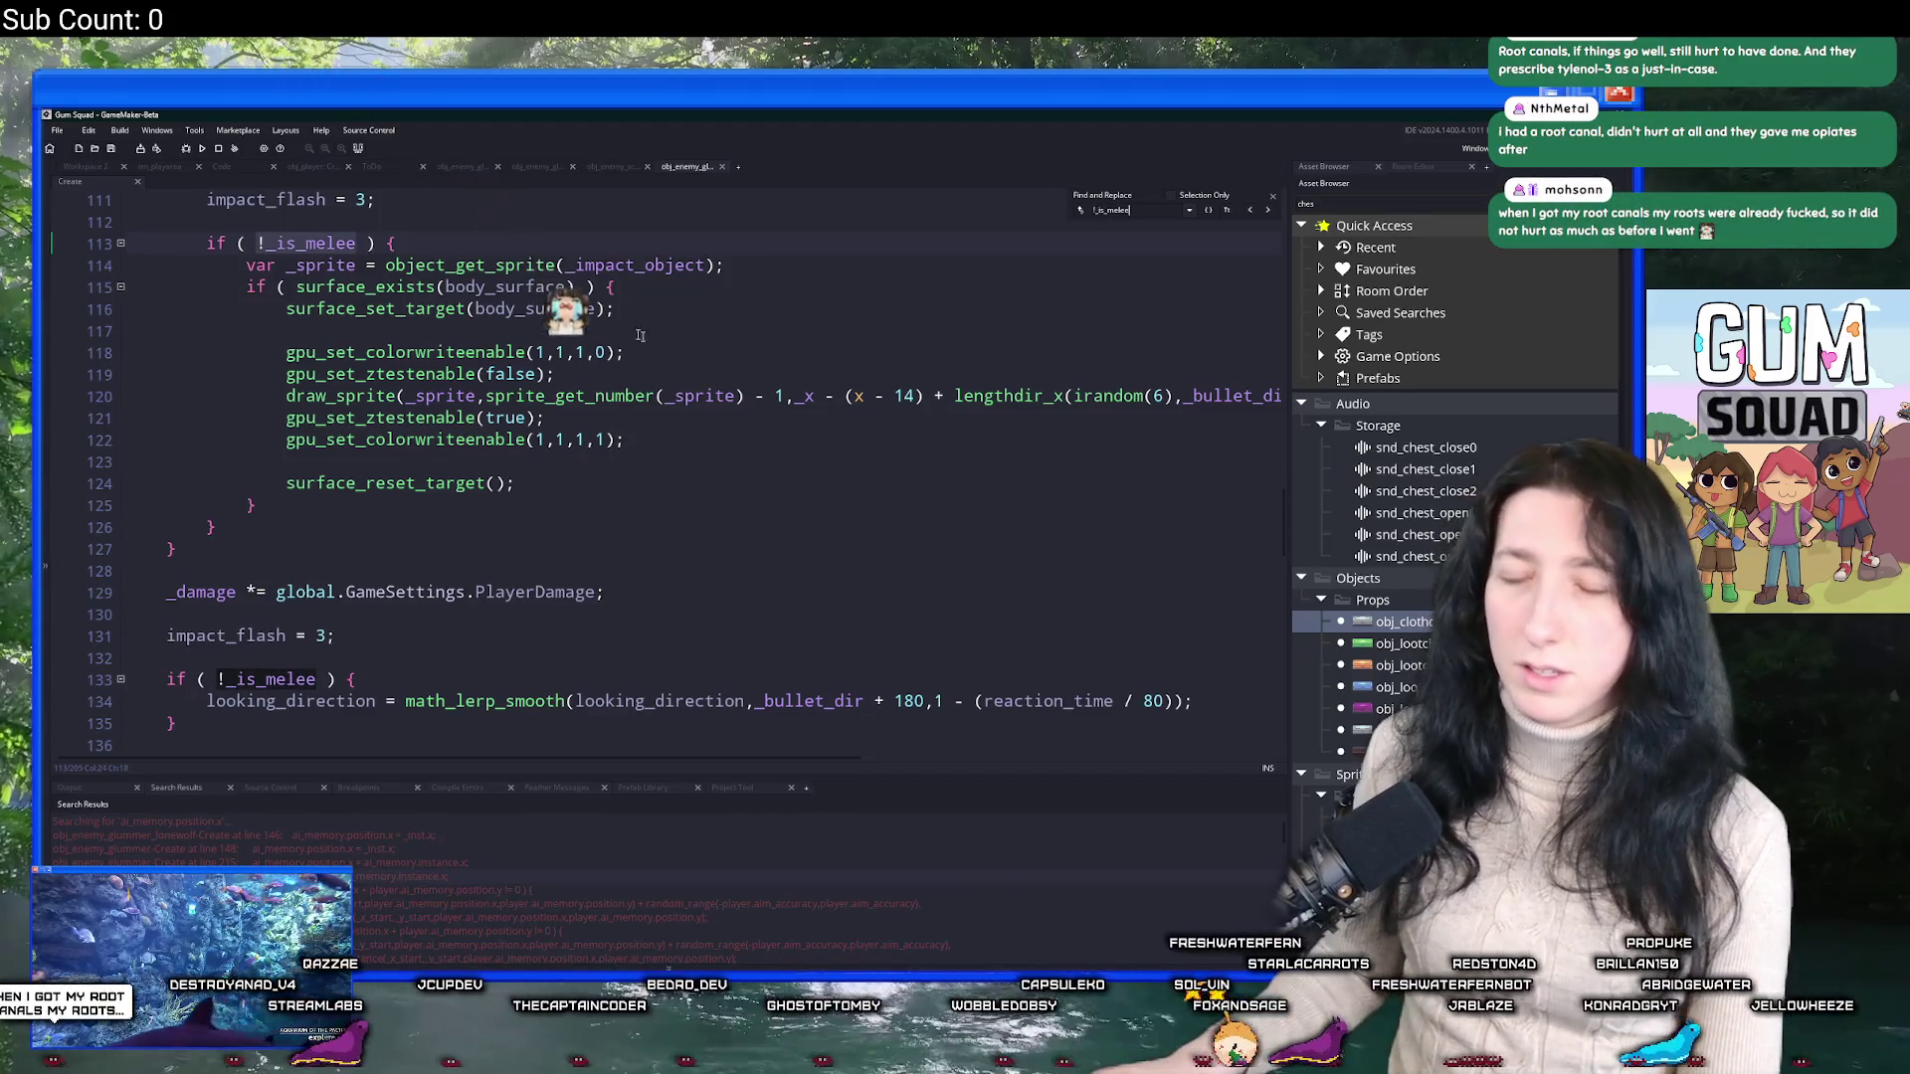
pyautogui.scroll(-4, 210, 498)
pyautogui.click(211, 497)
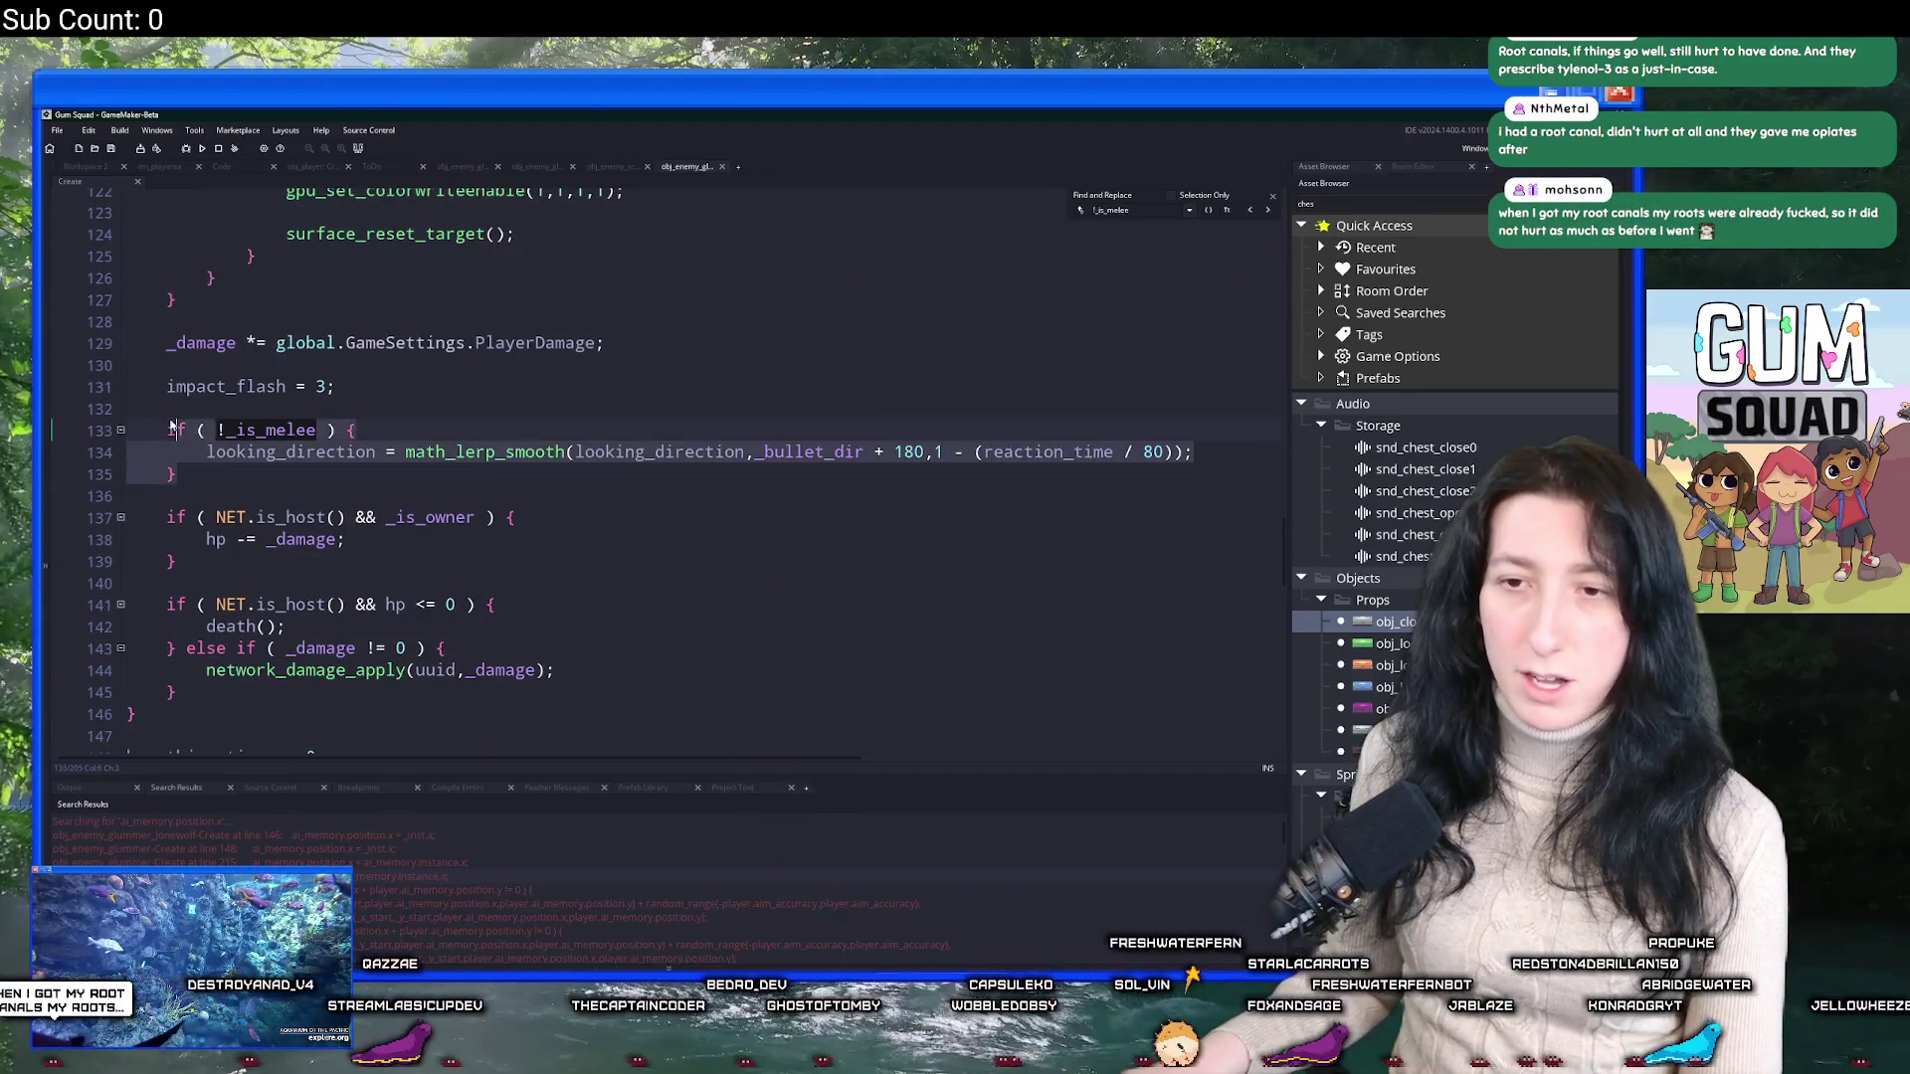
pyautogui.hotkey('ctrl', 'v')
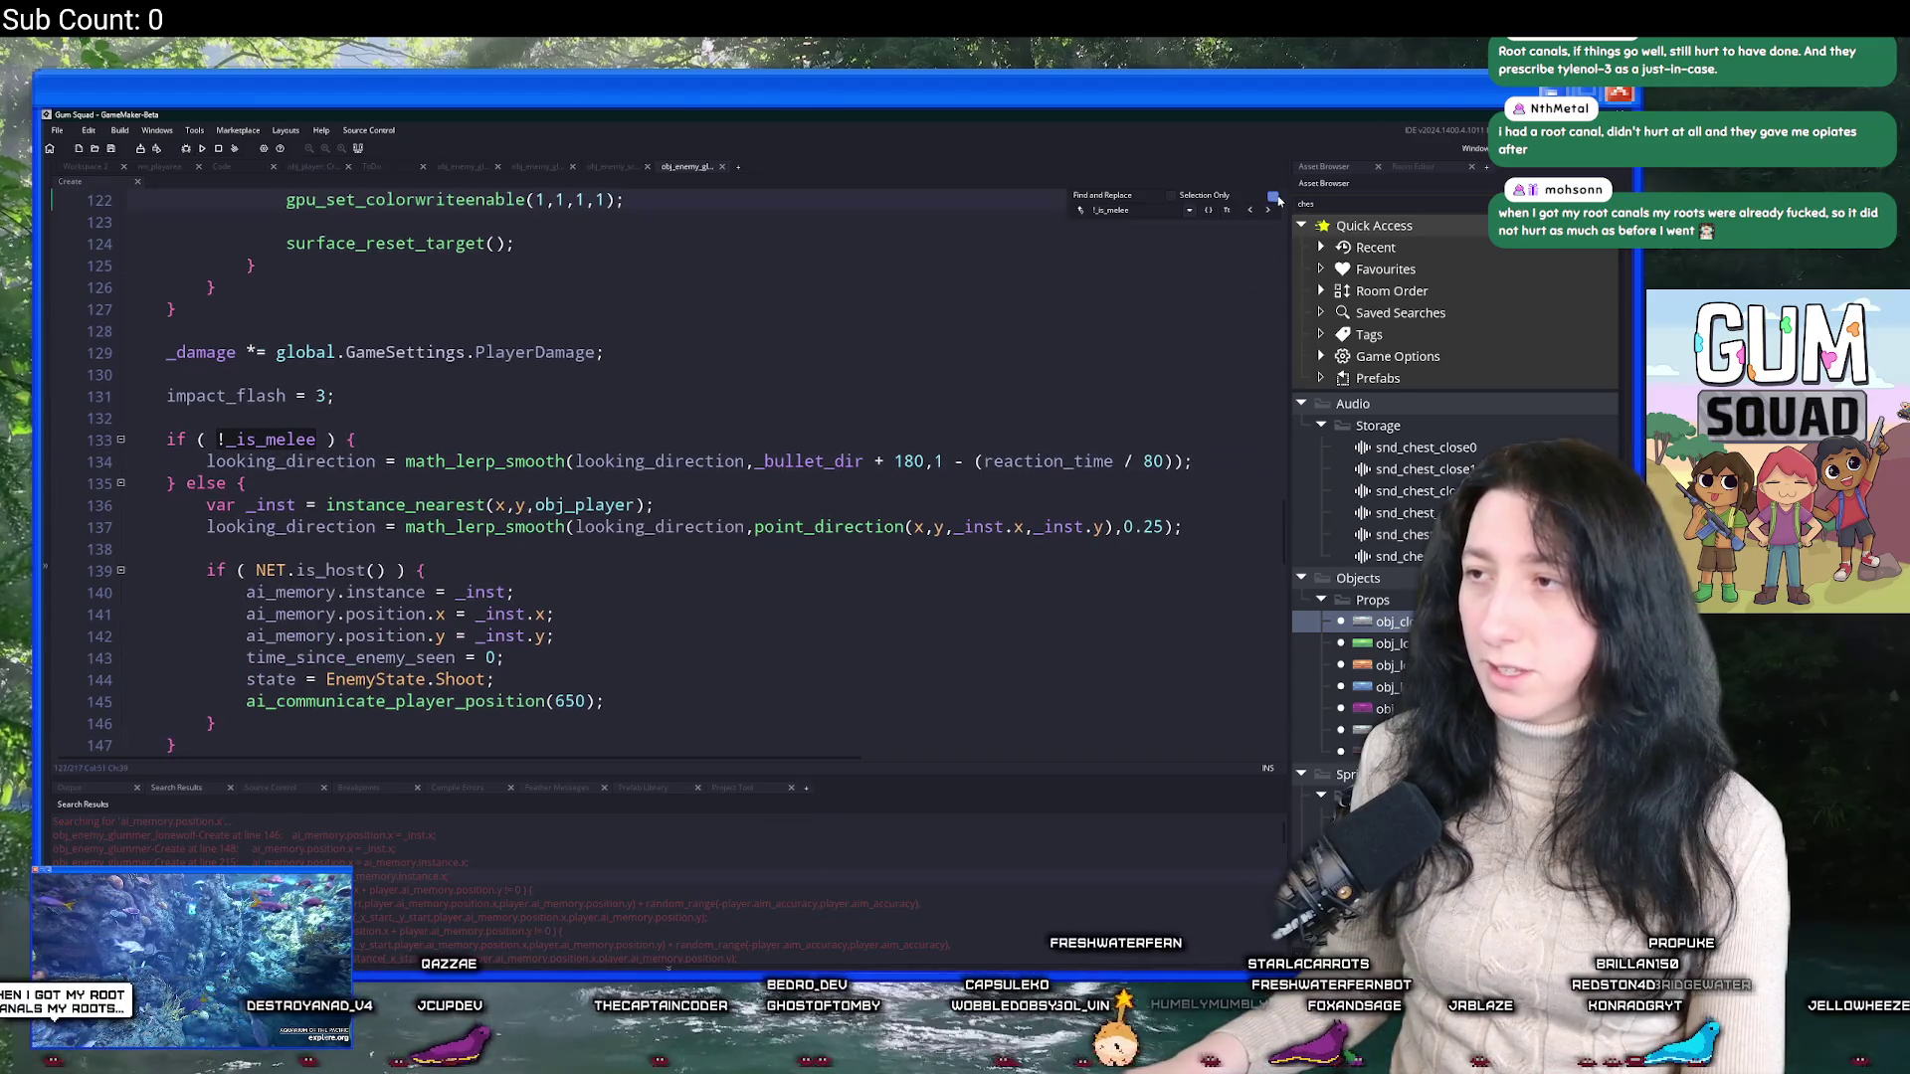
pyautogui.press('Escape')
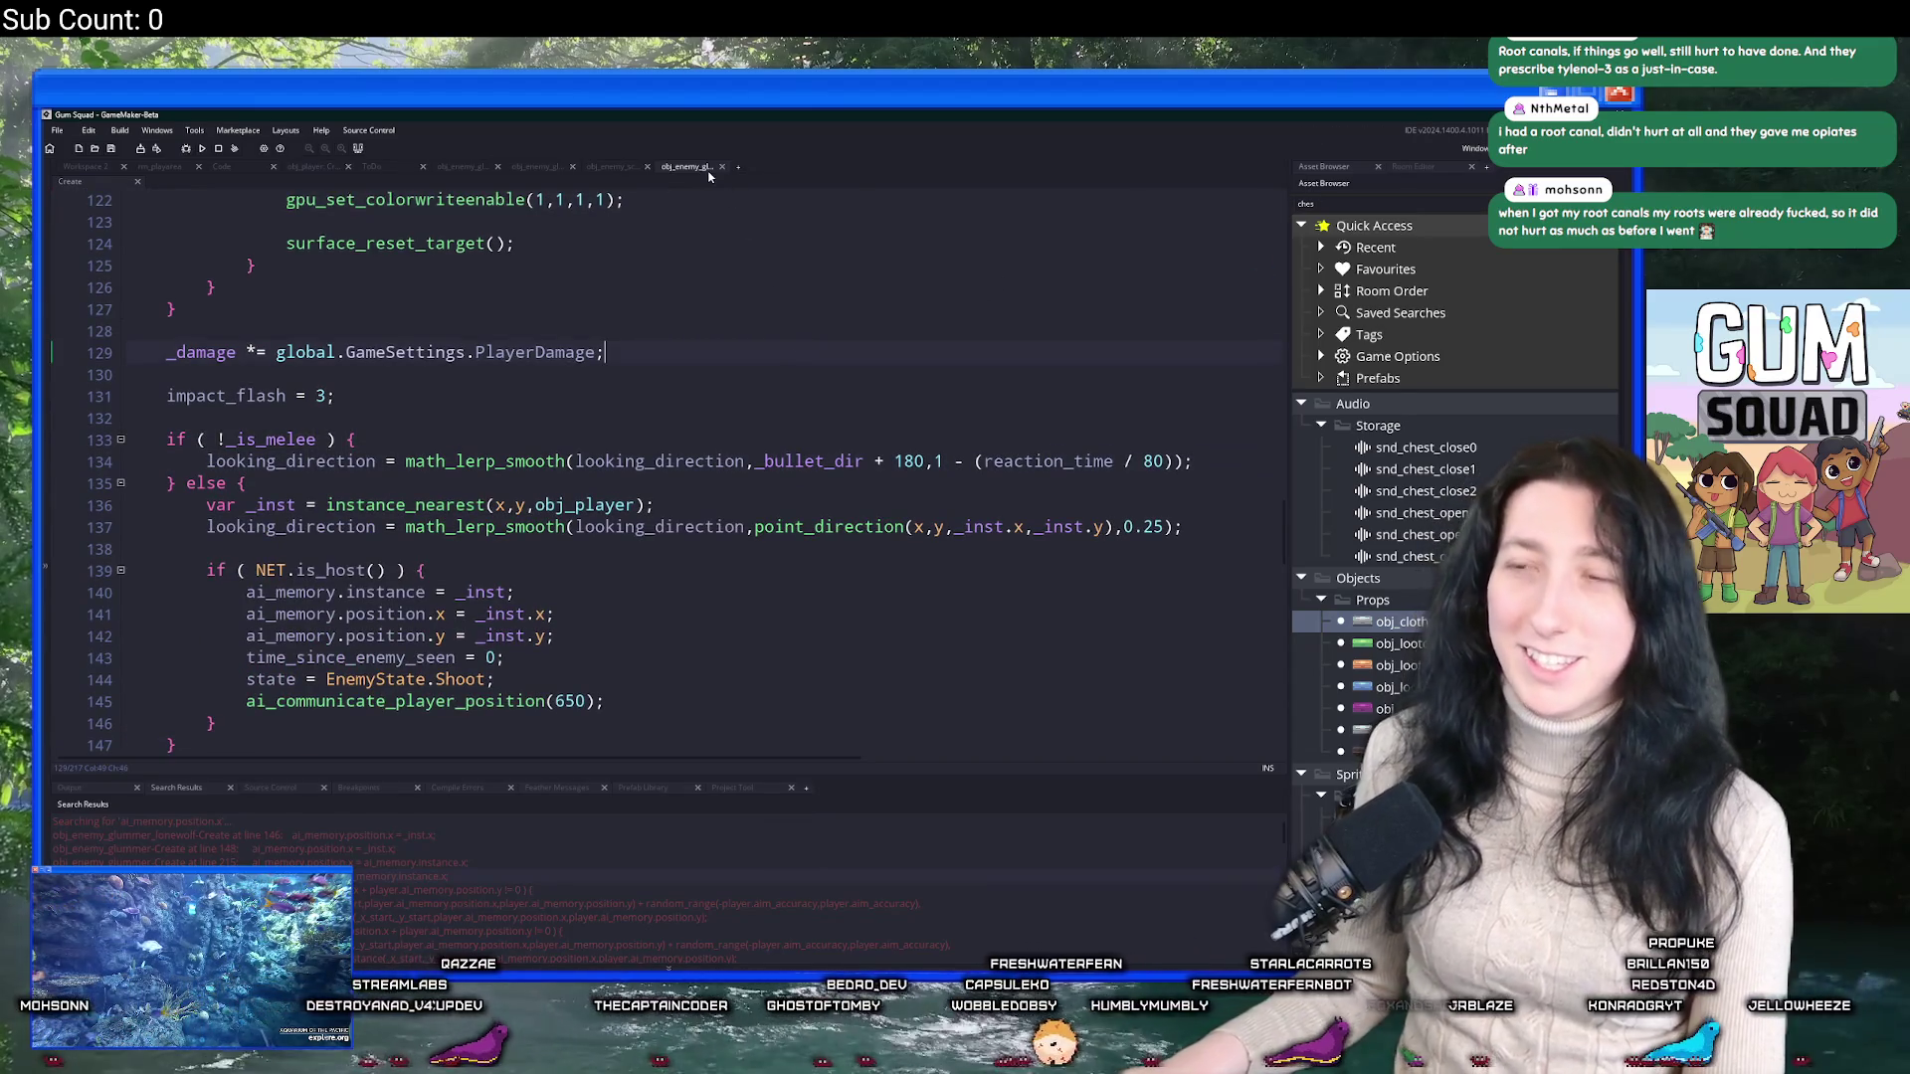
# Replace obj_enemy_glummer_fighter's non-melee block with the if/else melee reaction.
pyautogui.hotkey('ctrl', 't')
pyautogui.write('glummer')
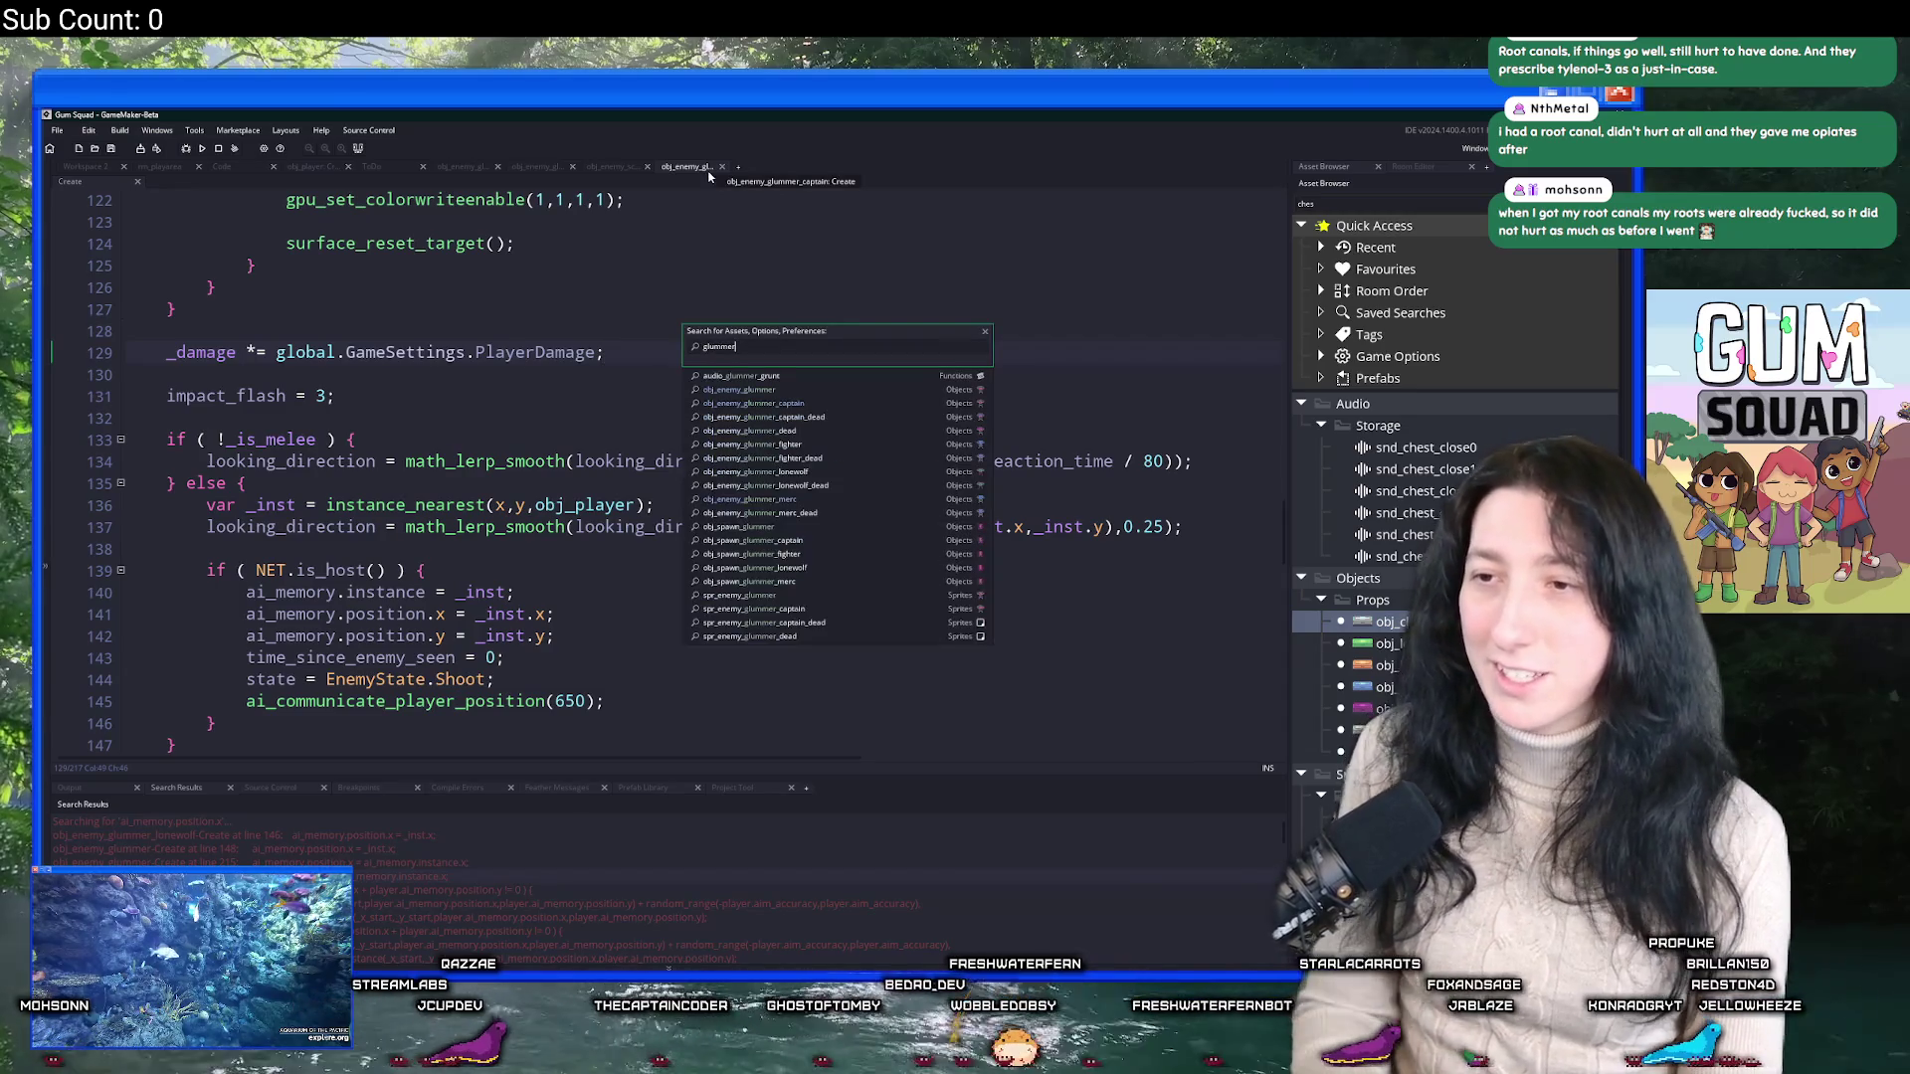
pyautogui.click(849, 445)
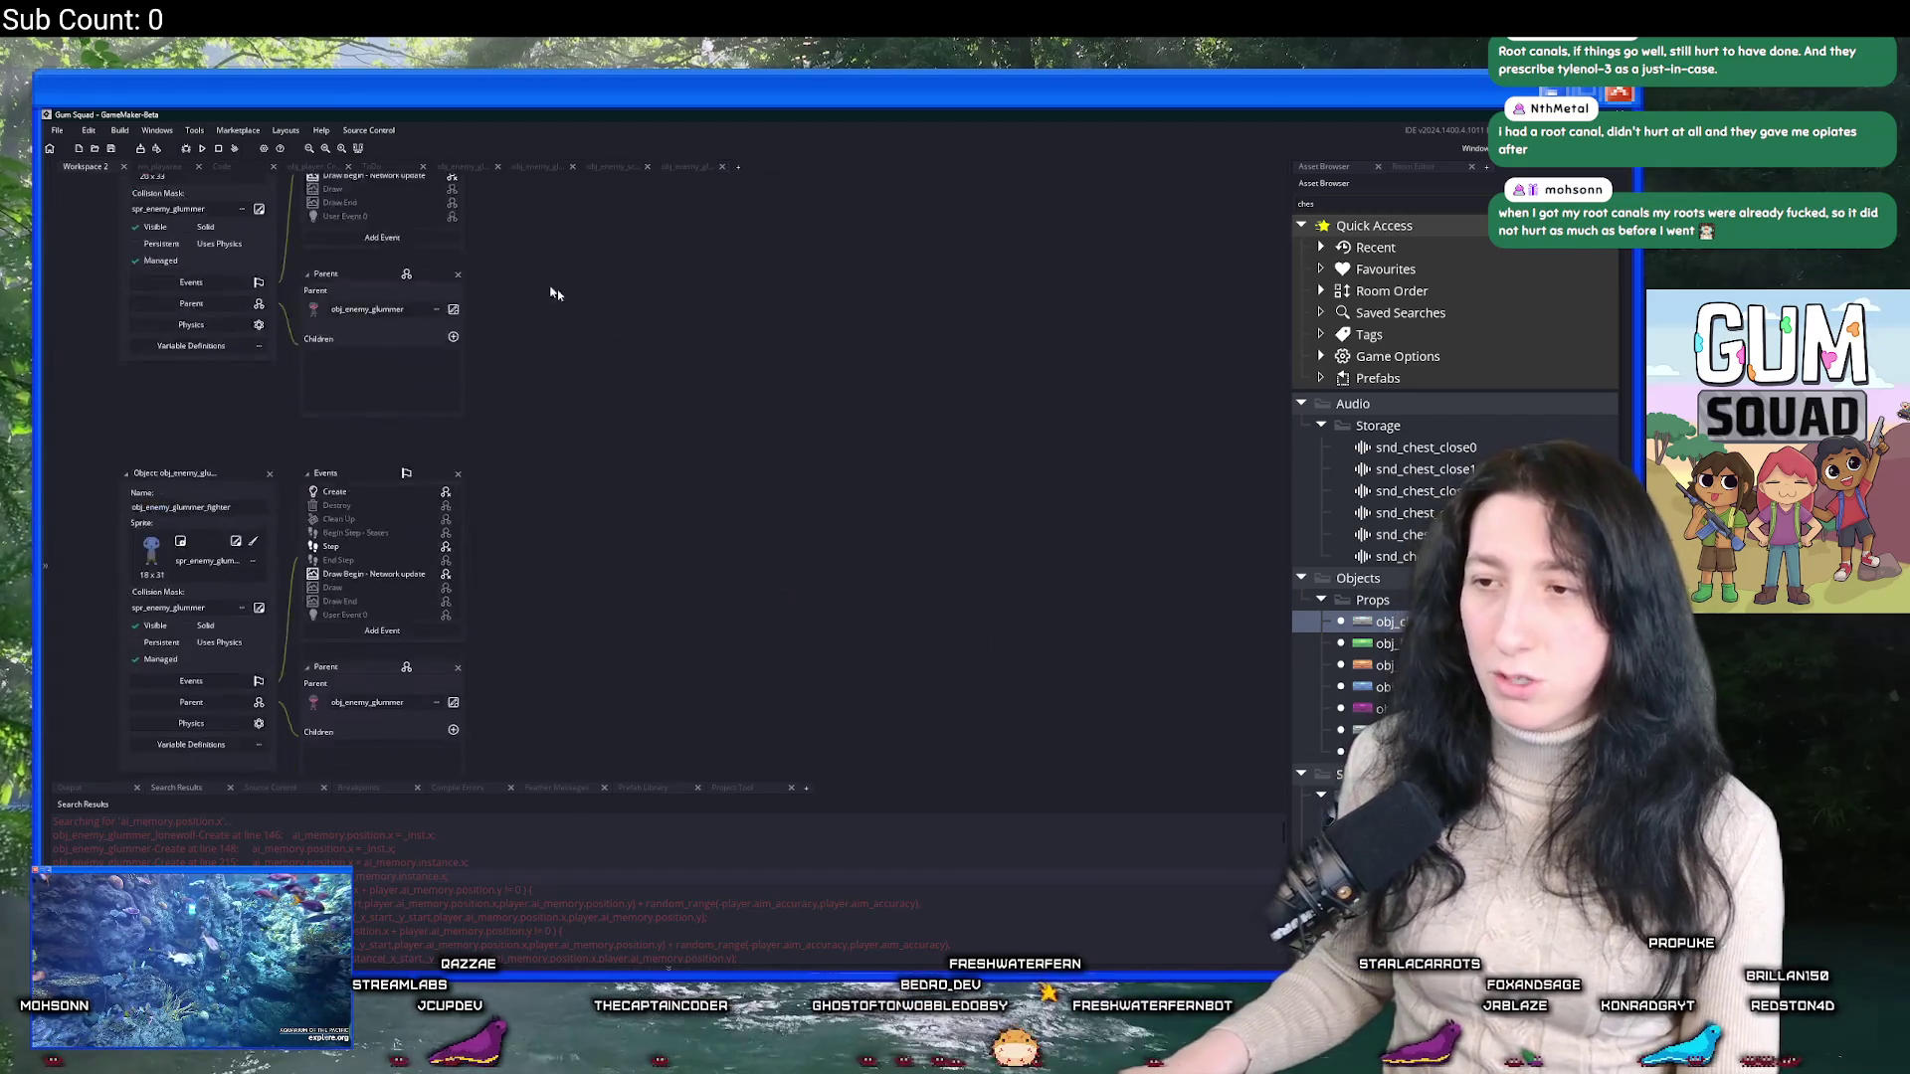
pyautogui.doubleClick(378, 321)
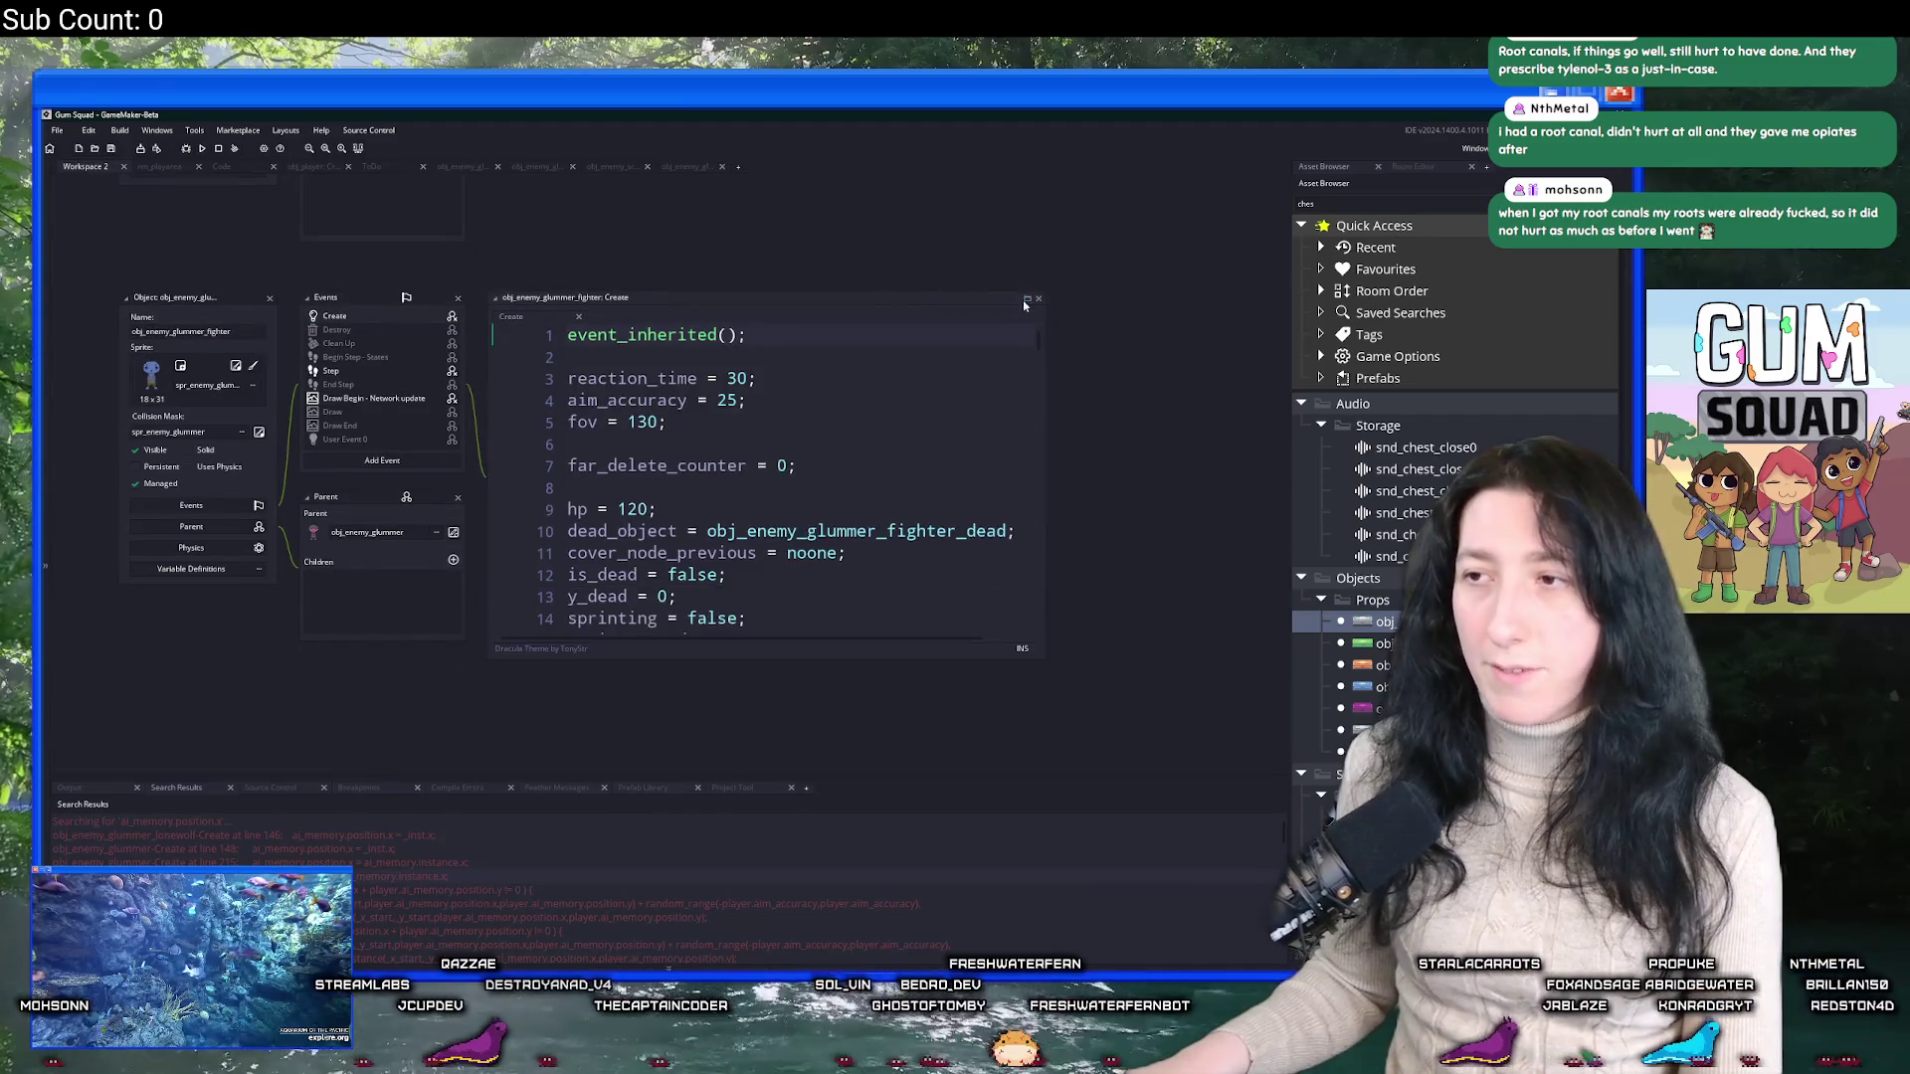
pyautogui.scroll(-2, 497, 637)
pyautogui.scroll(-20, 497, 636)
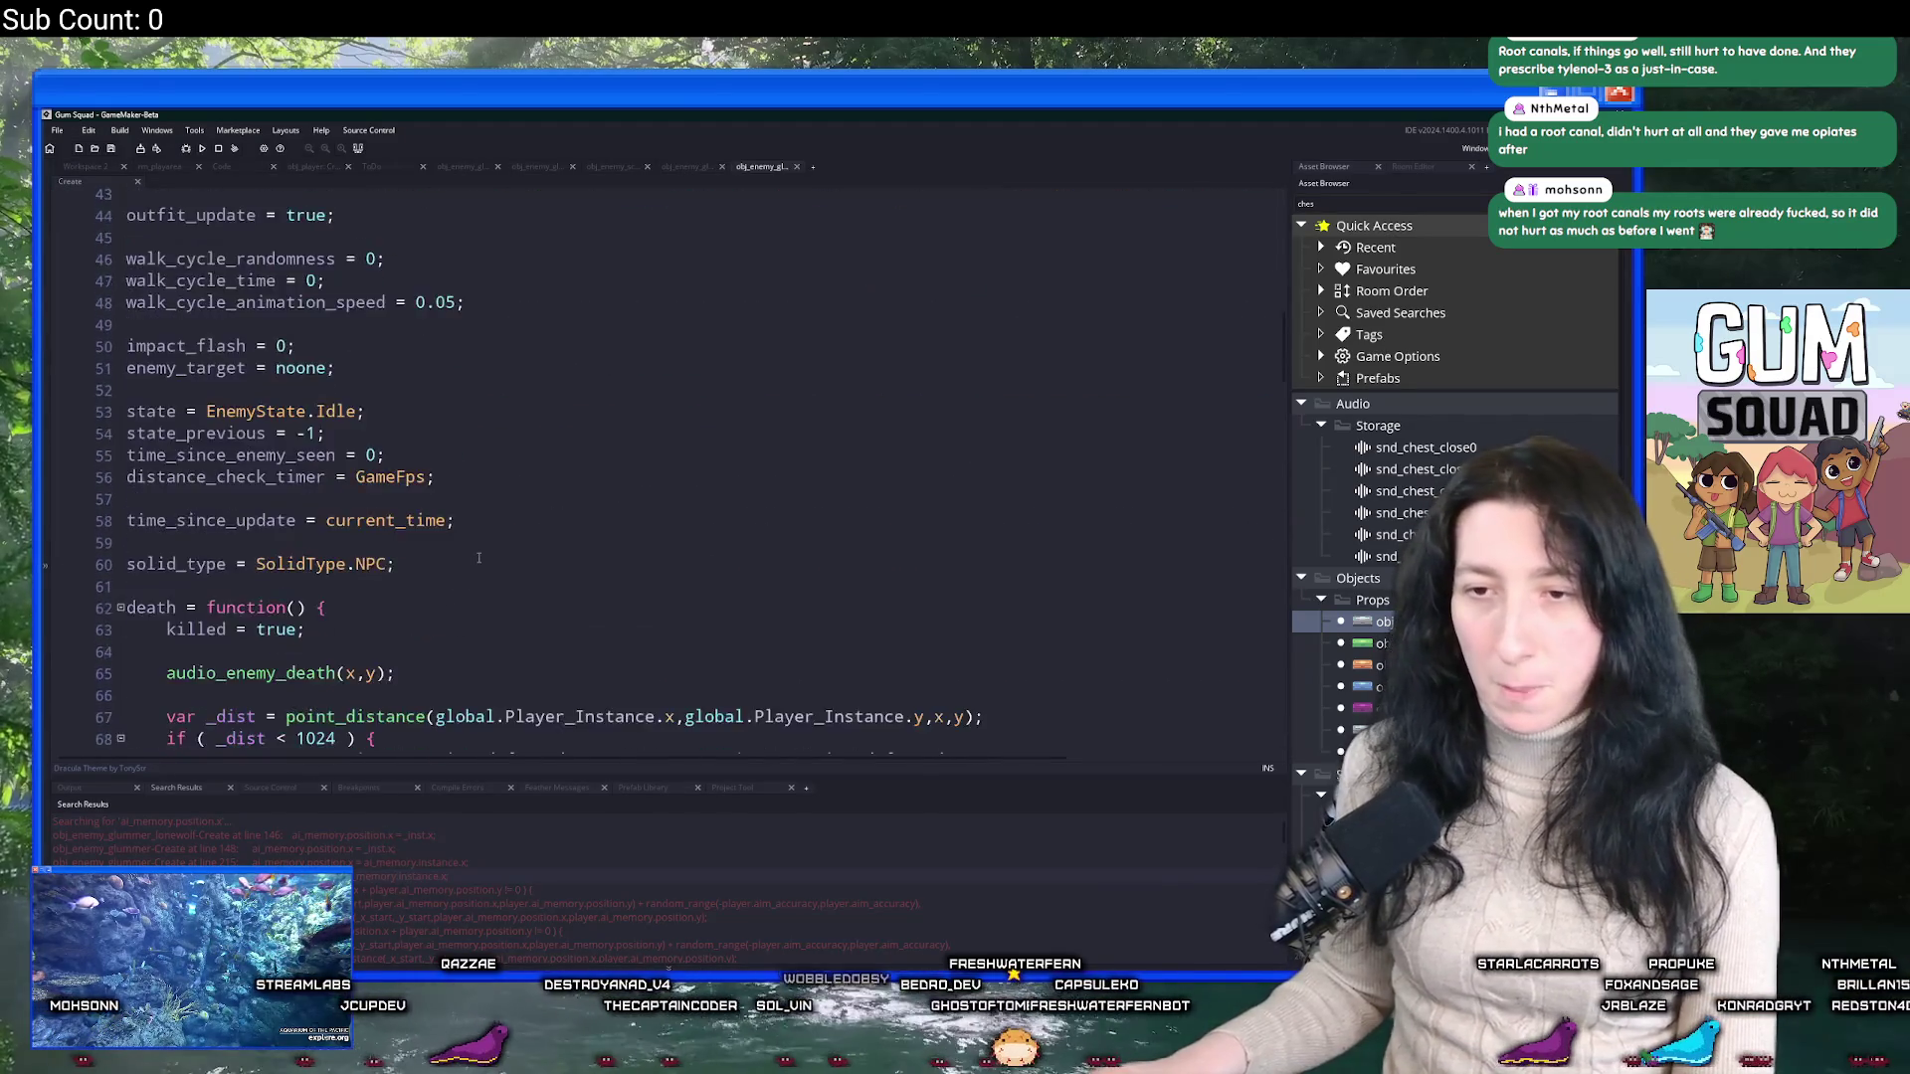
pyautogui.scroll(-14, 415, 450)
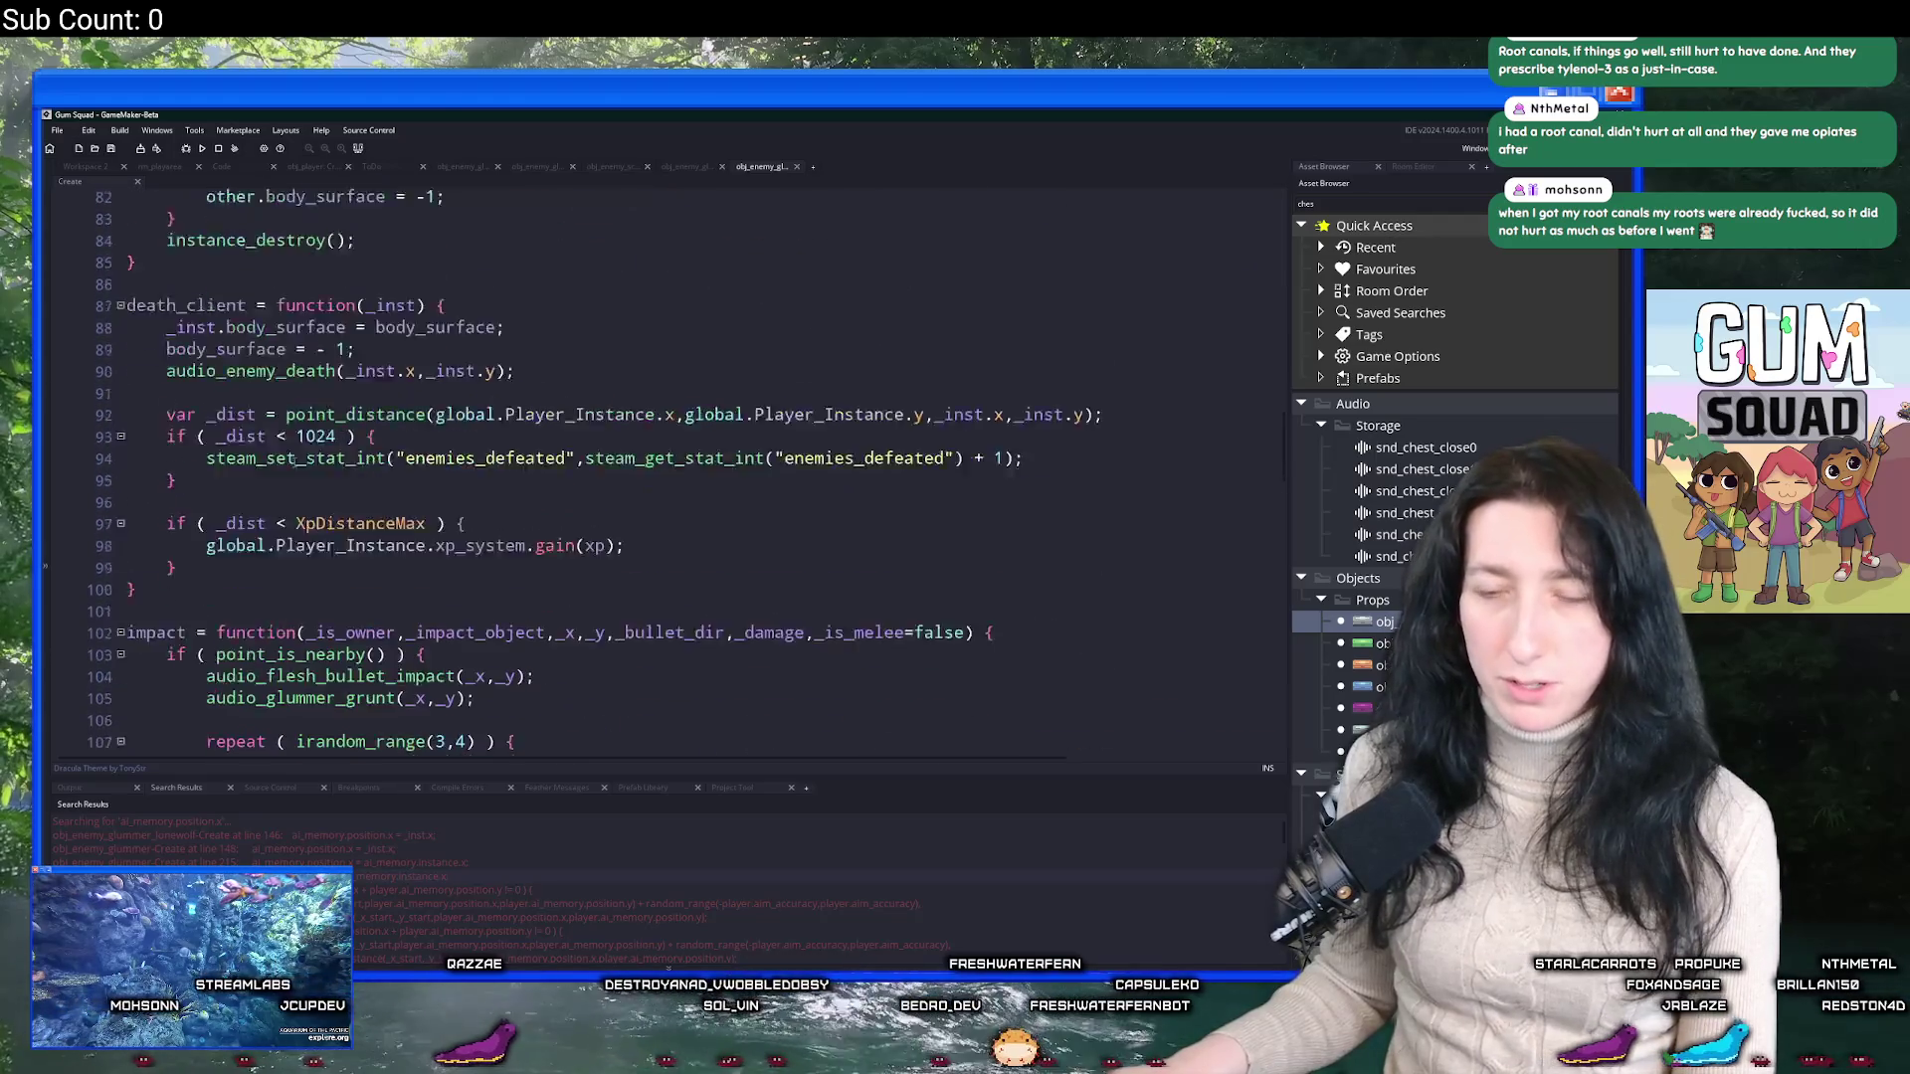
pyautogui.scroll(-4, 243, 498)
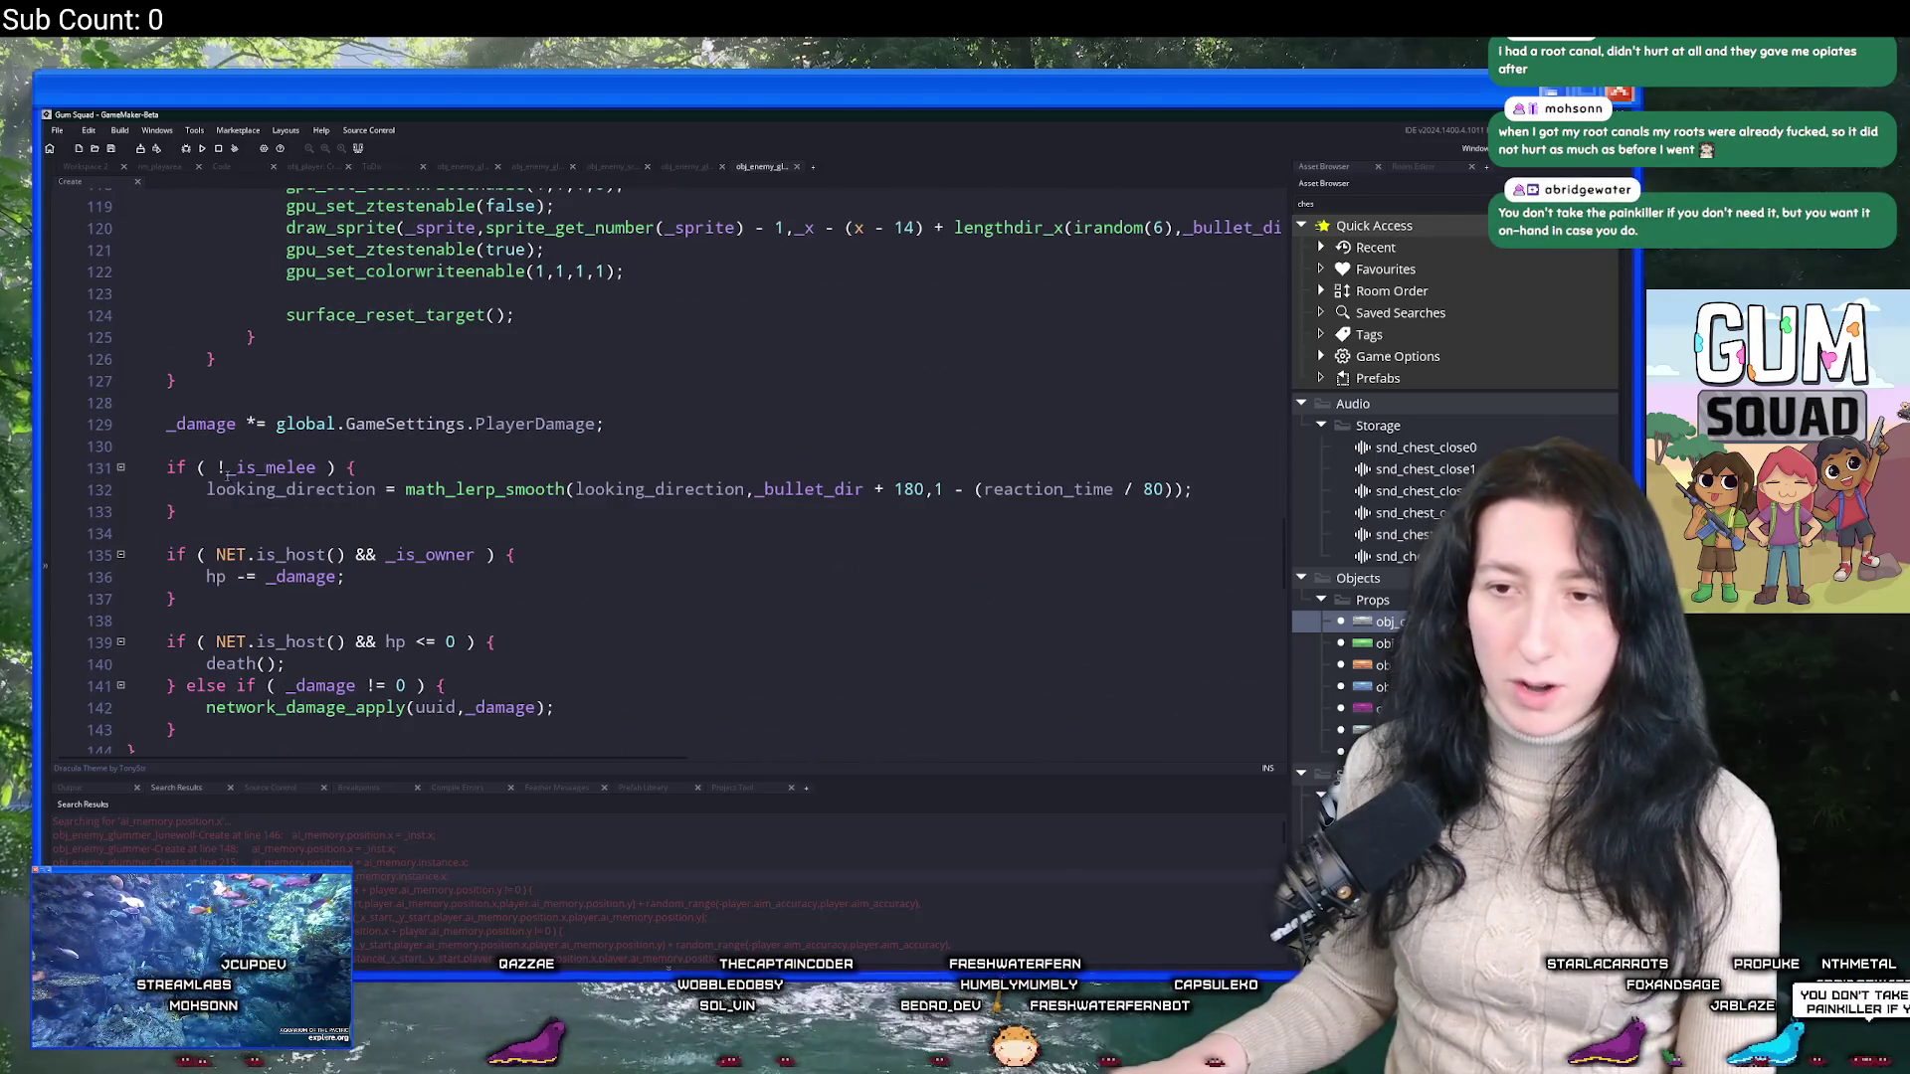
pyautogui.moveTo(166, 468); pyautogui.dragTo(179, 513)
pyautogui.write('if ( !_is_melee ) { \t\tlooking_direction = math_lerp_smooth(looking_direction,_bullet_dir + 180,1 - (reaction_time / 80)); \t} else { \t\tvar _inst = instance_nearest(x,y,obj_player); \t\tlooking_direction = math_lerp_smooth(looking_direction,point_direction(x,y,_inst.x,_inst.y),0.25);  \t\tif ( NET.is_host() ) { \t\t\tai_memory.instance = _inst; \t\t\tai_memory.position.x = _inst.x; \t\t\tai_memory.position.y = _inst.y; \t\t\ttime_since_enemy_seen = 0; \t\t\tstate = EnemyState.Shoot; \t\t\tai_communicate_player_position(650); \t\t} \t}')
pyautogui.click(549, 426)
# Open the lonewolf enemy from an asset search for 'mmer'.
pyautogui.hotkey('ctrl', 't')
pyautogui.write('mmer')
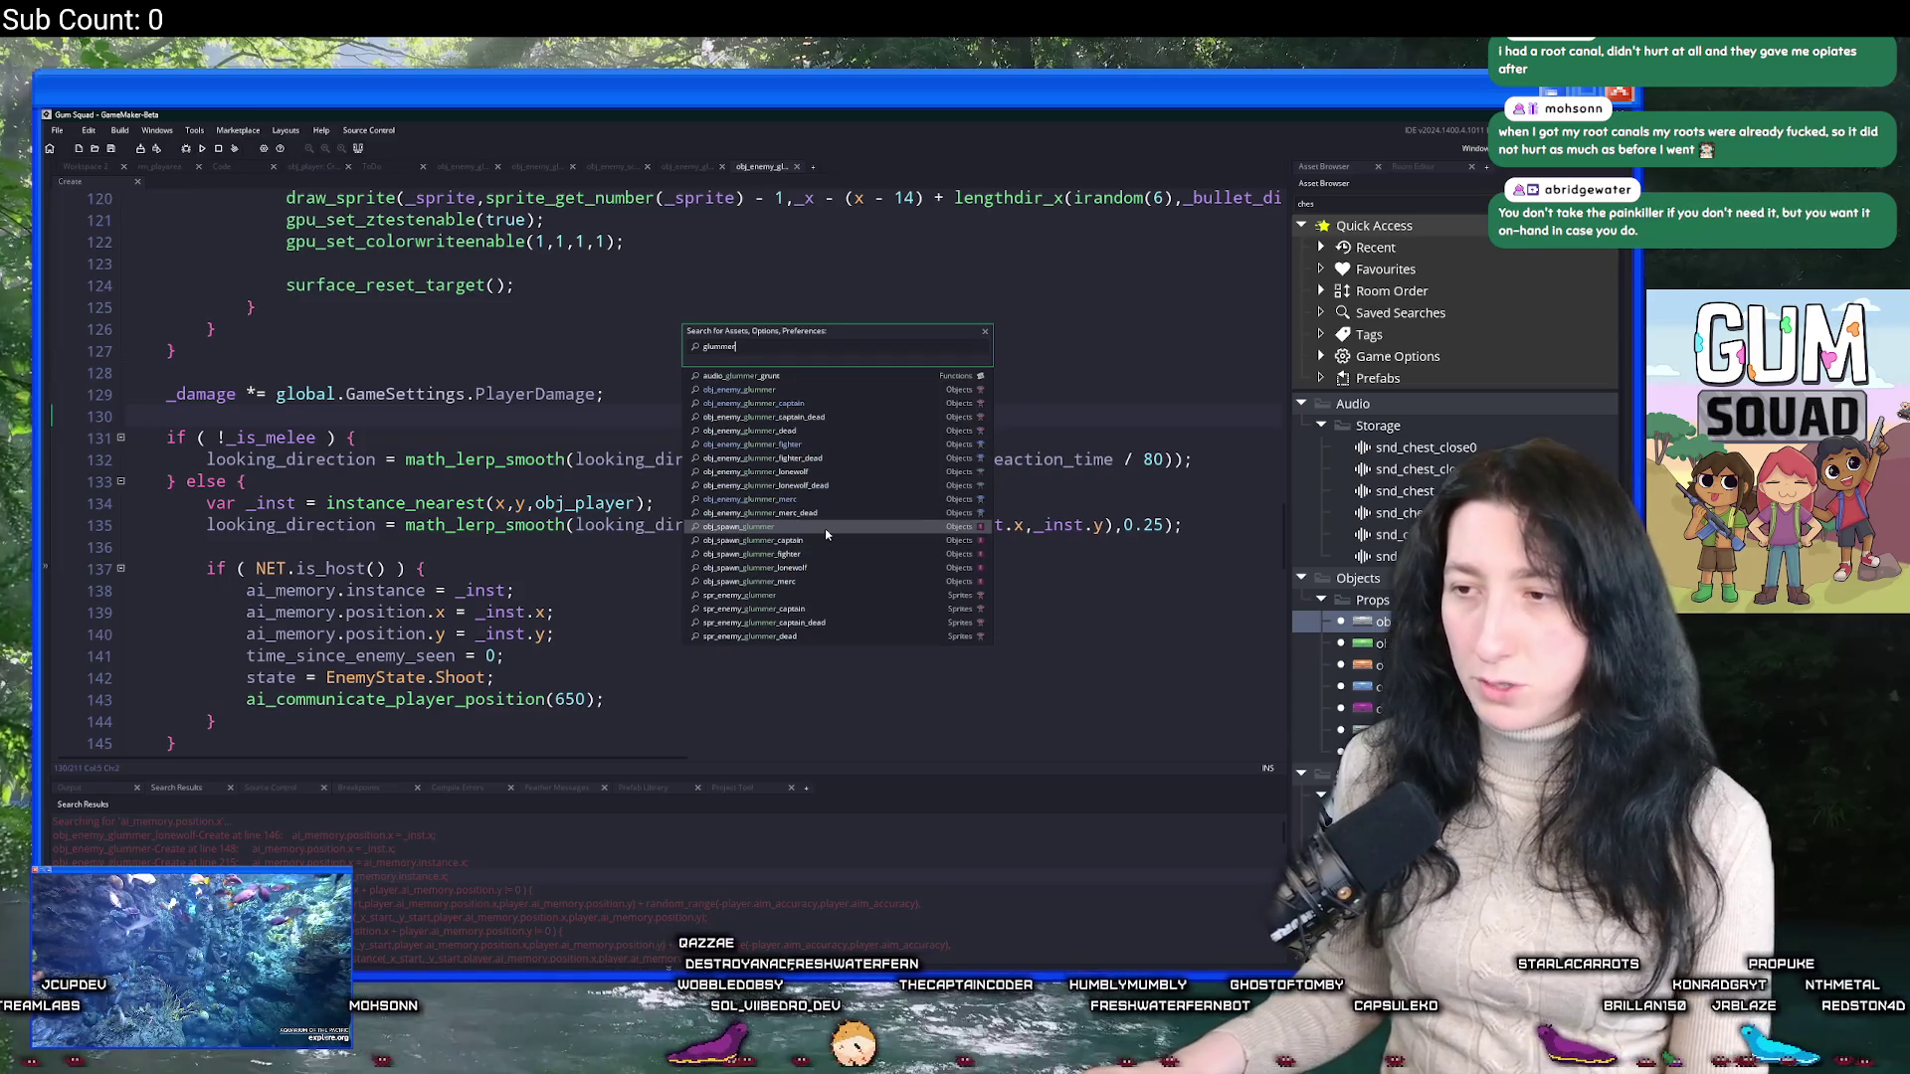
pyautogui.click(867, 484)
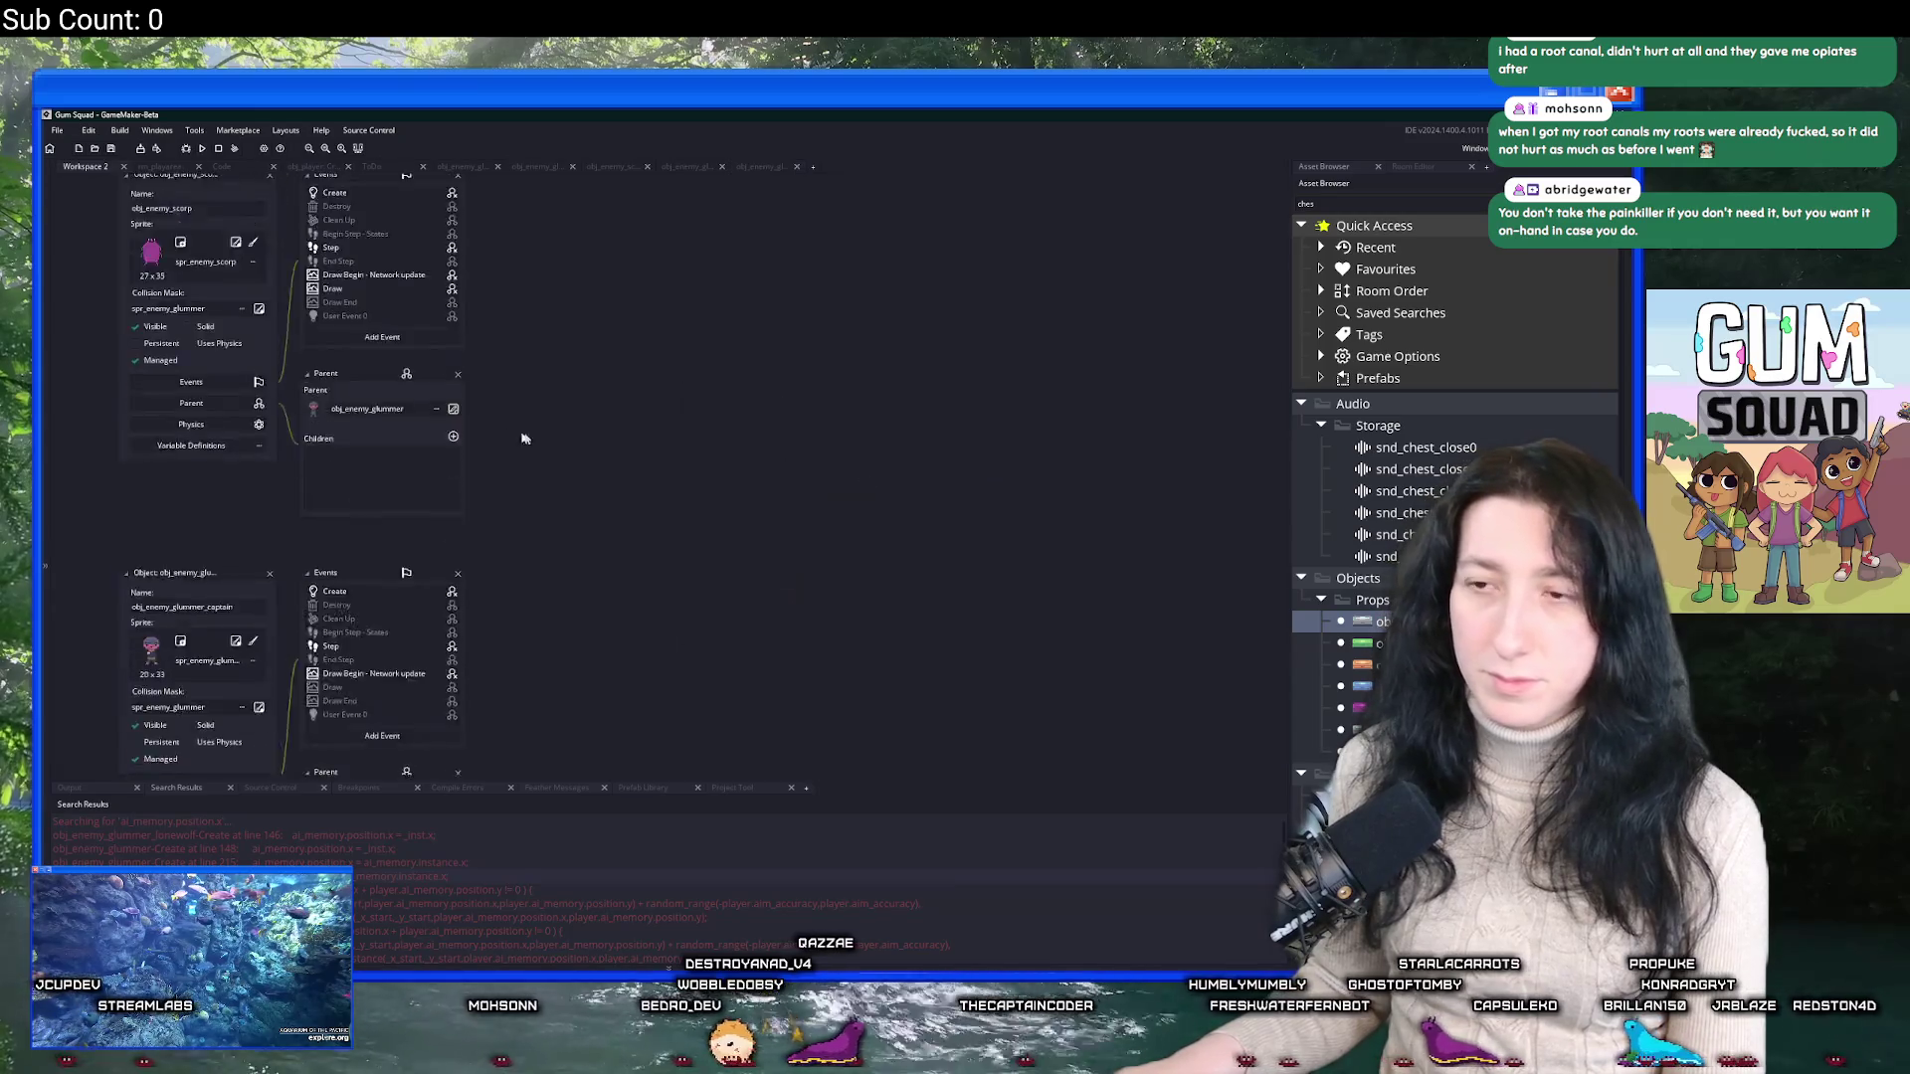
# Take the else block from the lonewolf Create code and open obj_enemy_raider0's Create event.
pyautogui.click(386, 319)
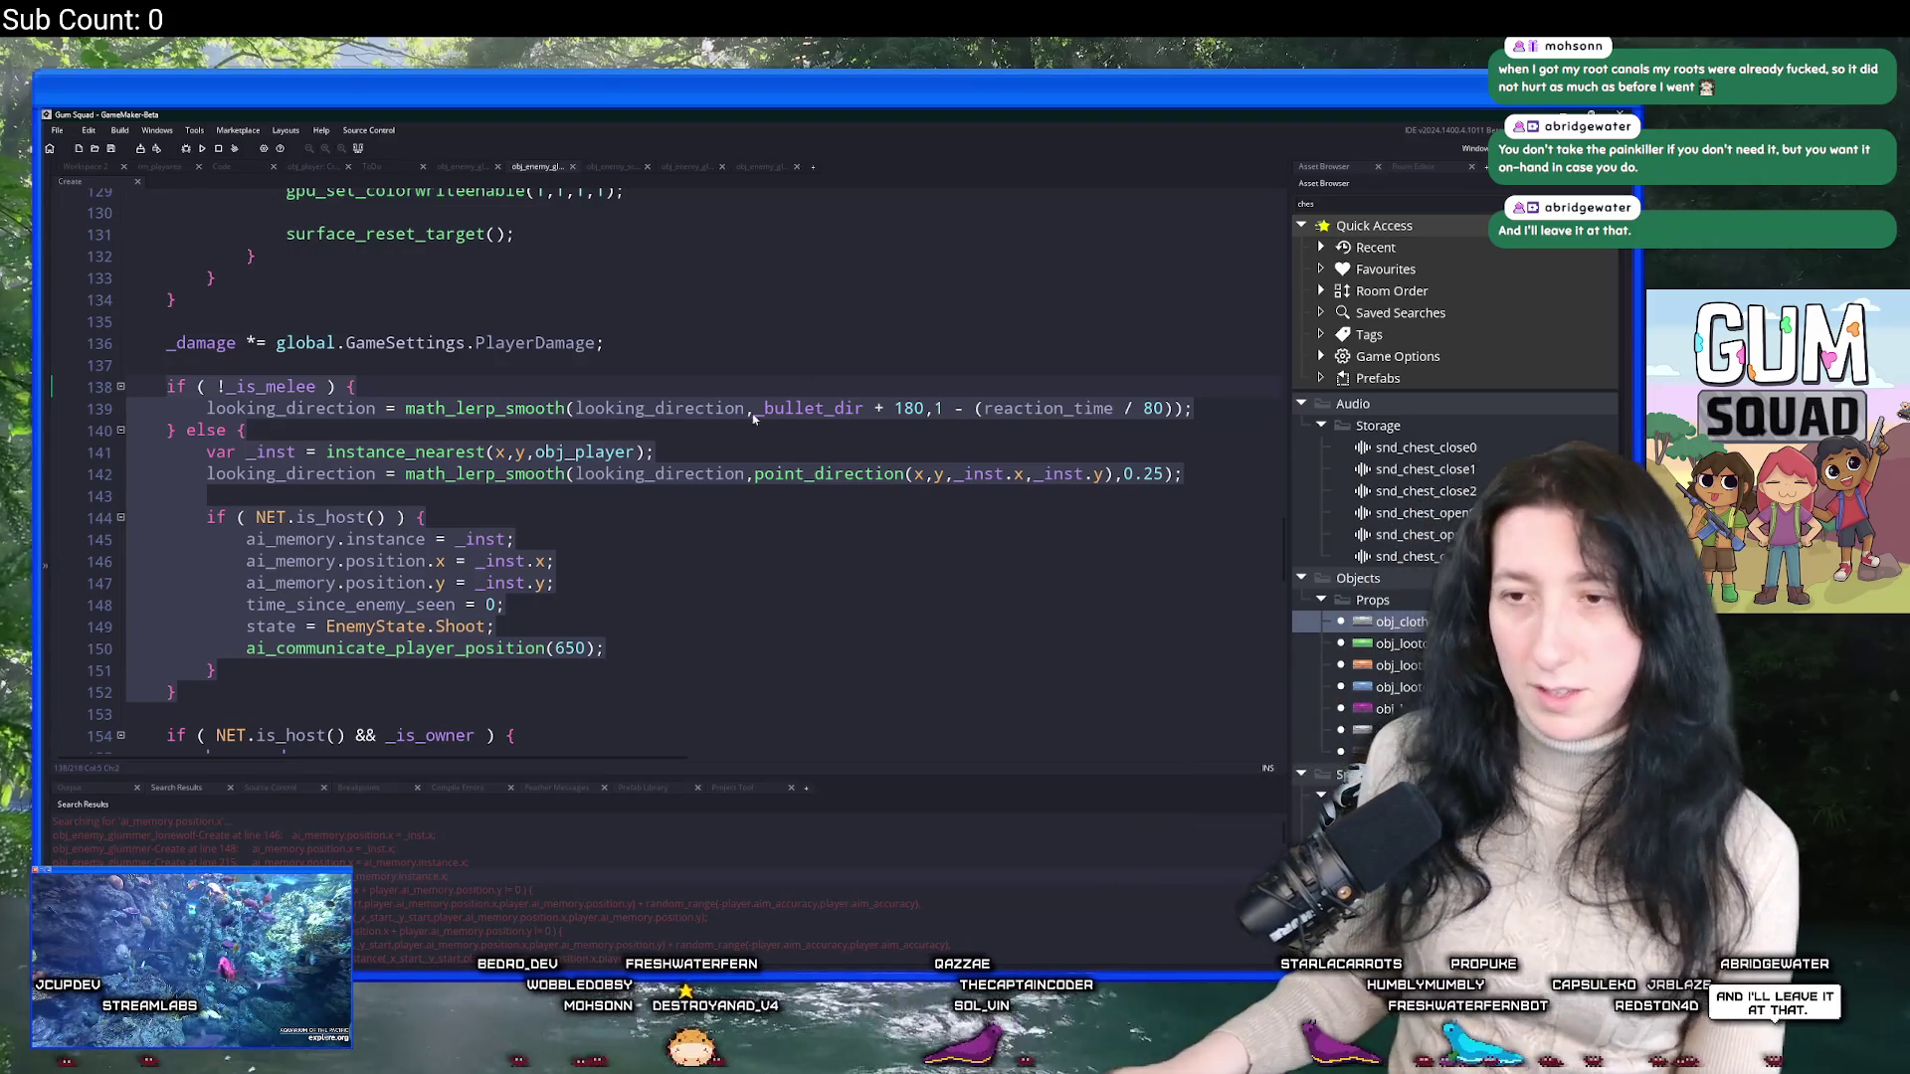
pyautogui.click(506, 528)
pyautogui.hotkey('ctrl', 't')
pyautogui.write('ider')
pyautogui.press('Return')
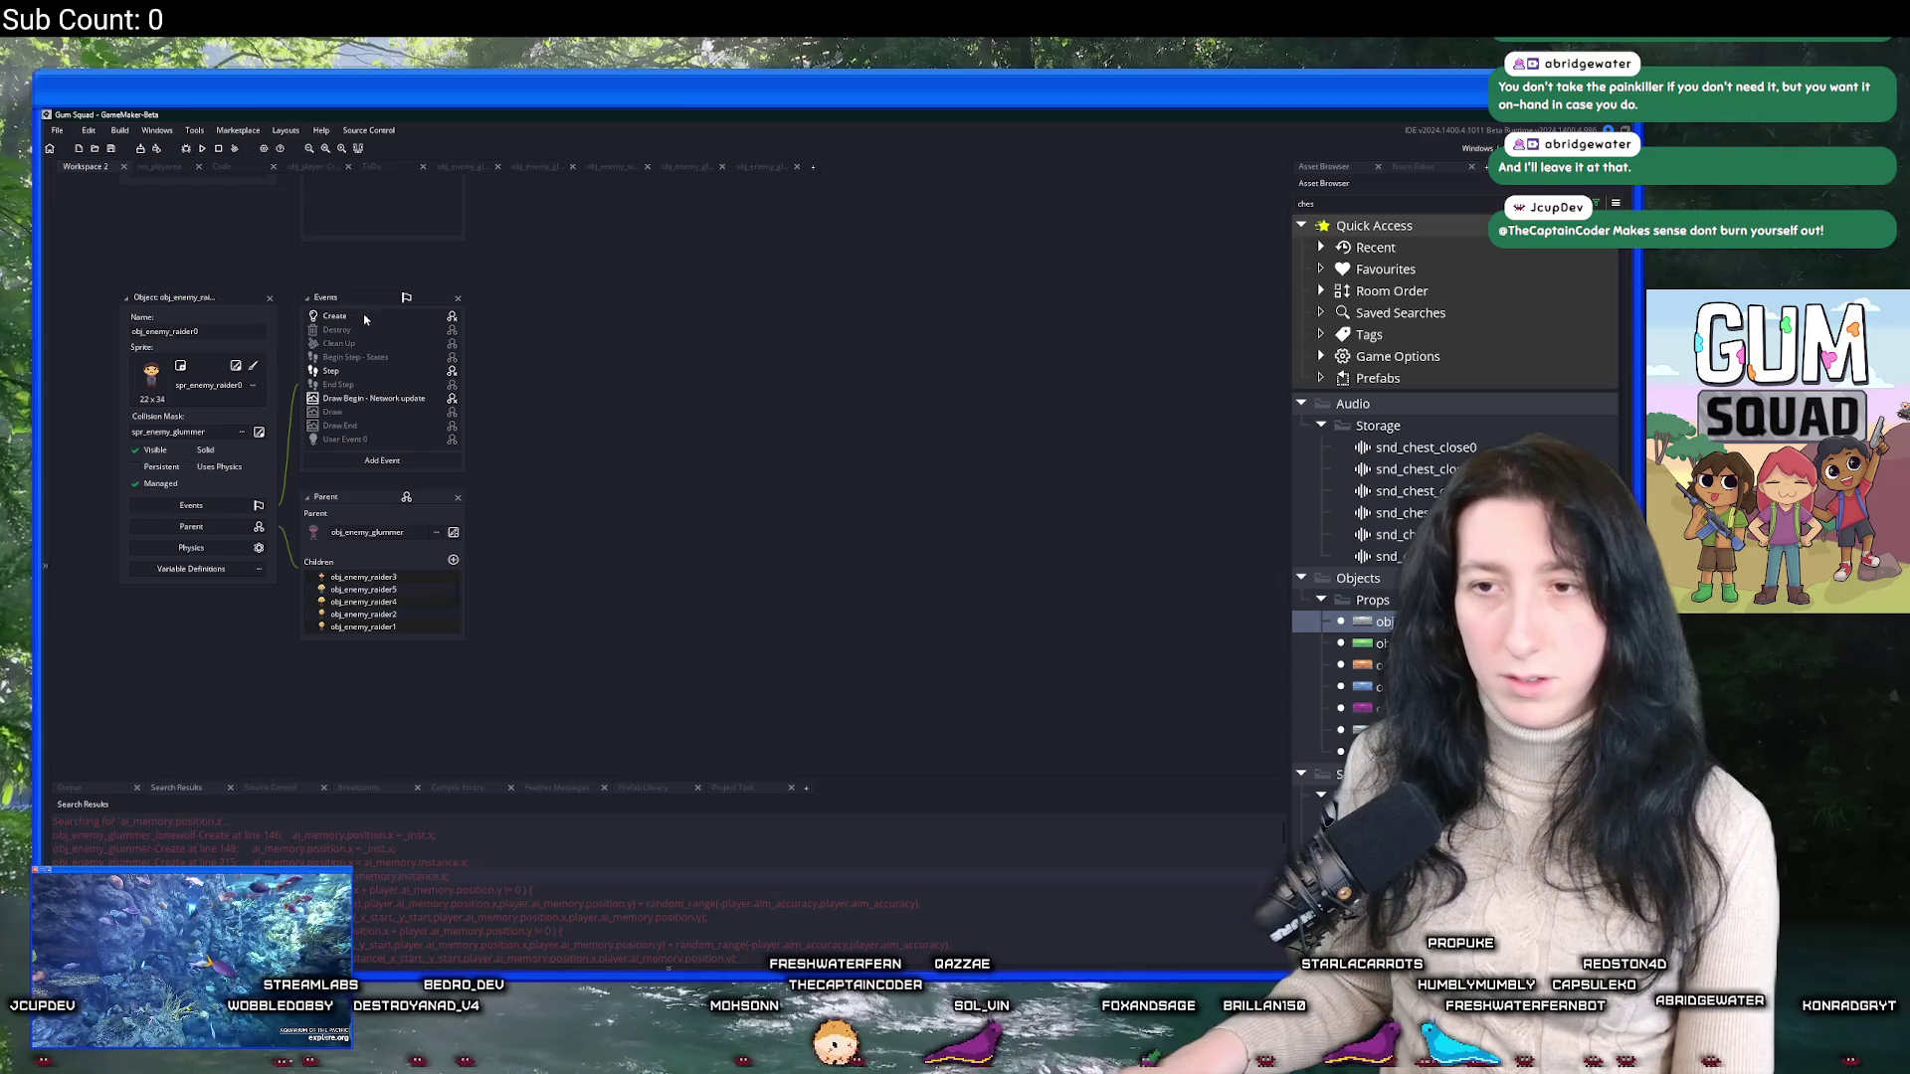
pyautogui.doubleClick(362, 315)
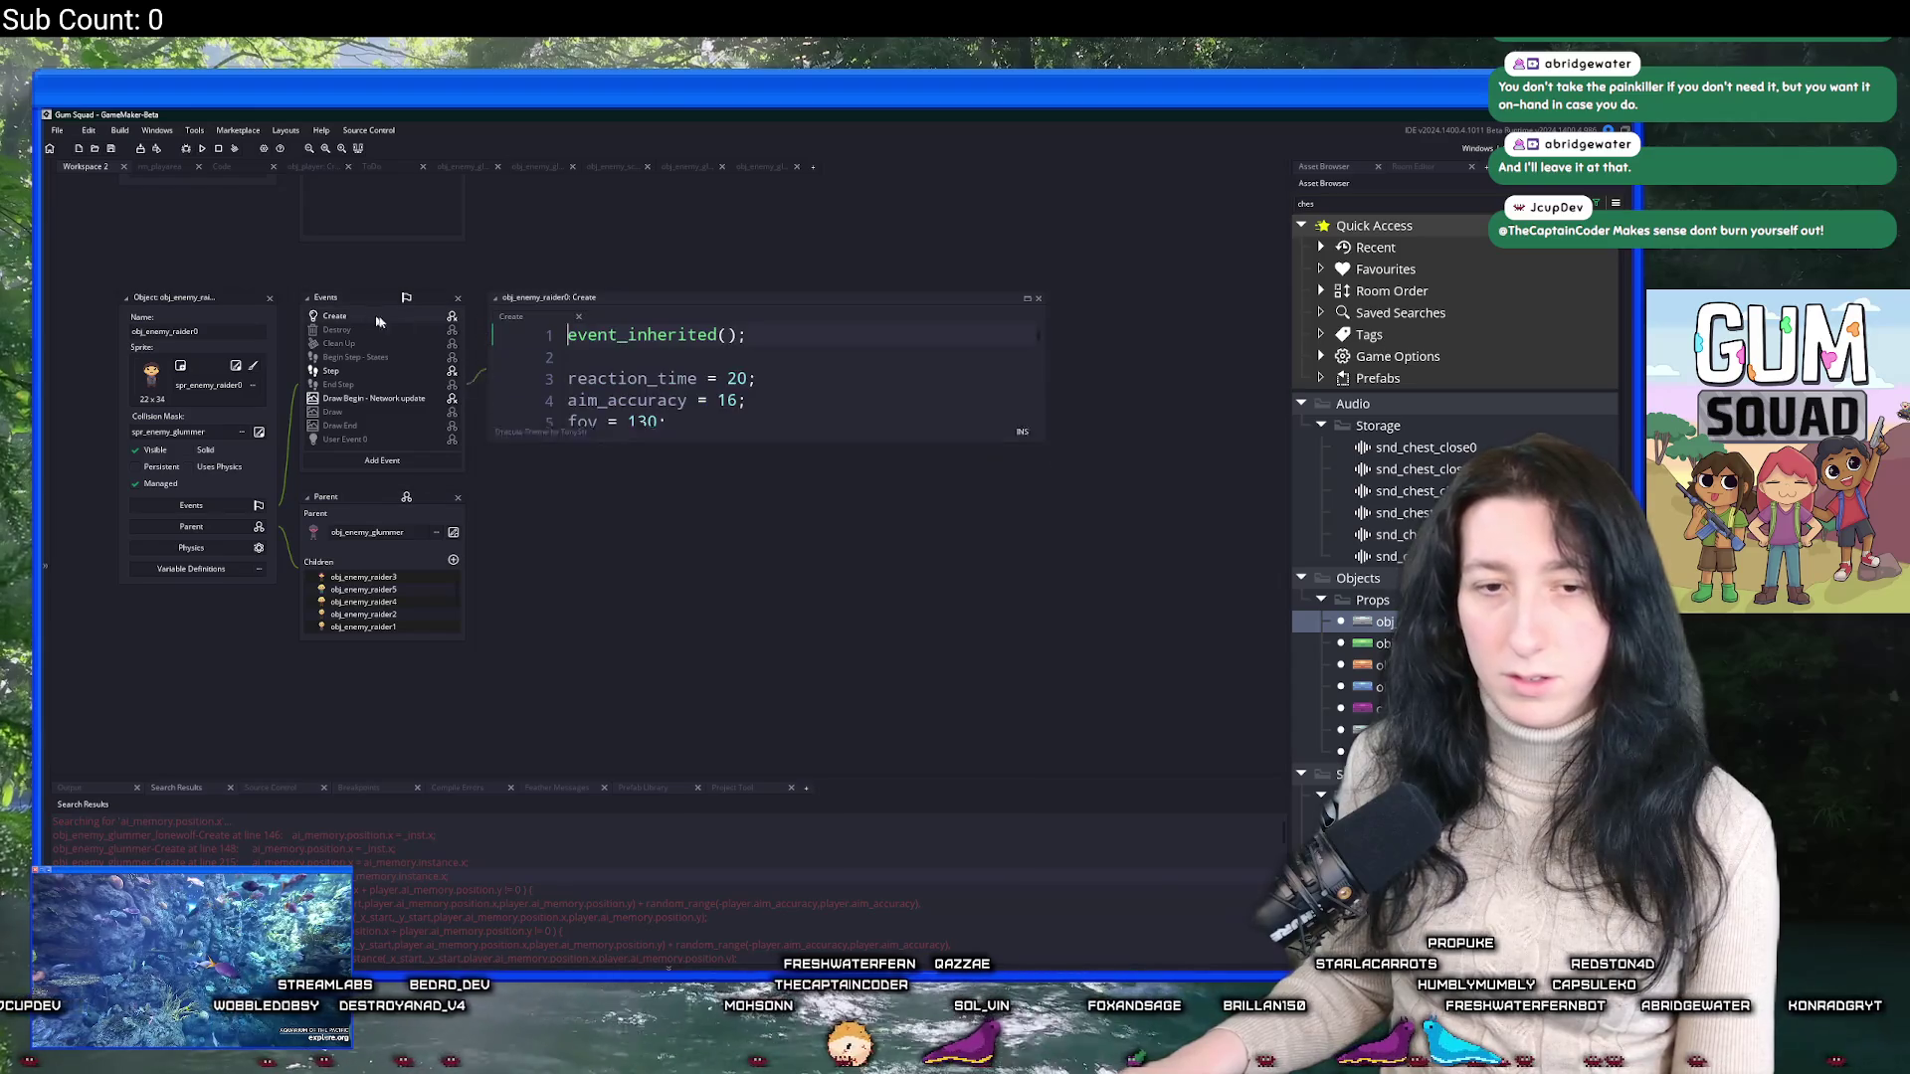
# Paste the else branch after the _is_melee check on line 133 of the raider's code.
pyautogui.click(1026, 299)
pyautogui.hotkey('ctrl', 'f')
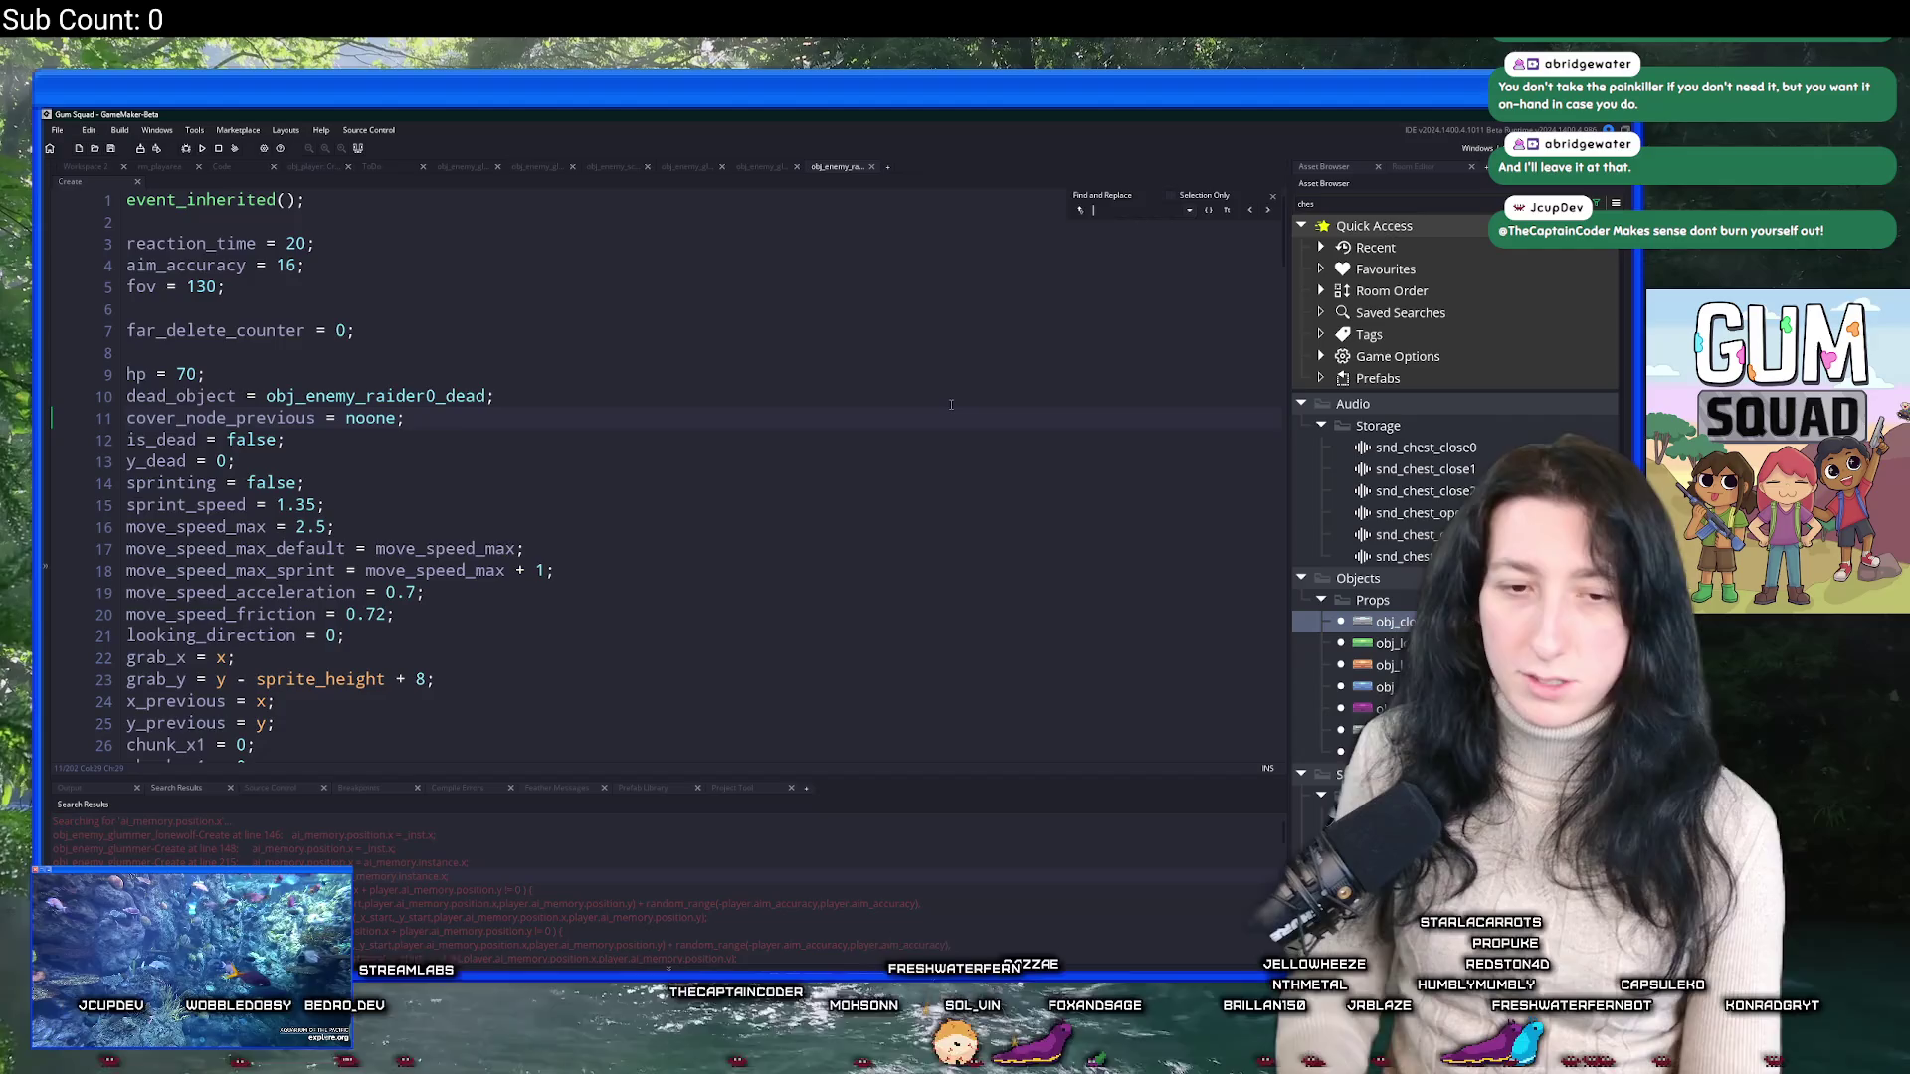
pyautogui.write('!_is_mel')
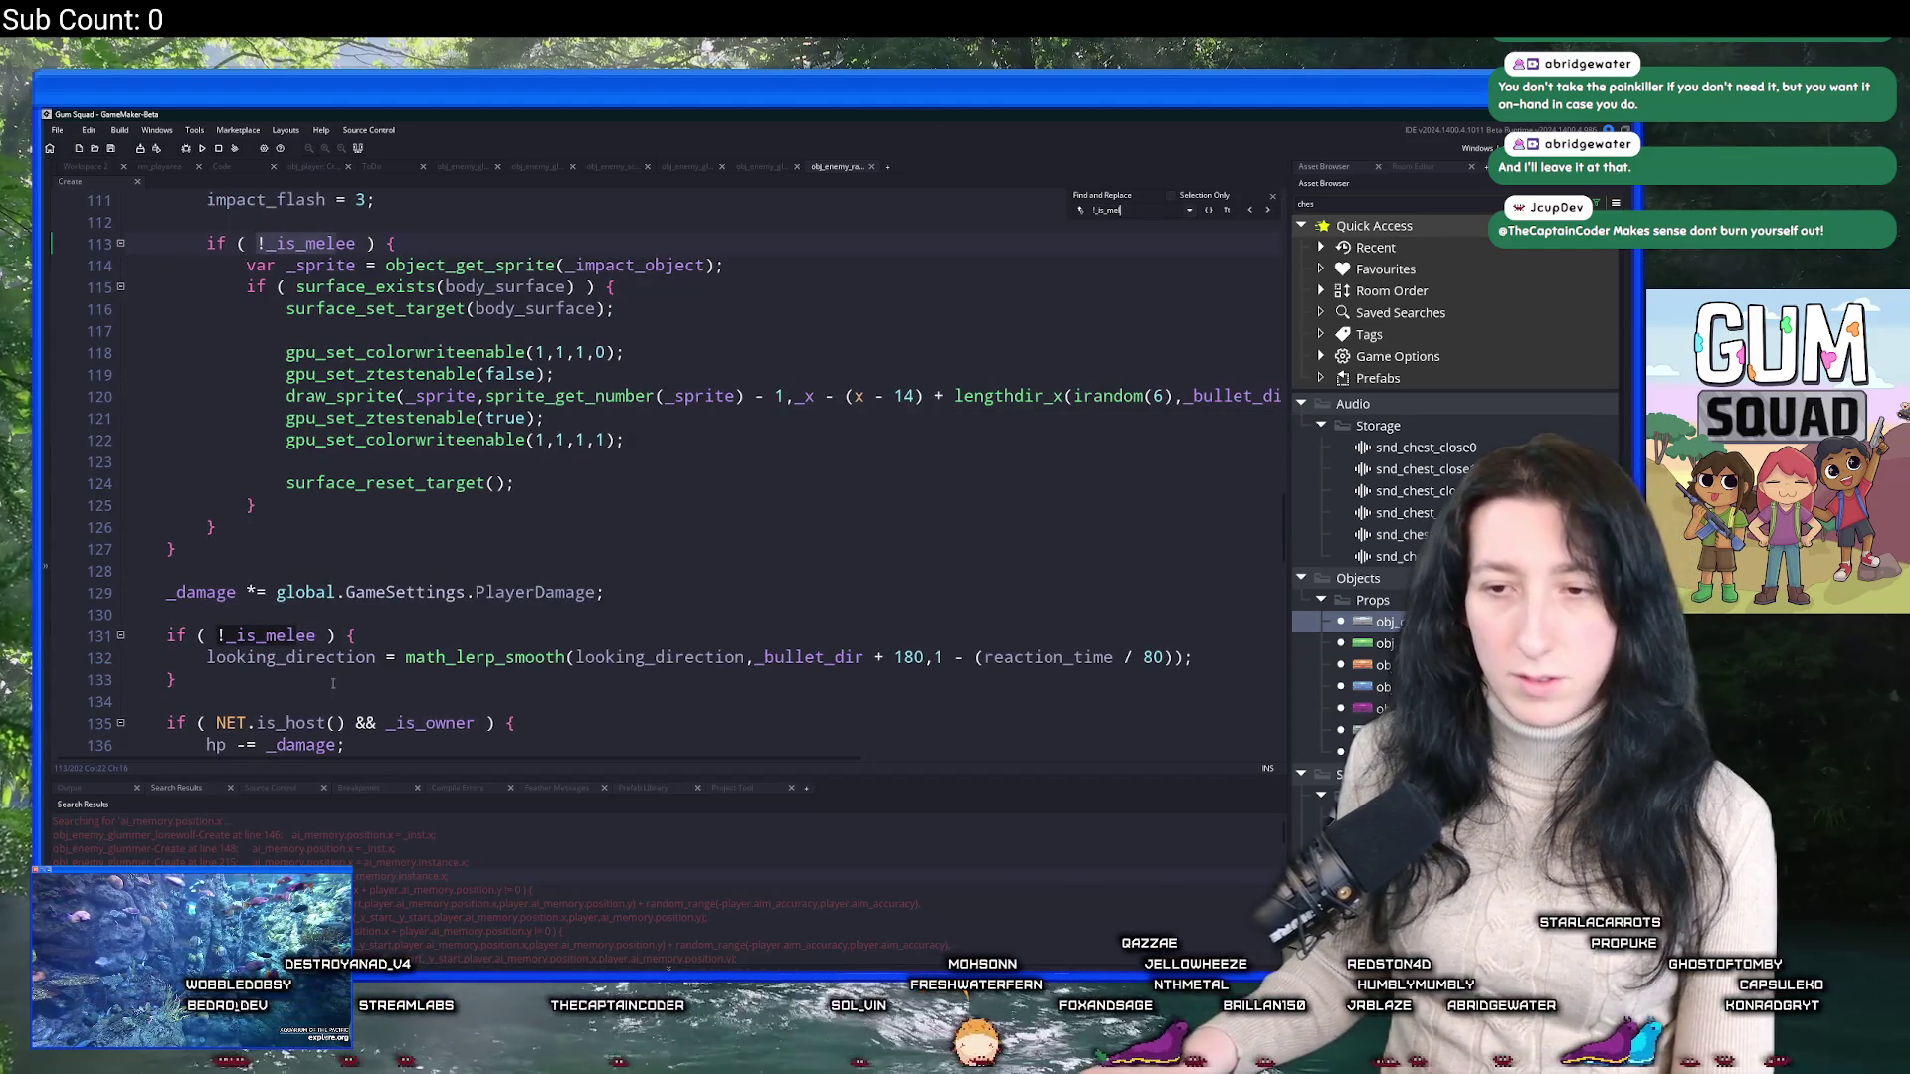
pyautogui.click(372, 688)
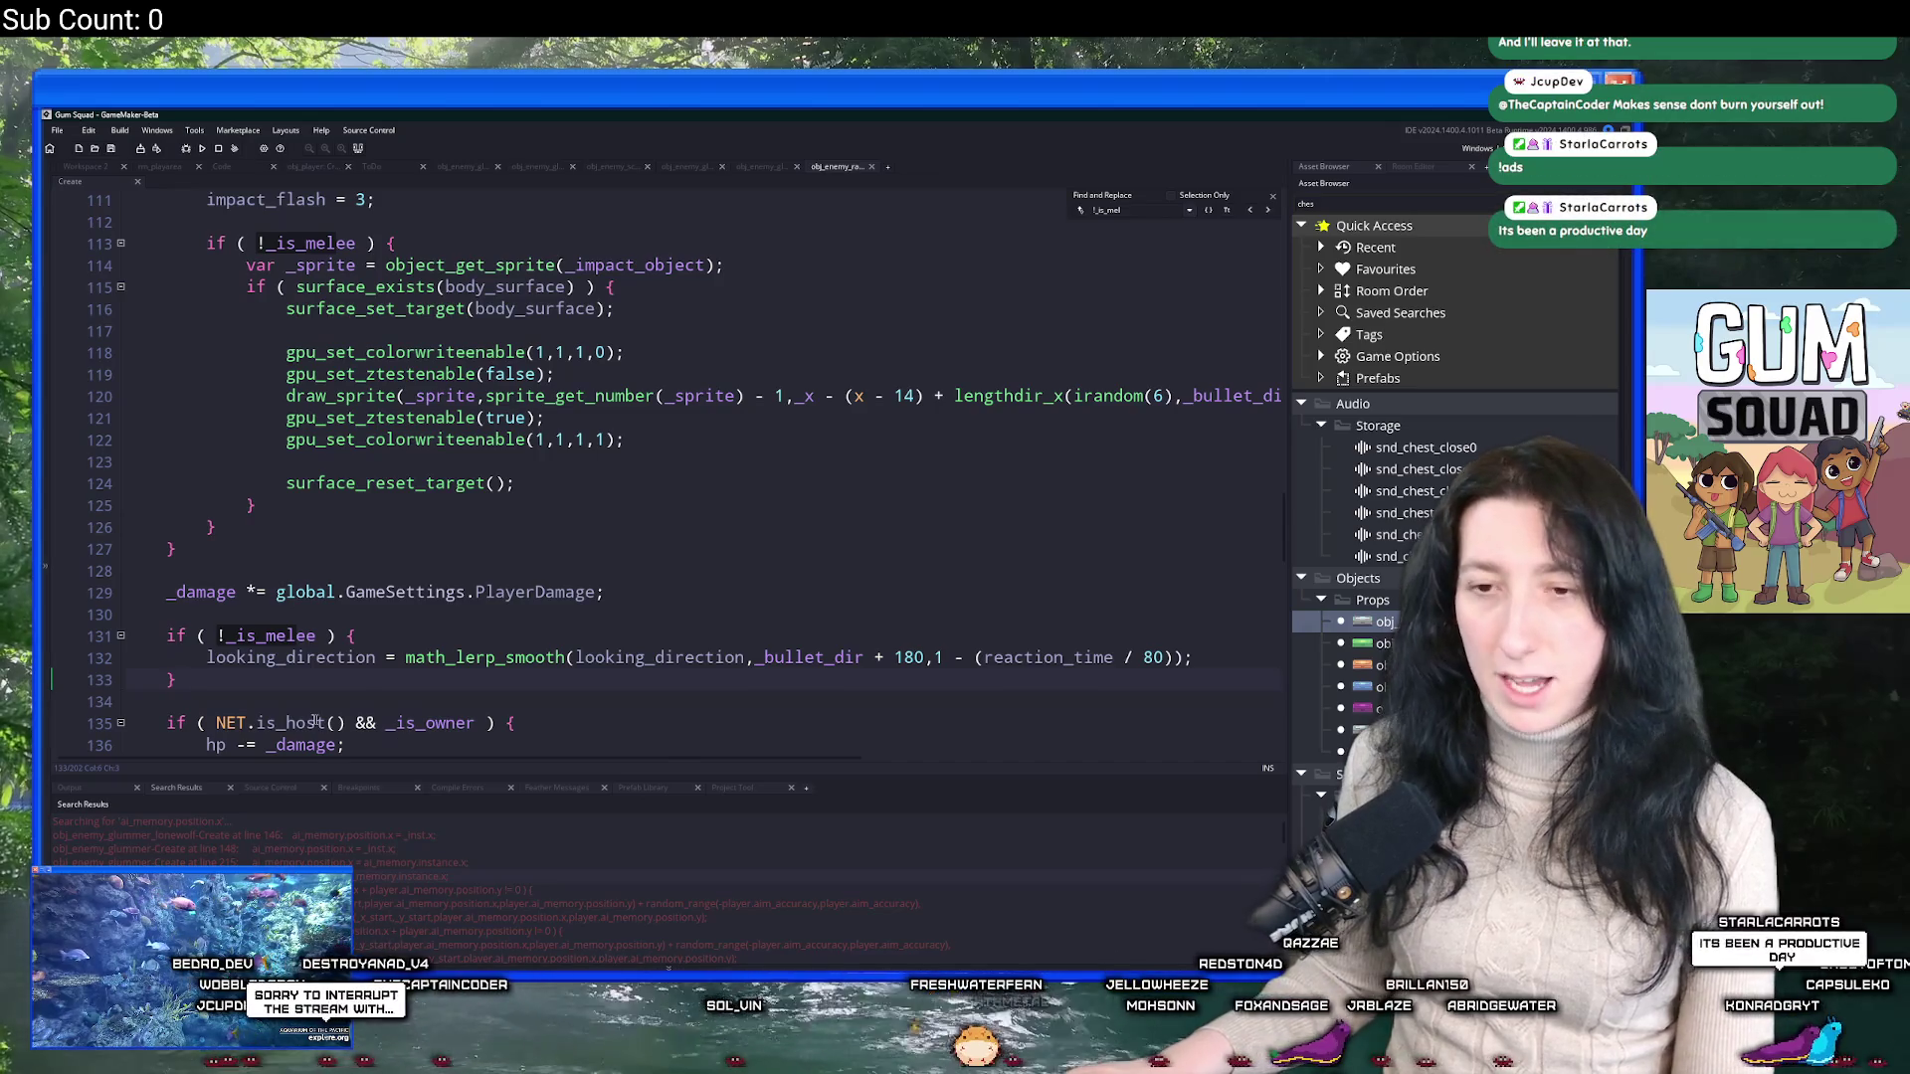
pyautogui.hotkey('ctrl', 'v')
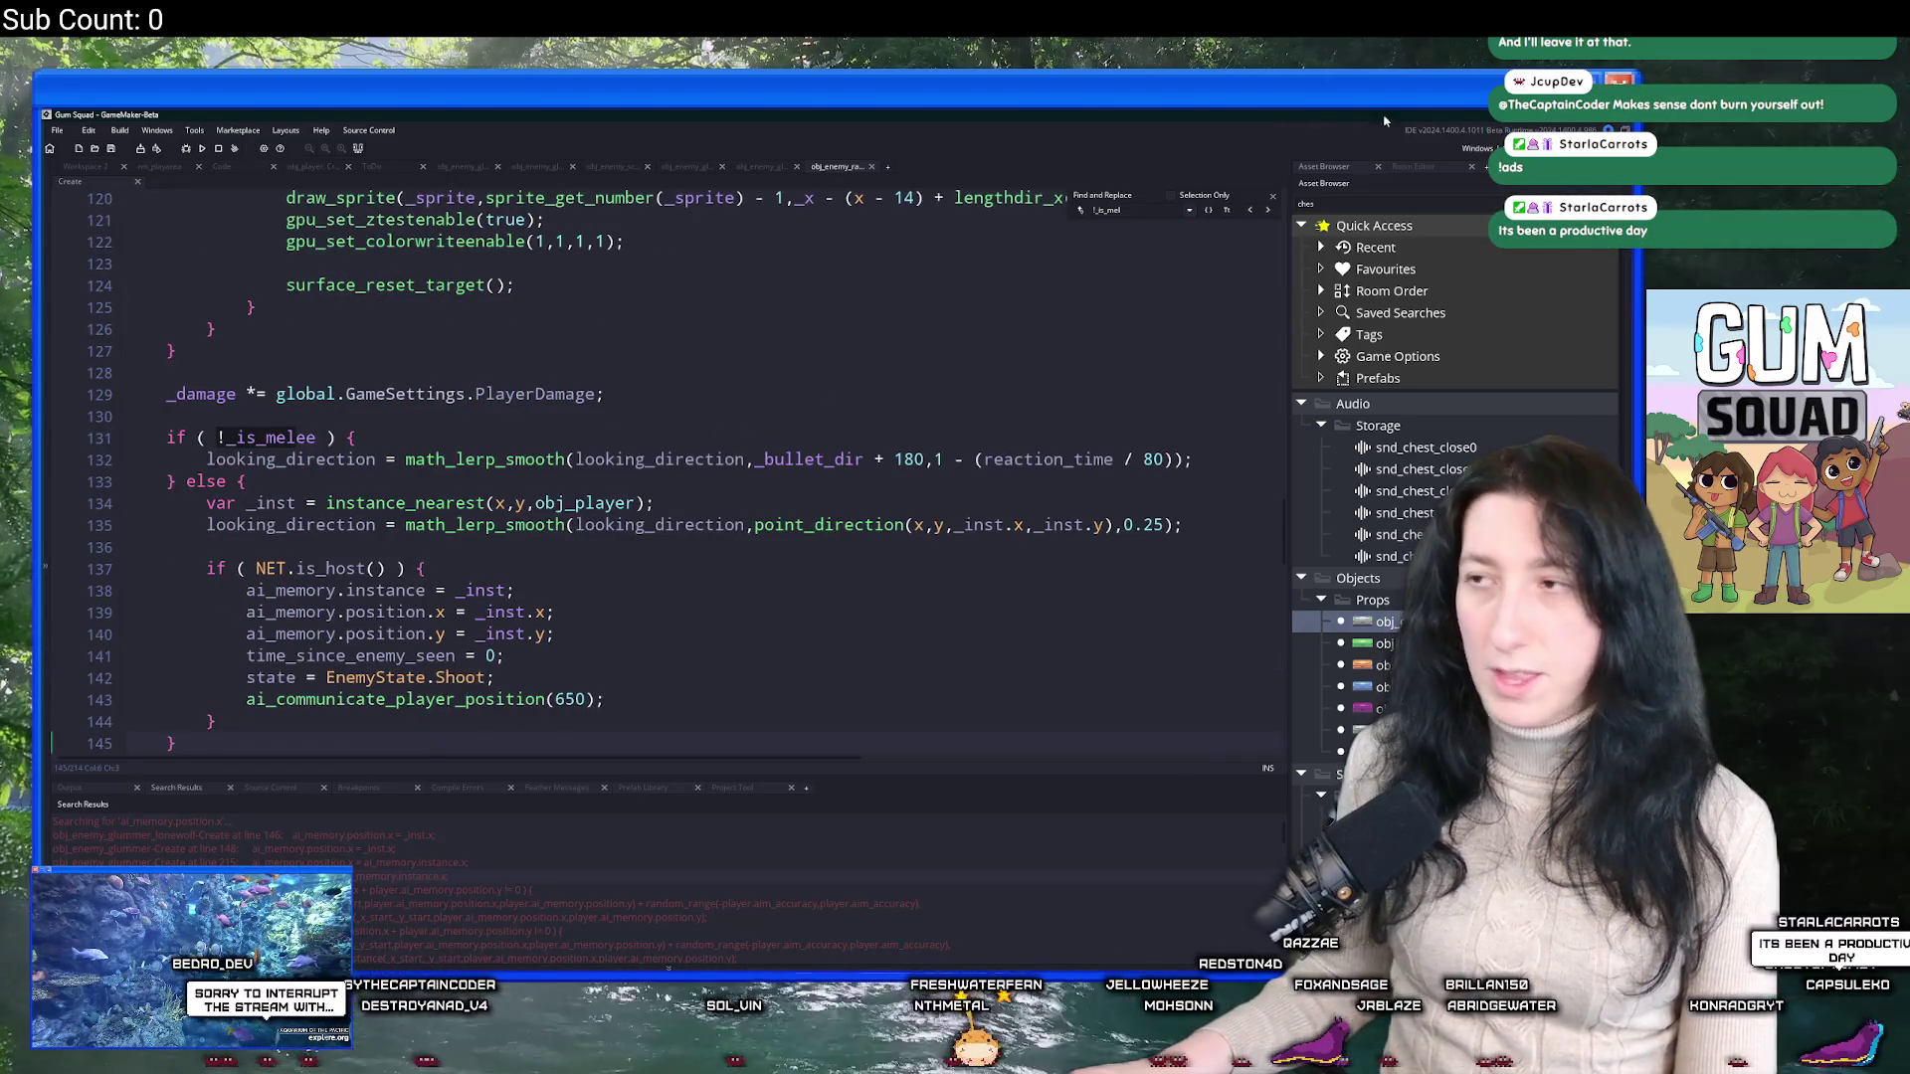
pyautogui.click(1275, 193)
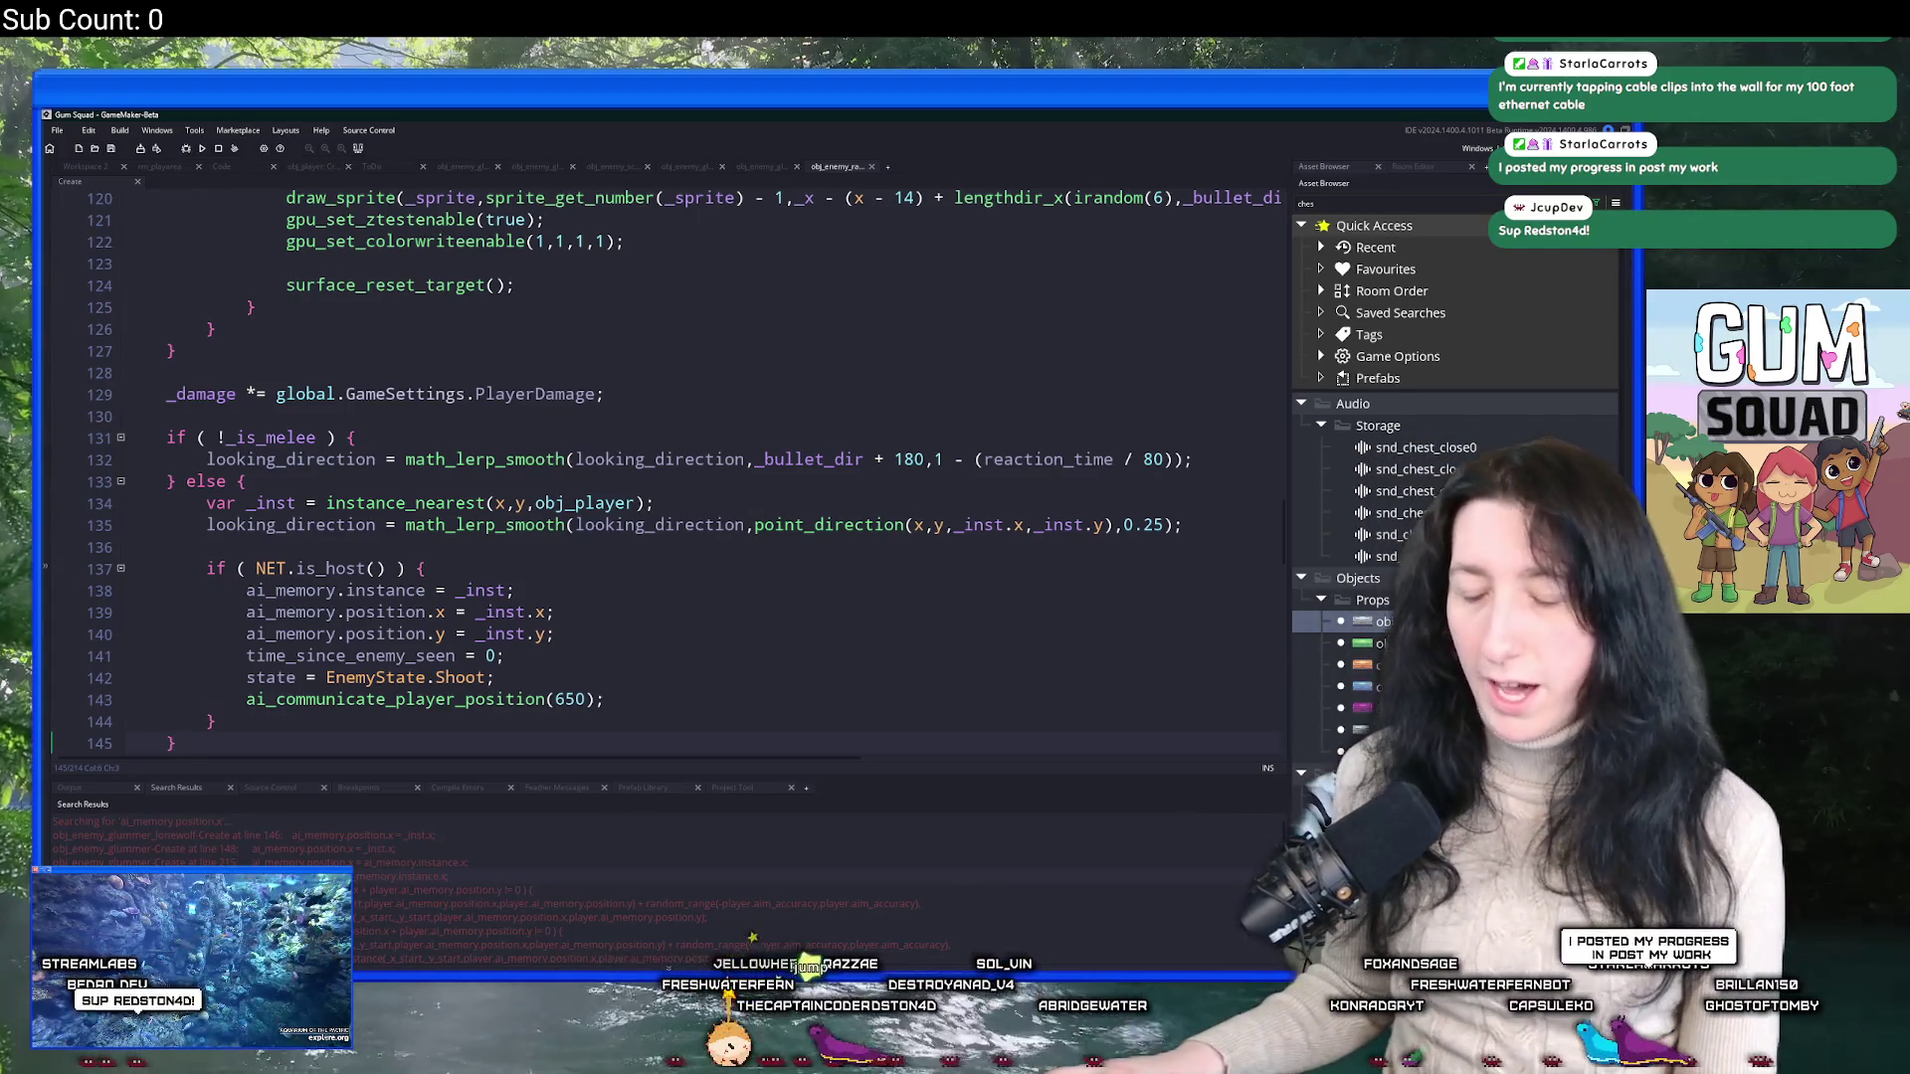
# Launch Discord from Windows search and switch to its window.
pyautogui.press('super')
pyautogui.write('discord')
pyautogui.click(691, 563)
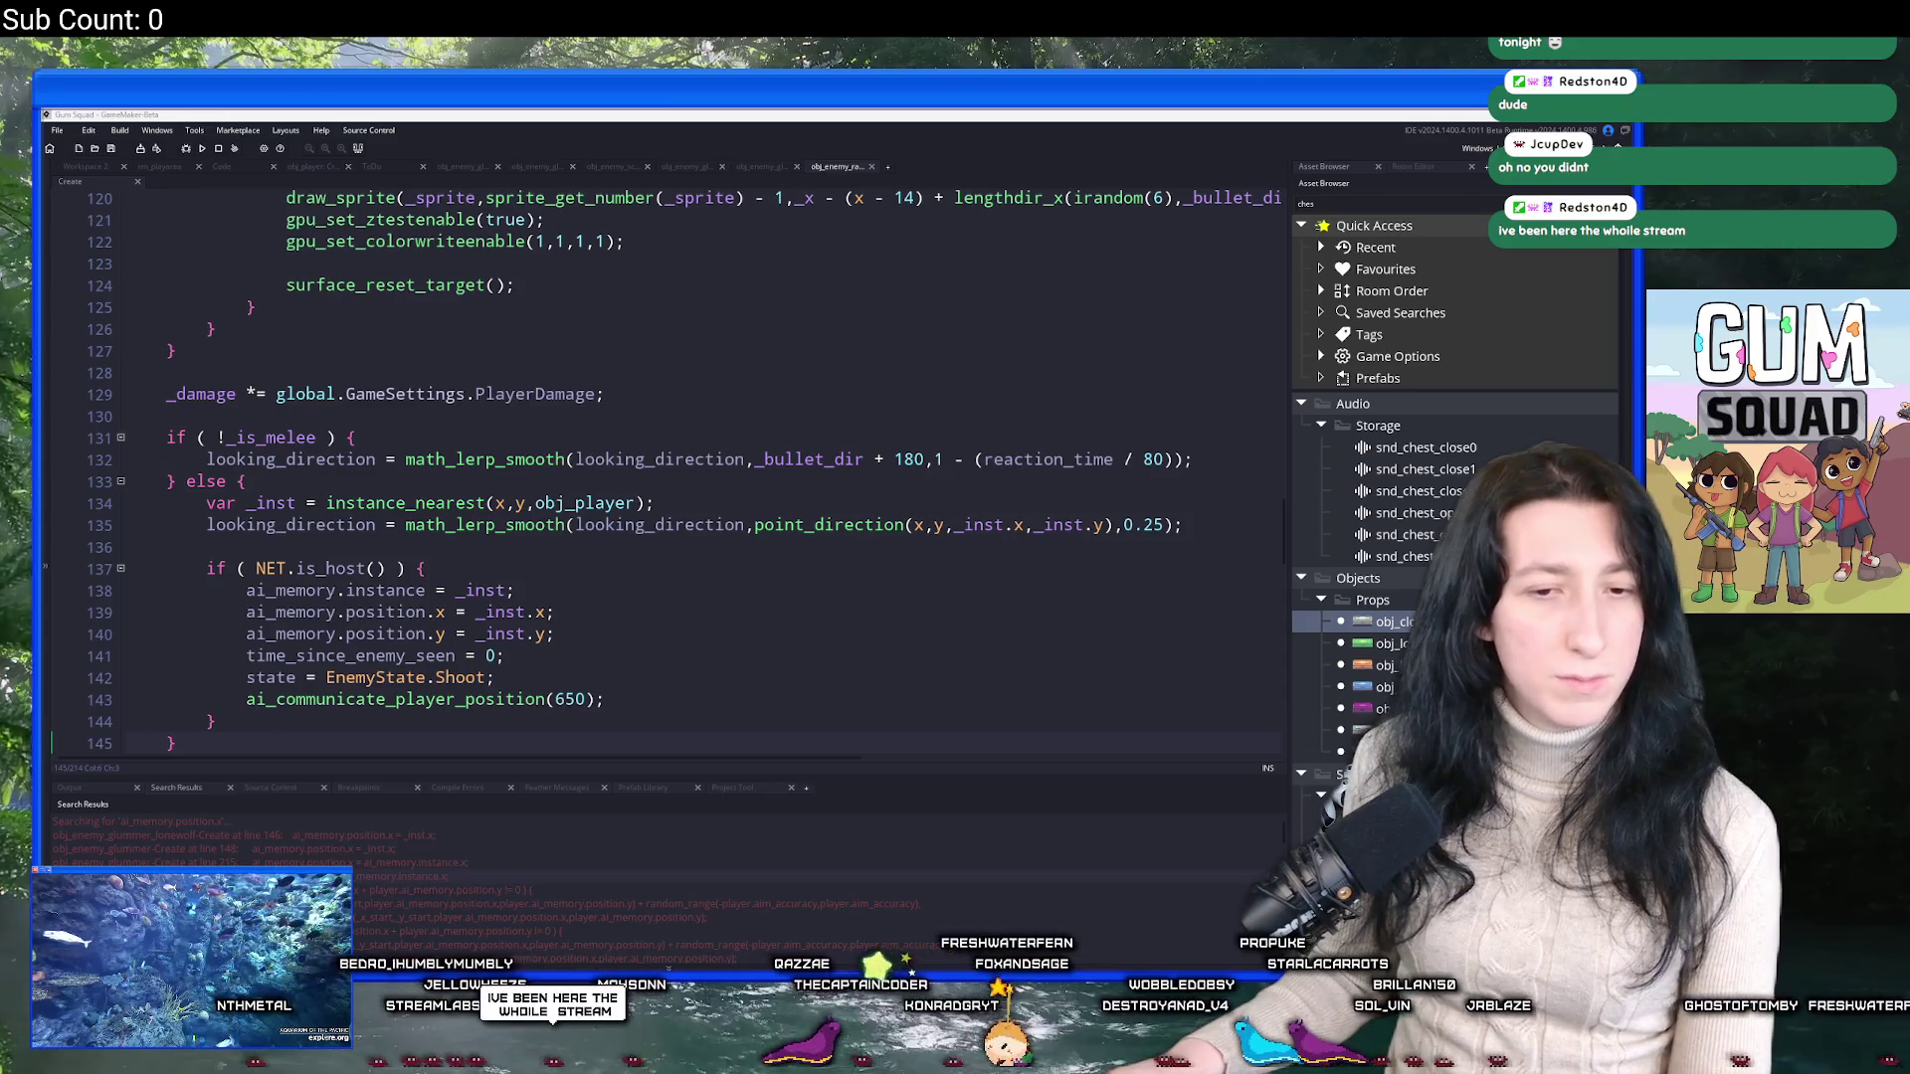
pyautogui.hotkey('alt', 'Tab')
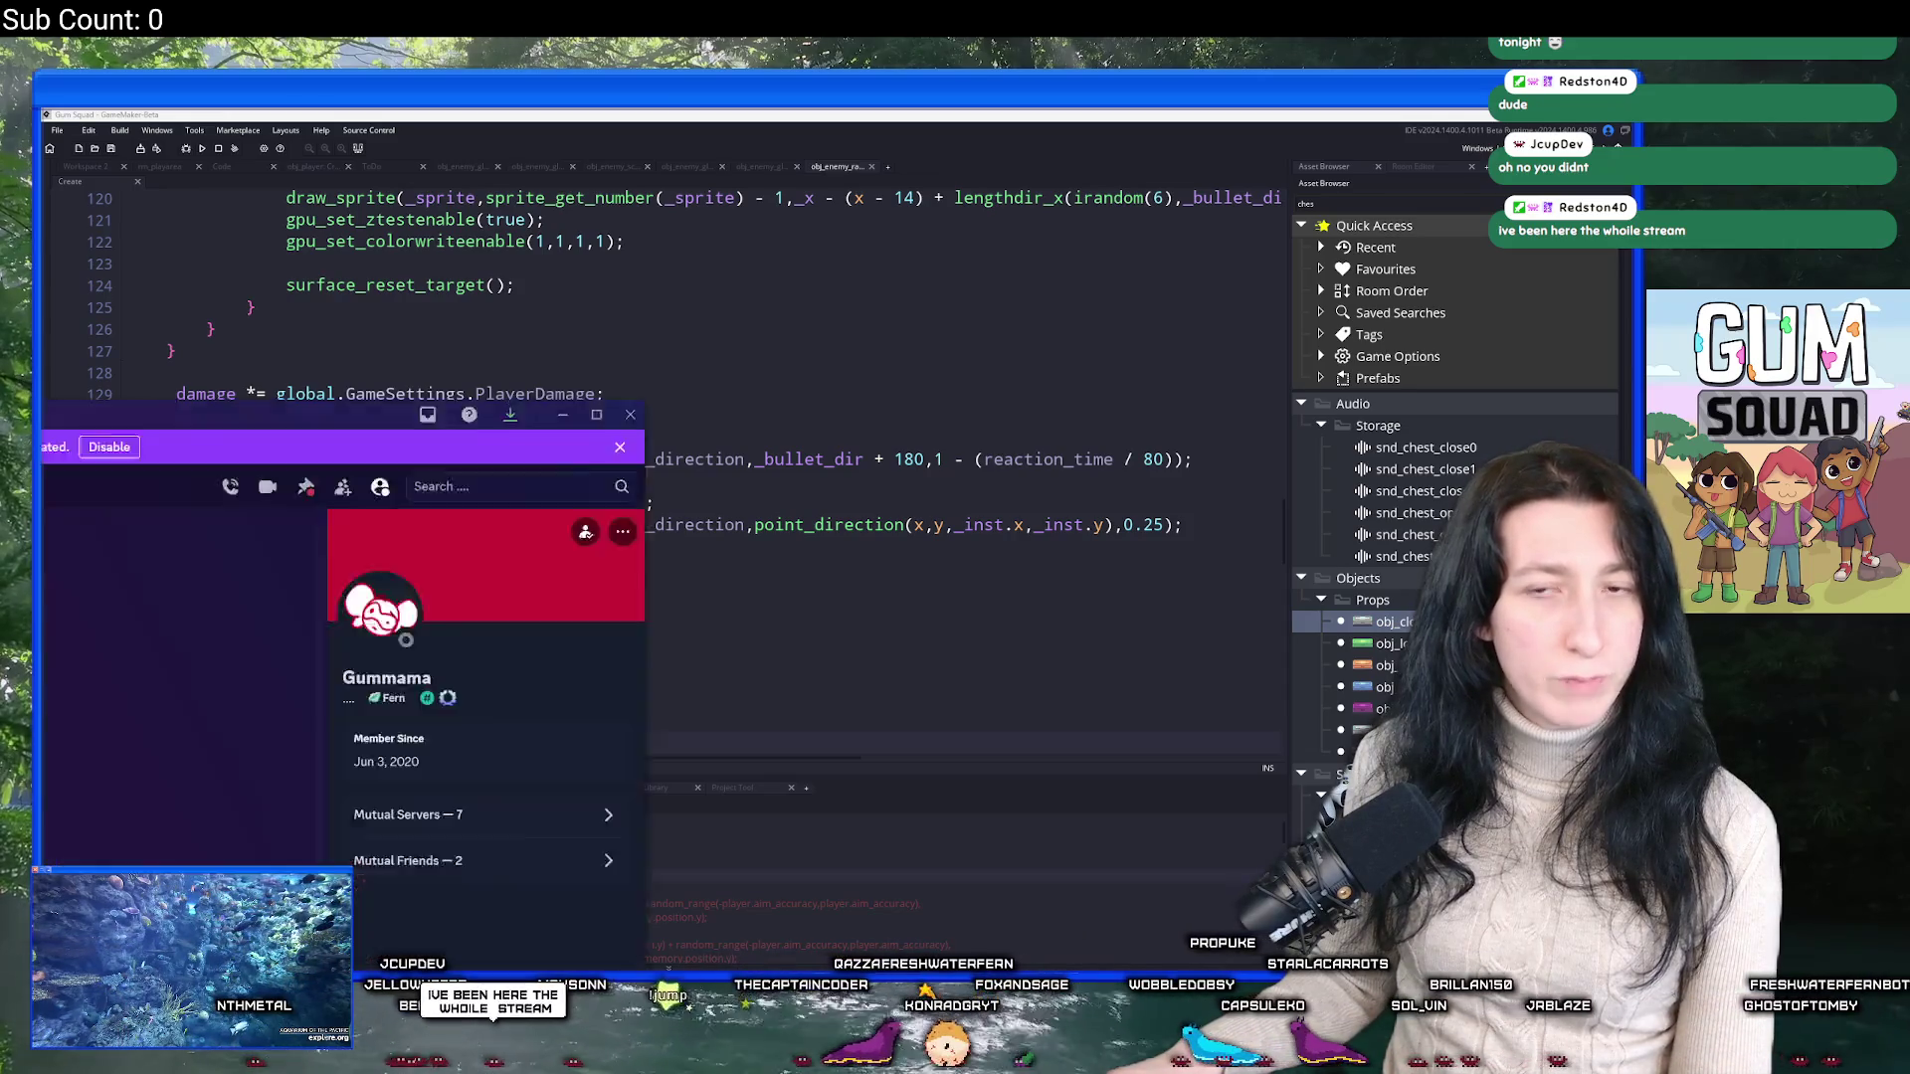
# Visit the Gum Squad, Gunboat God and community lounge servers, scrolling the lounge's channel list.
pyautogui.scroll(-10, 141, 517)
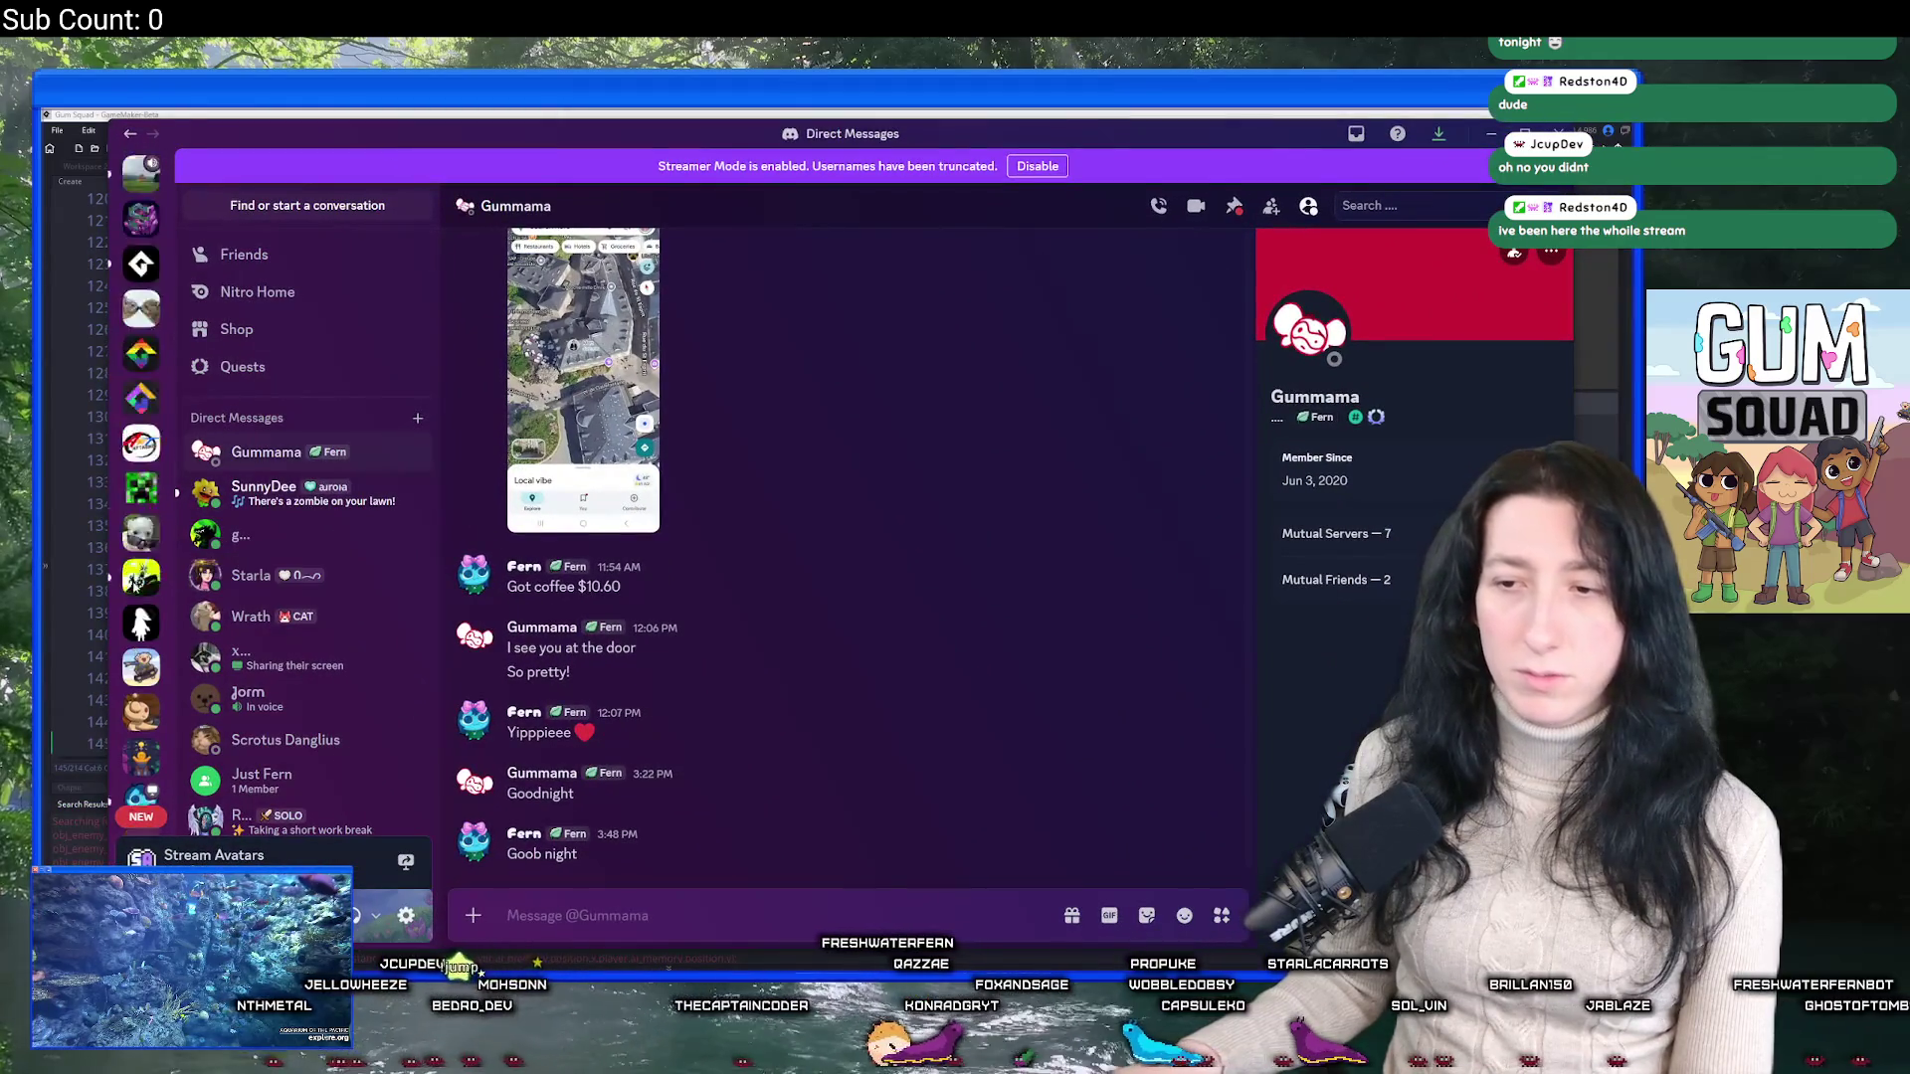
pyautogui.click(150, 592)
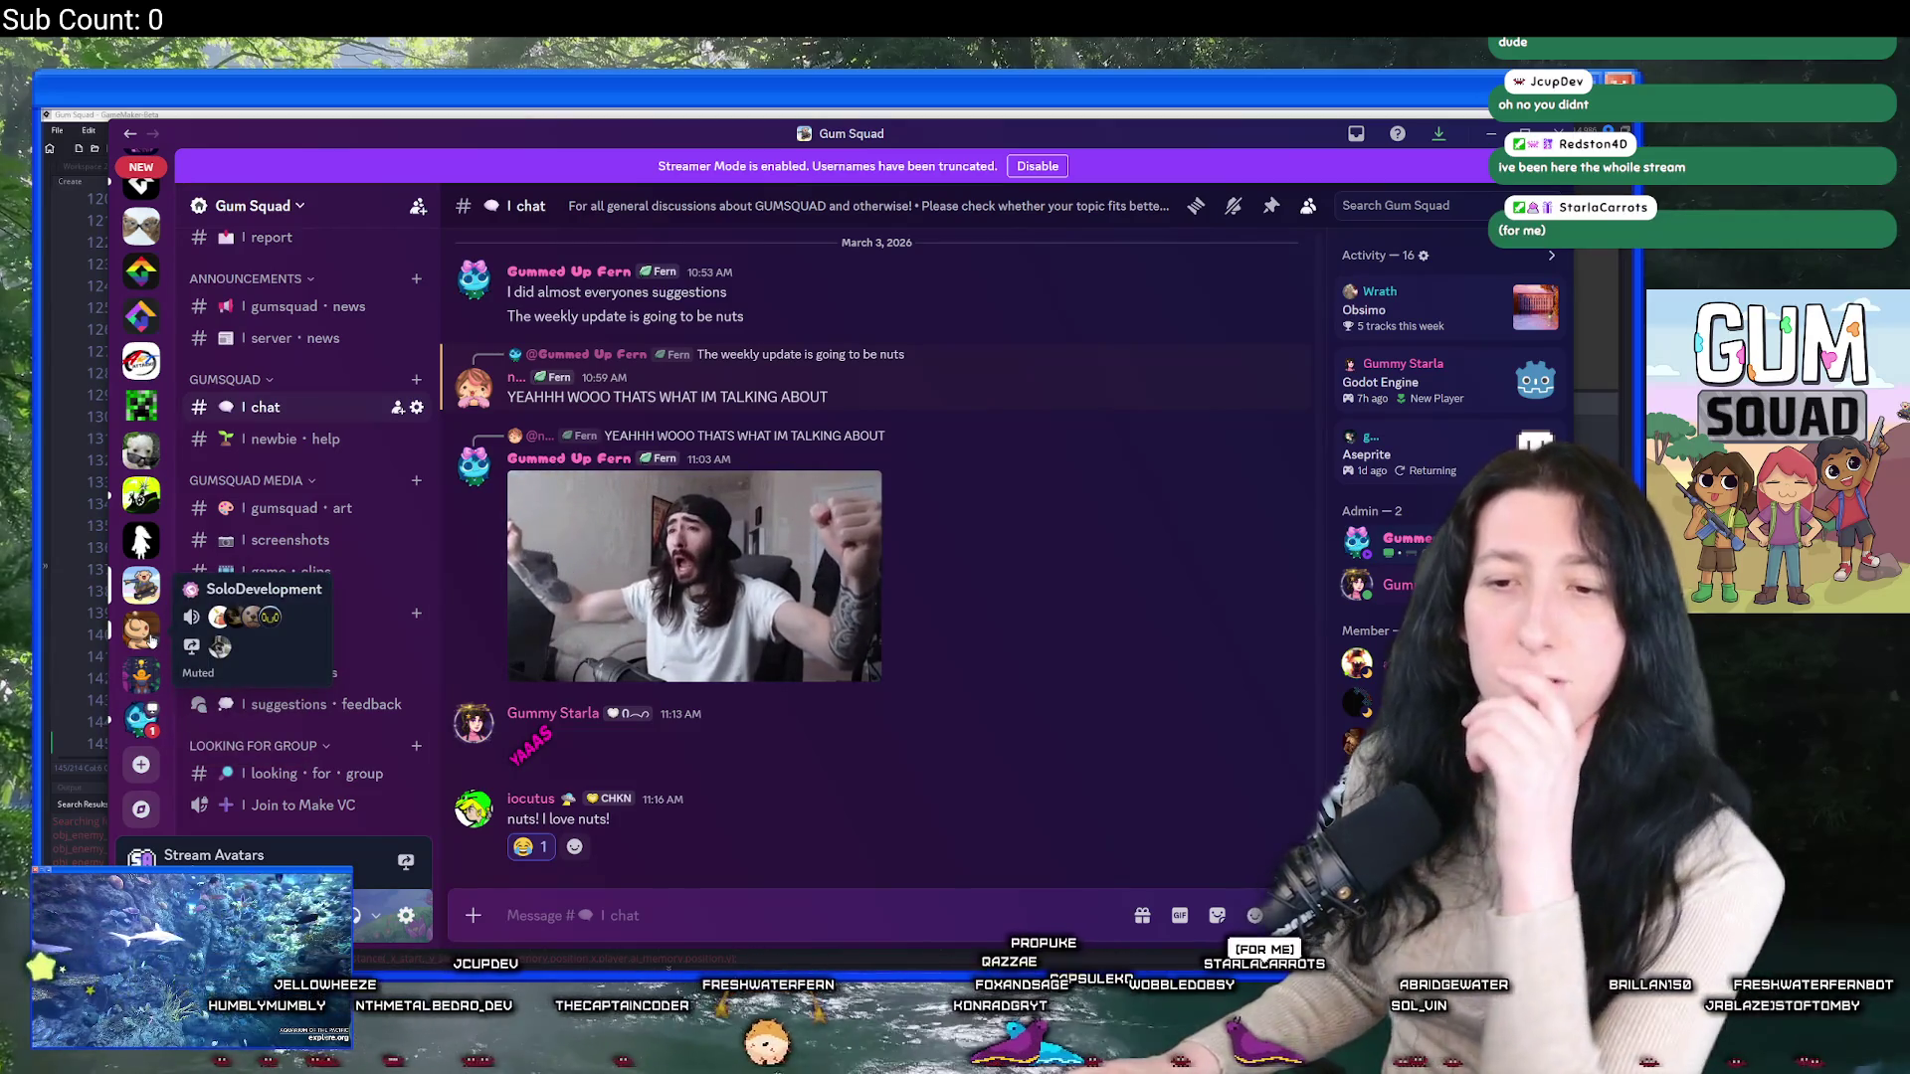
pyautogui.click(144, 502)
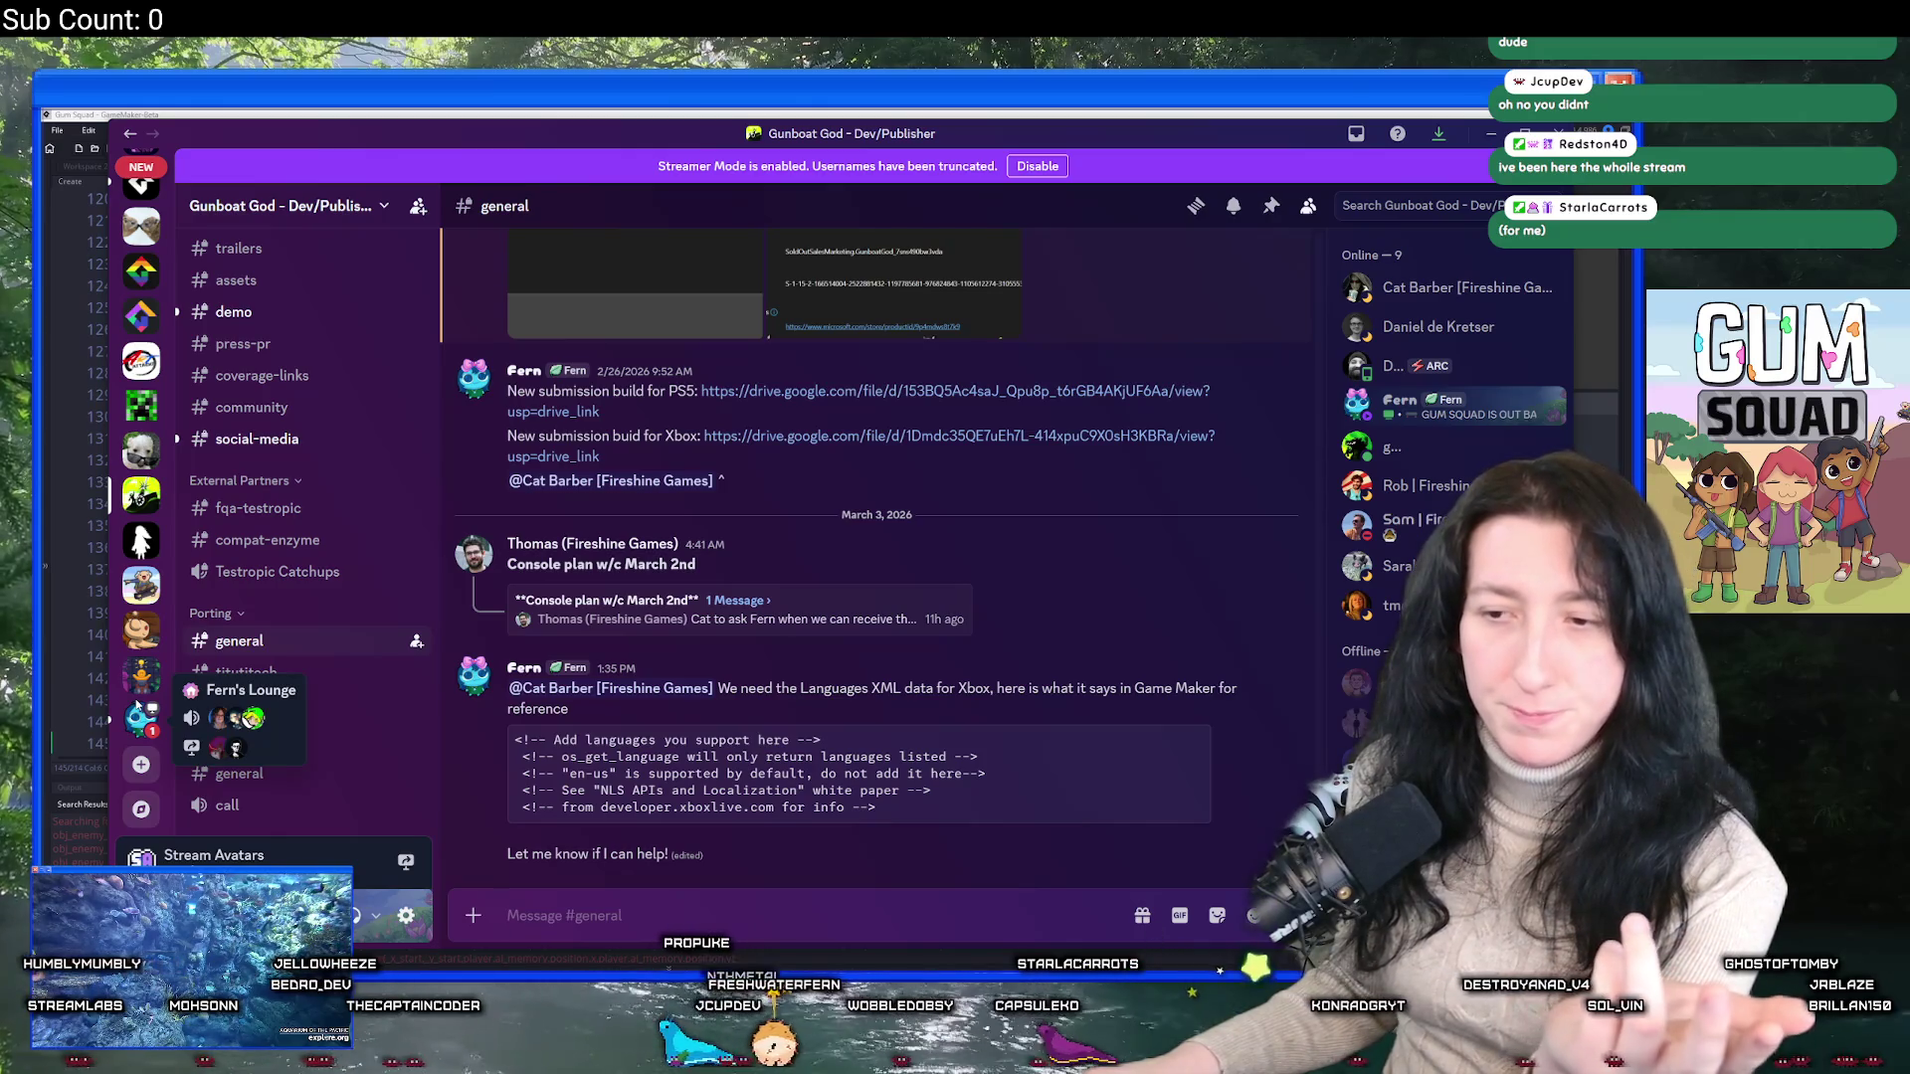
pyautogui.click(140, 710)
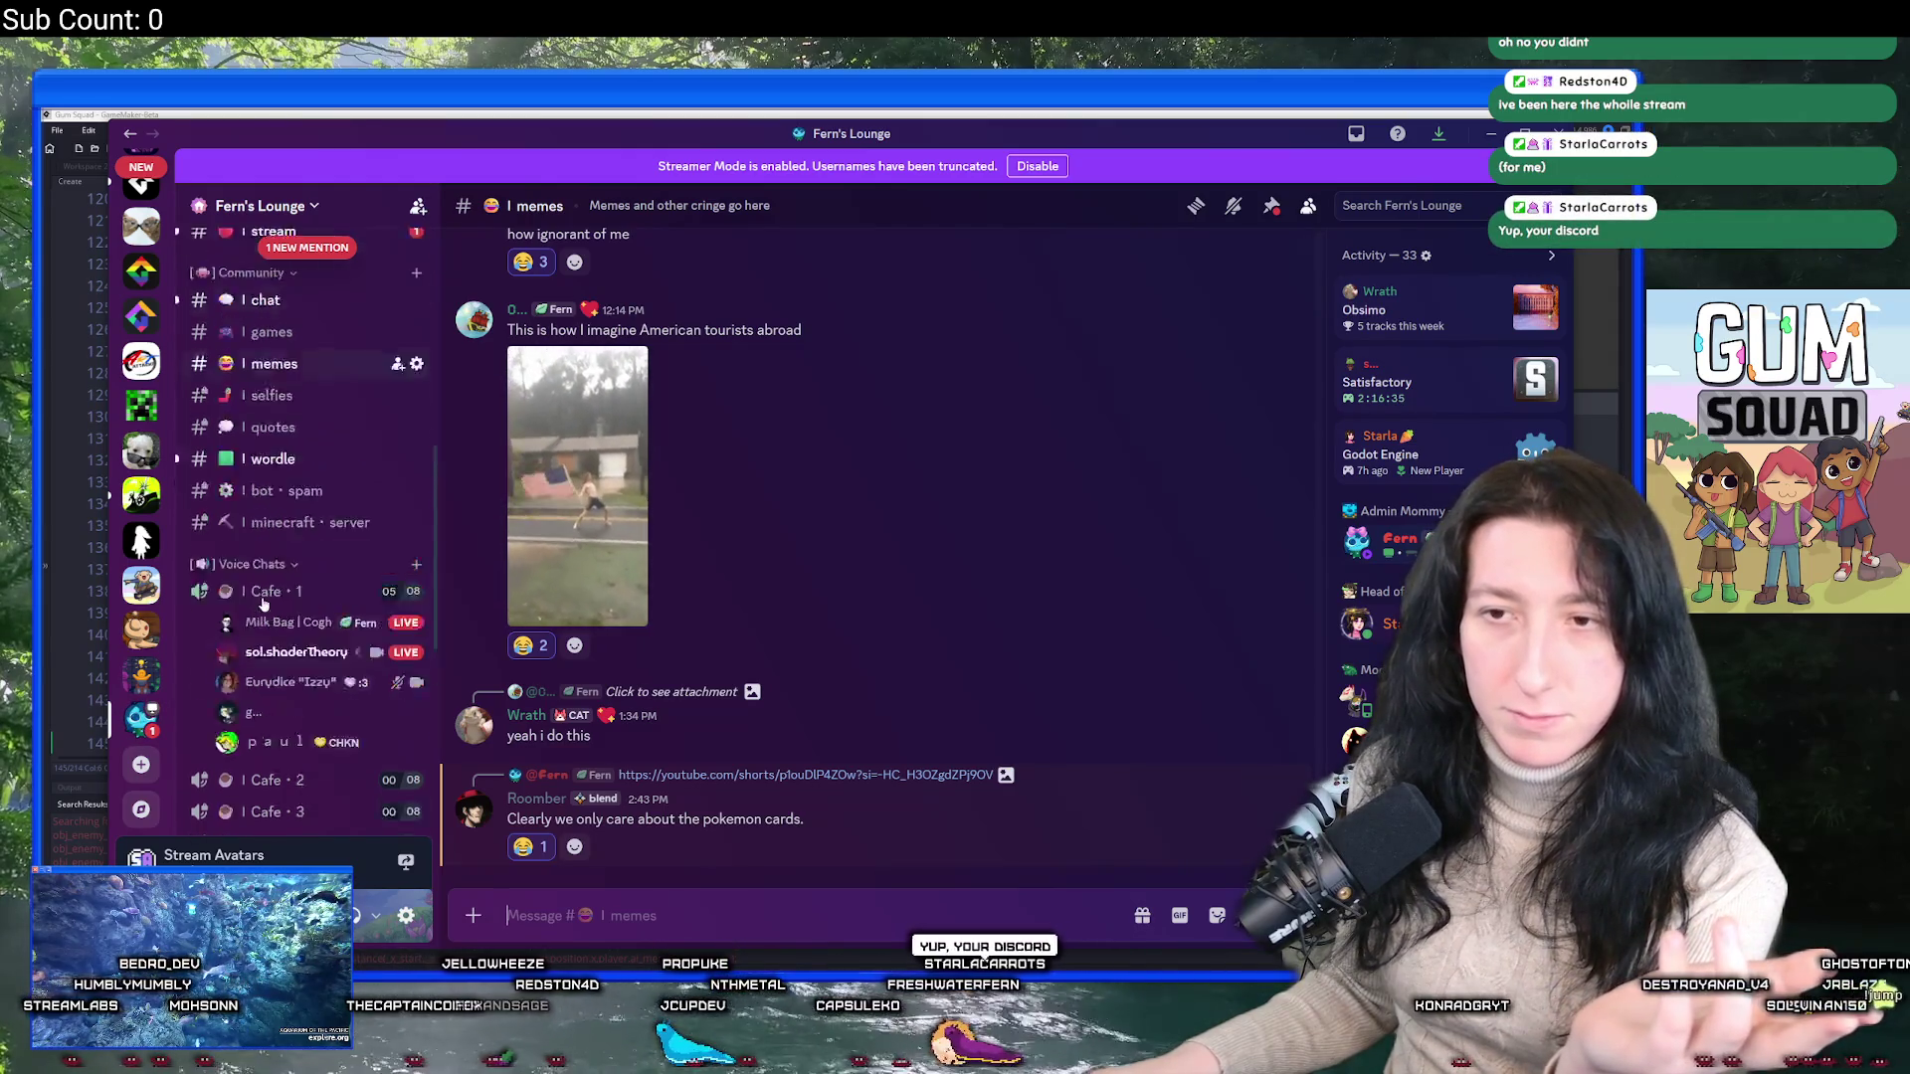
pyautogui.scroll(-2, 264, 604)
pyautogui.scroll(-5, 263, 604)
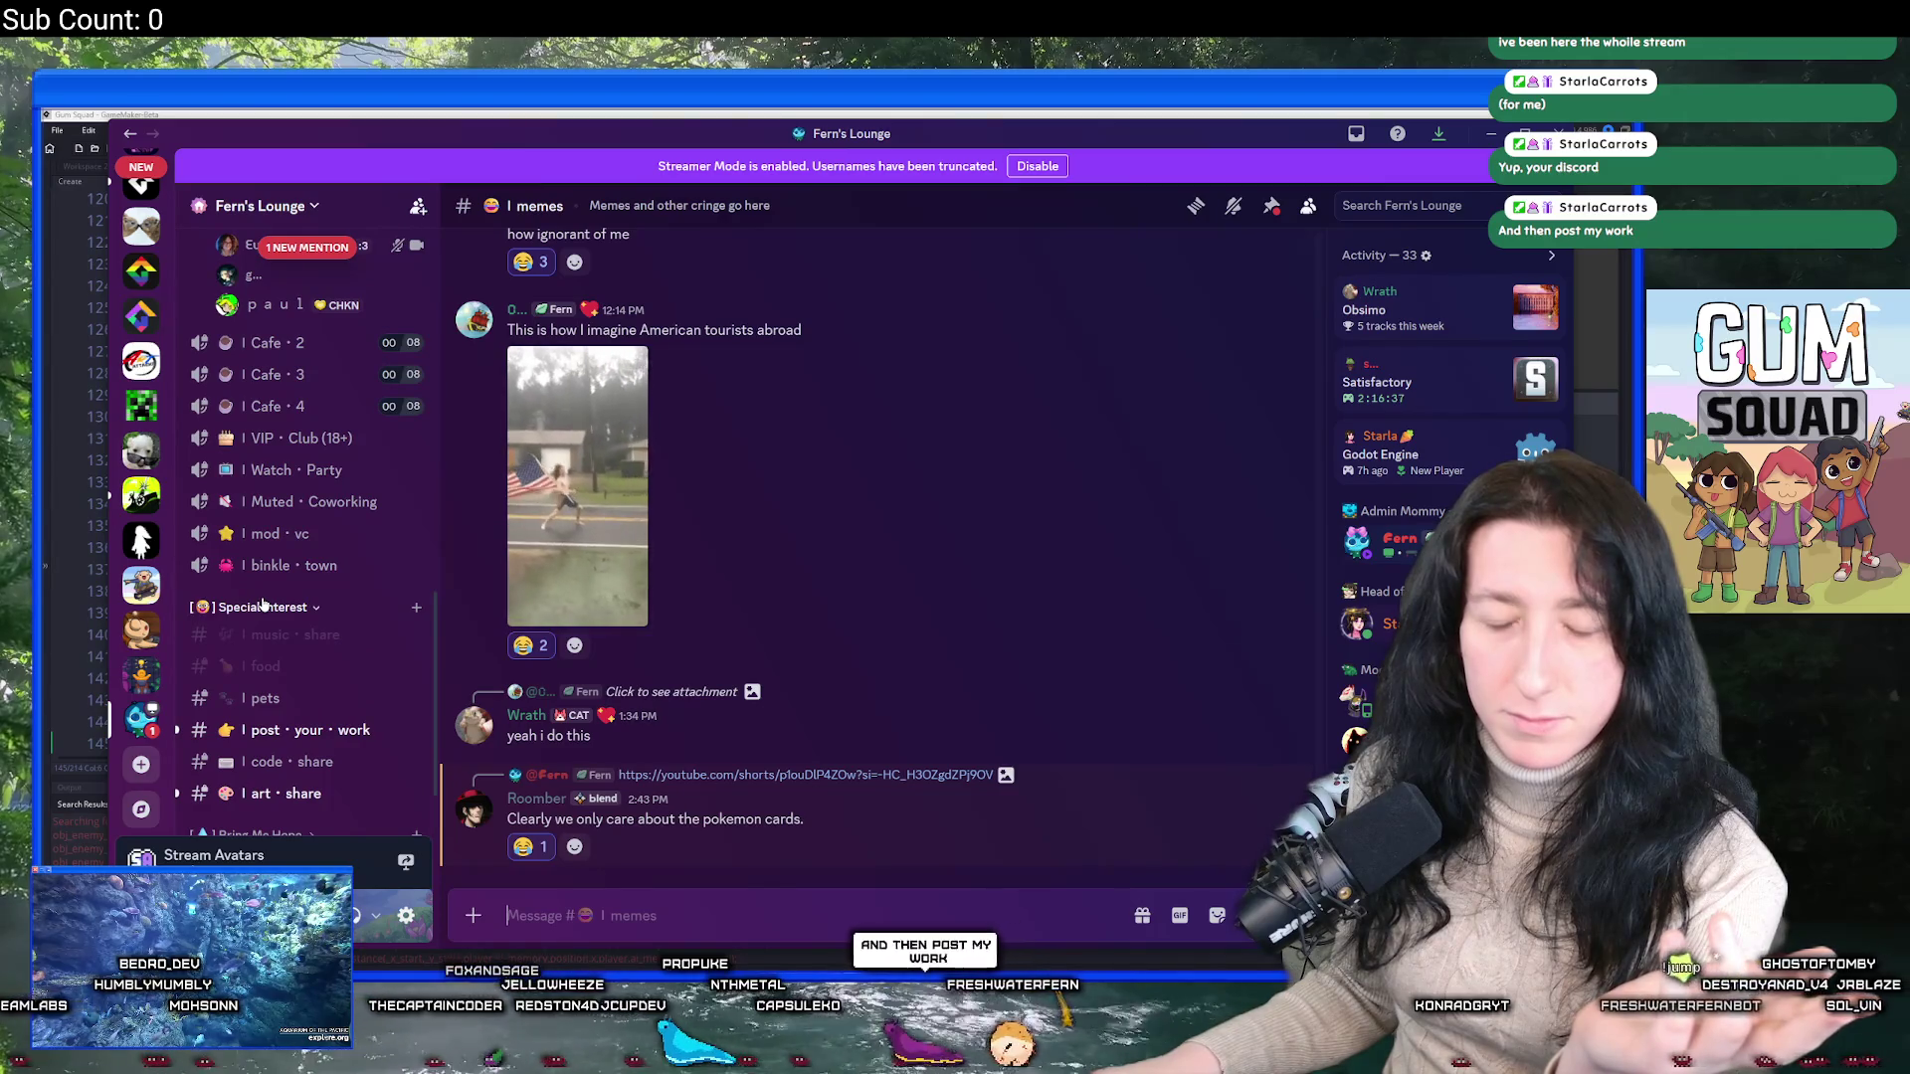
# Open the post·your·work channel and scroll through its messages.
pyautogui.click(348, 674)
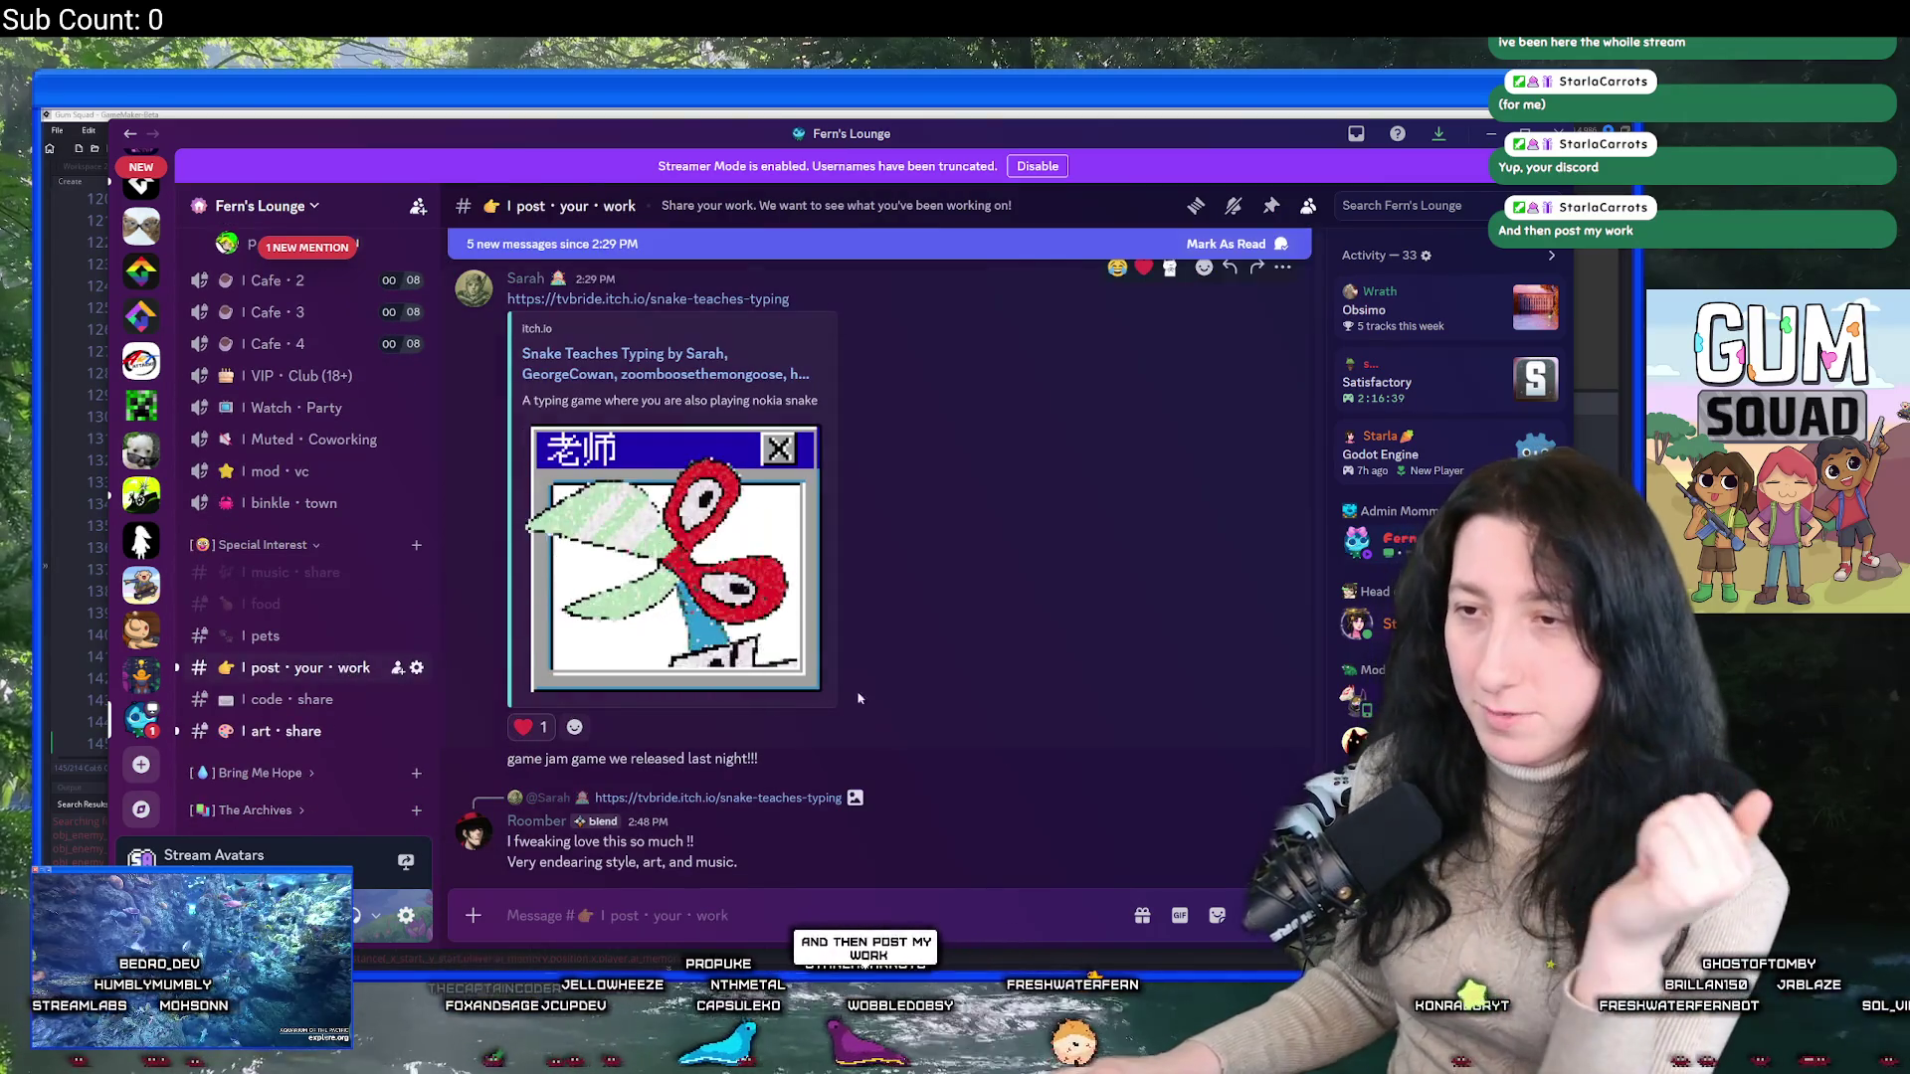
pyautogui.scroll(5, 781, 518)
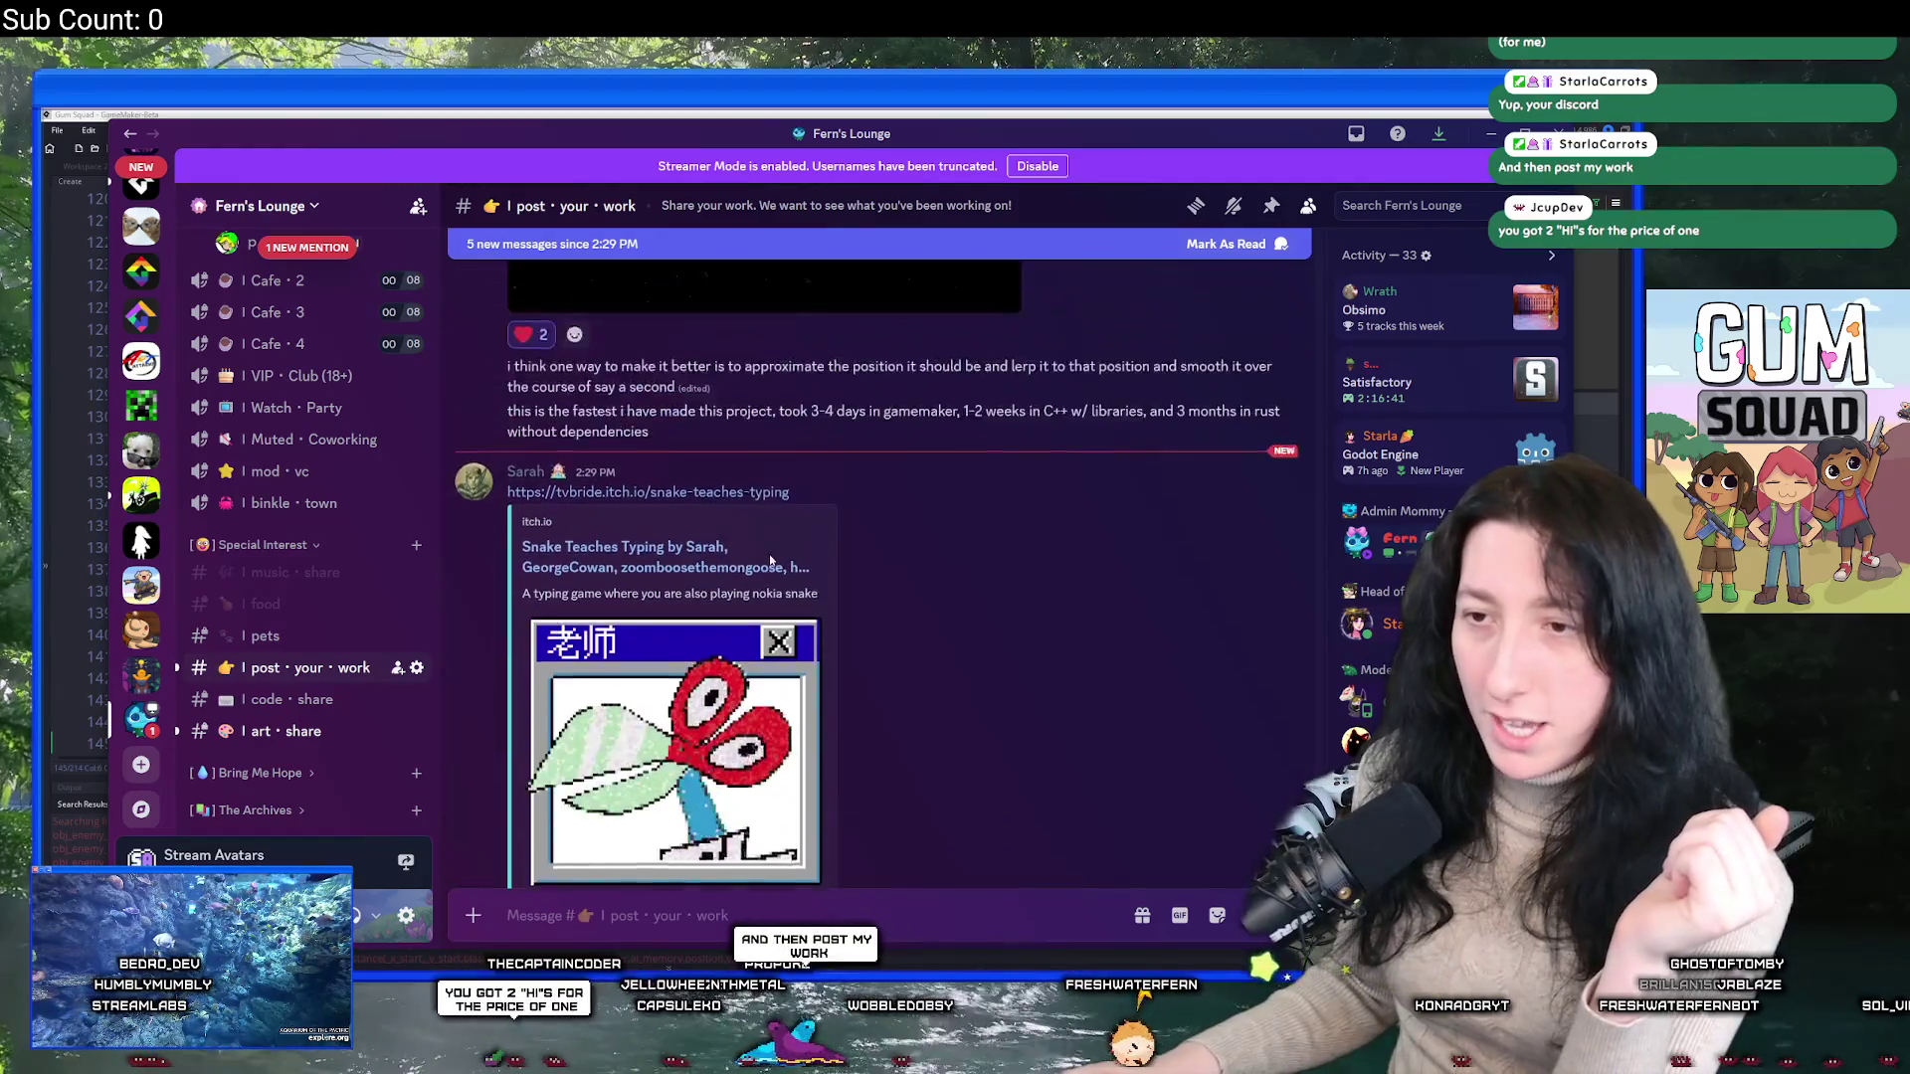
pyautogui.scroll(-3, 781, 518)
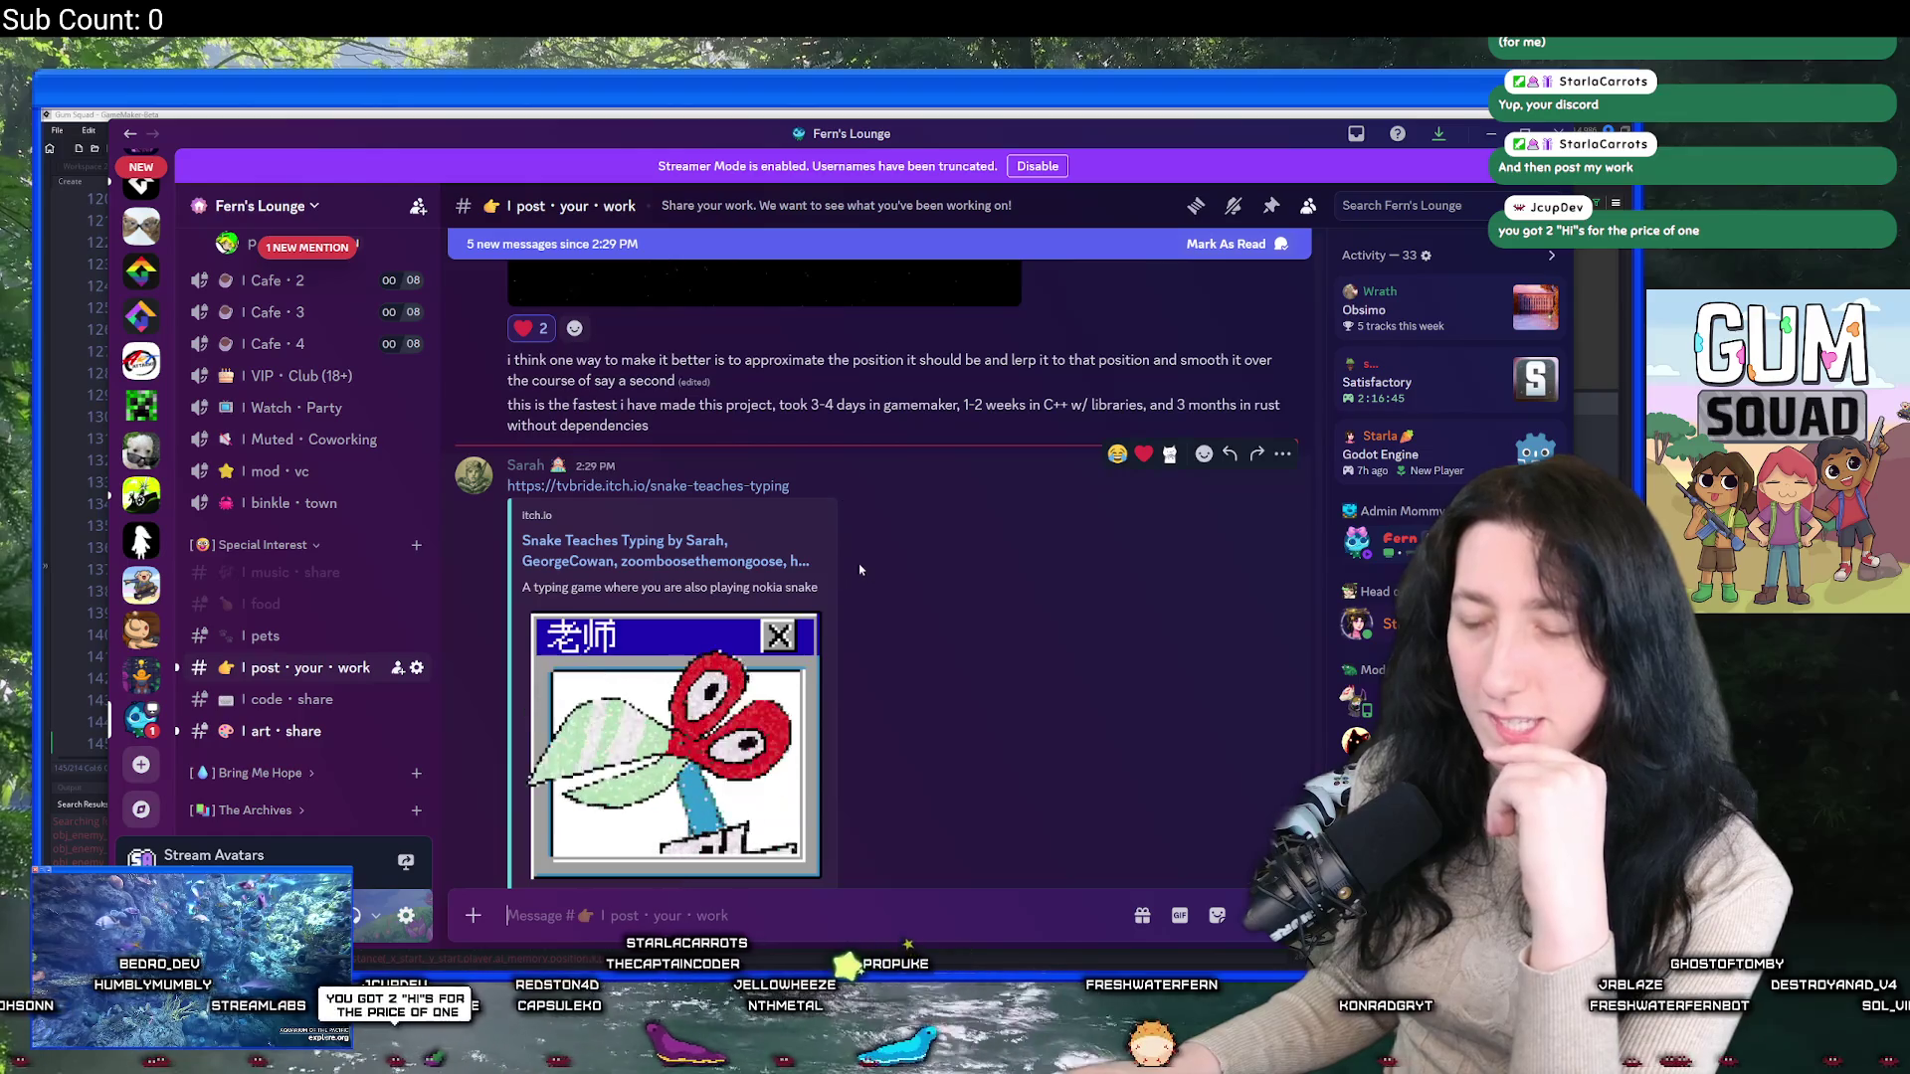
pyautogui.scroll(-2, 818, 568)
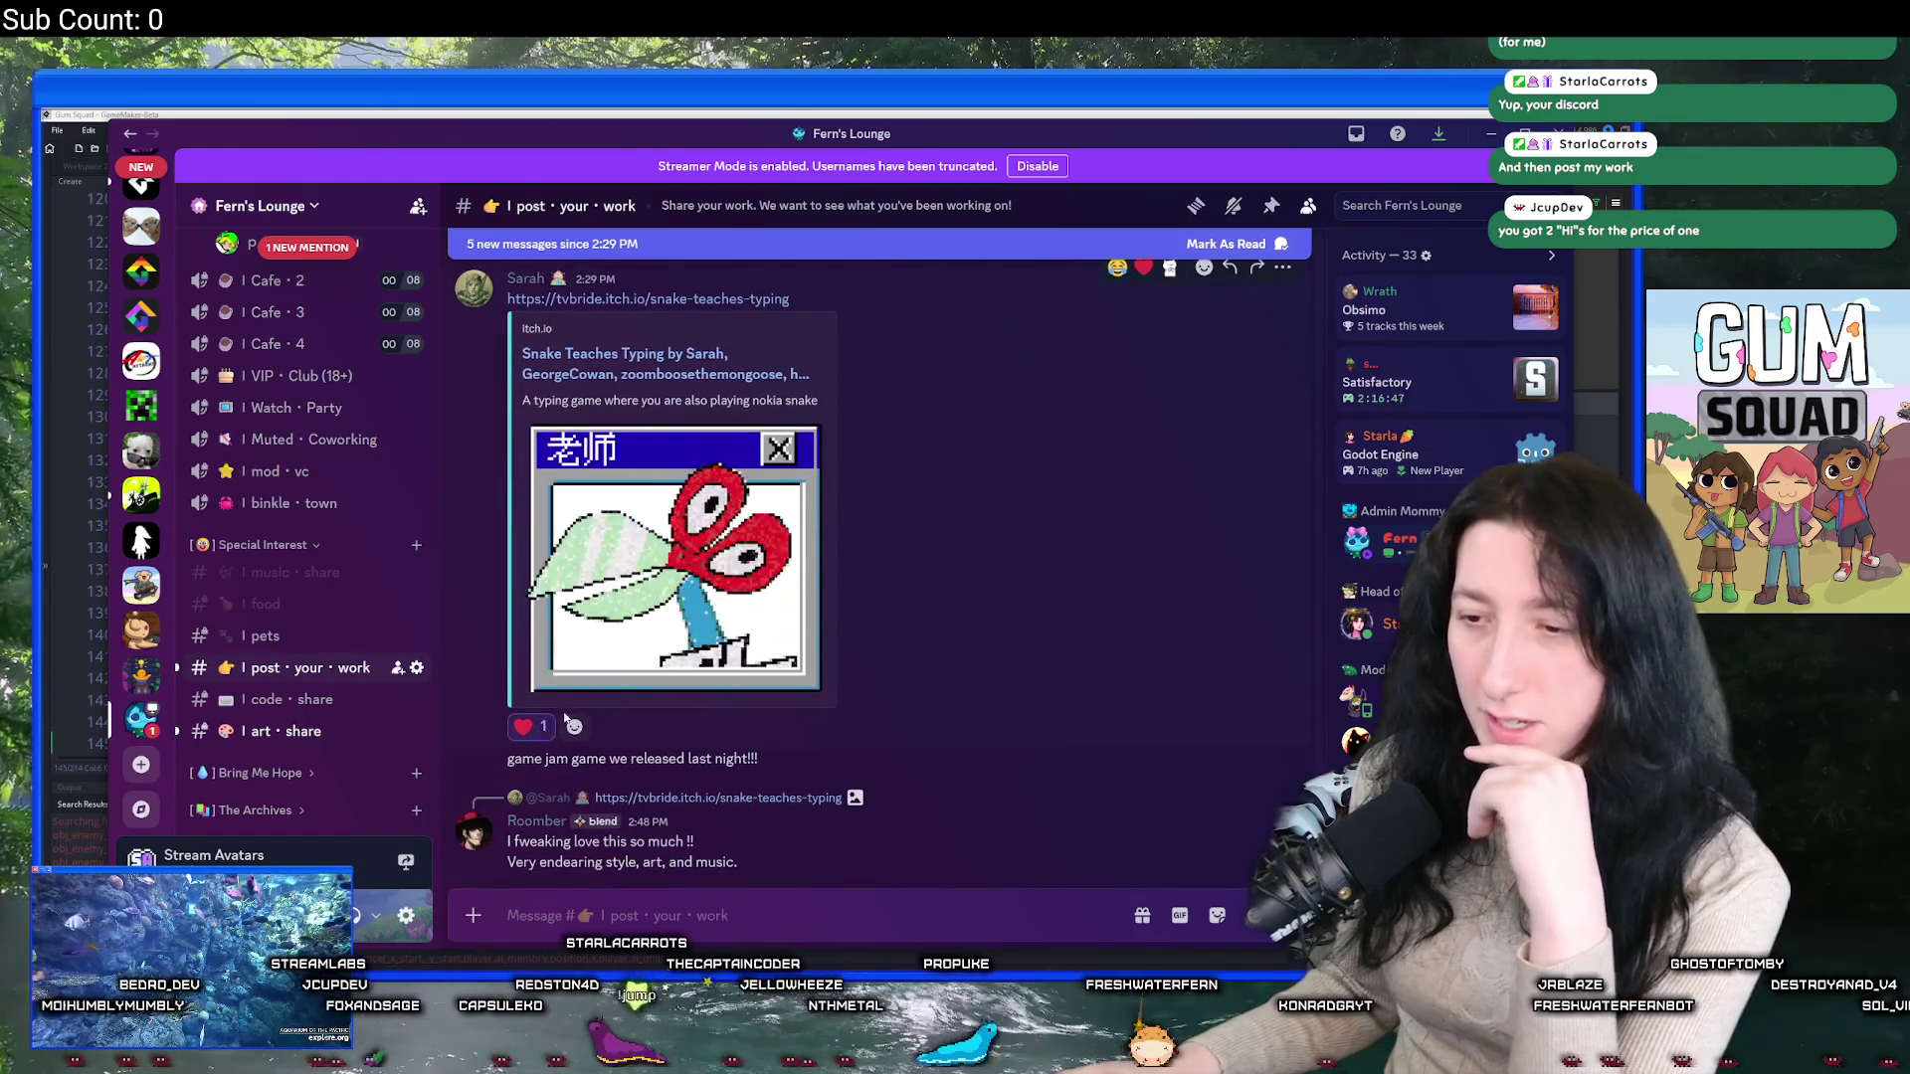
pyautogui.scroll(-4, 769, 665)
pyautogui.scroll(-2, 769, 665)
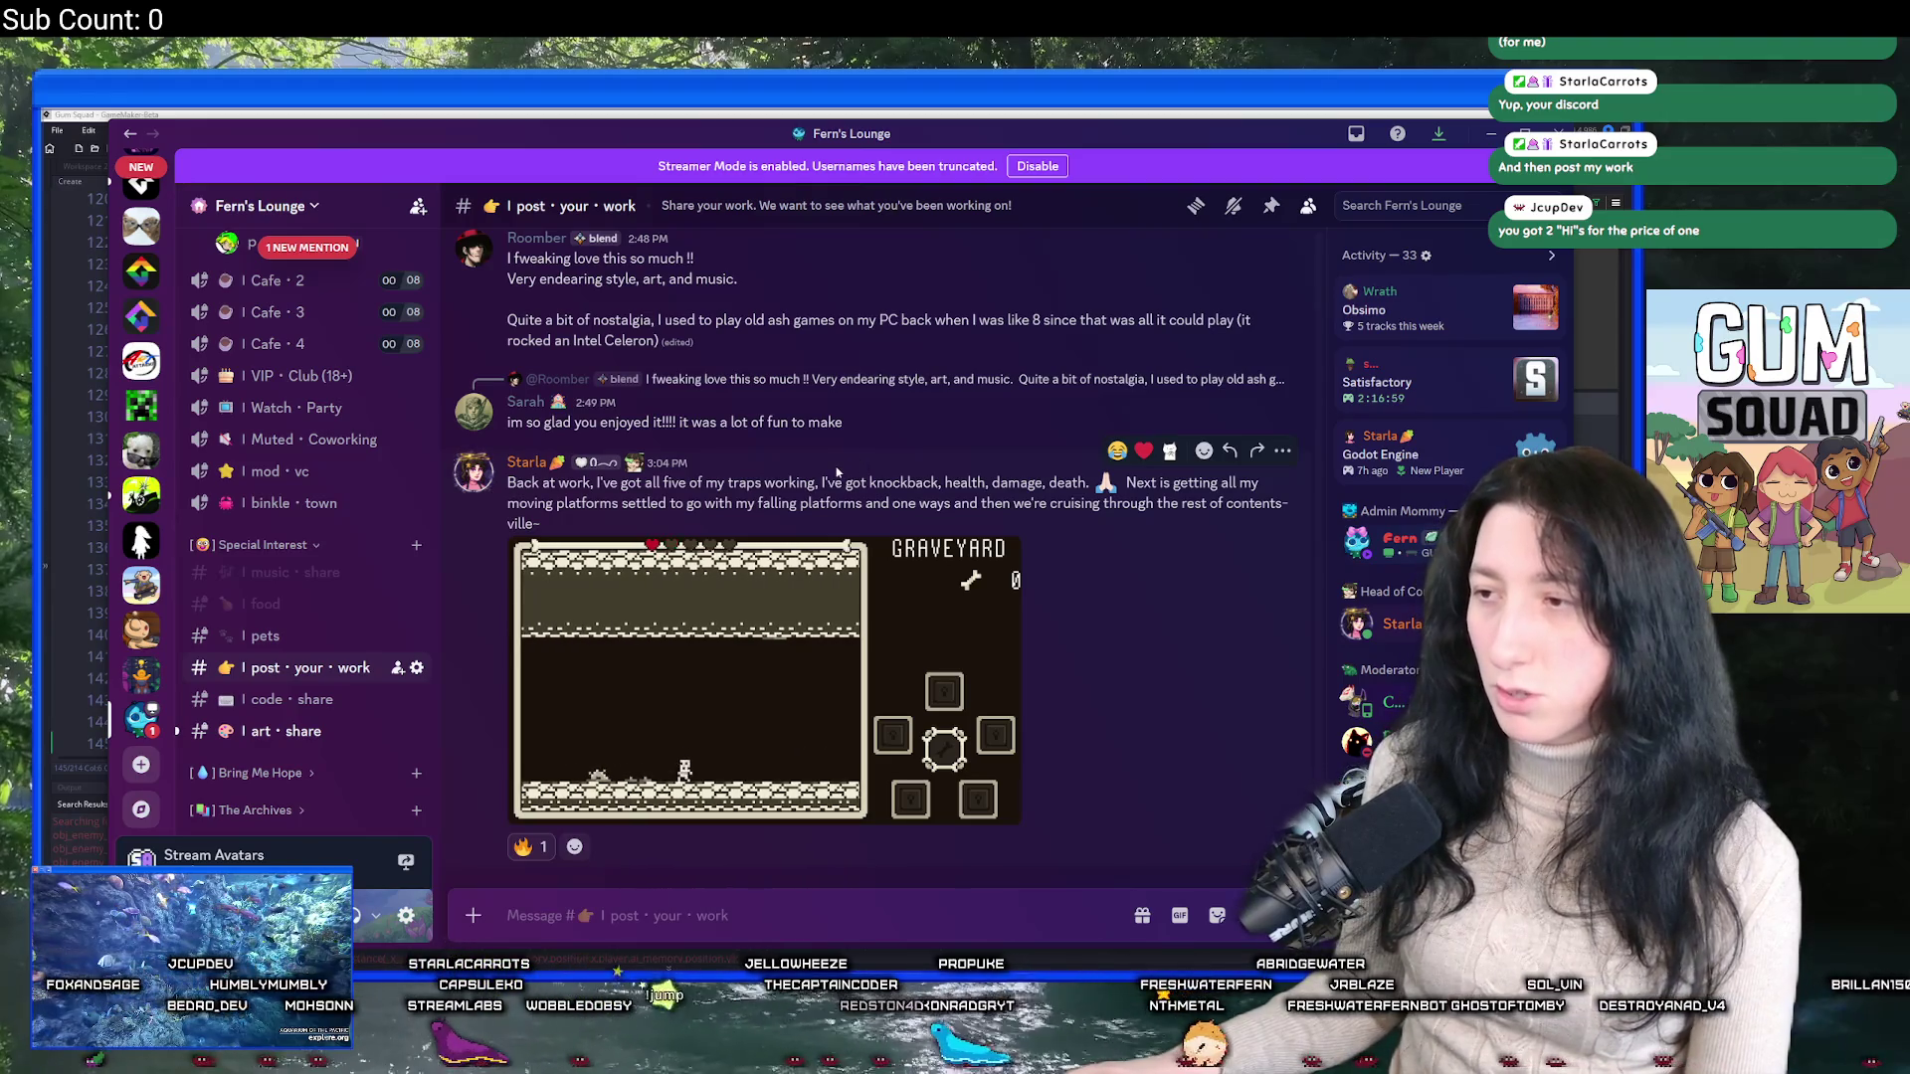
# View the graveyard game GIF enlarged, then return to GameMaker.
pyautogui.click(804, 752)
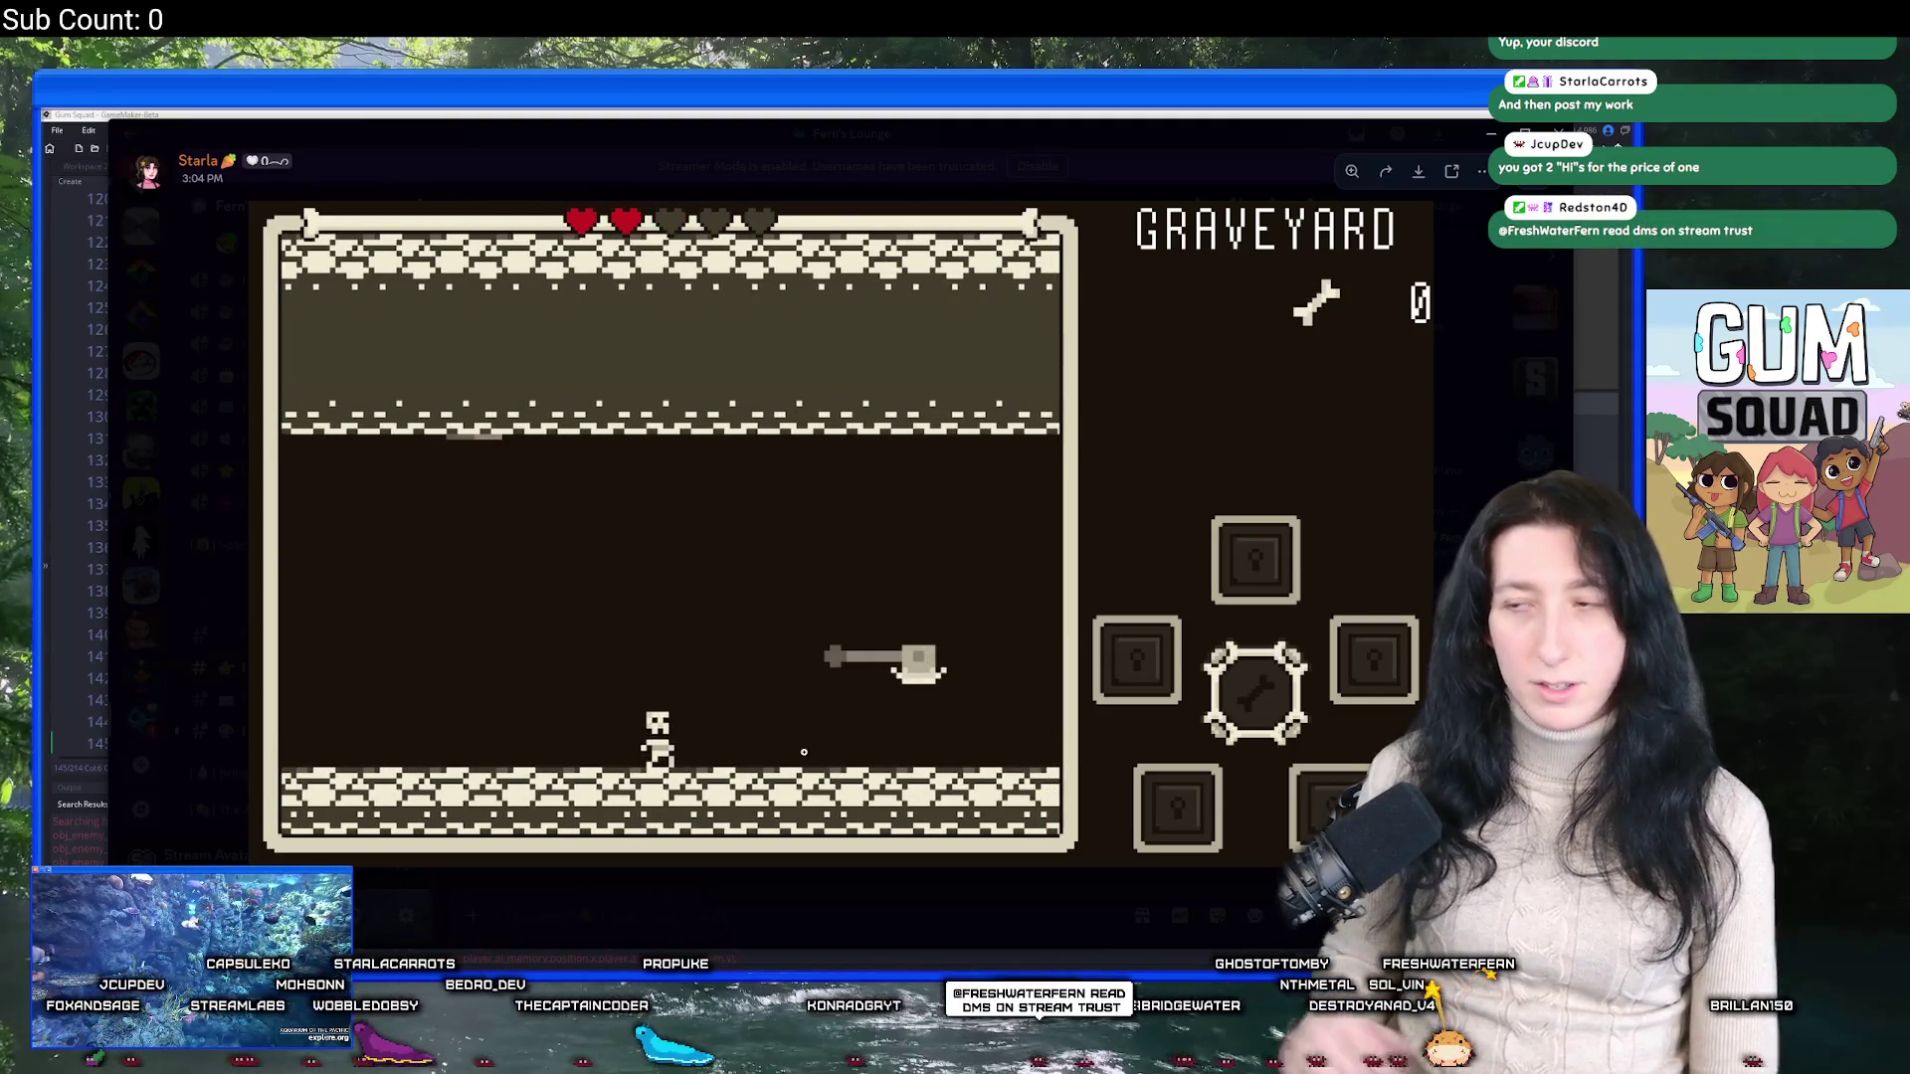
pyautogui.click(1400, 433)
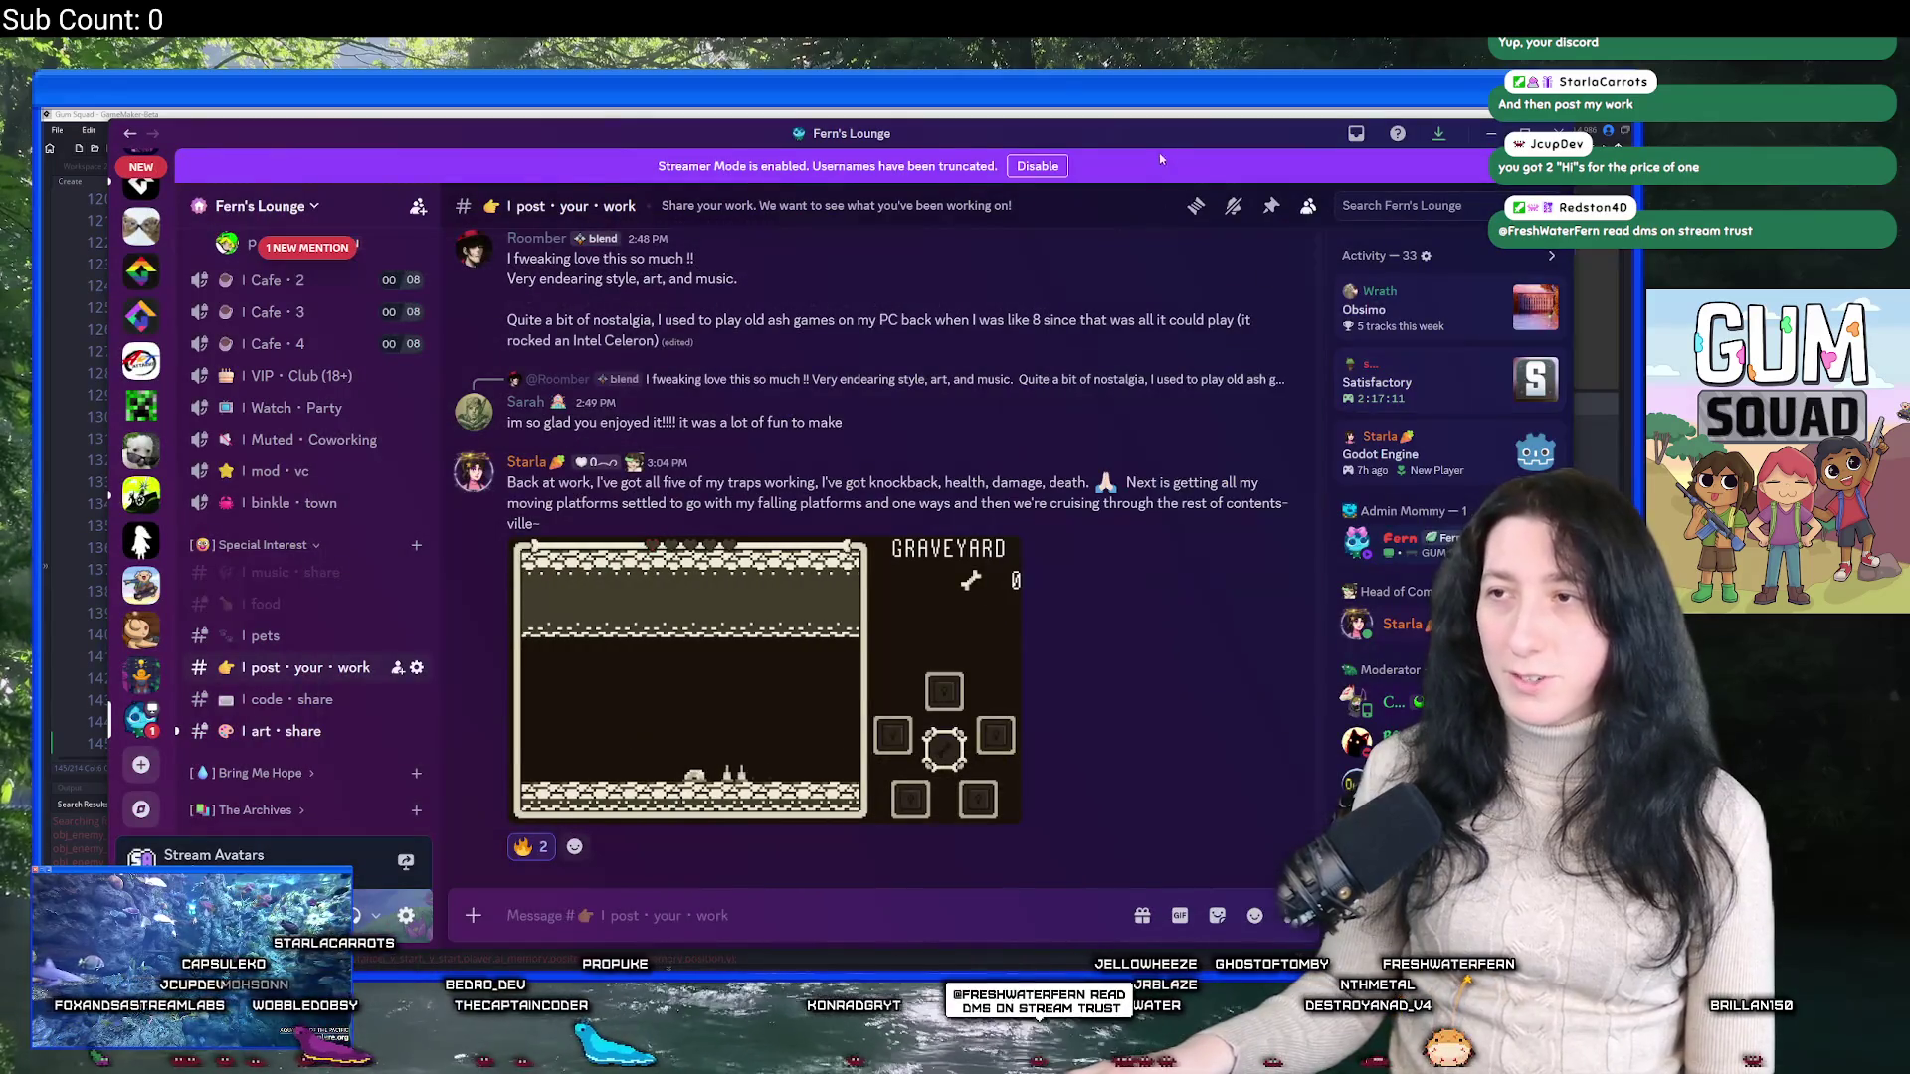
pyautogui.hotkey('alt', 'Tab')
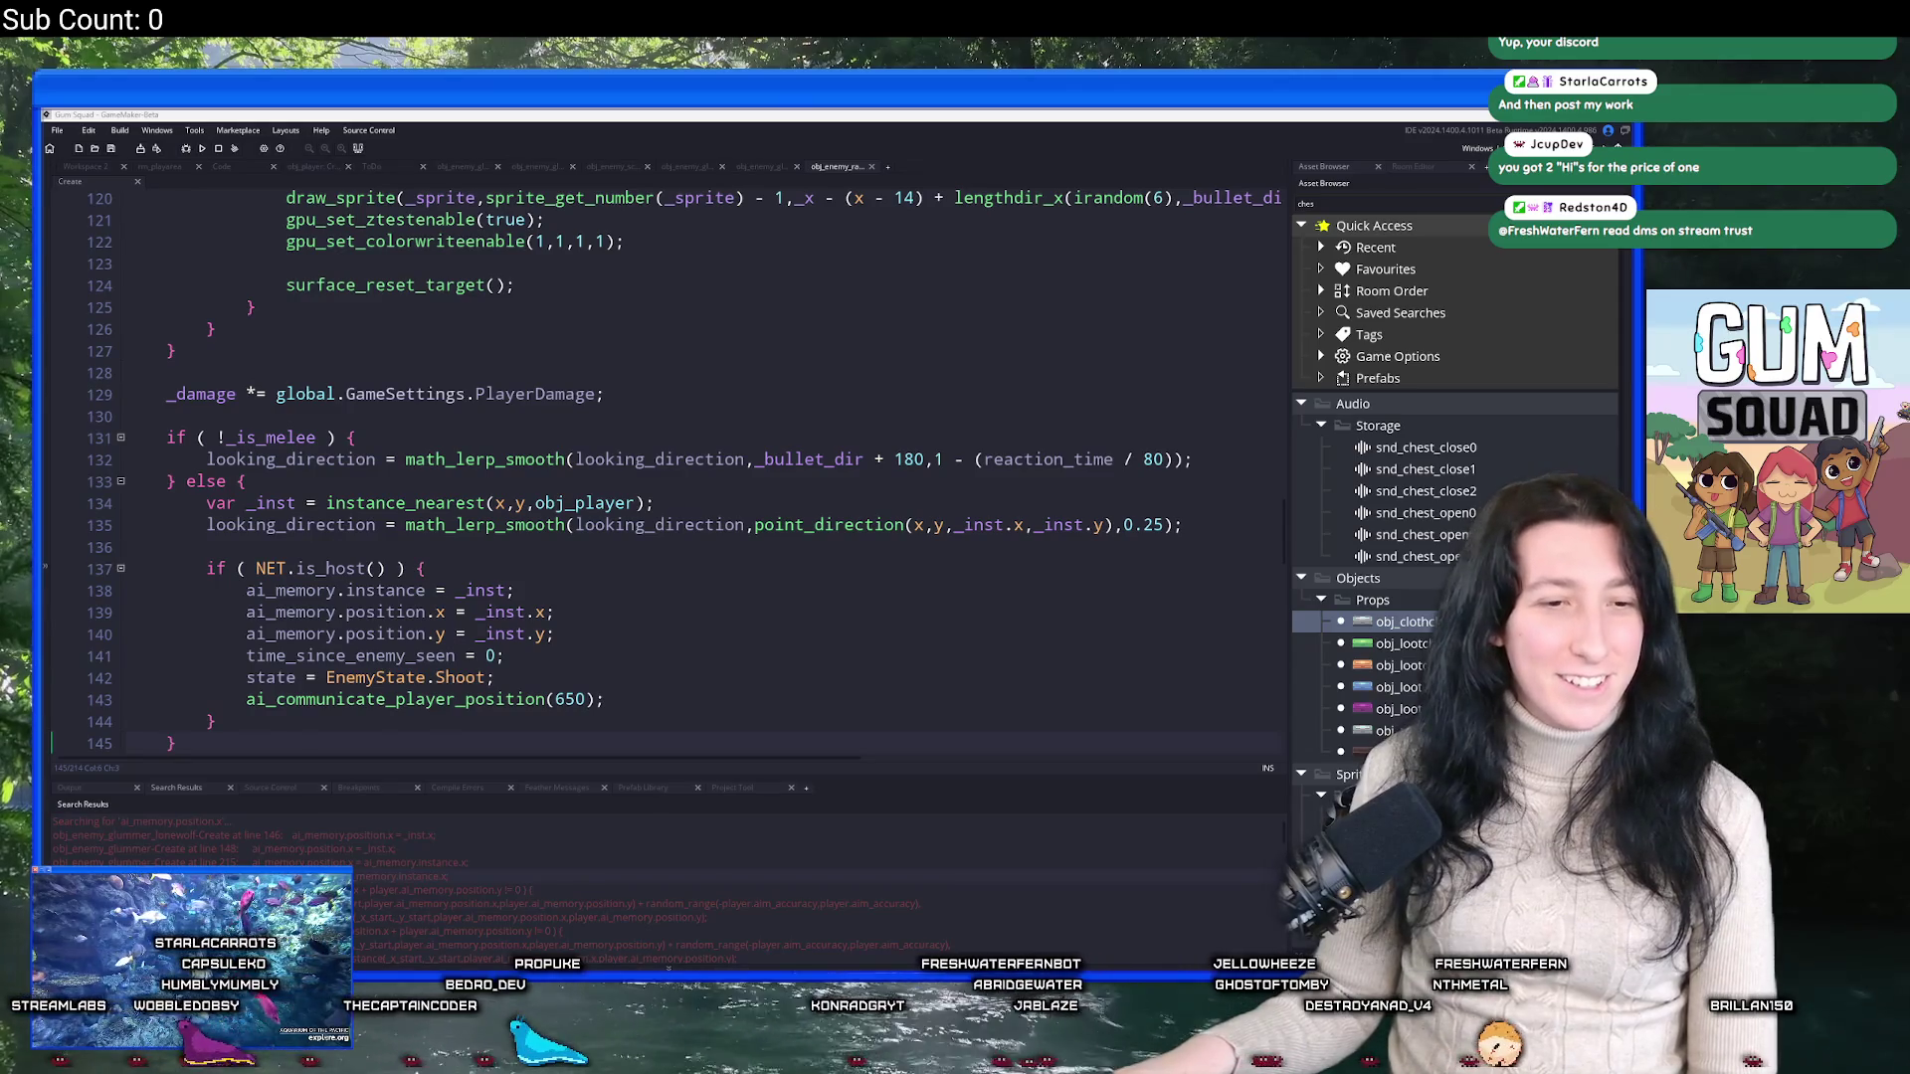
# Switch from GameMaker back to the Discord window.
pyautogui.hotkey('alt', 'Tab')
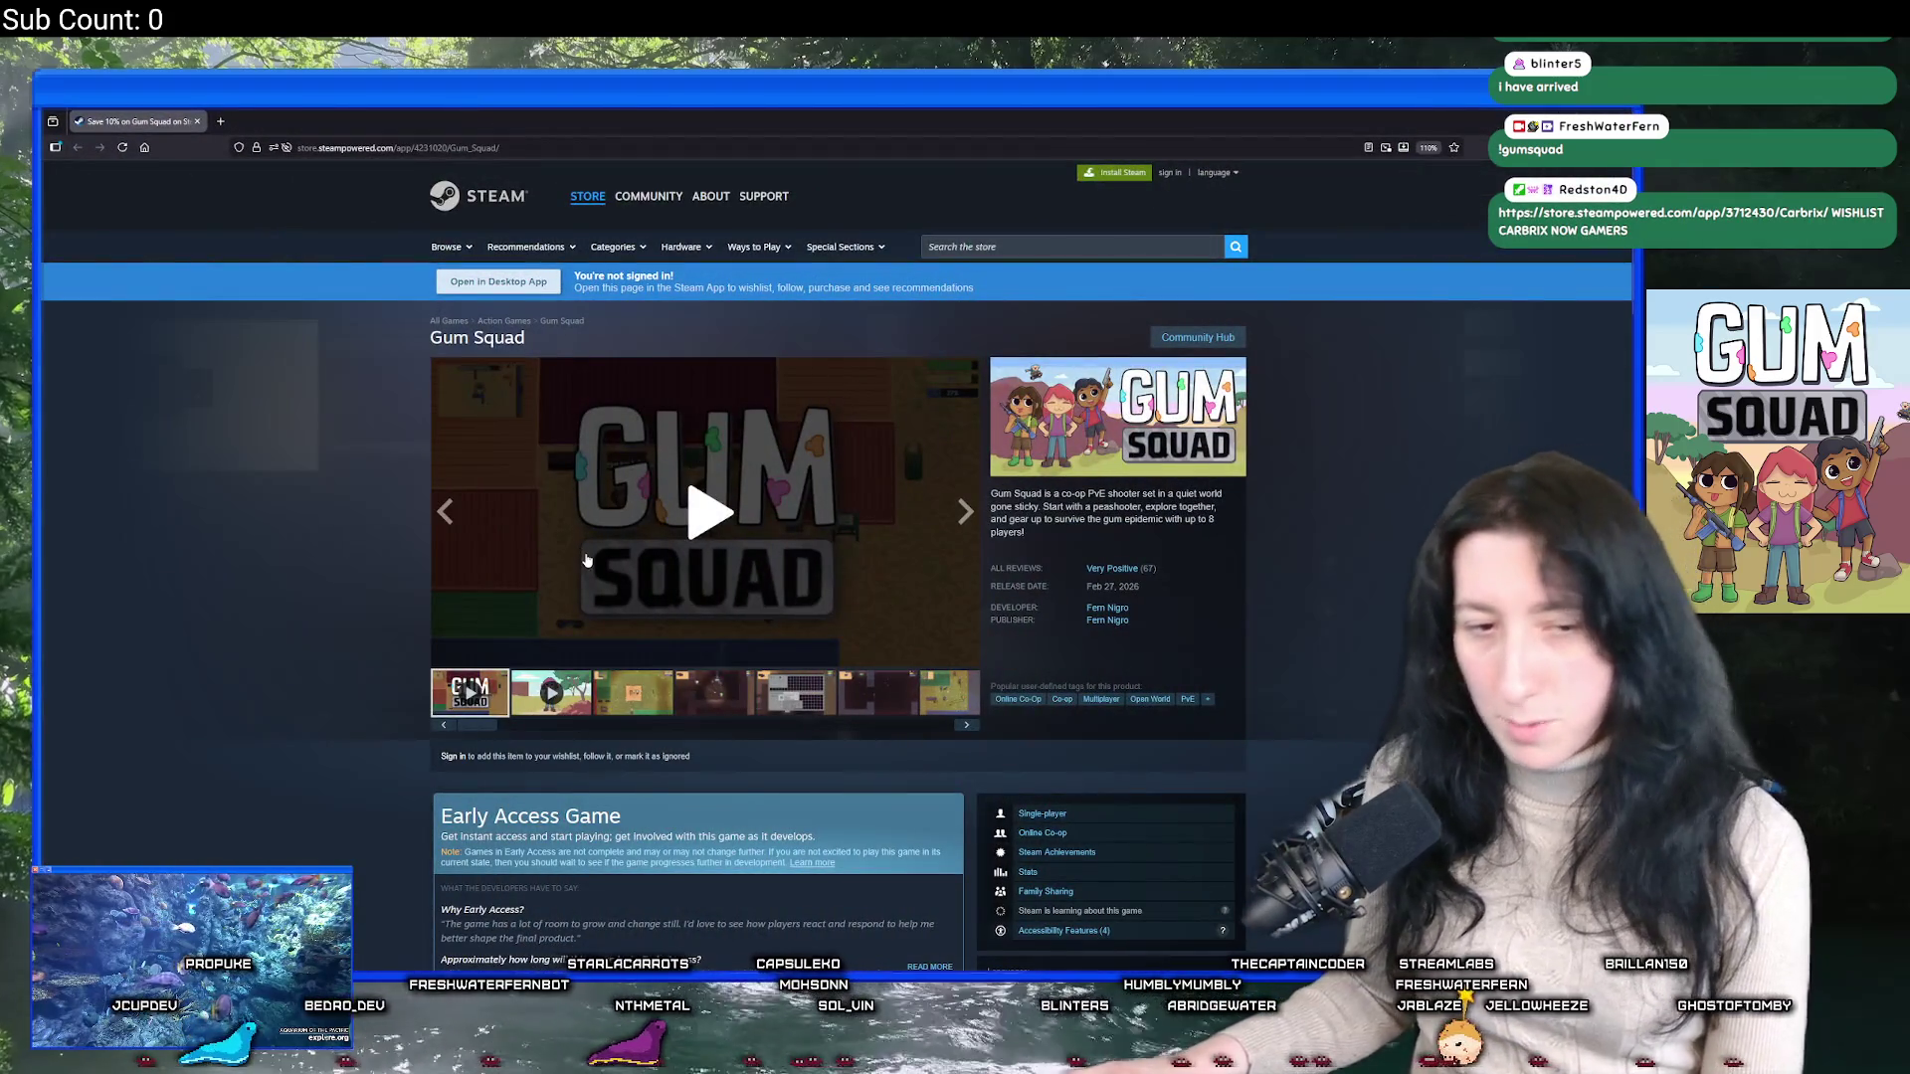
pyautogui.scroll(-3, 736, 418)
pyautogui.scroll(3, 751, 403)
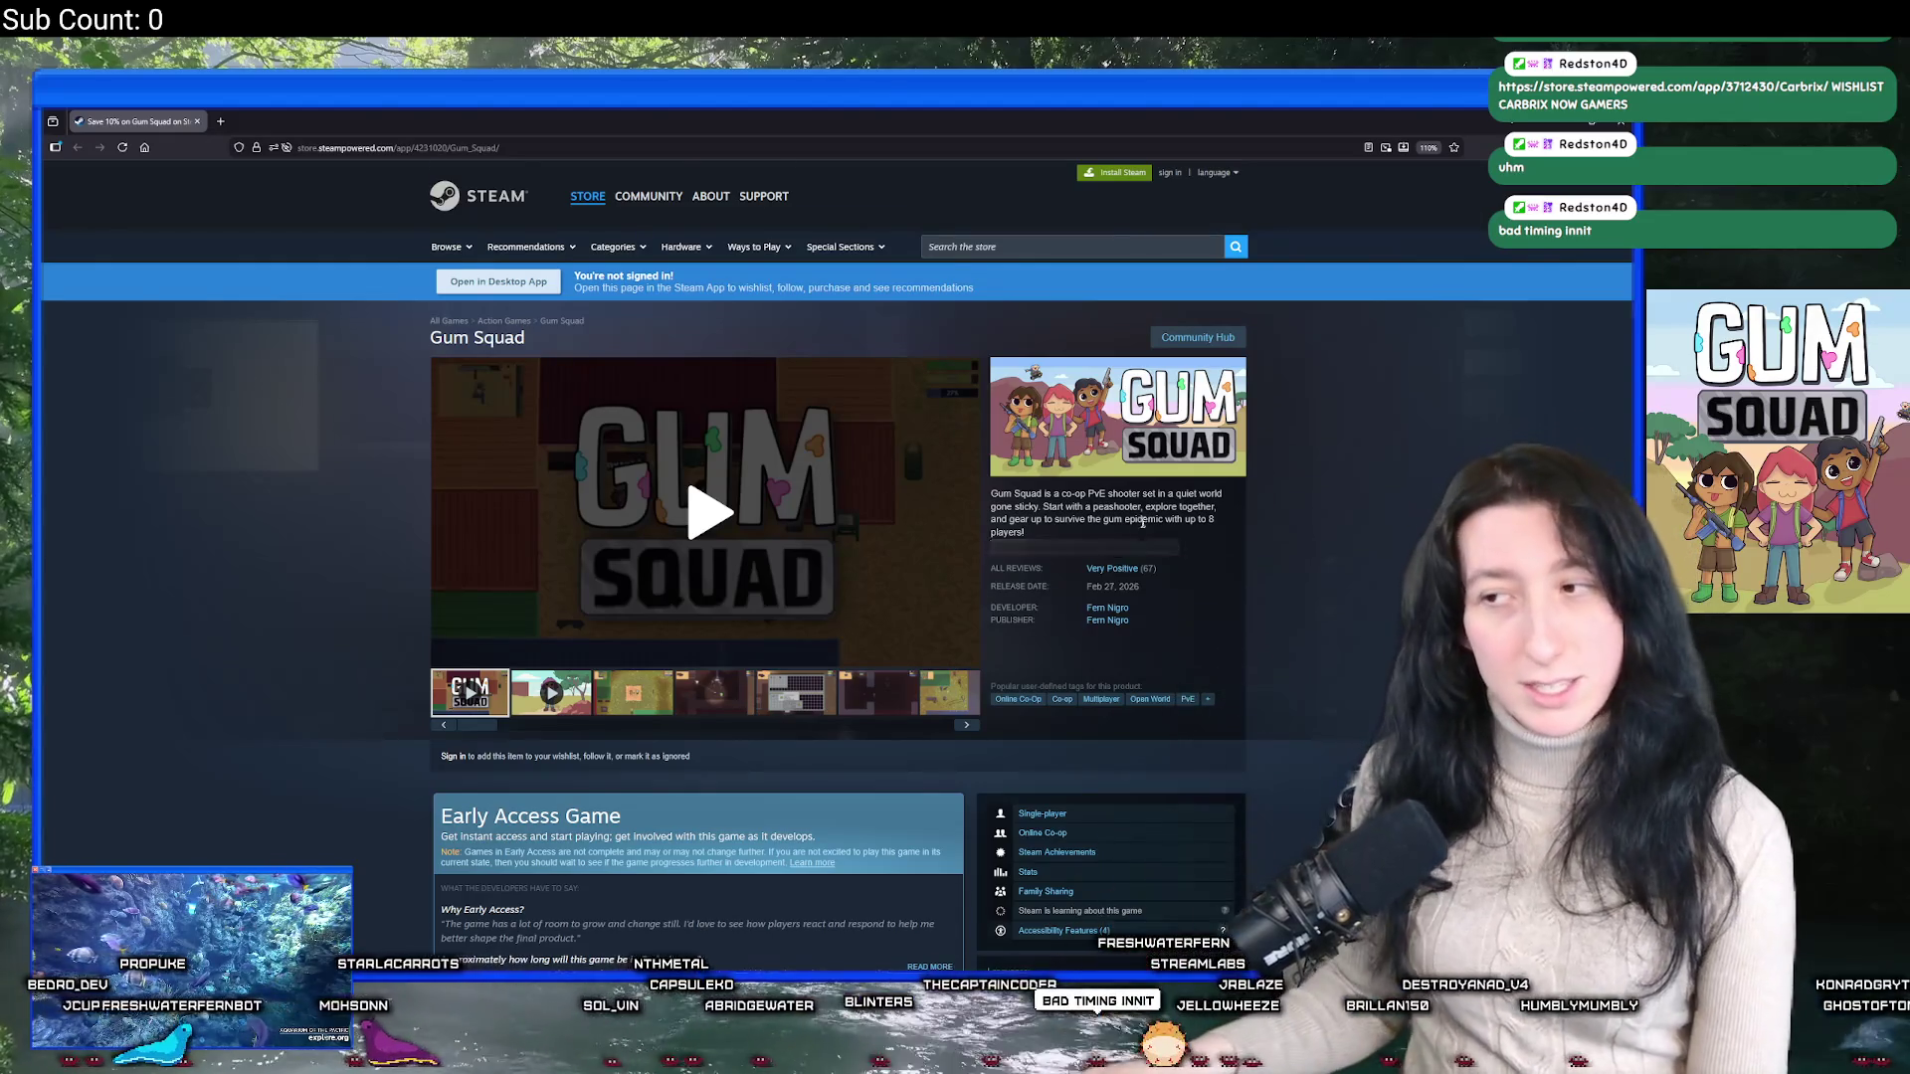
pyautogui.scroll(-15, 952, 608)
pyautogui.scroll(-5, 952, 609)
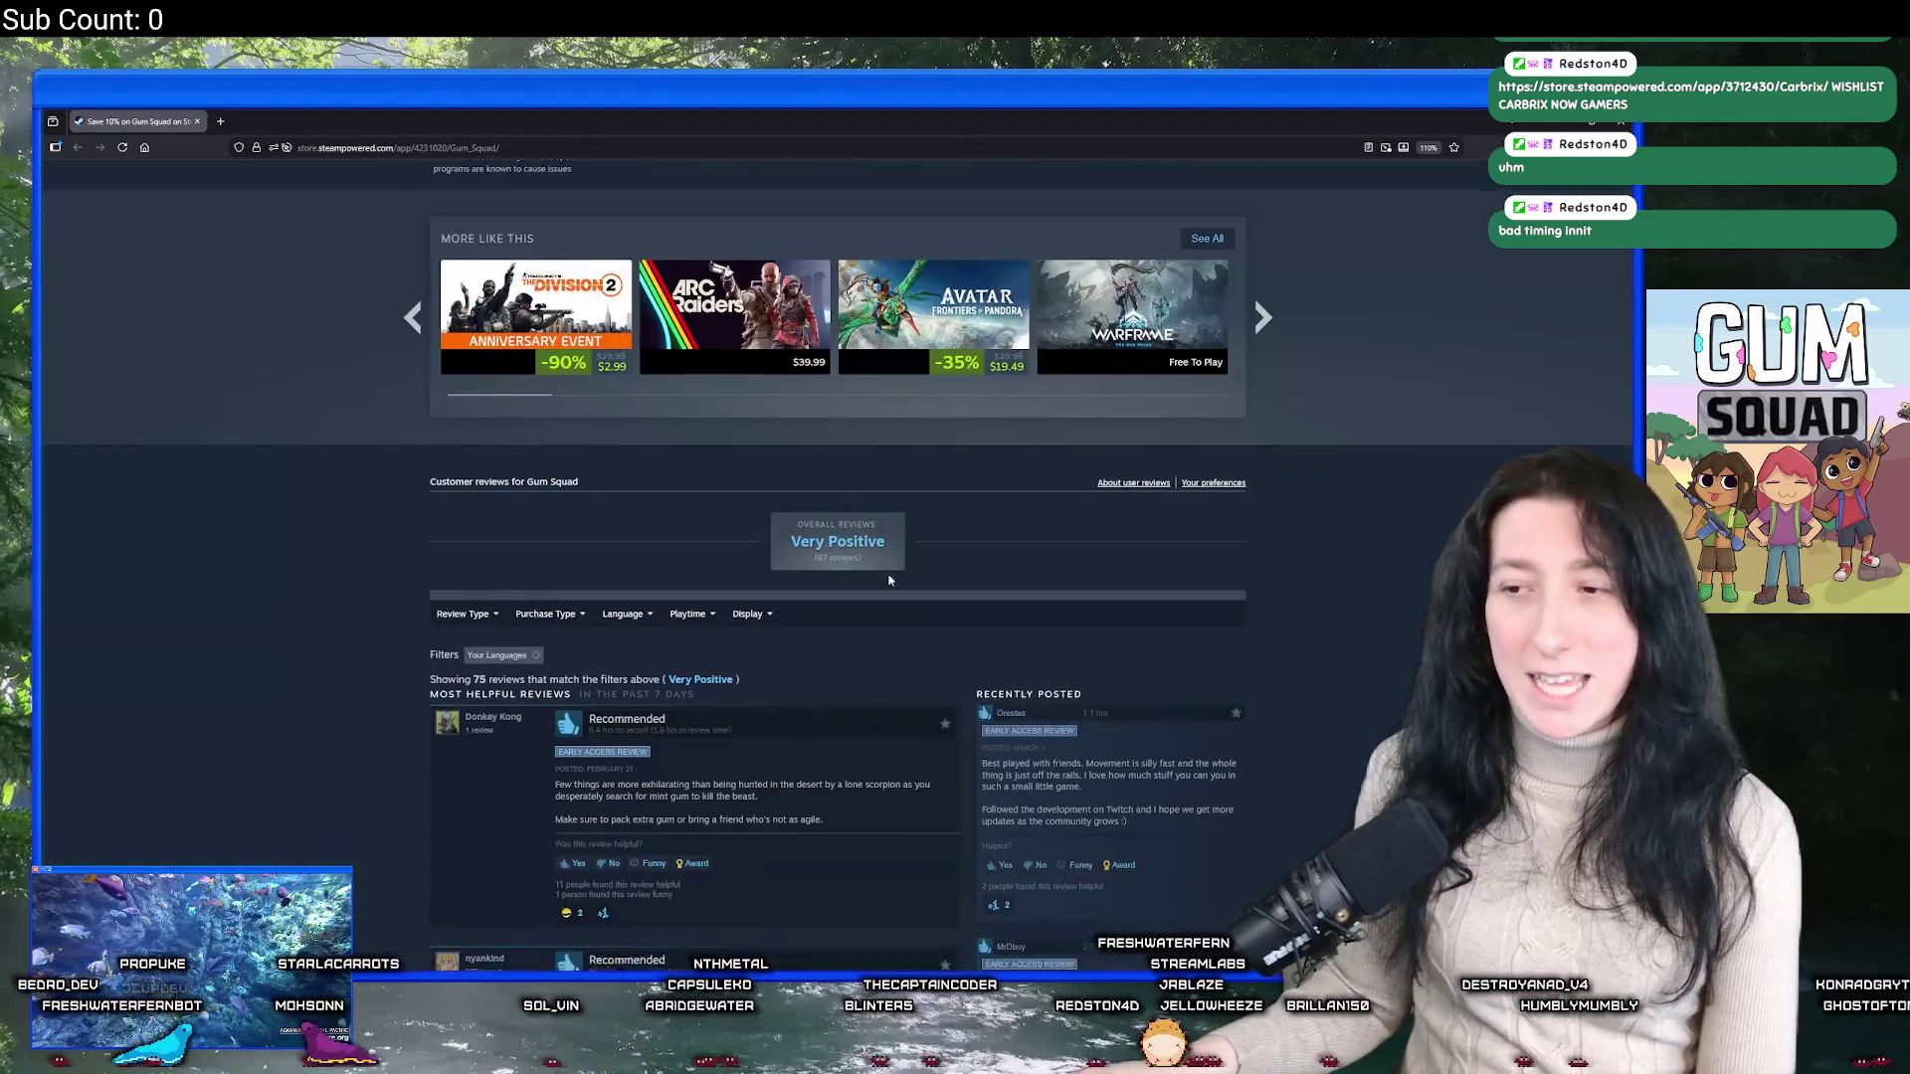
pyautogui.scroll(10, 935, 597)
pyautogui.scroll(3, 925, 591)
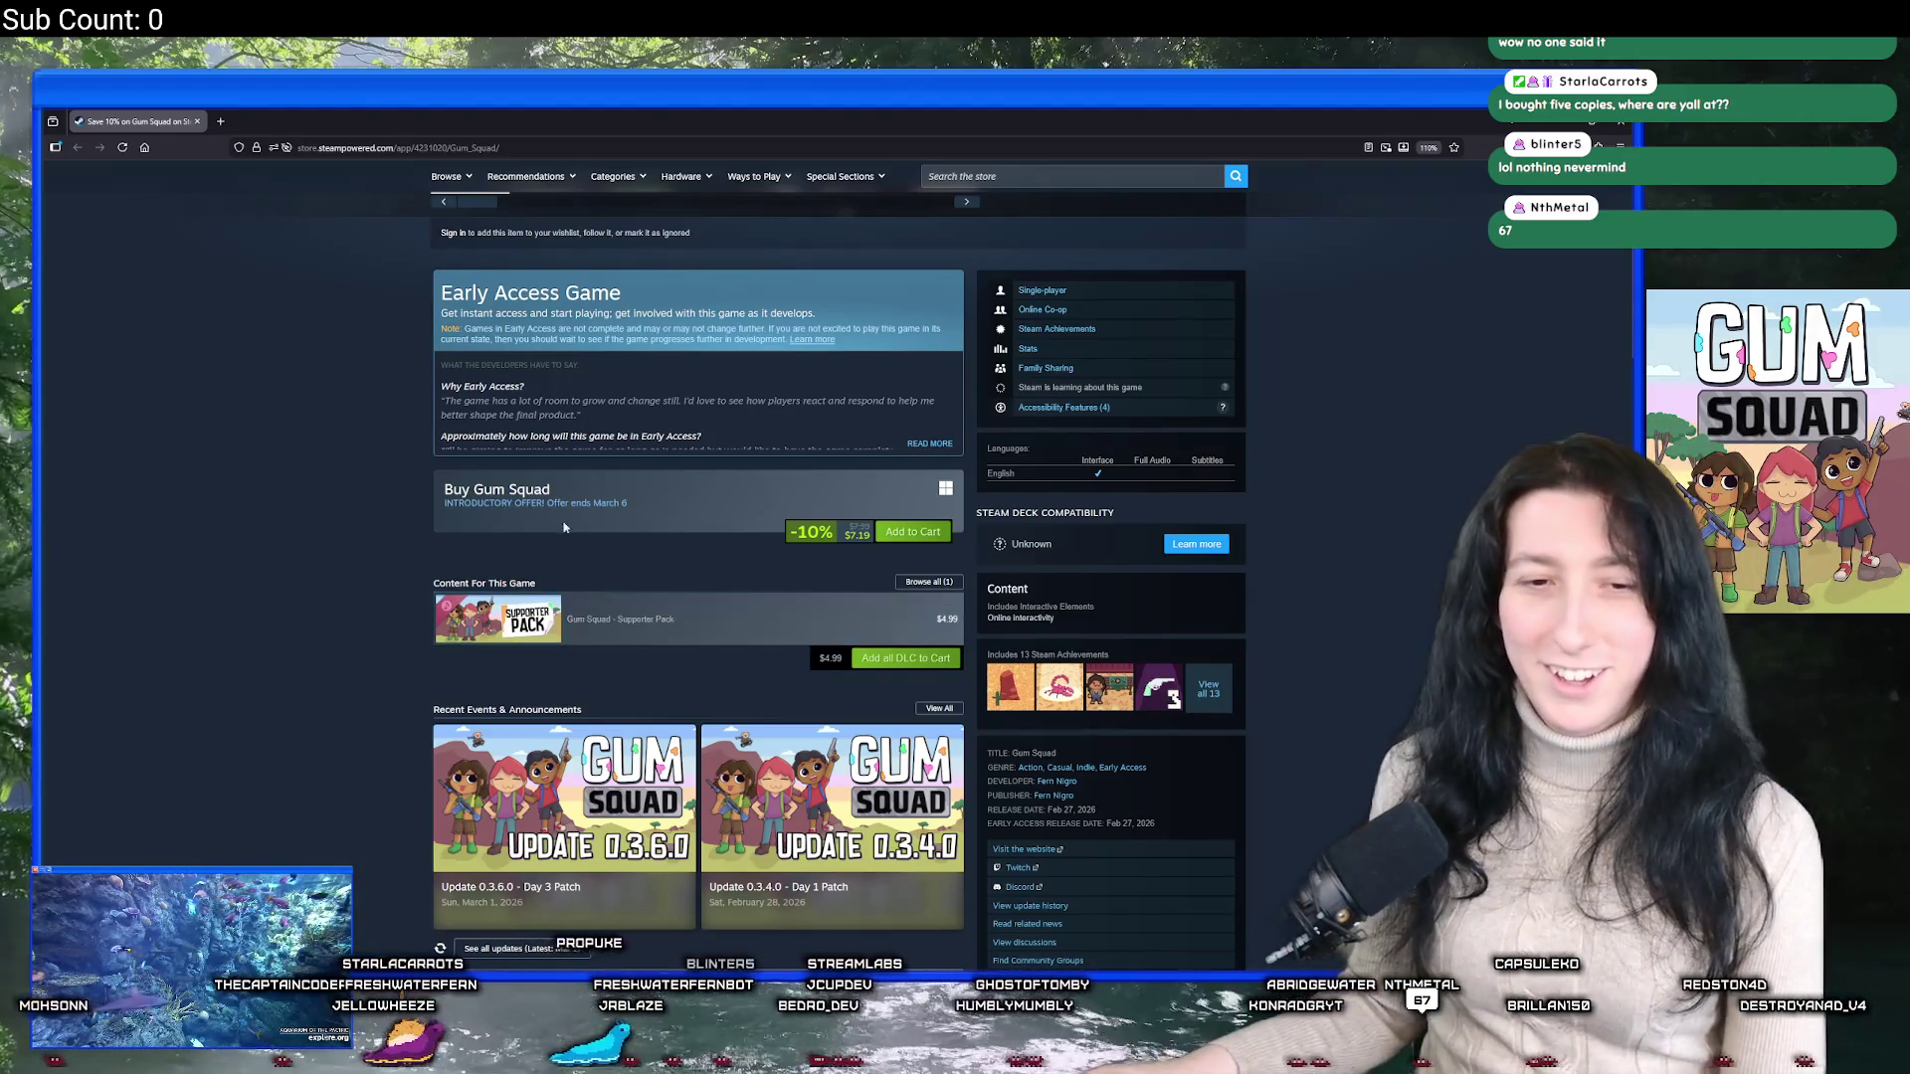
pyautogui.scroll(3, 565, 502)
pyautogui.scroll(4, 565, 502)
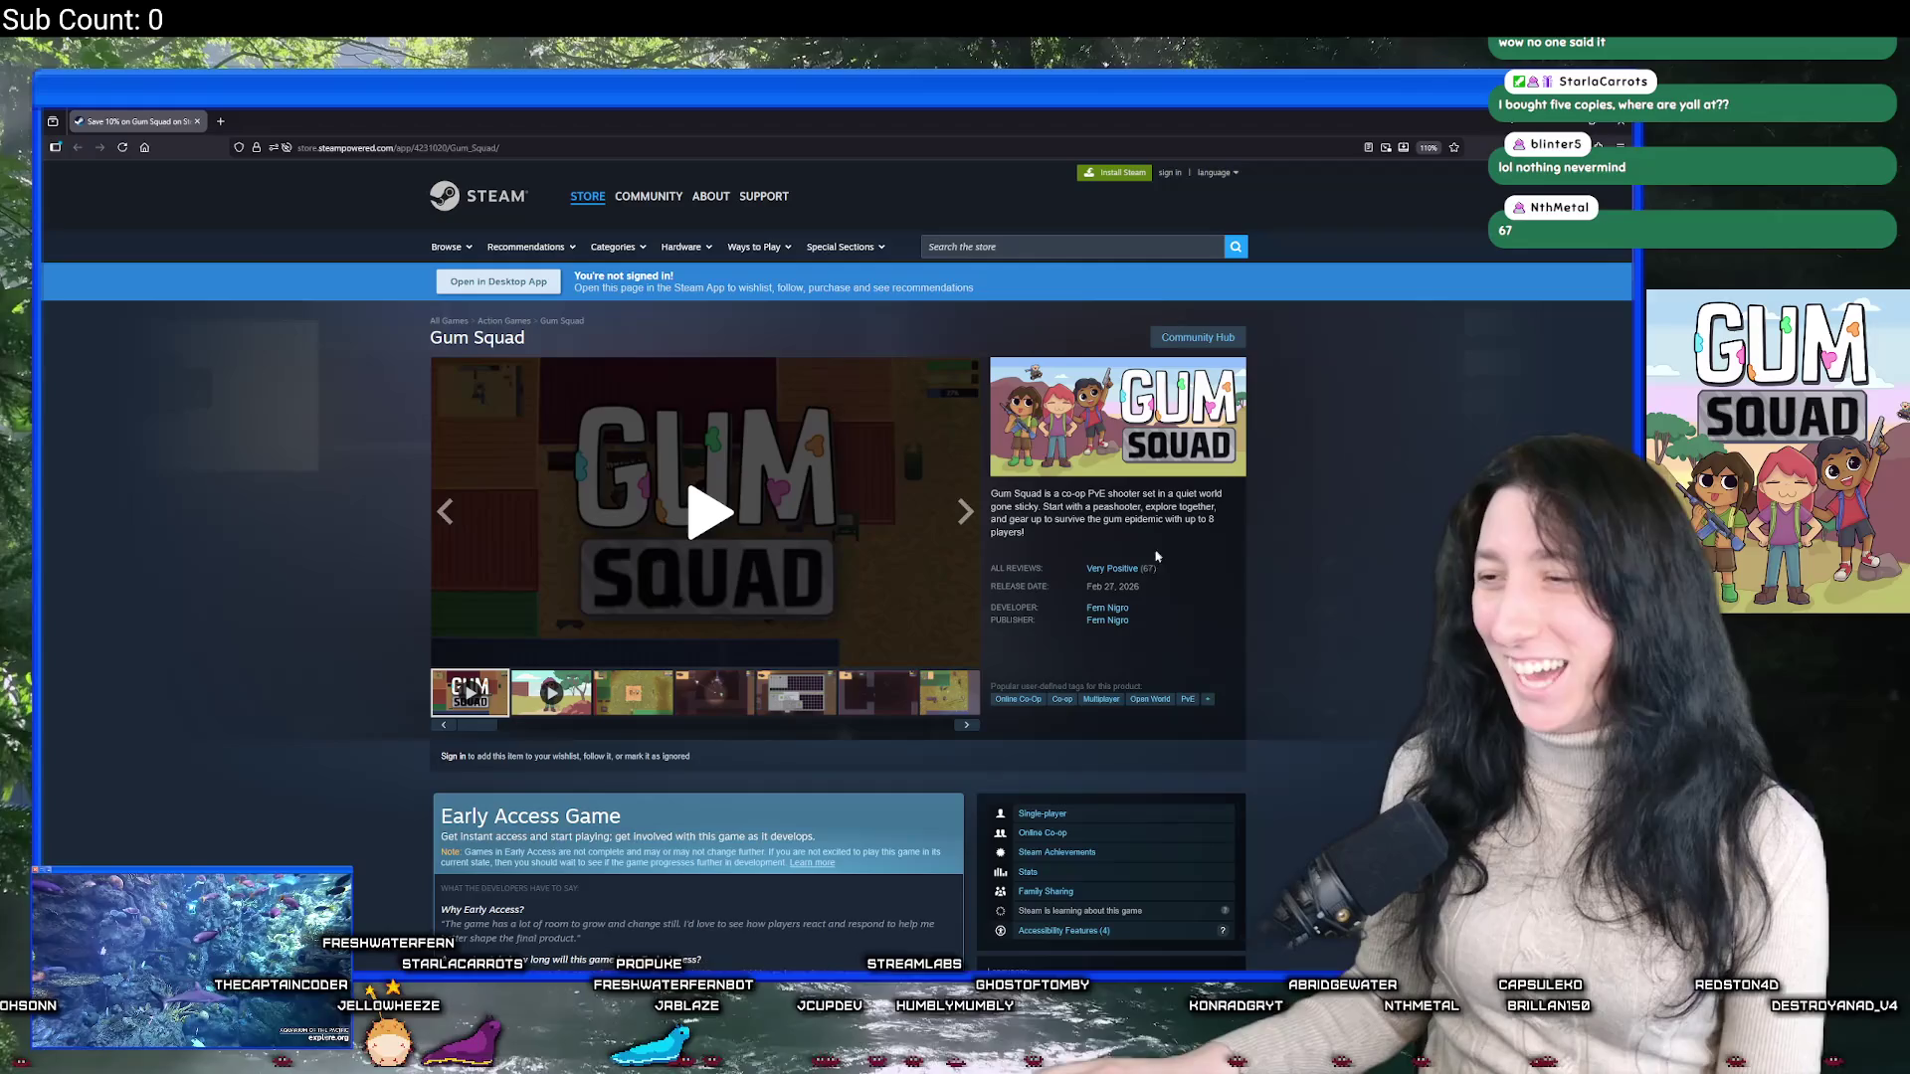
pyautogui.moveTo(1144, 572)
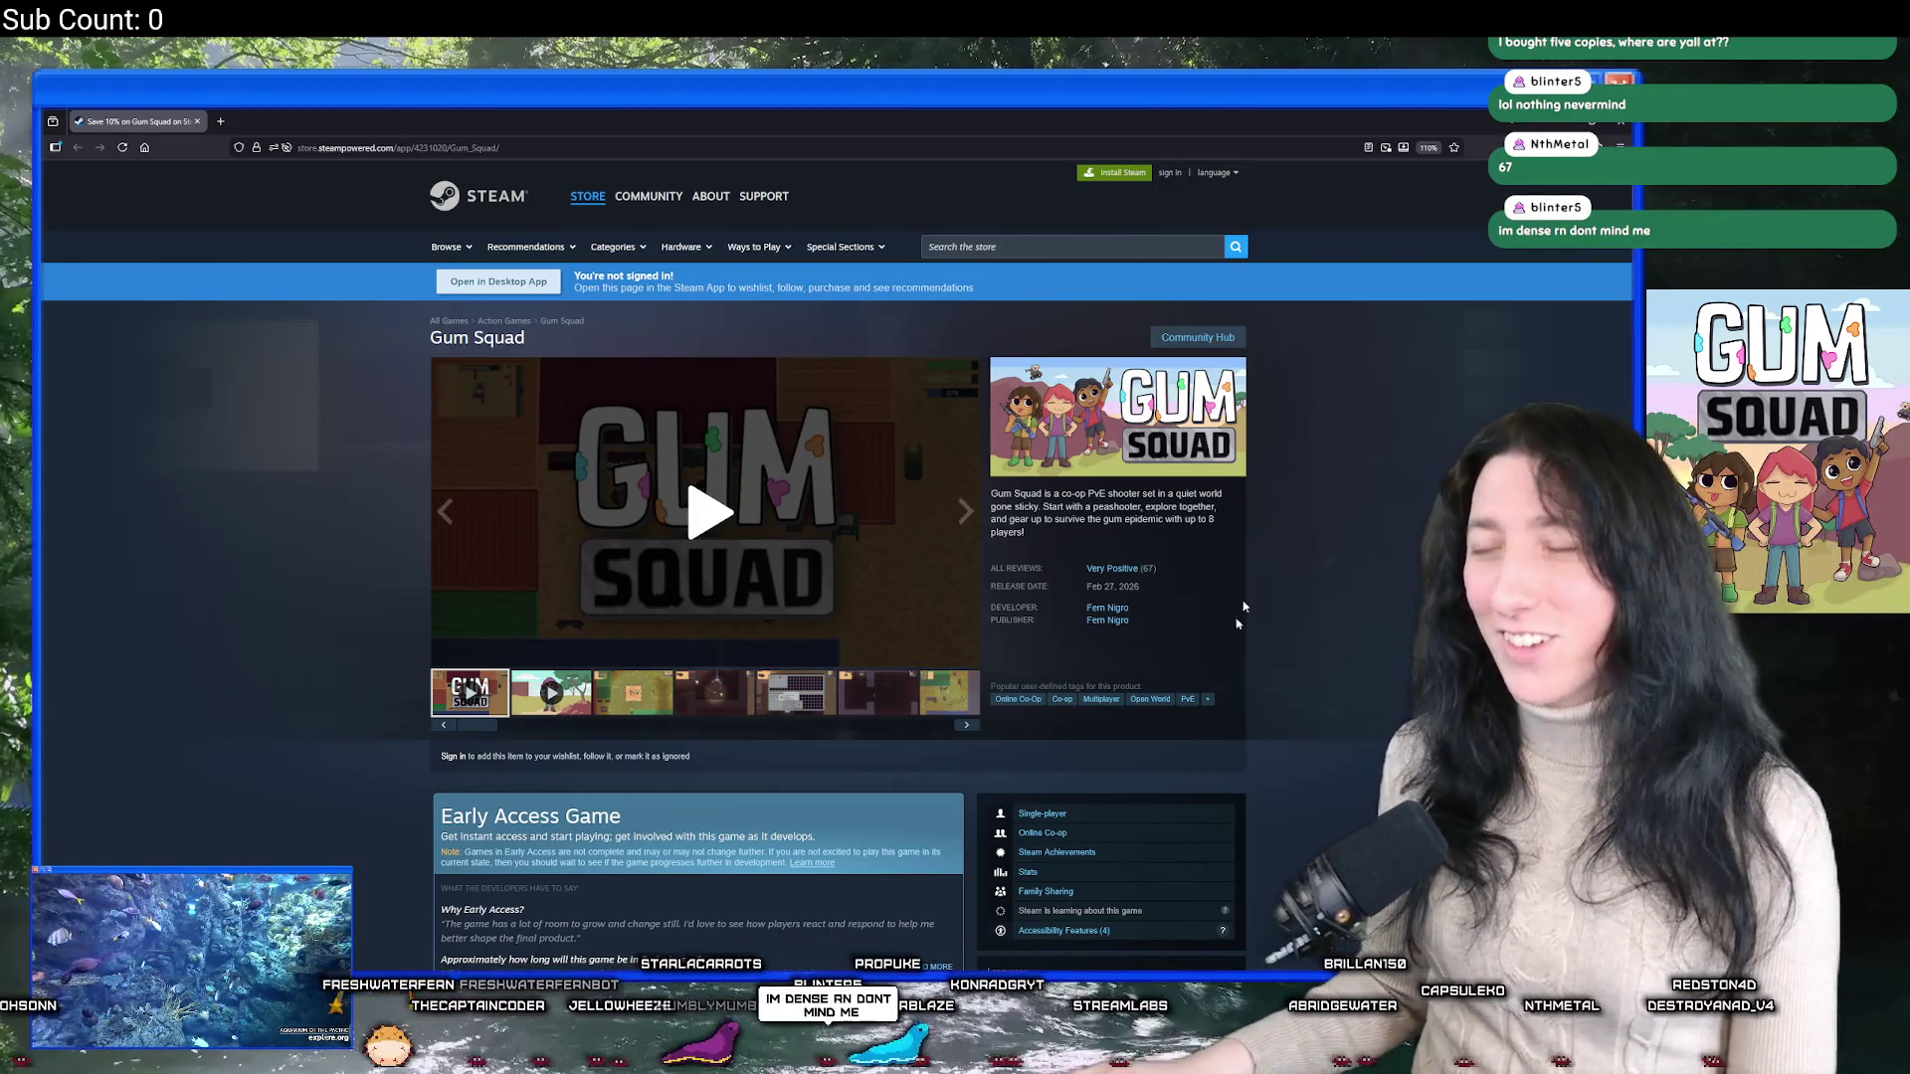
# Search the Steam store for 'early ac' and show the New & Trending Early Access games.
pyautogui.click(1062, 245)
pyautogui.write('early ac')
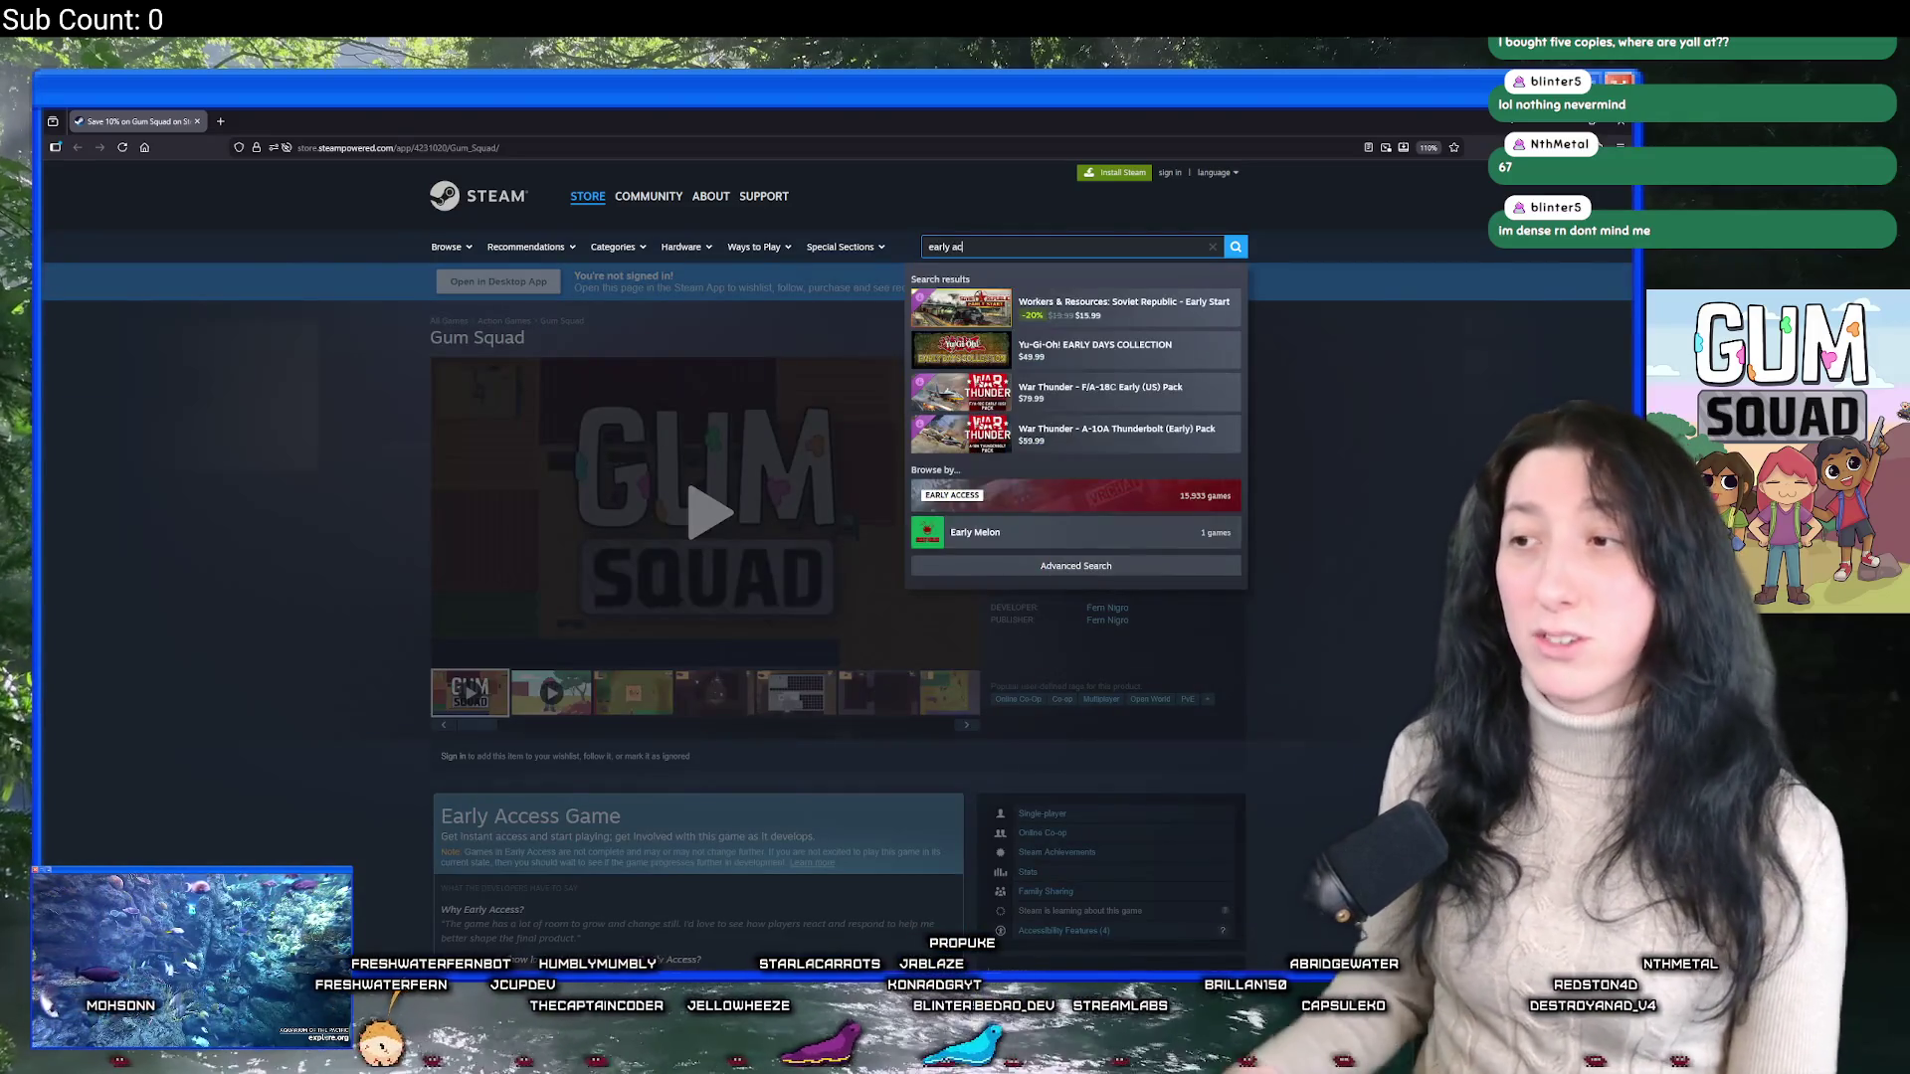
pyautogui.click(1046, 484)
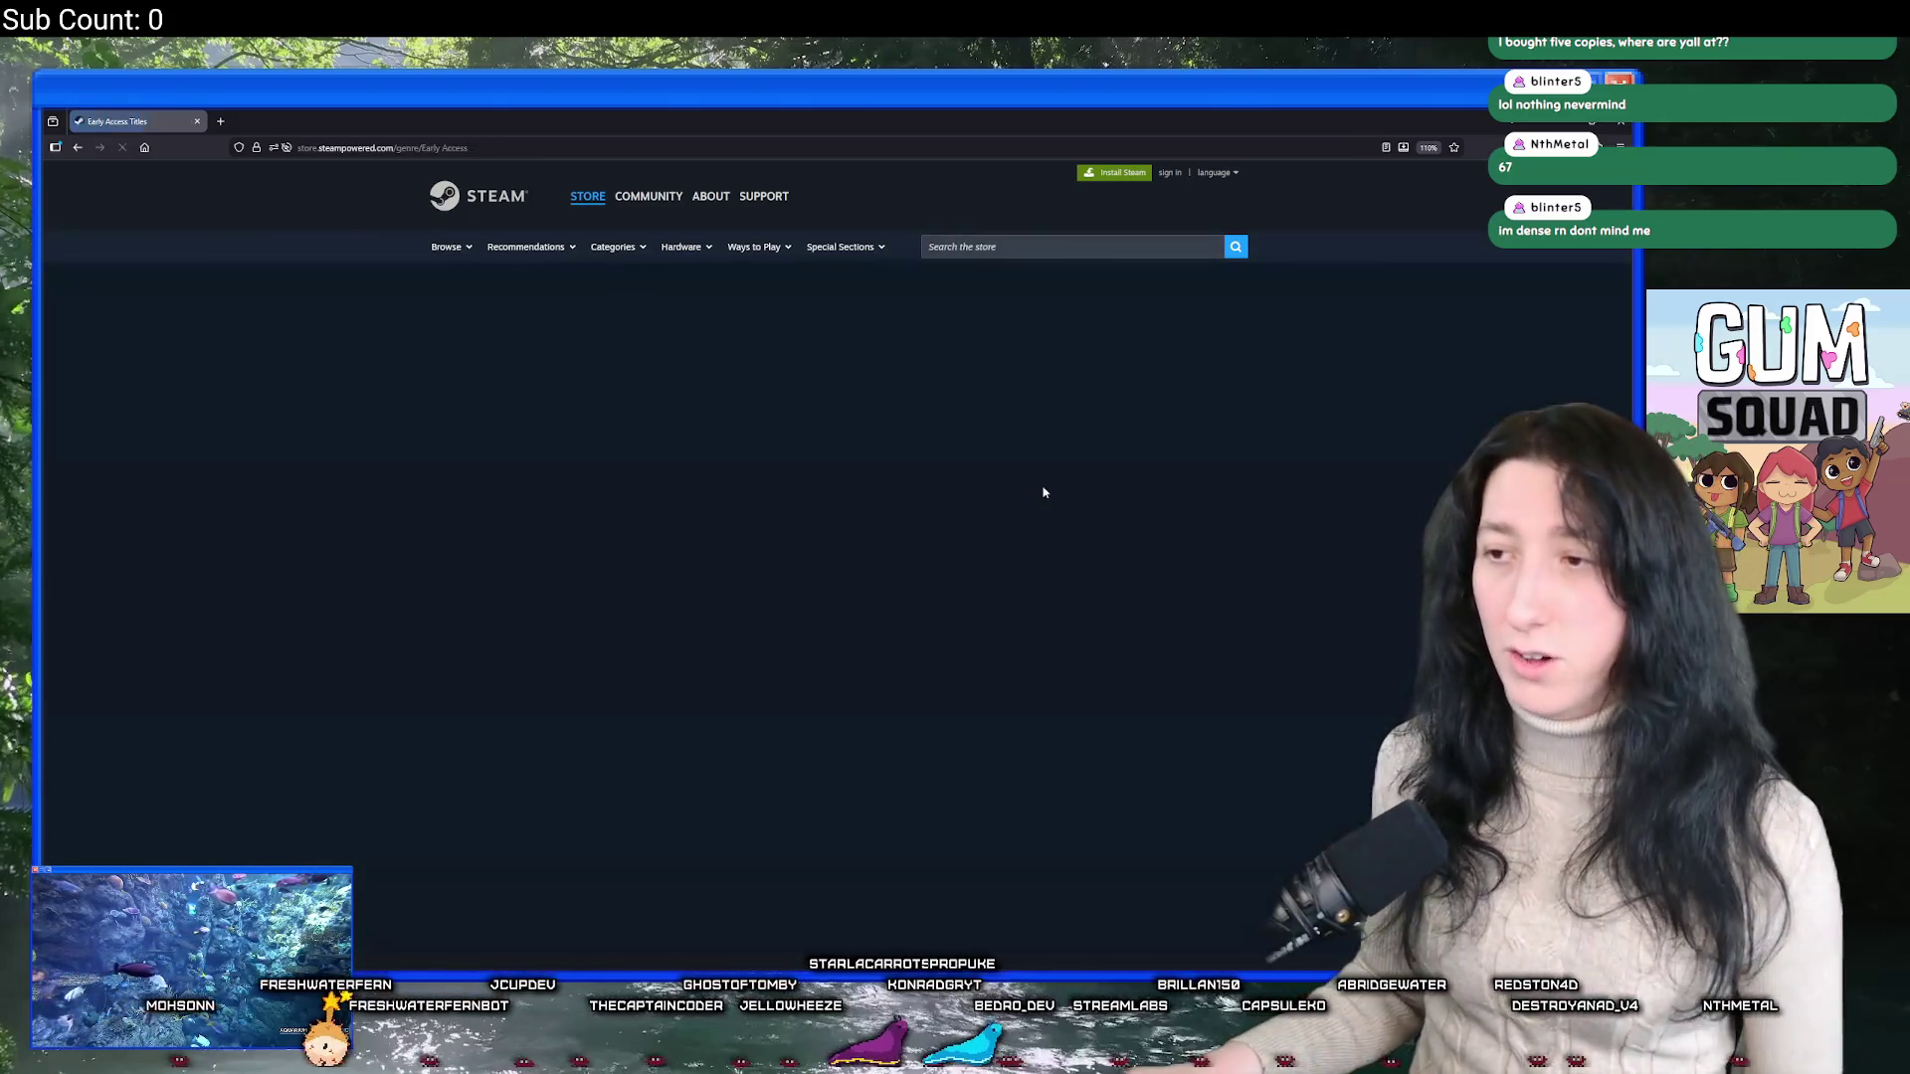
pyautogui.scroll(-15, 556, 723)
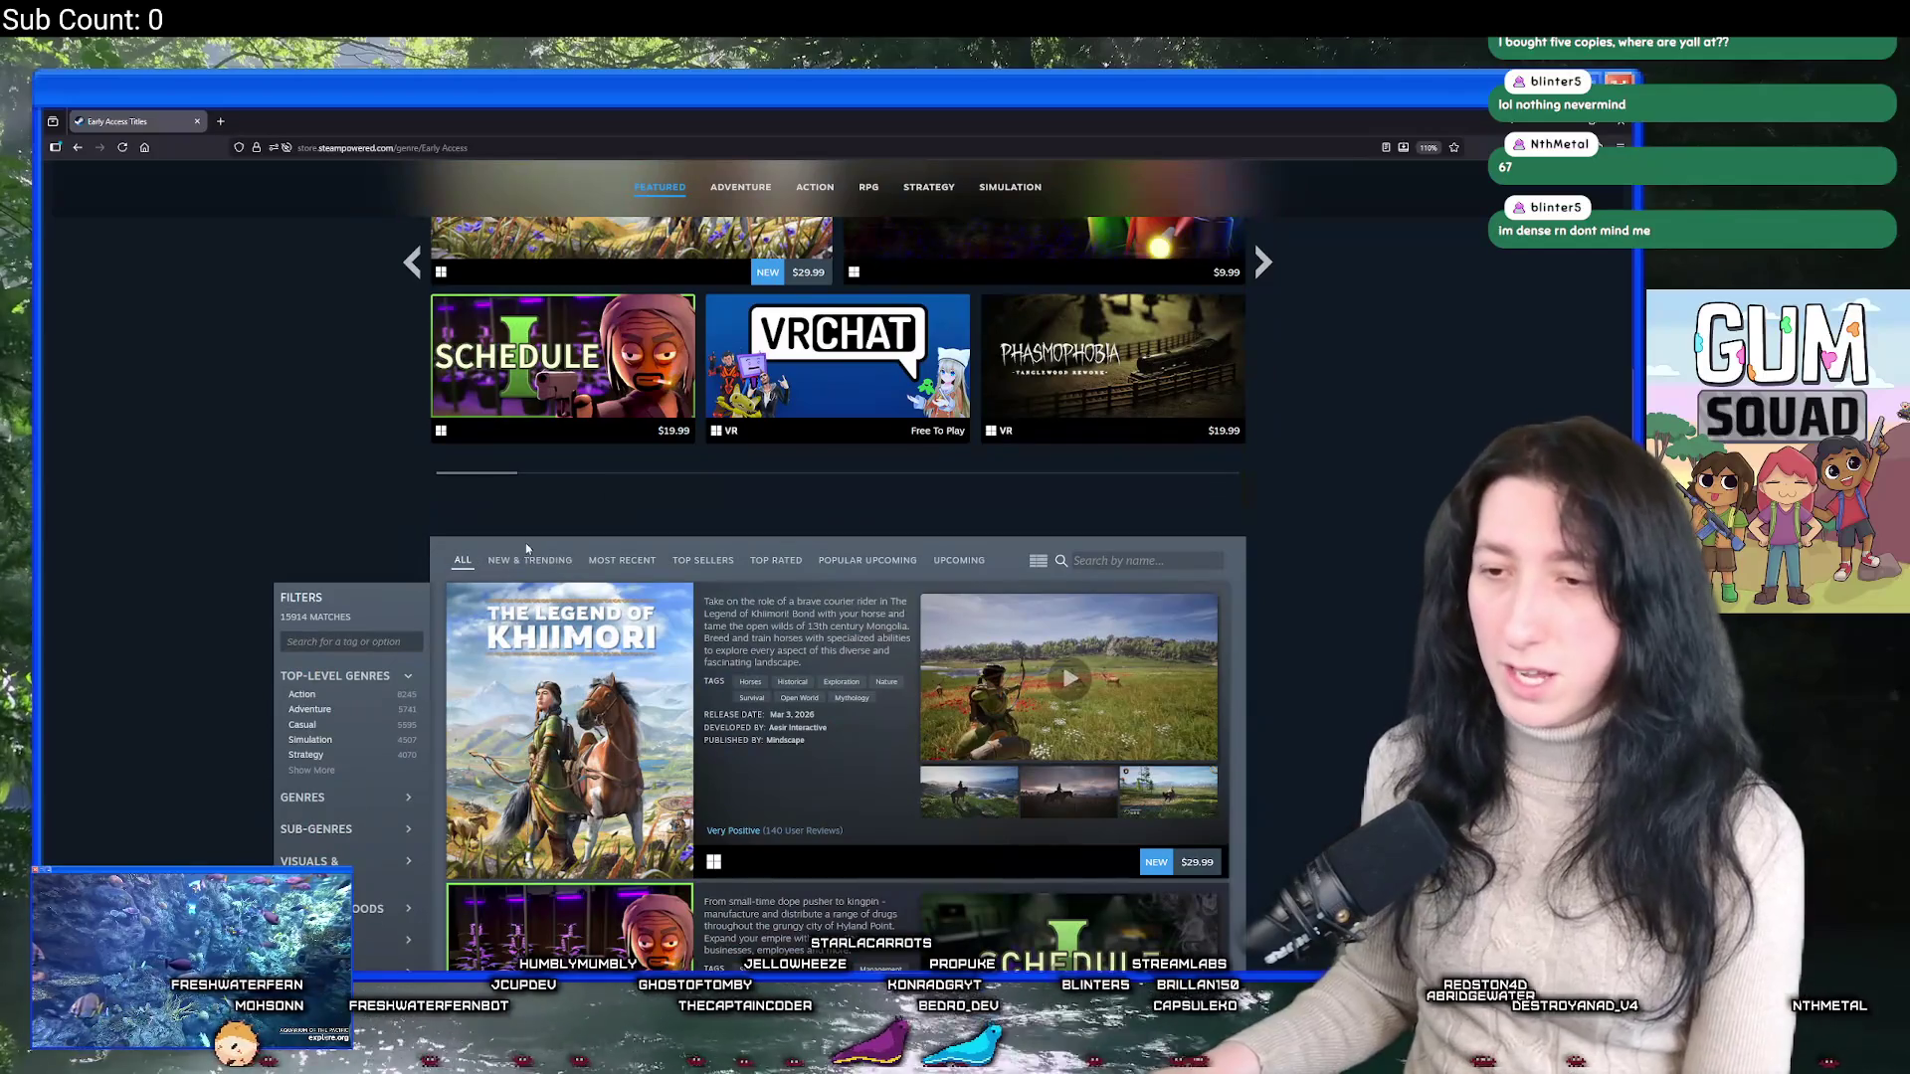
pyautogui.click(529, 559)
# Scroll the New & Trending list down to Gum Squad, then return to GameMaker's patch notes.
pyautogui.scroll(-4, 597, 403)
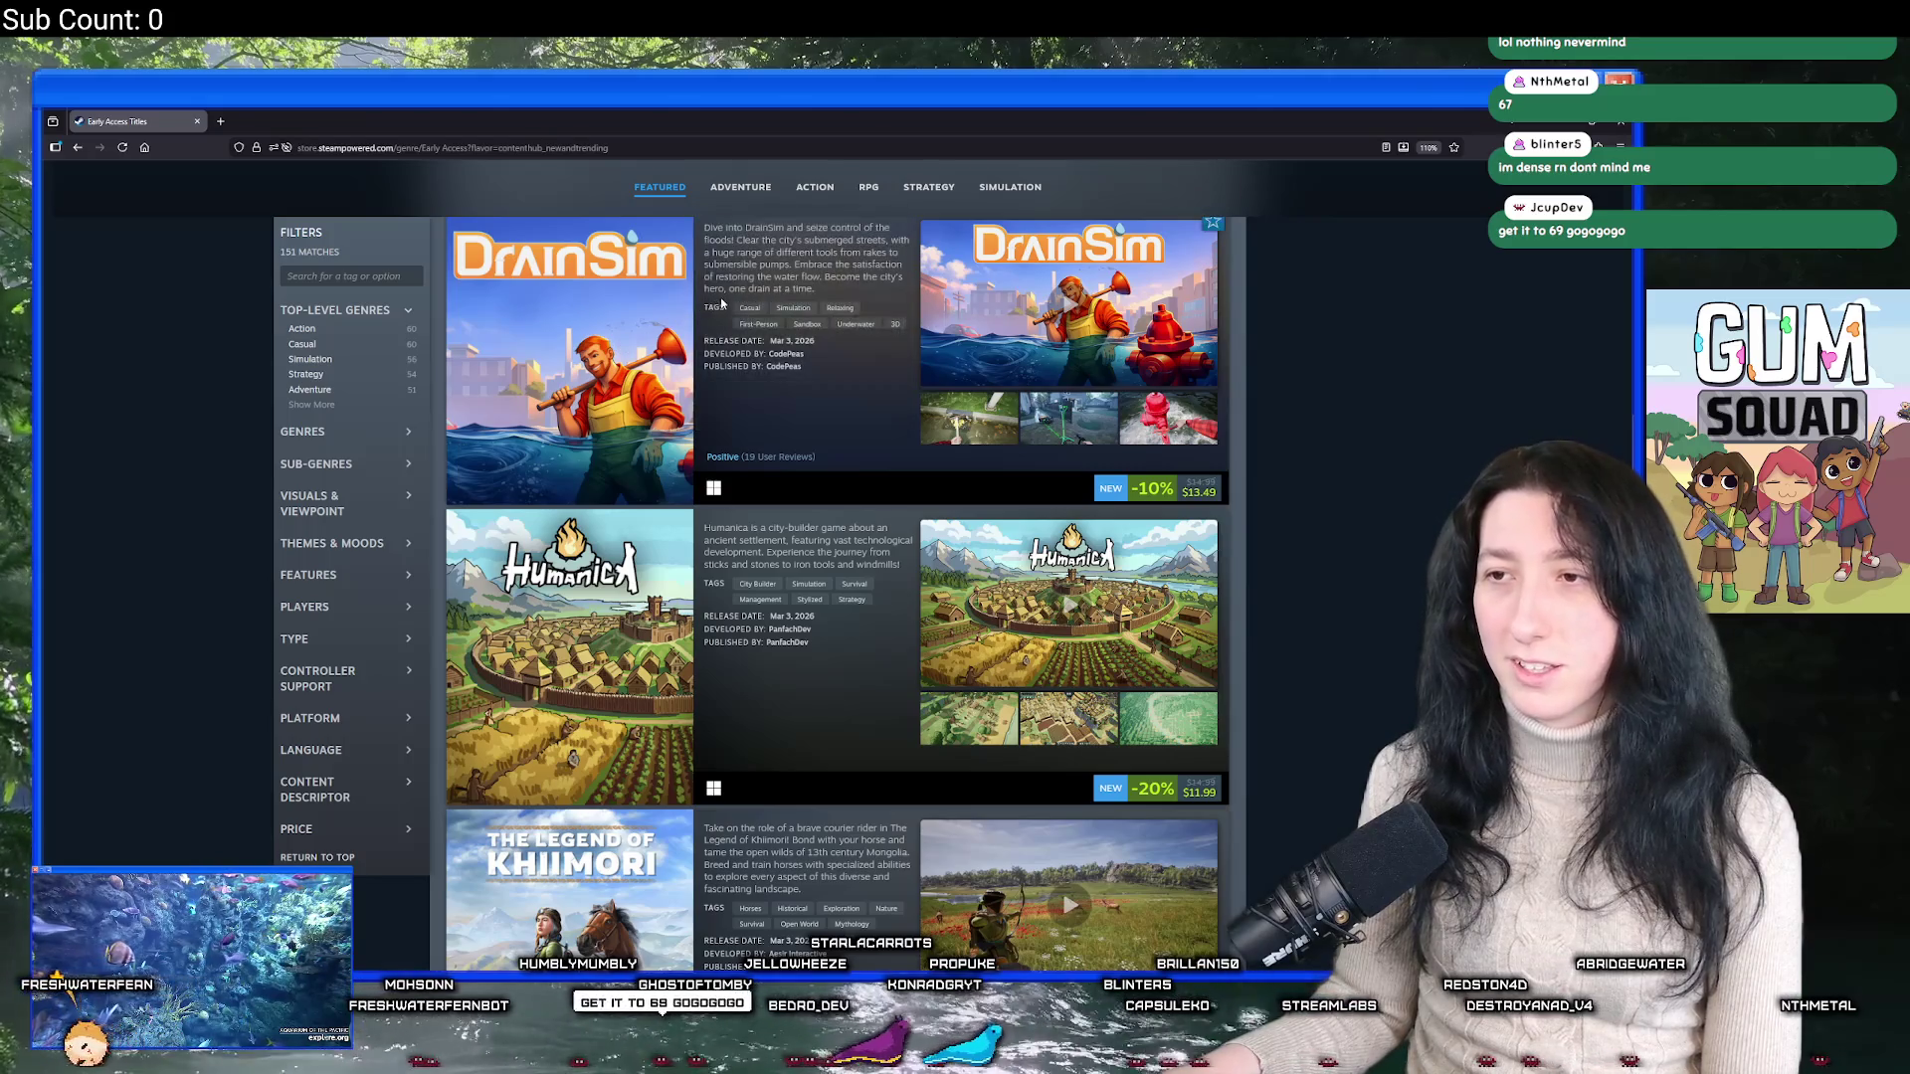
pyautogui.scroll(-3, 597, 368)
pyautogui.scroll(-3, 597, 373)
pyautogui.scroll(5, 612, 403)
pyautogui.scroll(-10, 637, 448)
pyautogui.scroll(-2, 645, 467)
pyautogui.scroll(15, 631, 488)
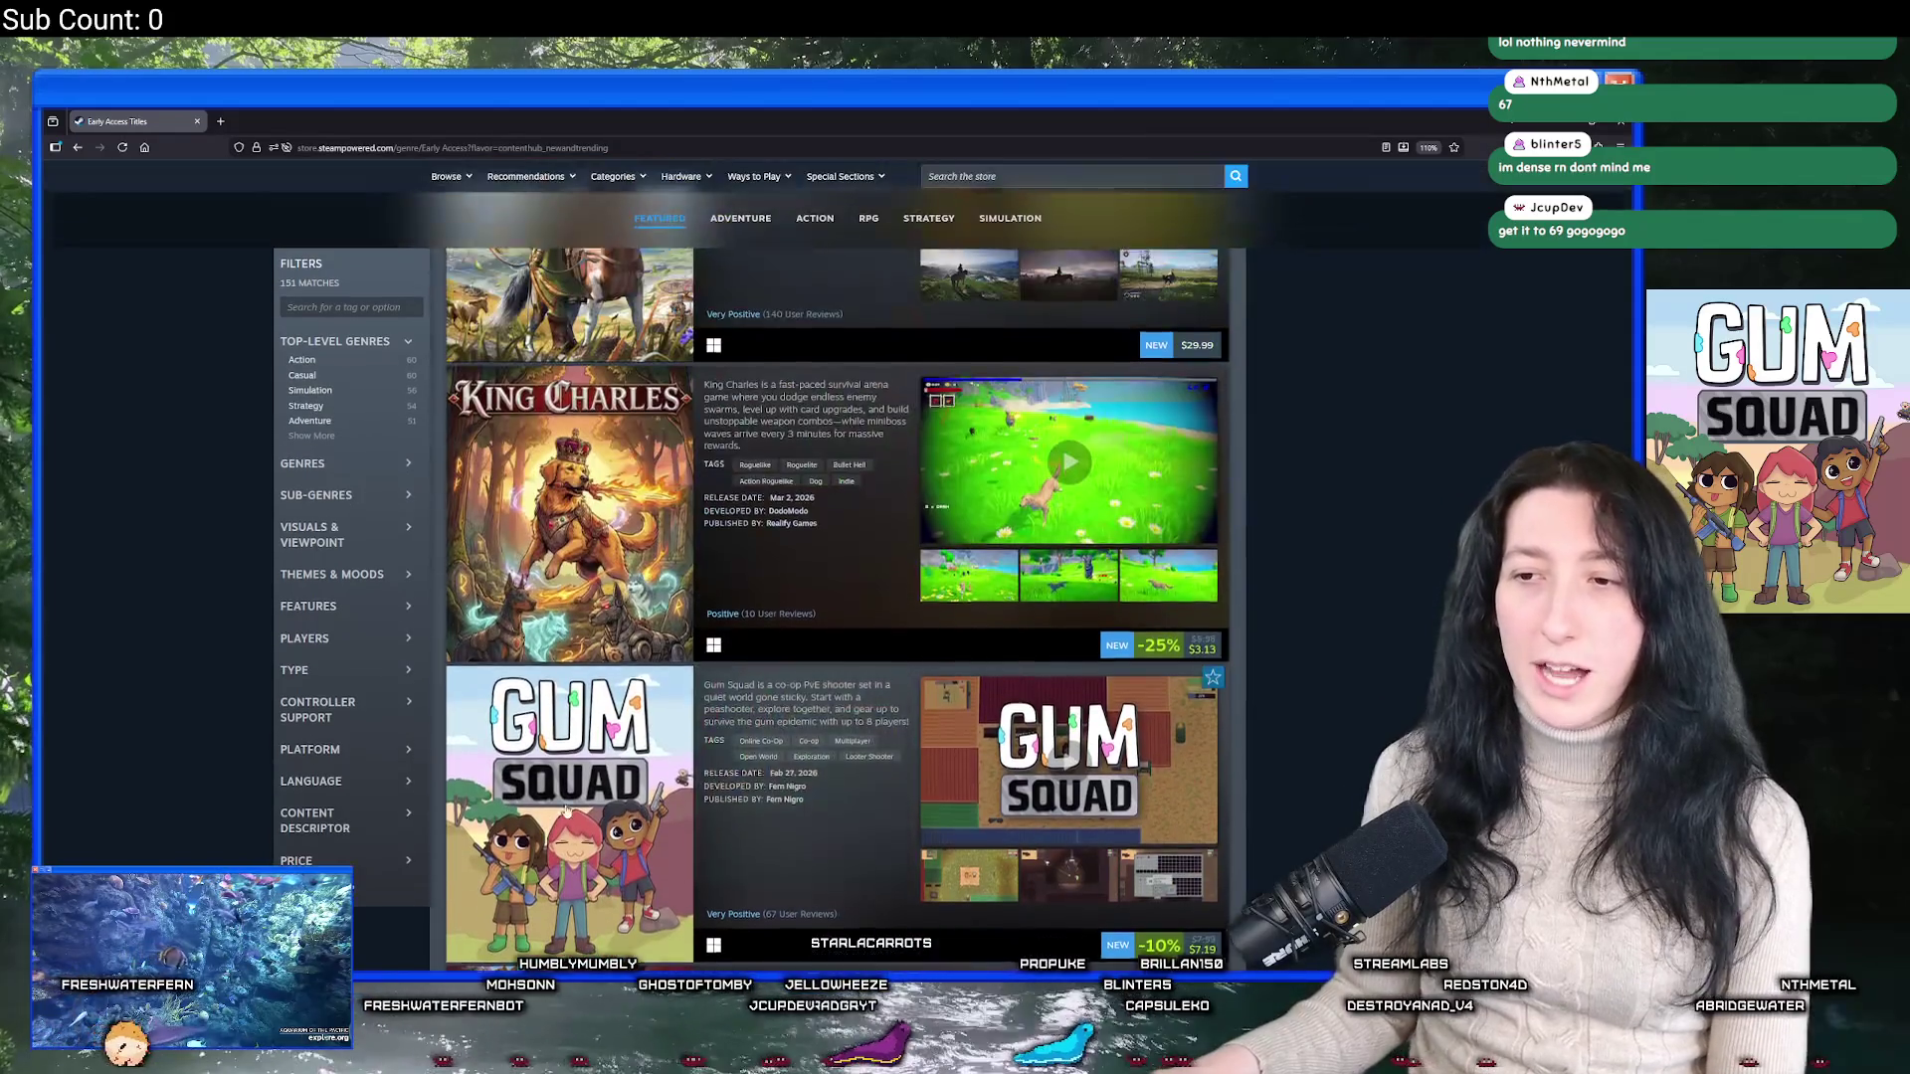
pyautogui.scroll(-7, 611, 529)
pyautogui.scroll(-5, 611, 530)
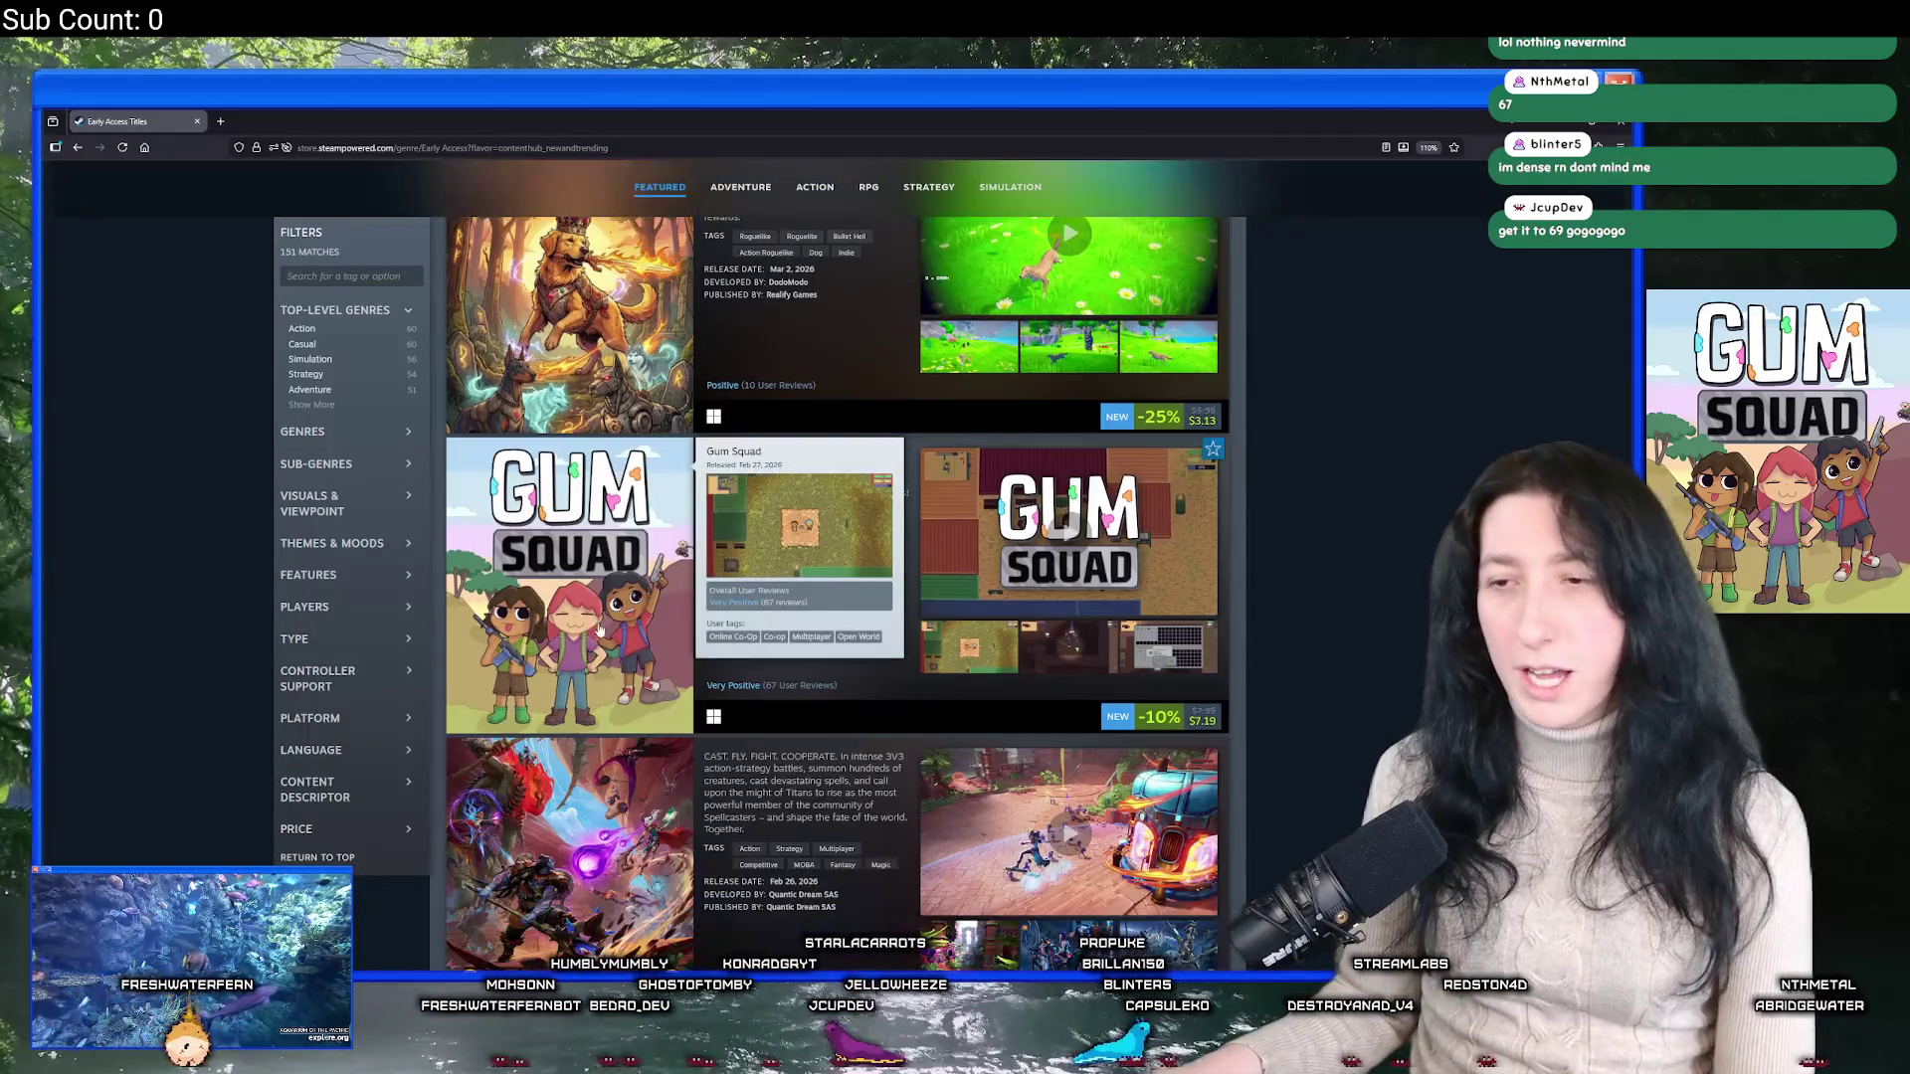
pyautogui.scroll(3, 677, 566)
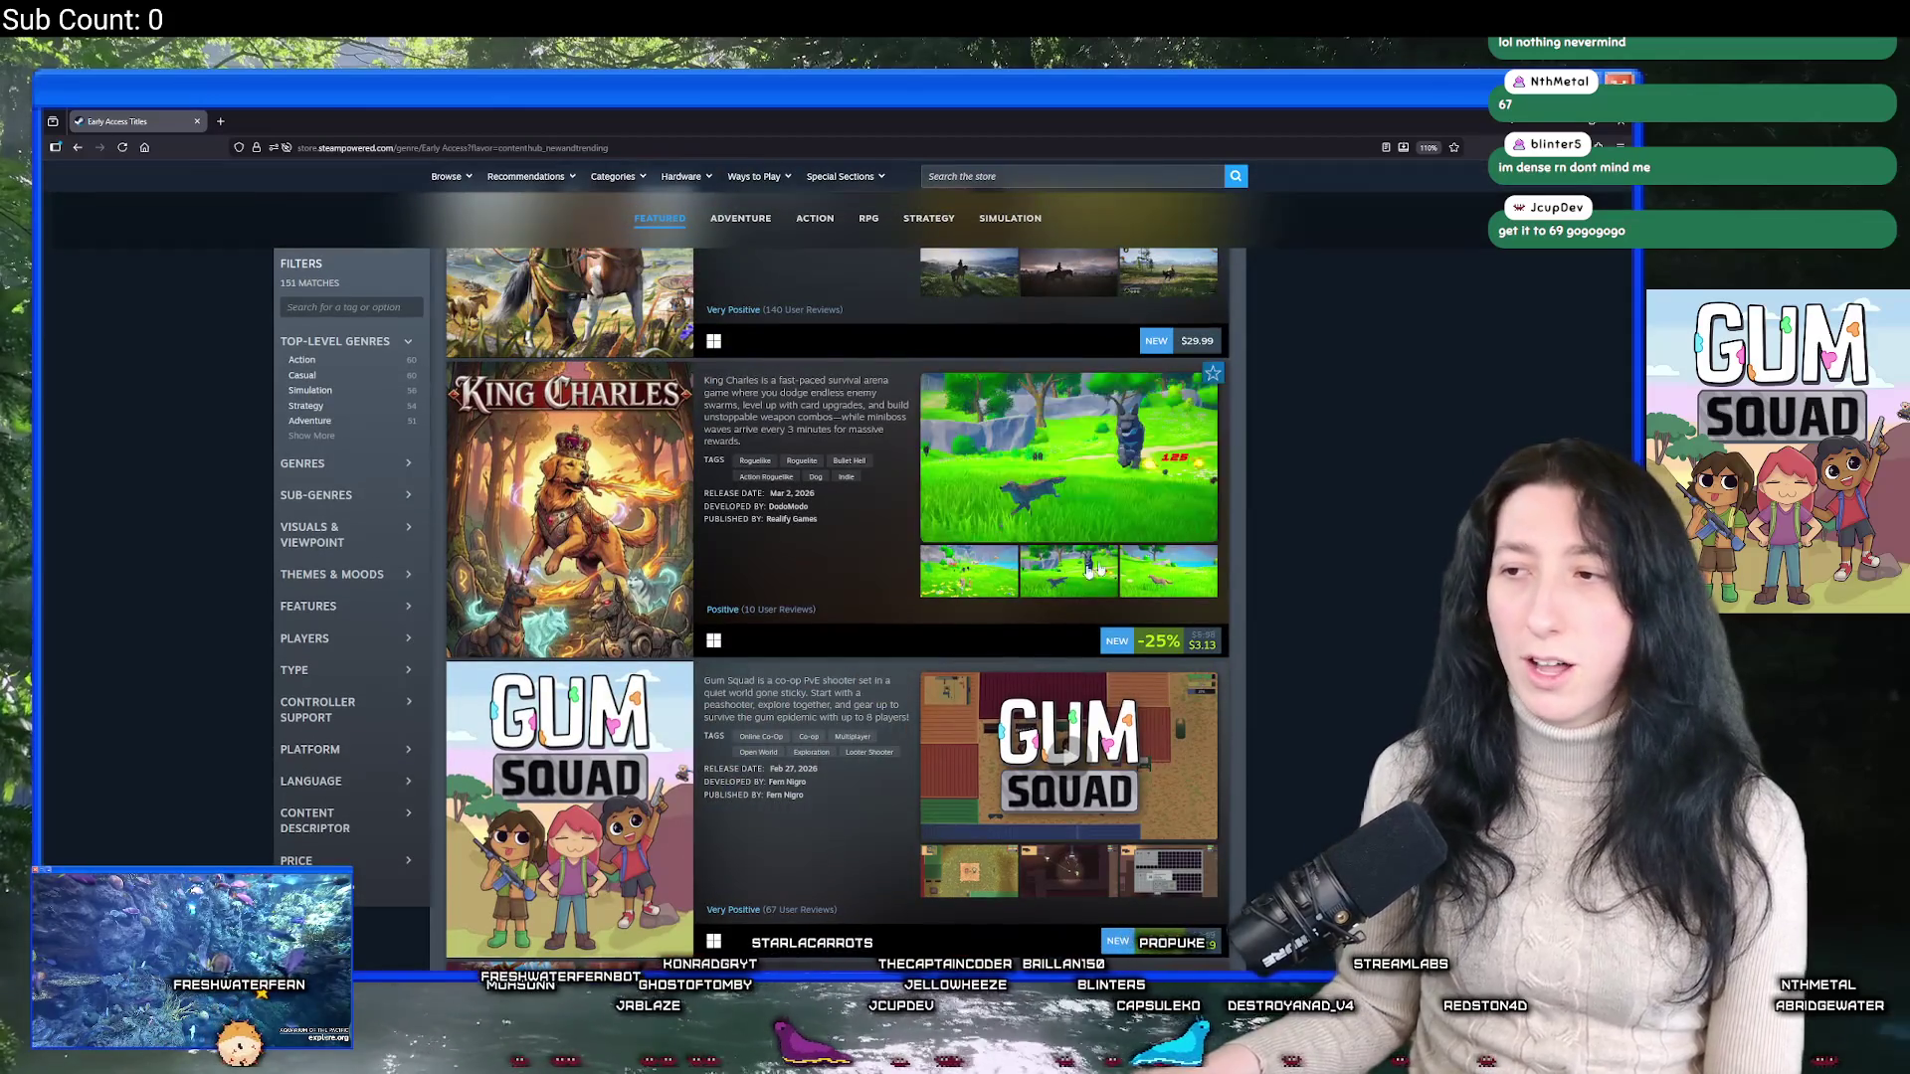
pyautogui.scroll(-3, 1250, 626)
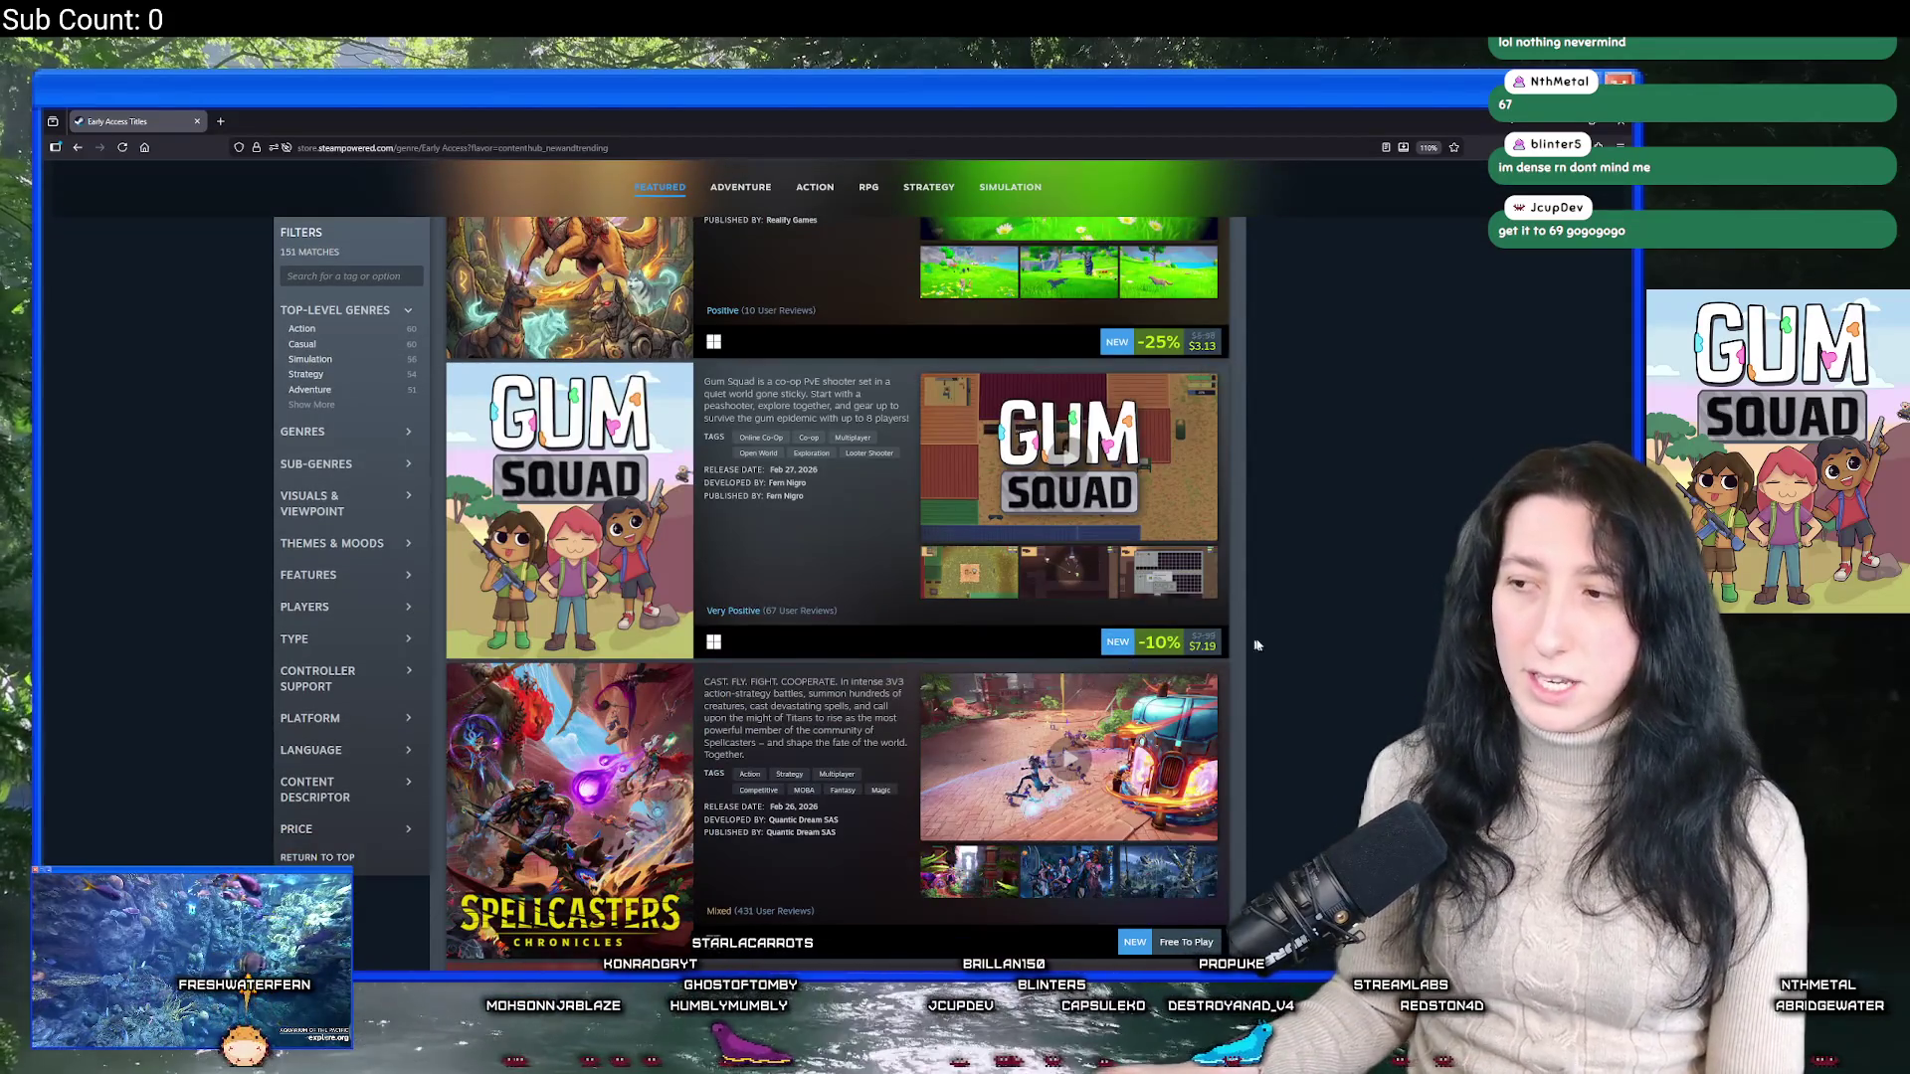
pyautogui.scroll(15, 1250, 626)
pyautogui.hotkey('alt', 'Tab')
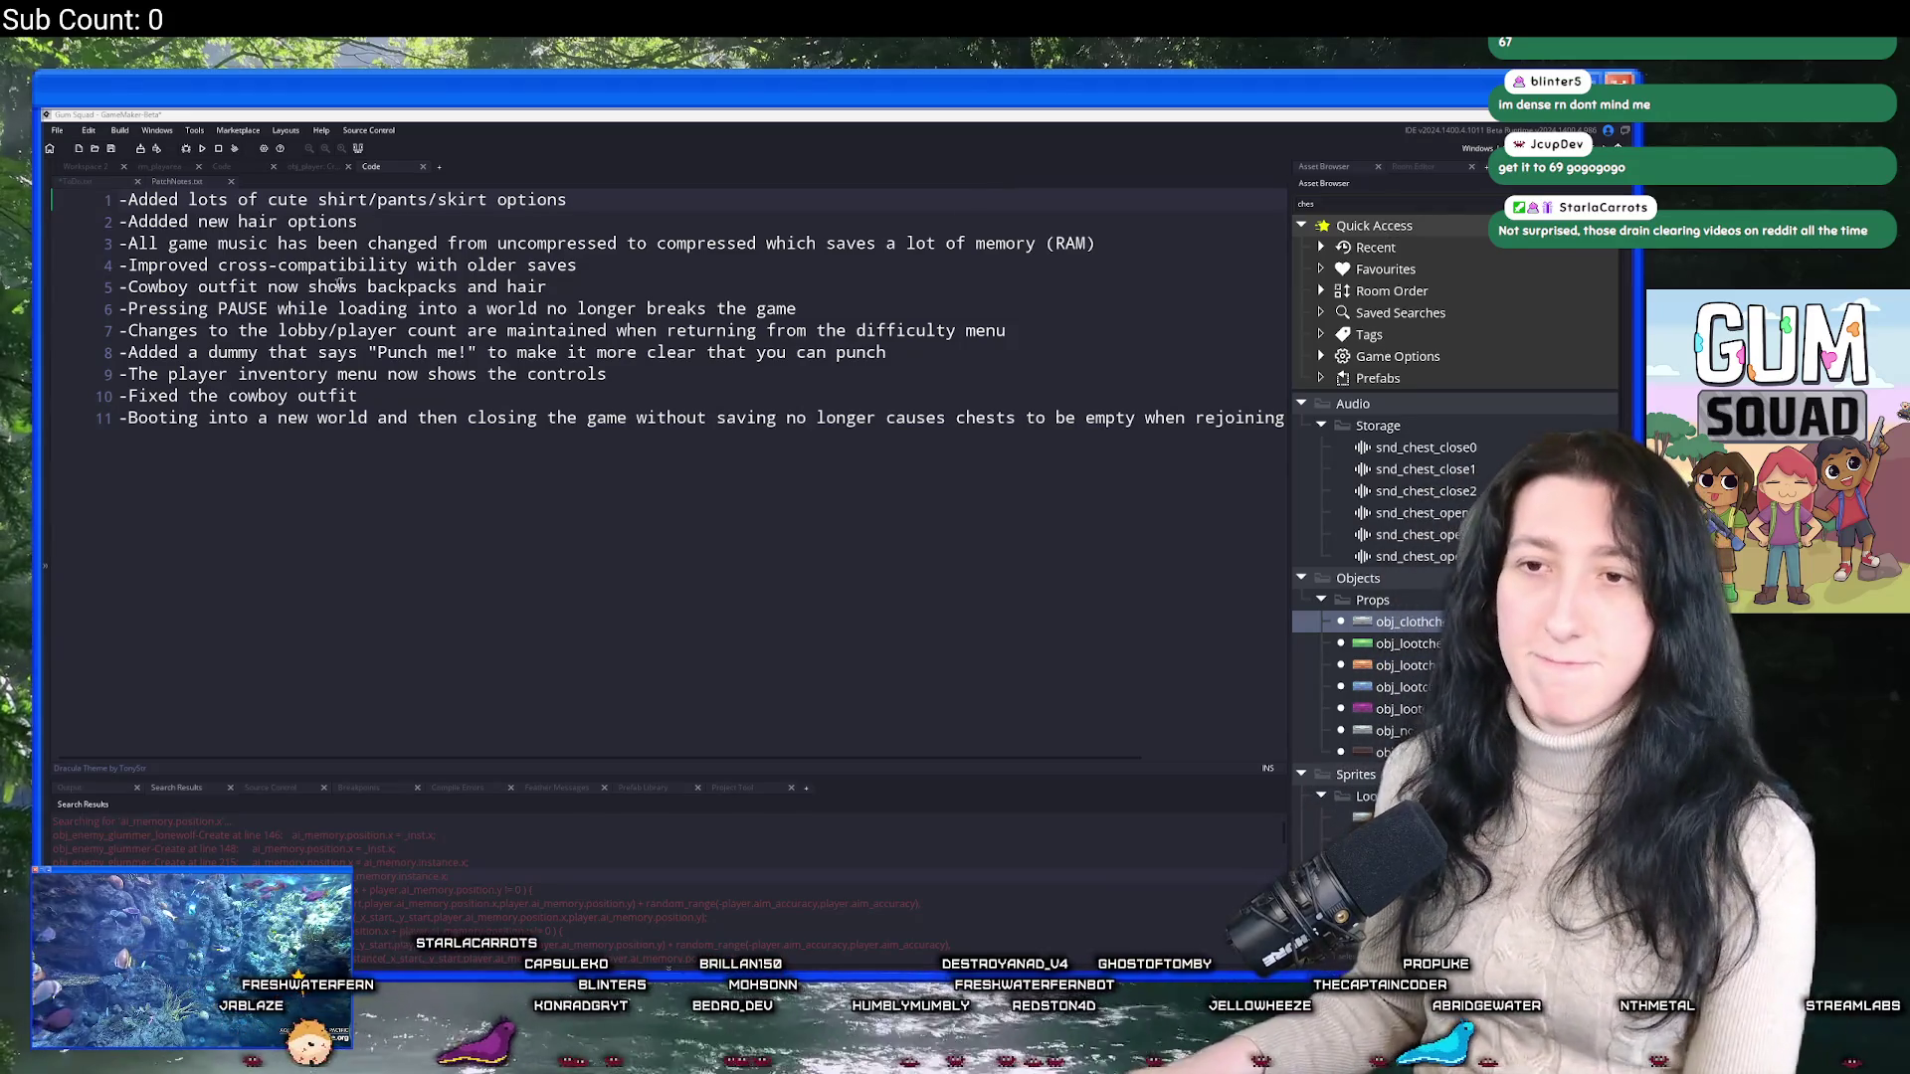
# Draft patch note line 3: '-Enemies react to being punched and will actually react to it'.
pyautogui.click(441, 223)
pyautogui.press('Return')
pyautogui.write('-E')
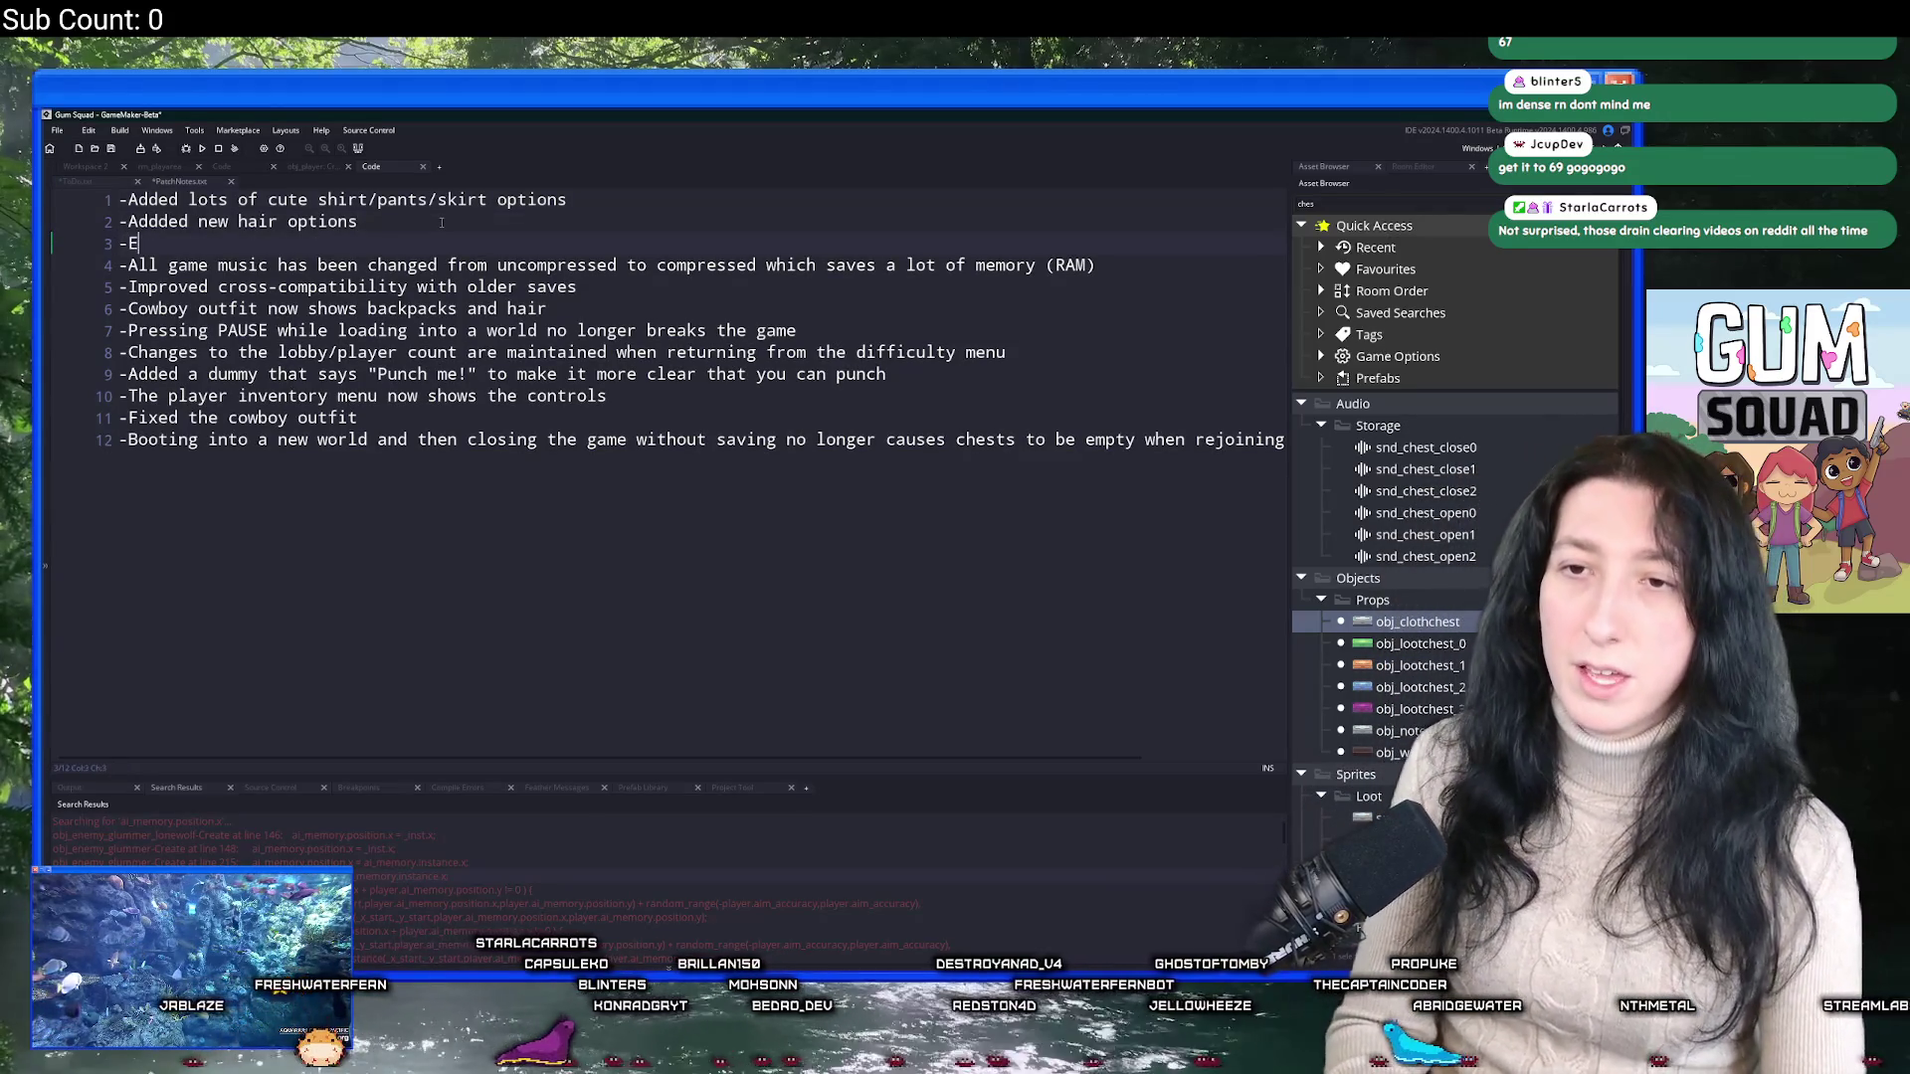
pyautogui.write('nemies re')
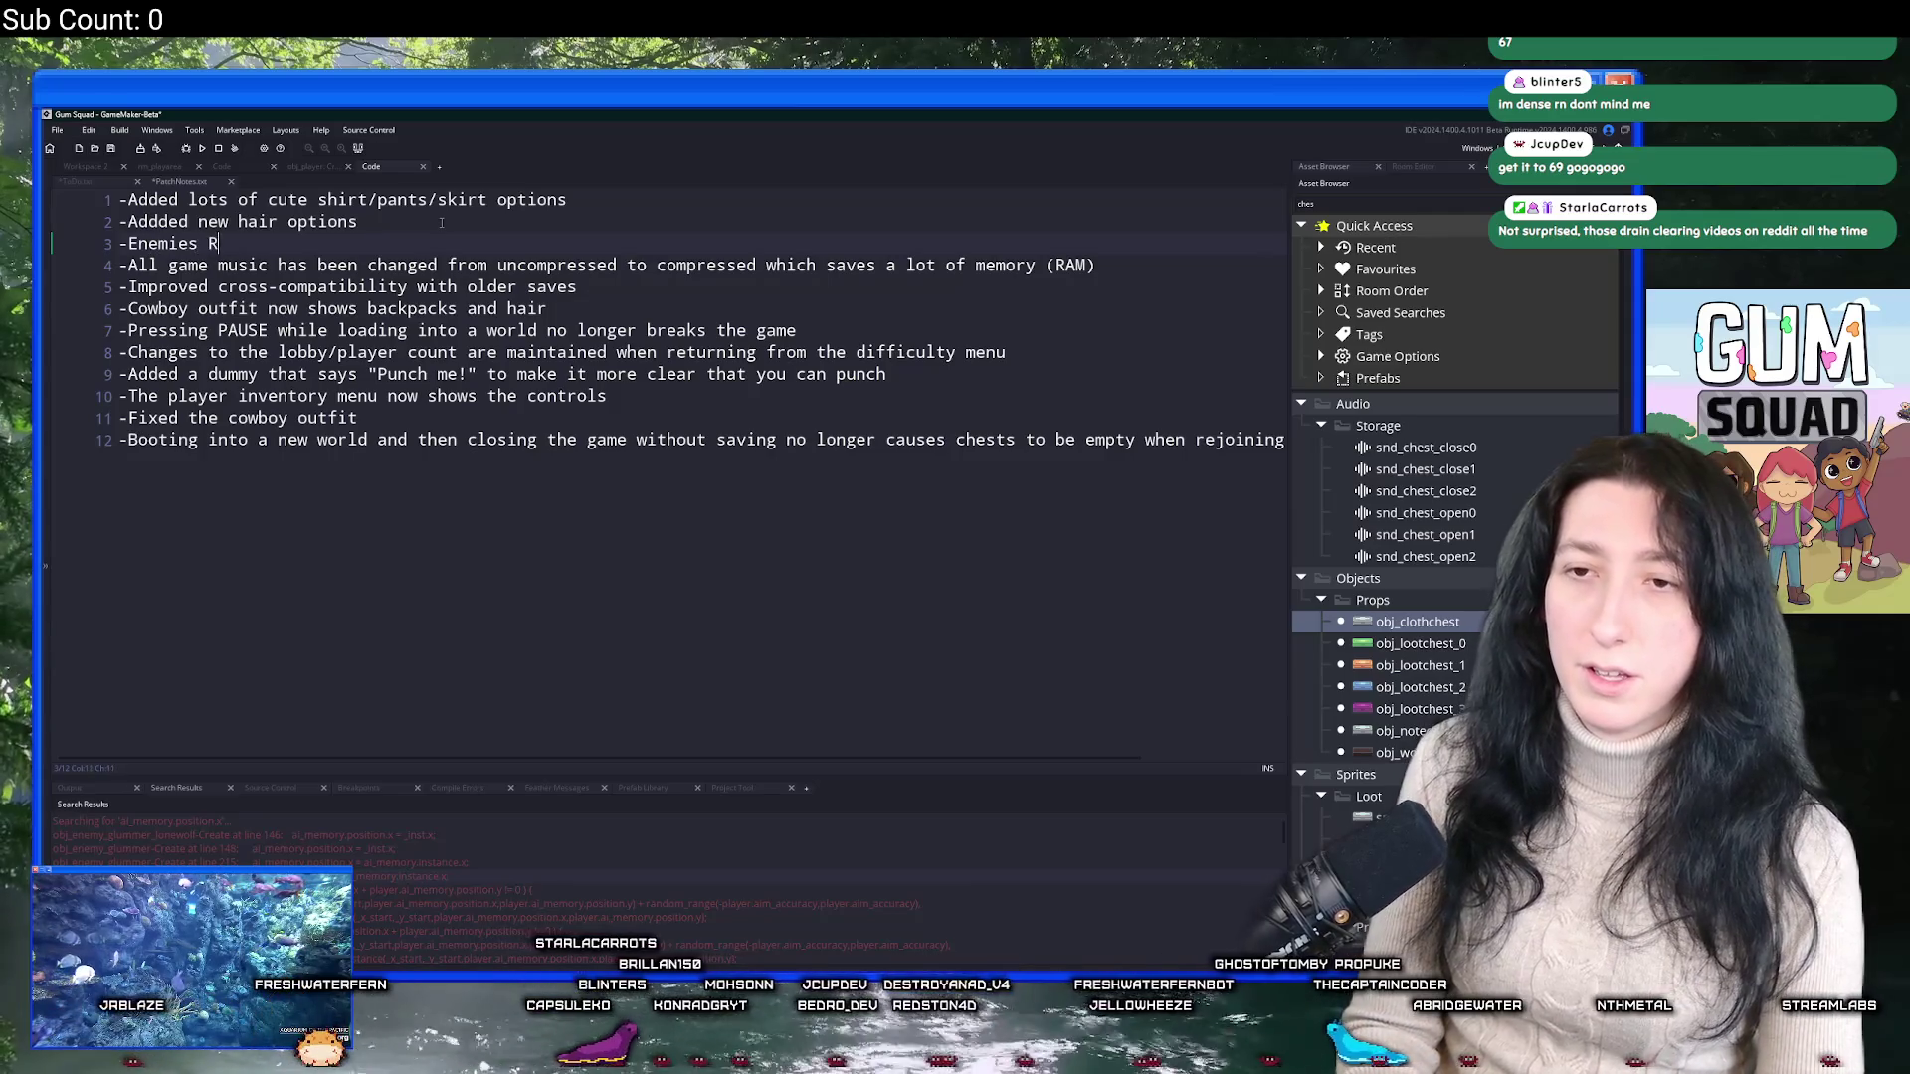
pyautogui.write('act to bei')
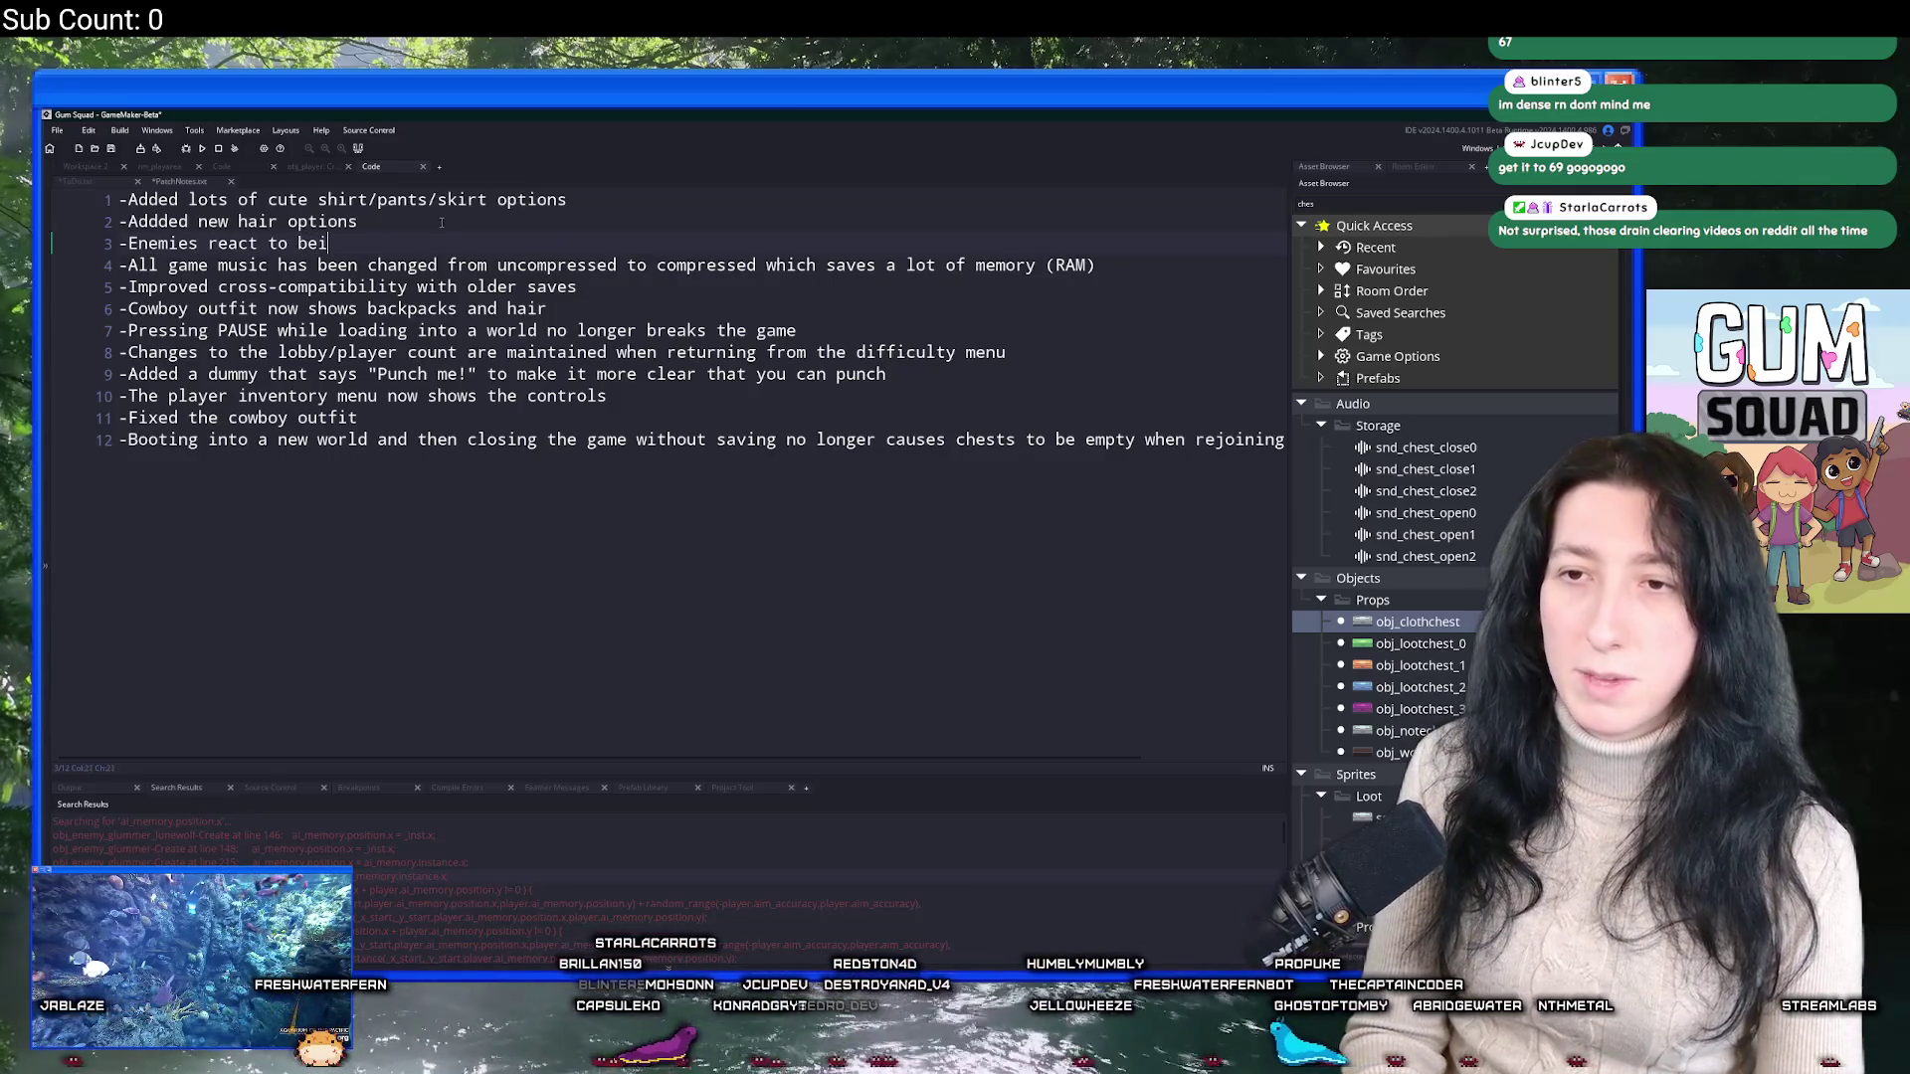
pyautogui.write('ng punched')
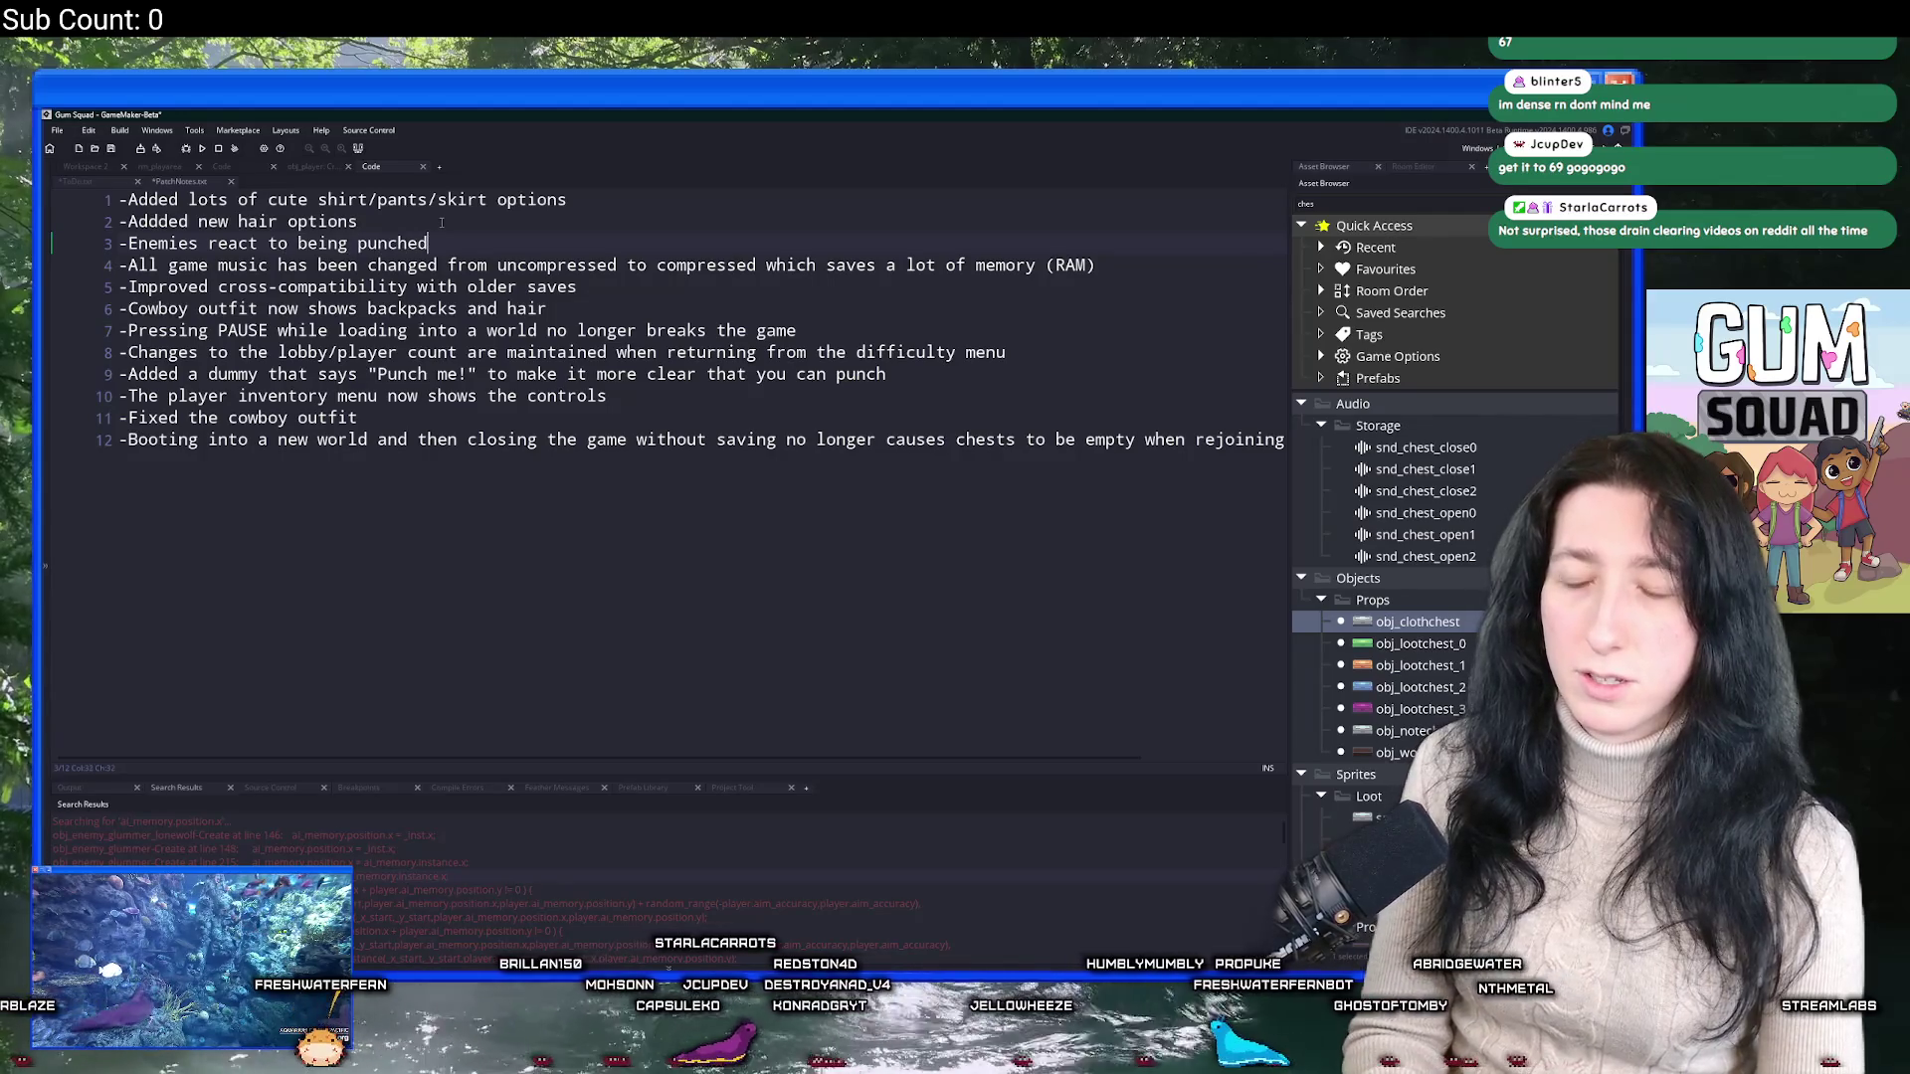
pyautogui.write(' and will actualy')
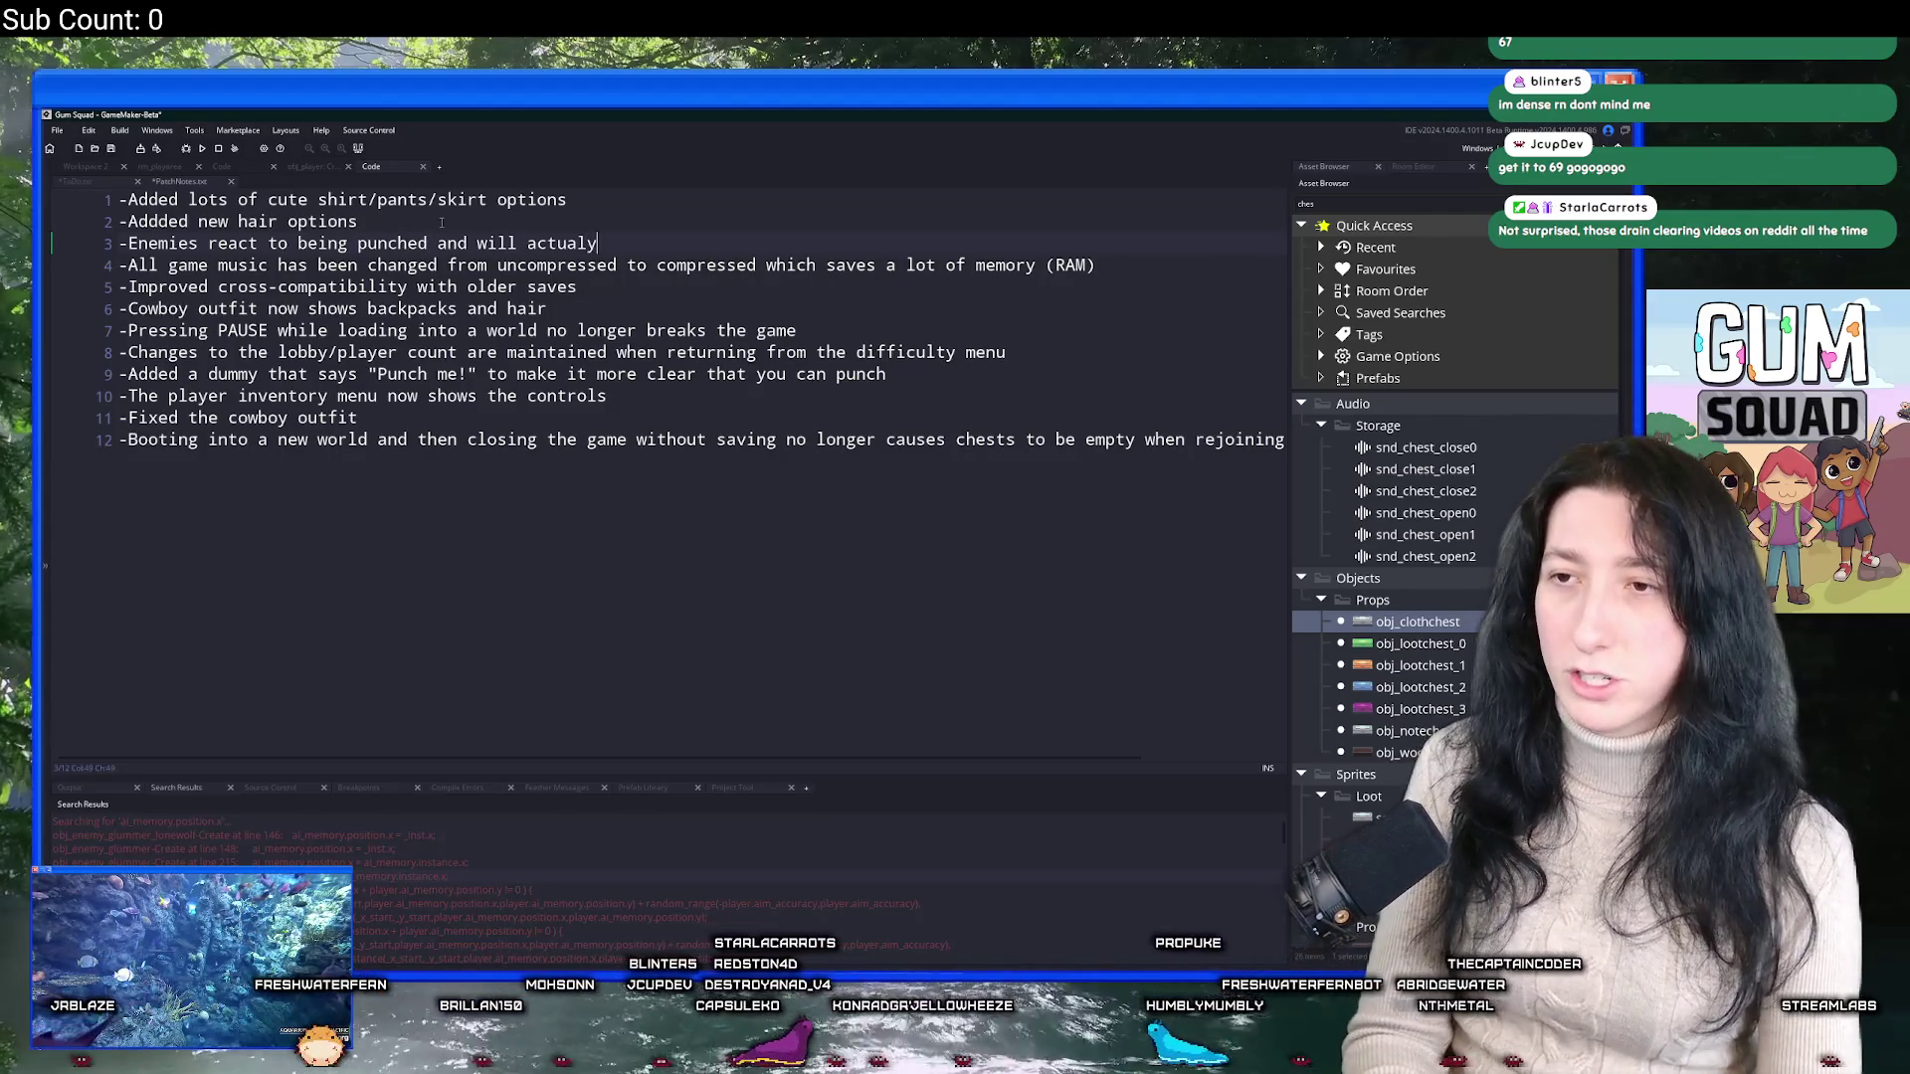
pyautogui.press('BackSpace')
pyautogui.write('ly not')
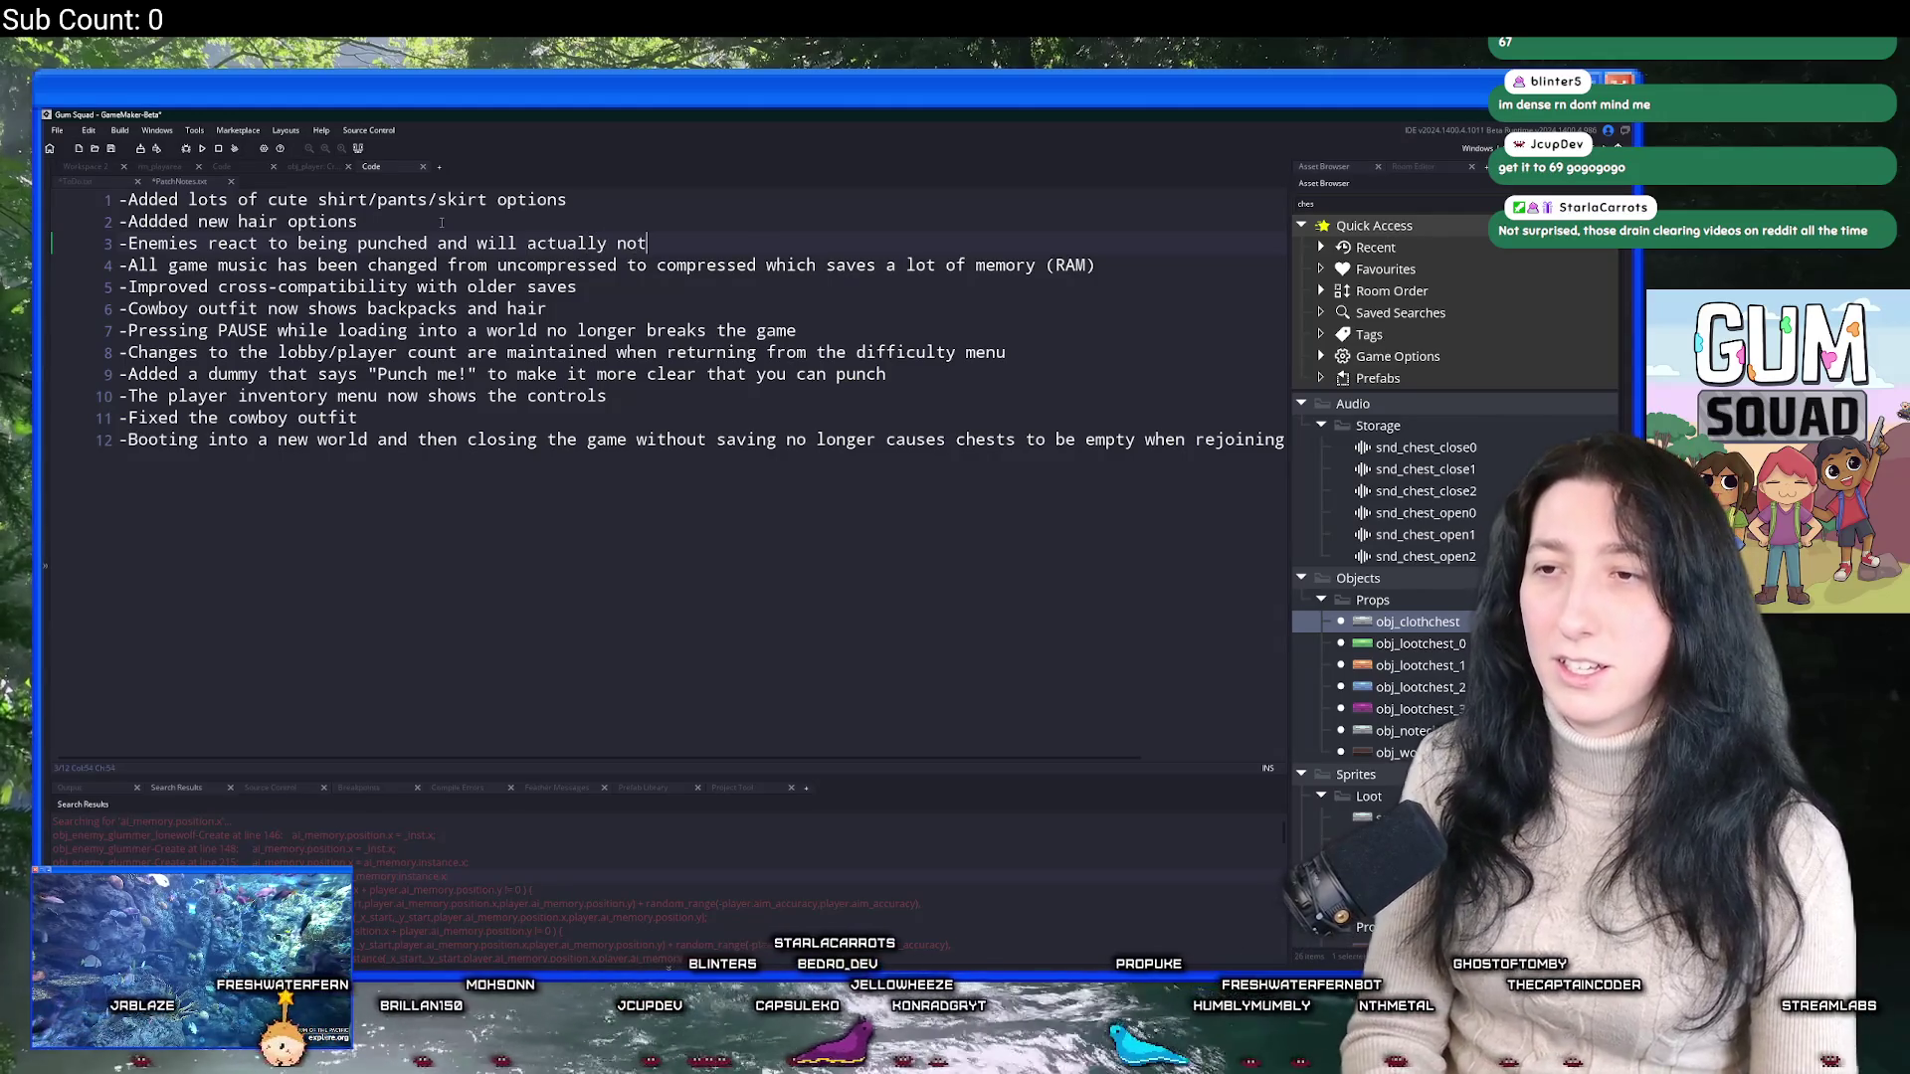
pyautogui.write('ice youkd')
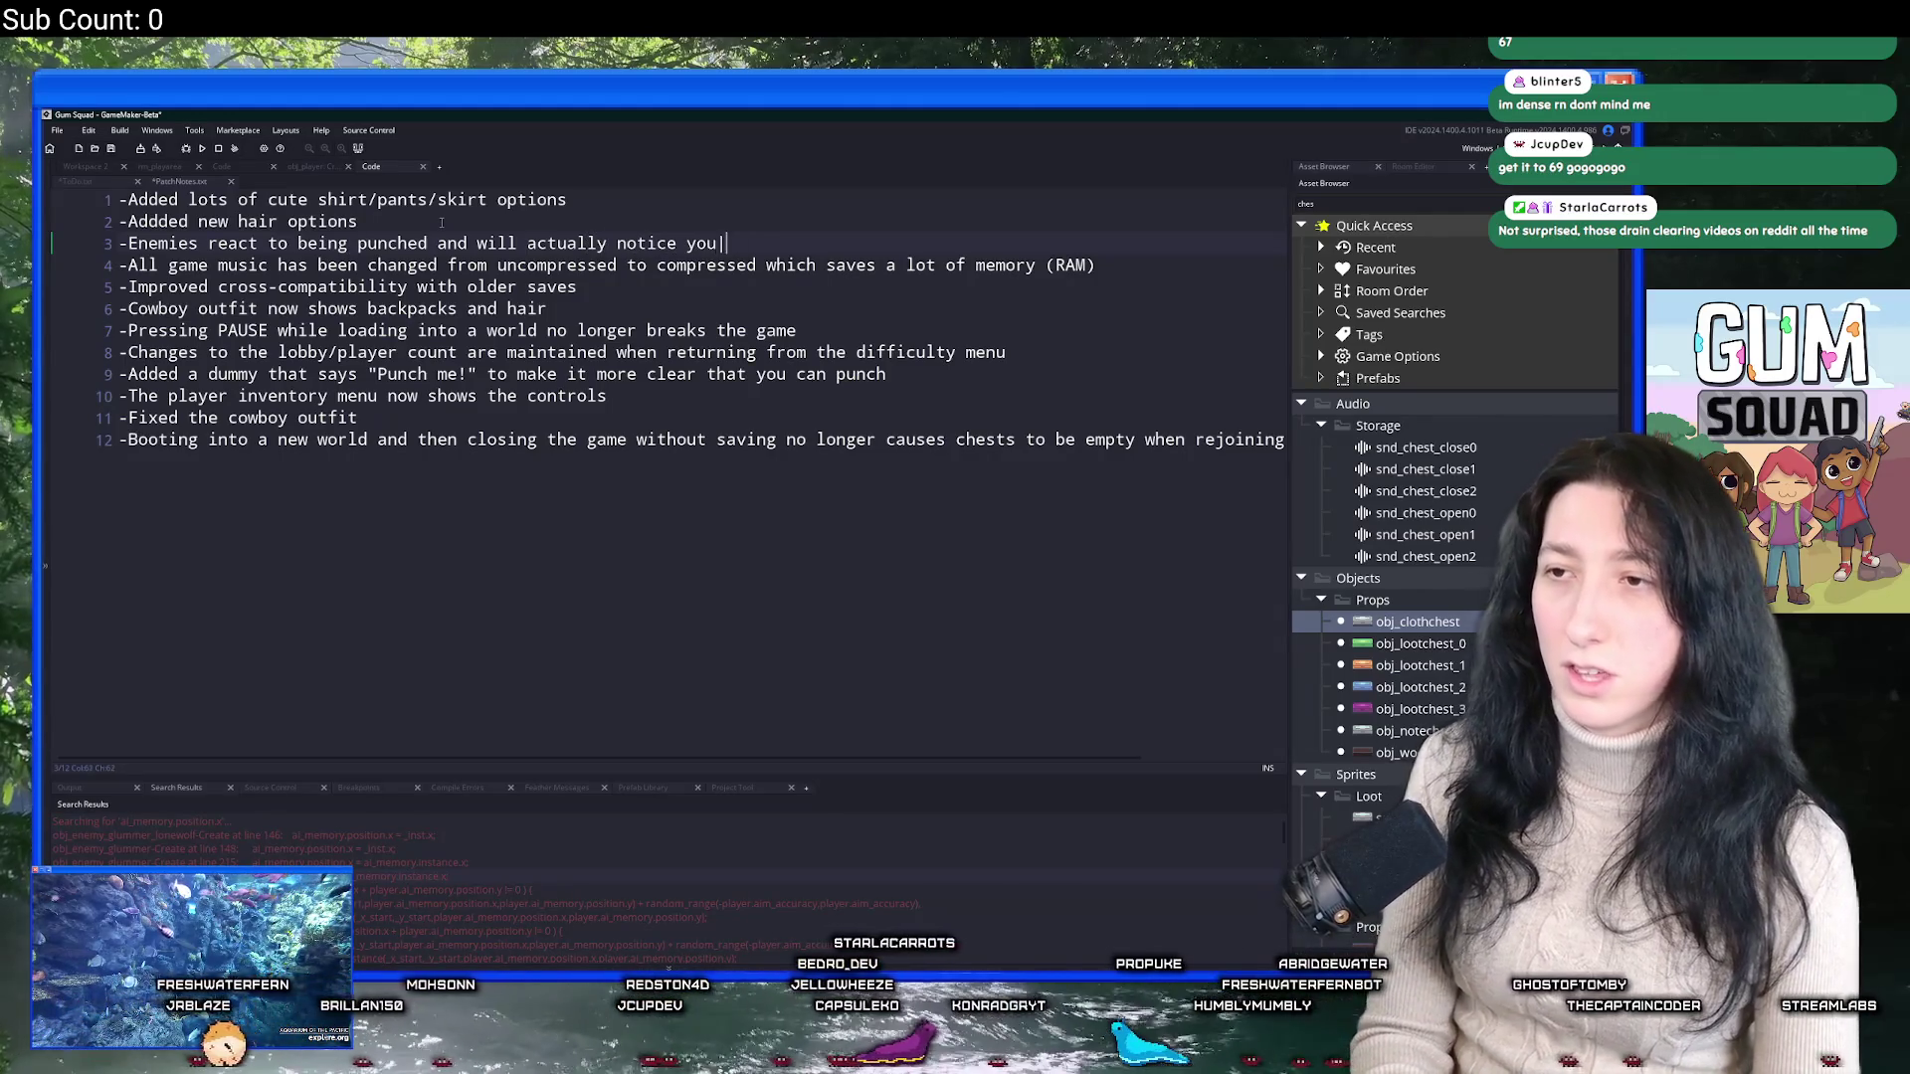
pyautogui.press('BackSpace')
pyautogui.press('BackSpace')
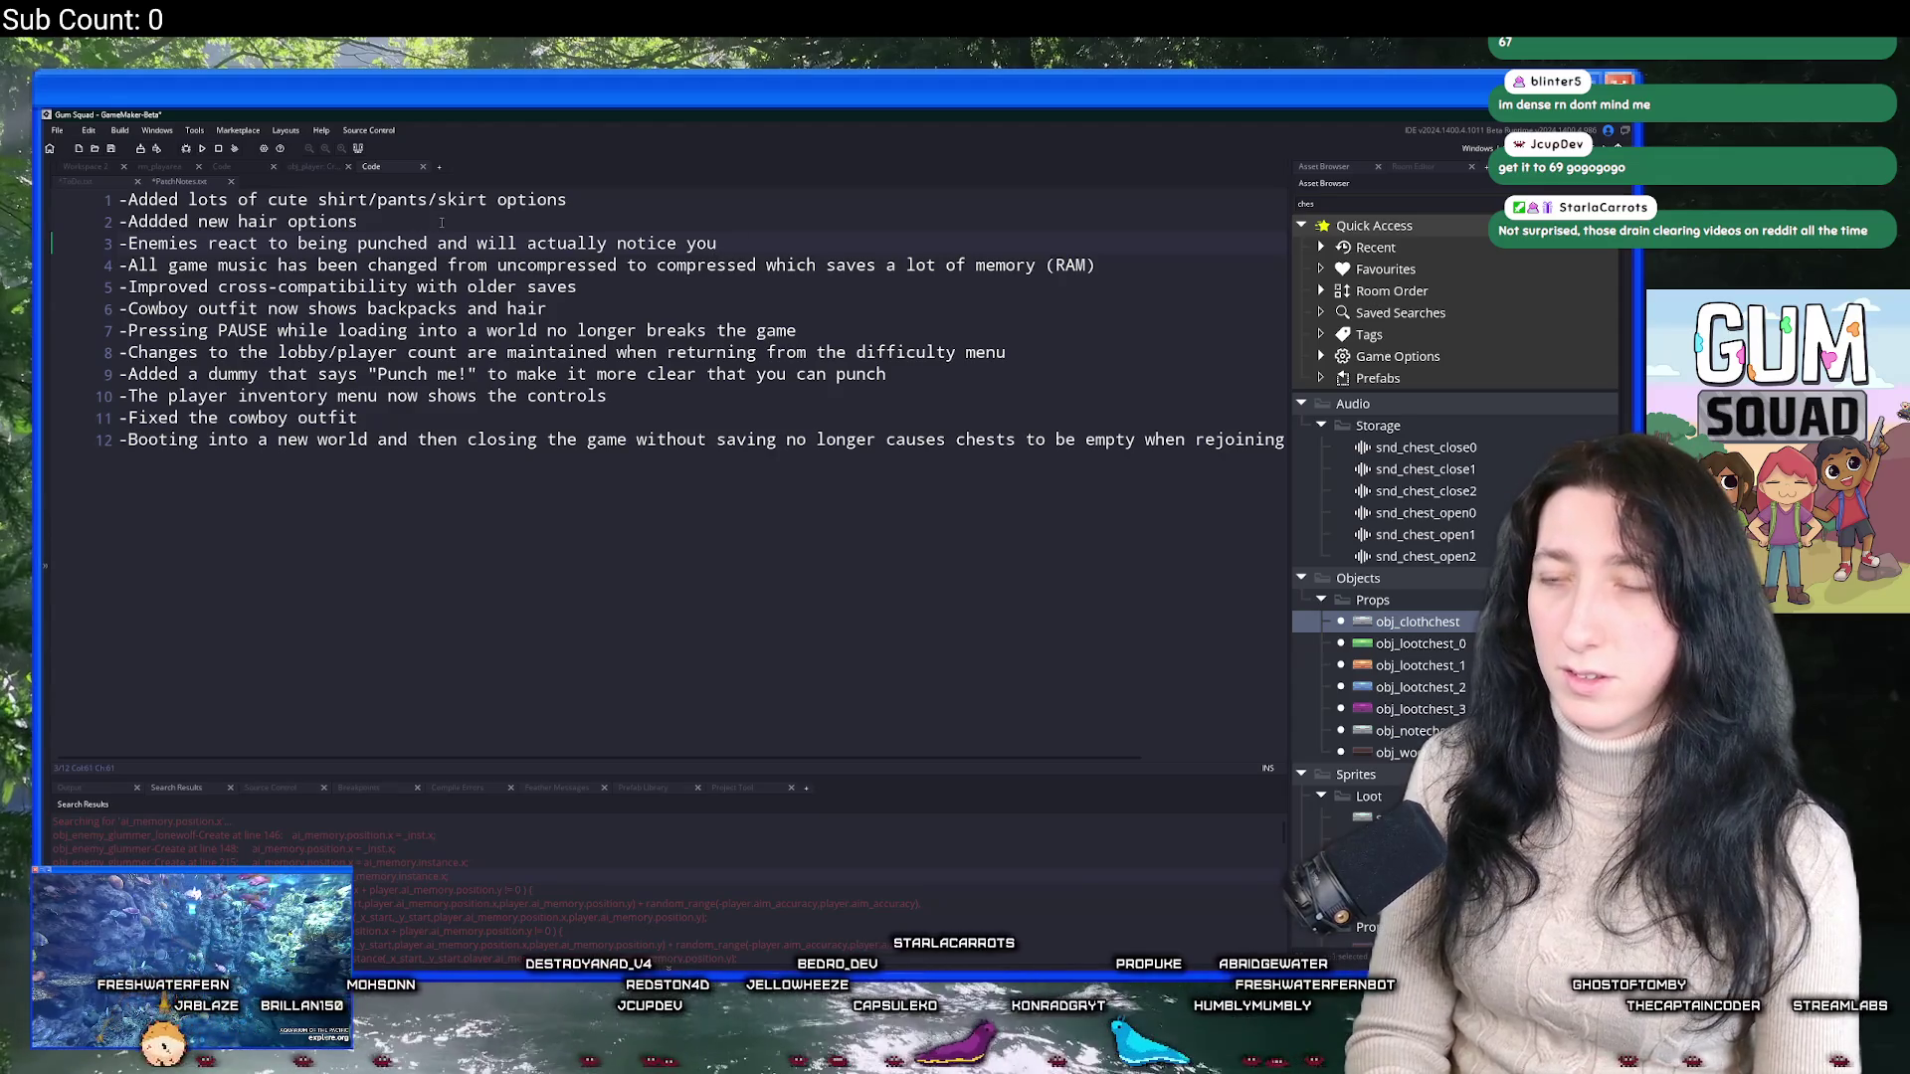
pyautogui.write(' when')
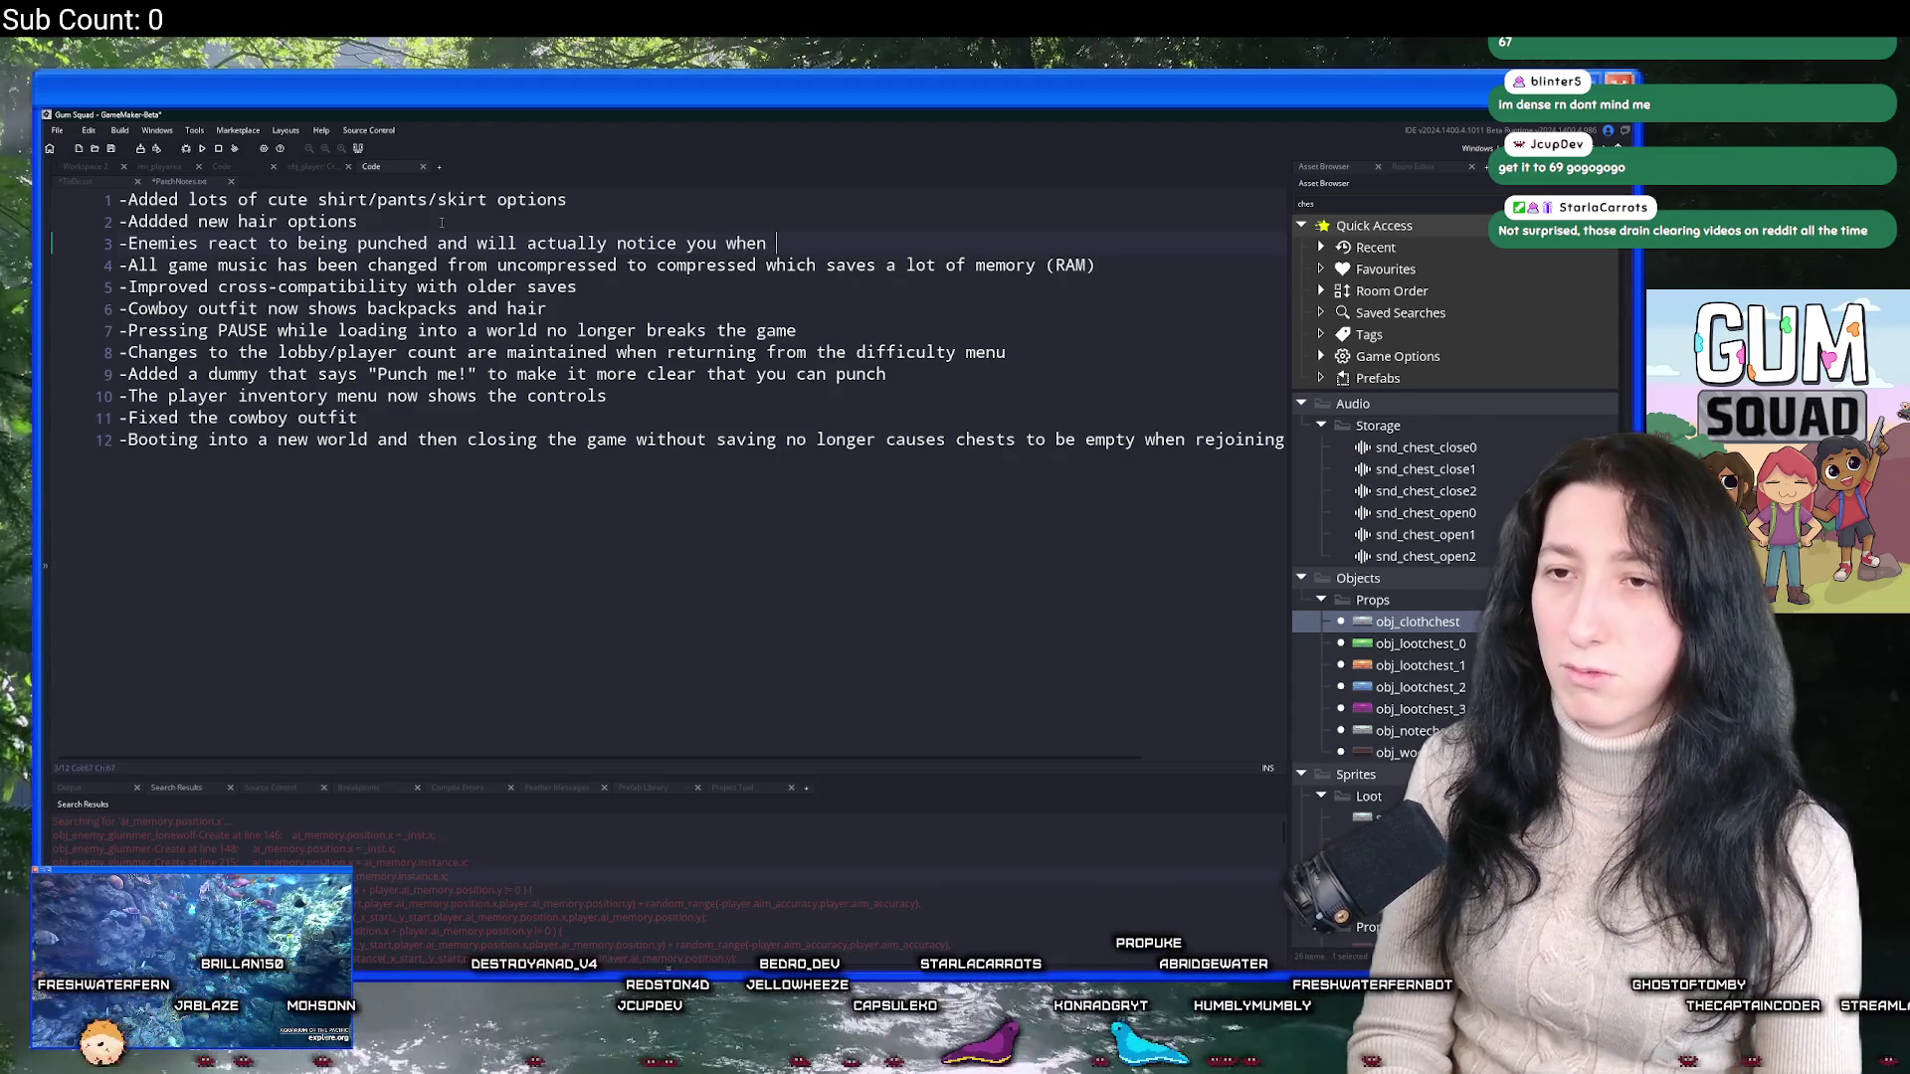
pyautogui.press('BackSpace')
pyautogui.press('BackSpace')
pyautogui.press('BackSpace')
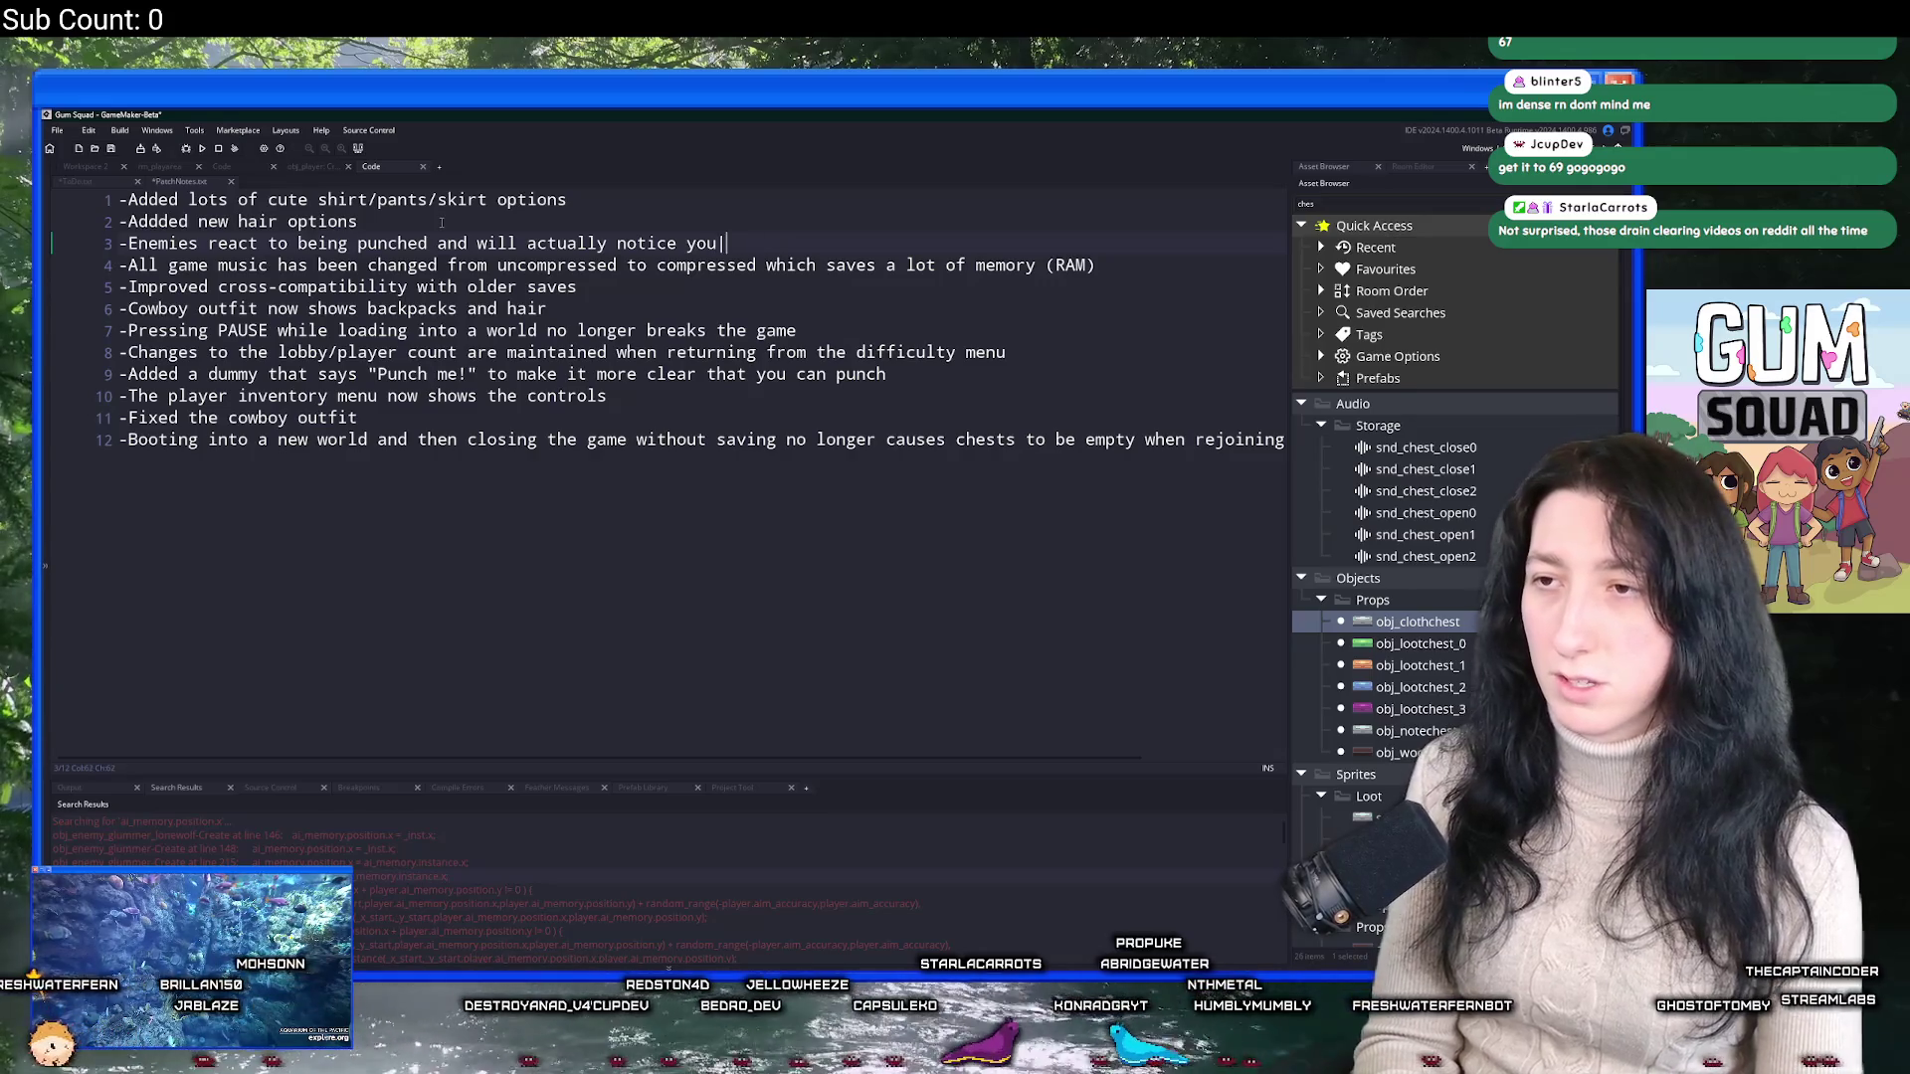
pyautogui.press('BackSpace')
pyautogui.press('BackSpace')
pyautogui.press('BackSpace')
pyautogui.write('react to it')
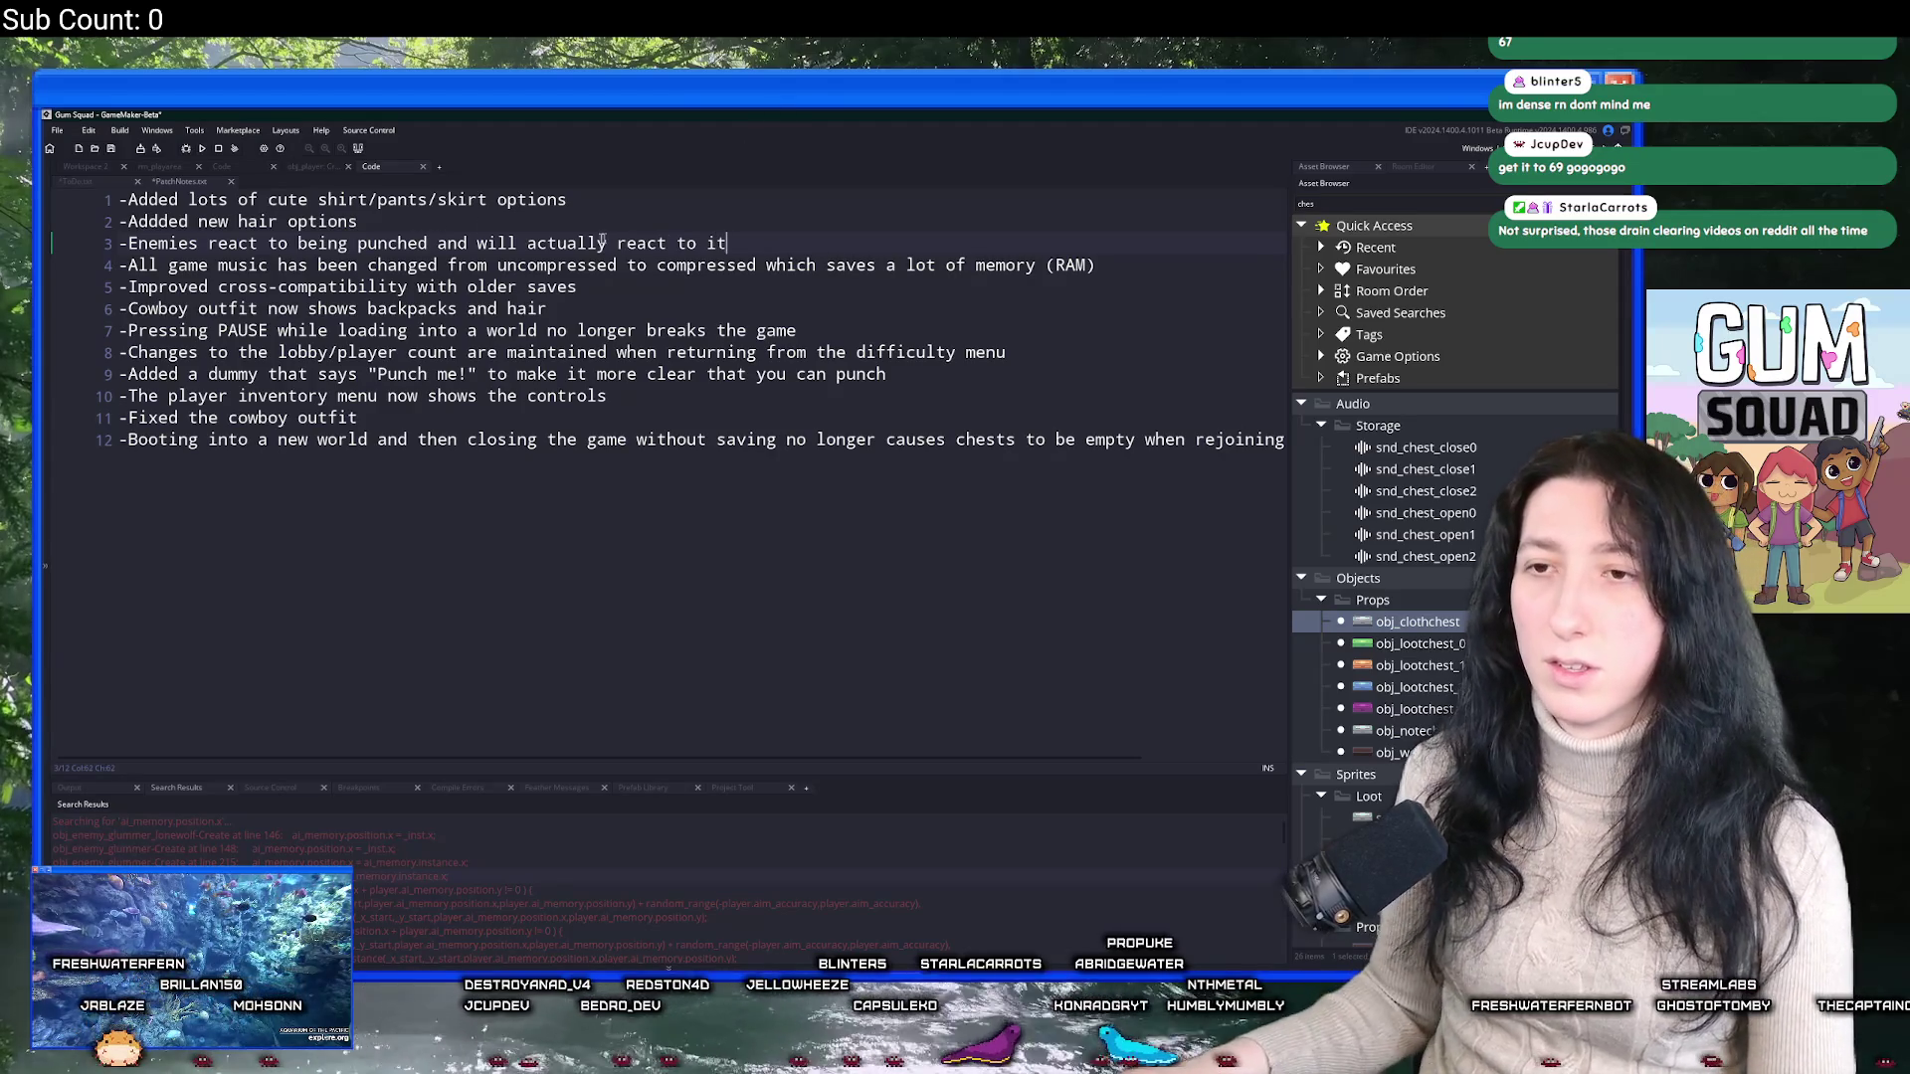
# Reword line 3 so it ends 'punched now'.
pyautogui.click(528, 243)
pyautogui.moveTo(434, 242); pyautogui.dragTo(777, 237)
pyautogui.write('now')
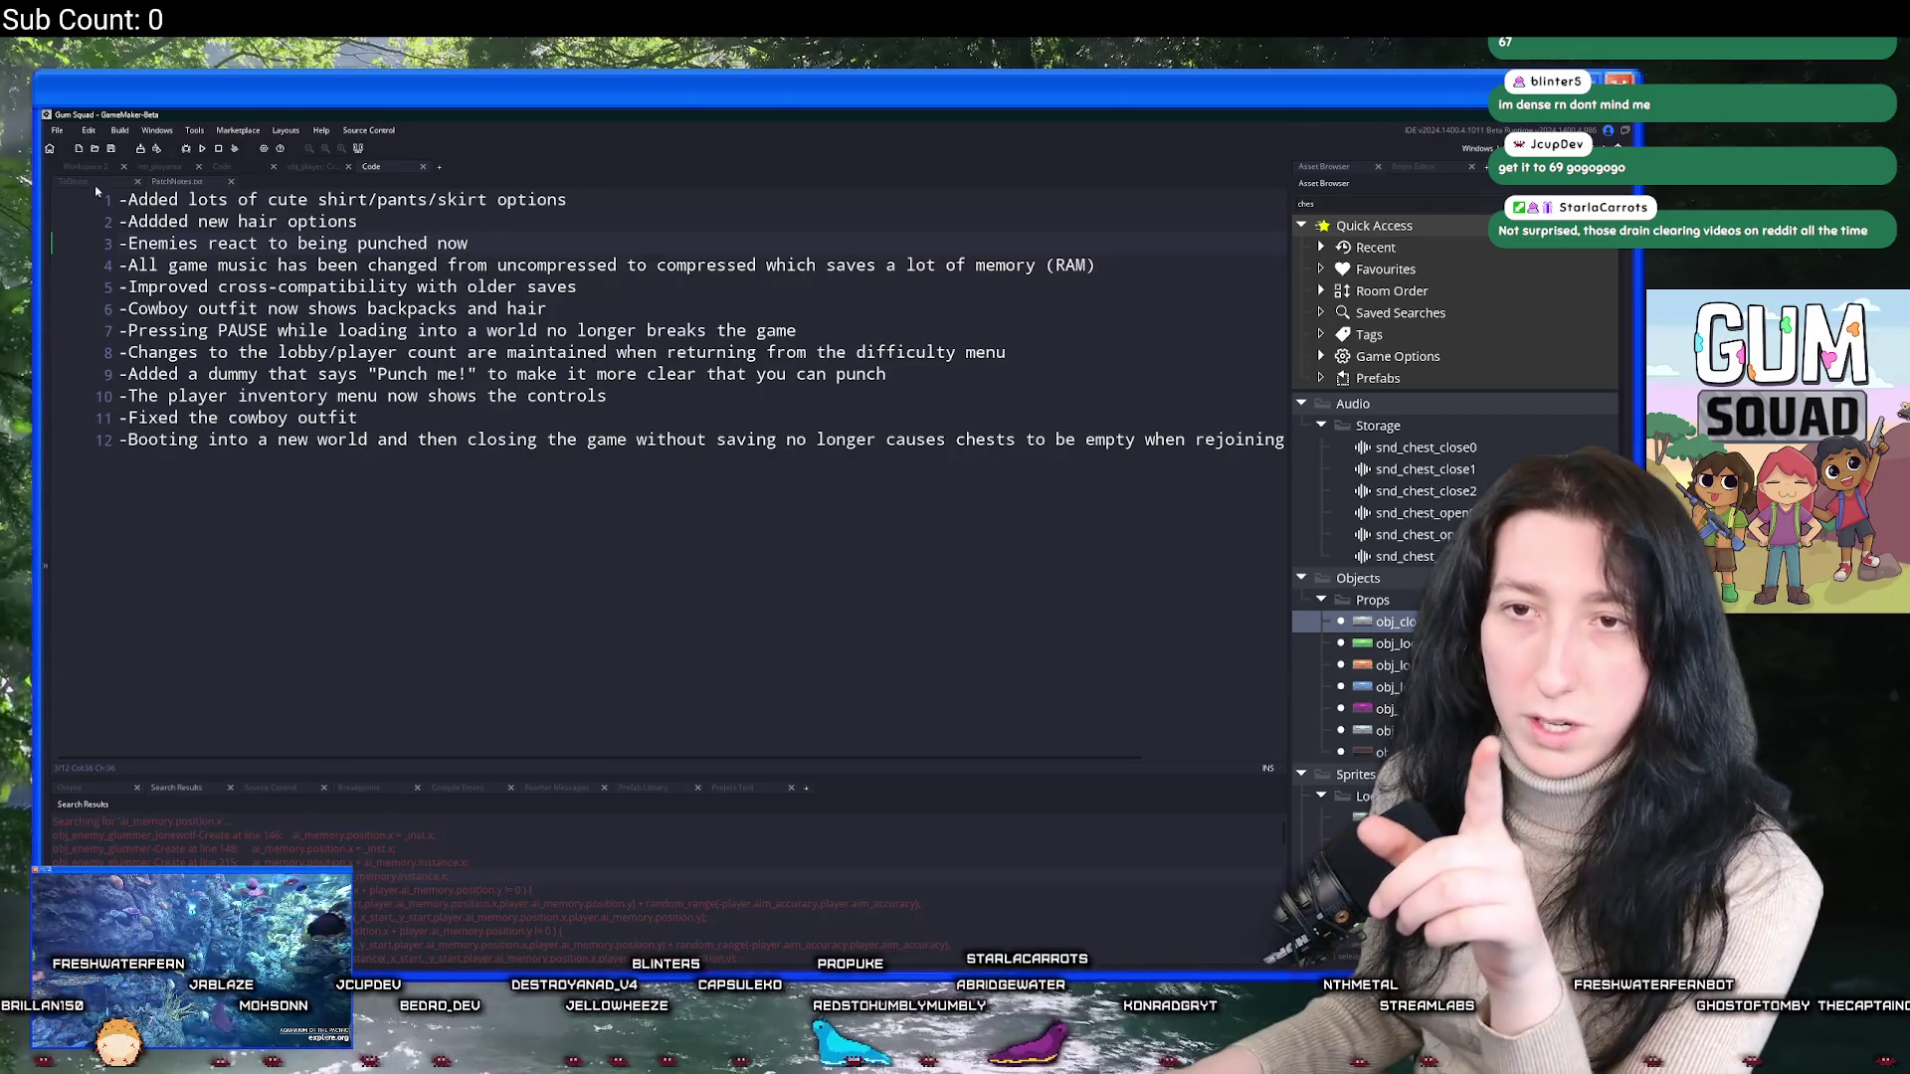
# Paste into the ToDo notes, undo the paste, then switch to the scr_items script.
pyautogui.click(91, 183)
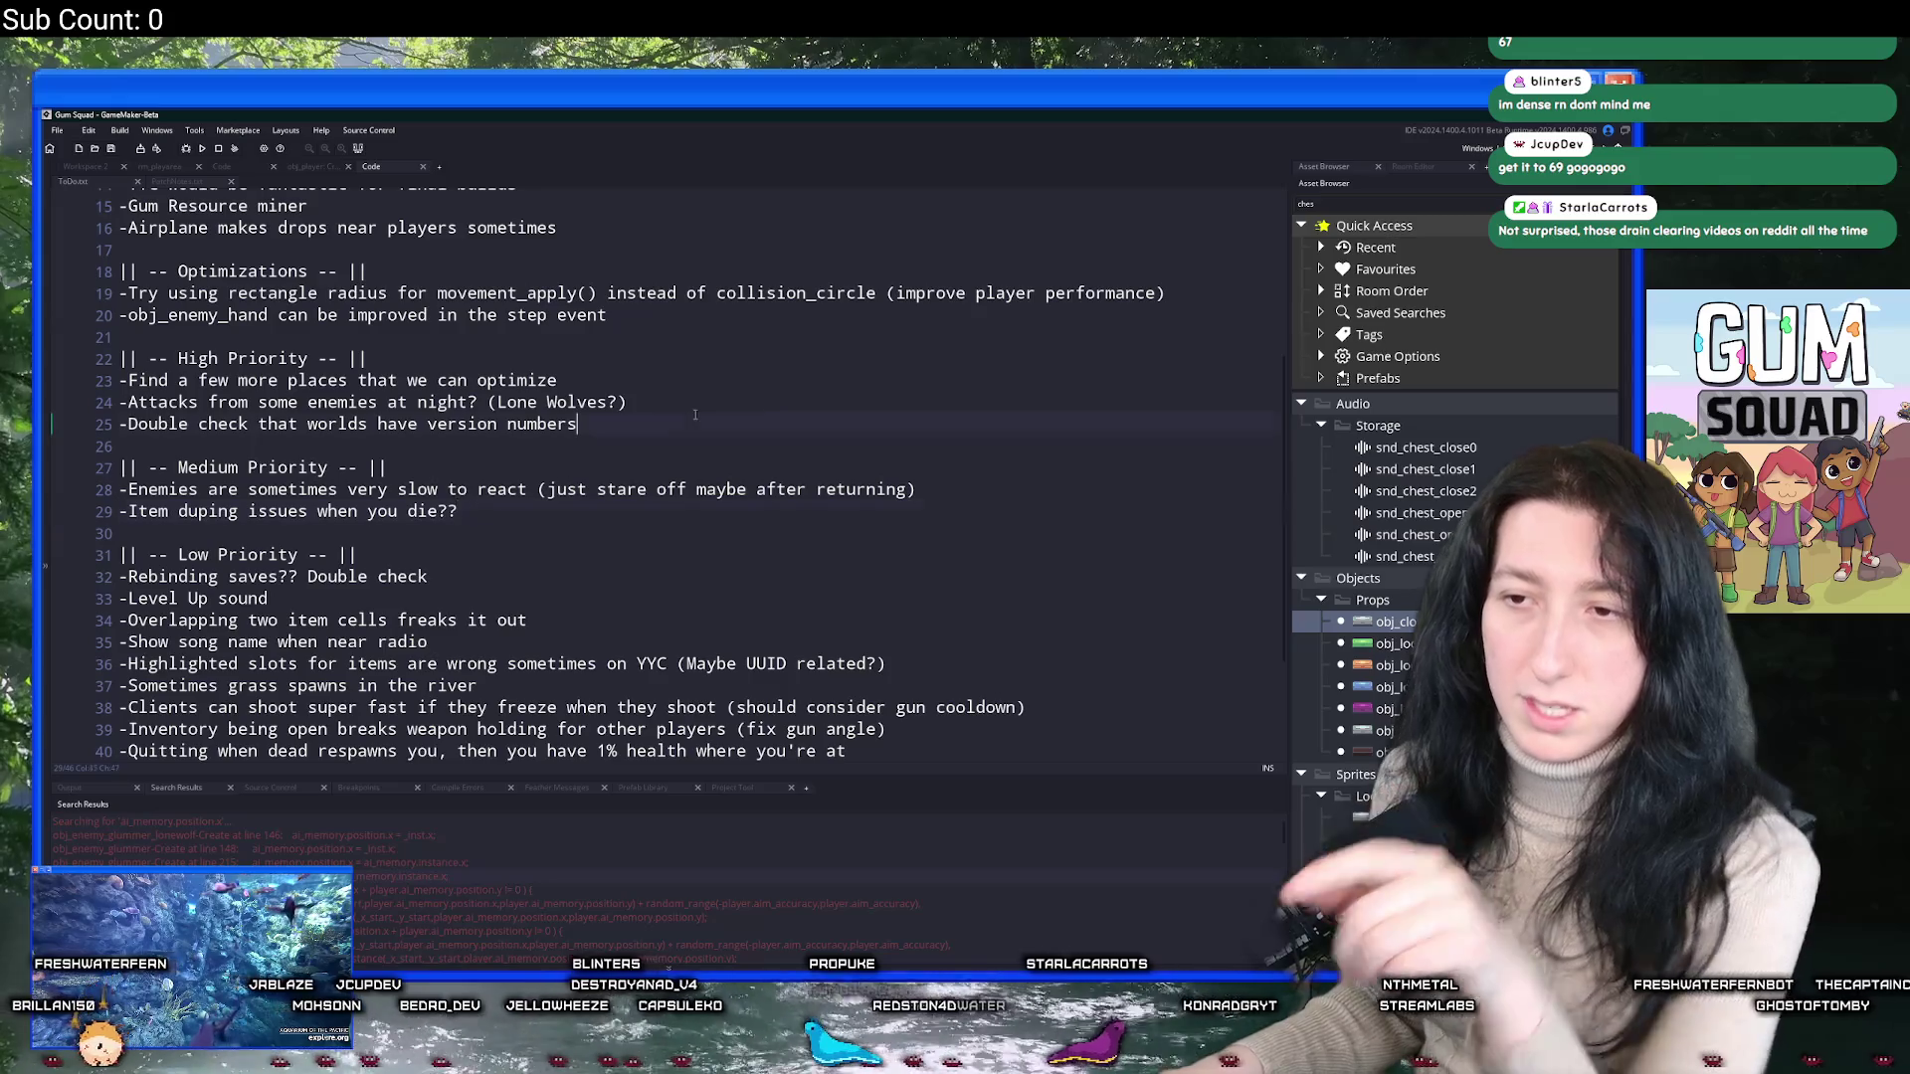
pyautogui.write('-Would love if enemies looked towards where punches come from  (also maybe shoot from a lil further away)')
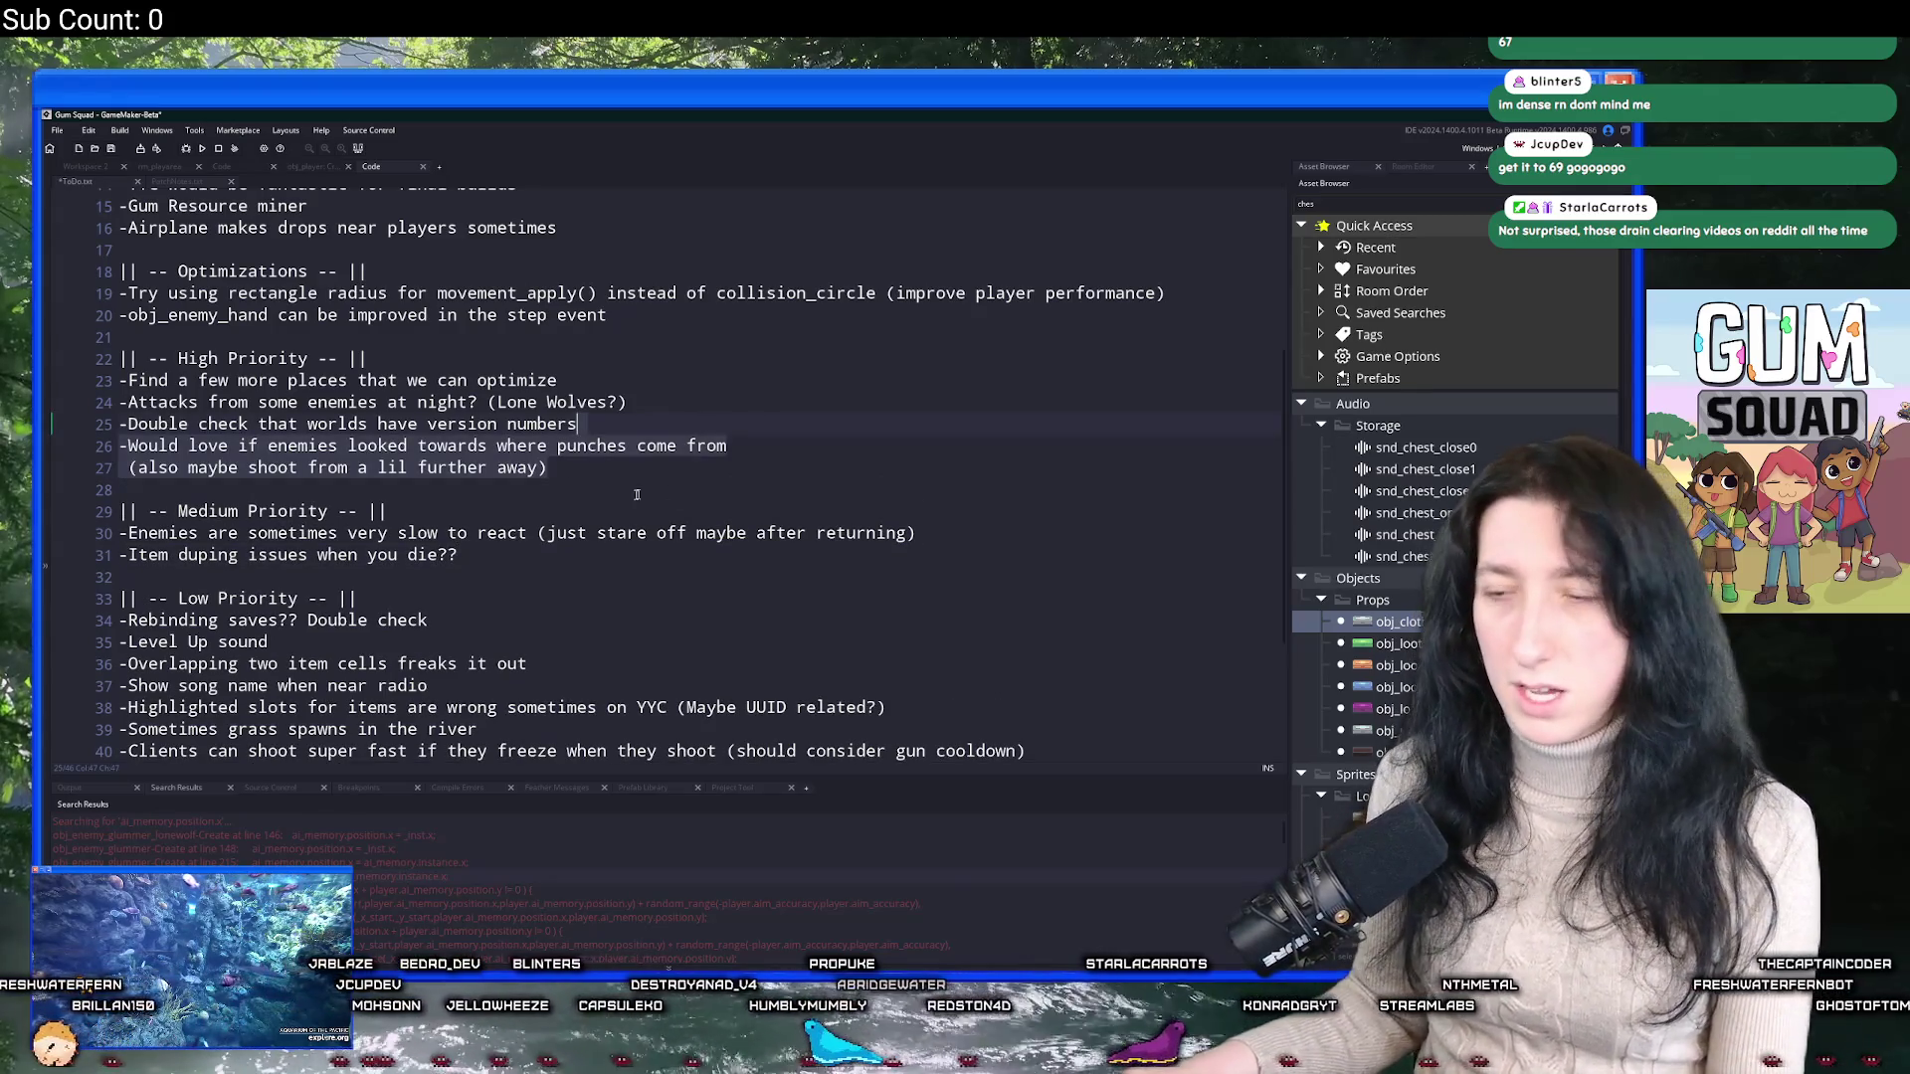
pyautogui.hotkey('ctrl', 'z')
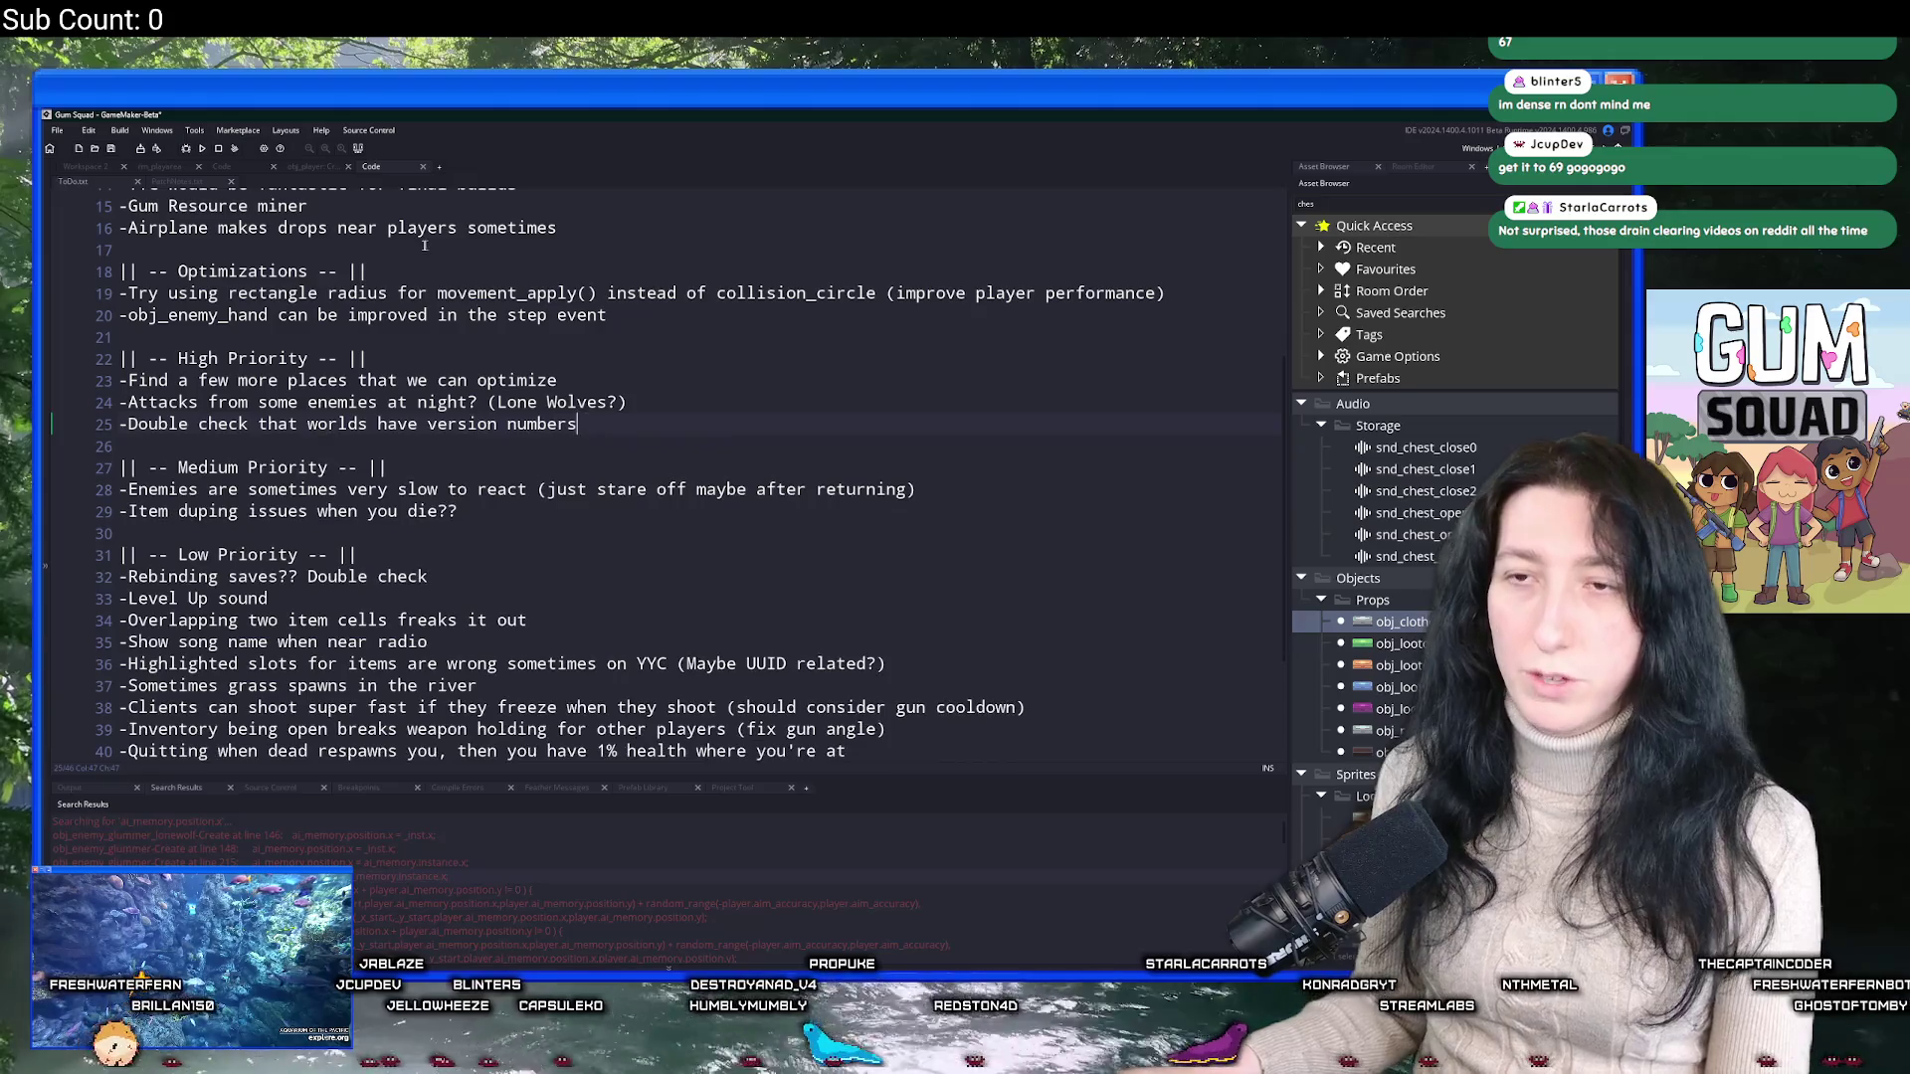
pyautogui.click(299, 167)
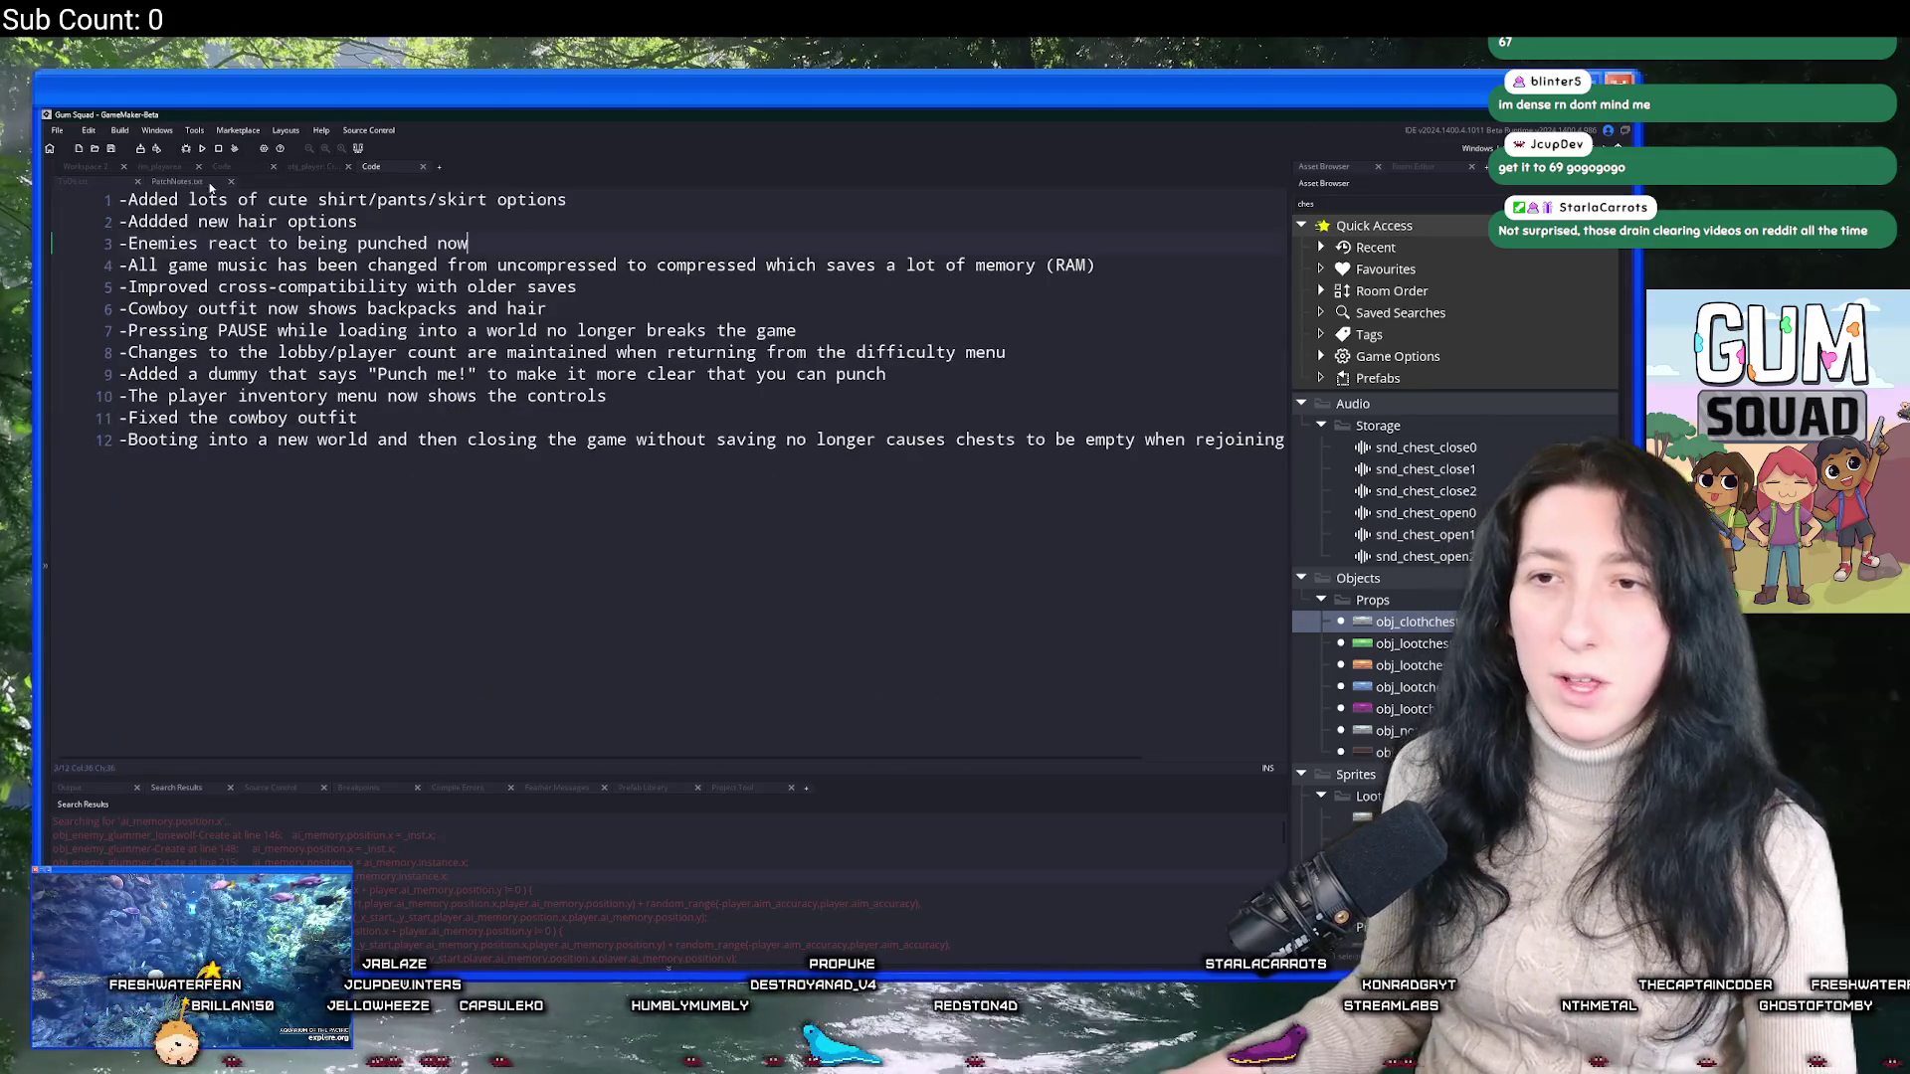
pyautogui.click(224, 168)
pyautogui.hotkey('ctrl', 't')
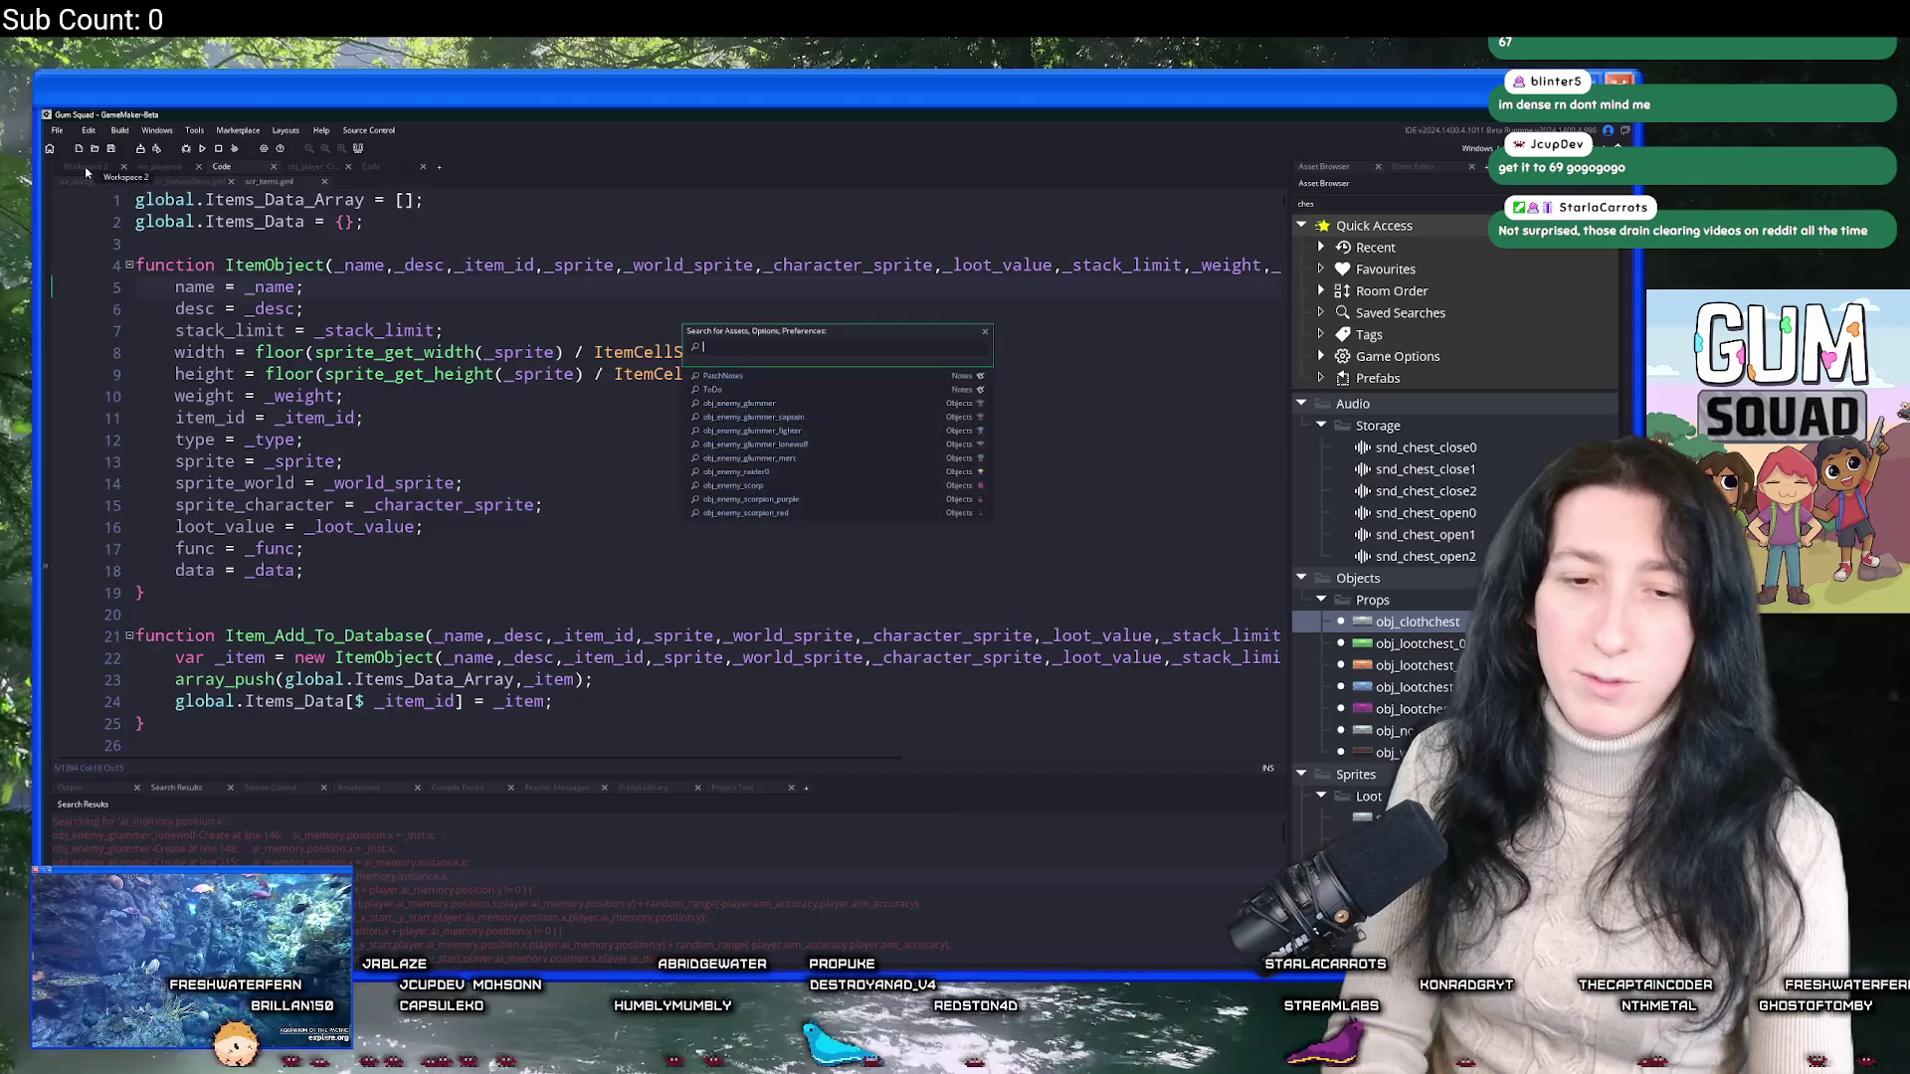
# Open obj_enemy_glummer's Begin Step code and step through the EnemyState.Shoot occurrences.
pyautogui.write('glummer')
pyautogui.press('Down')
pyautogui.press('Down')
pyautogui.press('Return')
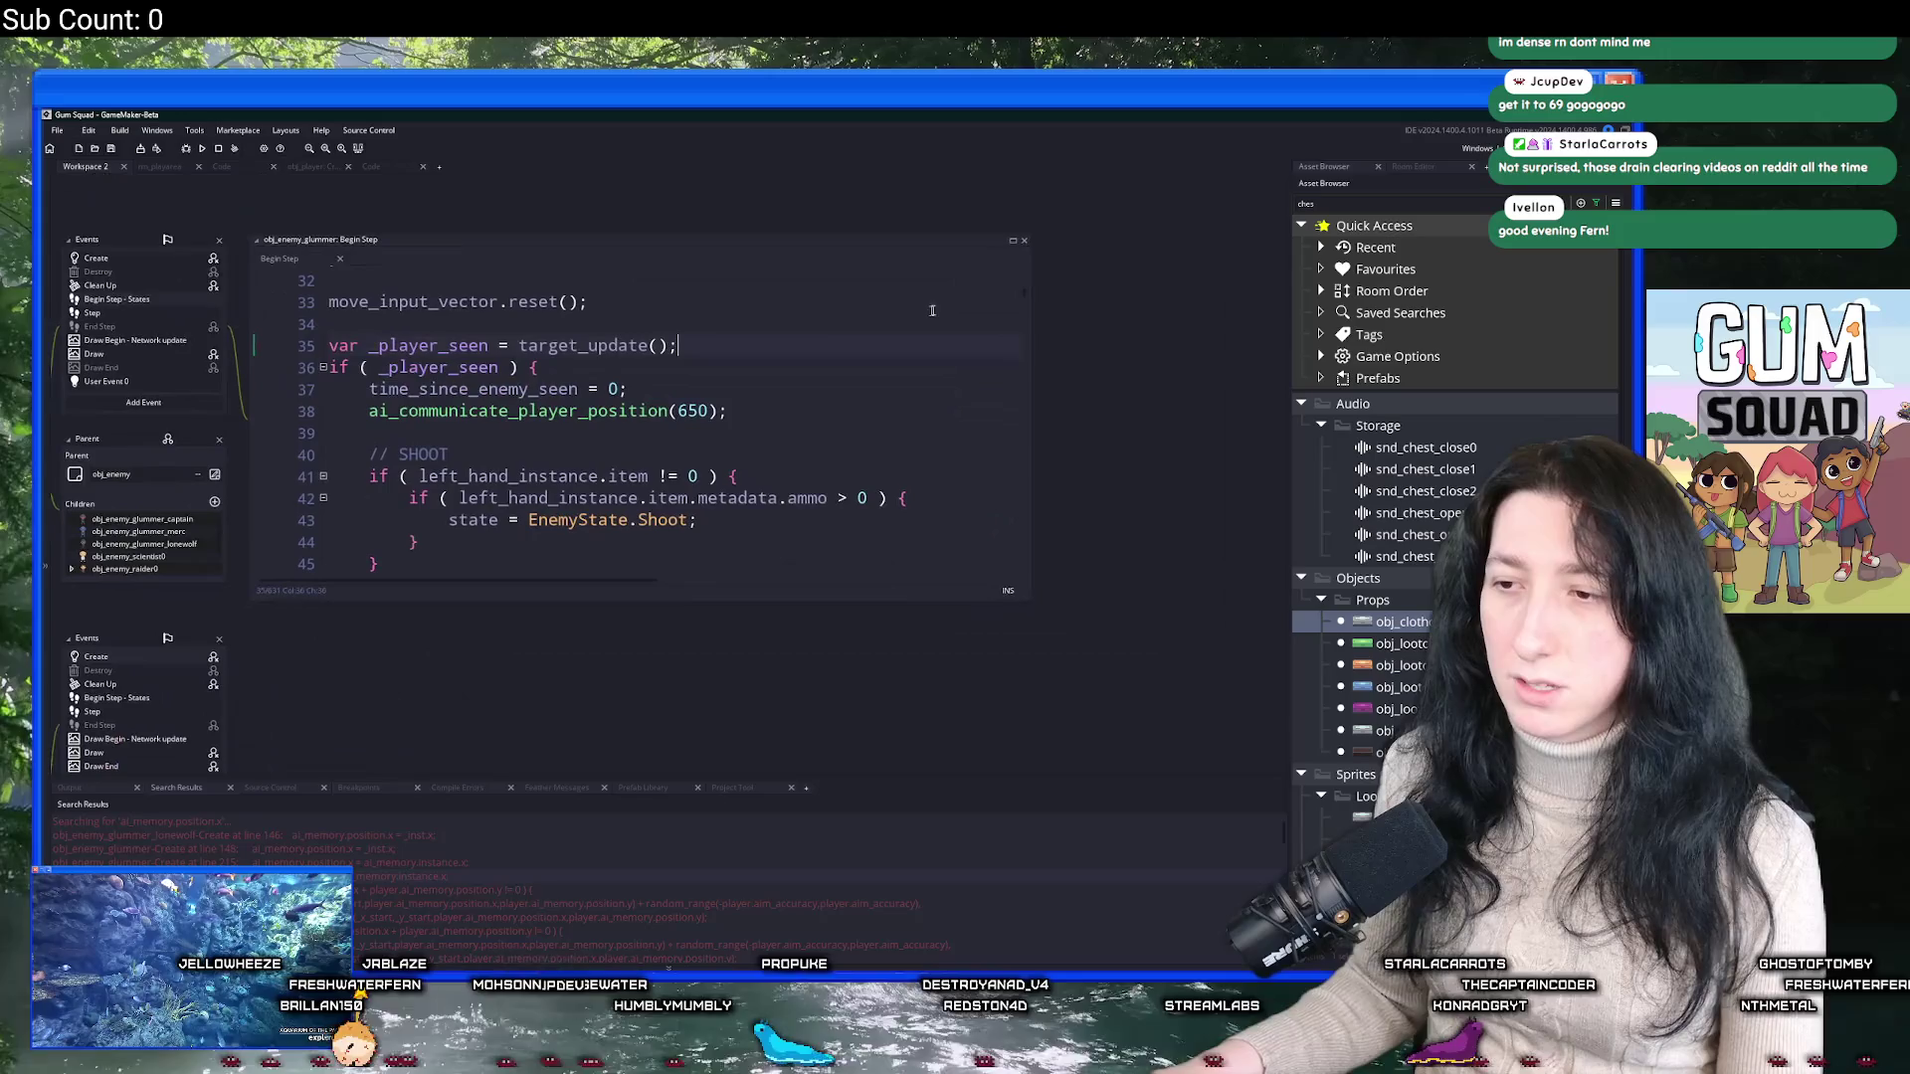
pyautogui.moveTo(694, 516); pyautogui.dragTo(529, 519)
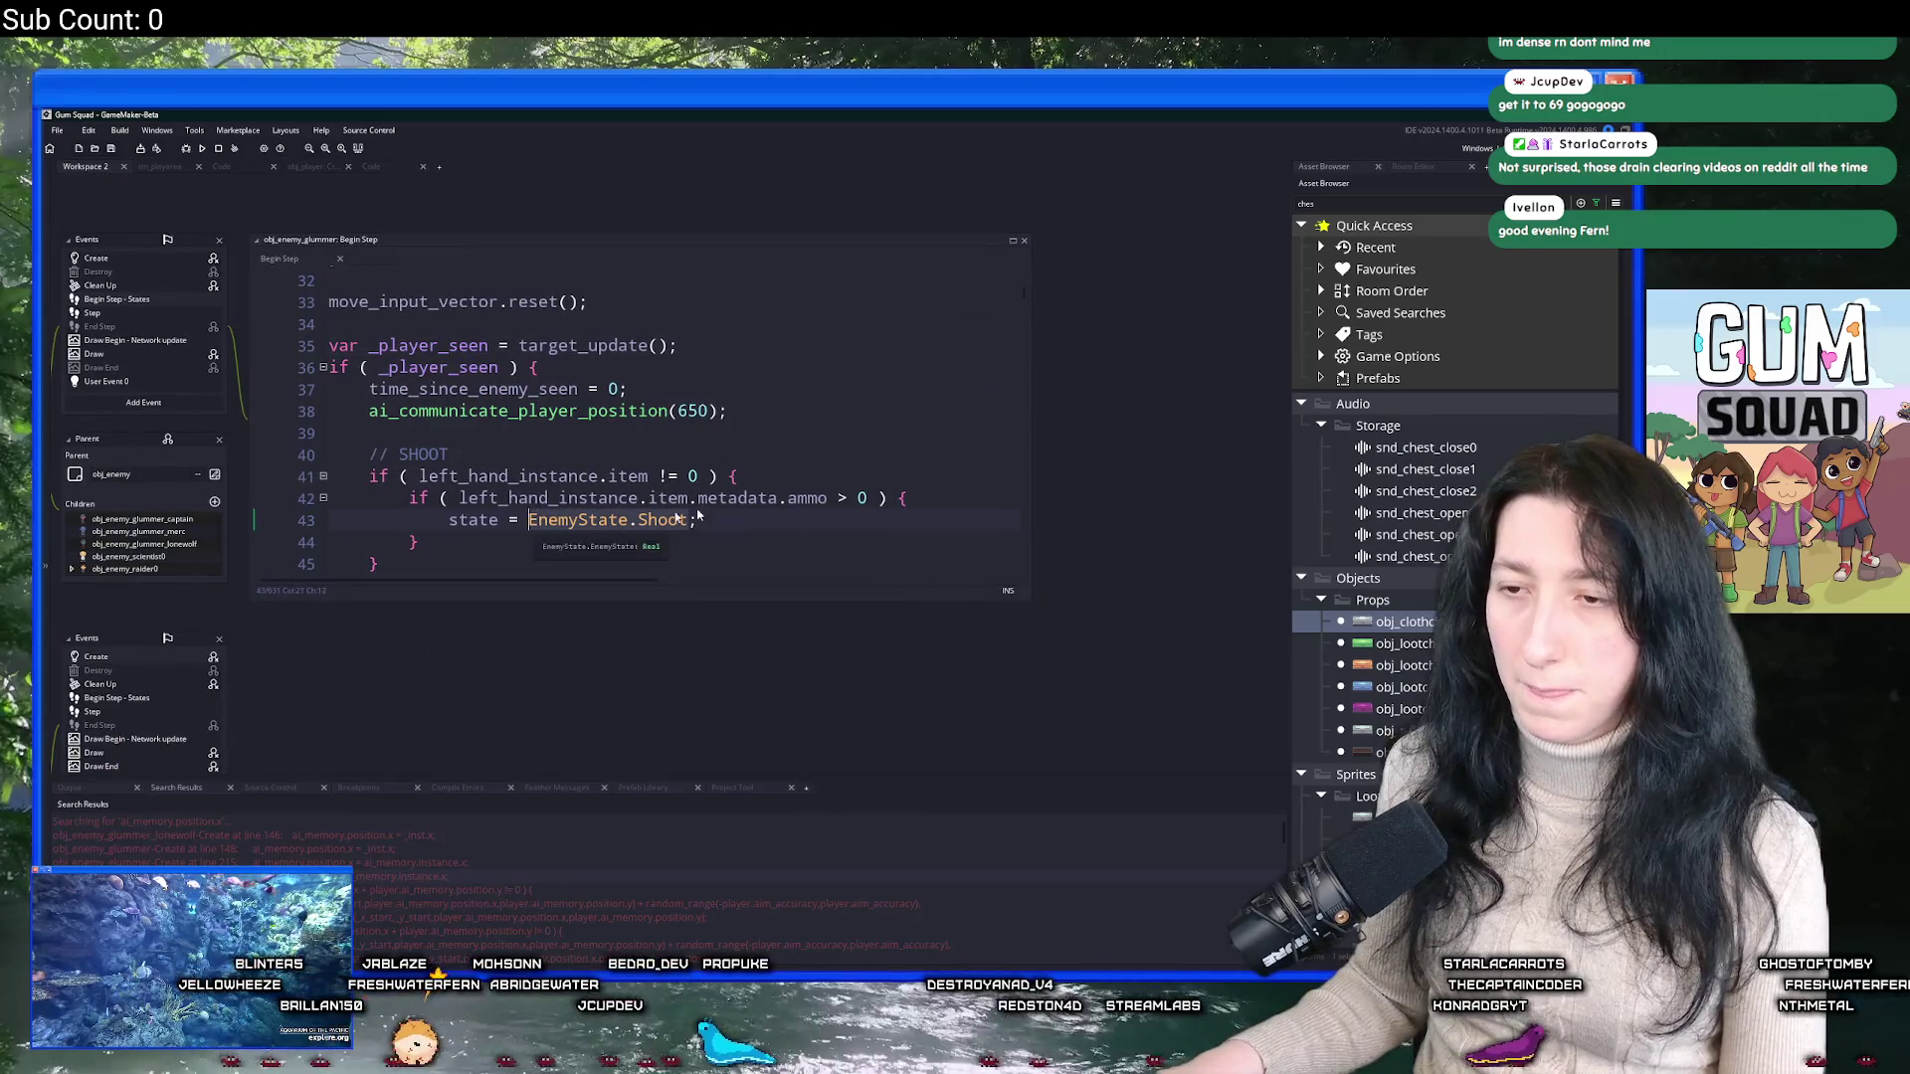
pyautogui.hotkey('ctrl', 'f')
pyautogui.click(1007, 288)
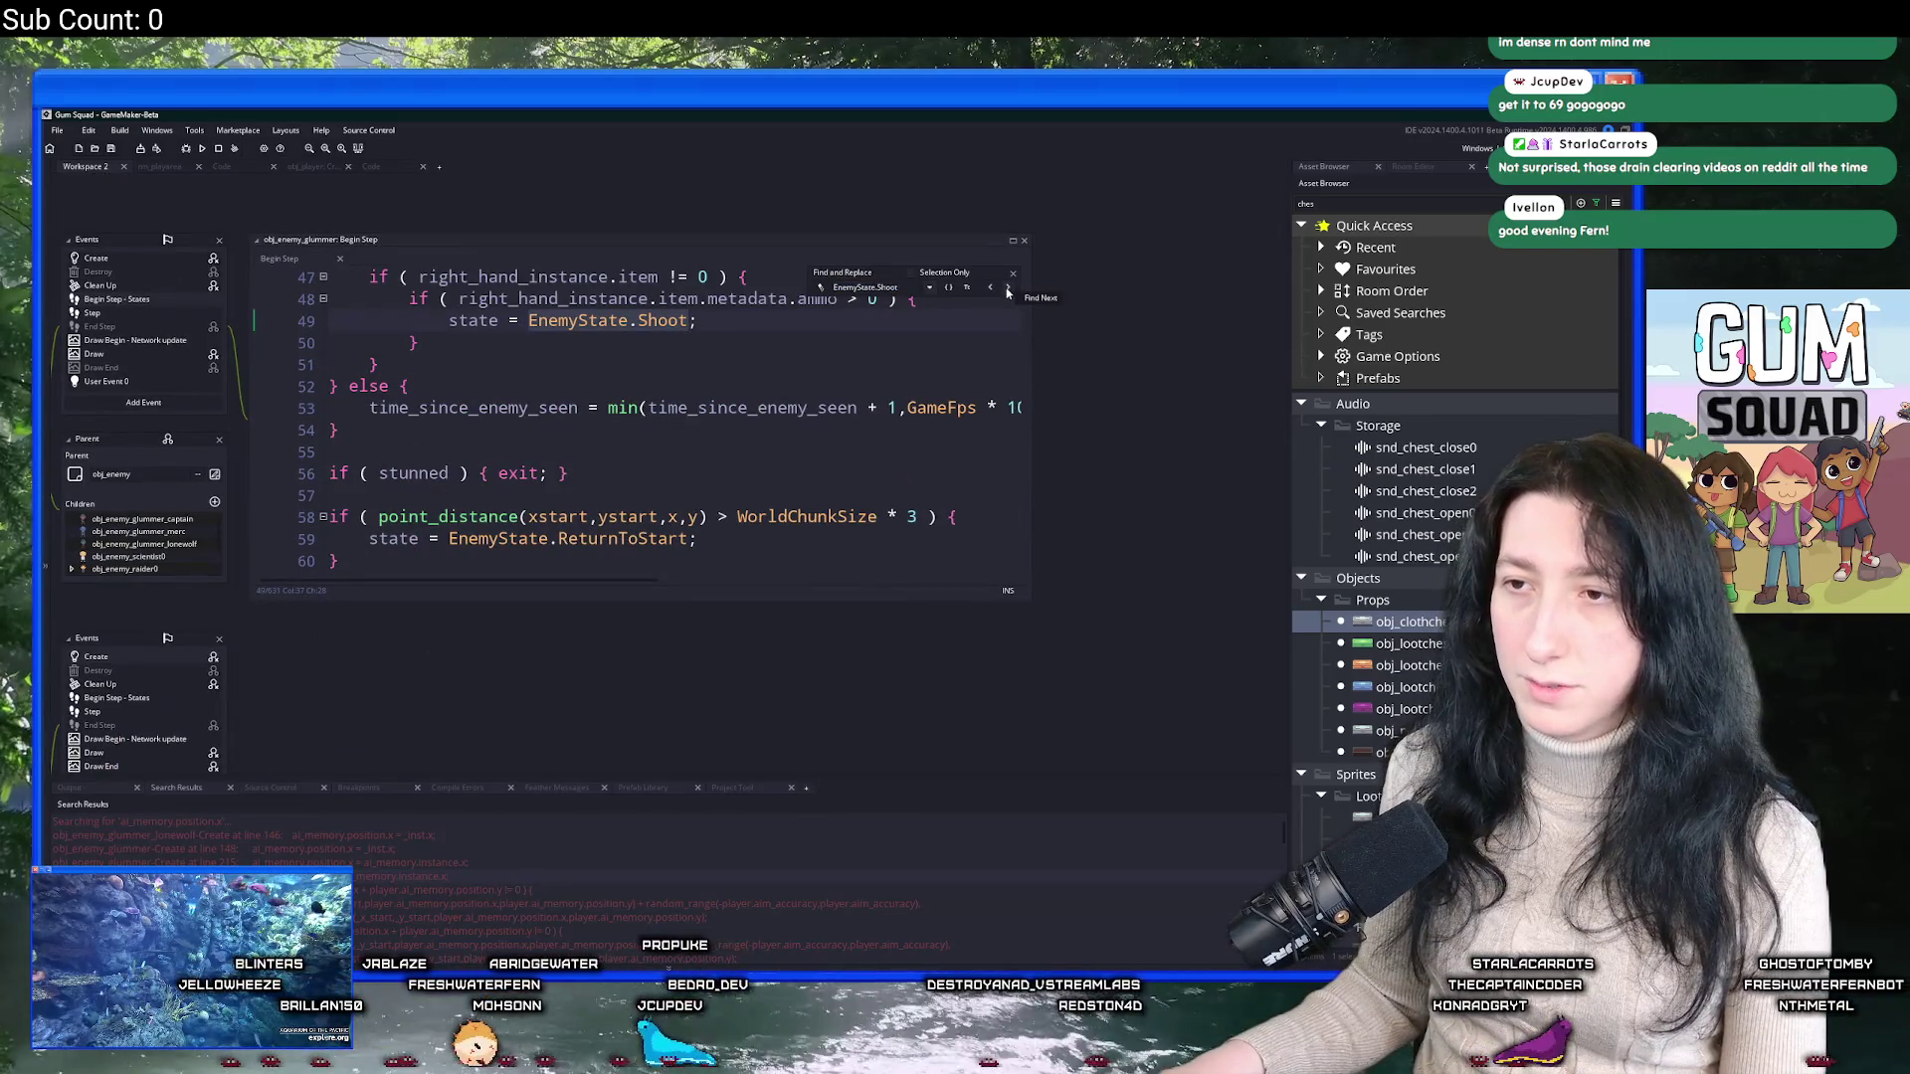
pyautogui.click(1010, 289)
# Enlarge the code editor and read through the glummer's Step code.
pyautogui.click(1013, 240)
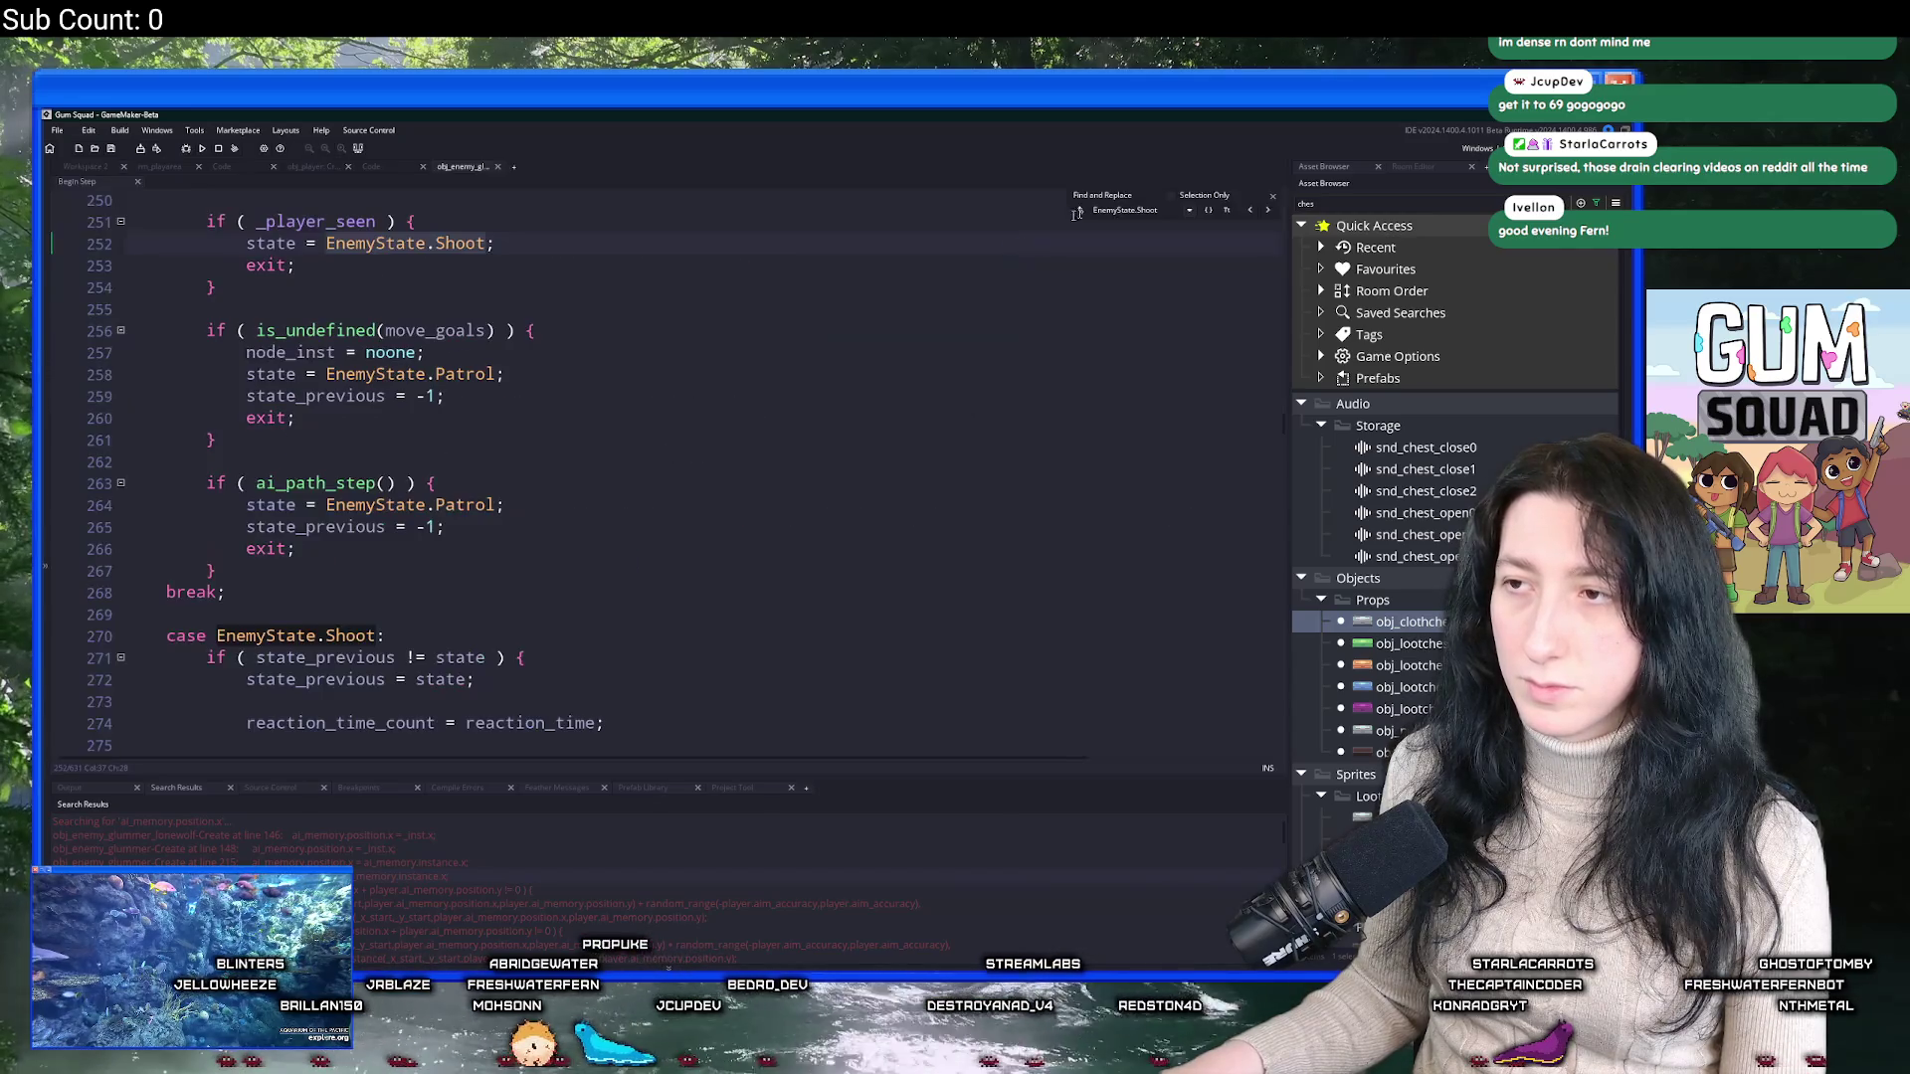
pyautogui.click(1145, 282)
pyautogui.scroll(2, 1244, 418)
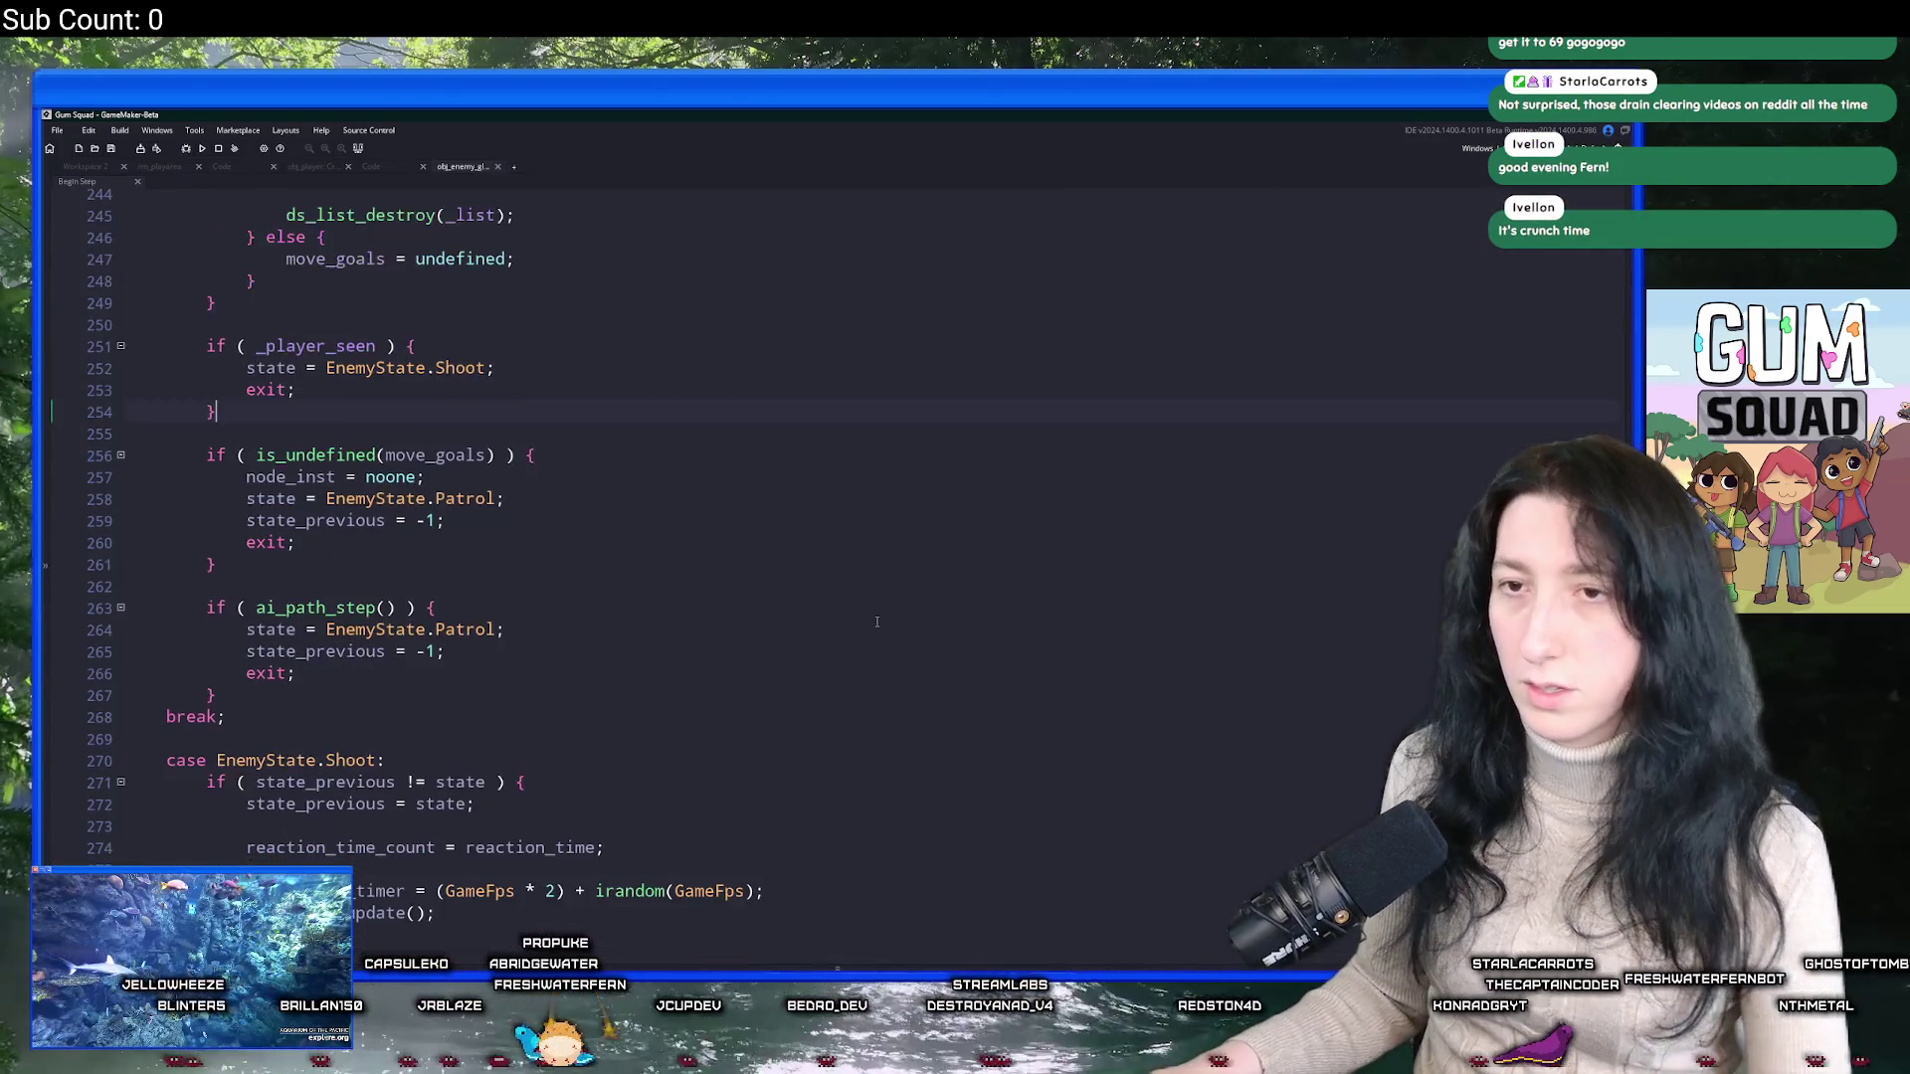
pyautogui.scroll(20, 734, 543)
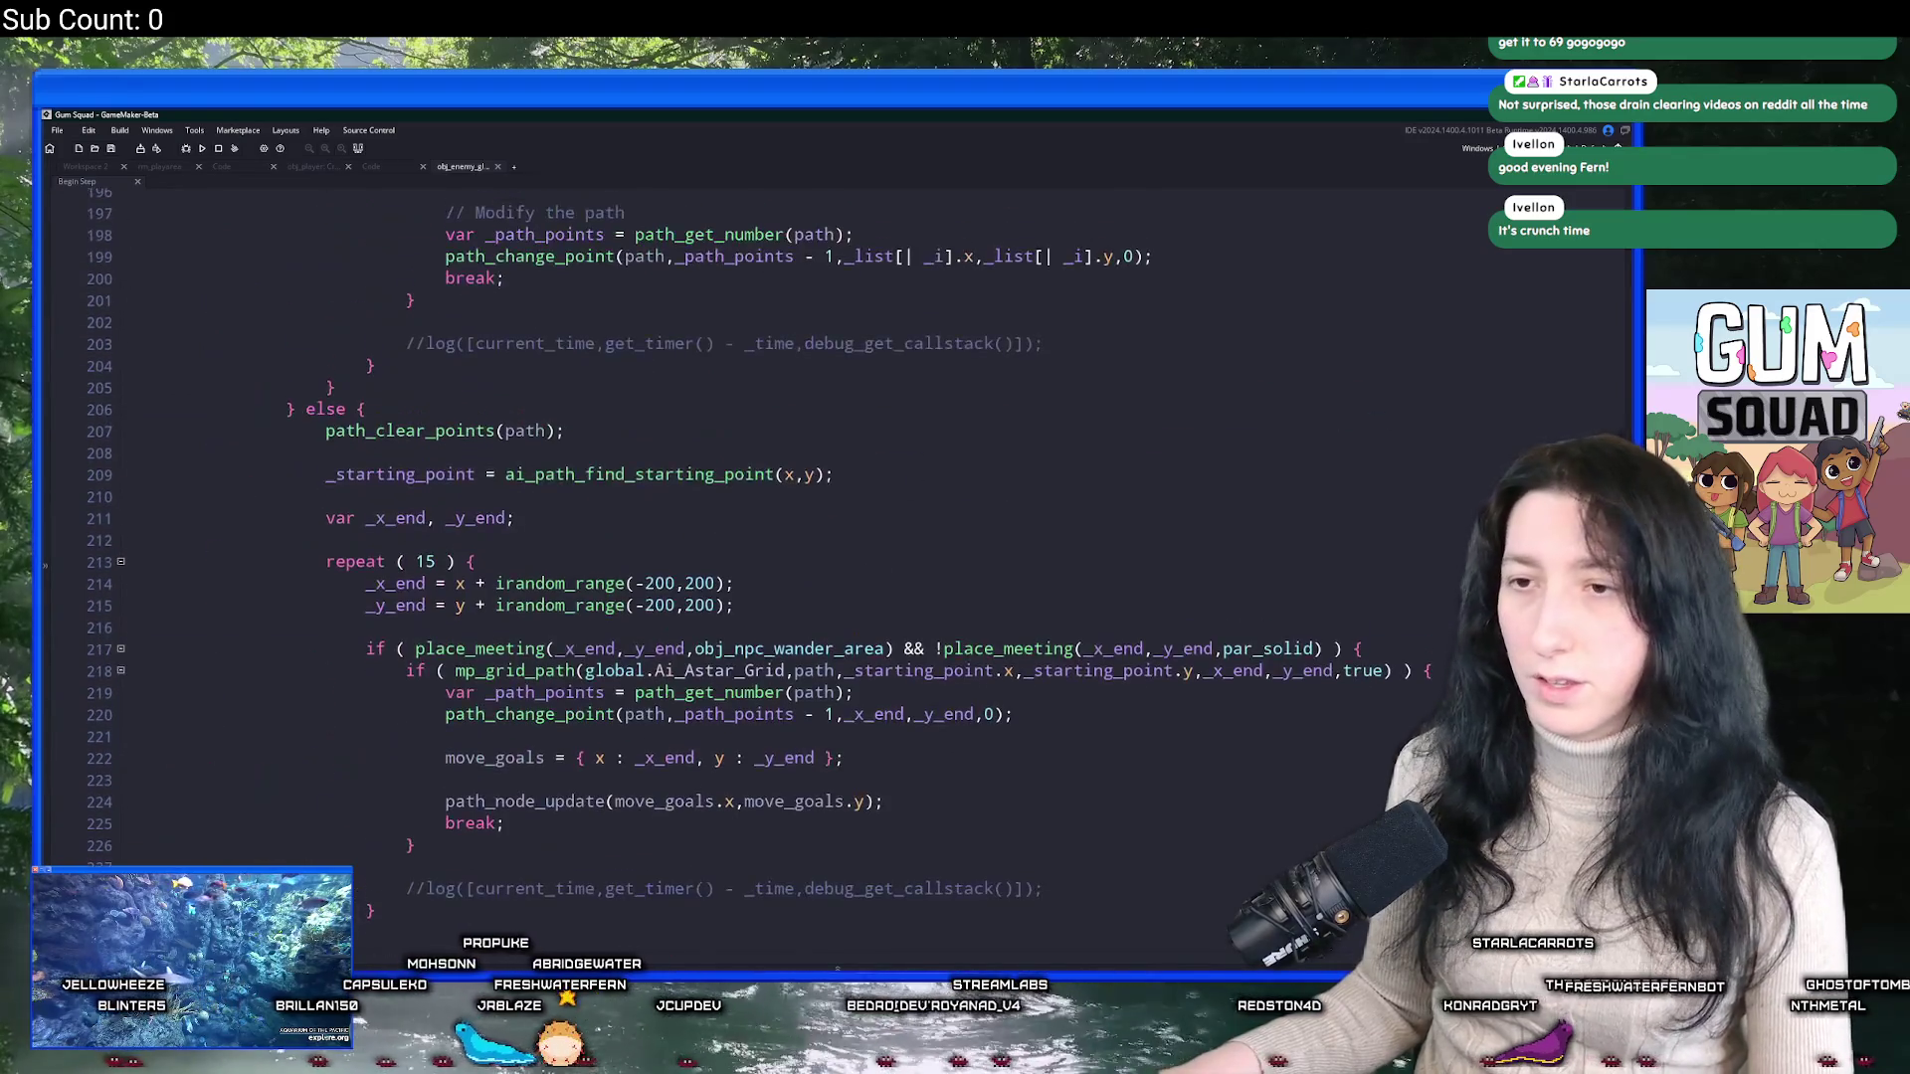
pyautogui.scroll(-10, 796, 543)
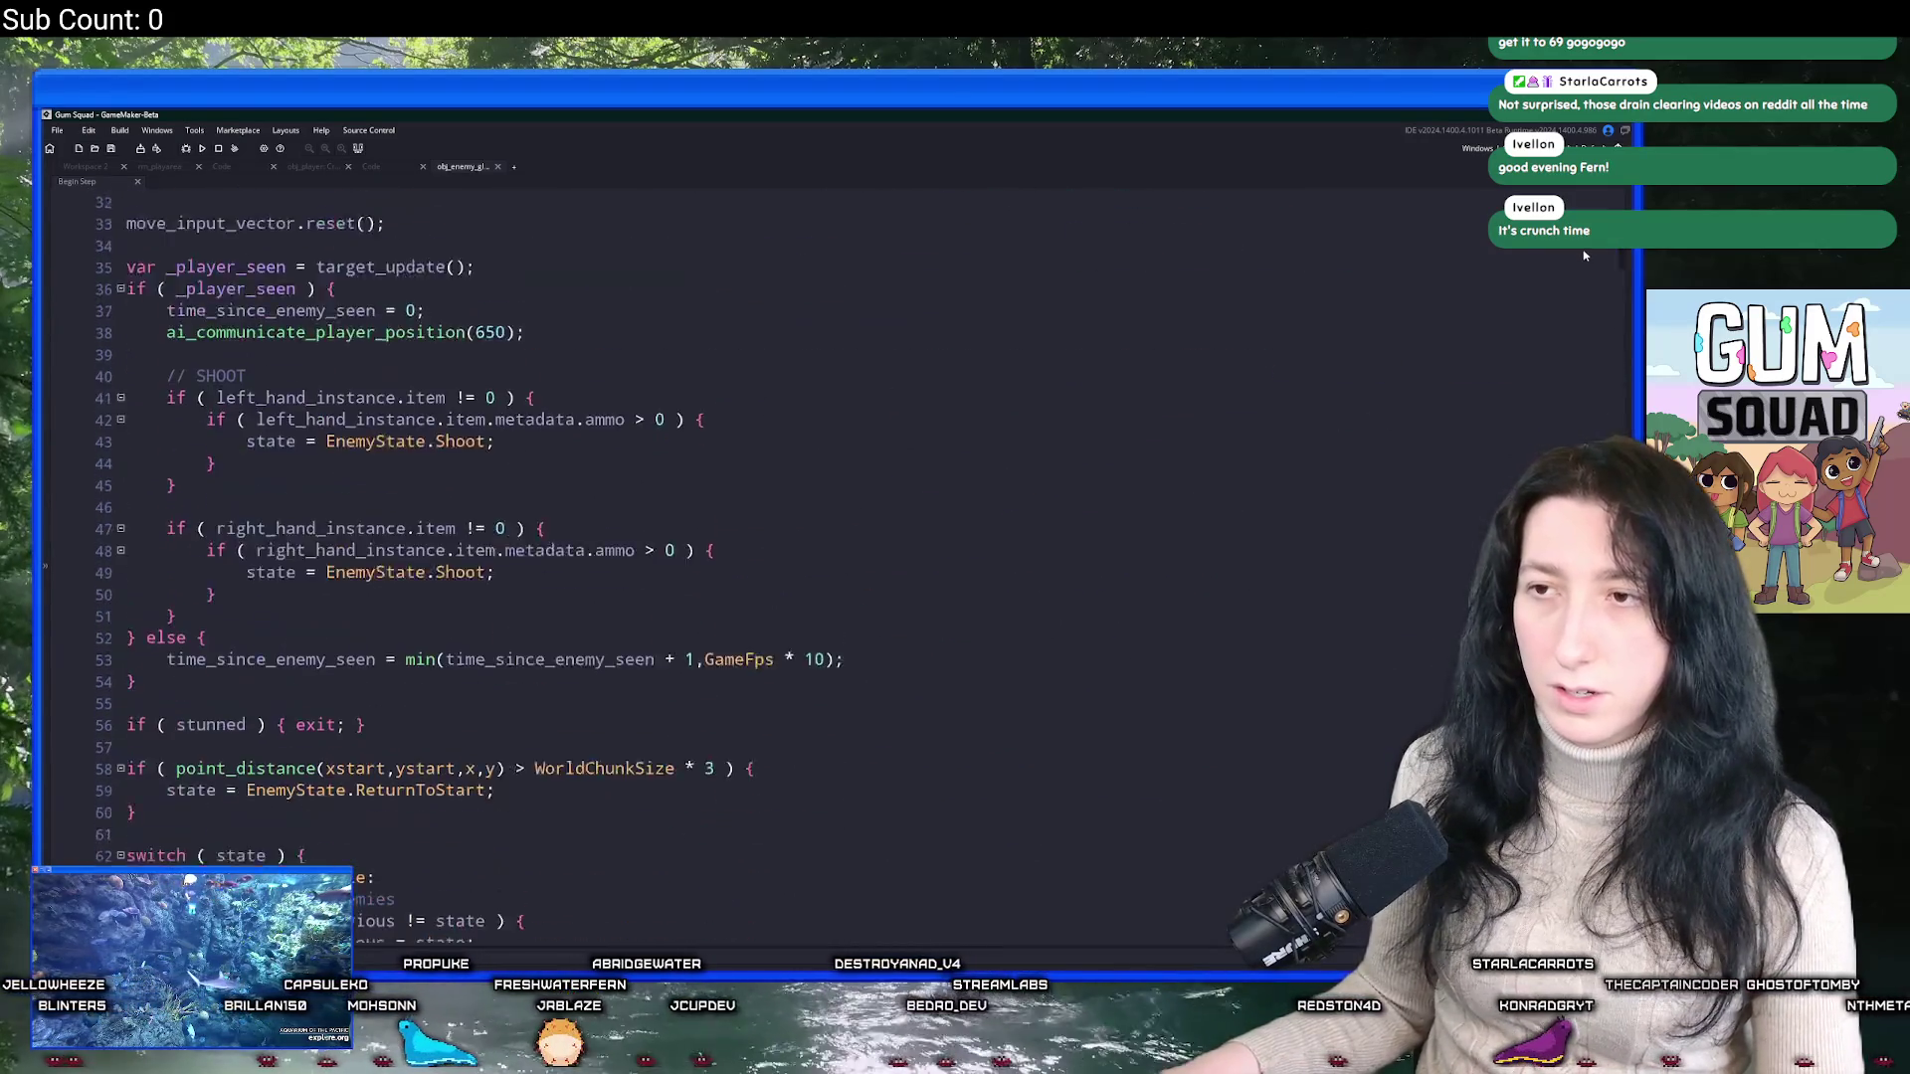
pyautogui.scroll(8, 795, 544)
pyautogui.scroll(4, 665, 547)
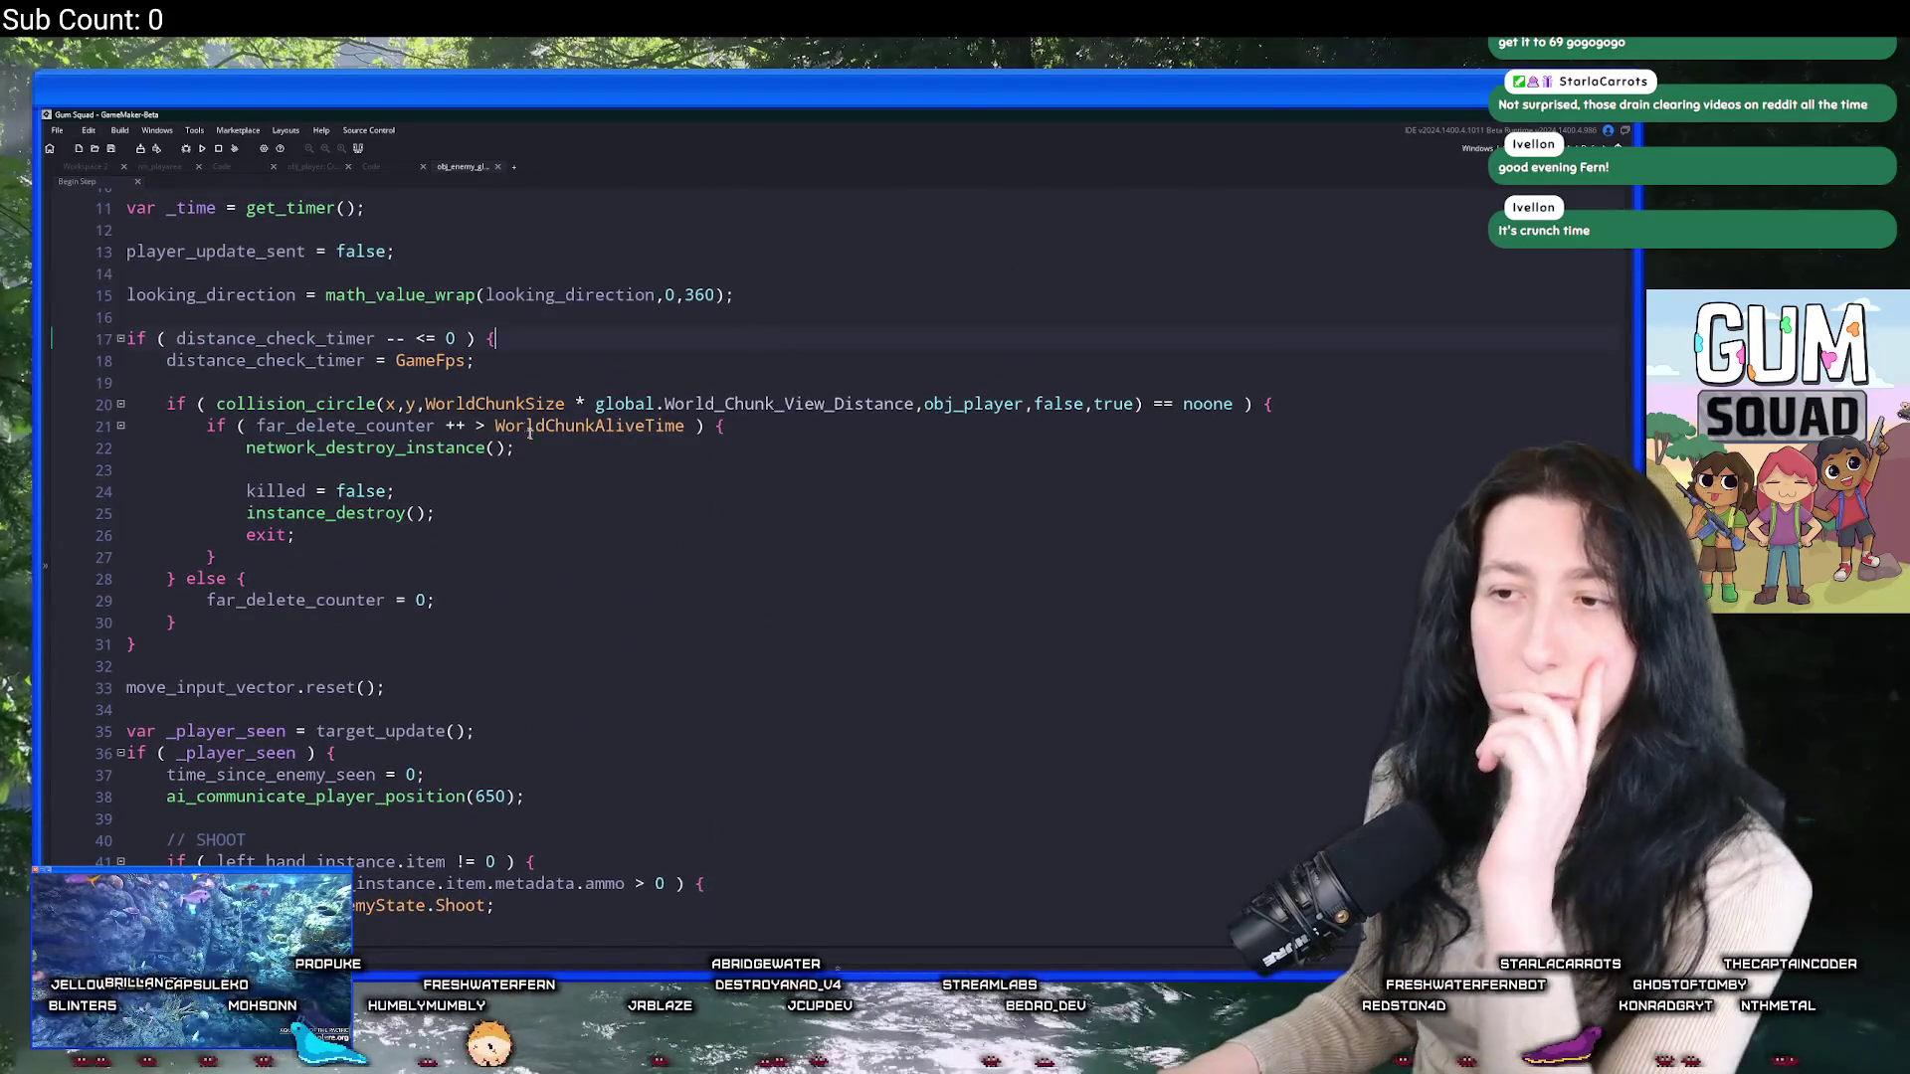
pyautogui.scroll(-4, 512, 416)
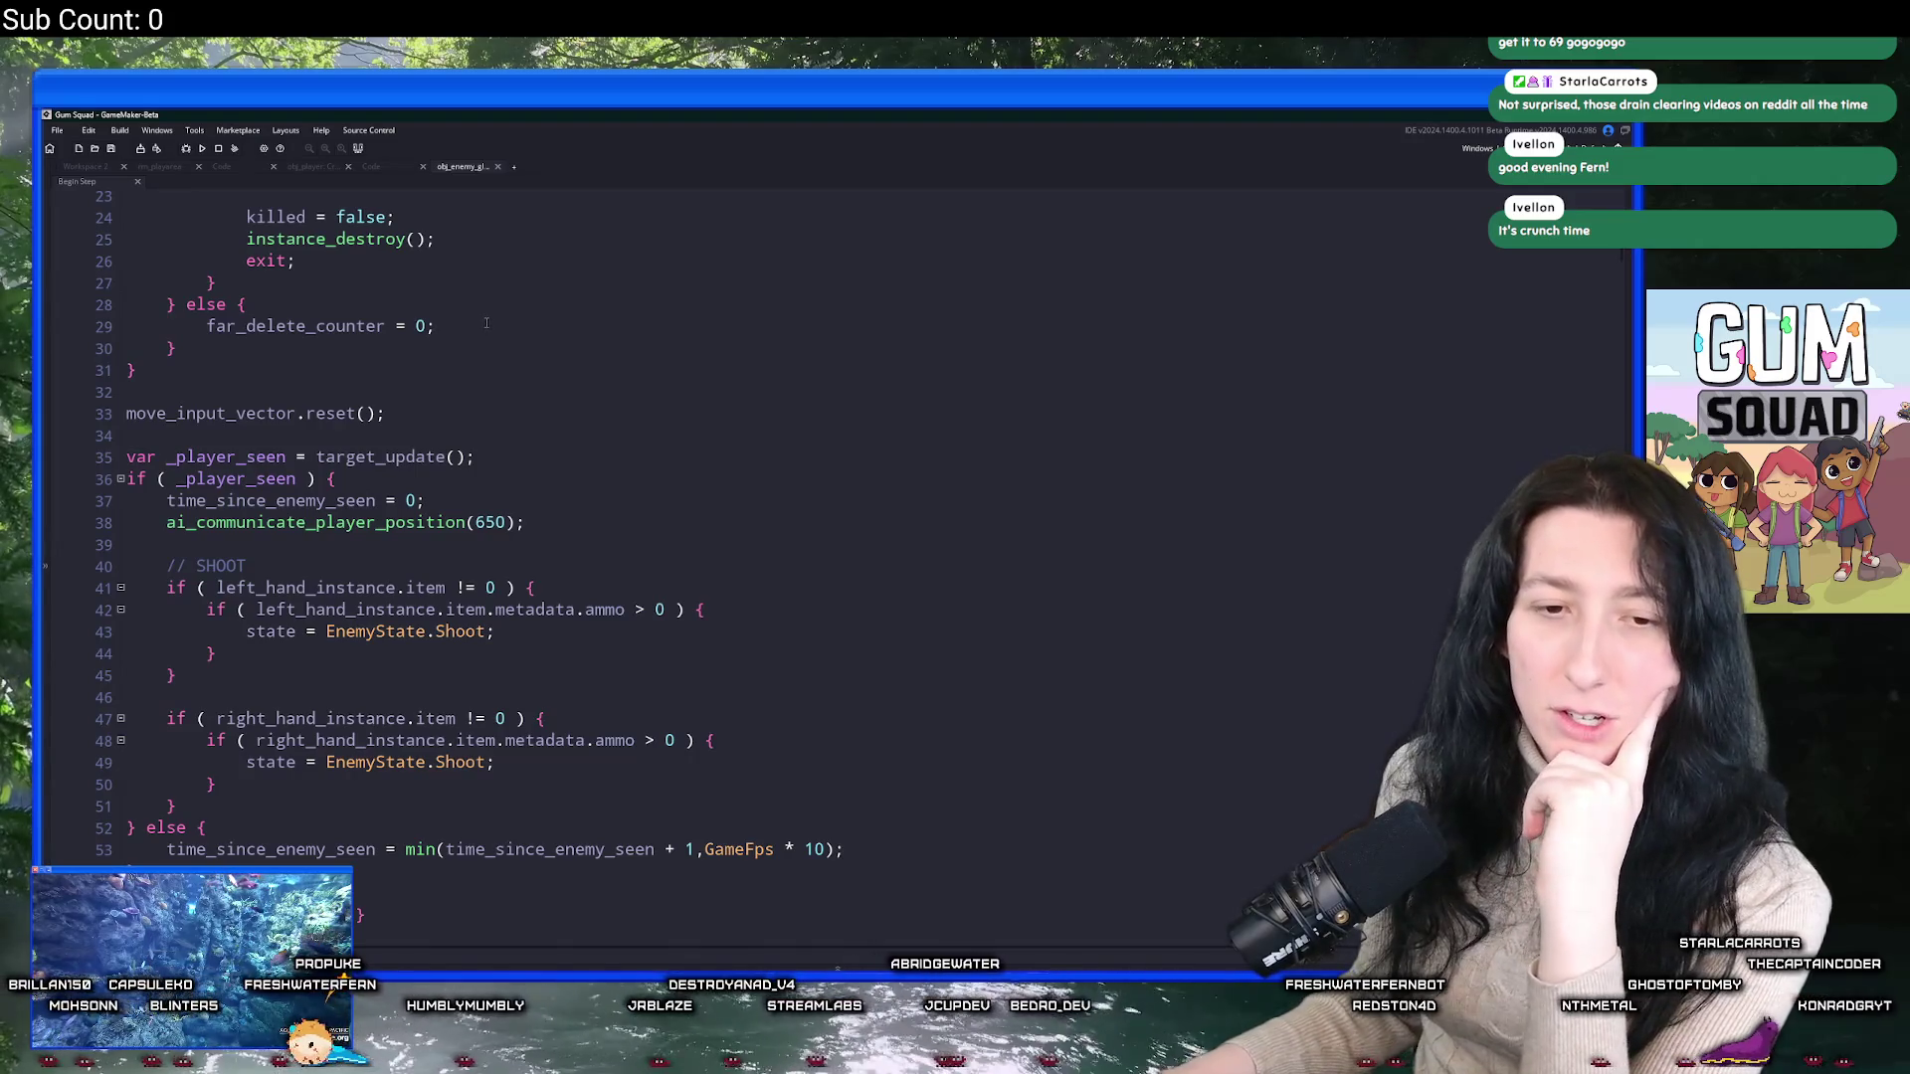
pyautogui.scroll(-2, 548, 334)
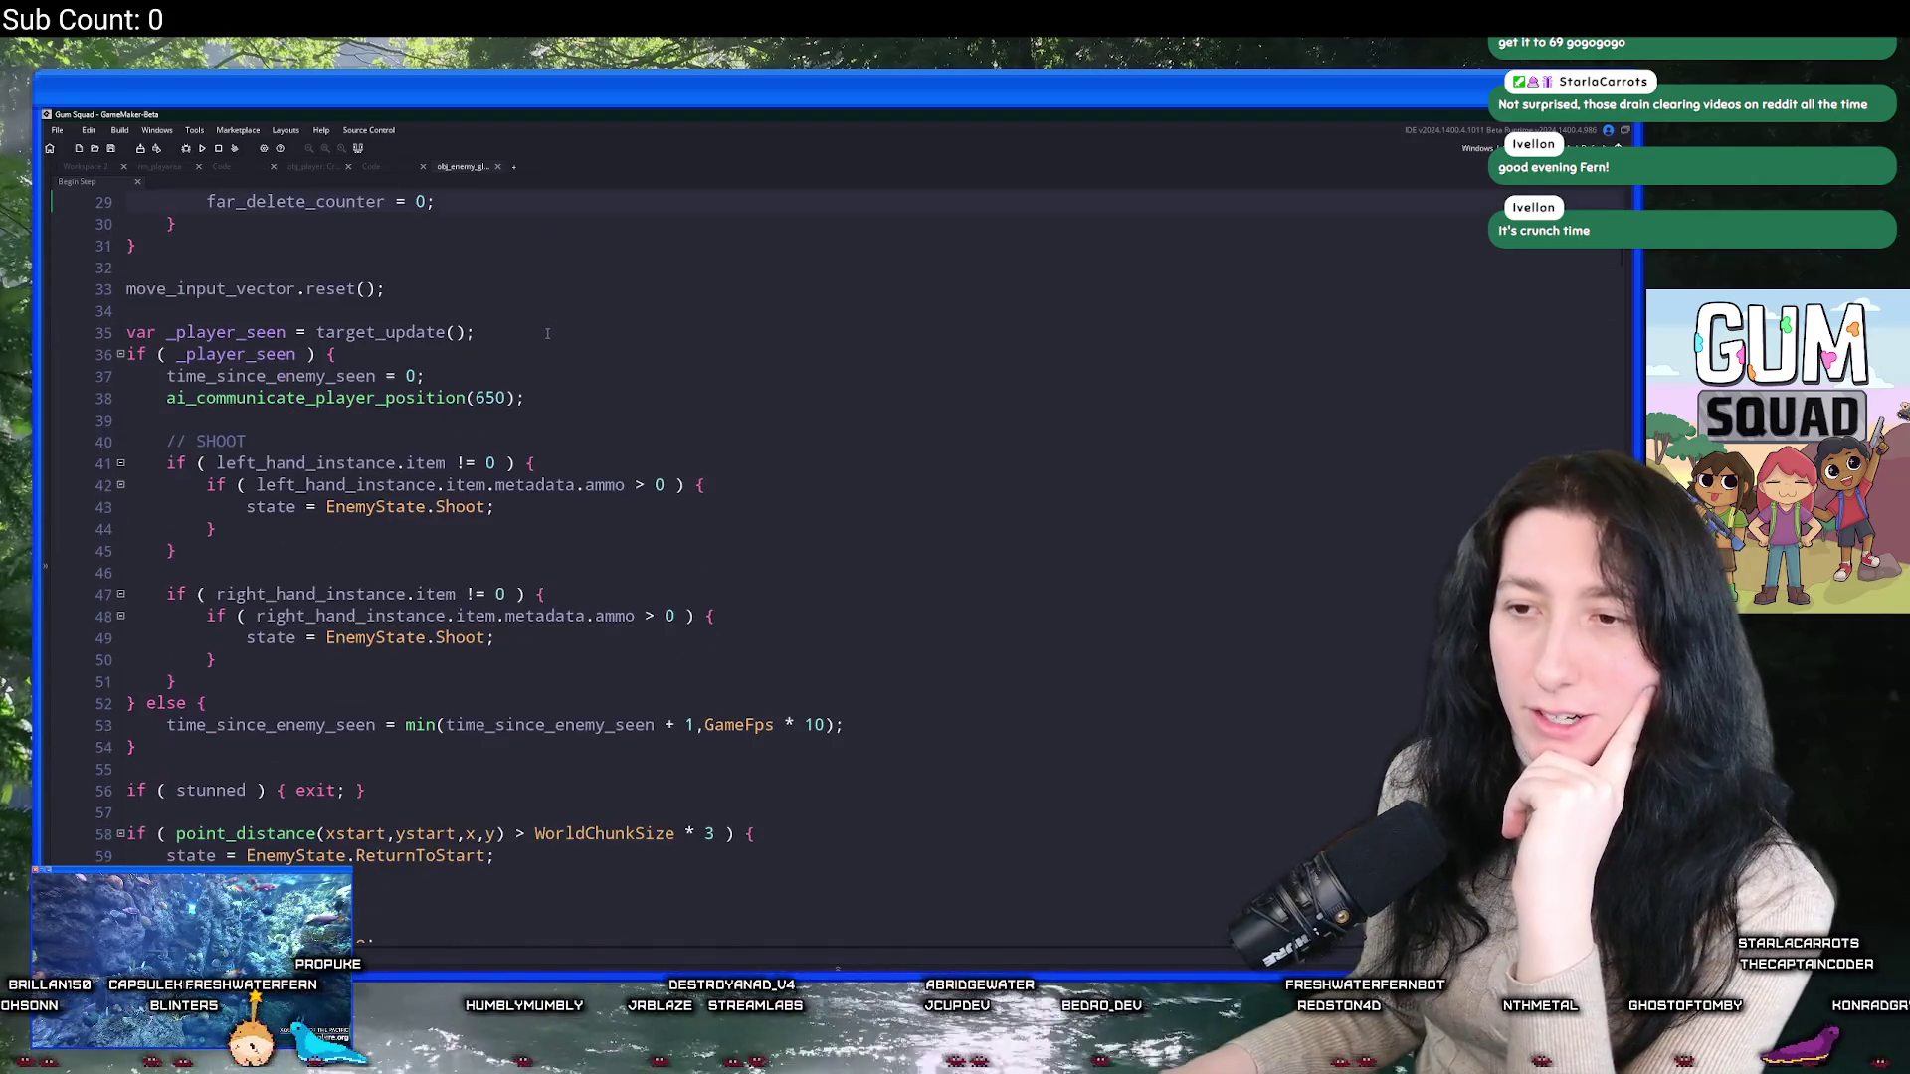
pyautogui.scroll(-6, 402, 400)
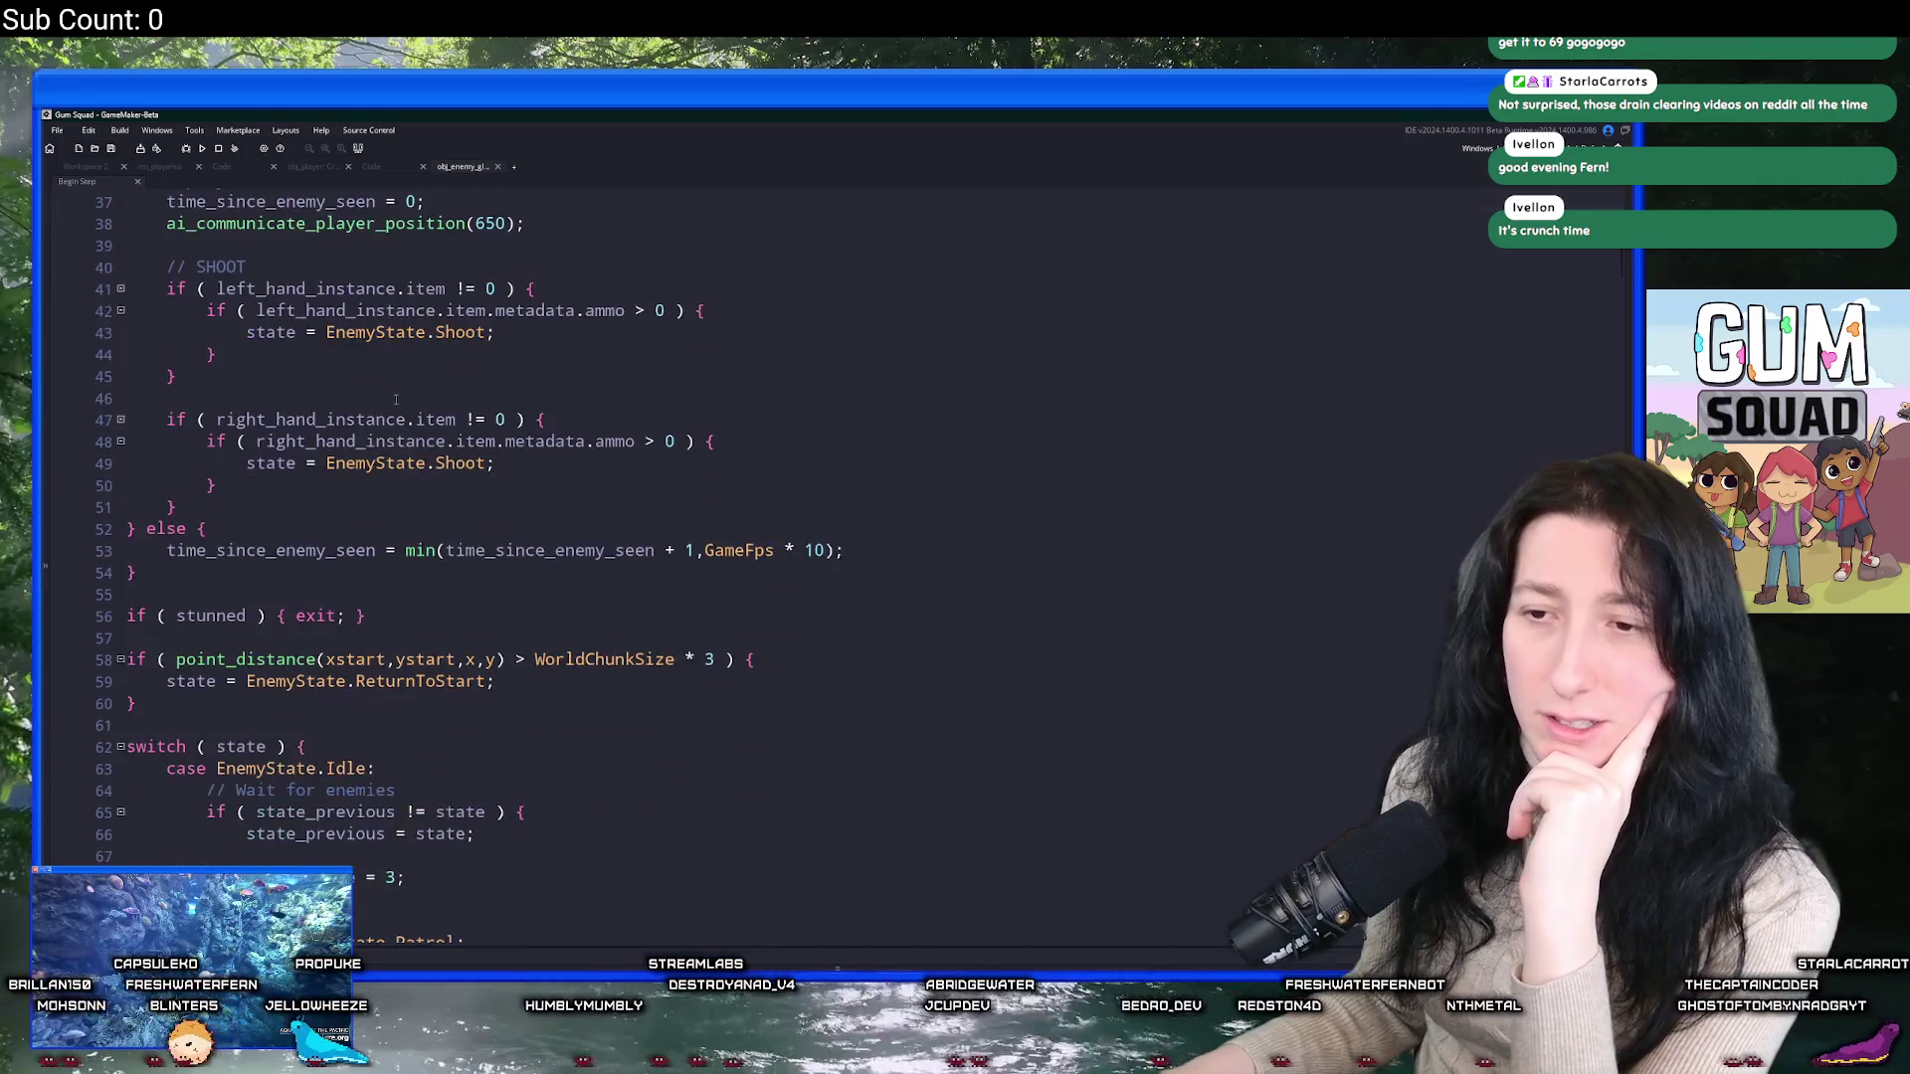
pyautogui.scroll(6, 395, 399)
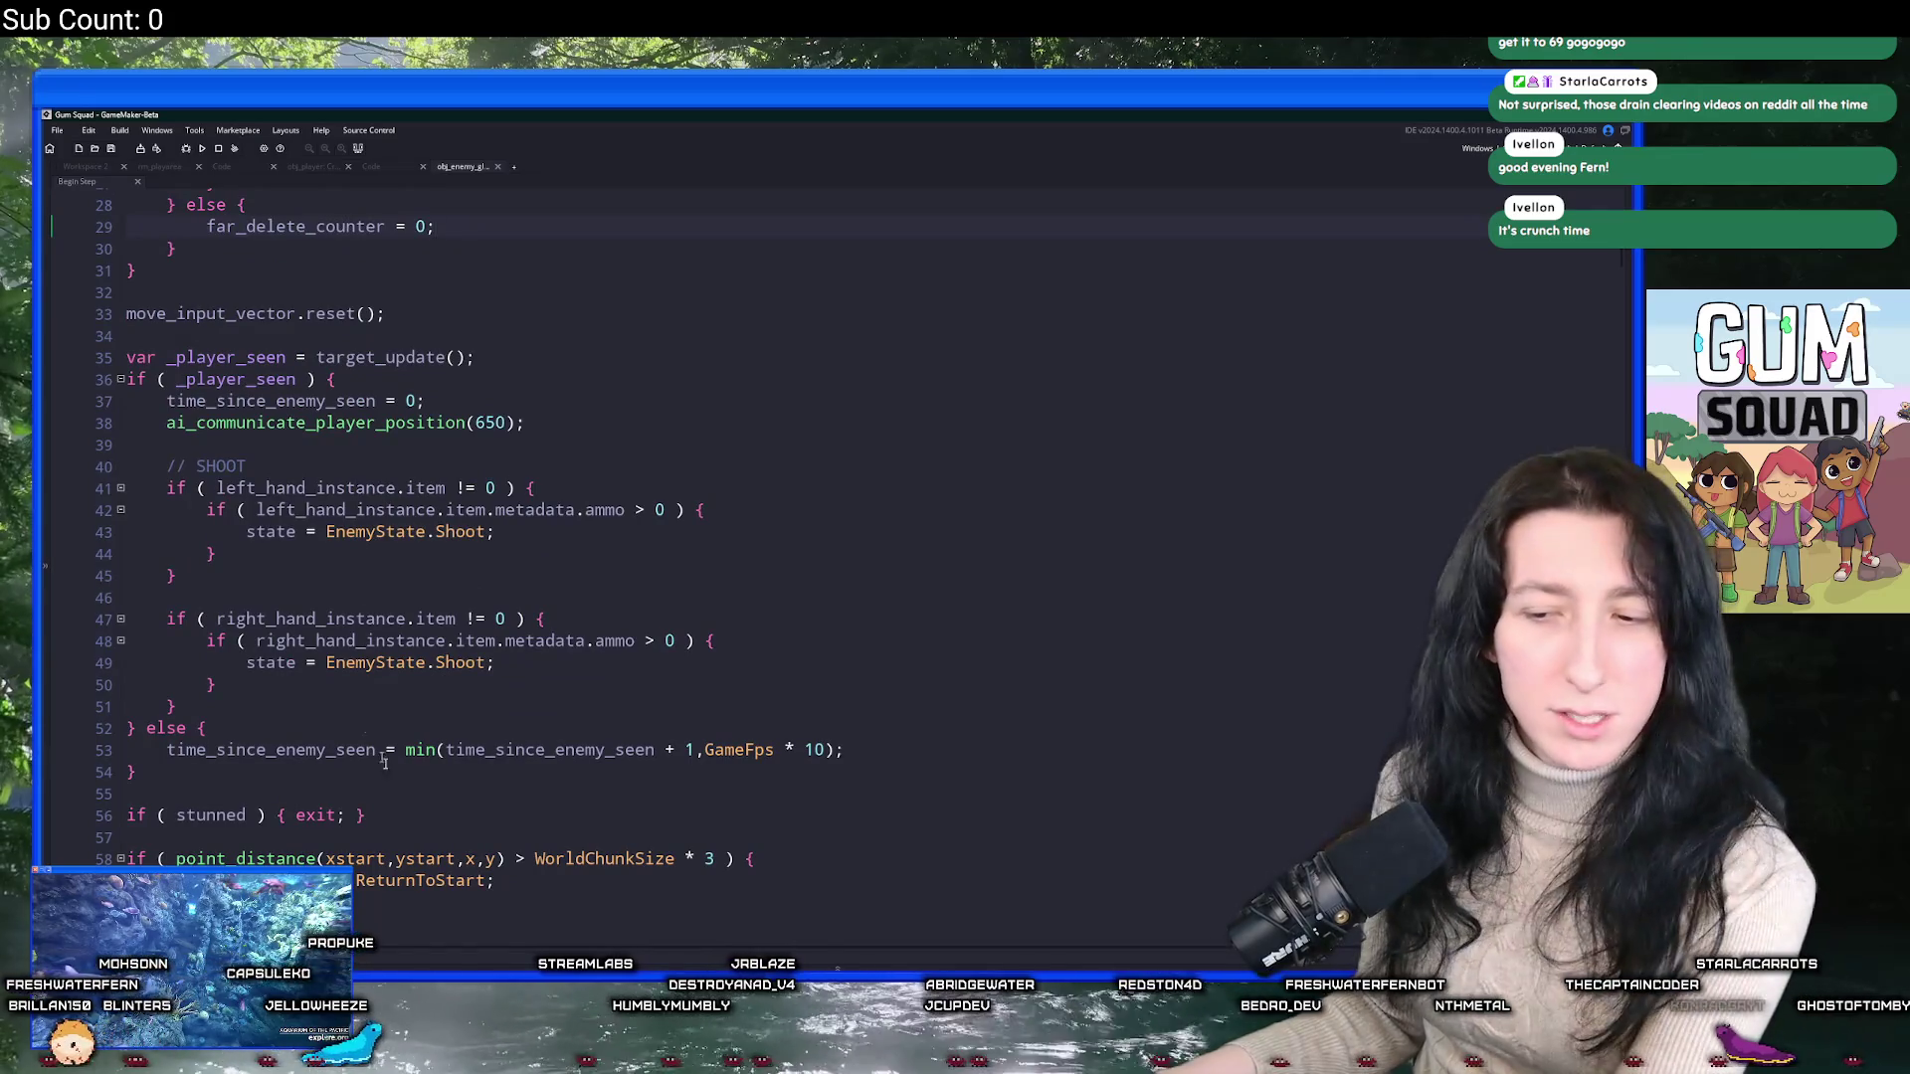
pyautogui.scroll(-2, 361, 565)
pyautogui.scroll(4, 398, 647)
pyautogui.scroll(5, 418, 702)
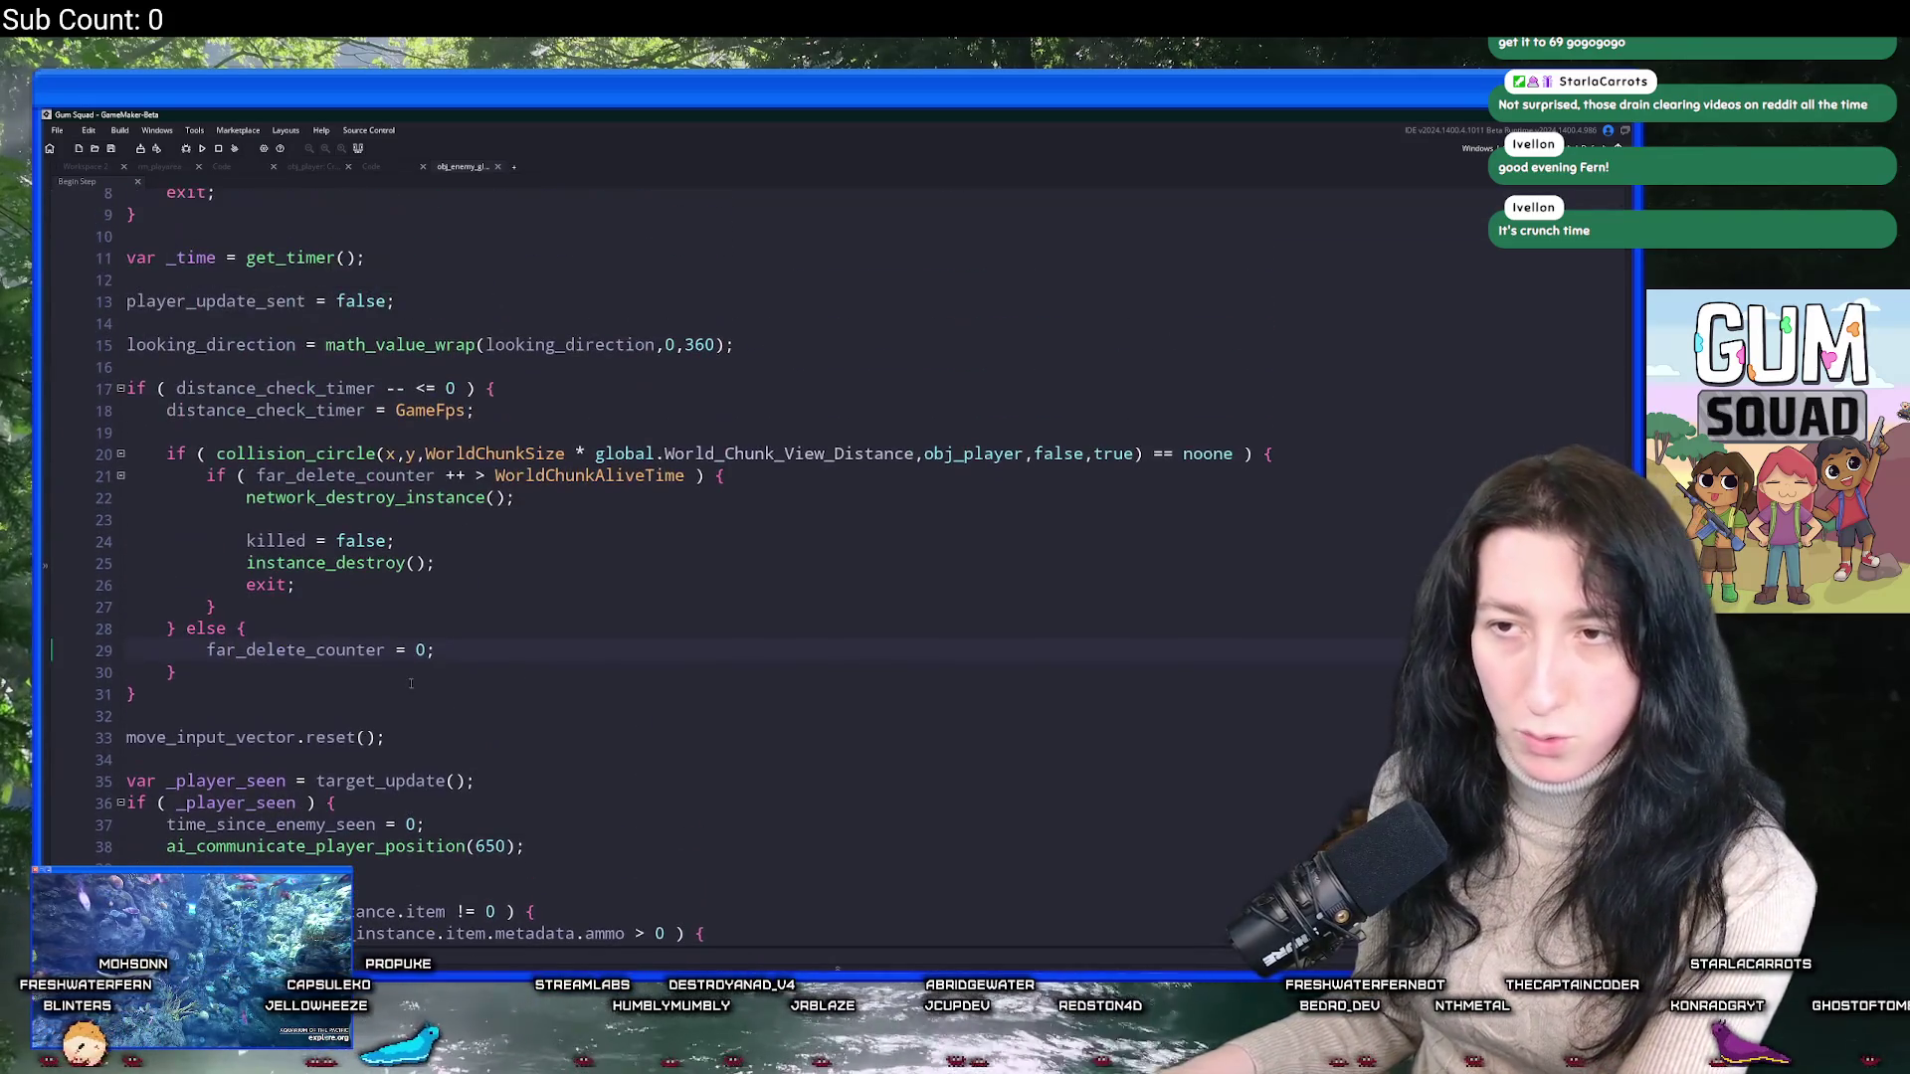
pyautogui.scroll(-3, 453, 468)
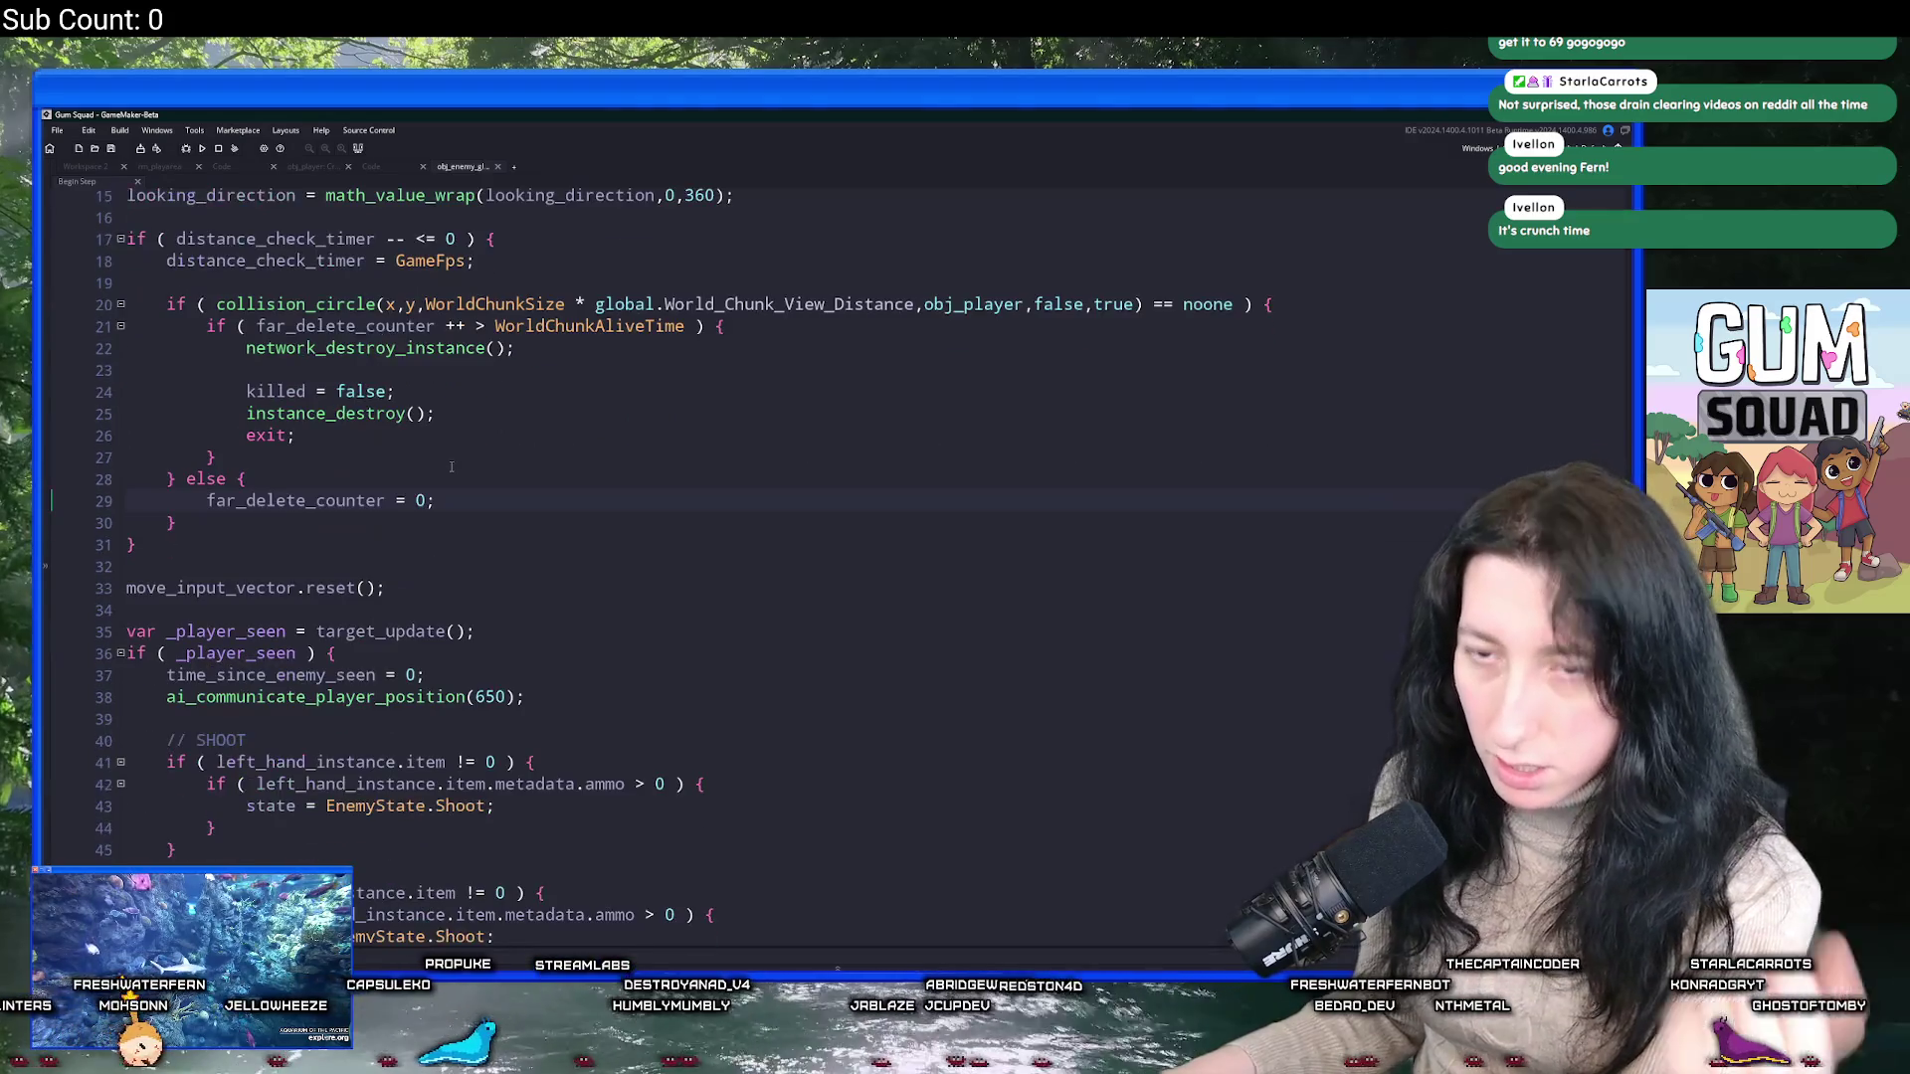
pyautogui.scroll(-20, 467, 518)
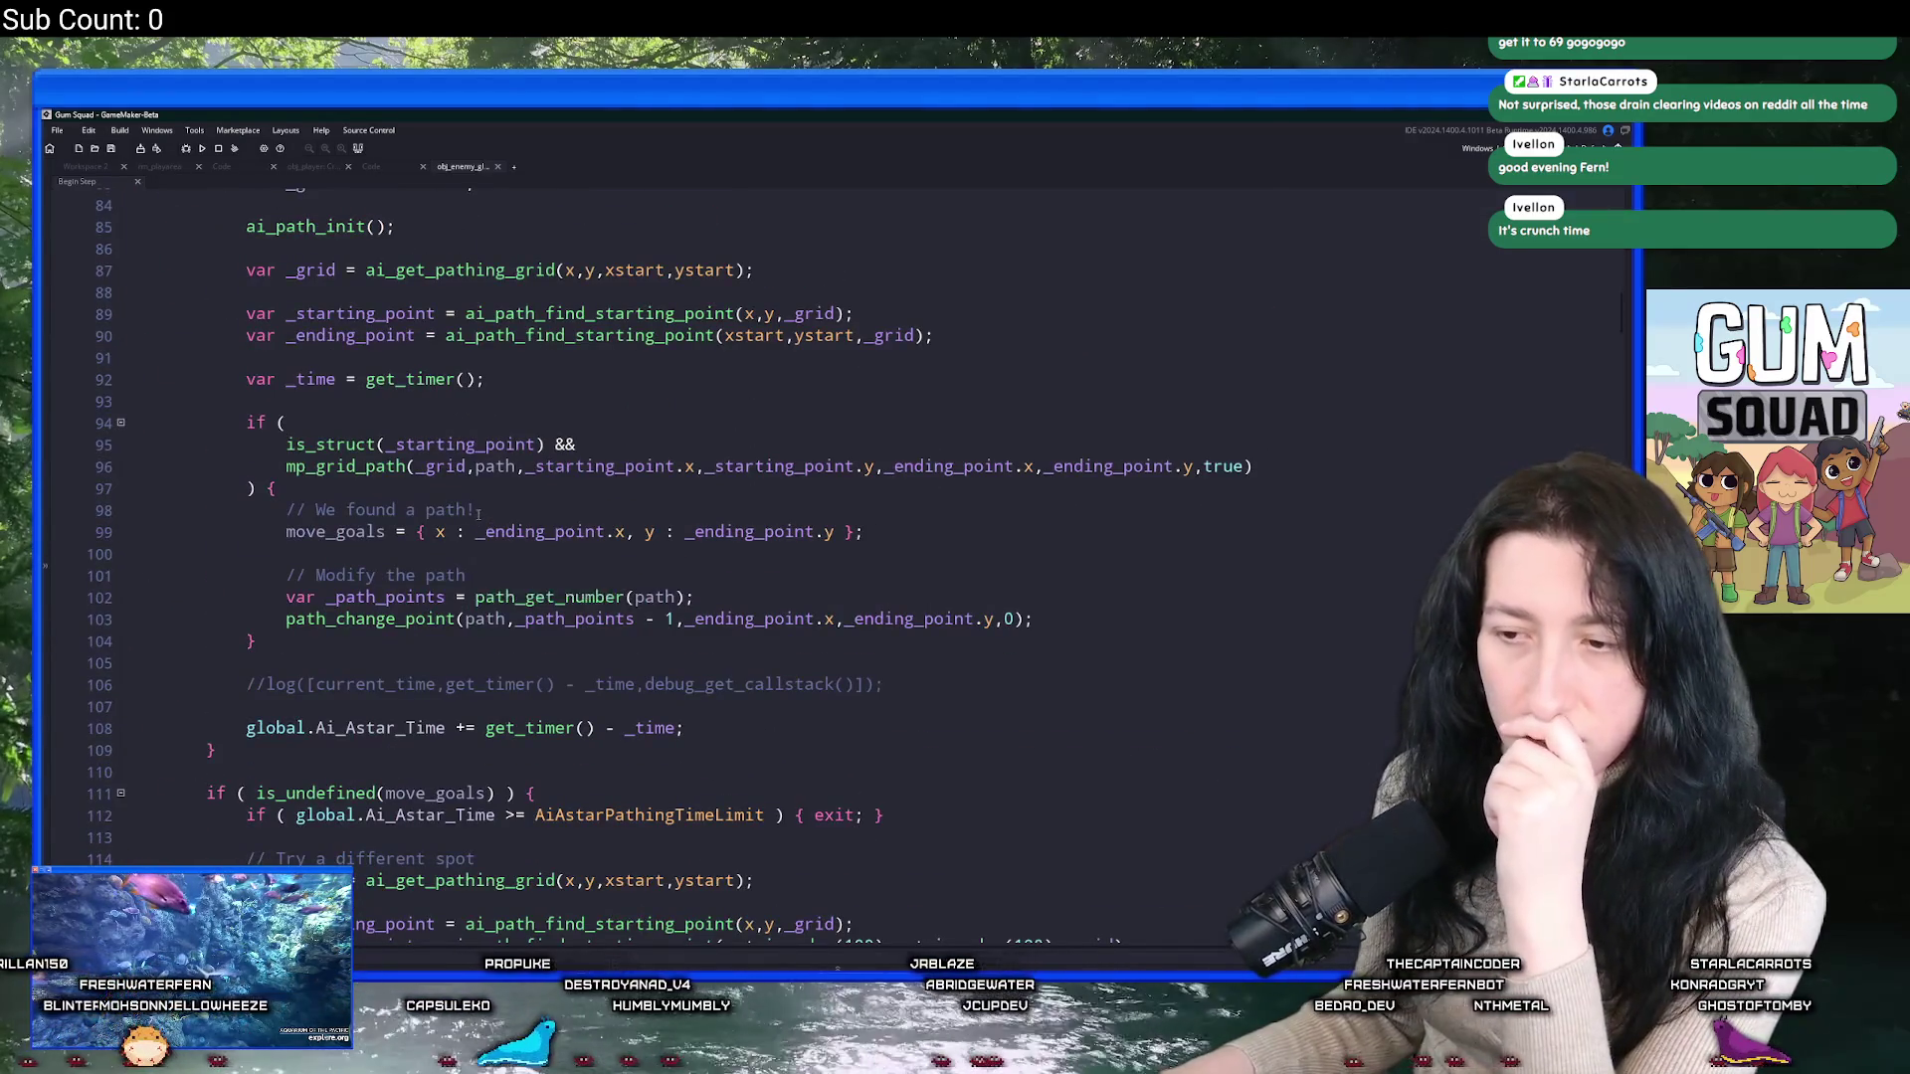
pyautogui.scroll(-3, 477, 537)
pyautogui.scroll(11, 518, 567)
pyautogui.scroll(10, 527, 572)
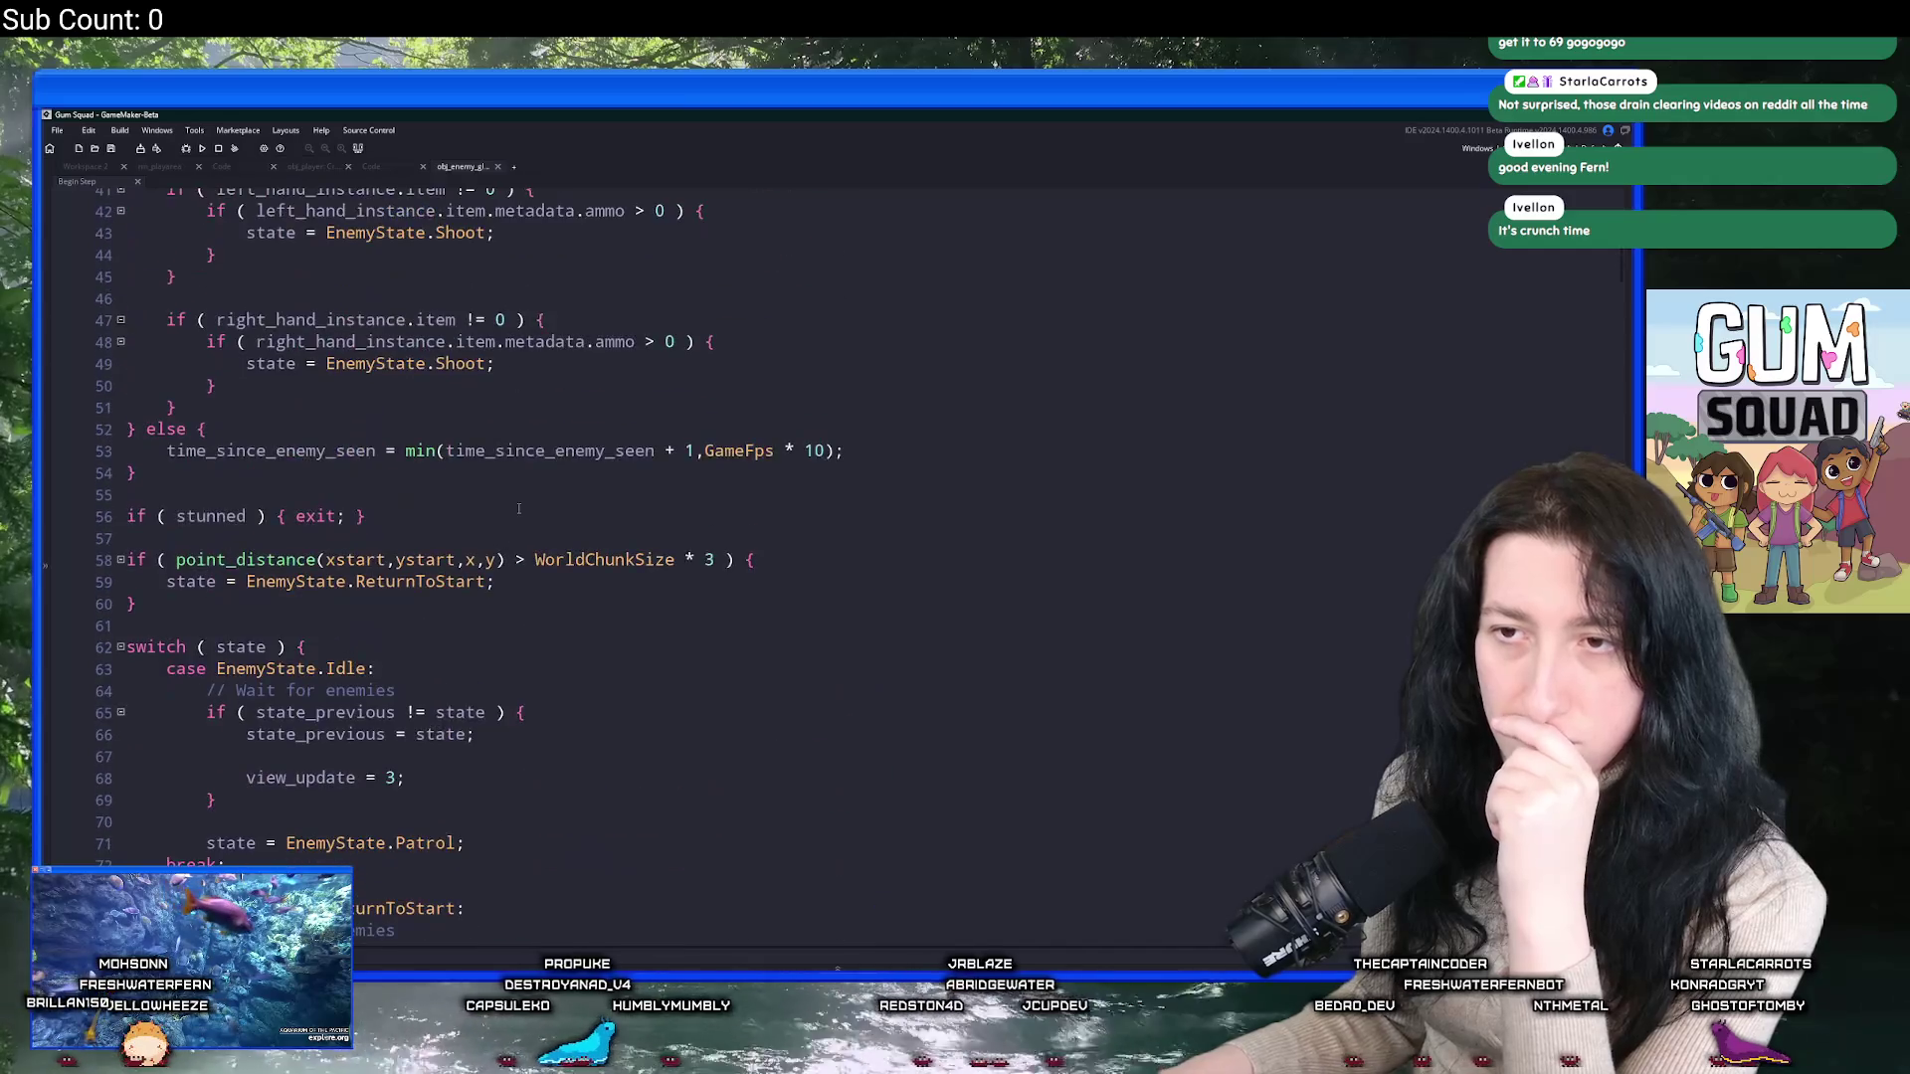
# Search the whole project for the target_update function definitions.
pyautogui.doubleClick(322, 283)
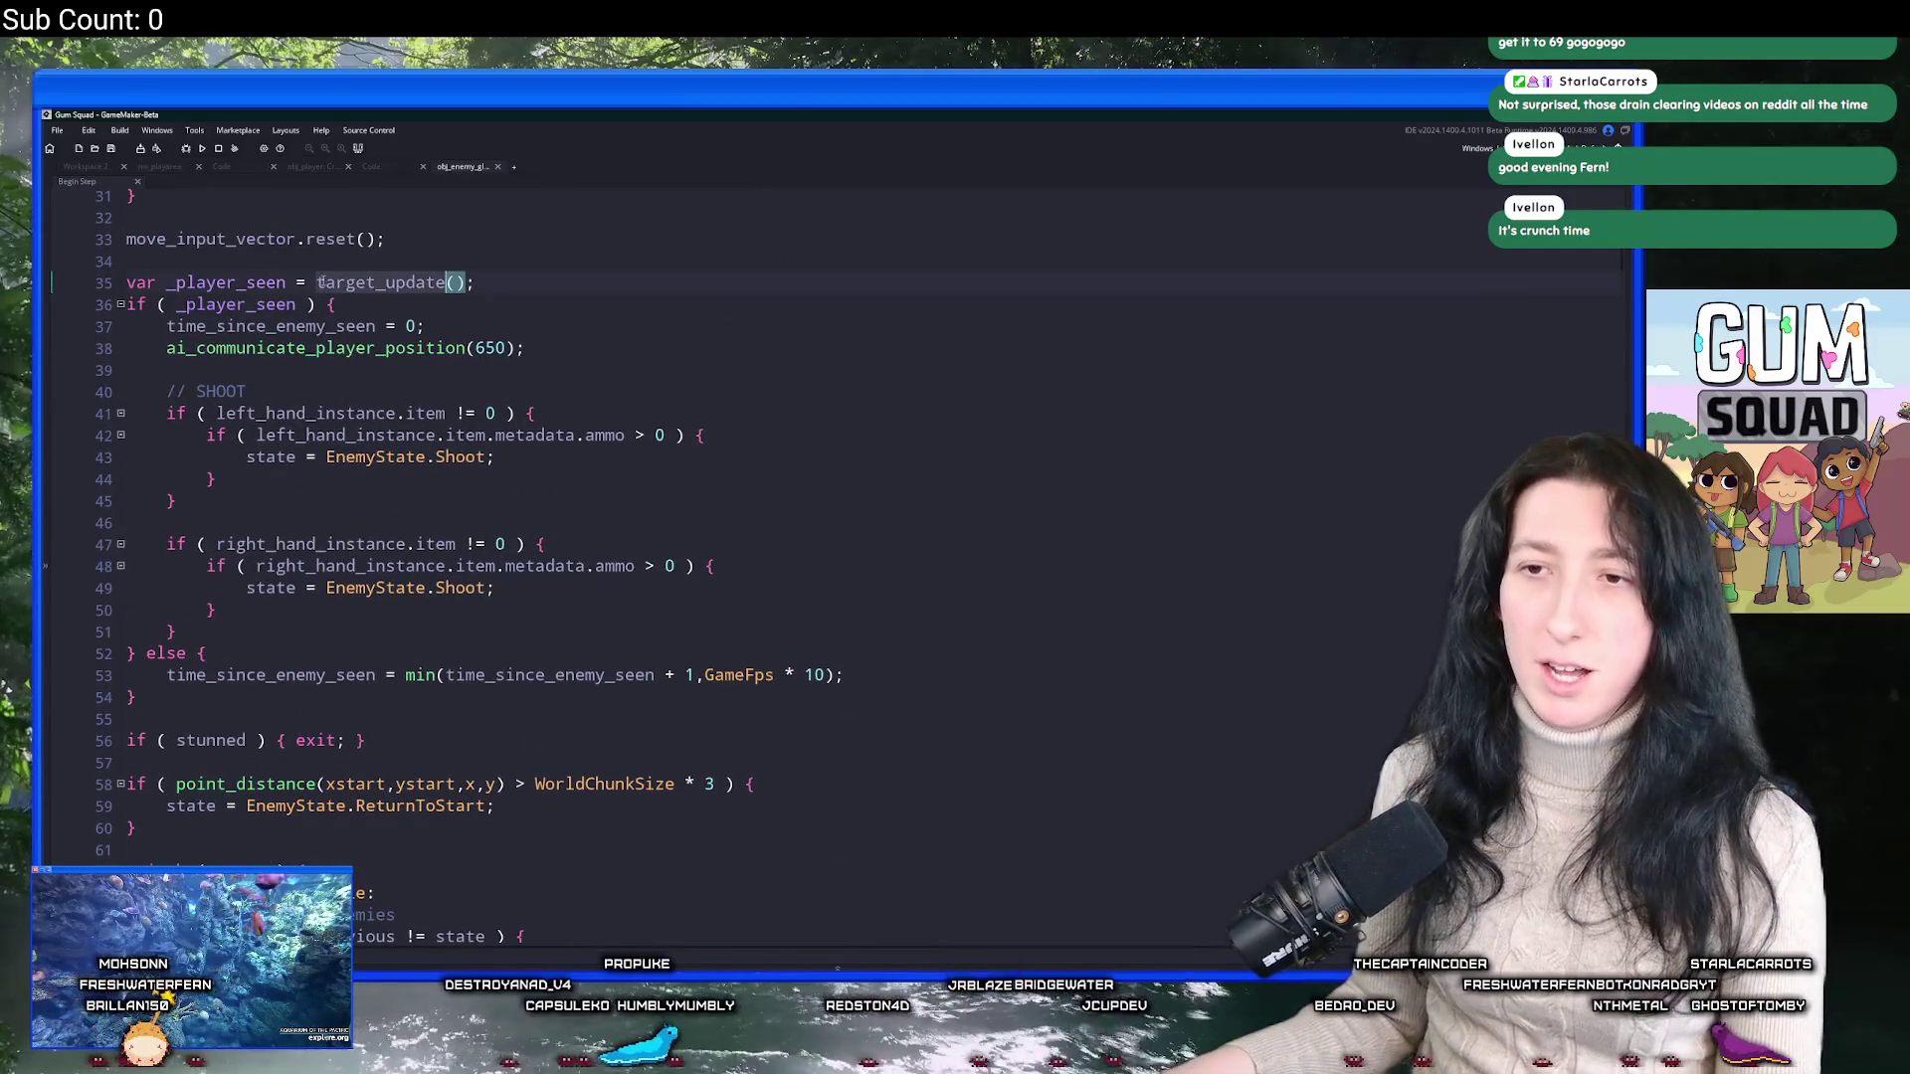
pyautogui.hotkey('ctrl', 'f')
pyautogui.write('unc')
pyautogui.press('Return')
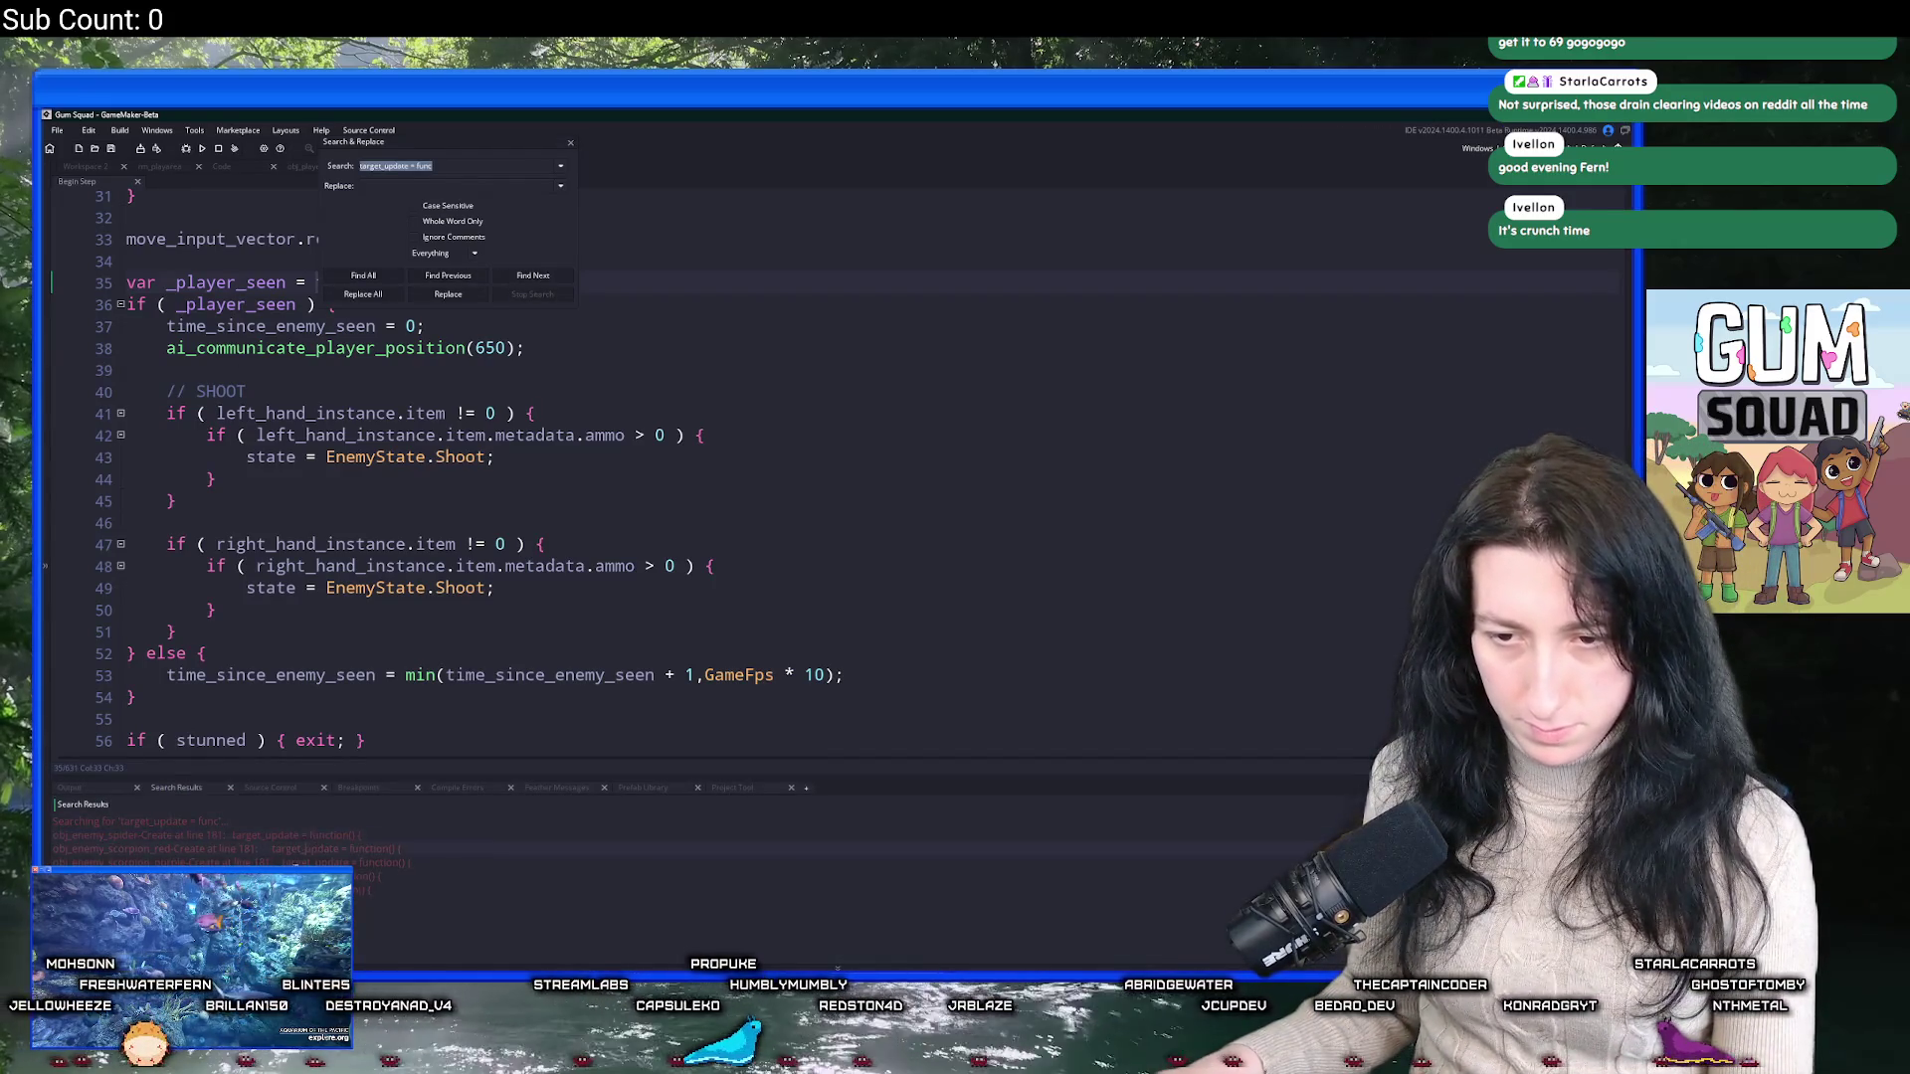
# Change the glummer's target_update sight multiplier from WorldChunkSize * 1.5 to 1.65.
pyautogui.press('Return')
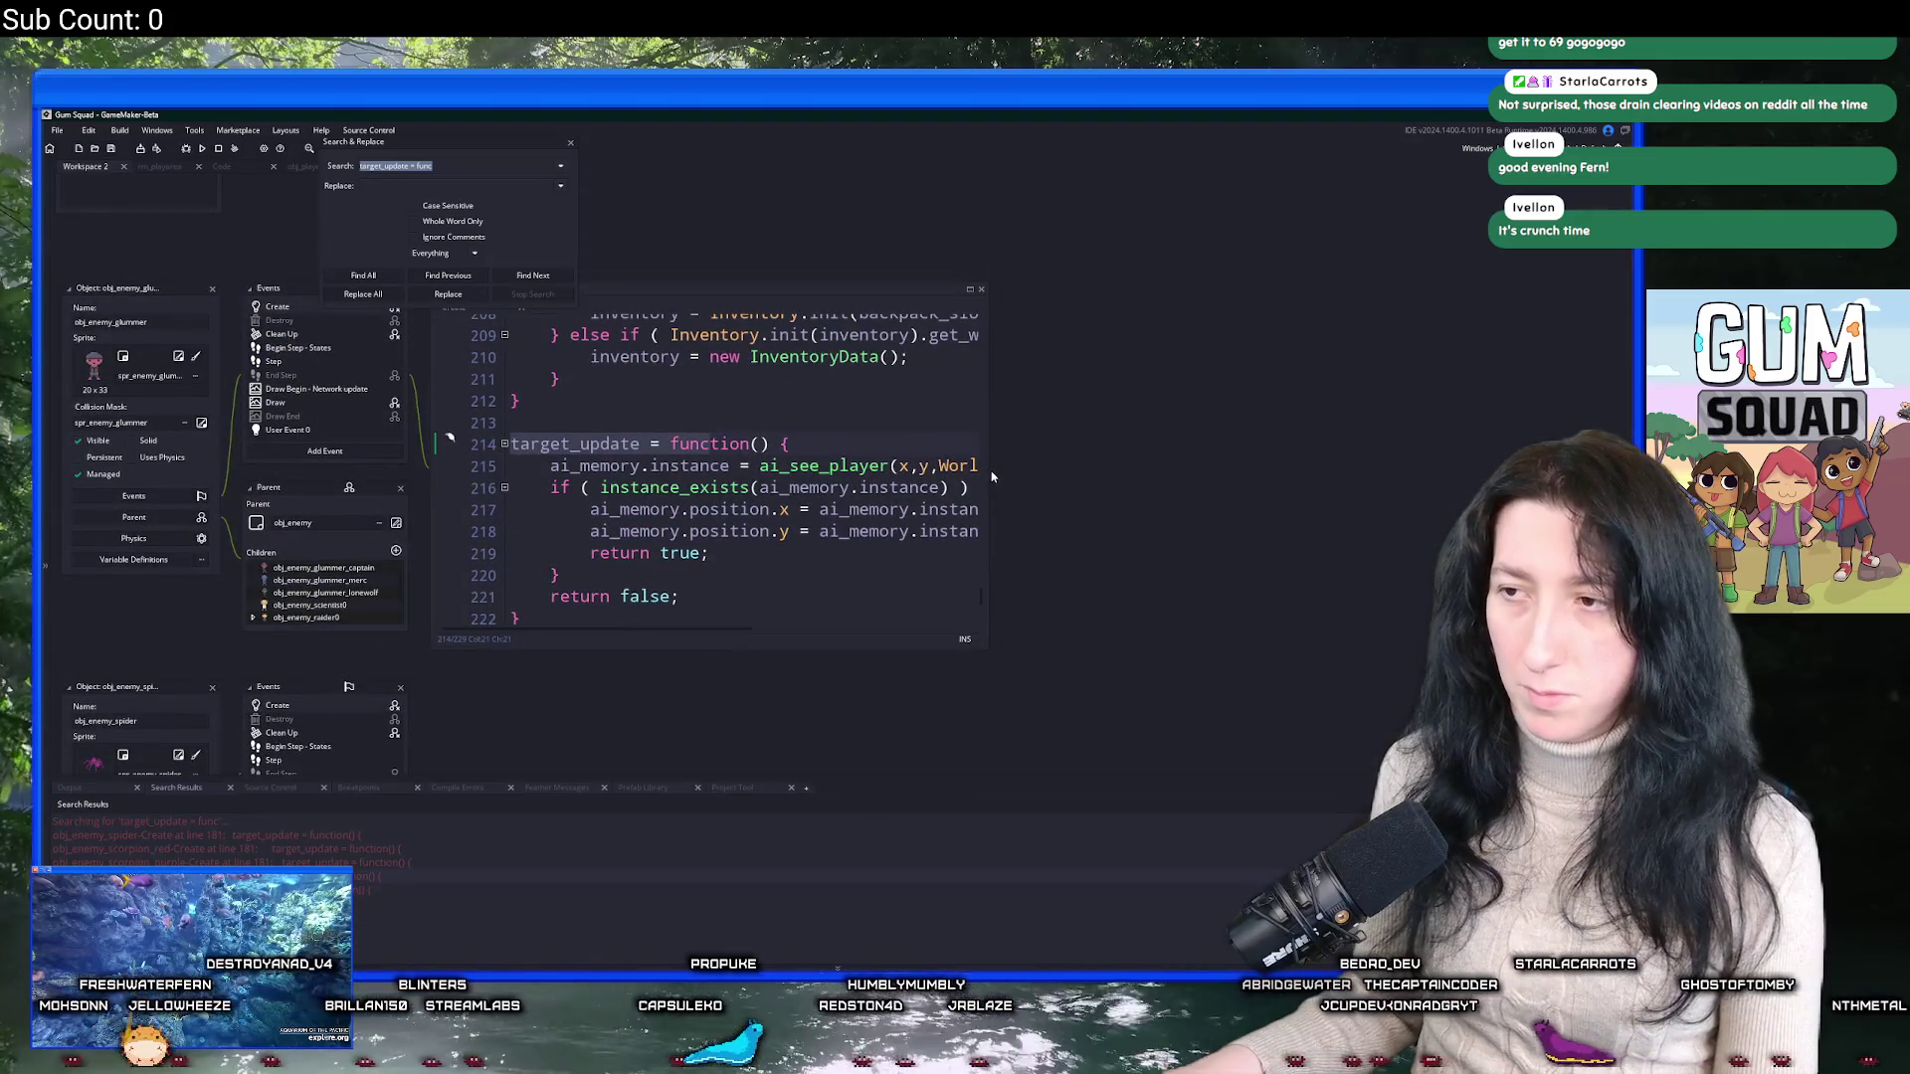
pyautogui.moveTo(989, 470); pyautogui.dragTo(1331, 445)
pyautogui.click(1130, 465)
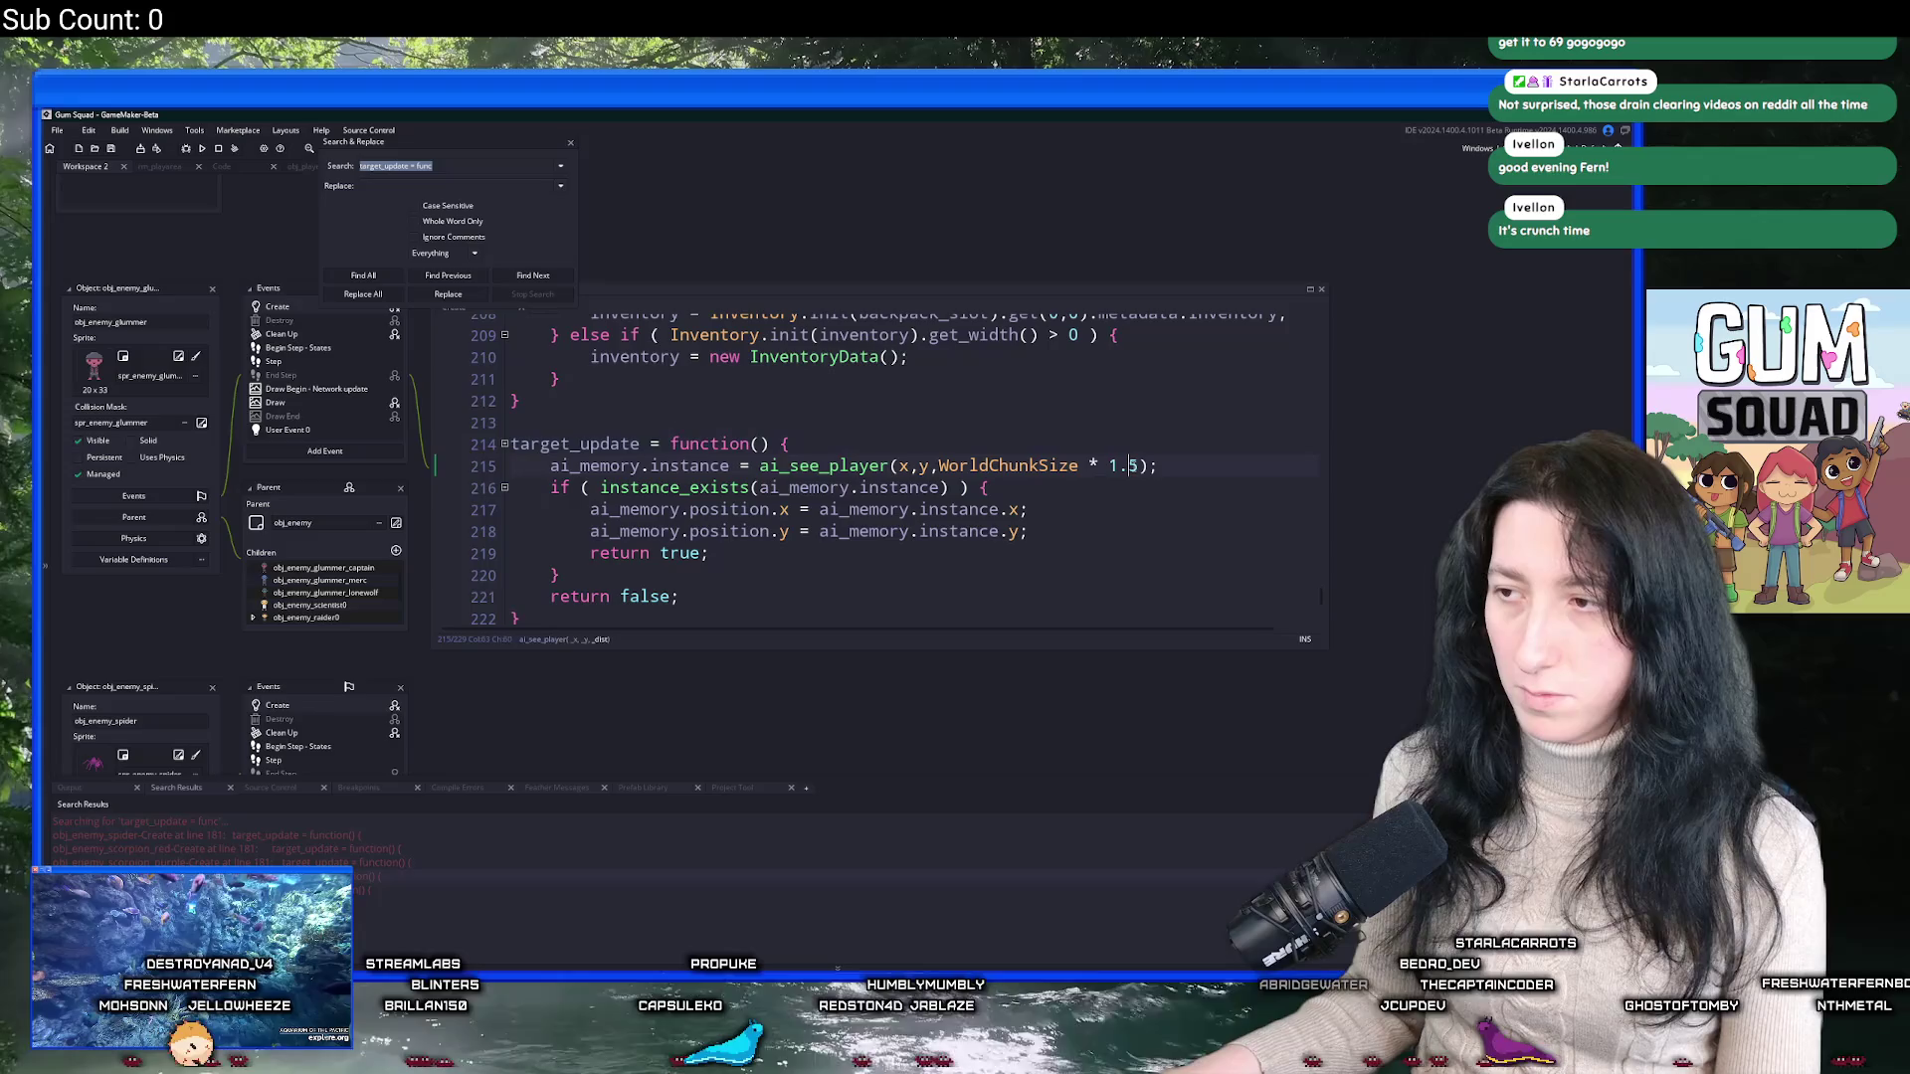
pyautogui.click(1137, 470)
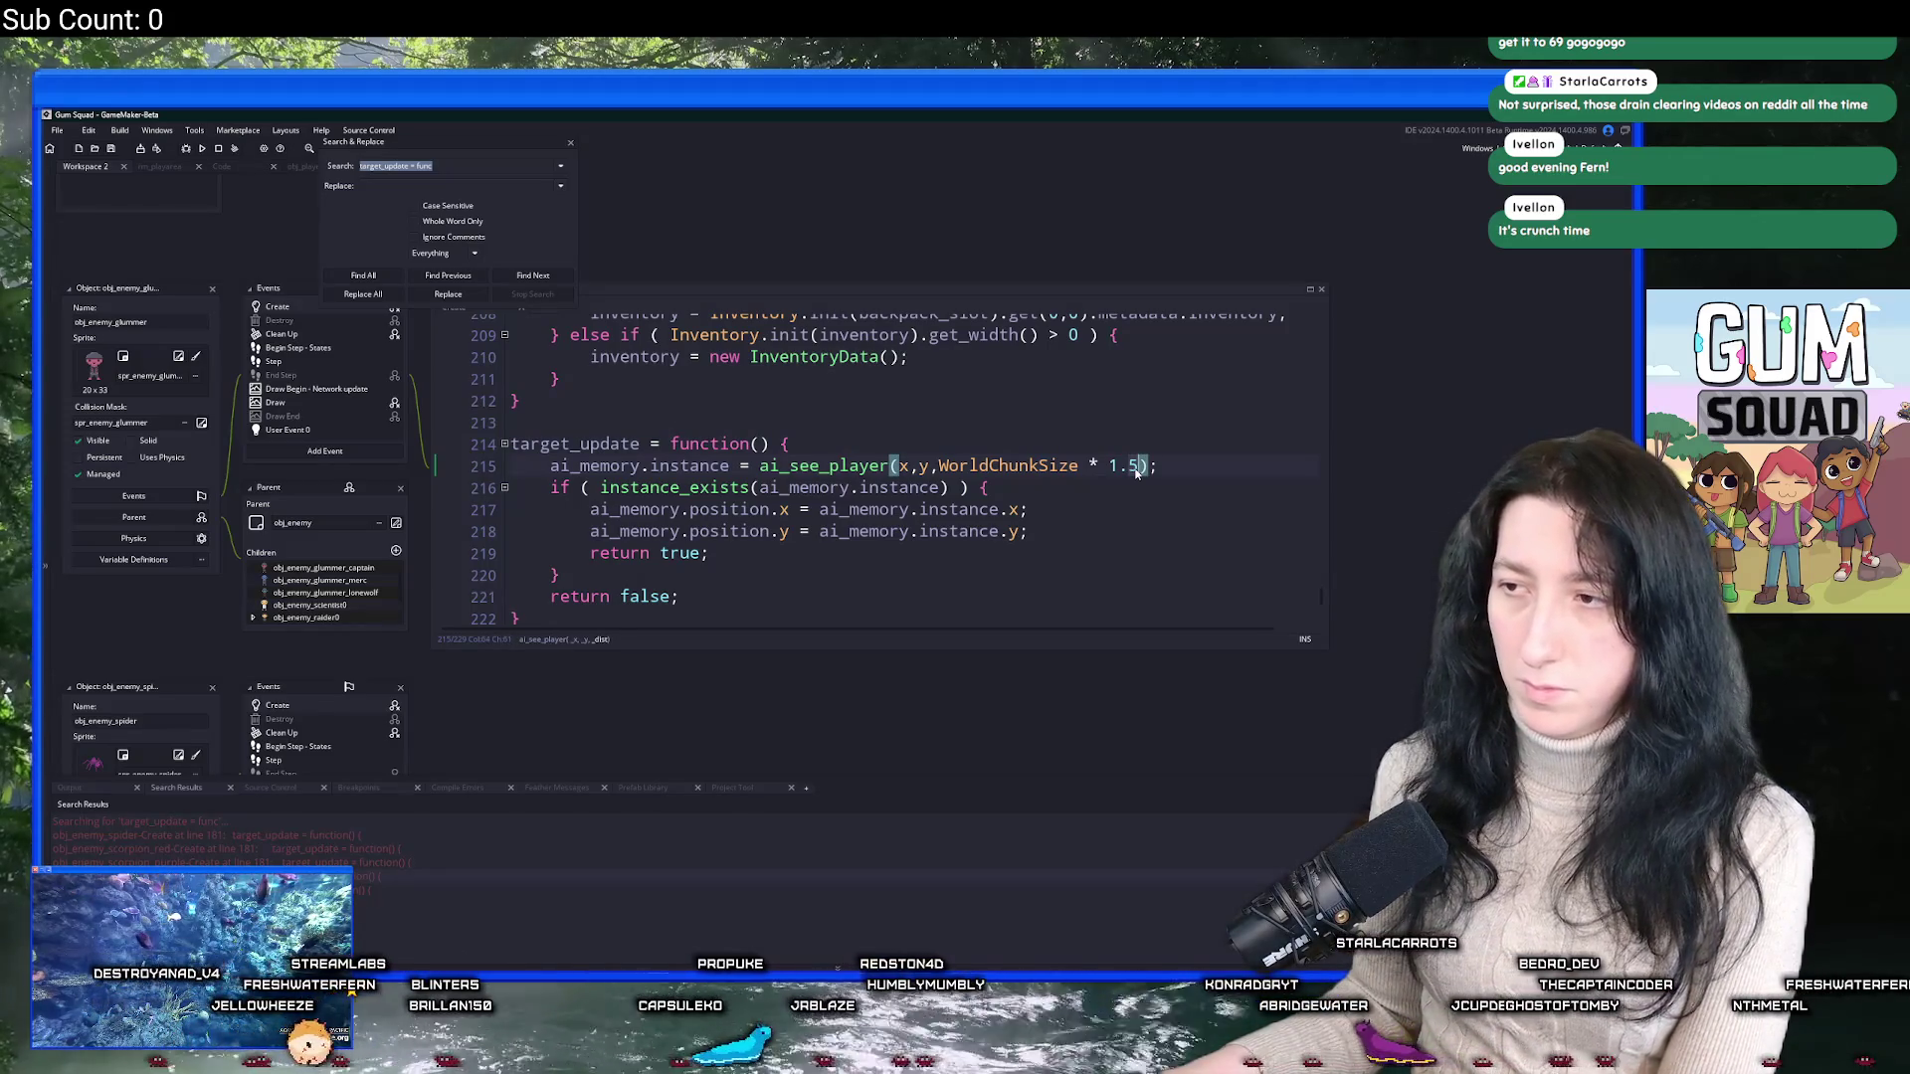
pyautogui.press('BackSpace')
pyautogui.write('6')
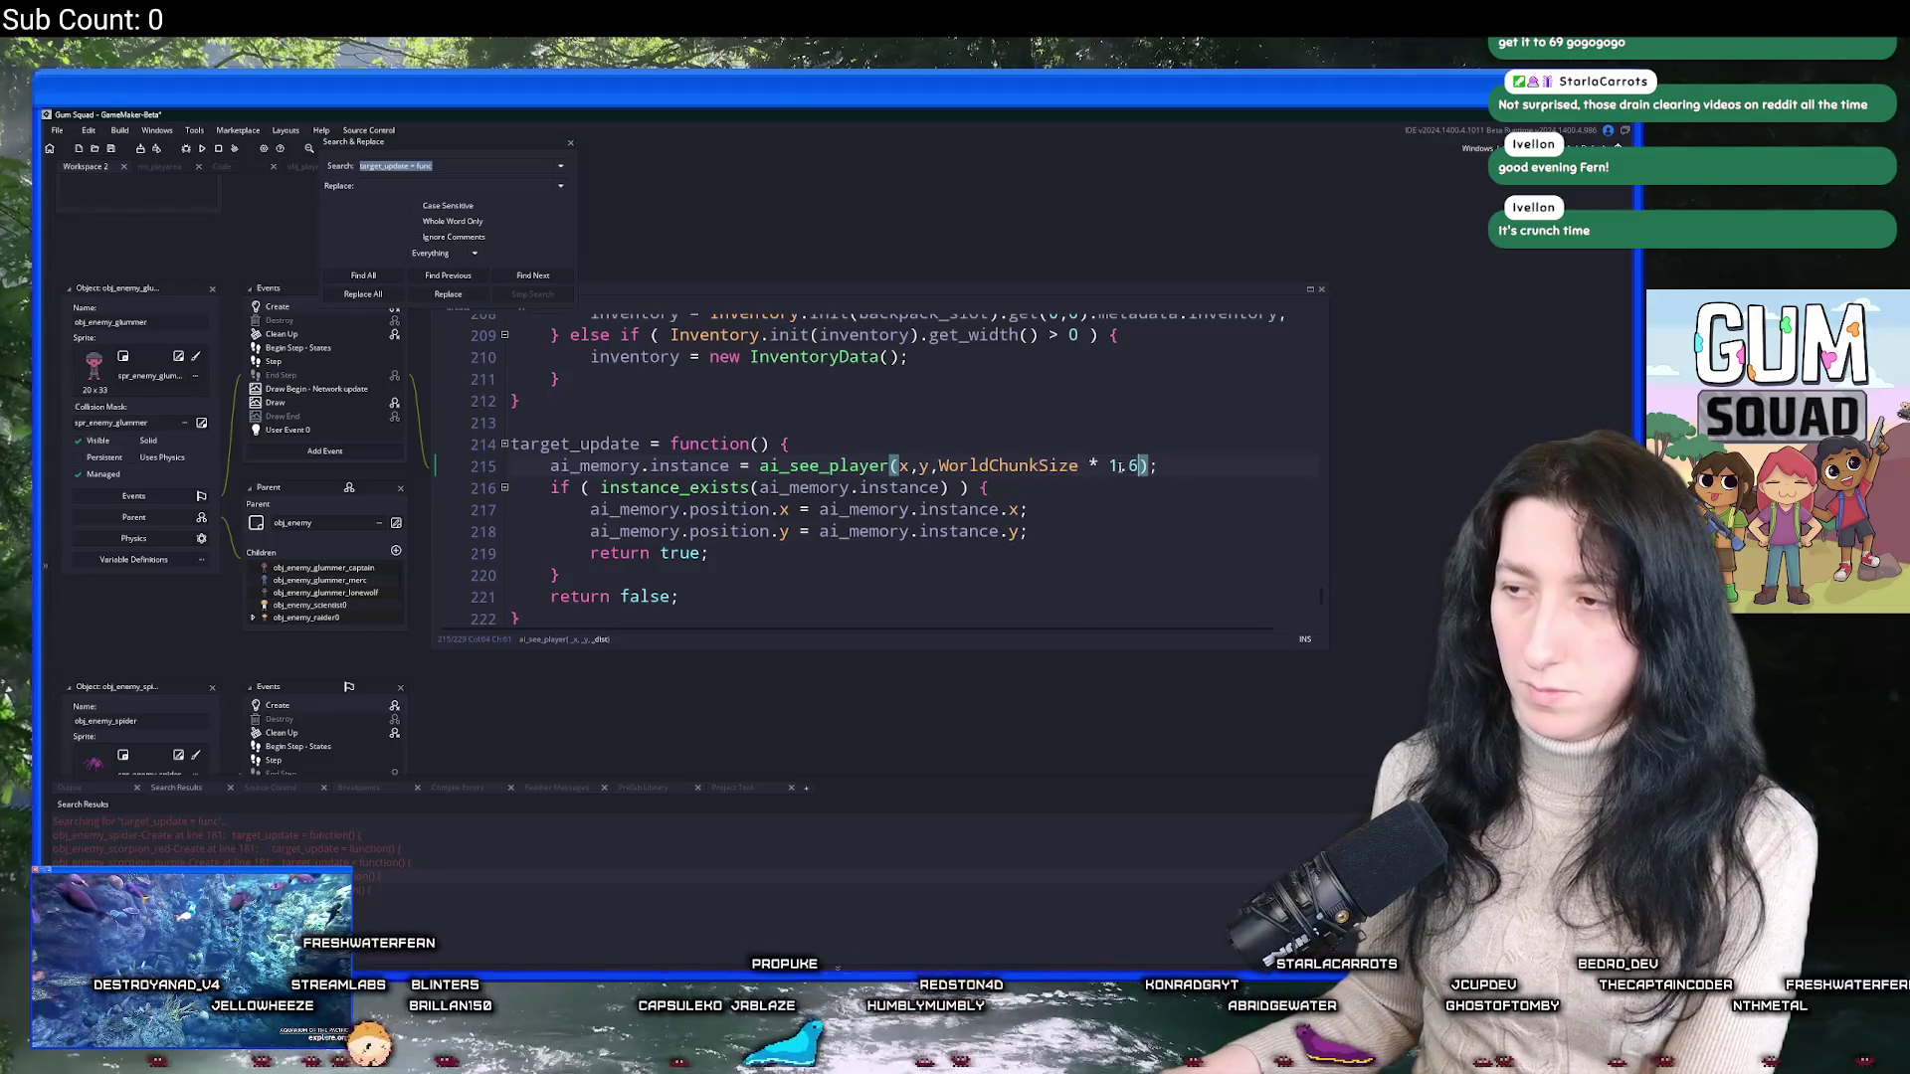
pyautogui.write('5')
pyautogui.moveTo(766, 479)
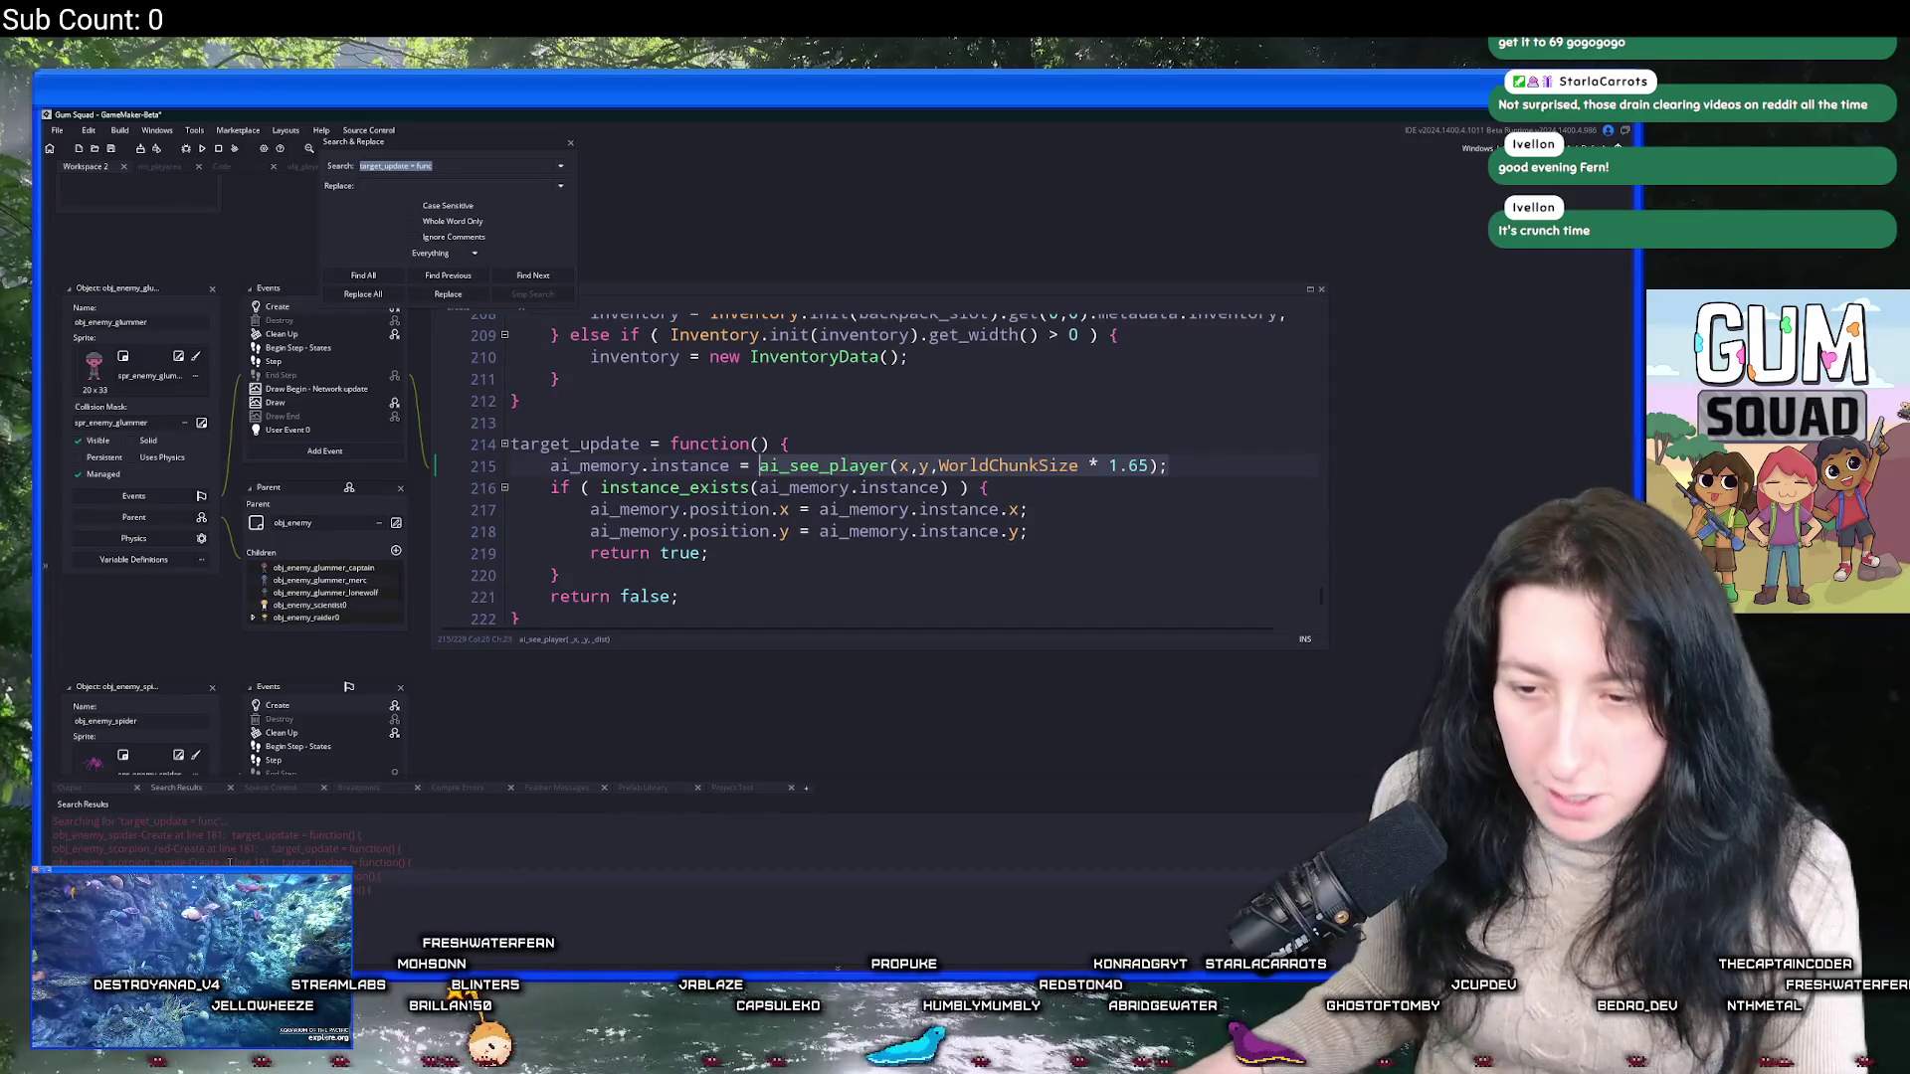
pyautogui.scroll(-1, 696, 597)
# Open the purple scorpion's target_update definition and go to the end of line 182.
pyautogui.doubleClick(229, 861)
pyautogui.click(892, 391)
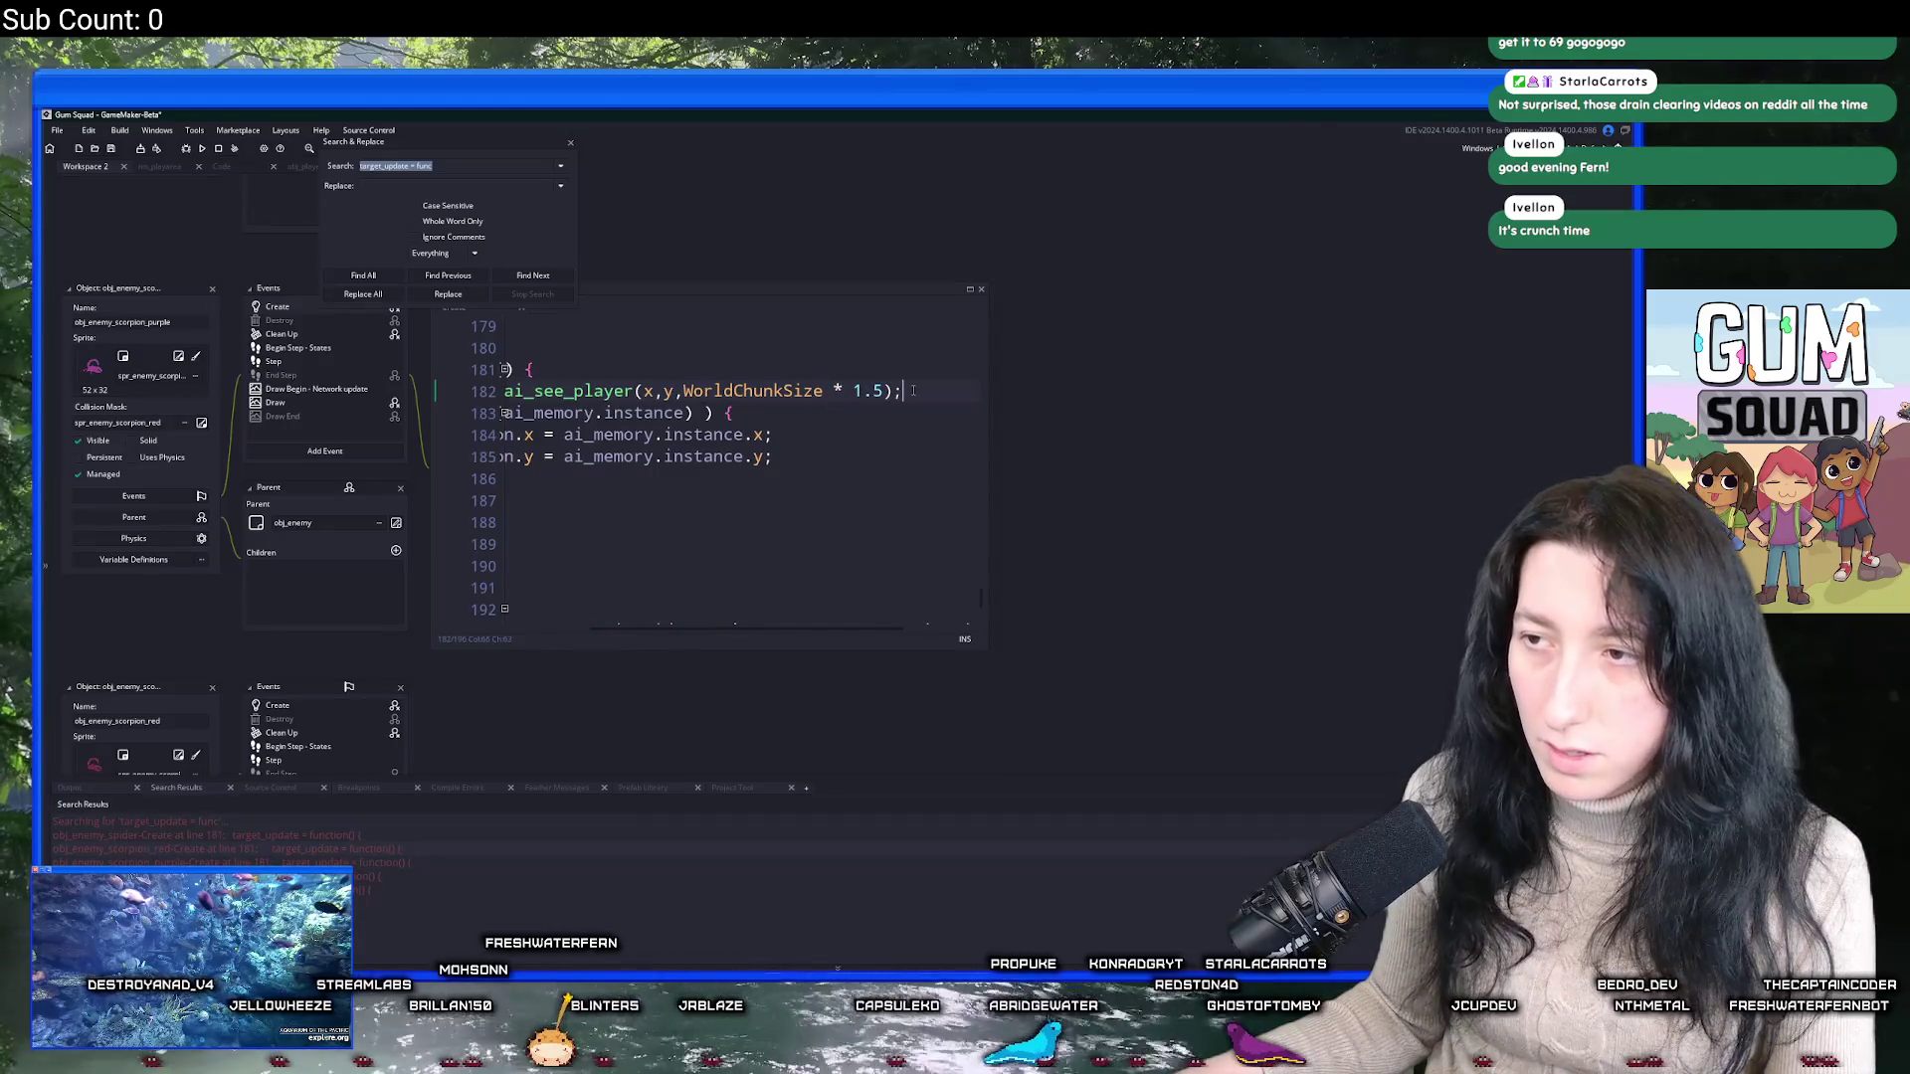
pyautogui.press('Home')
pyautogui.press('Up')
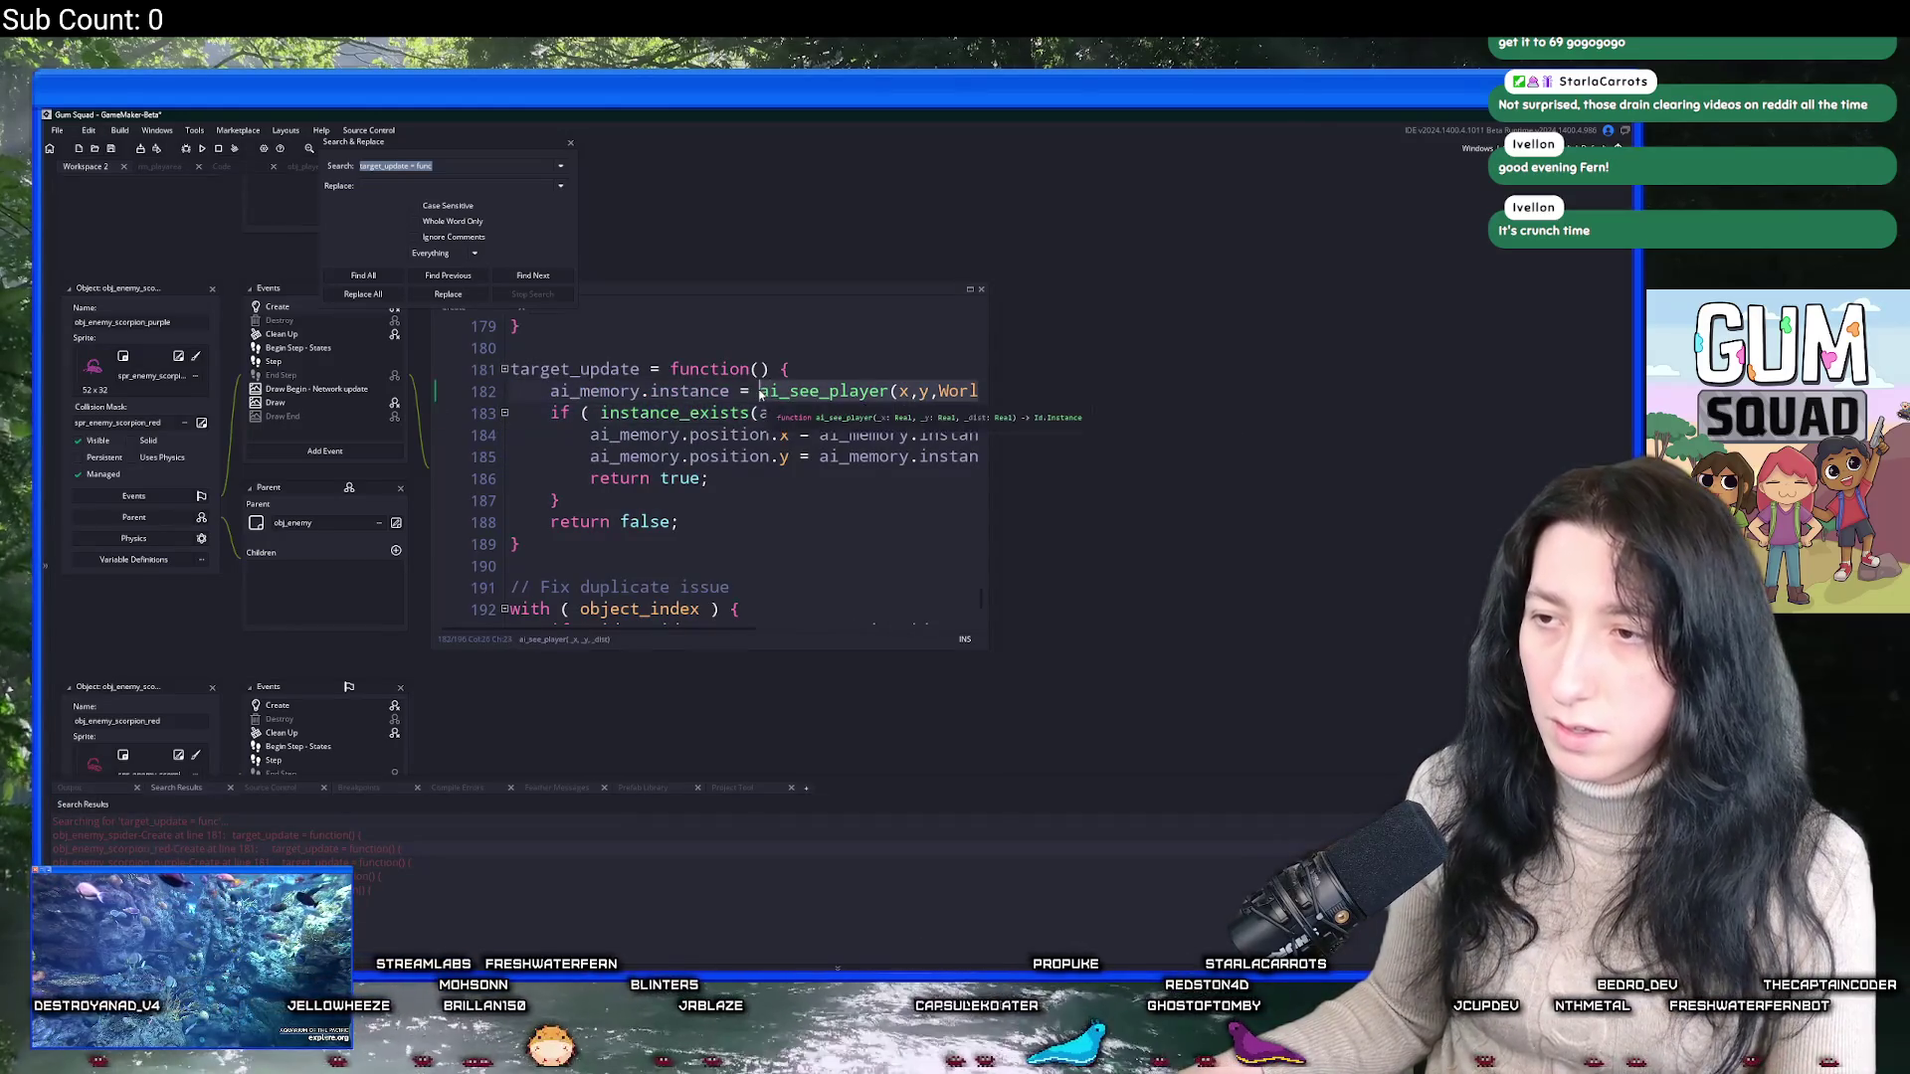
pyautogui.press('End')
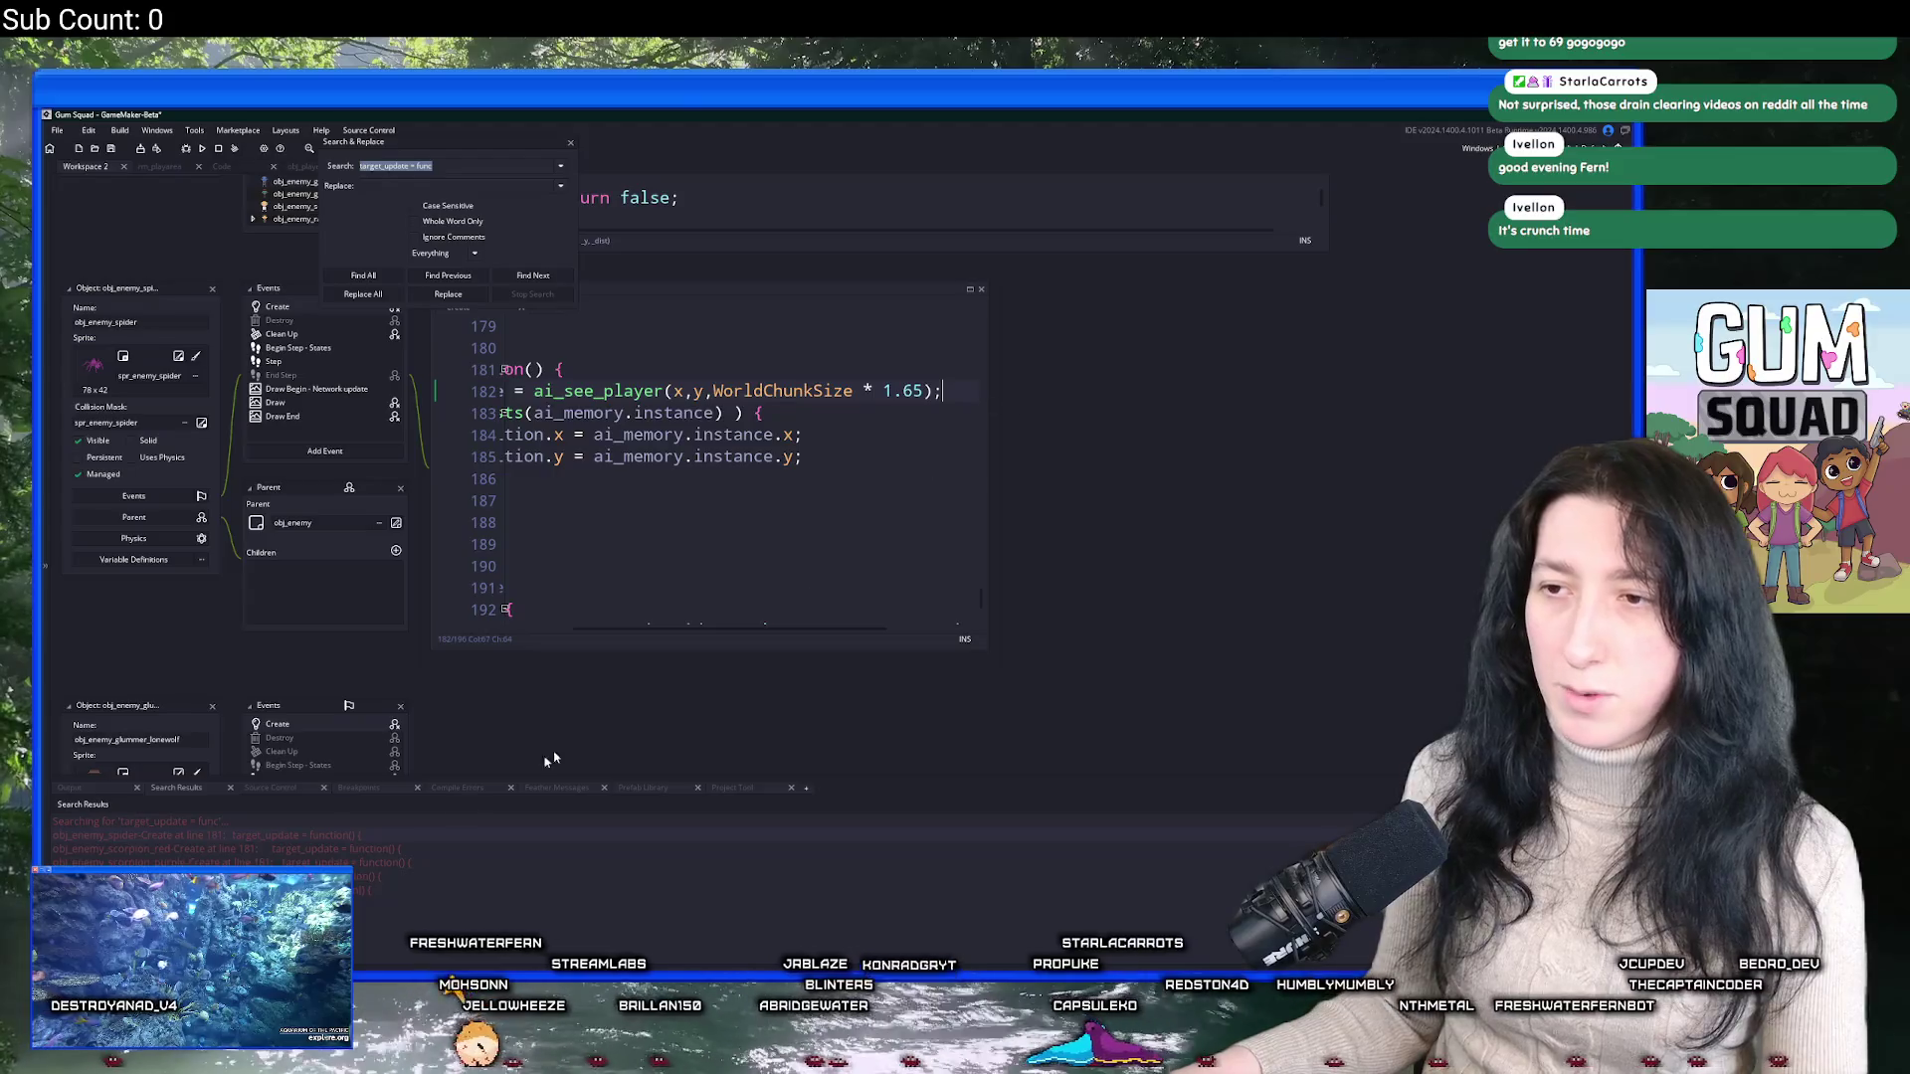
pyautogui.scroll(-2, 607, 602)
pyautogui.scroll(2, 607, 602)
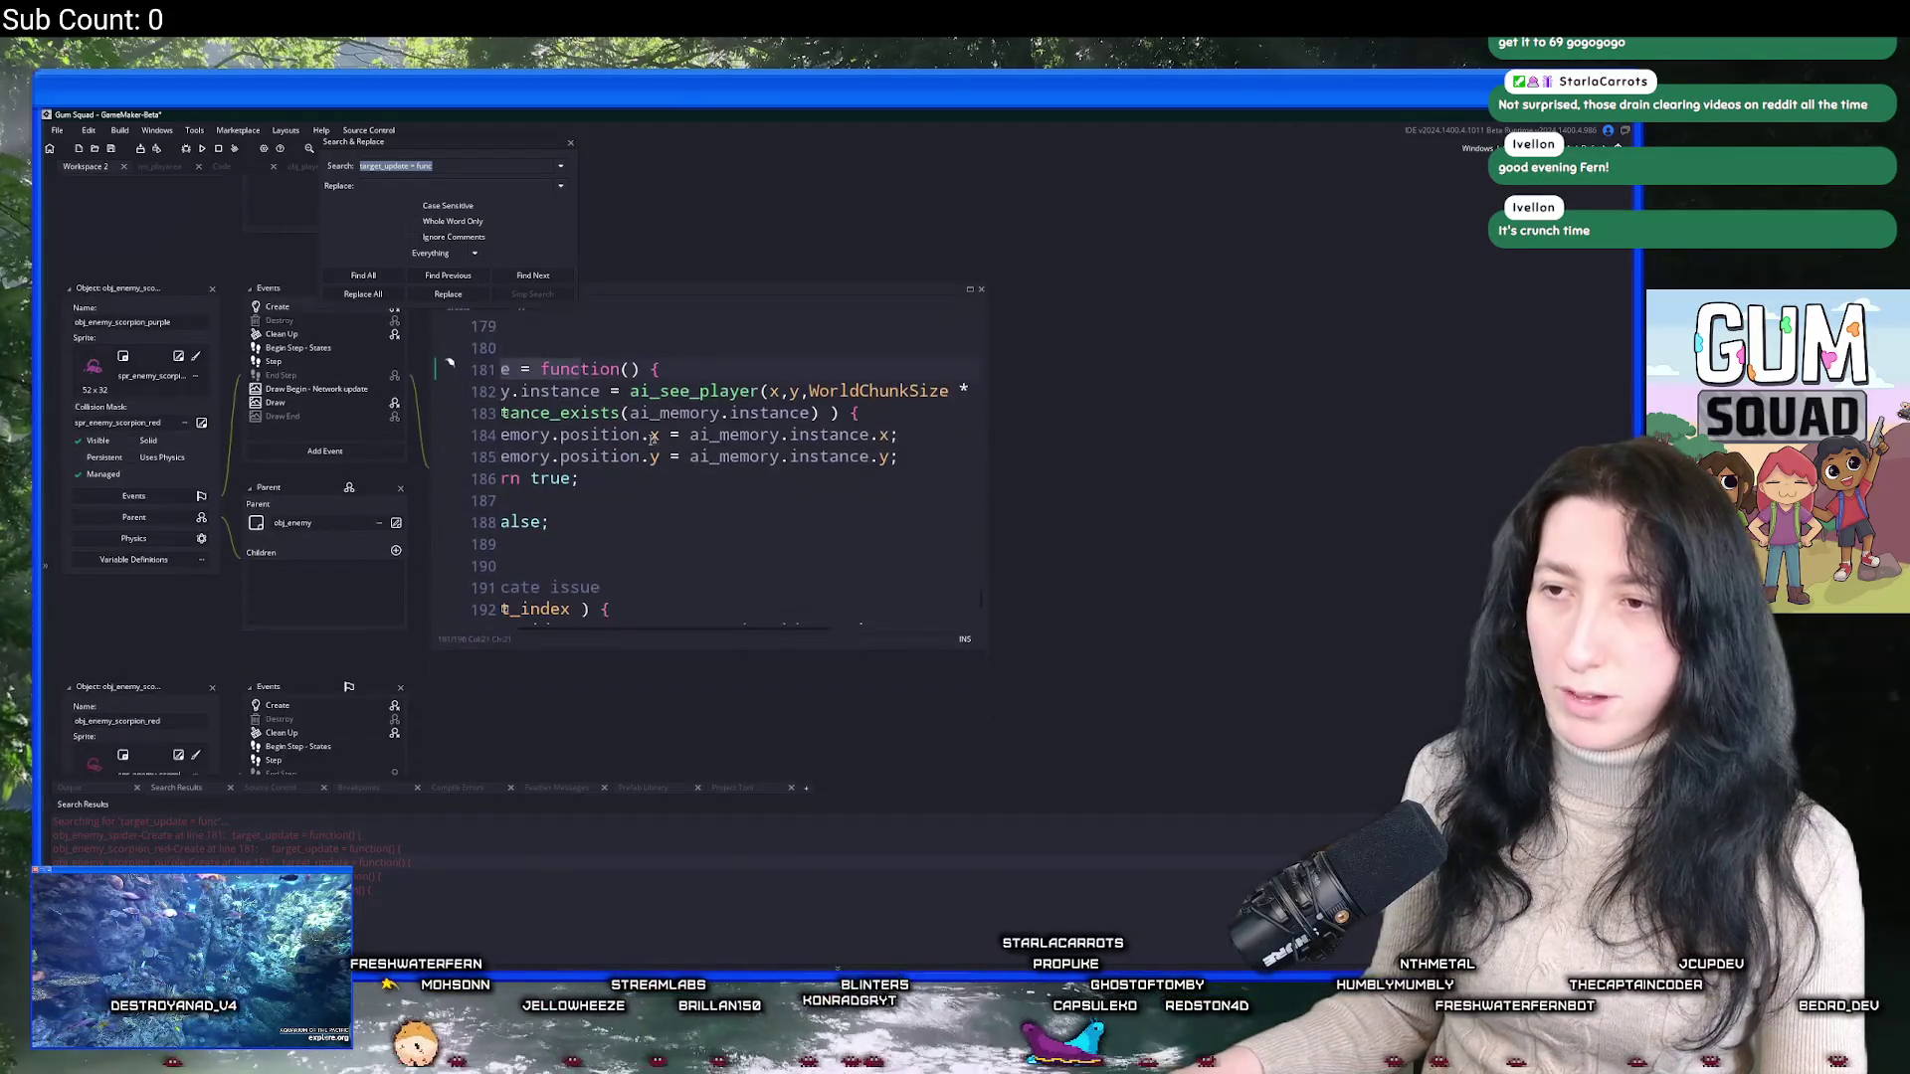
pyautogui.click(628, 391)
pyautogui.press('End')
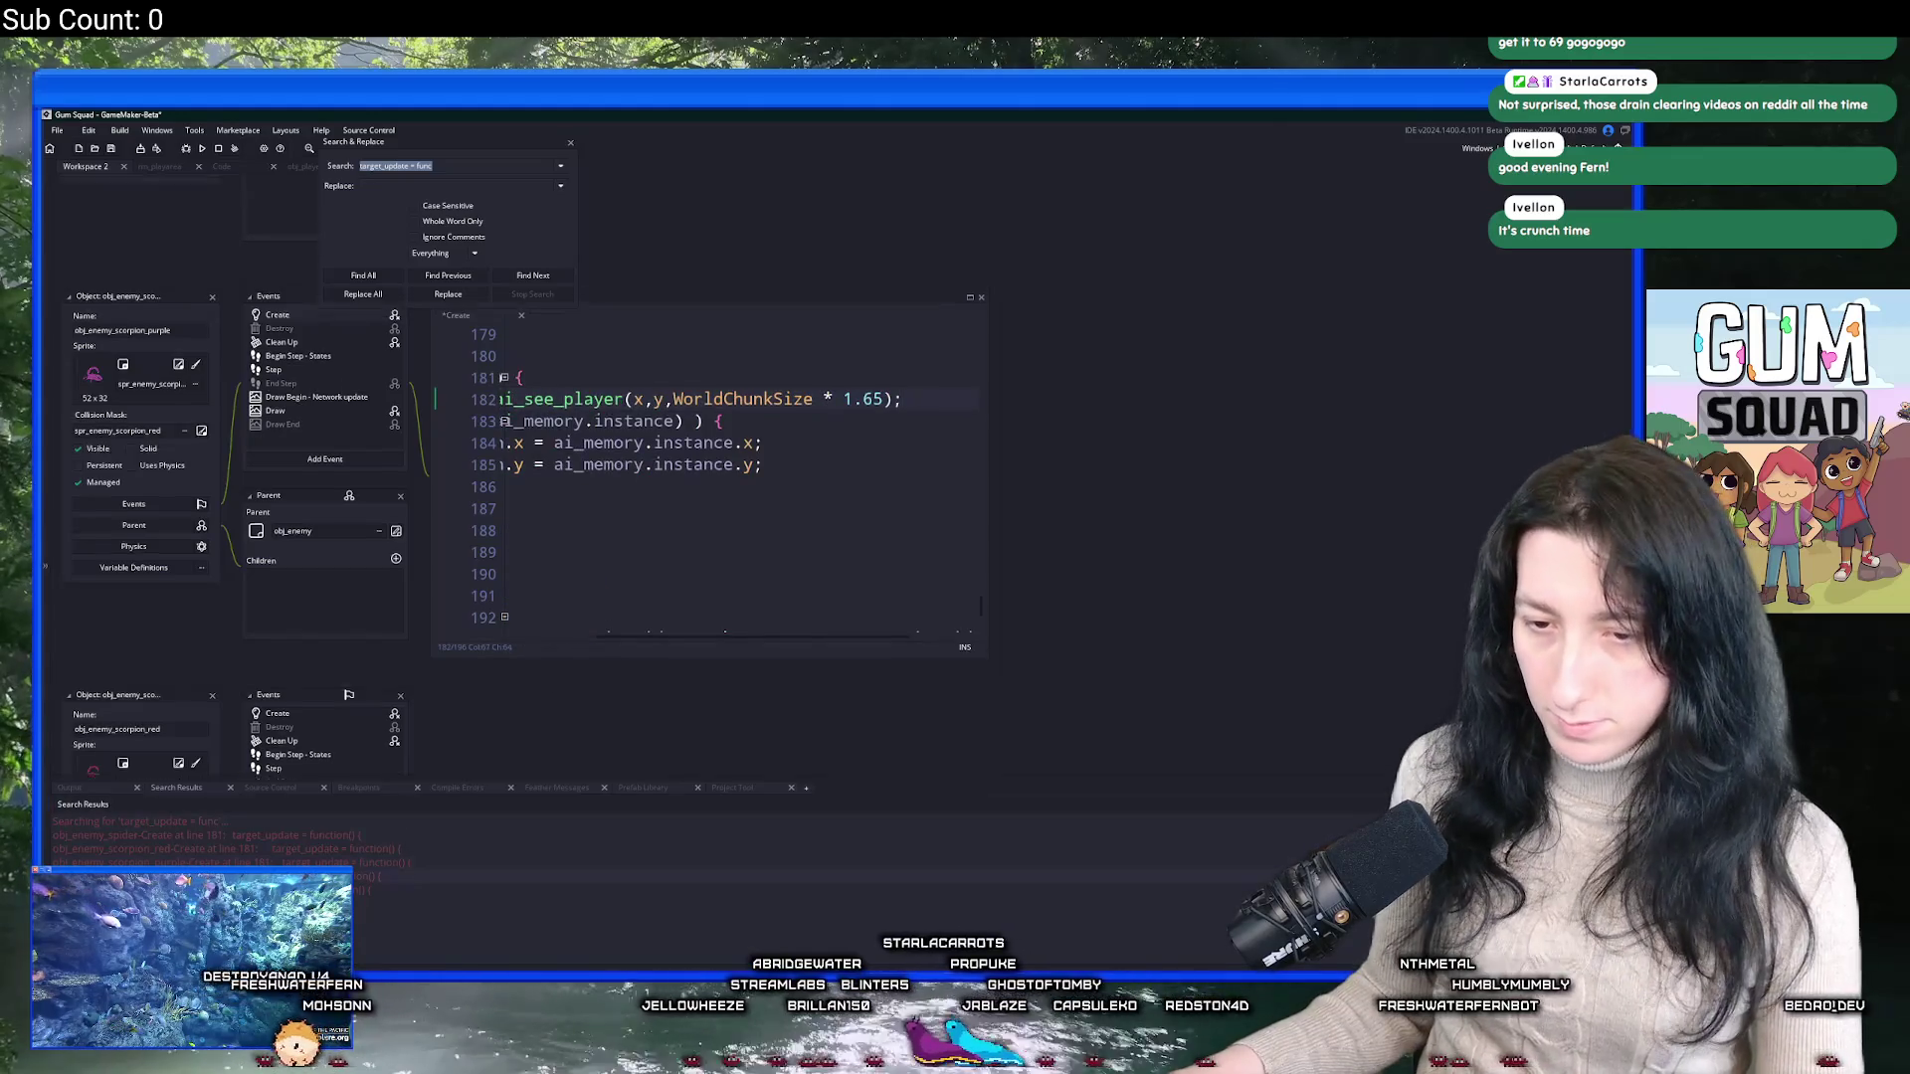
# Cycle through the results to the dummy enemy's definition and close the search panel.
pyautogui.press('F3')
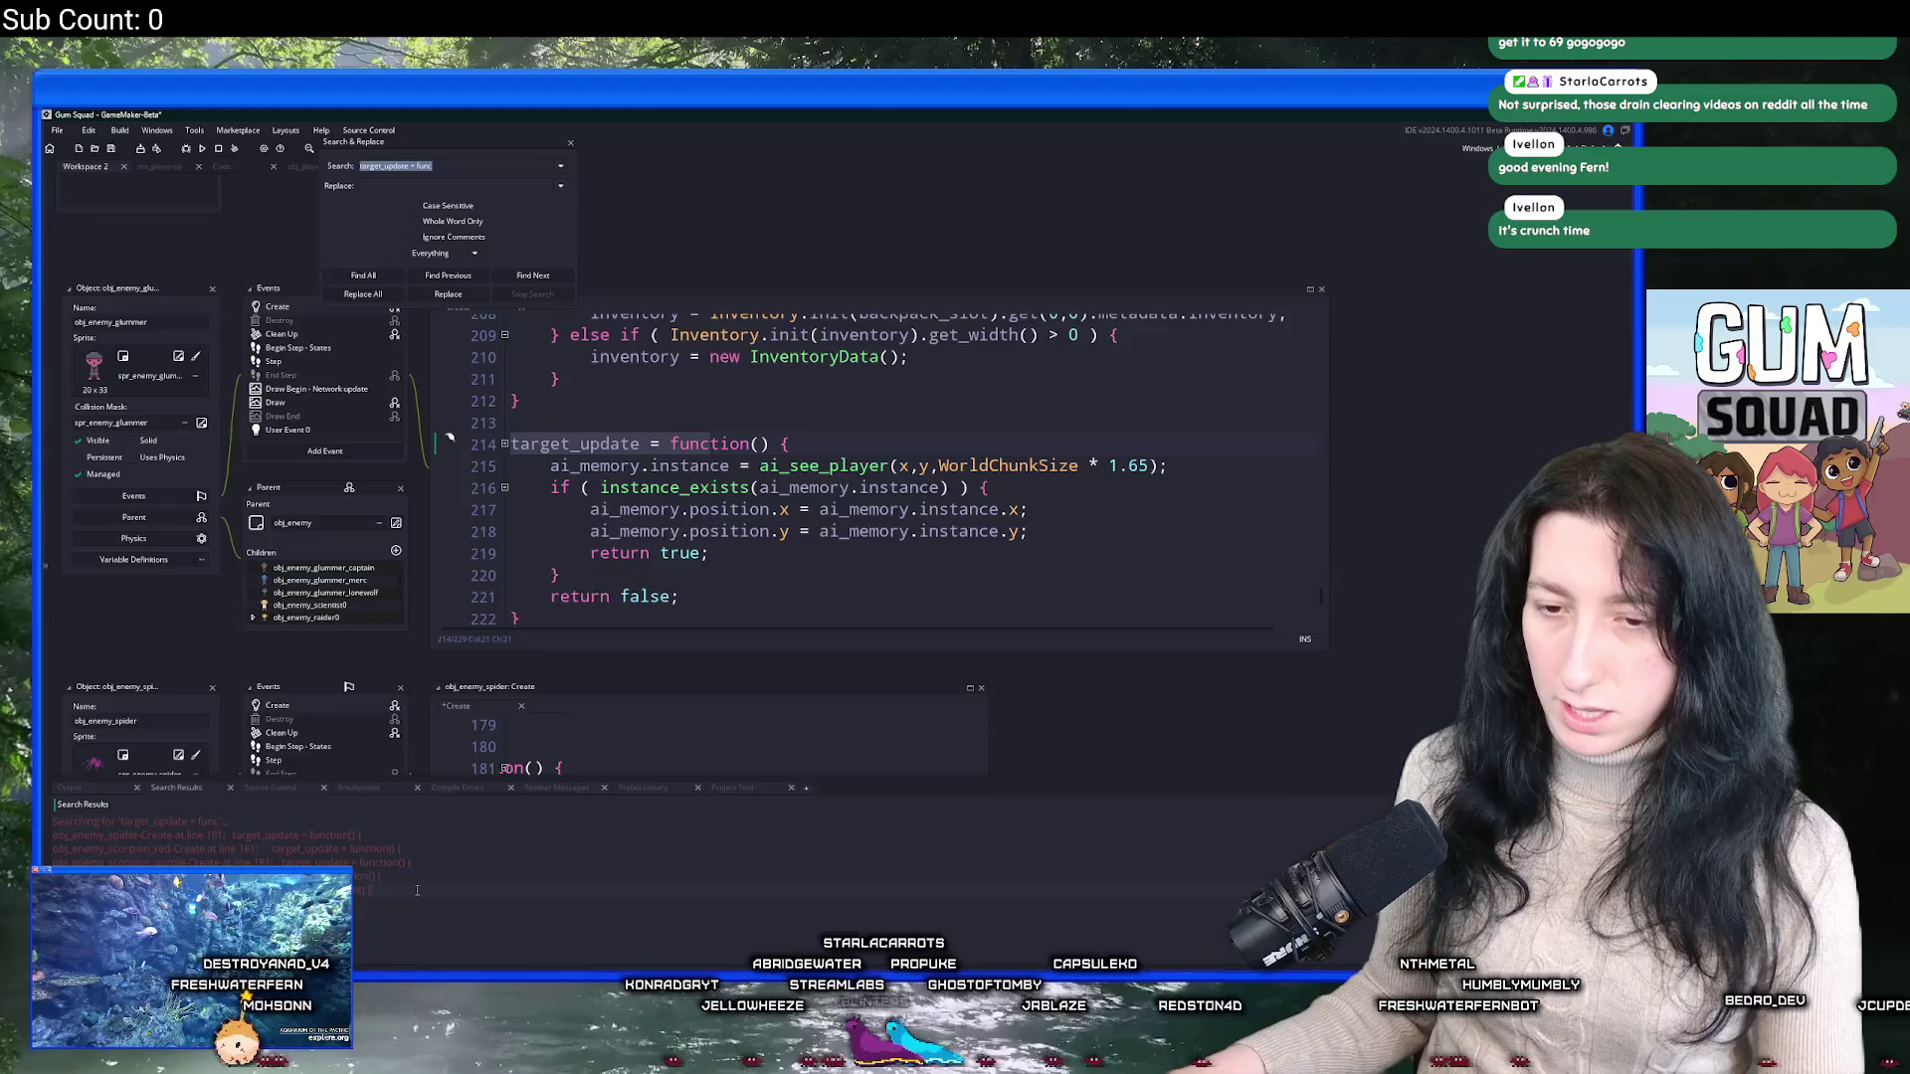
pyautogui.press('F3')
pyautogui.click(673, 437)
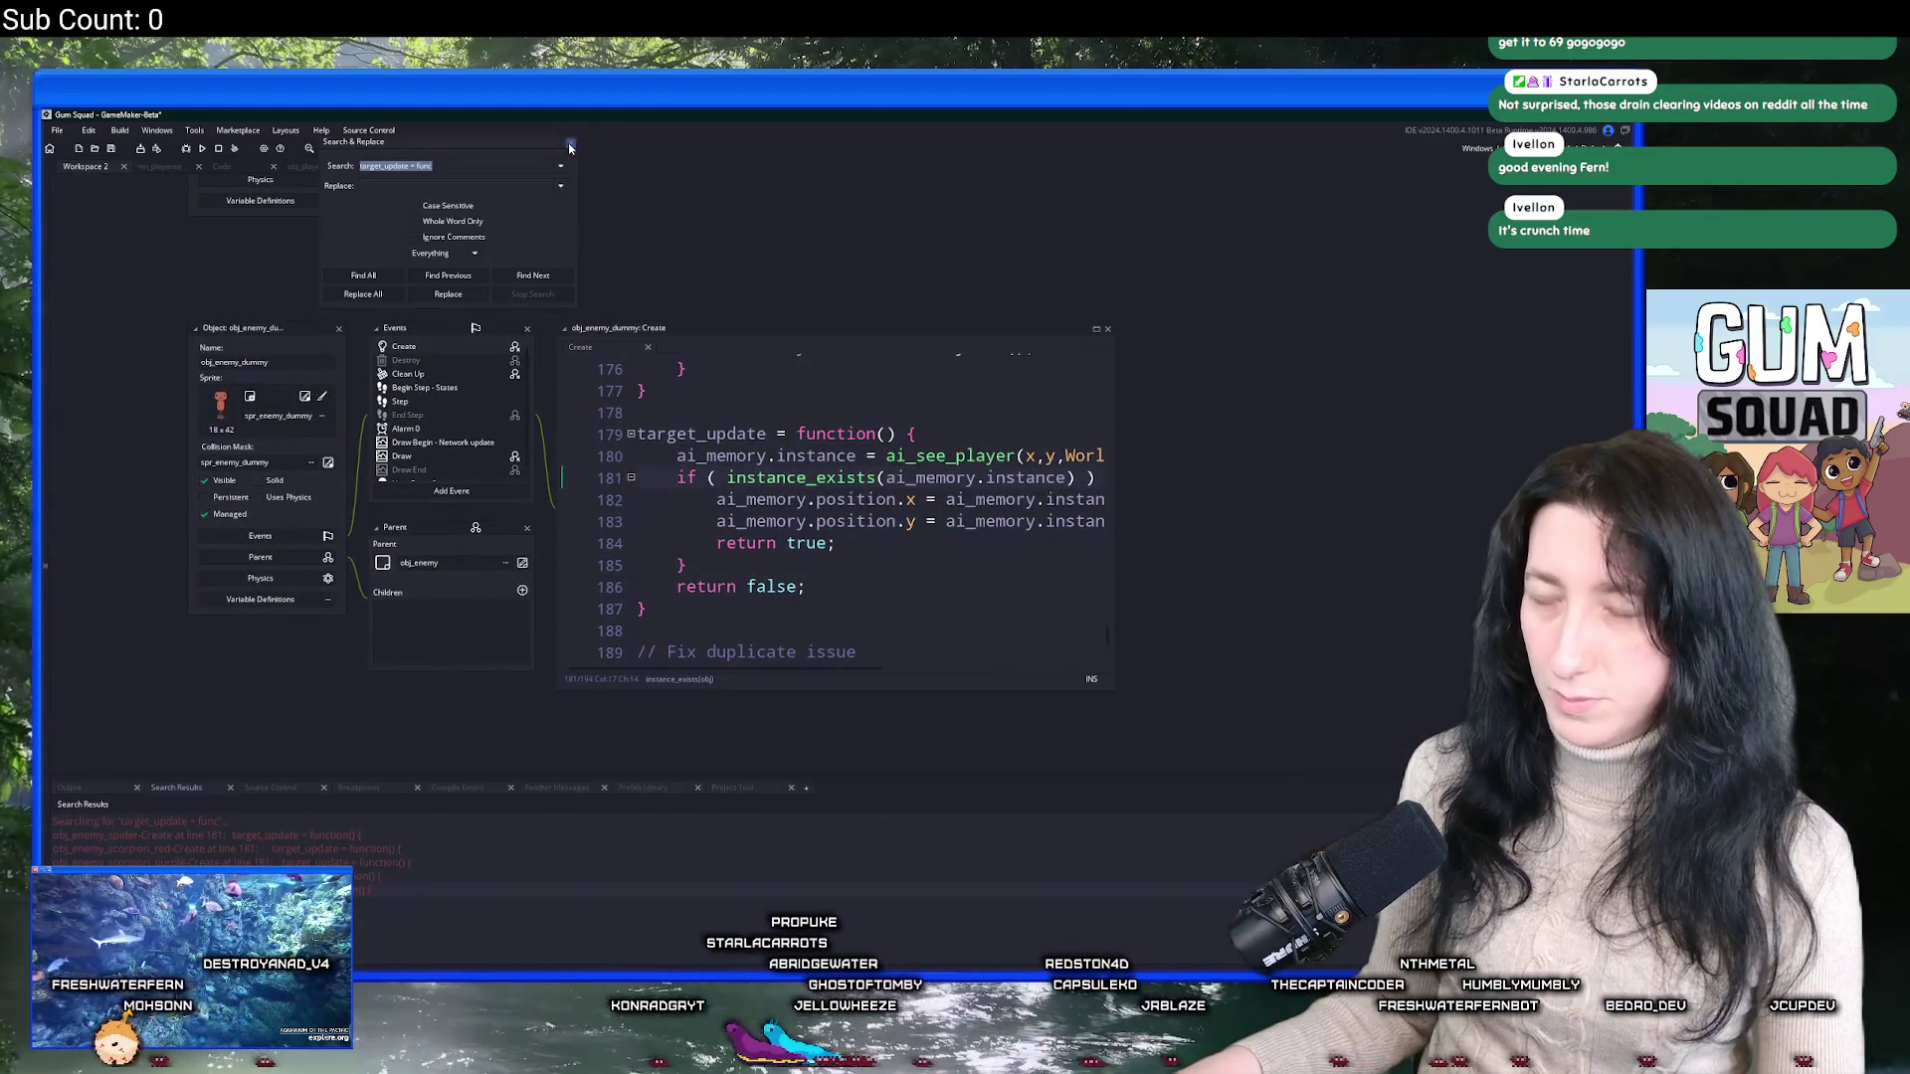
pyautogui.press('Escape')
pyautogui.scroll(-6, 334, 291)
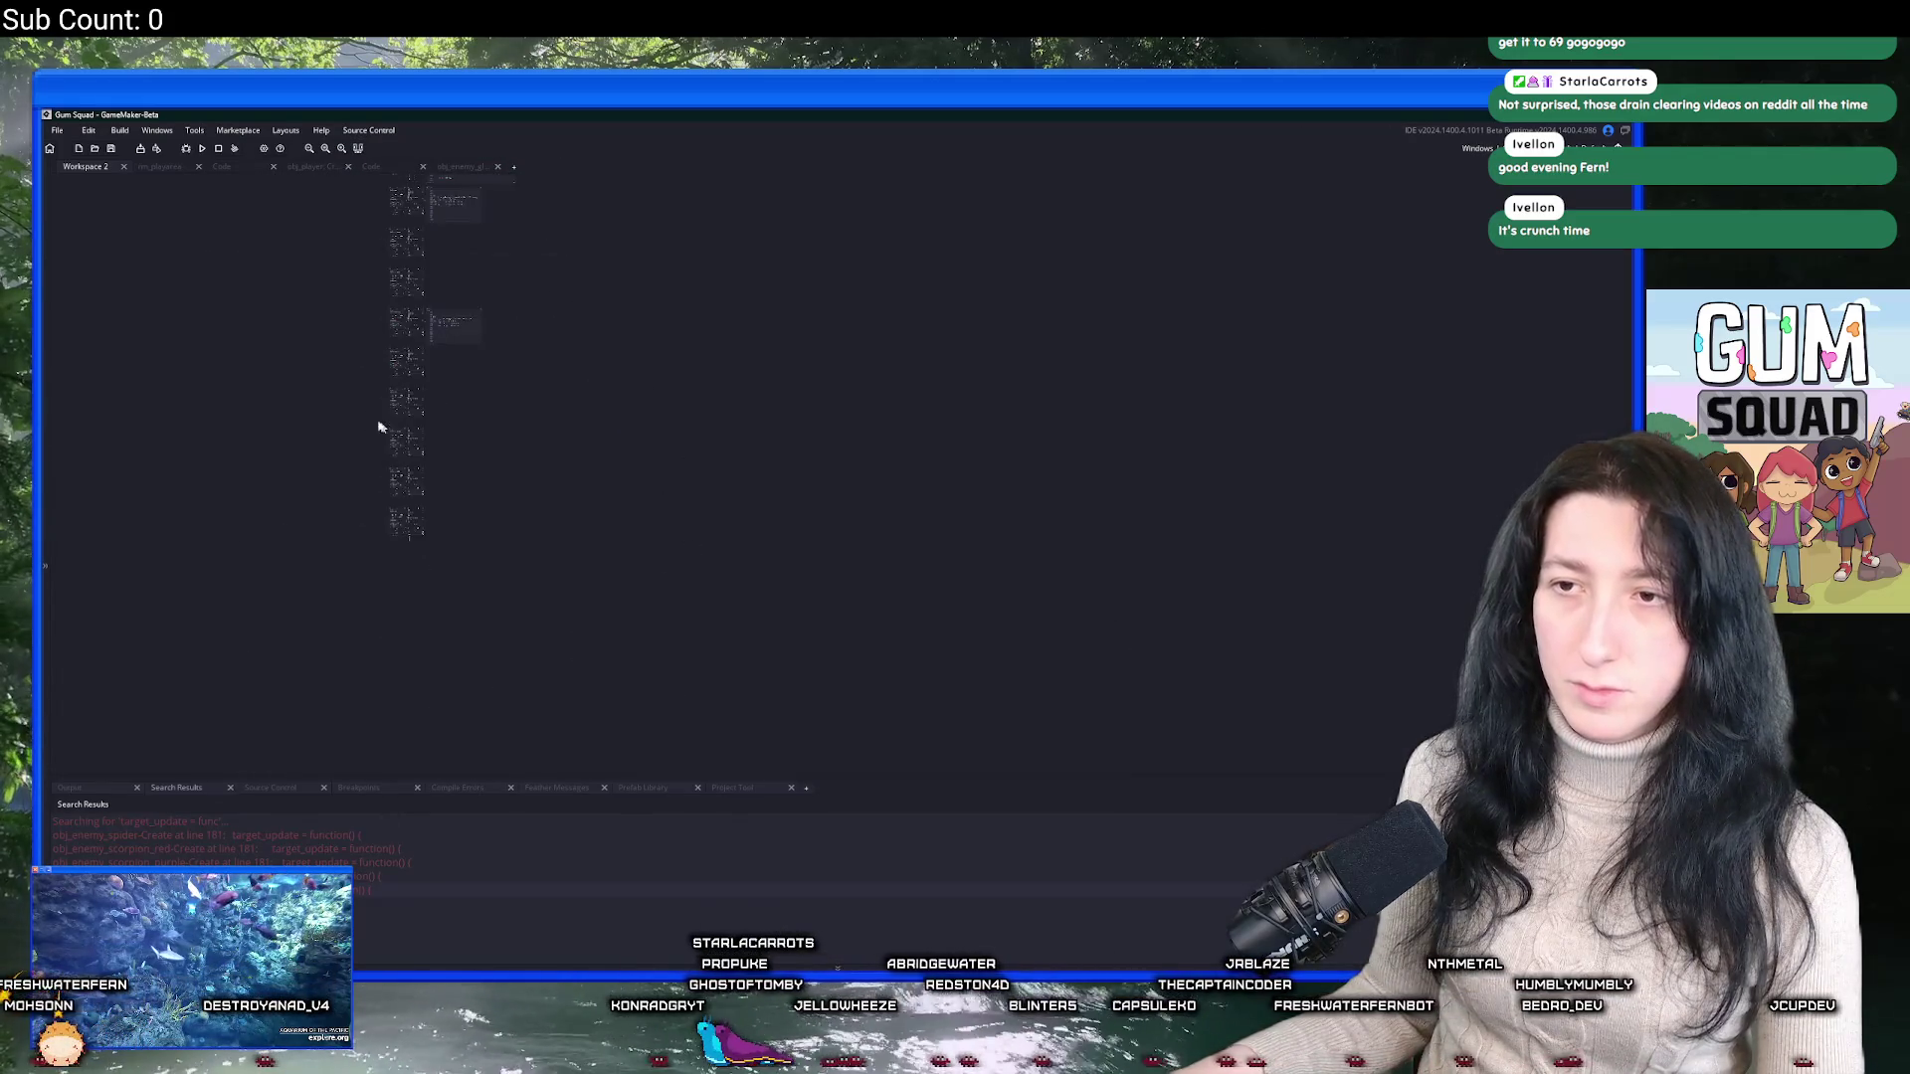
# Add a new workspace in first position and open the PatchNotes note there.
pyautogui.click(512, 167)
pyautogui.moveTo(454, 176); pyautogui.dragTo(222, 171)
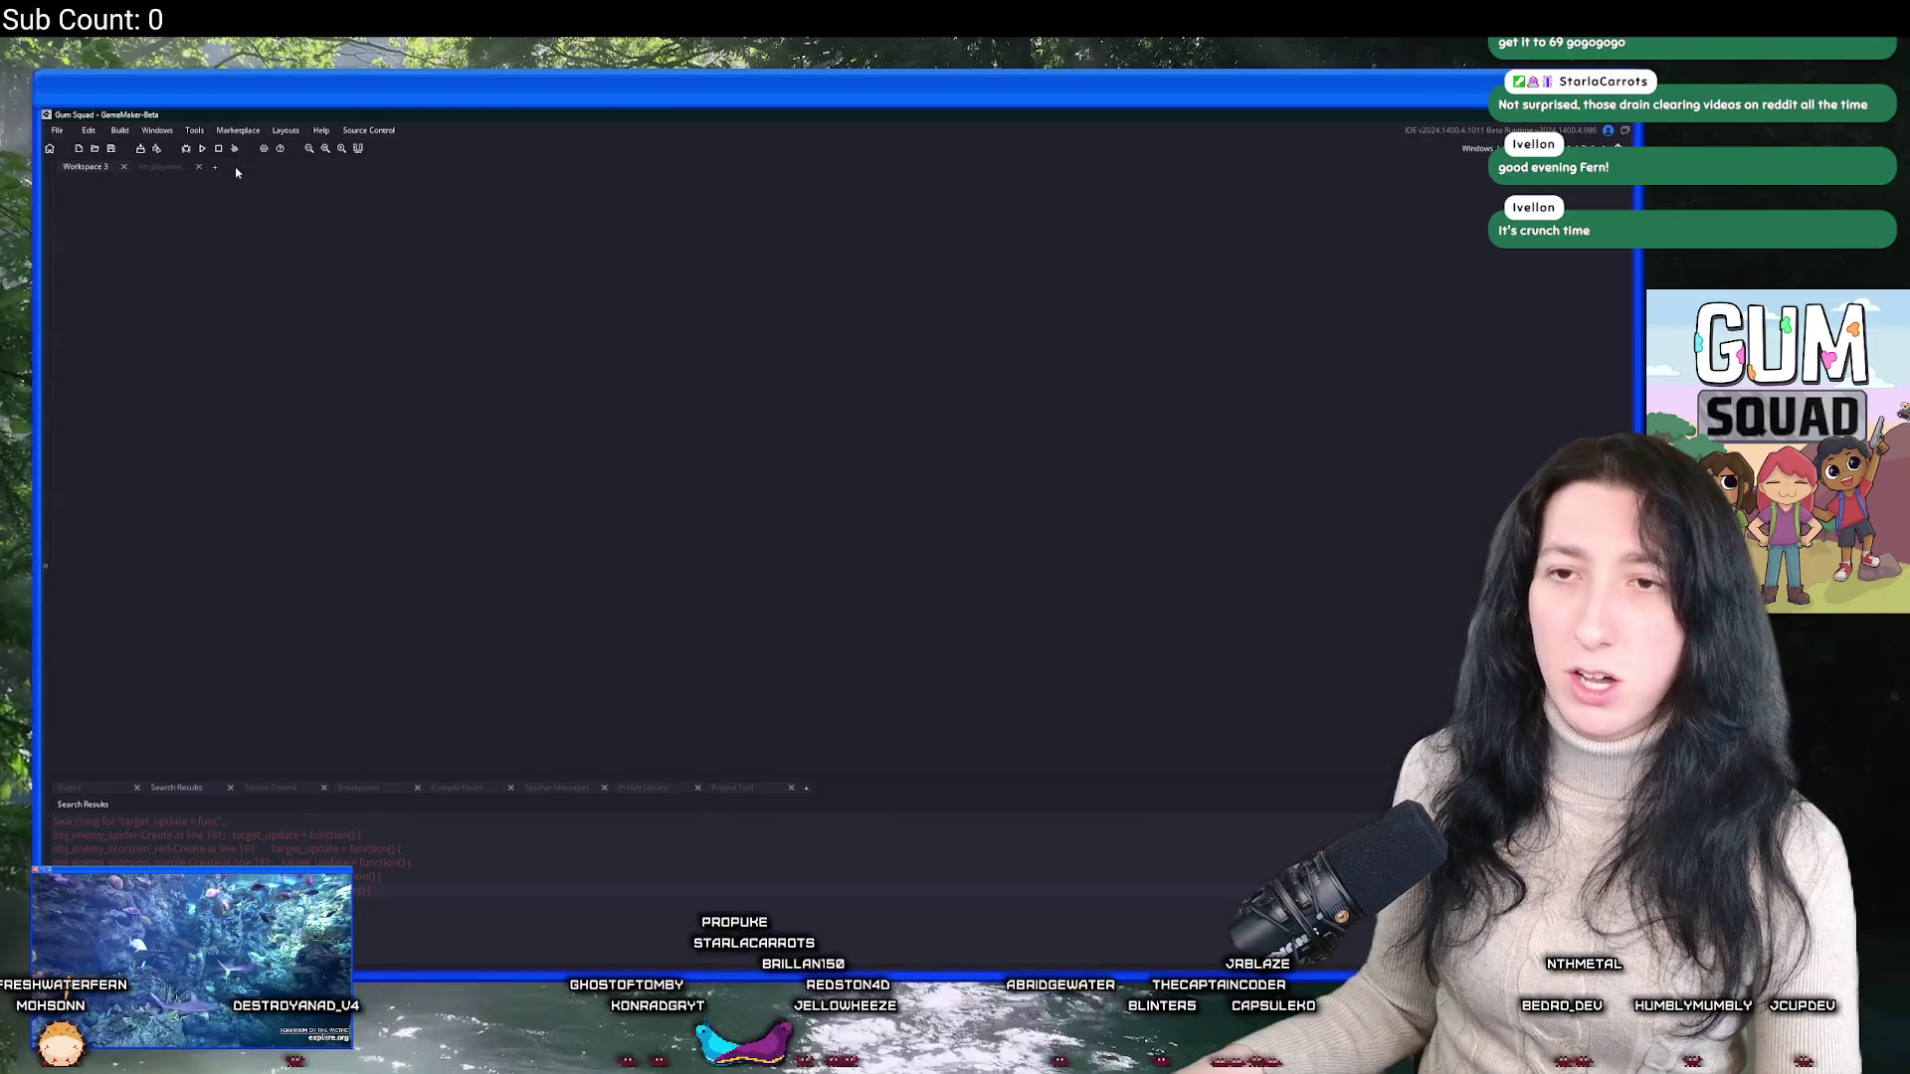
pyautogui.hotkey('ctrl', 't')
pyautogui.write('patch')
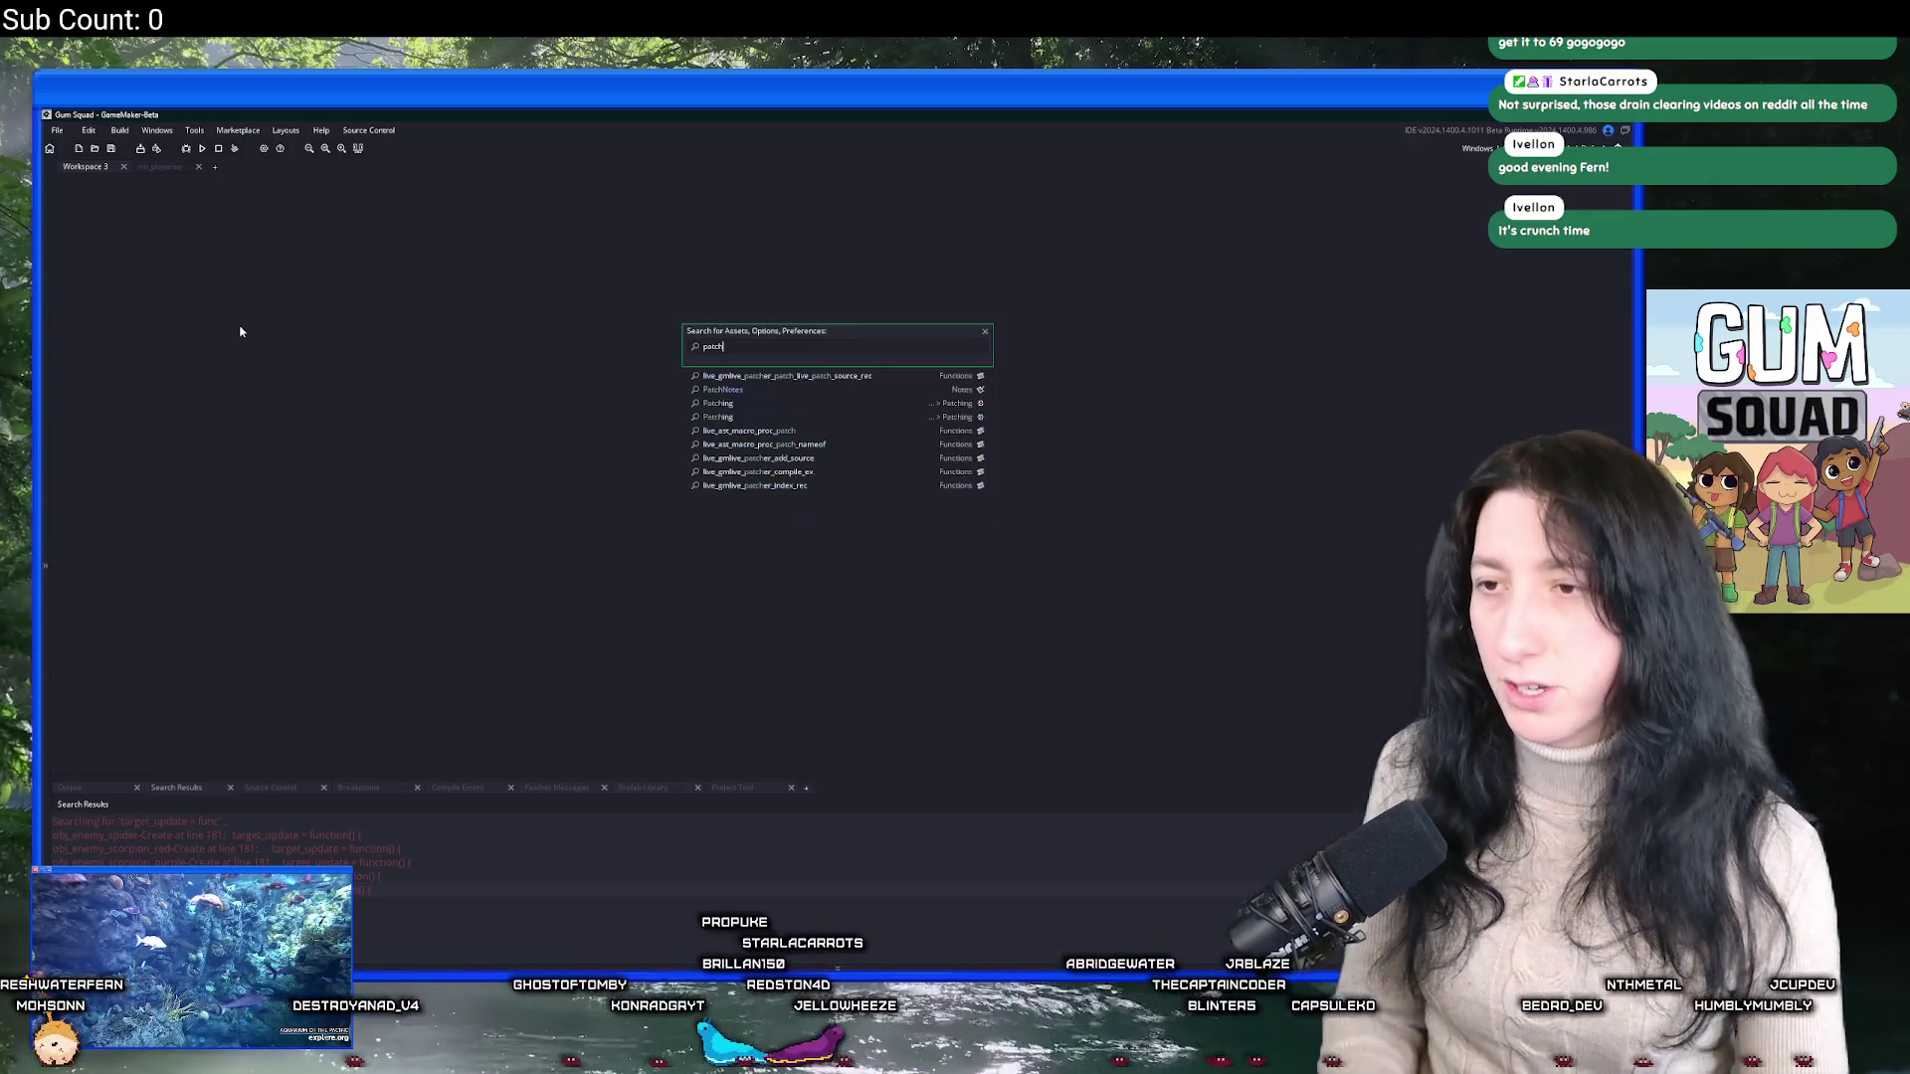
pyautogui.press('Return')
# Expand the patch notes into a full editor tab and begin a '-' bullet on line 13.
pyautogui.click(549, 348)
pyautogui.press('Return')
pyautogui.write('-E')
pyautogui.press('BackSpace')
pyautogui.press('BackSpace')
pyautogui.press('BackSpace')
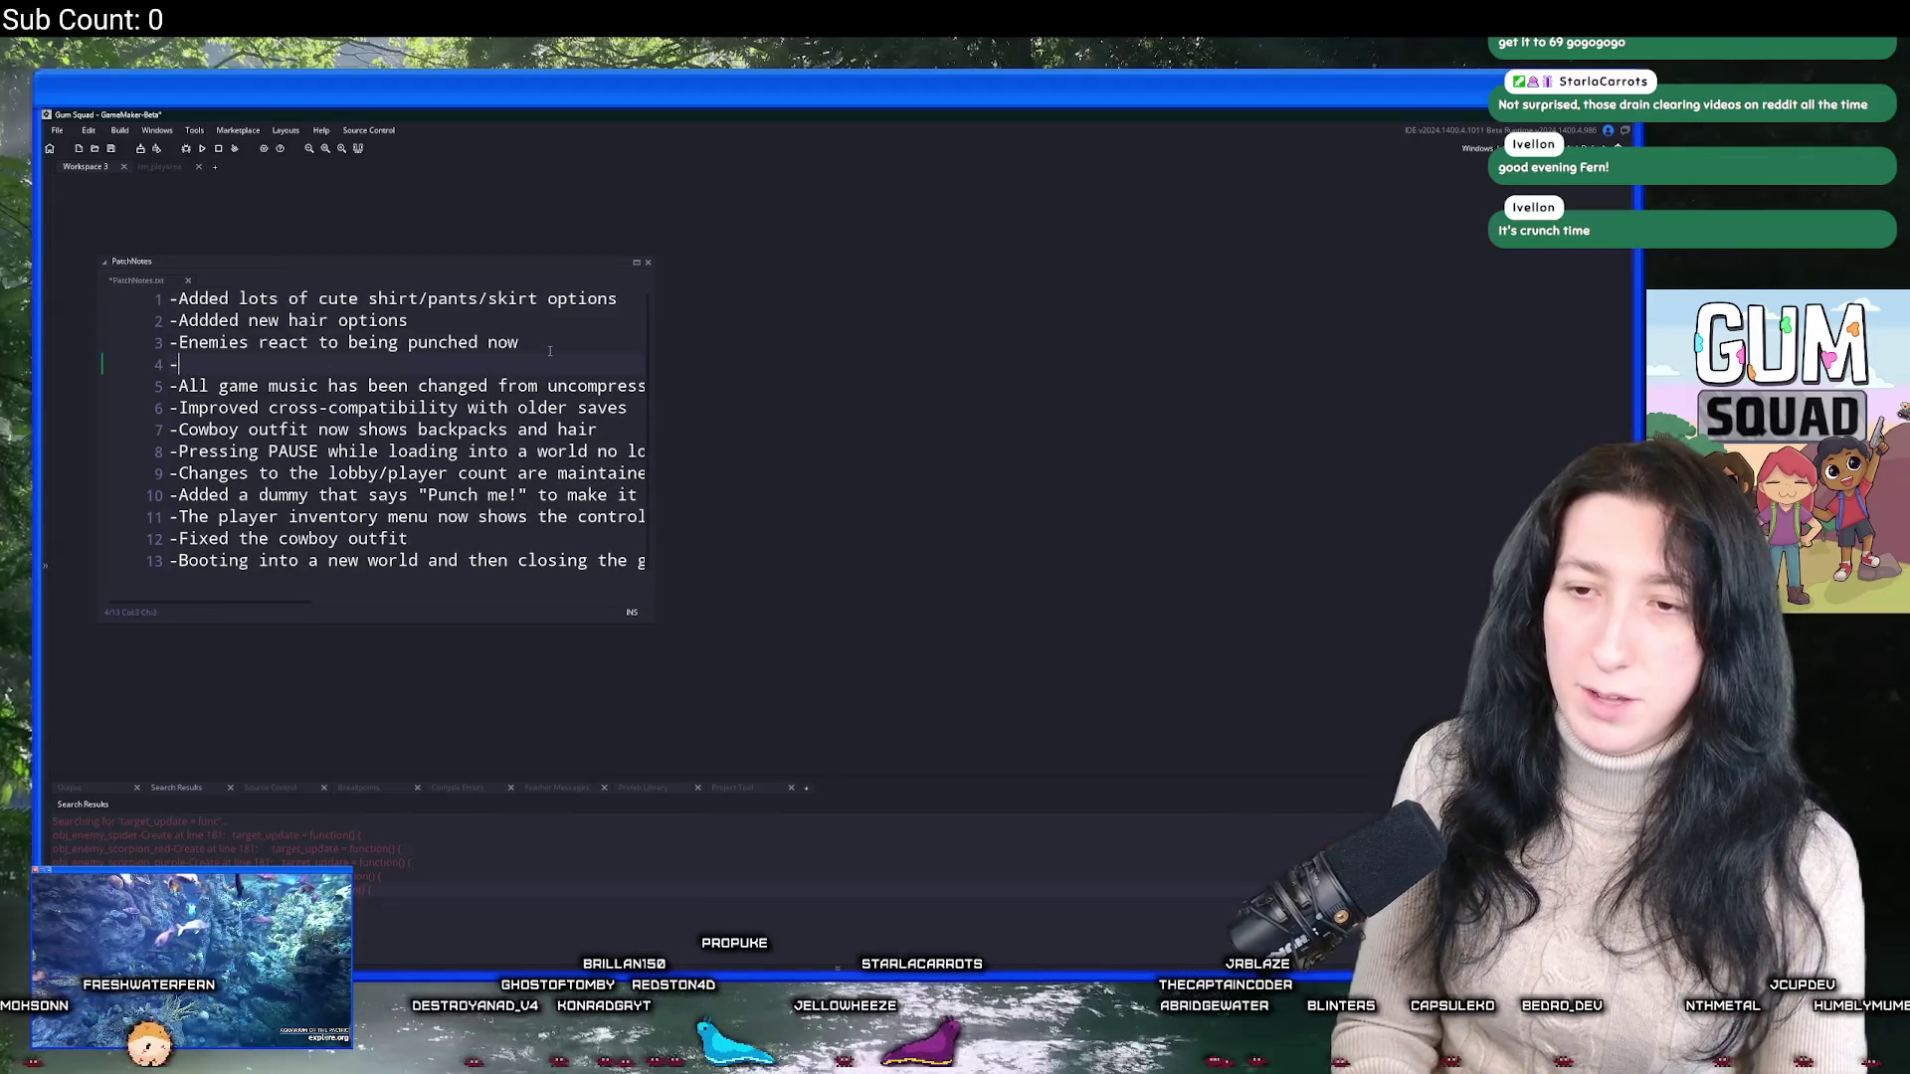
pyautogui.moveTo(485, 530); pyautogui.dragTo(708, 558)
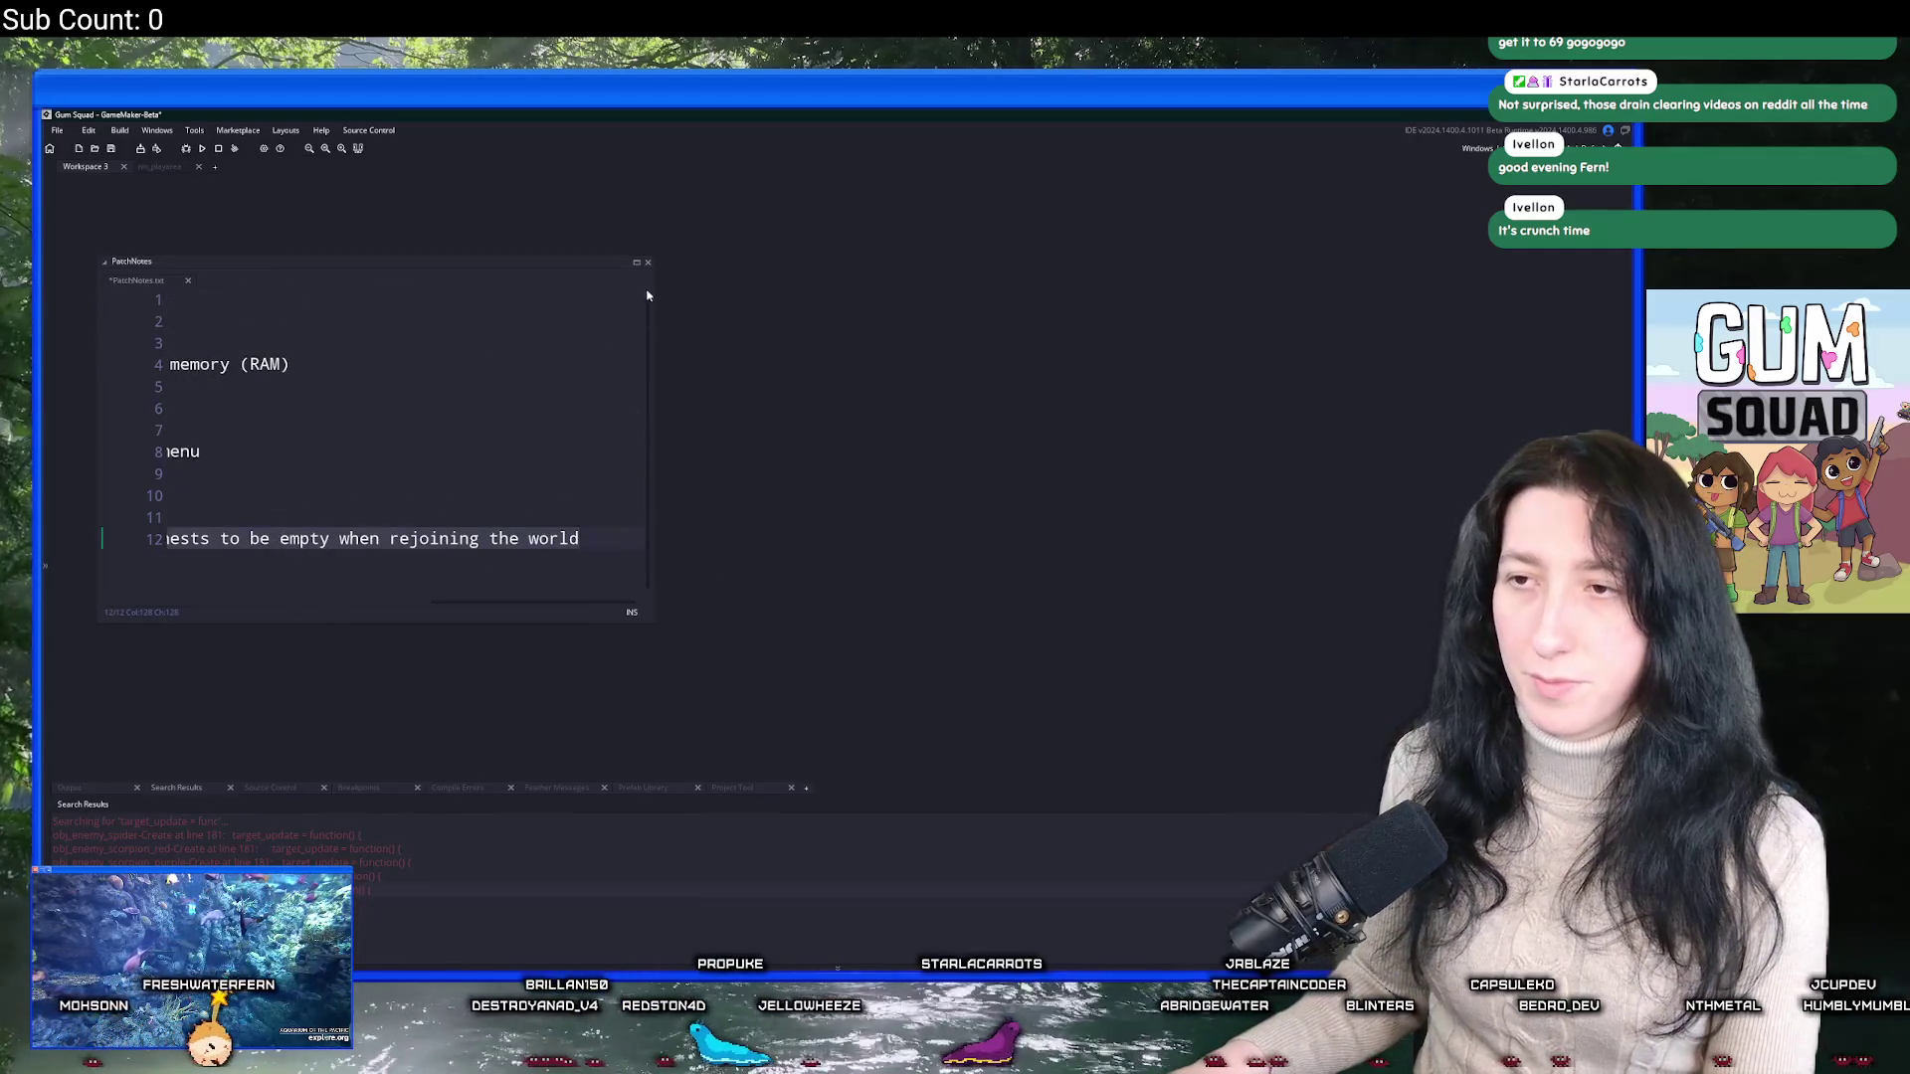
pyautogui.click(637, 262)
pyautogui.click(1379, 445)
pyautogui.press('Return')
pyautogui.write('-')
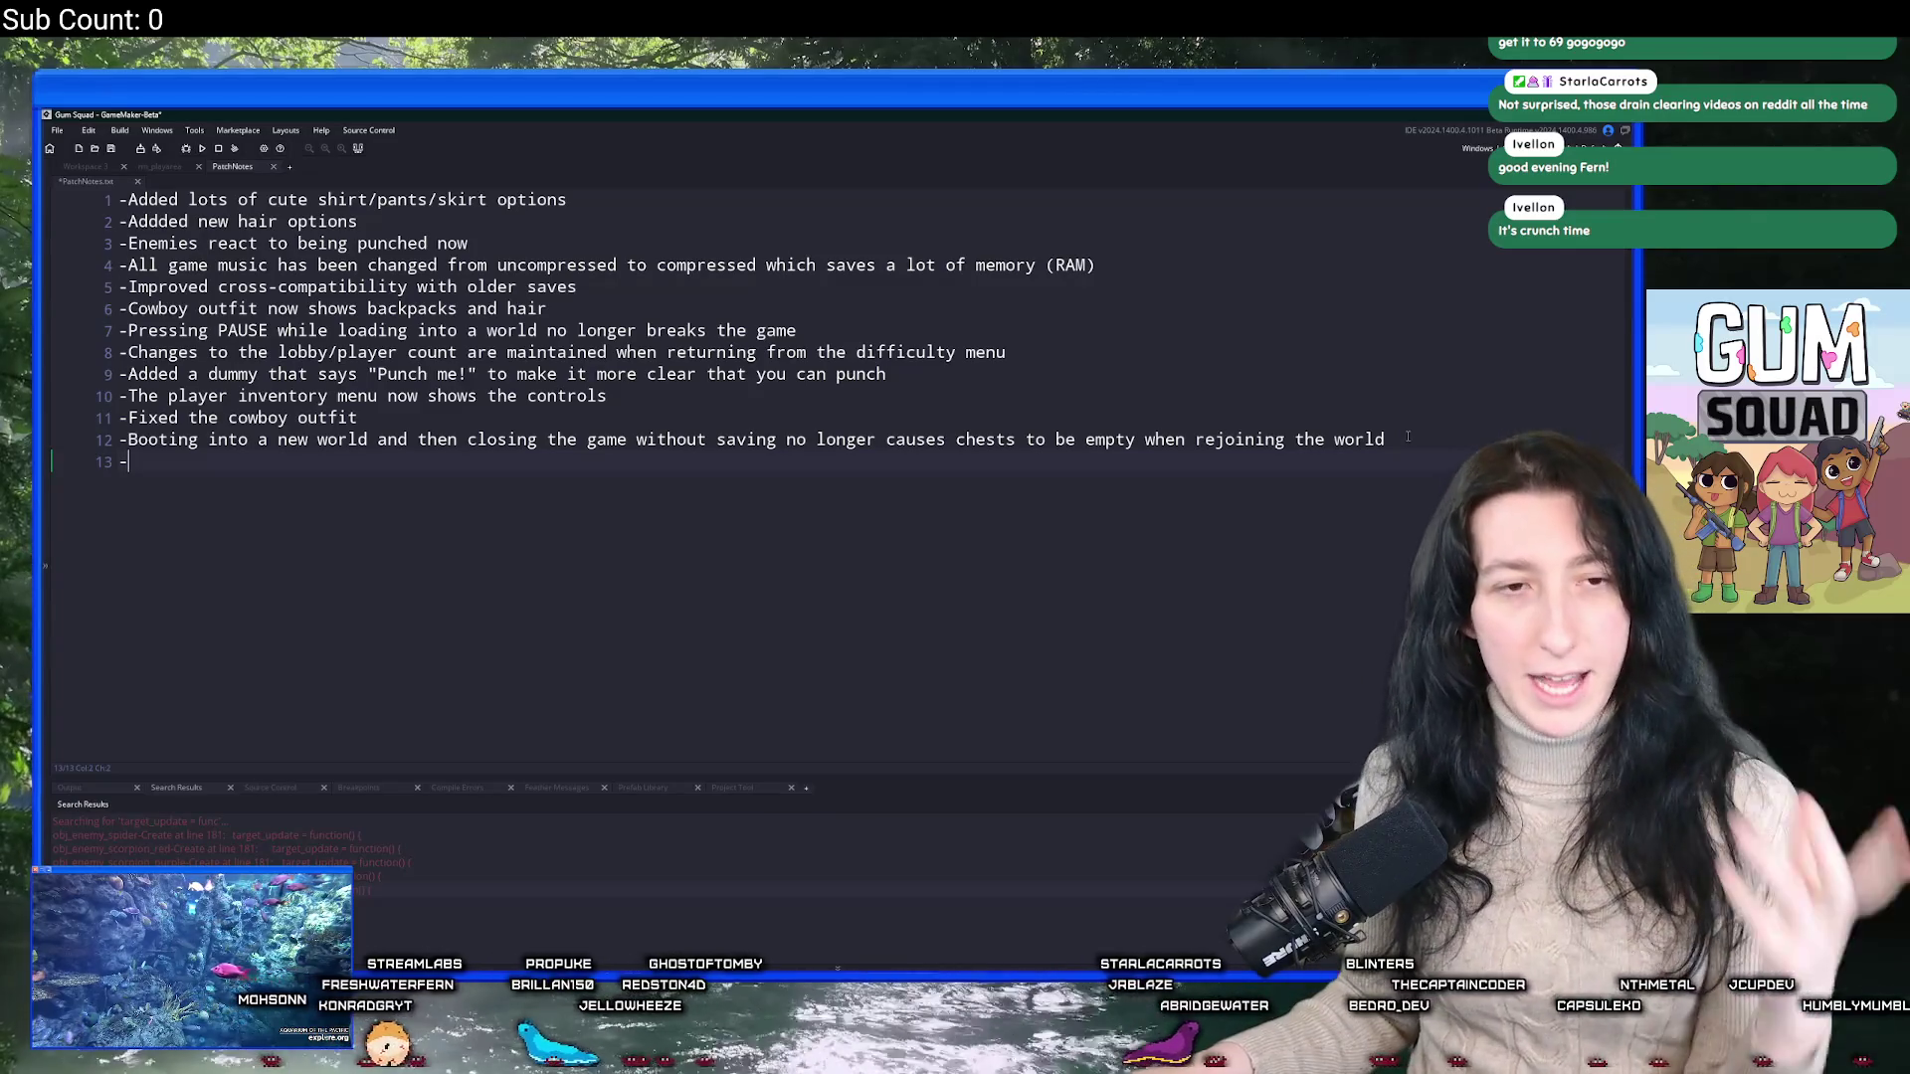
pyautogui.rightClick(1407, 447)
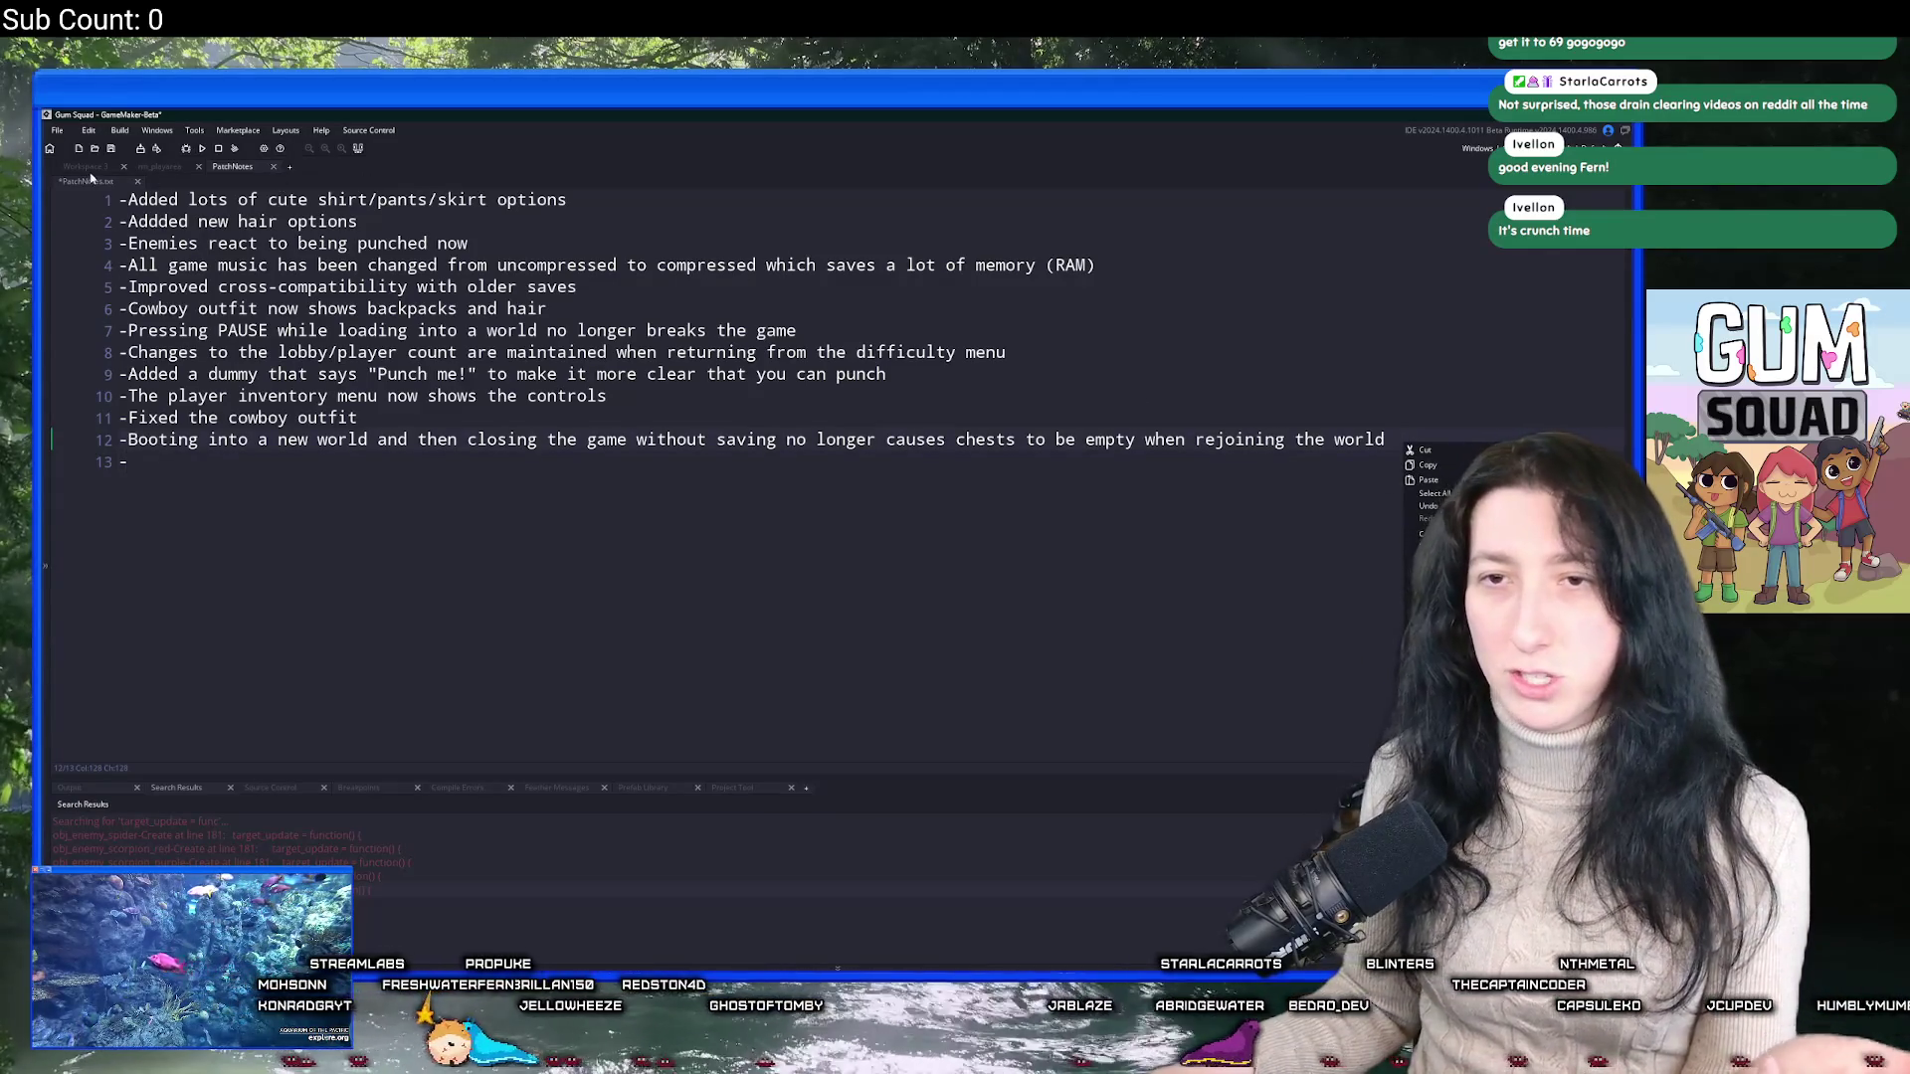
# Open the empty workspace's asset creation menu and dismiss it without creating anything.
pyautogui.click(84, 166)
pyautogui.rightClick(244, 339)
pyautogui.moveTo(274, 339)
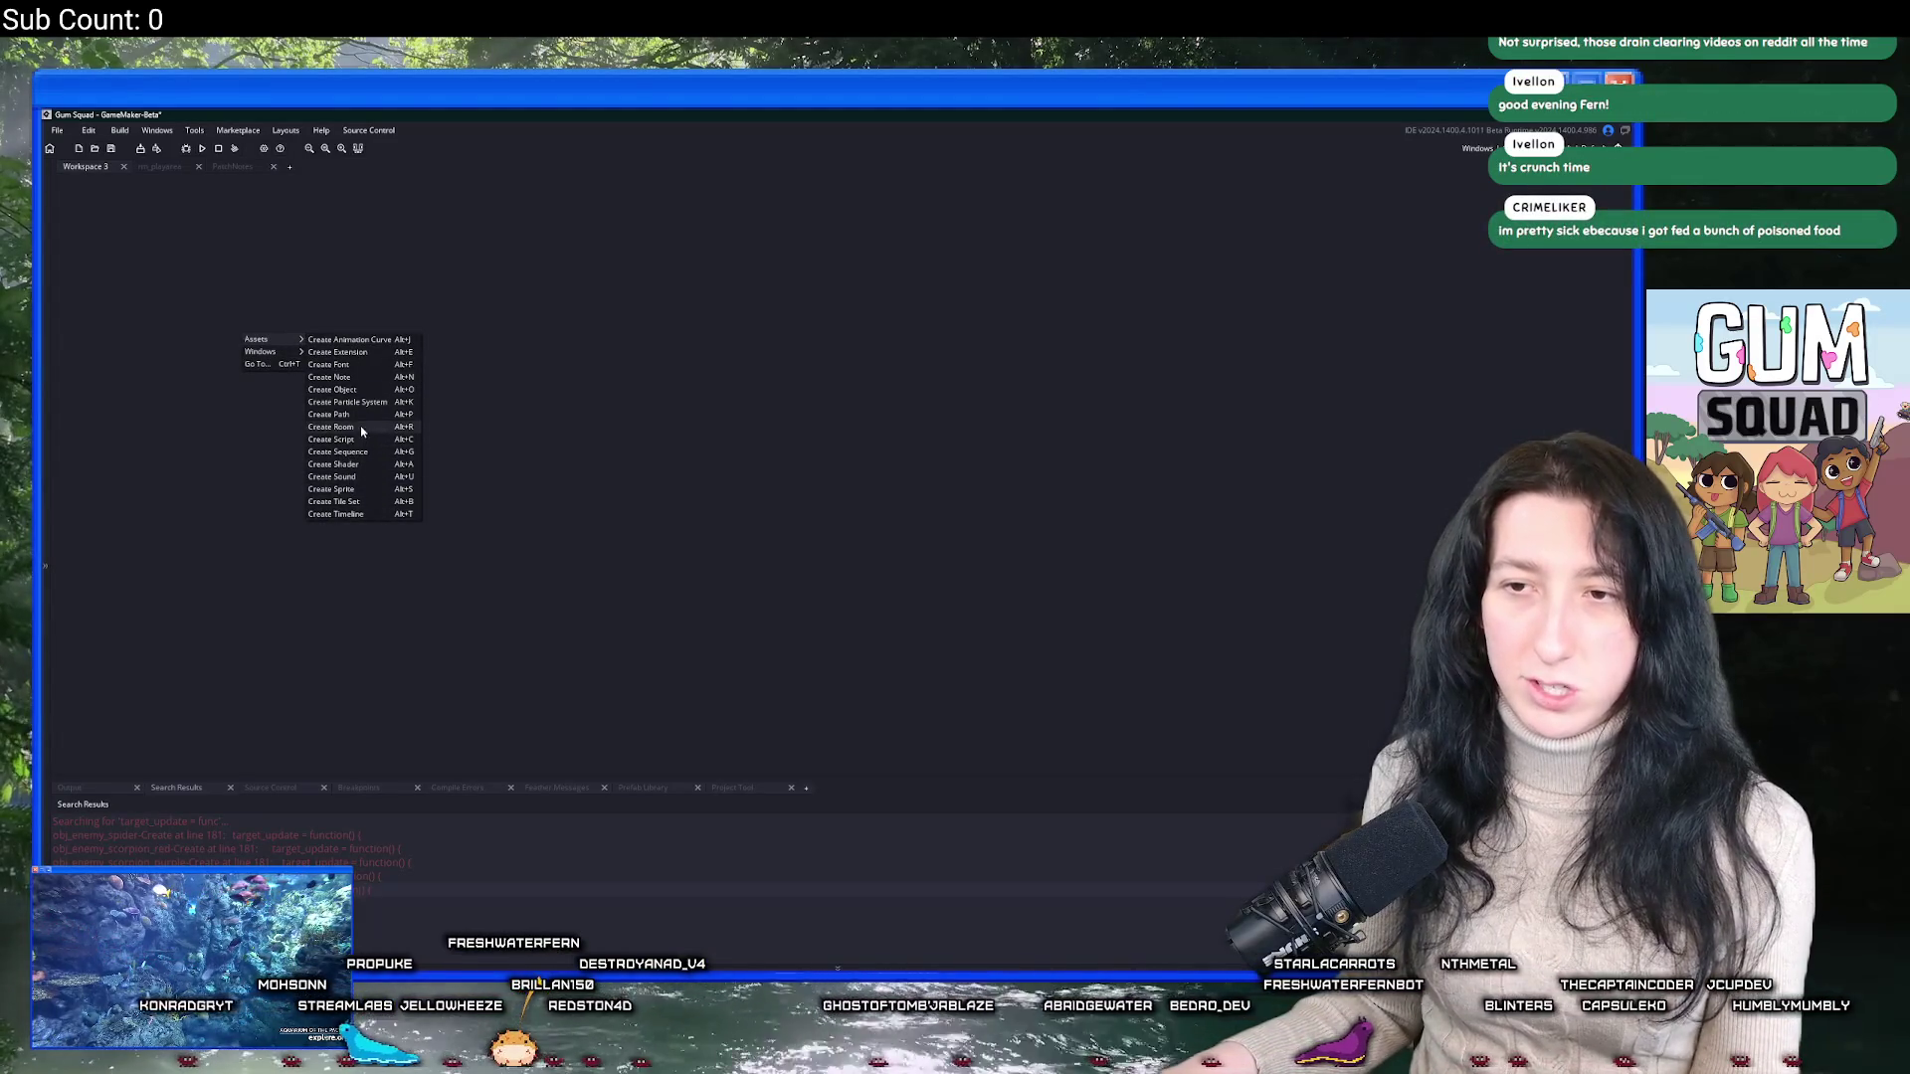
pyautogui.click(870, 439)
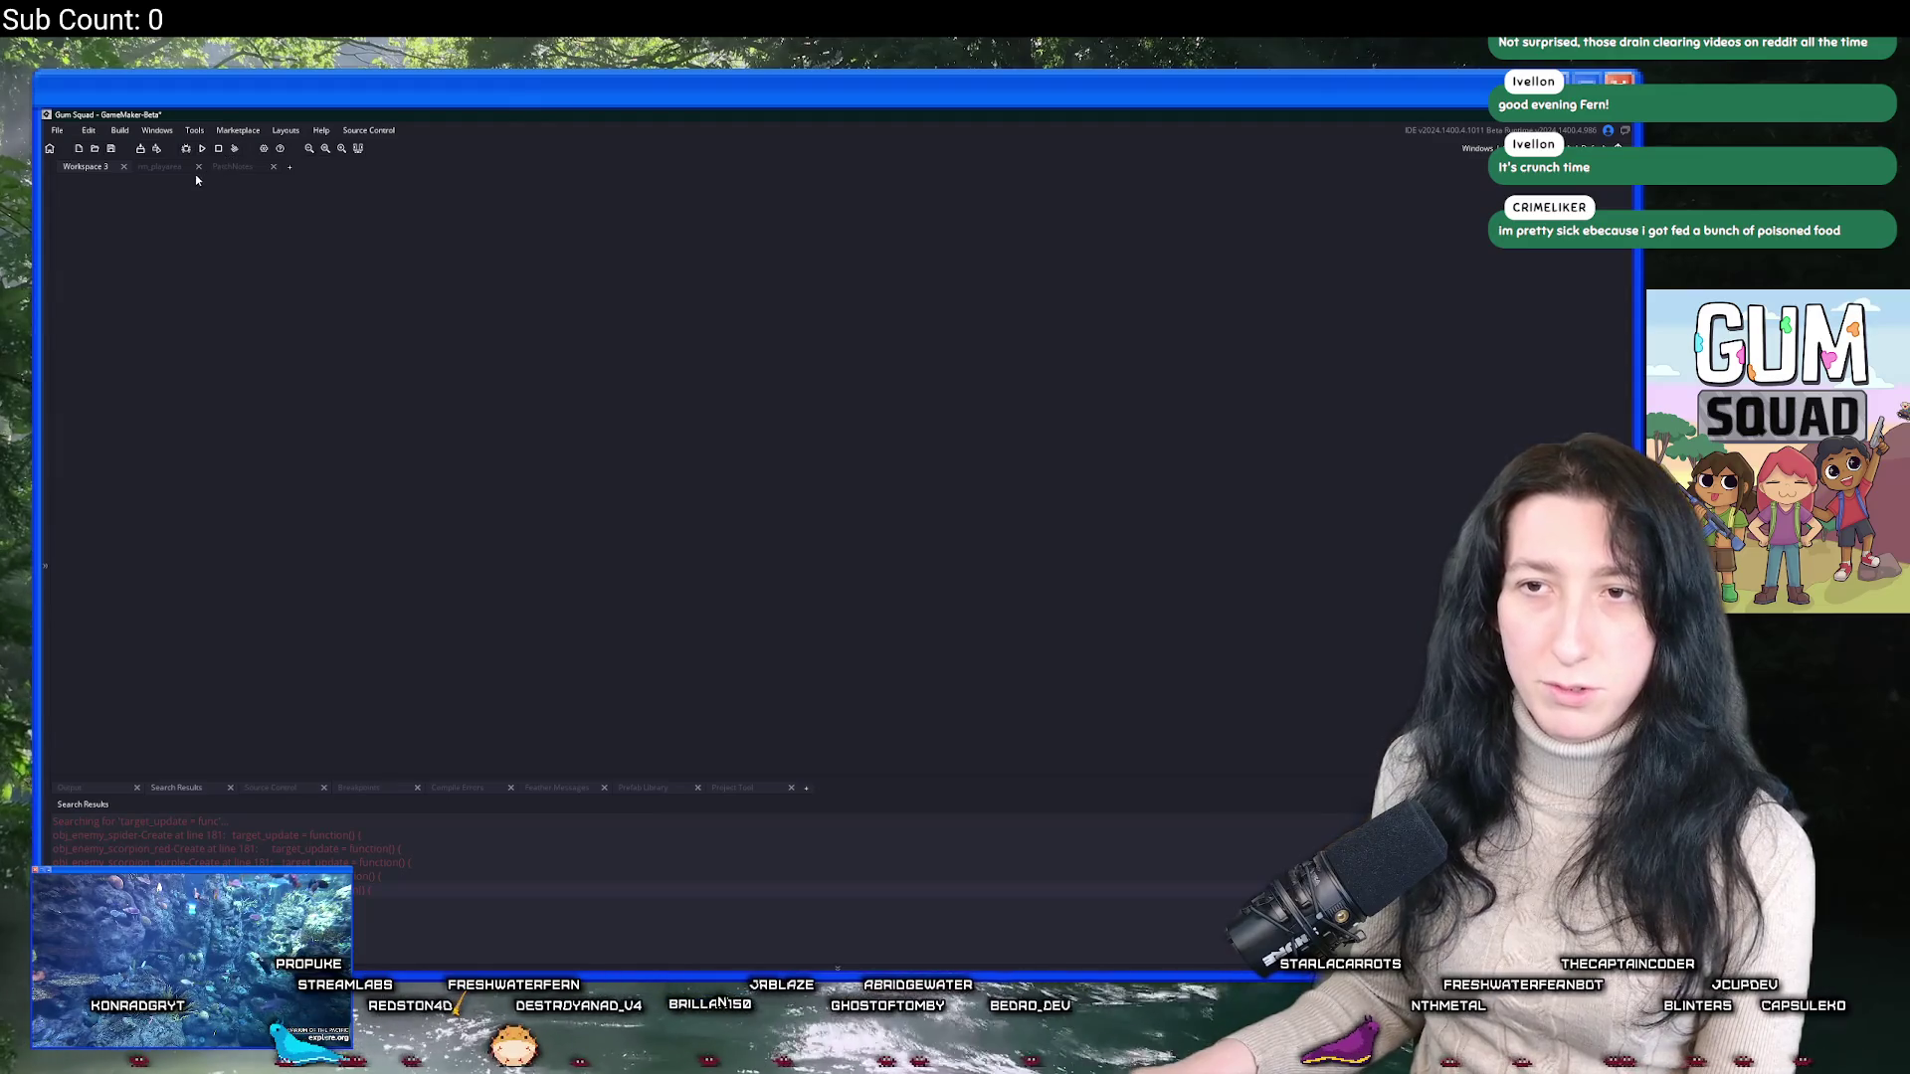
# Move the patch notes tab ahead of rm_playarea and return to line 13.
pyautogui.click(159, 167)
pyautogui.click(399, 167)
pyautogui.moveTo(399, 167); pyautogui.dragTo(338, 167)
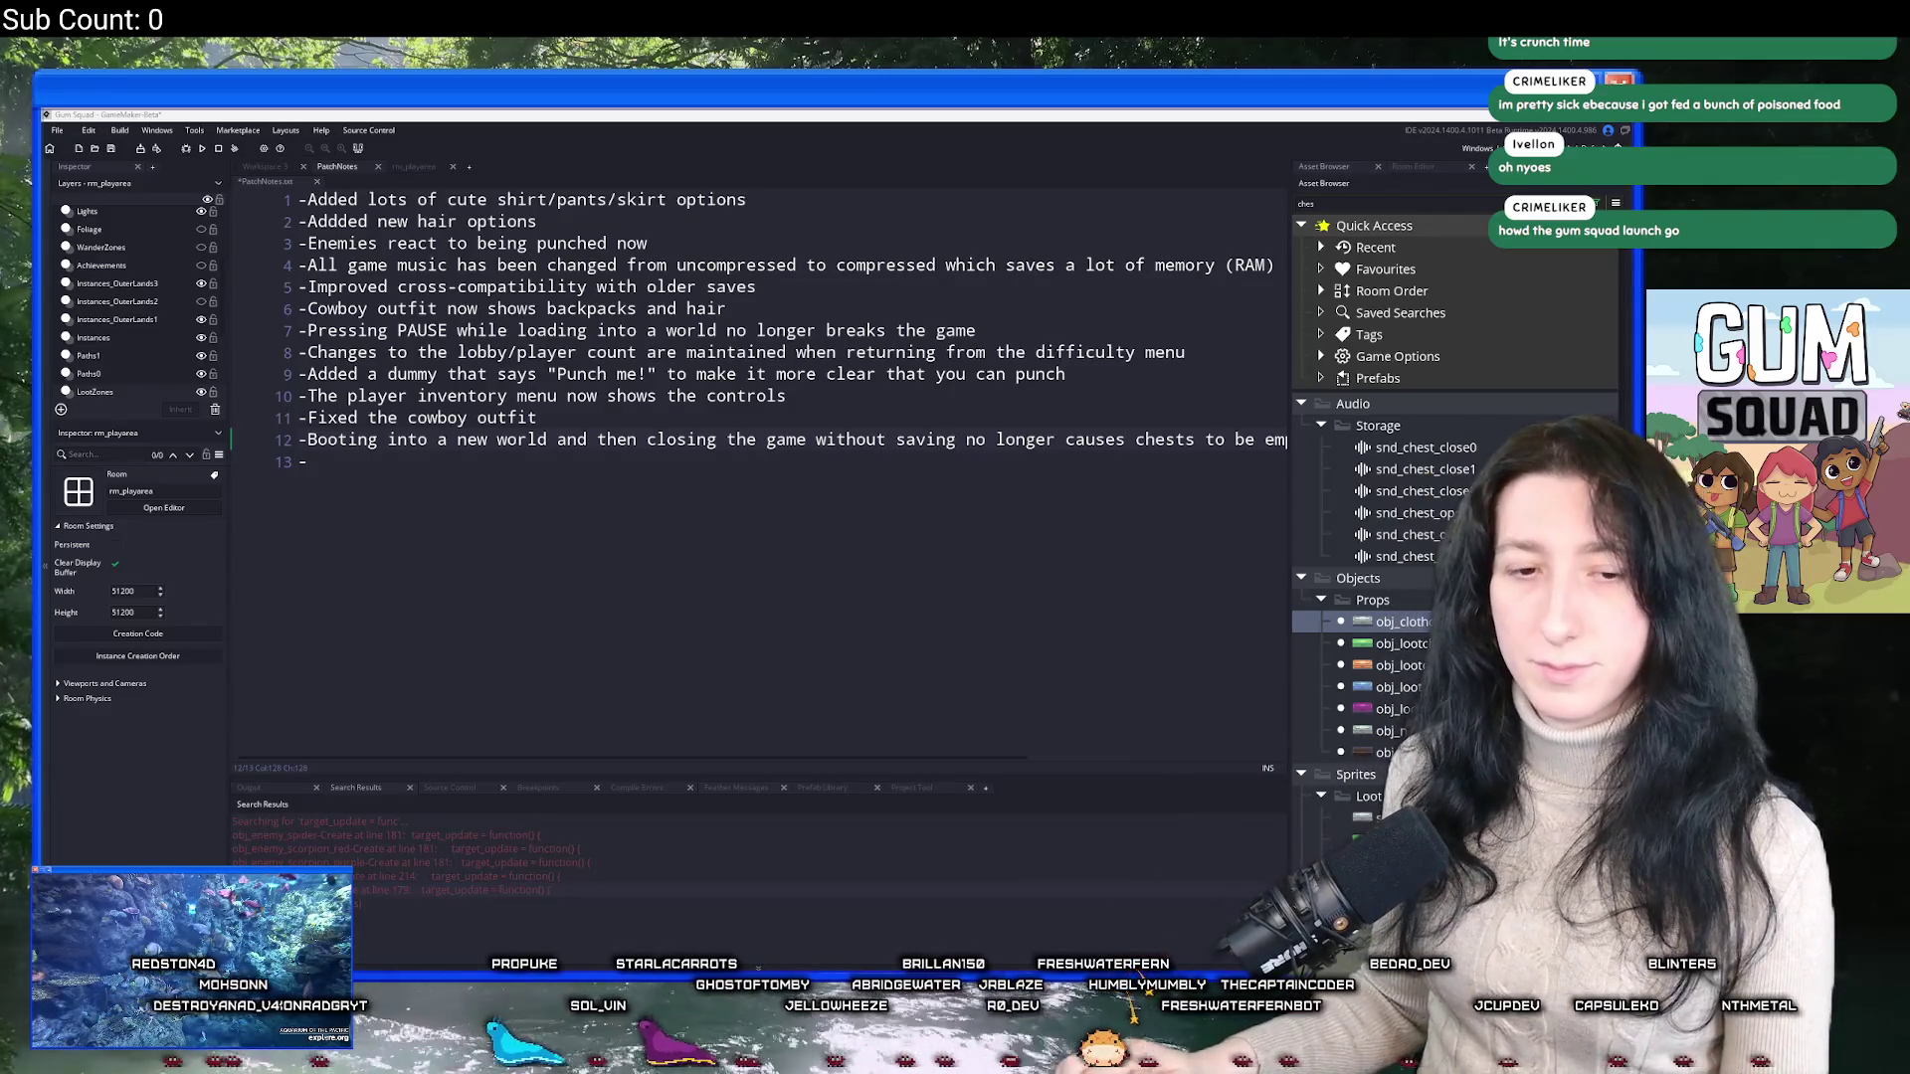
pyautogui.click(974, 508)
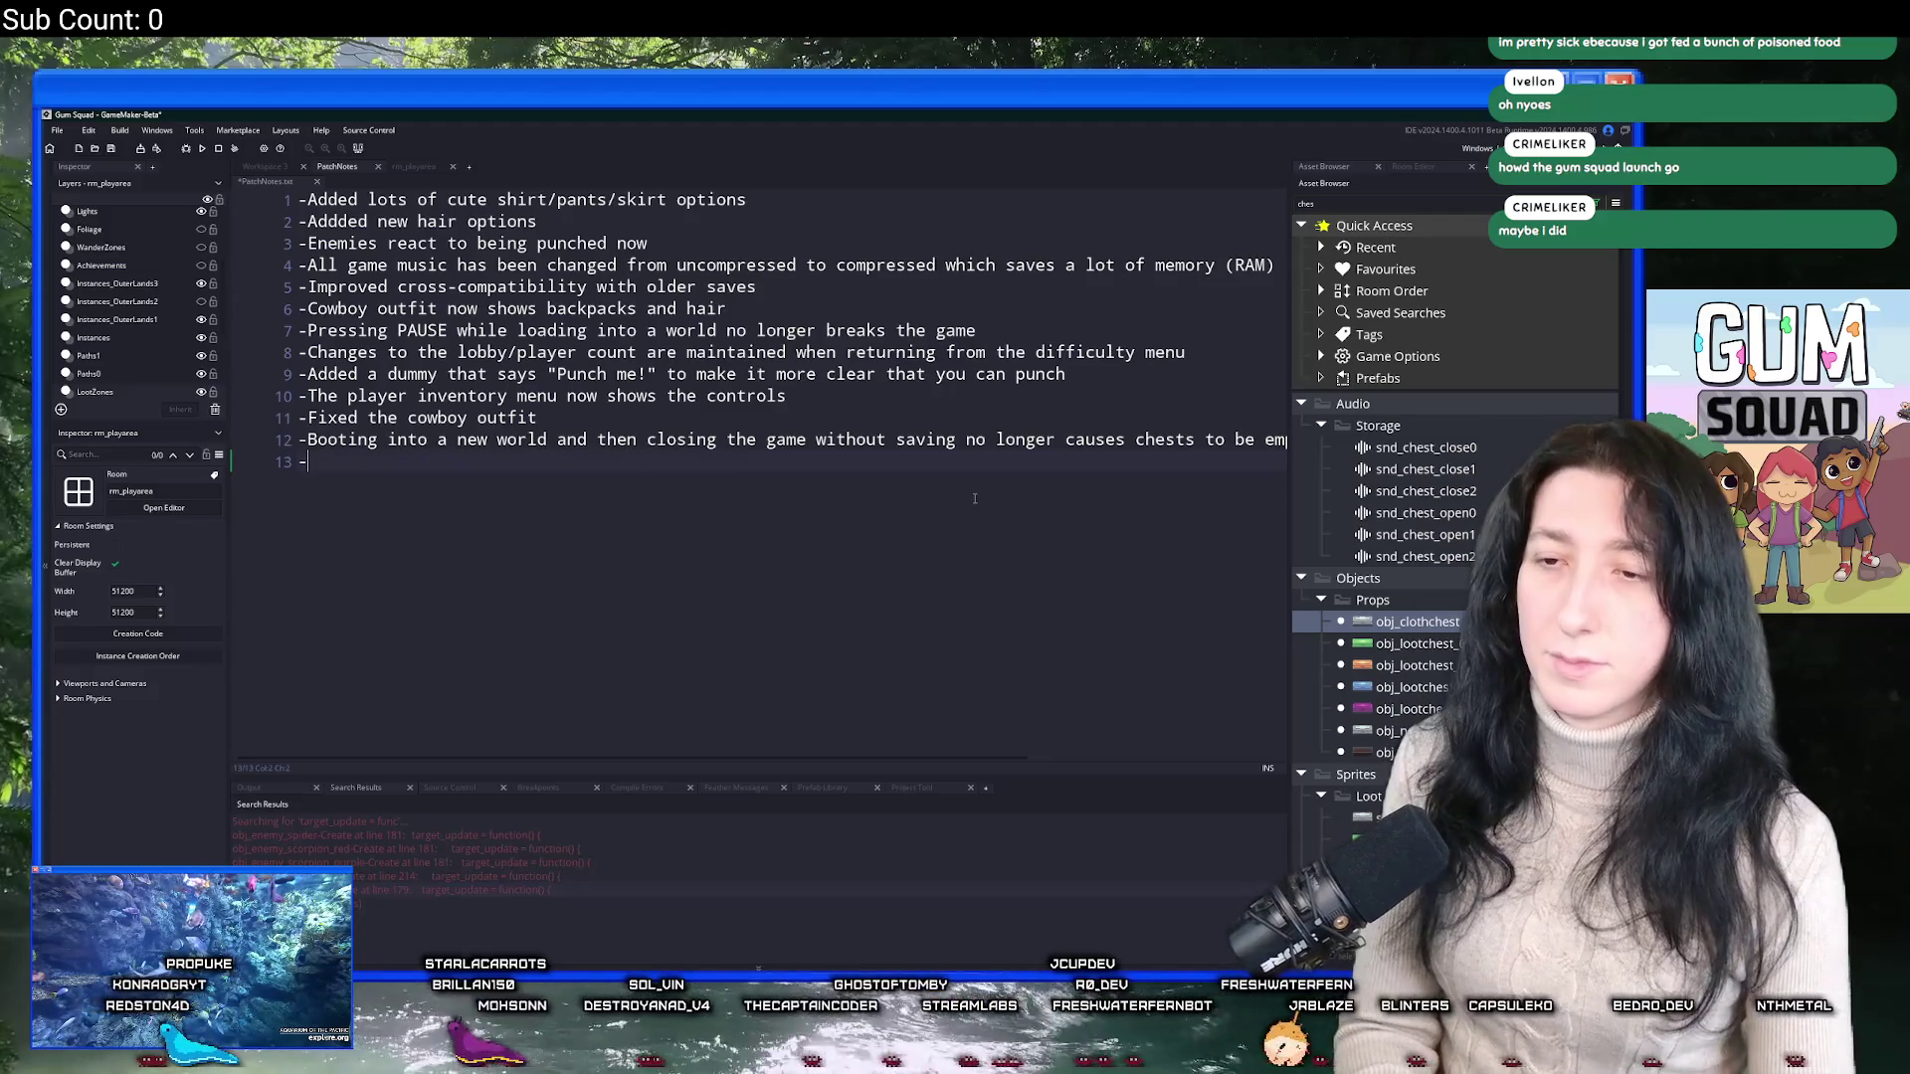
# Write note 13: 'Enemies can see slightly further now so you can't cheese them as easily at a distance'.
pyautogui.write('Enemies can')
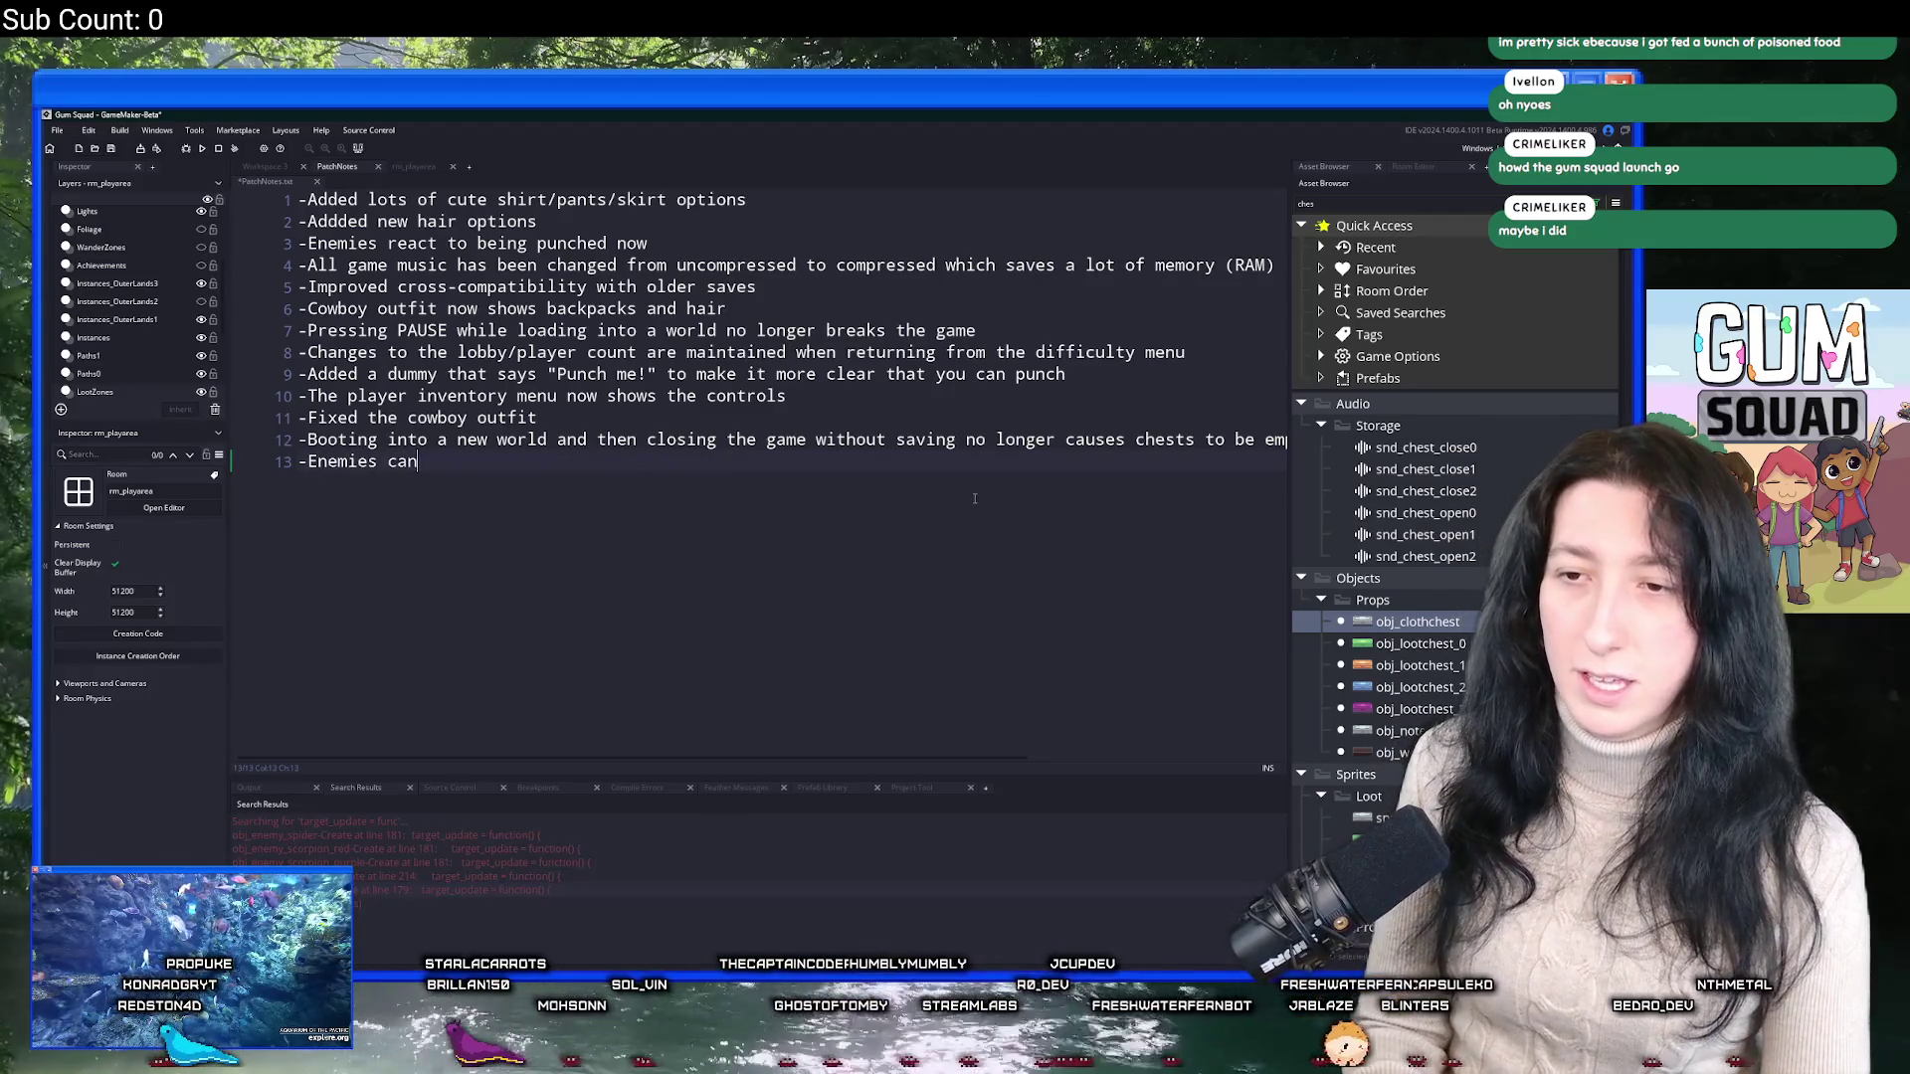
pyautogui.write(' see slightlyk')
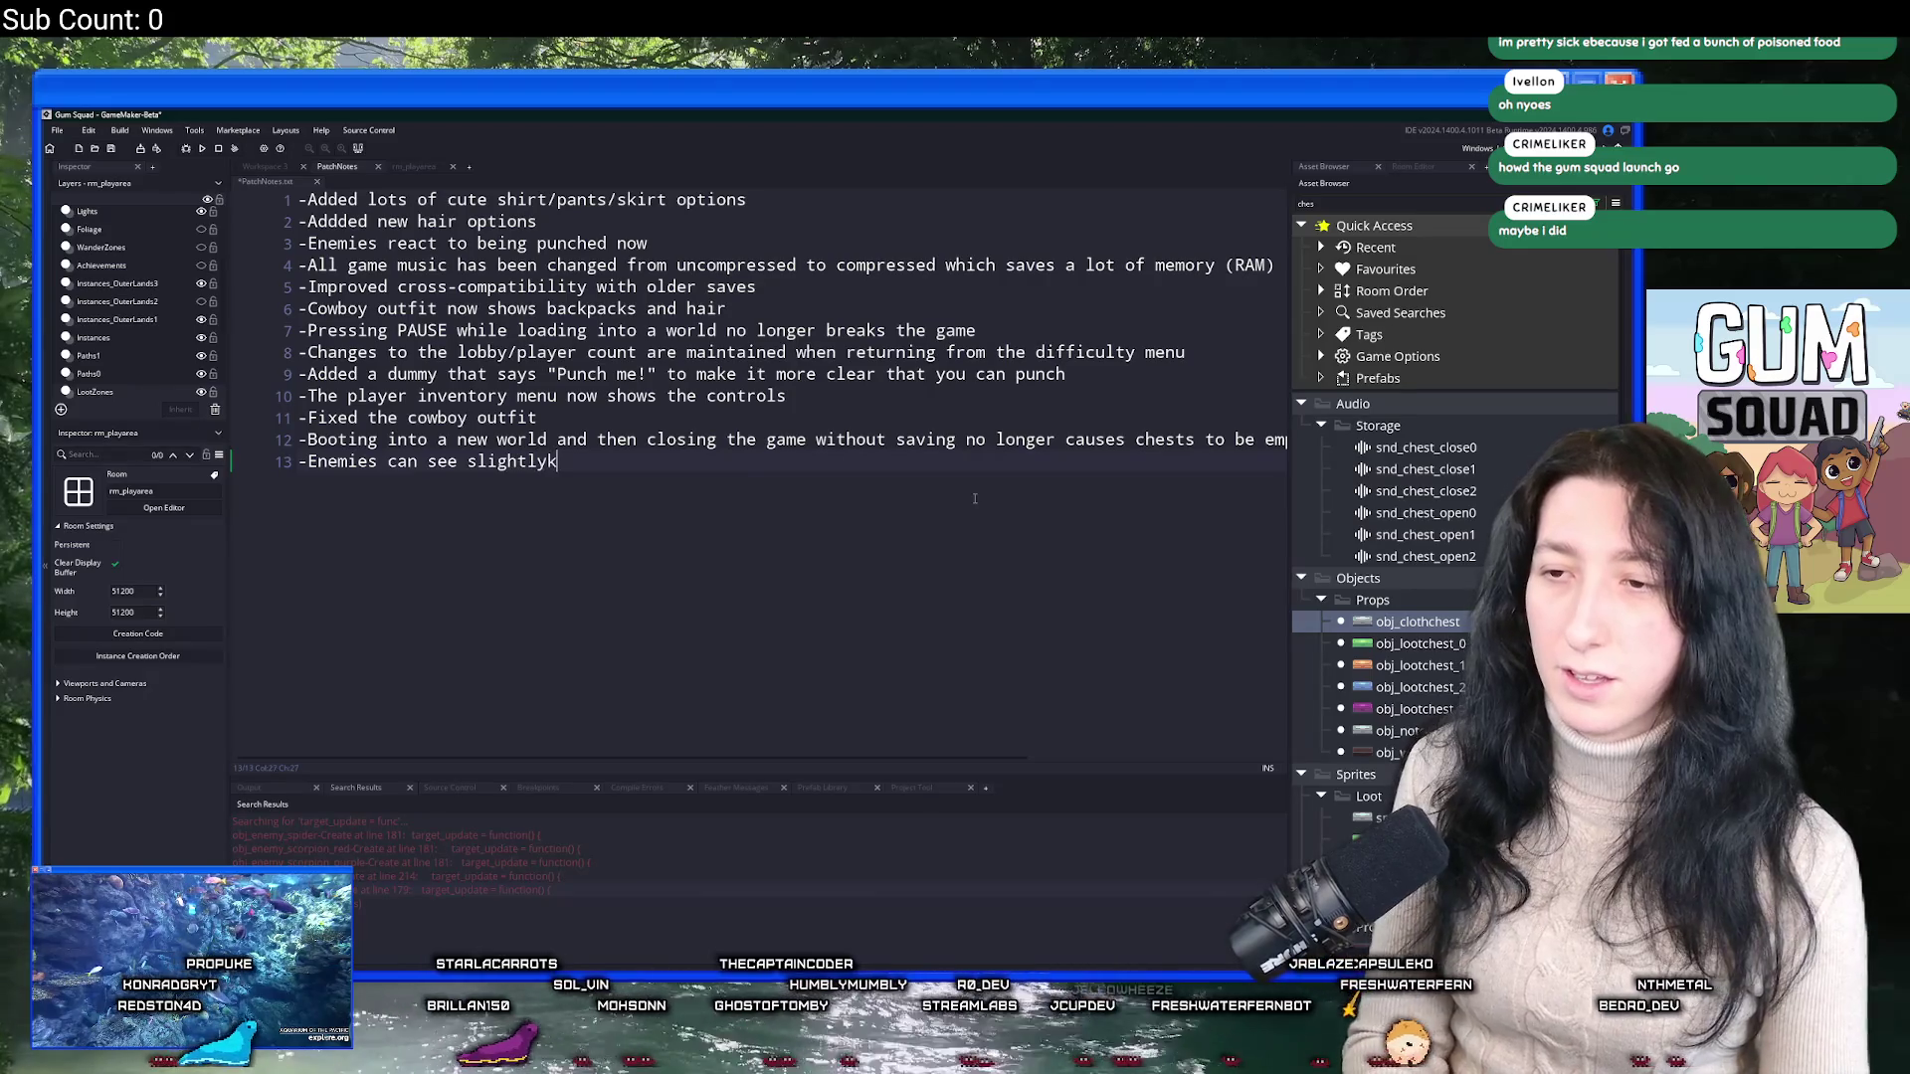
pyautogui.press('BackSpace')
pyautogui.write(' further now kd')
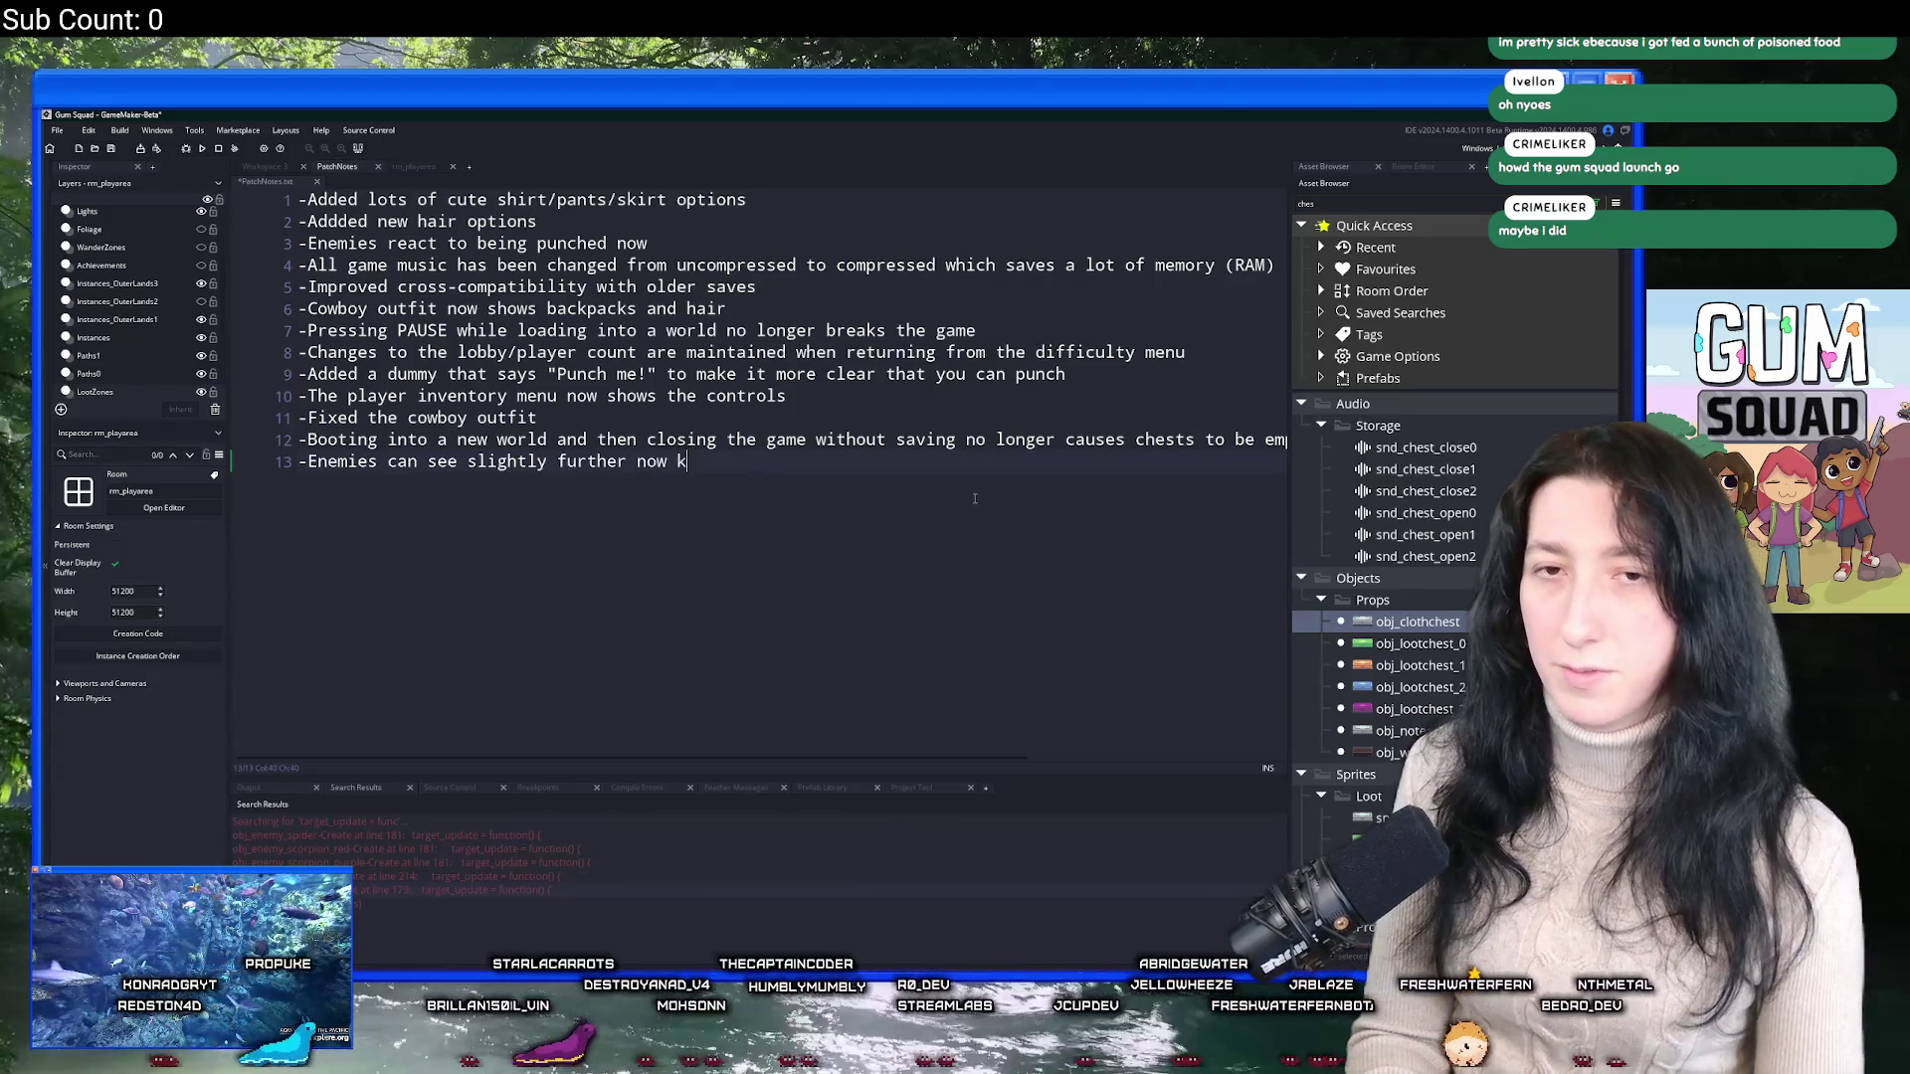
pyautogui.press('BackSpace')
pyautogui.press('BackSpace')
pyautogui.write("so you can't che")
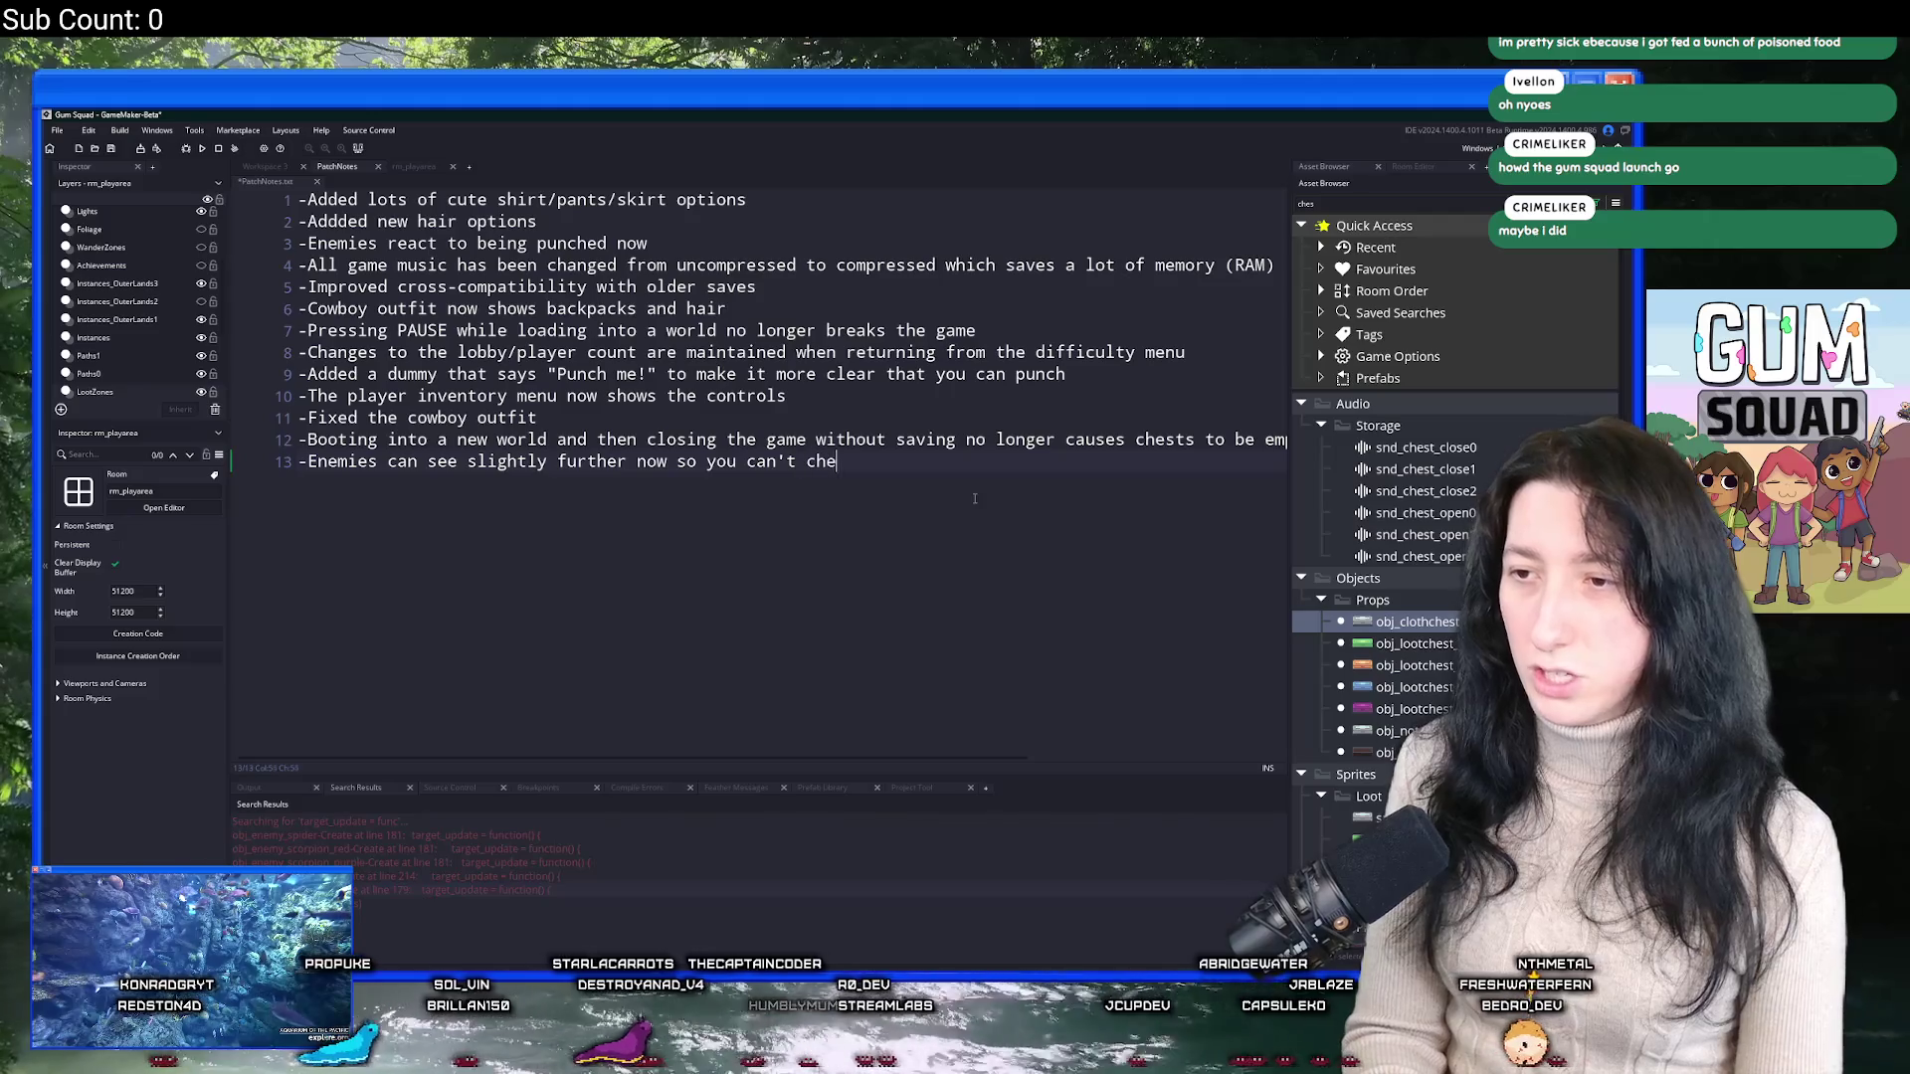
pyautogui.write('ese them as e')
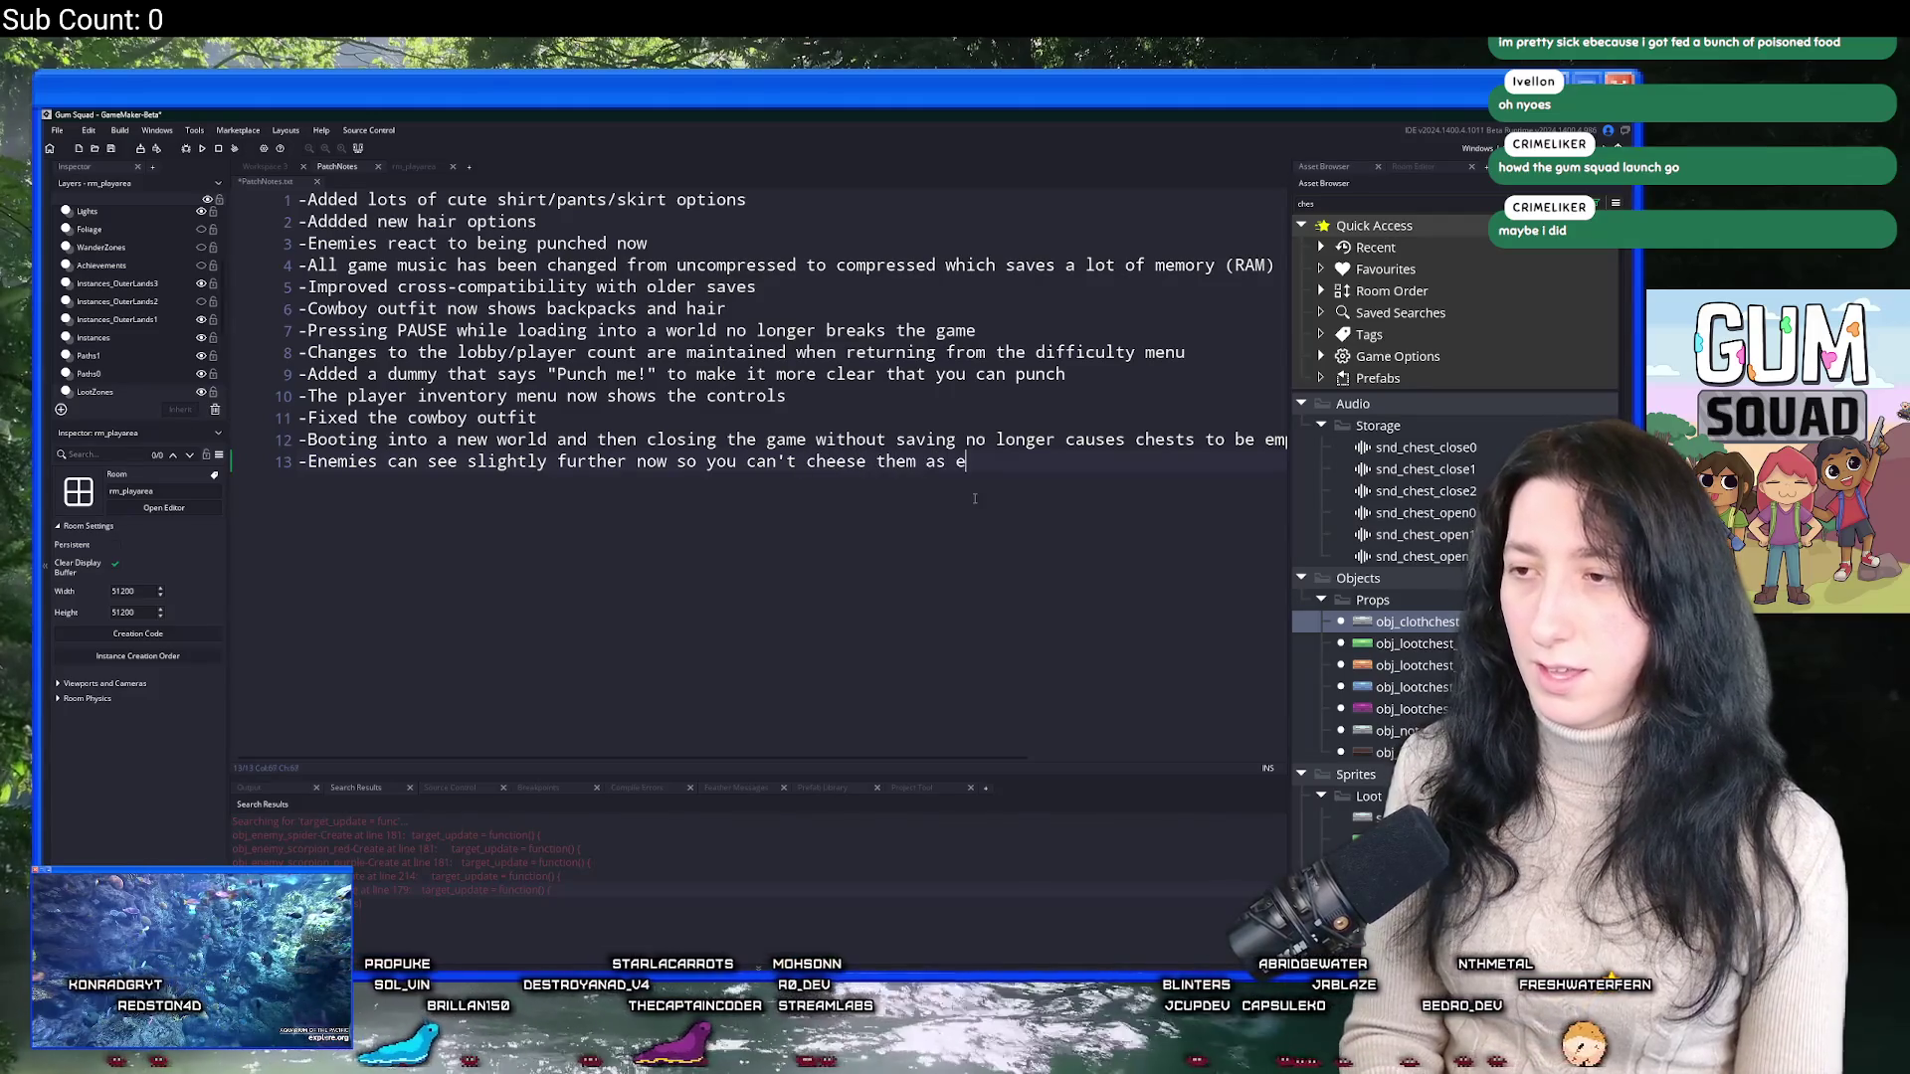
pyautogui.write('asily at a distance')
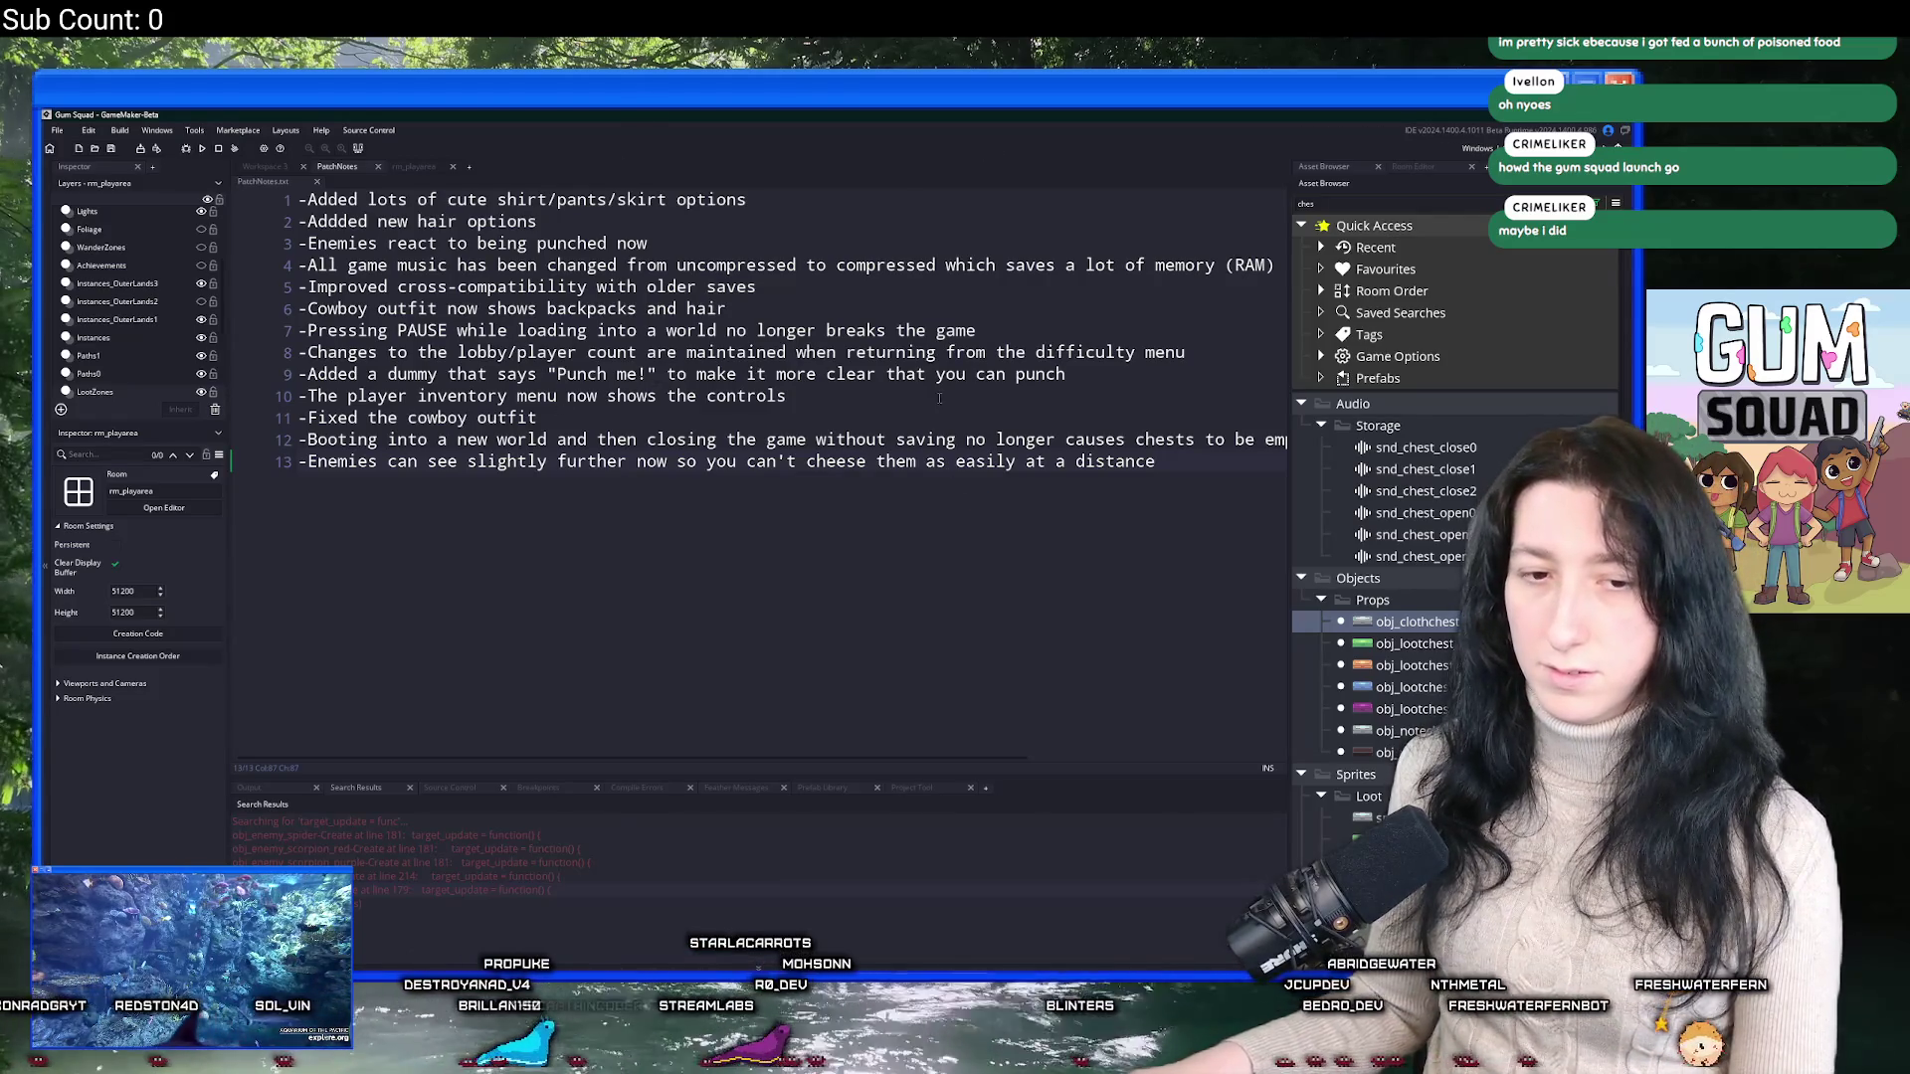
pyautogui.press('F12')
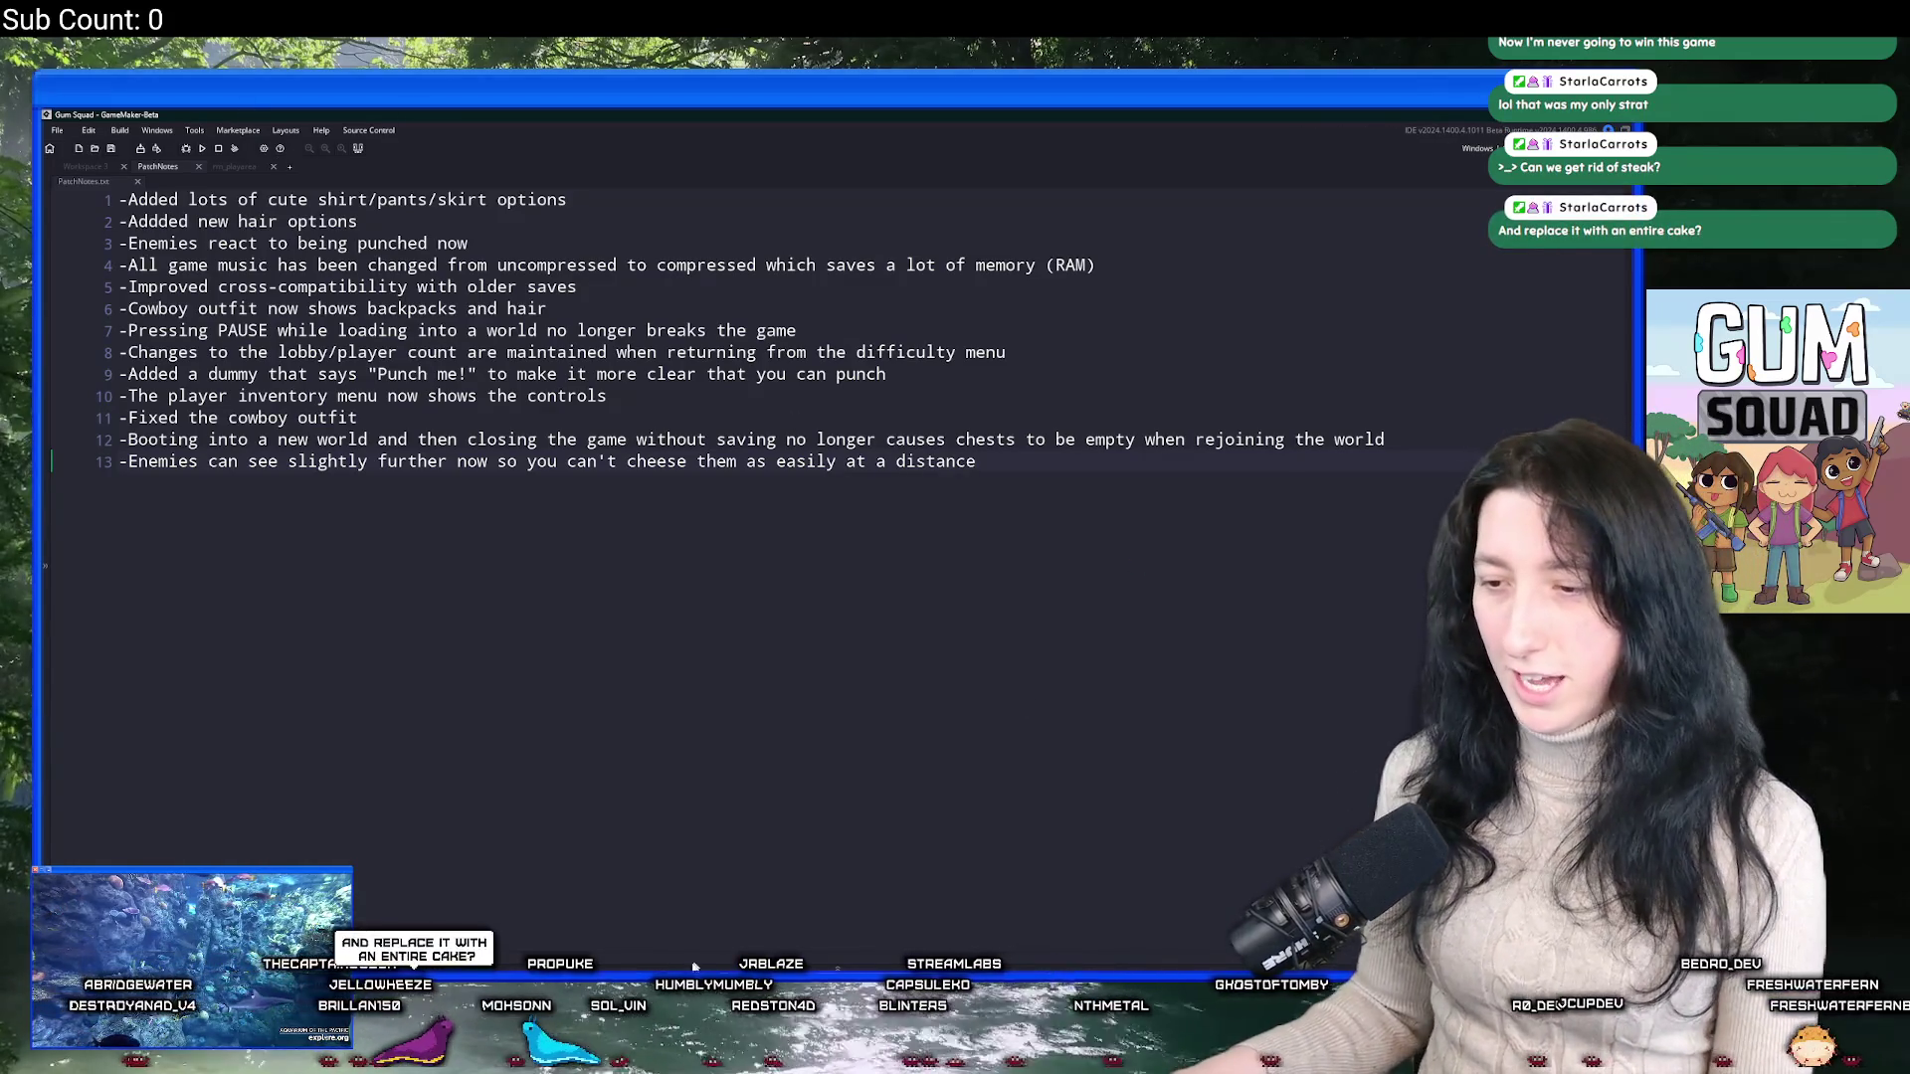
pyautogui.click(828, 967)
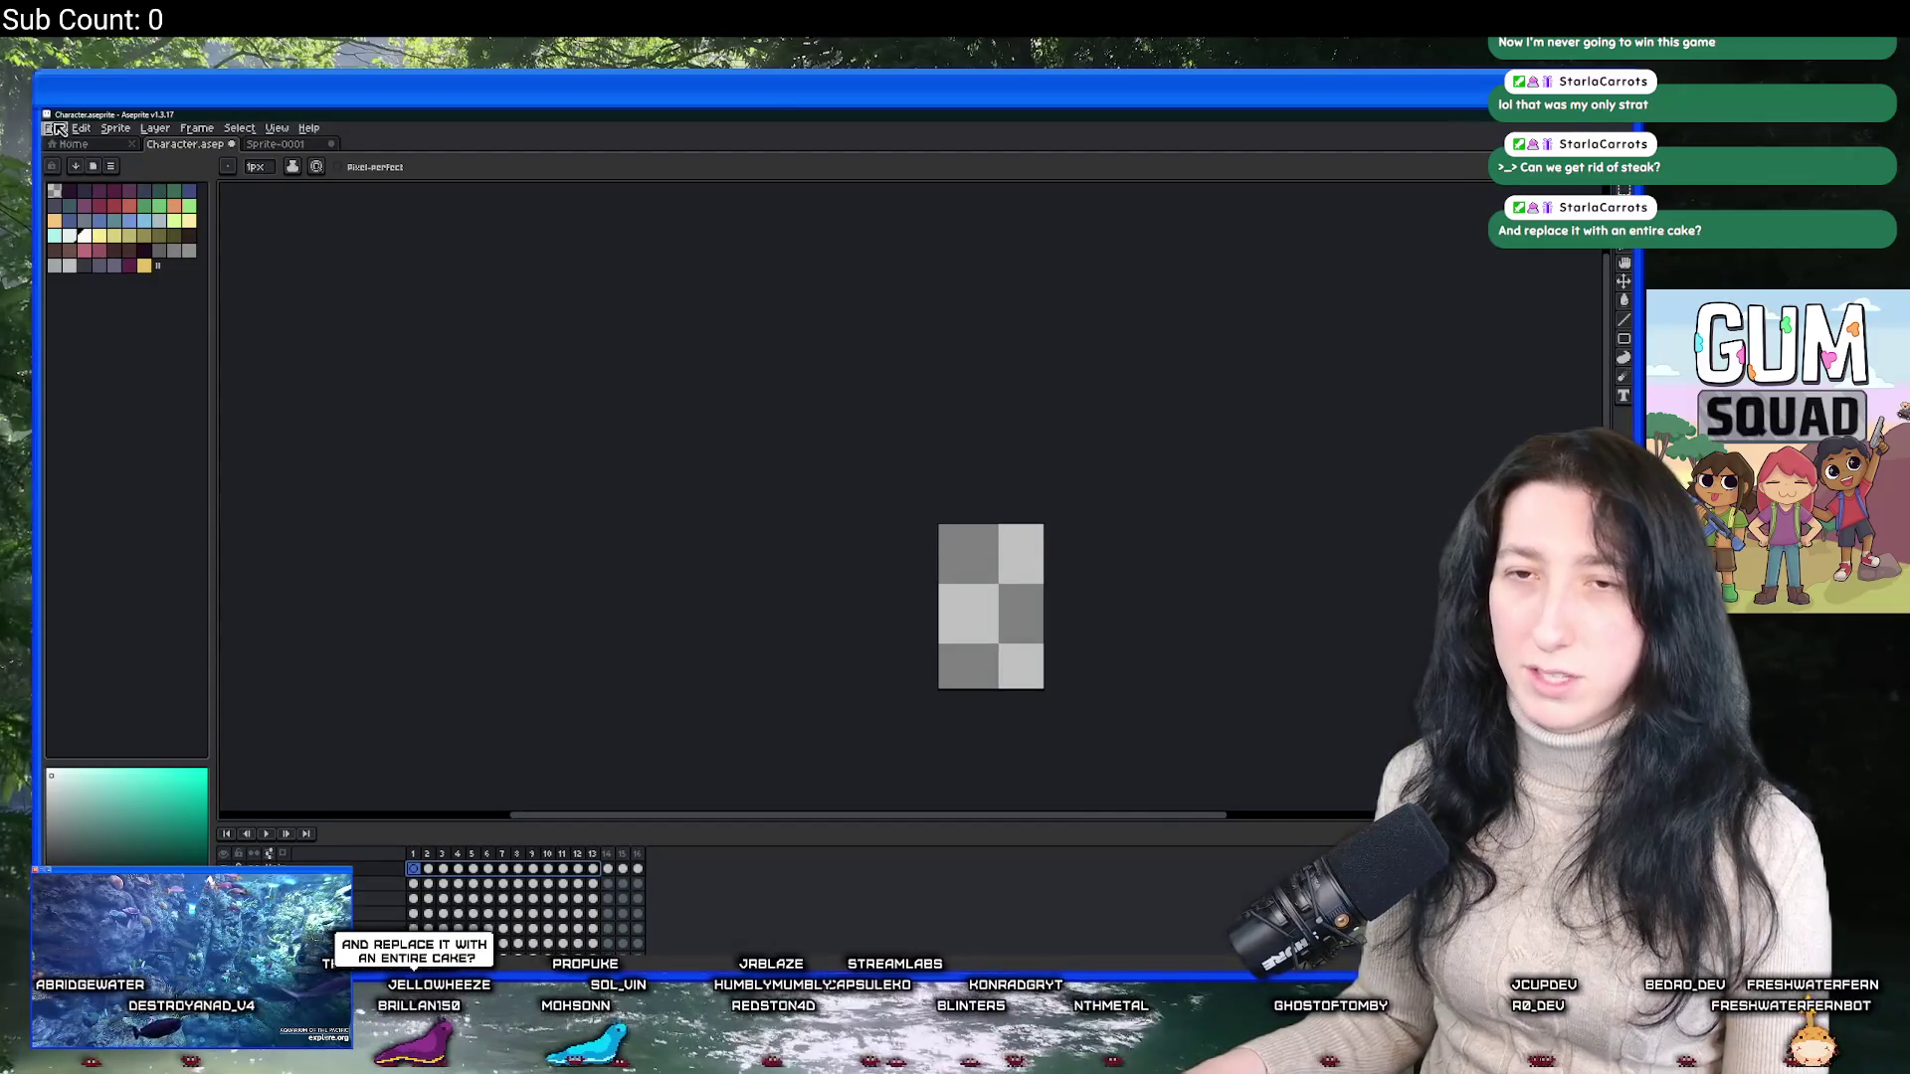
# Create a new 50×50 sprite from the File menu.
pyautogui.click(51, 128)
pyautogui.click(60, 135)
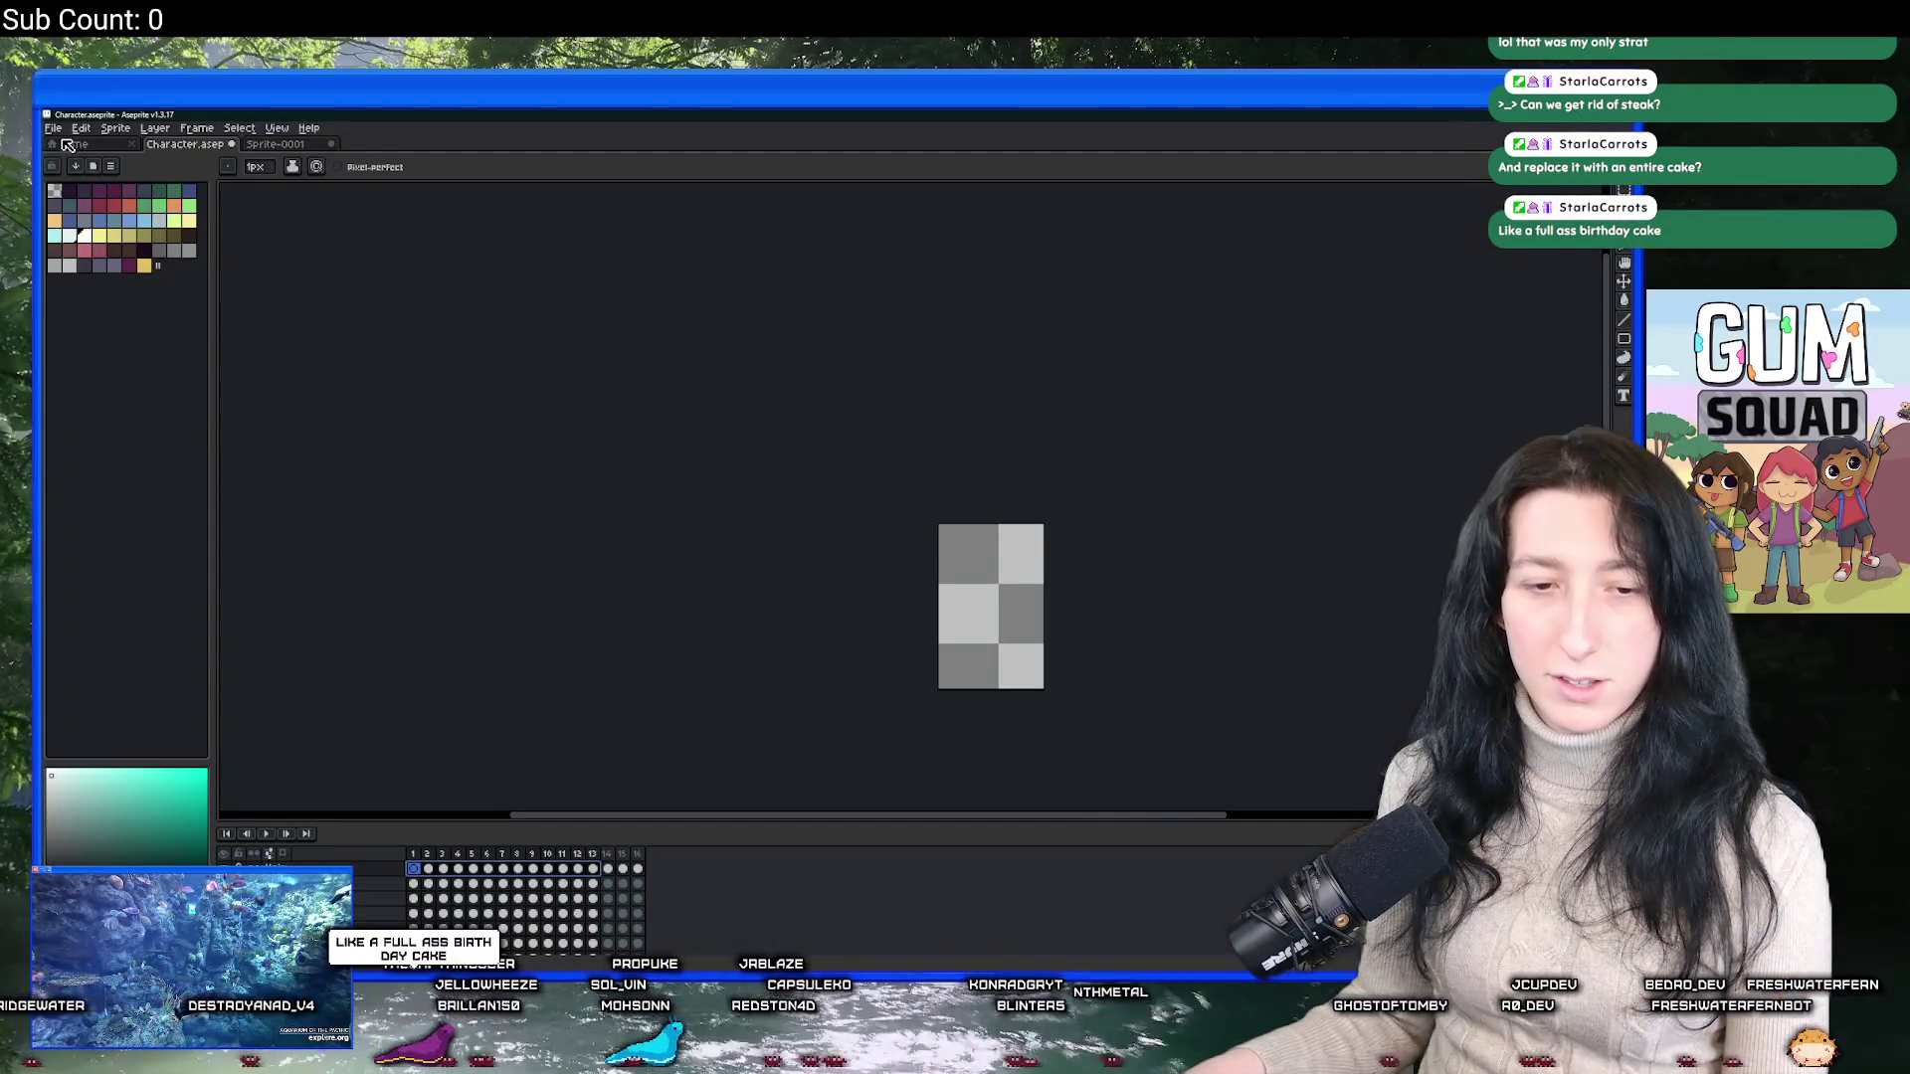
pyautogui.click(55, 129)
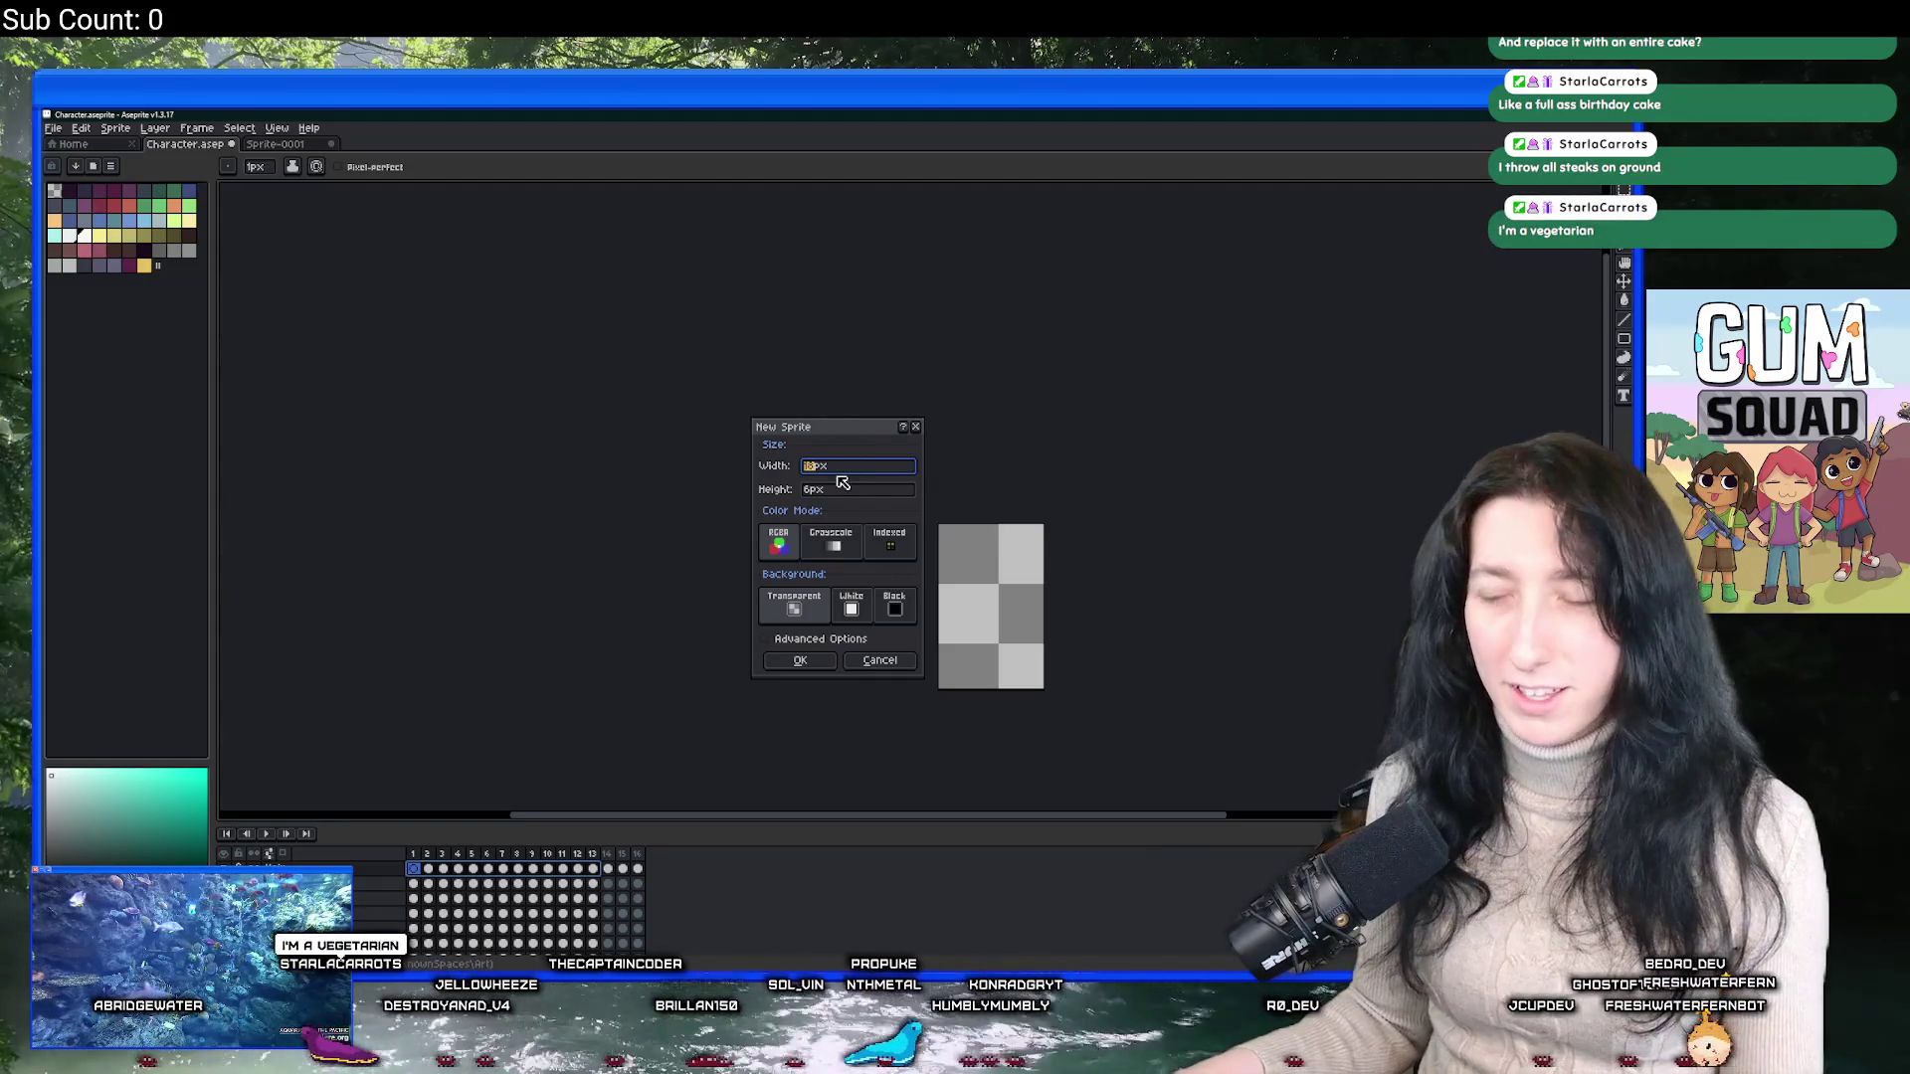
pyautogui.write('50')
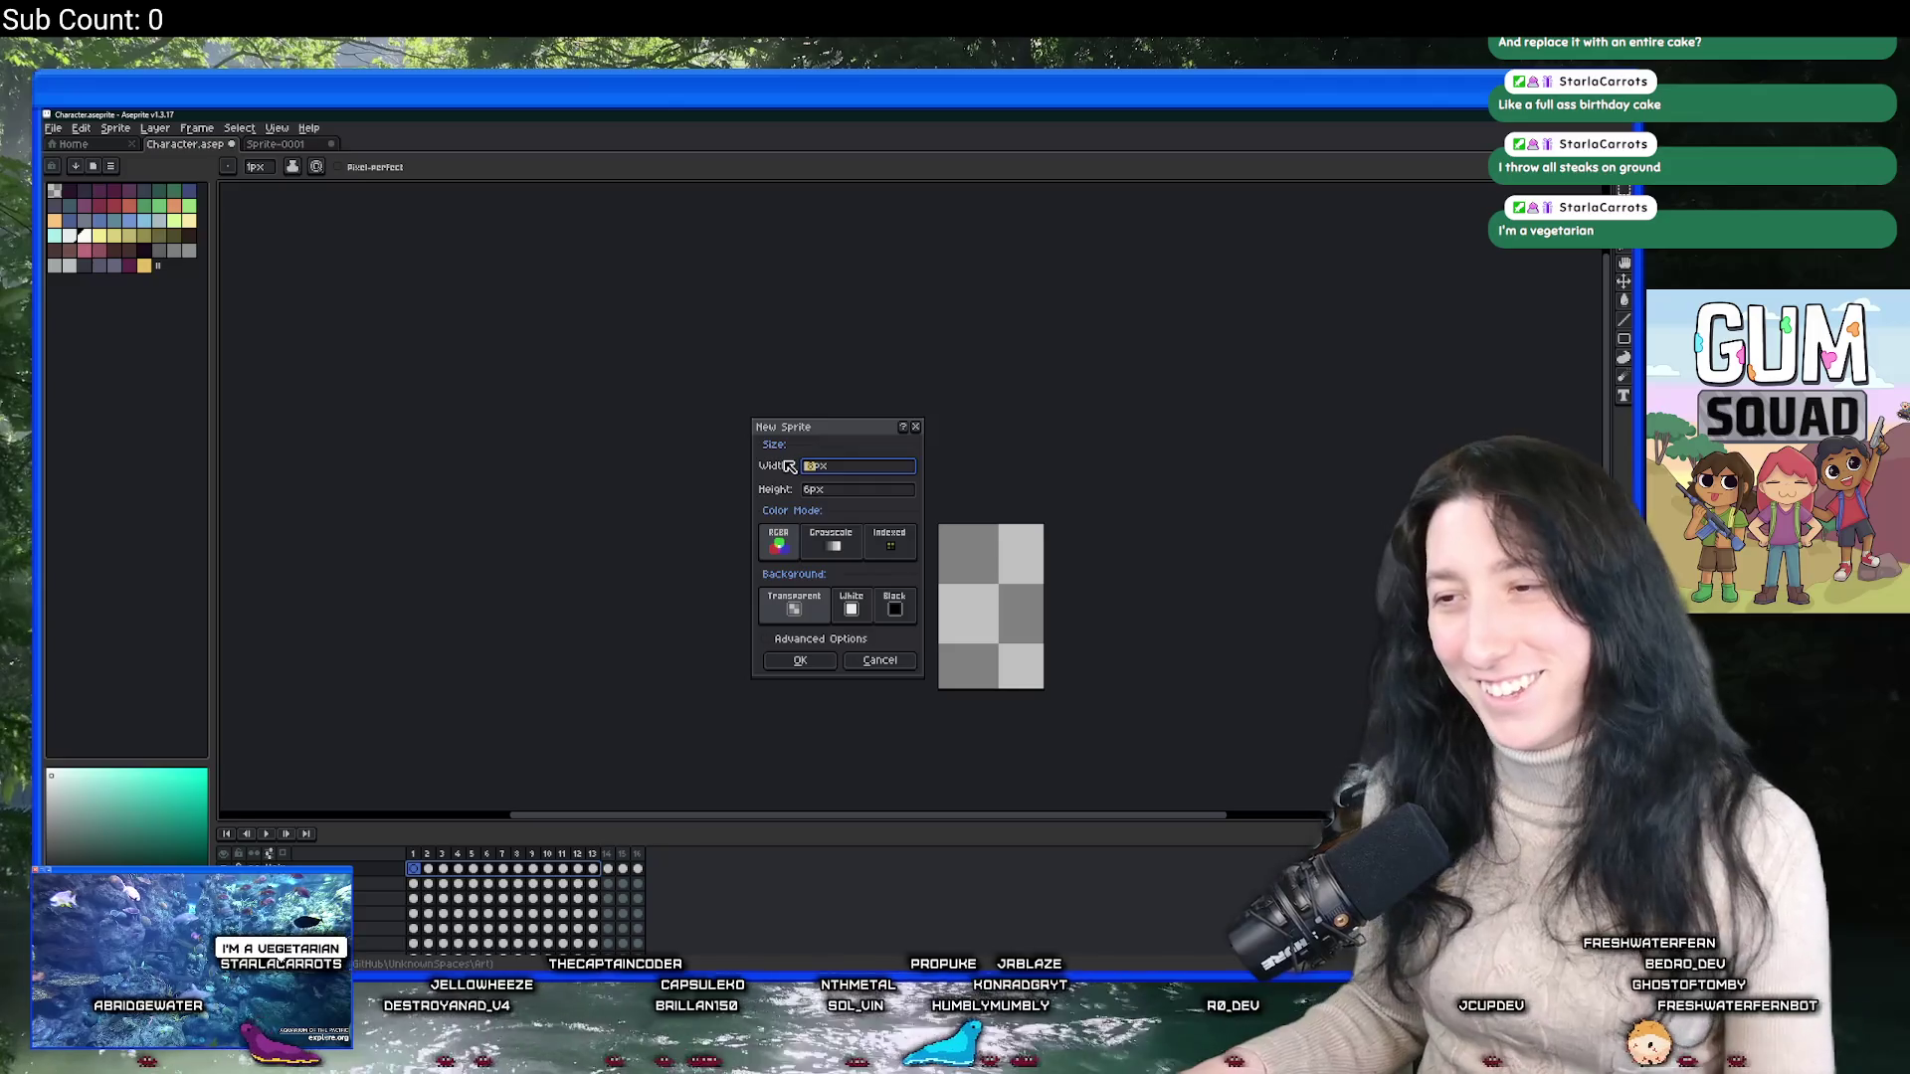
pyautogui.press('Tab')
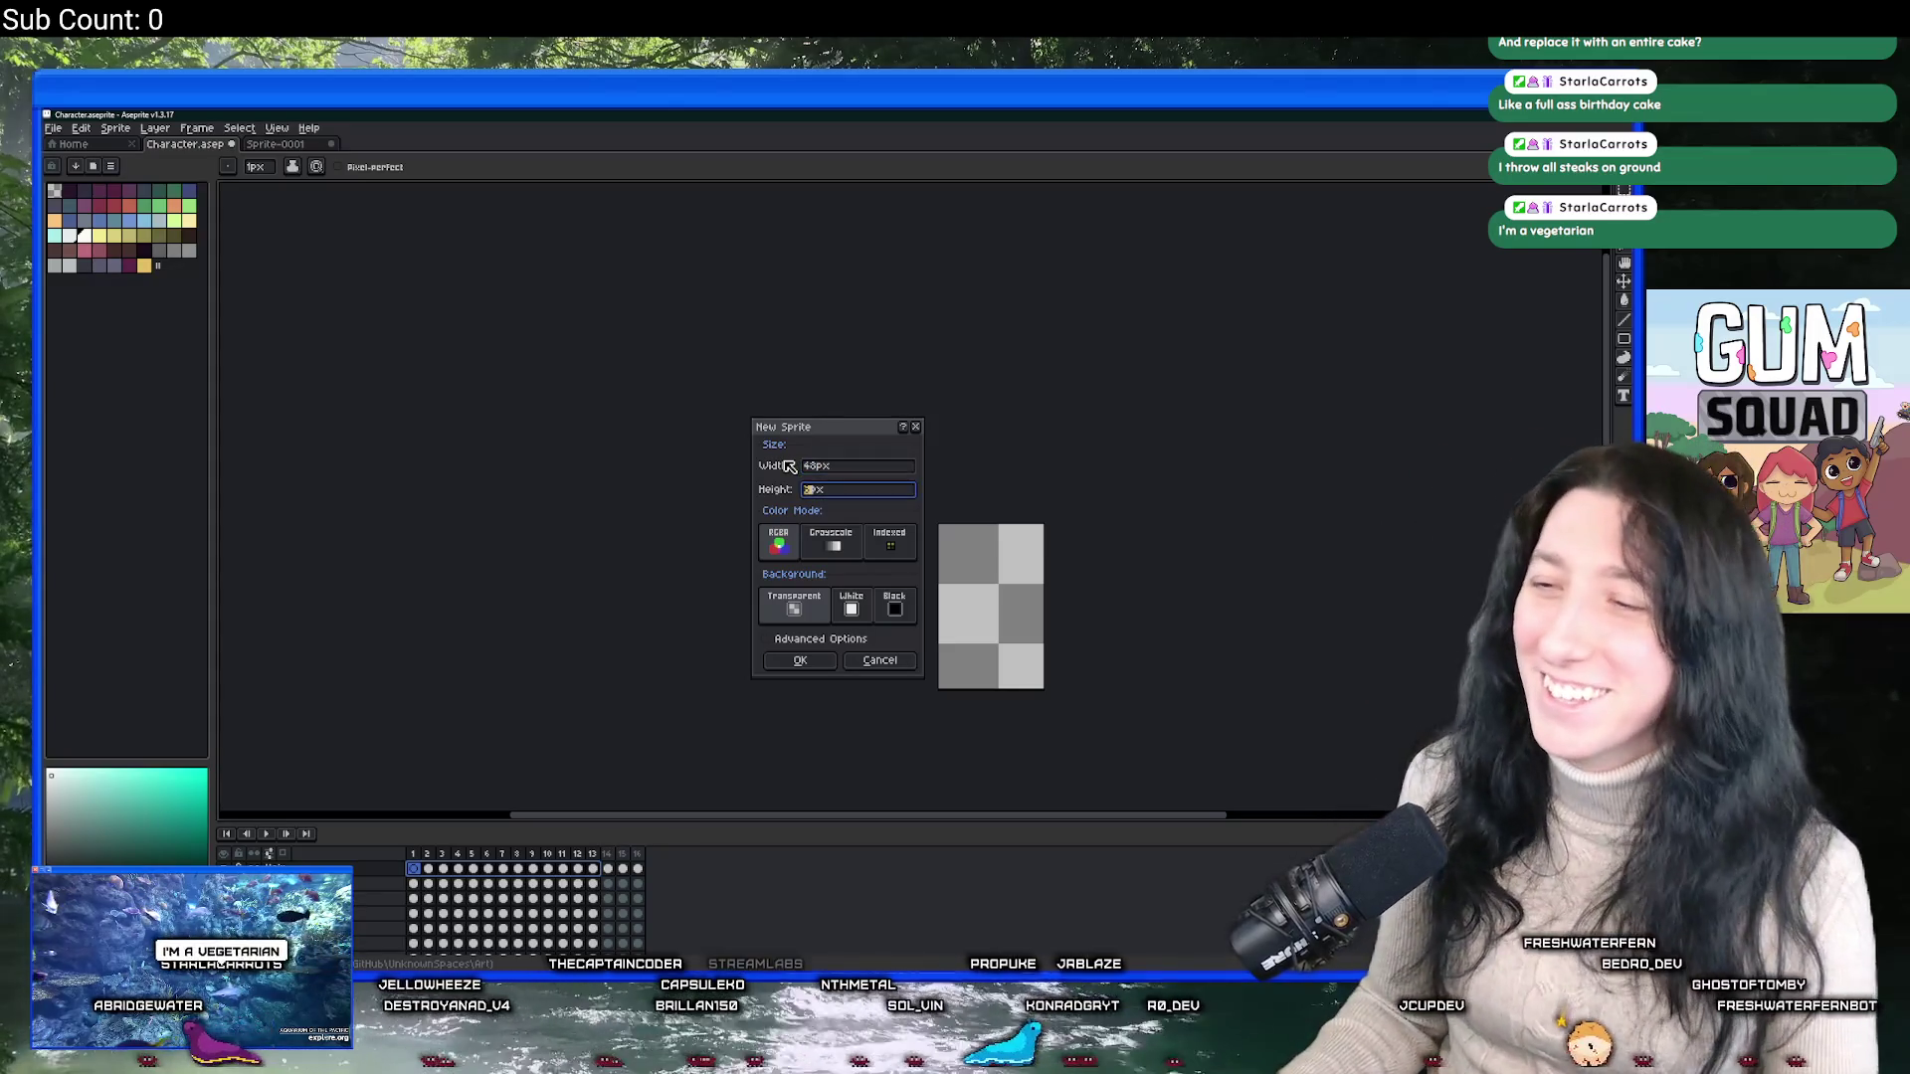
pyautogui.write('50')
pyautogui.press('Return')
pyautogui.scroll(4, 885, 472)
pyautogui.moveTo(885, 472); pyautogui.dragTo(585, 326)
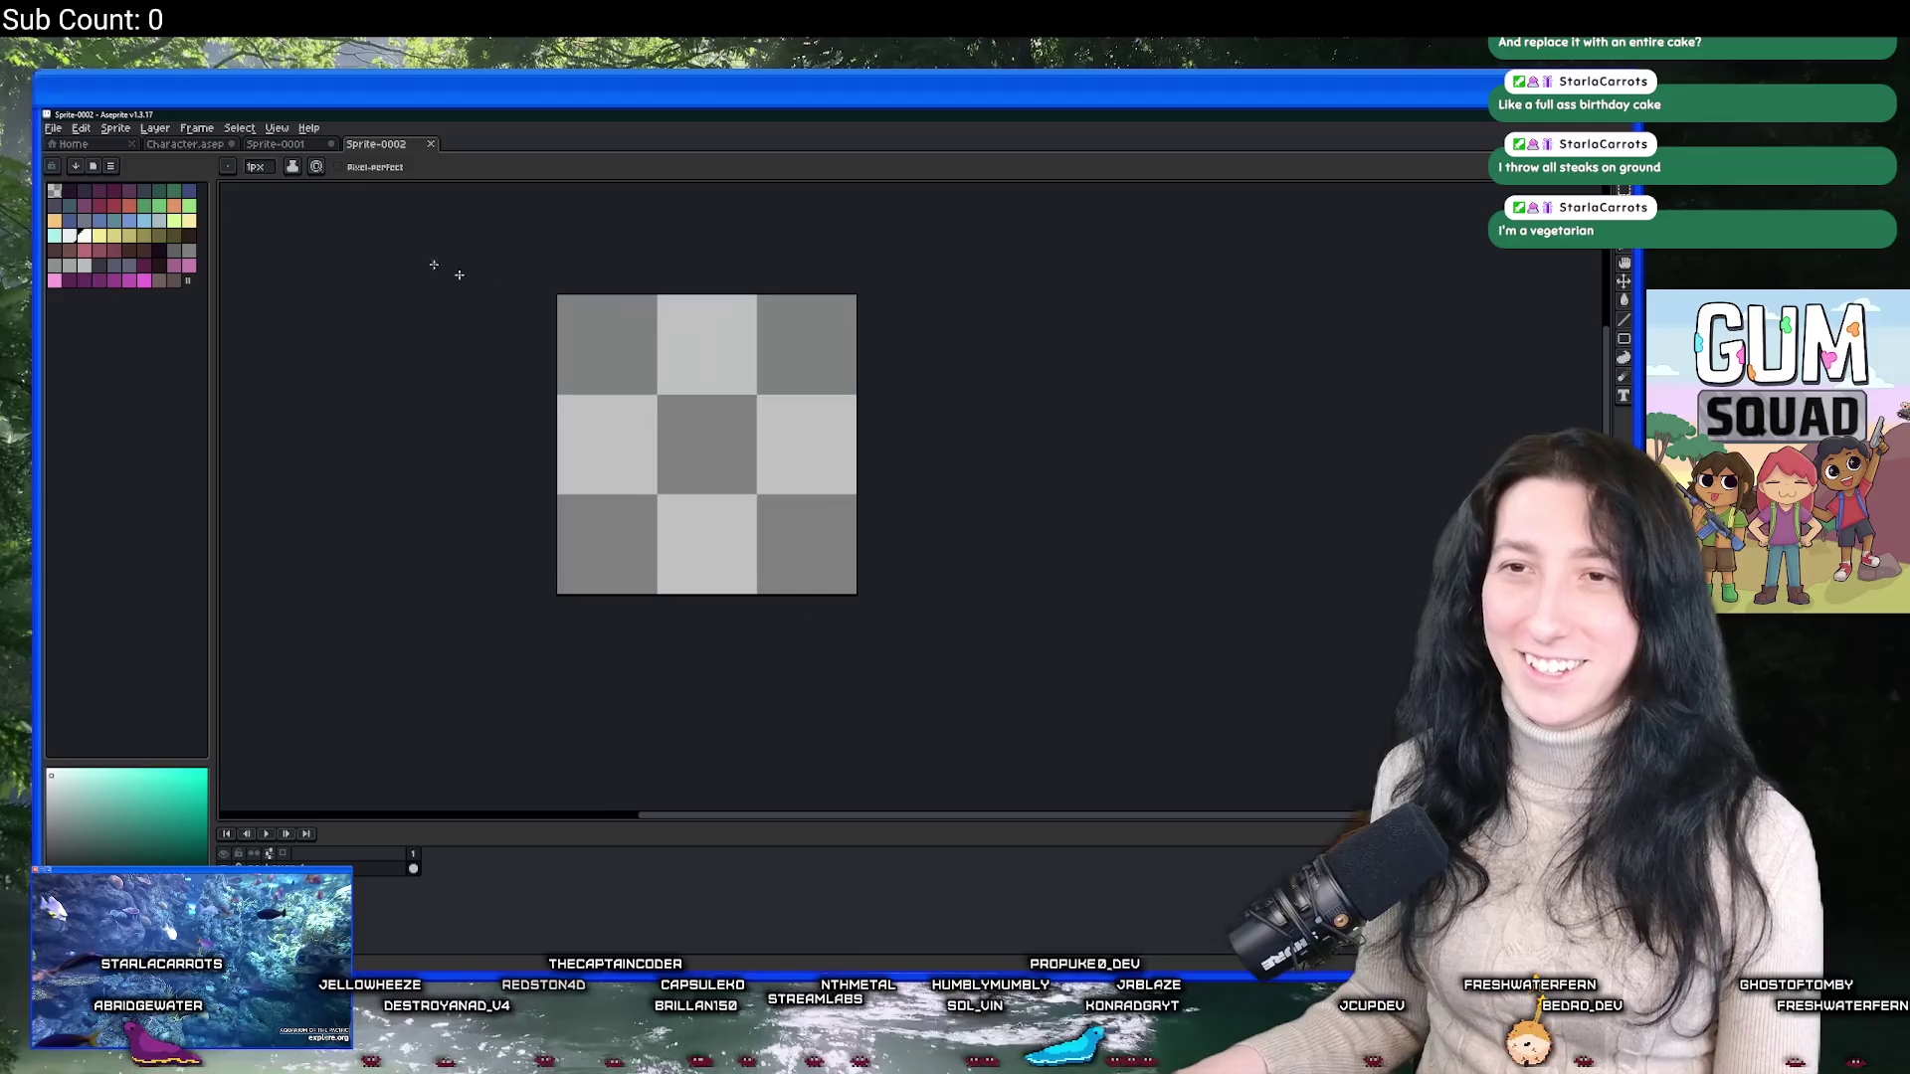
# Close Character.aseprite and Sprite-0001, discarding Sprite-0001 without saving.
pyautogui.click(229, 146)
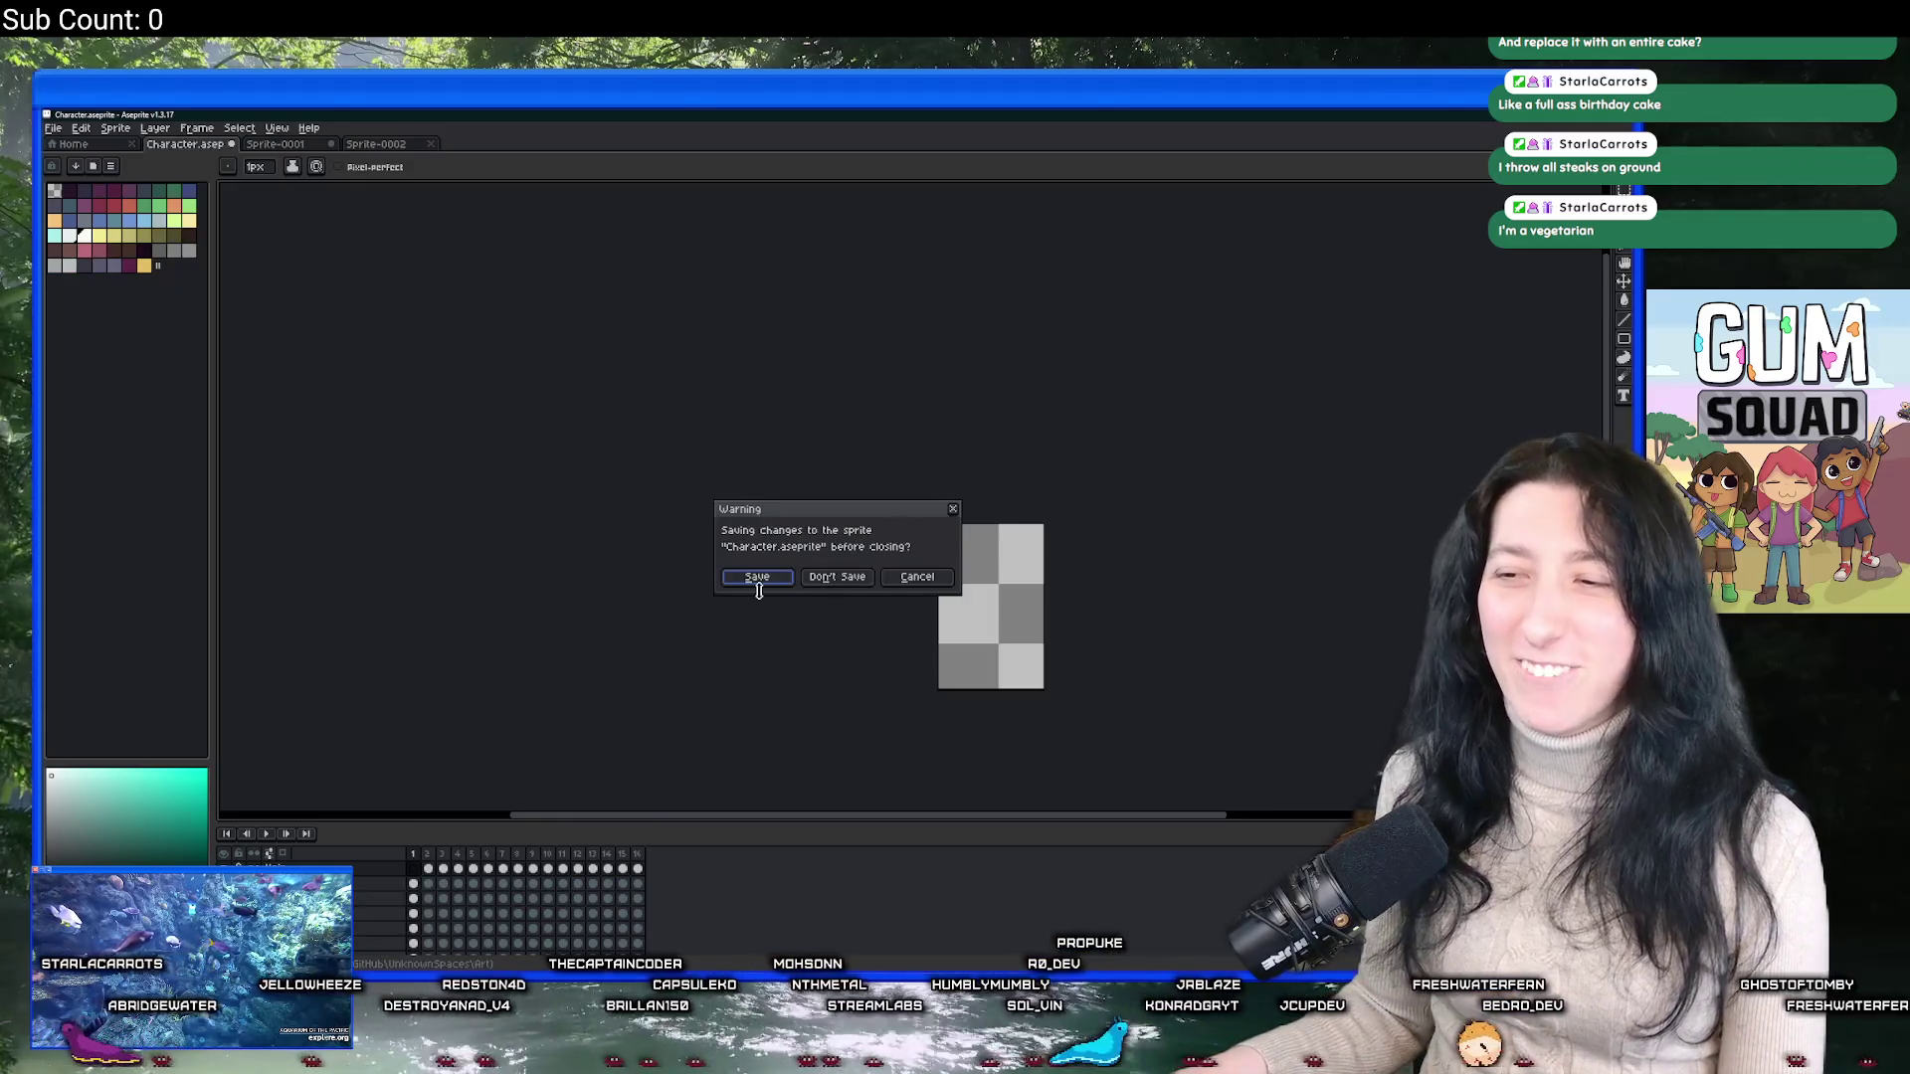
pyautogui.click(758, 579)
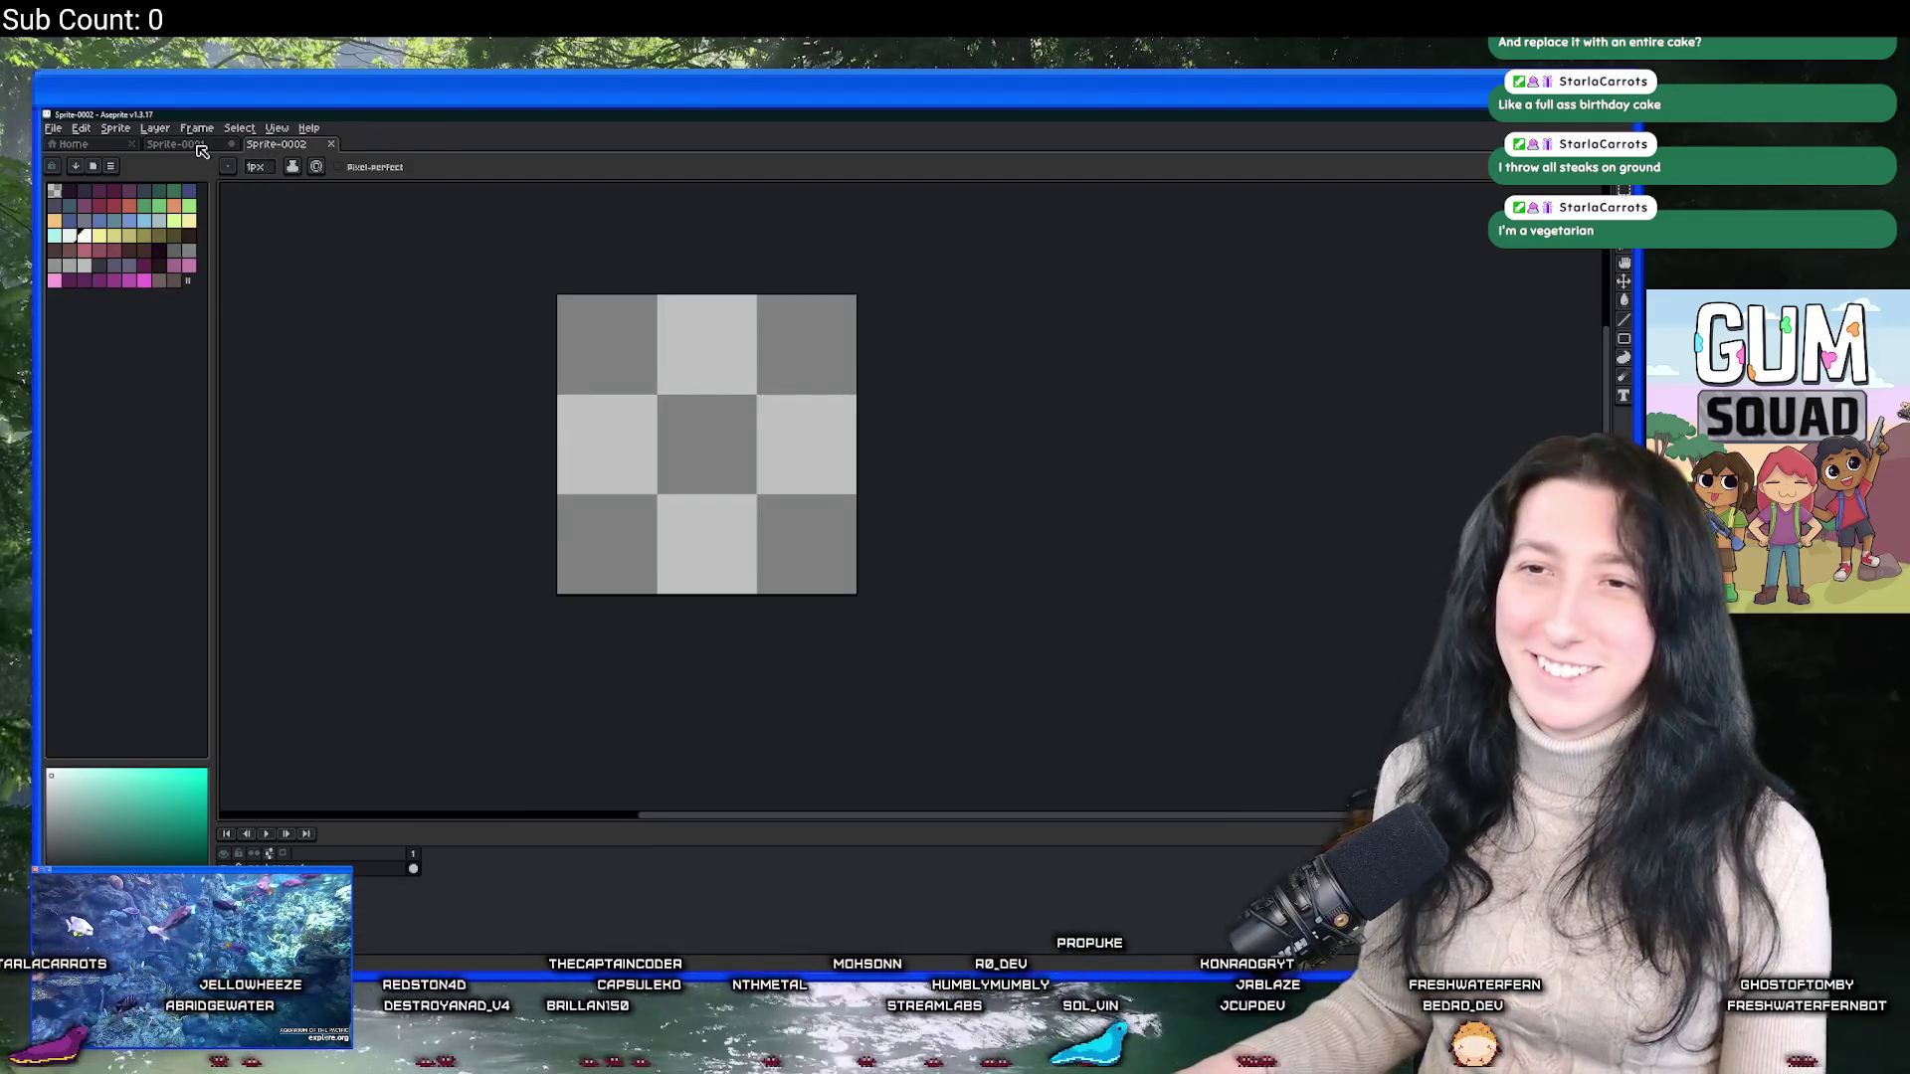
pyautogui.click(231, 144)
pyautogui.click(837, 577)
pyautogui.scroll(2, 690, 409)
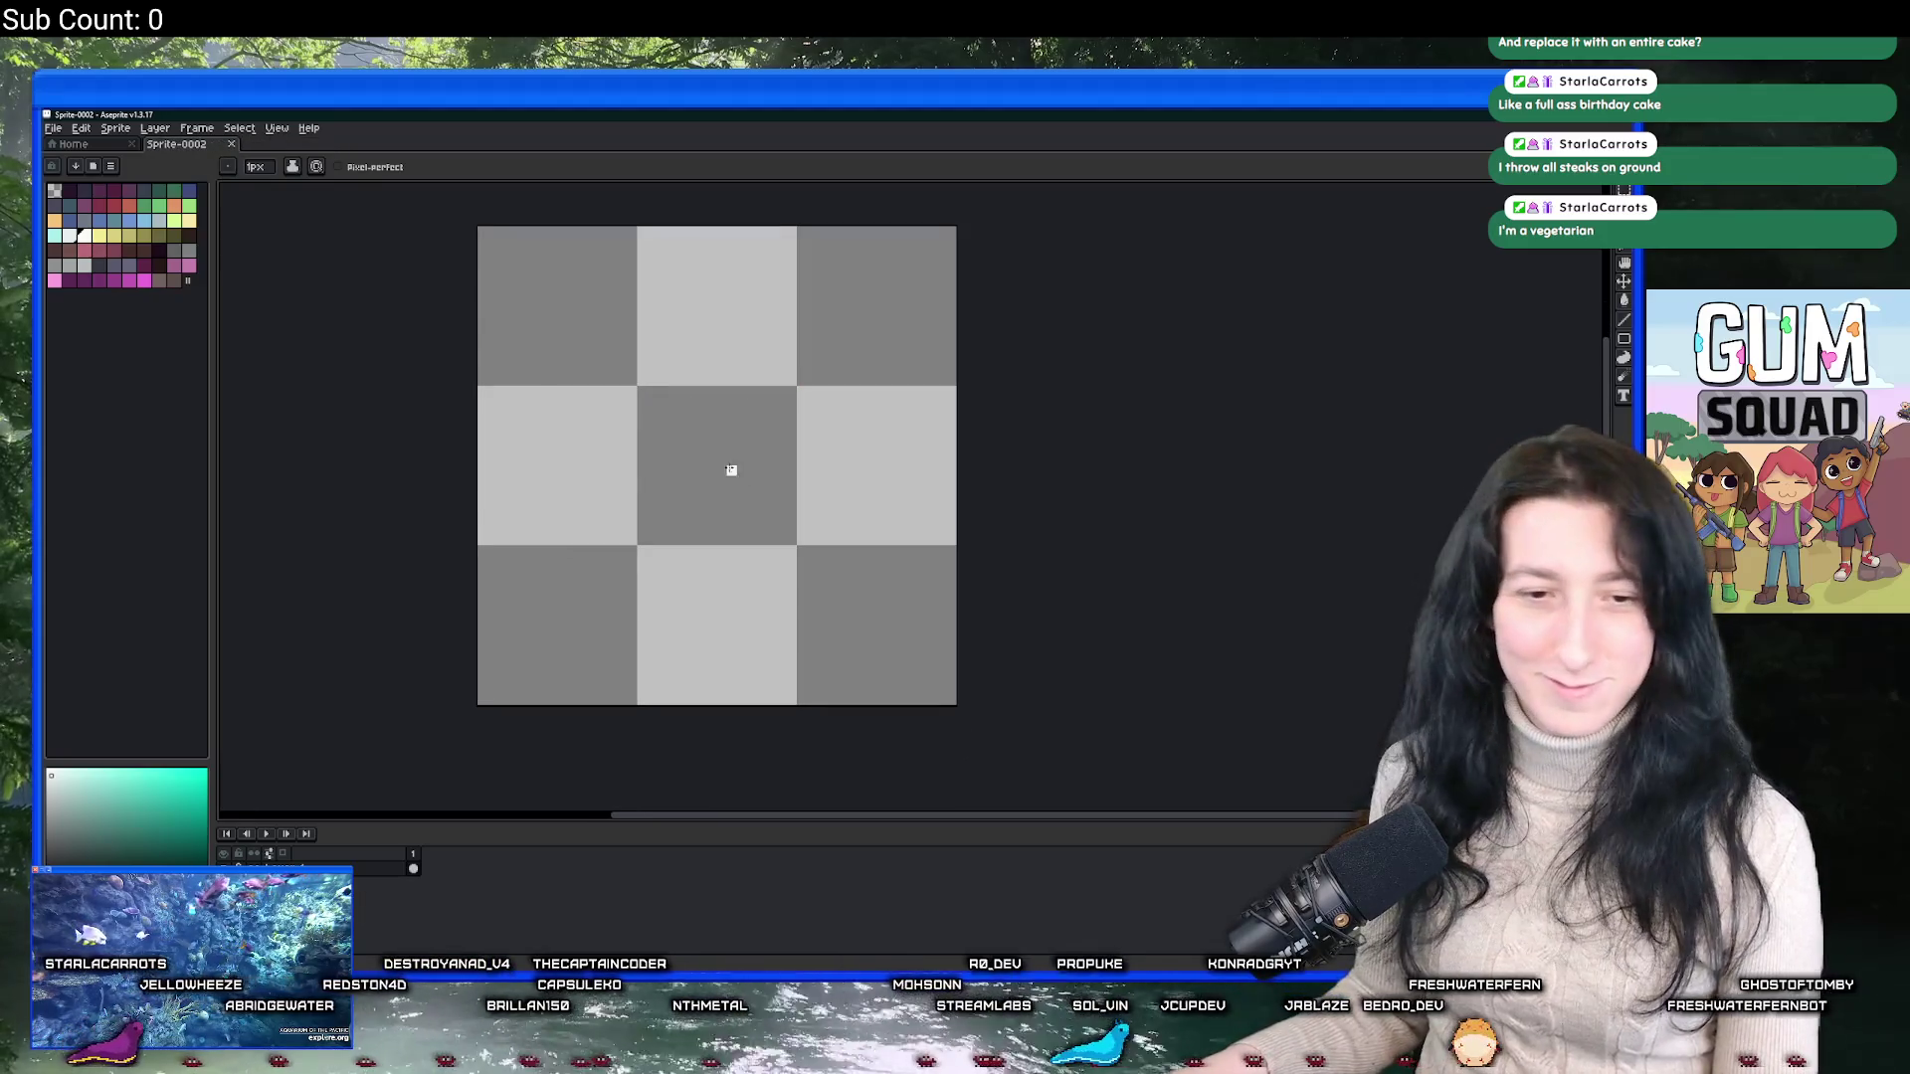
pyautogui.moveTo(733, 468); pyautogui.dragTo(637, 325)
pyautogui.scroll(1, 597, 326)
pyautogui.scroll(1, 546, 295)
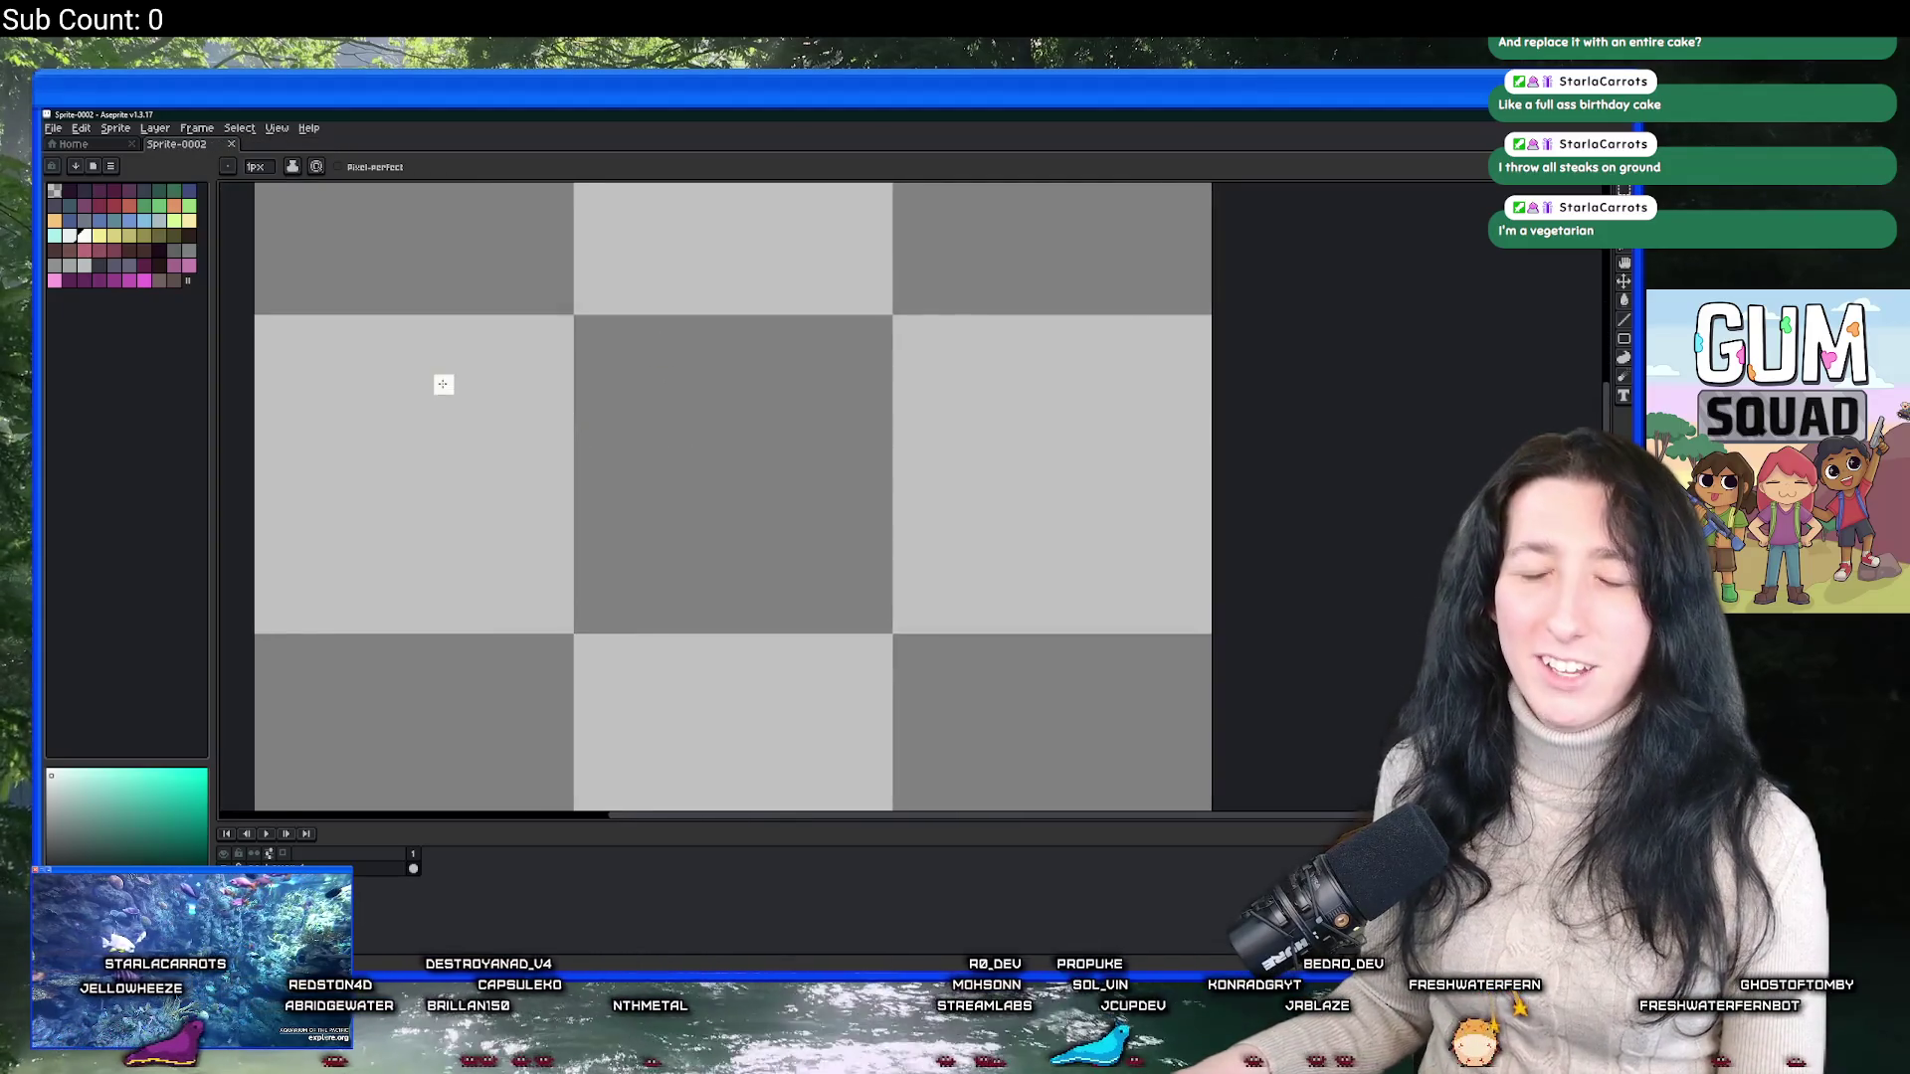
pyautogui.scroll(-1, 468, 467)
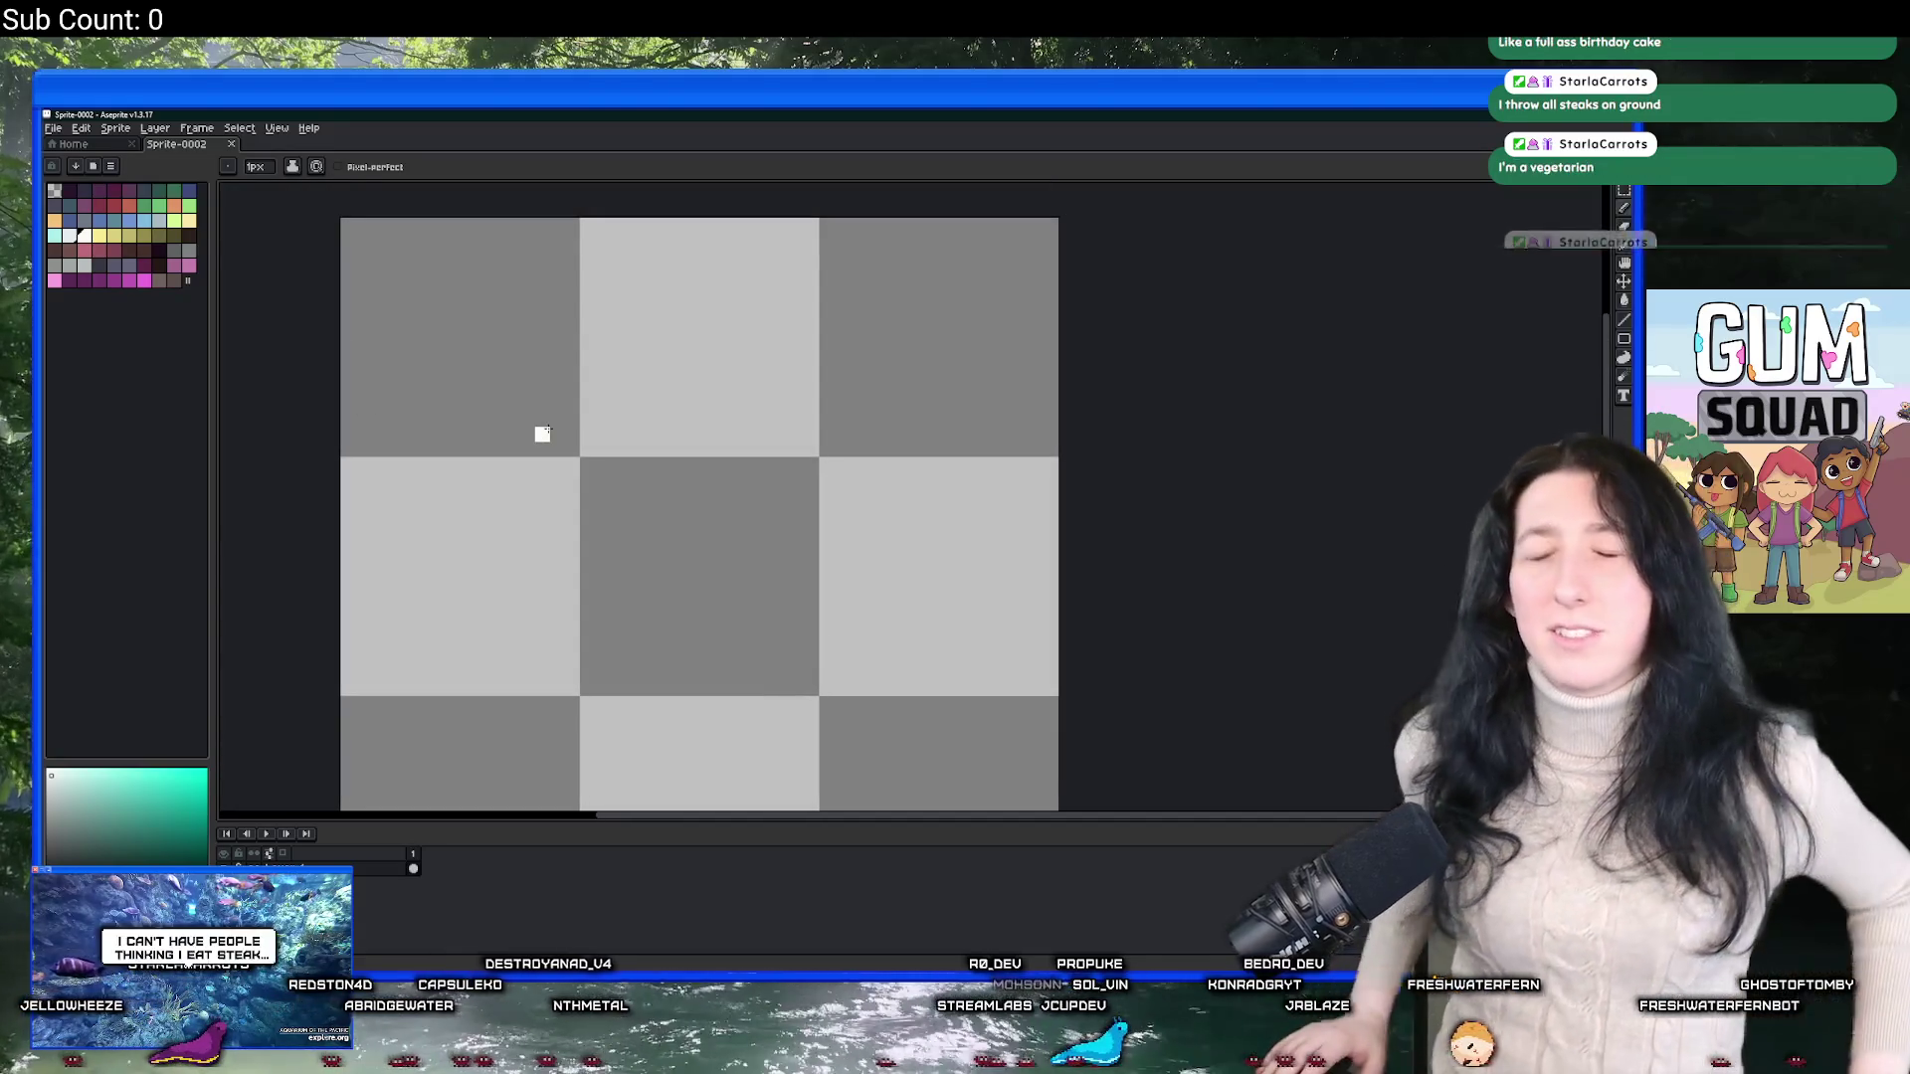
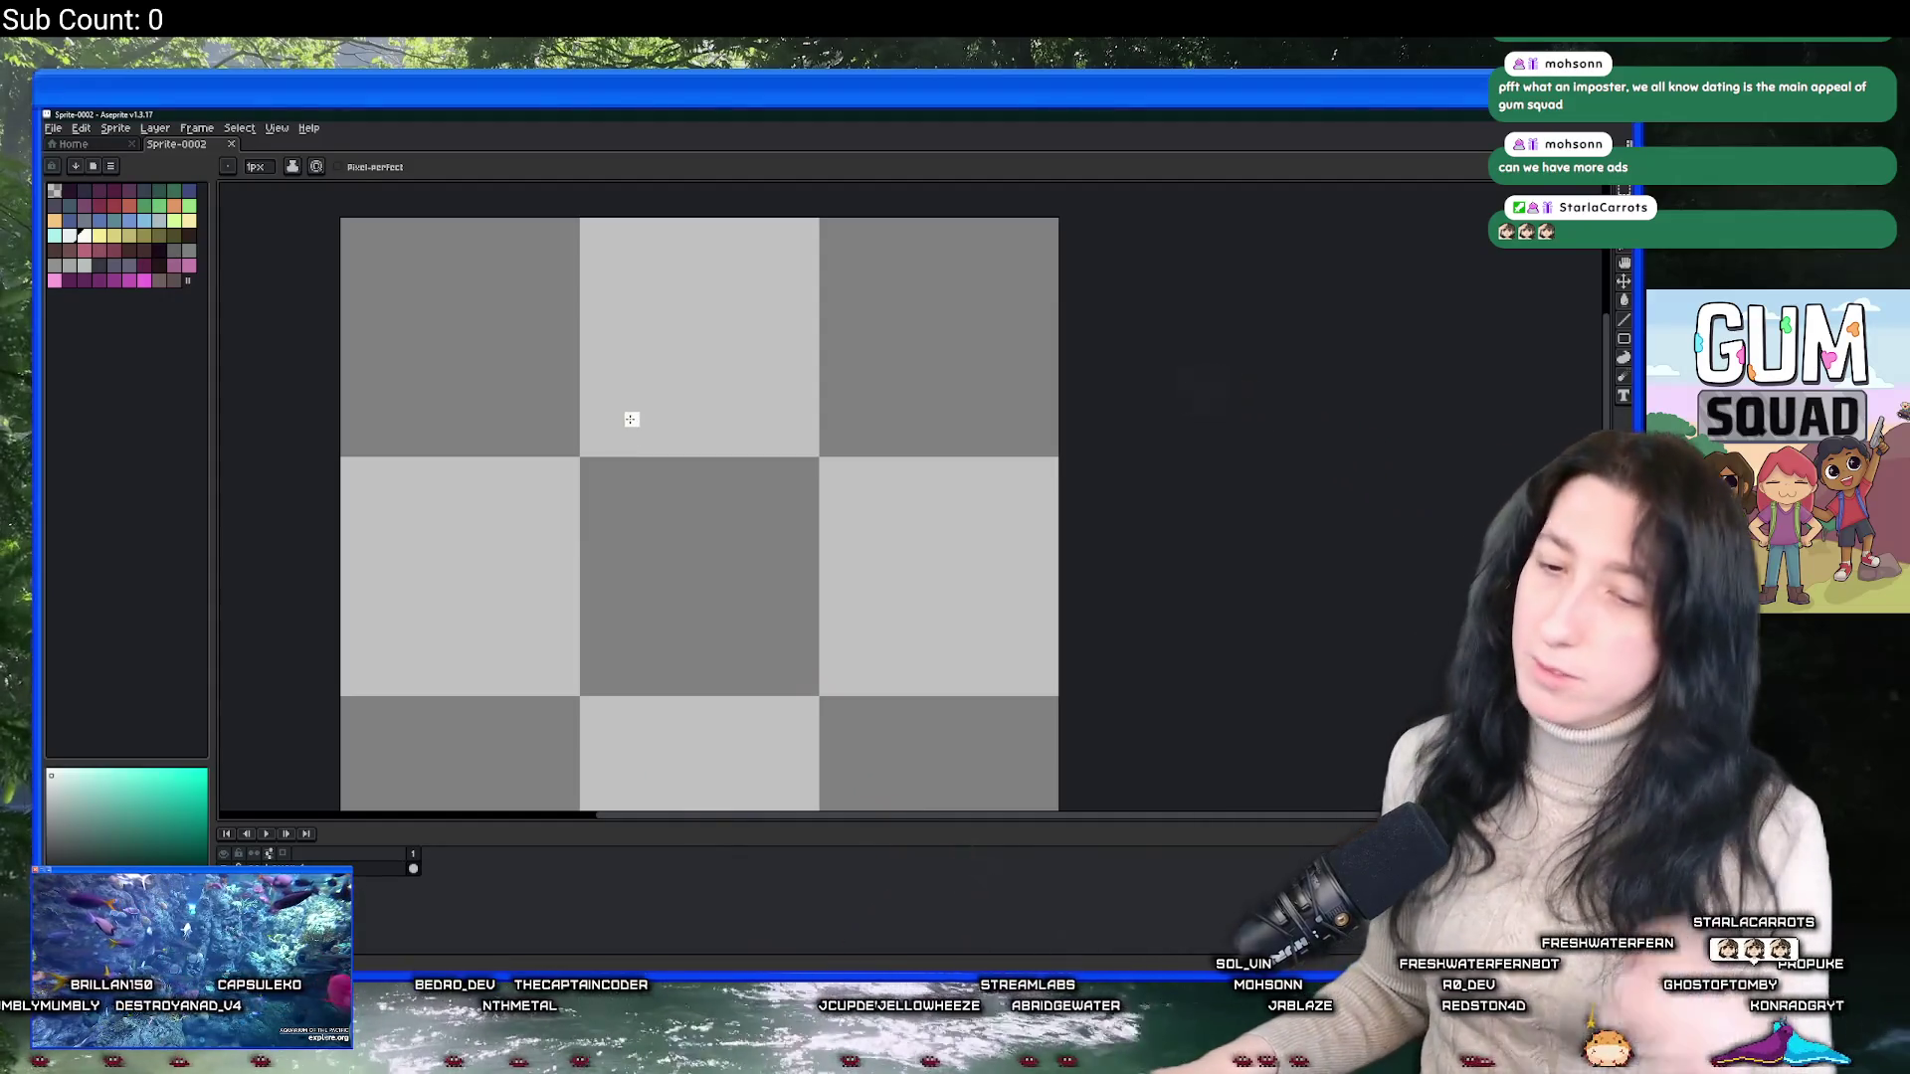
# Pick a dark green and draw a diagonal Pencil line across the canvas, thickening it with a second stroke.
pyautogui.moveTo(631, 392); pyautogui.dragTo(709, 334)
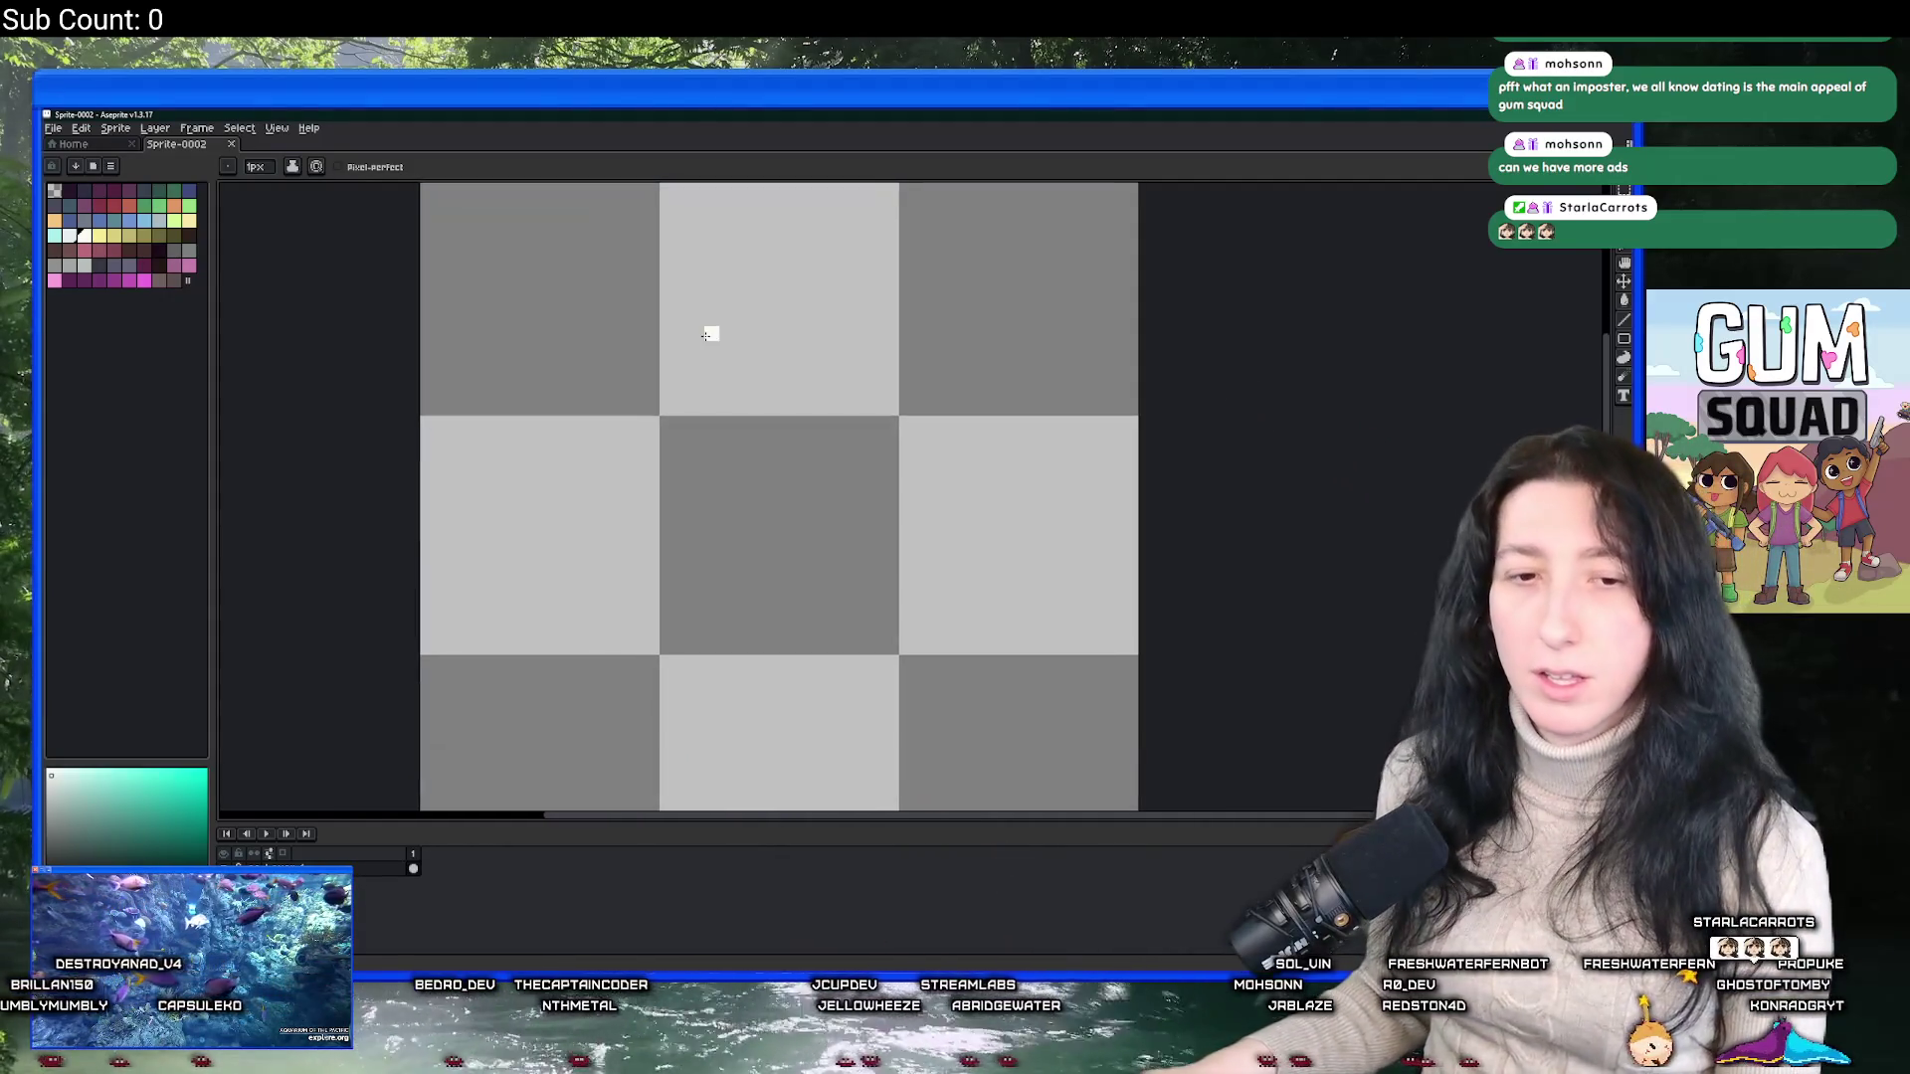
pyautogui.hscroll(2, 845, 332)
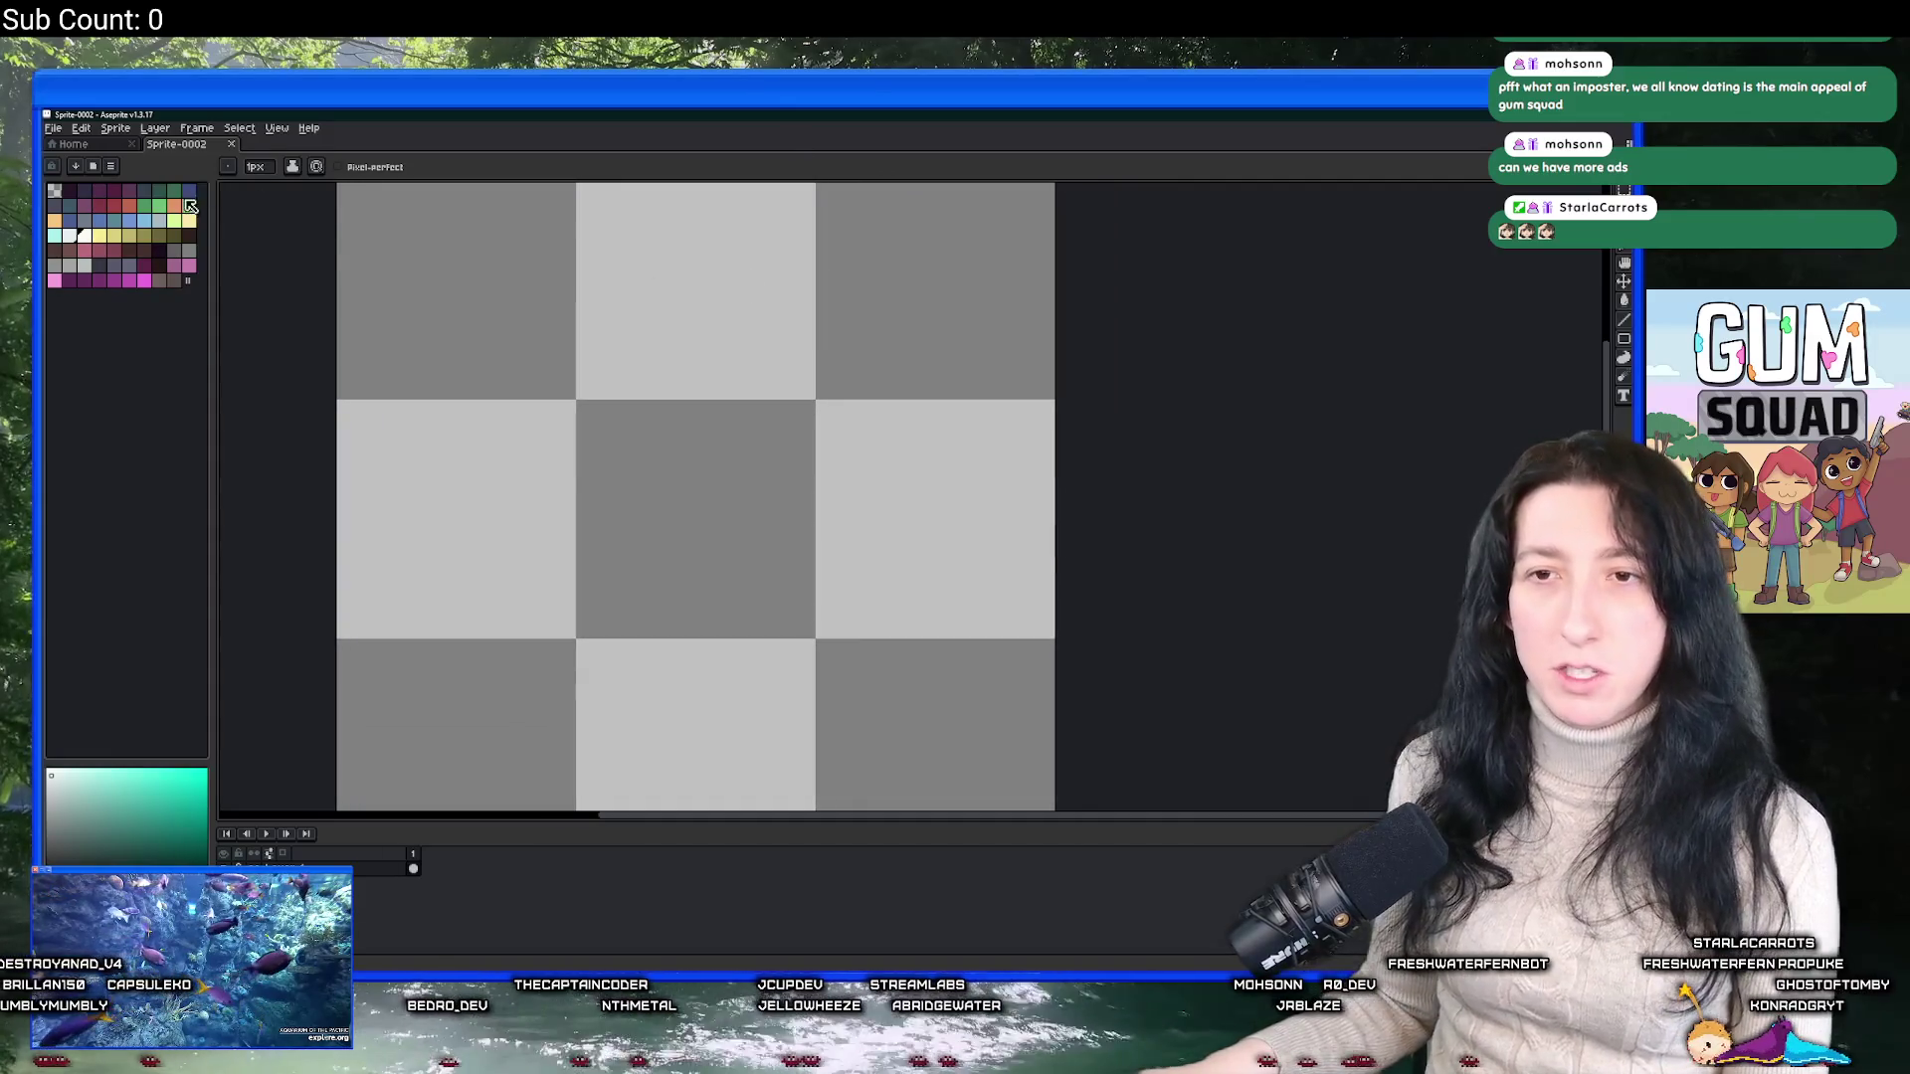
pyautogui.click(159, 206)
pyautogui.click(174, 191)
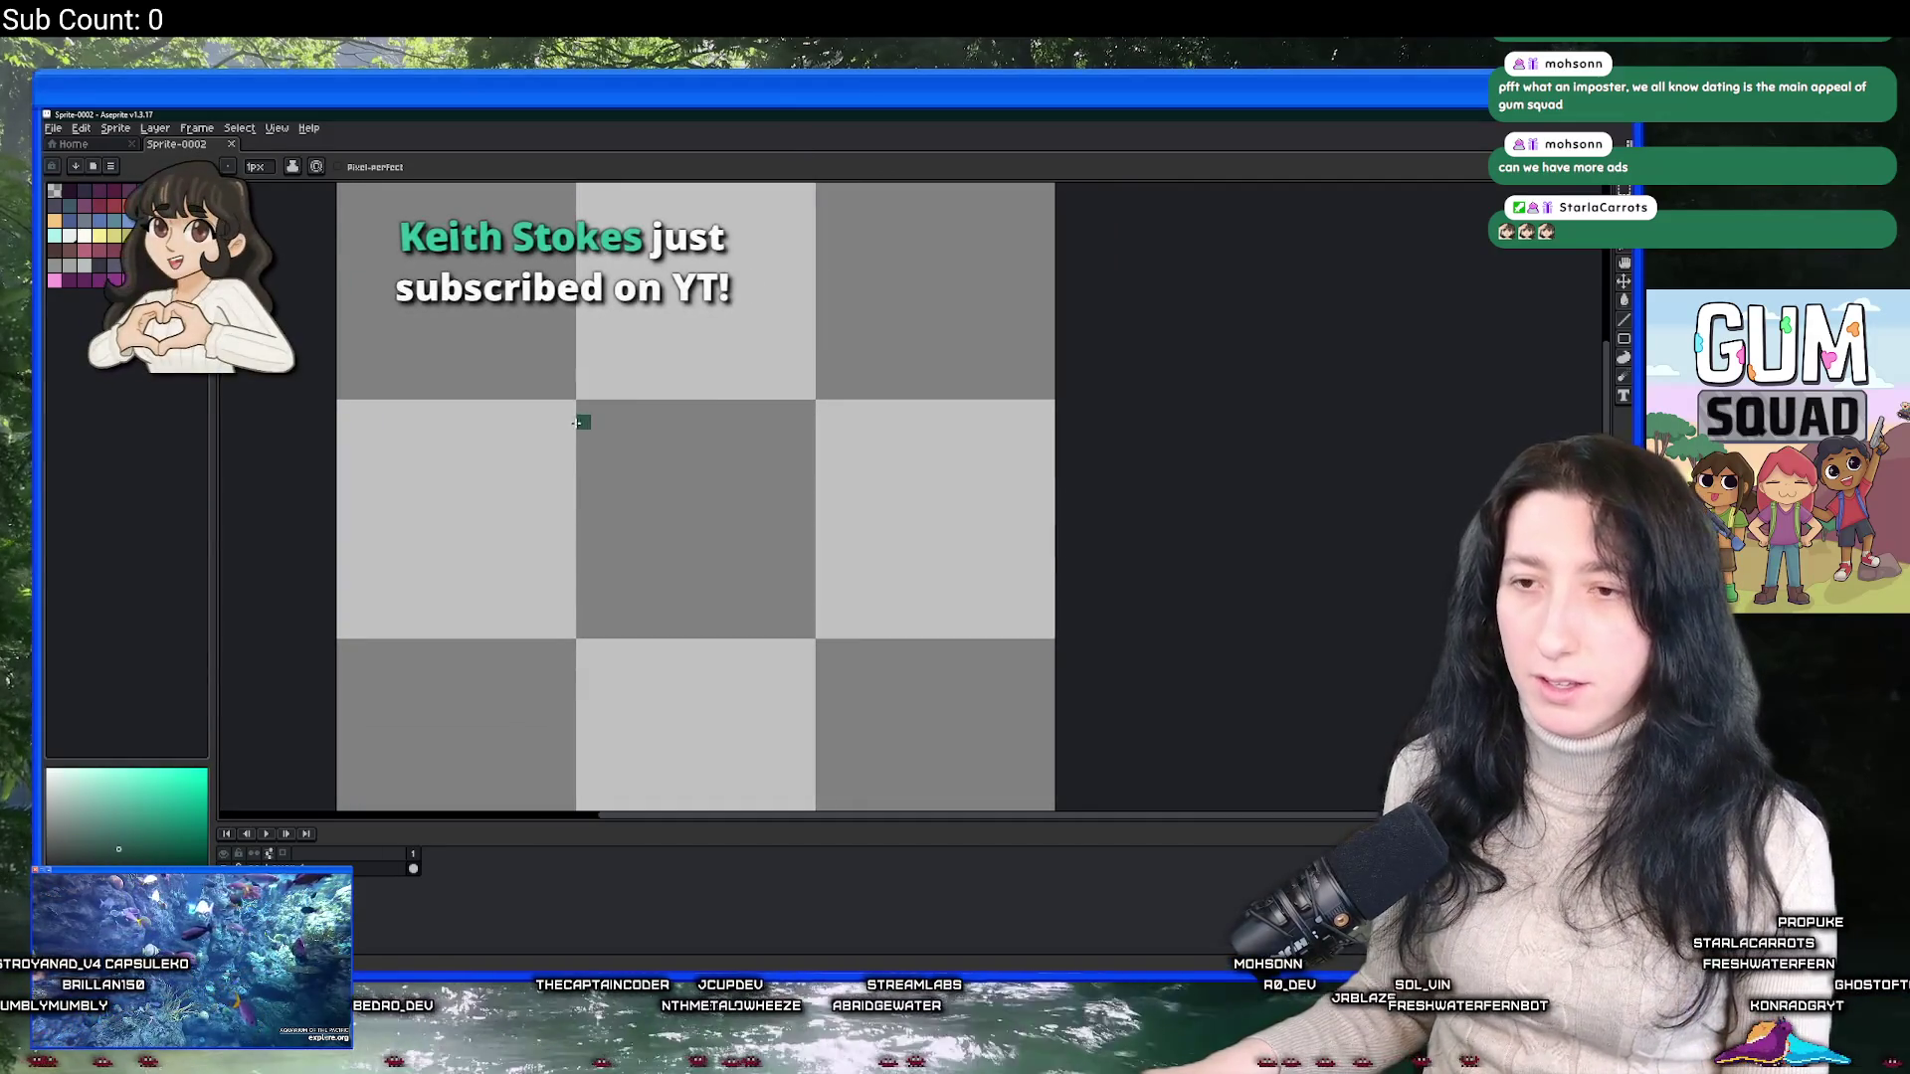
pyautogui.moveTo(583, 430); pyautogui.dragTo(669, 515)
pyautogui.hotkey('ctrl', 'z')
pyautogui.moveTo(568, 435); pyautogui.dragTo(837, 660)
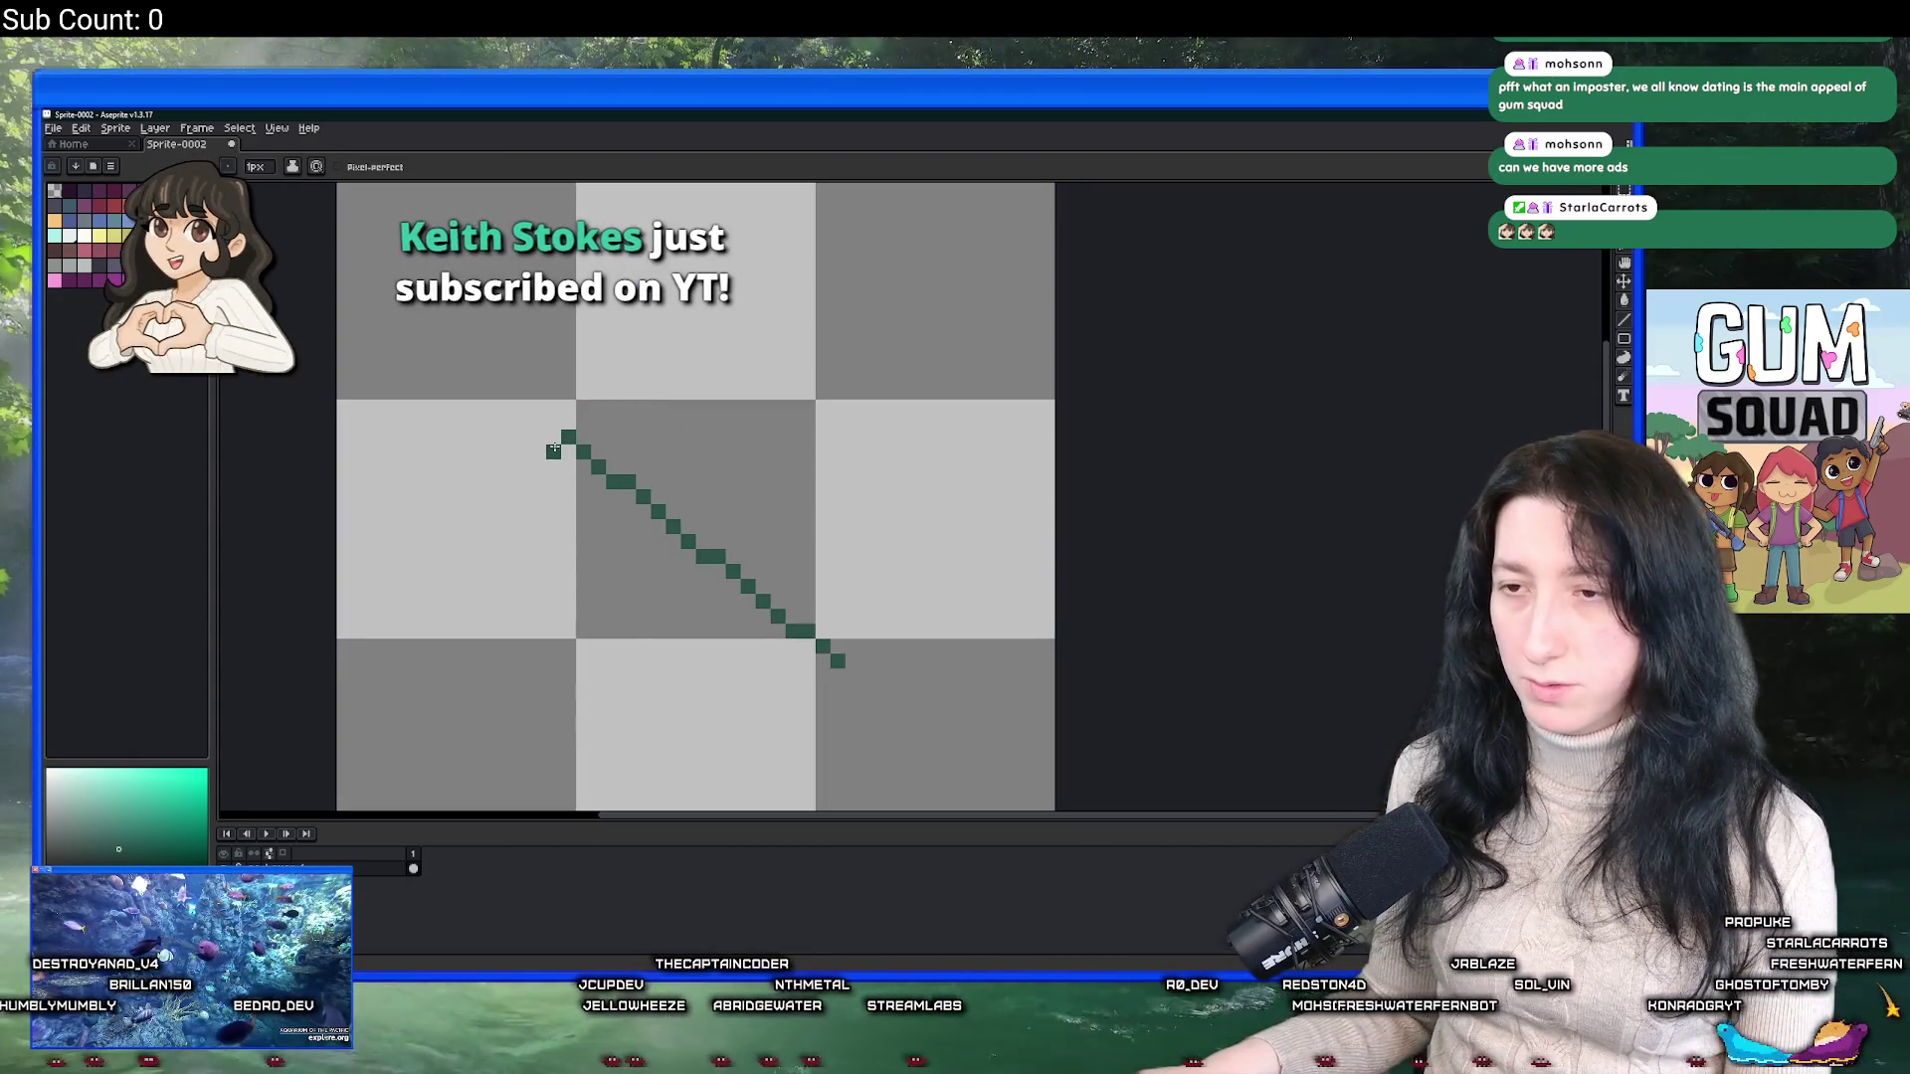
pyautogui.moveTo(563, 443); pyautogui.dragTo(820, 674)
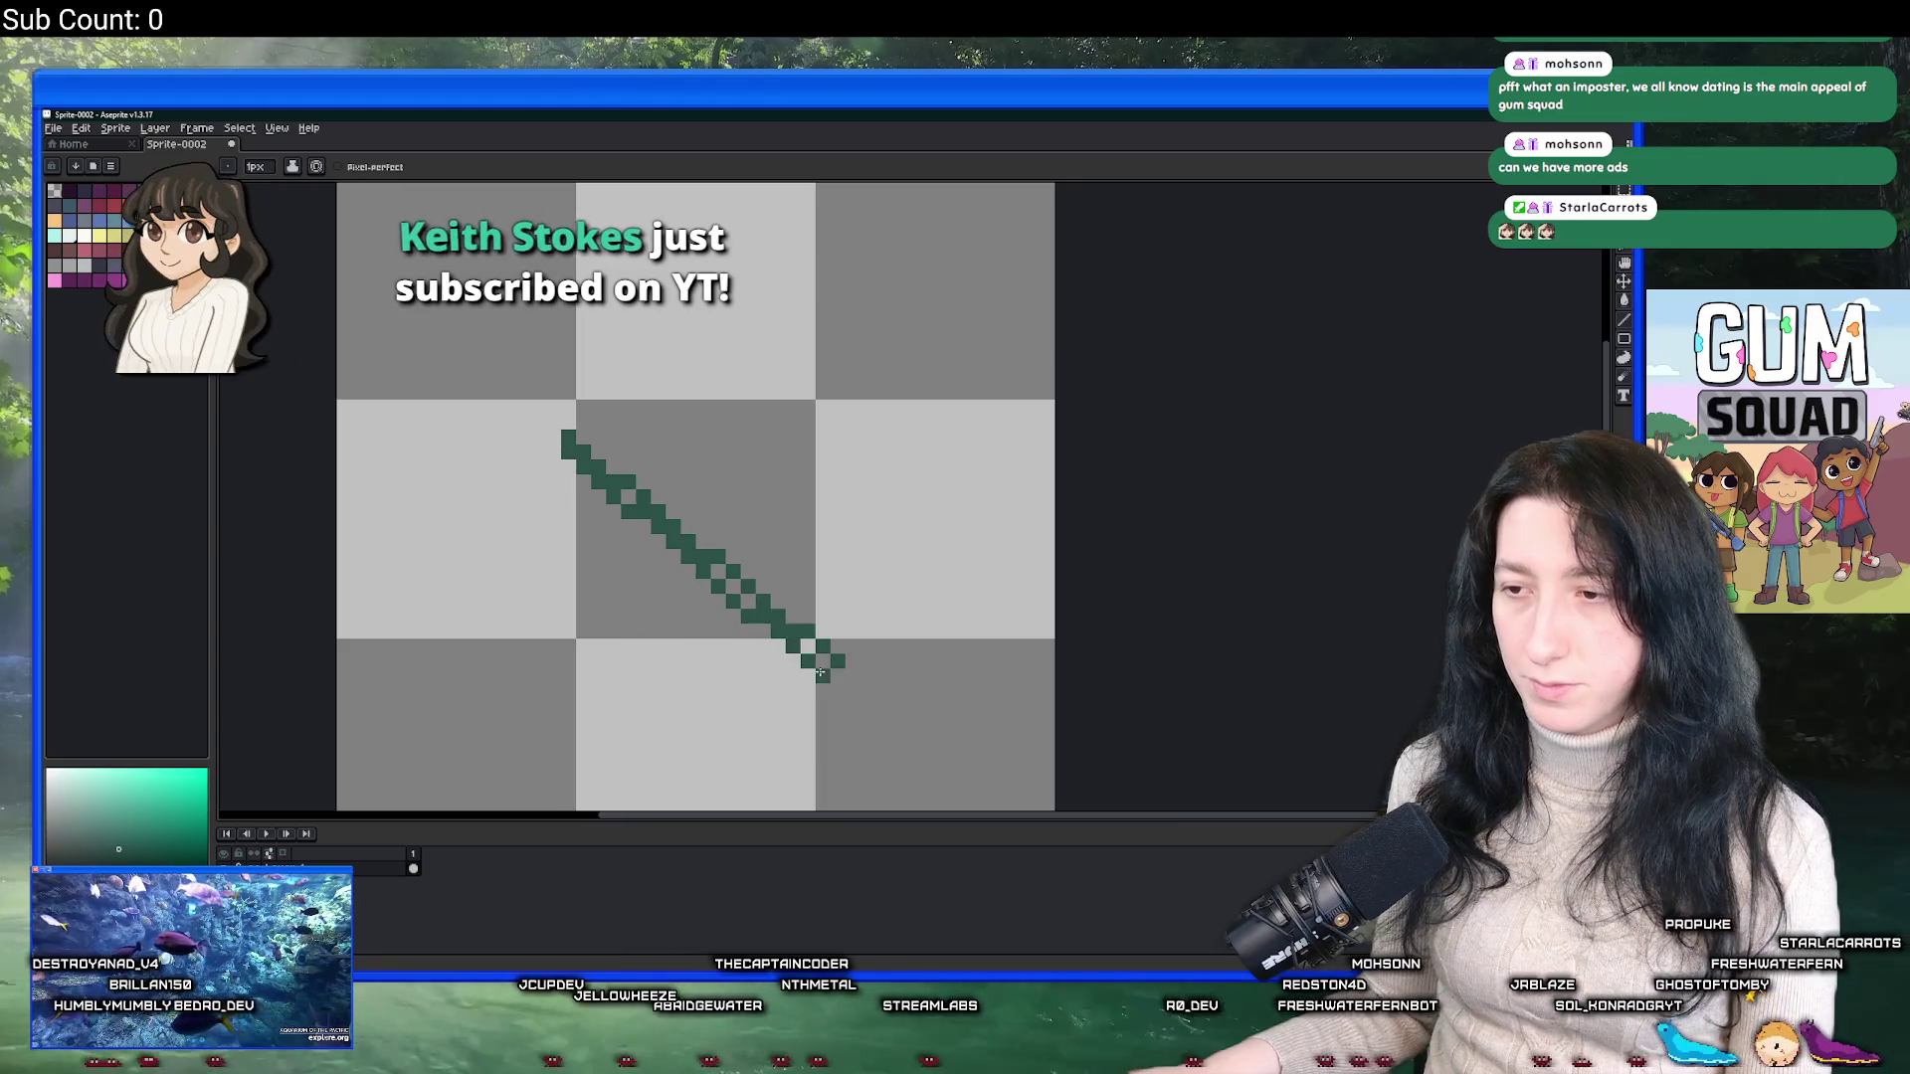
# Undo the thick strokes, draw a new diagonal stroke, and select it to shift down-left.
pyautogui.hotkey('ctrl', 'z')
pyautogui.hotkey('ctrl', 'z')
pyautogui.moveTo(567, 435)
pyautogui.mouseDown()
pyautogui.moveTo(741, 632)
pyautogui.moveTo(785, 641)
pyautogui.mouseUp()
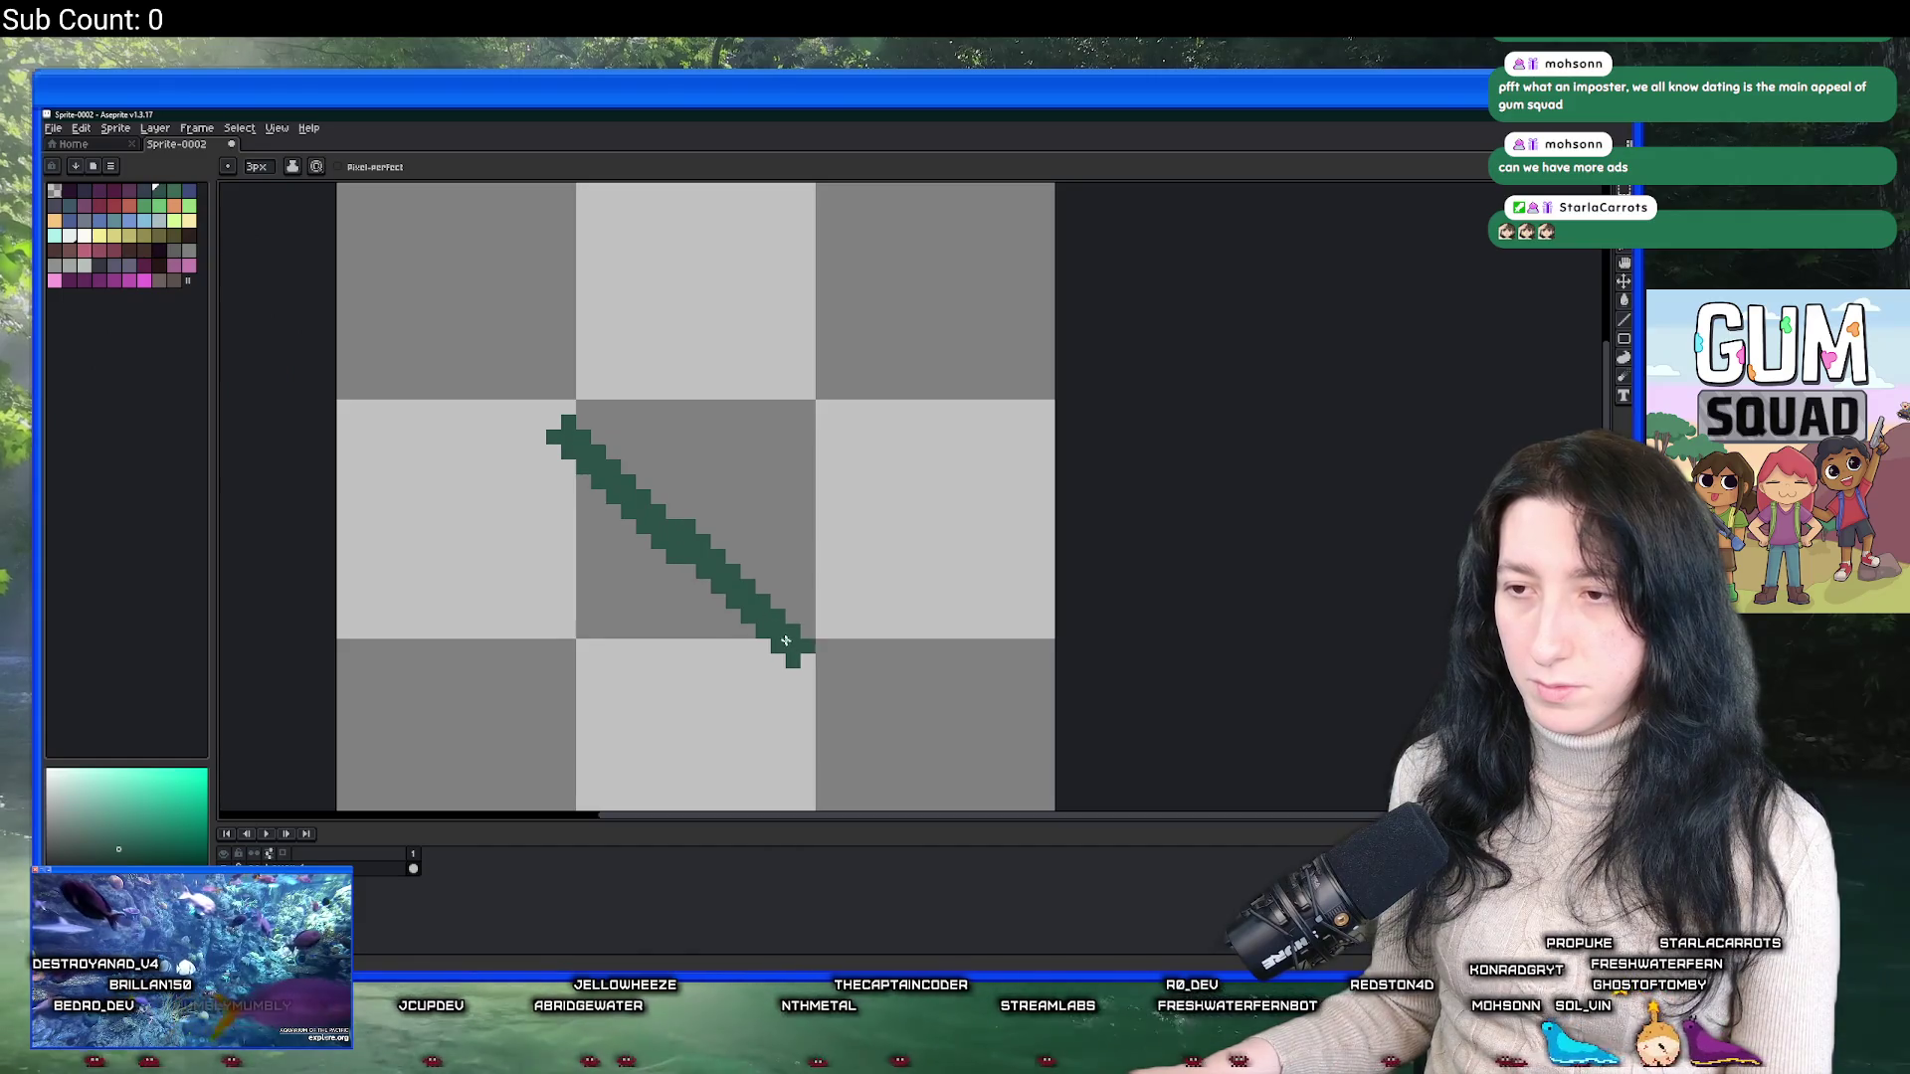
pyautogui.hotkey('ctrl', 'z')
pyautogui.scroll(-2, 529, 408)
pyautogui.moveTo(522, 404)
pyautogui.mouseDown()
pyautogui.moveTo(693, 540)
pyautogui.moveTo(670, 550)
pyautogui.moveTo(703, 547)
pyautogui.moveTo(443, 384)
pyautogui.moveTo(384, 319)
pyautogui.mouseUp()
pyautogui.scroll(1, 704, 545)
pyautogui.press('m')
pyautogui.moveTo(596, 477)
pyautogui.mouseDown()
pyautogui.moveTo(592, 535)
pyautogui.moveTo(582, 504)
pyautogui.mouseUp()
# Move the selected dark stroke up and right and drop it in place.
pyautogui.scroll(1, 575, 499)
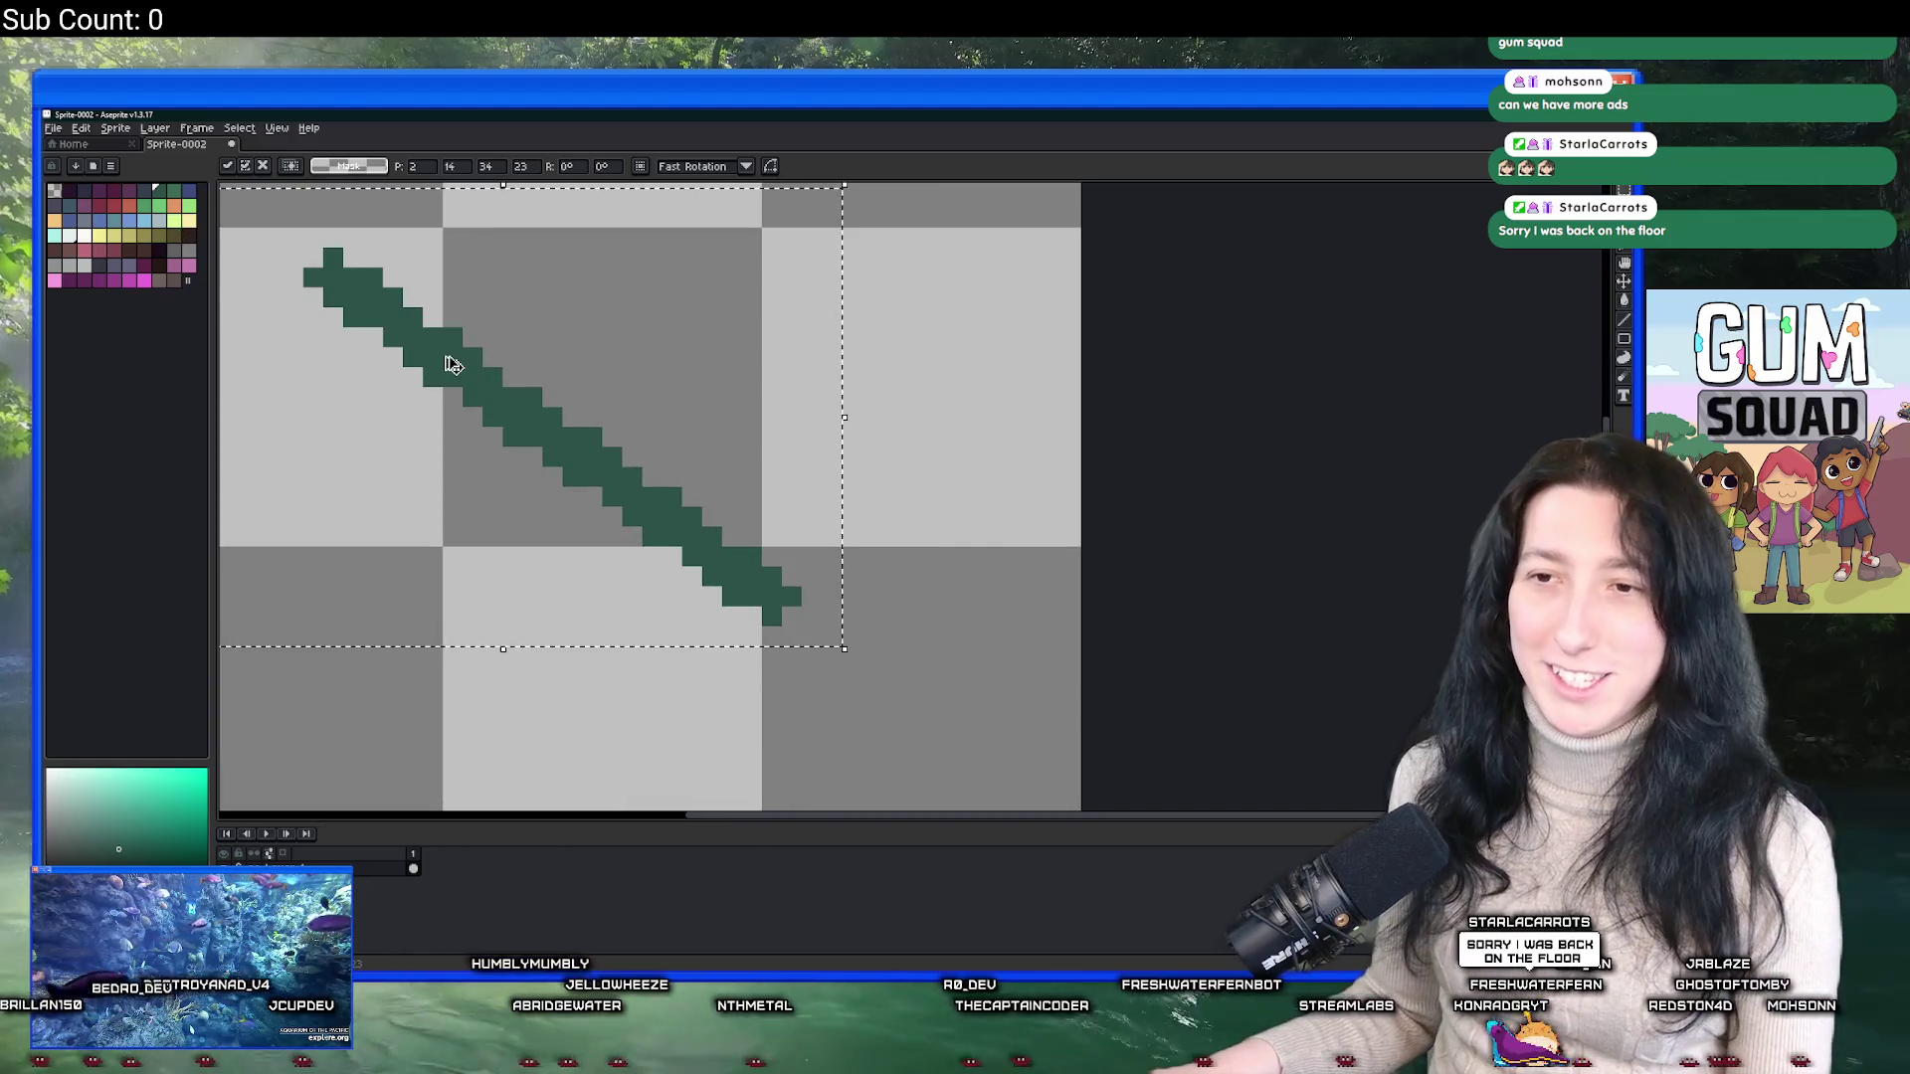
pyautogui.scroll(-1, 457, 373)
pyautogui.moveTo(674, 527)
pyautogui.mouseDown()
pyautogui.moveTo(702, 498)
pyautogui.moveTo(677, 477)
pyautogui.mouseUp()
pyautogui.press('Return')
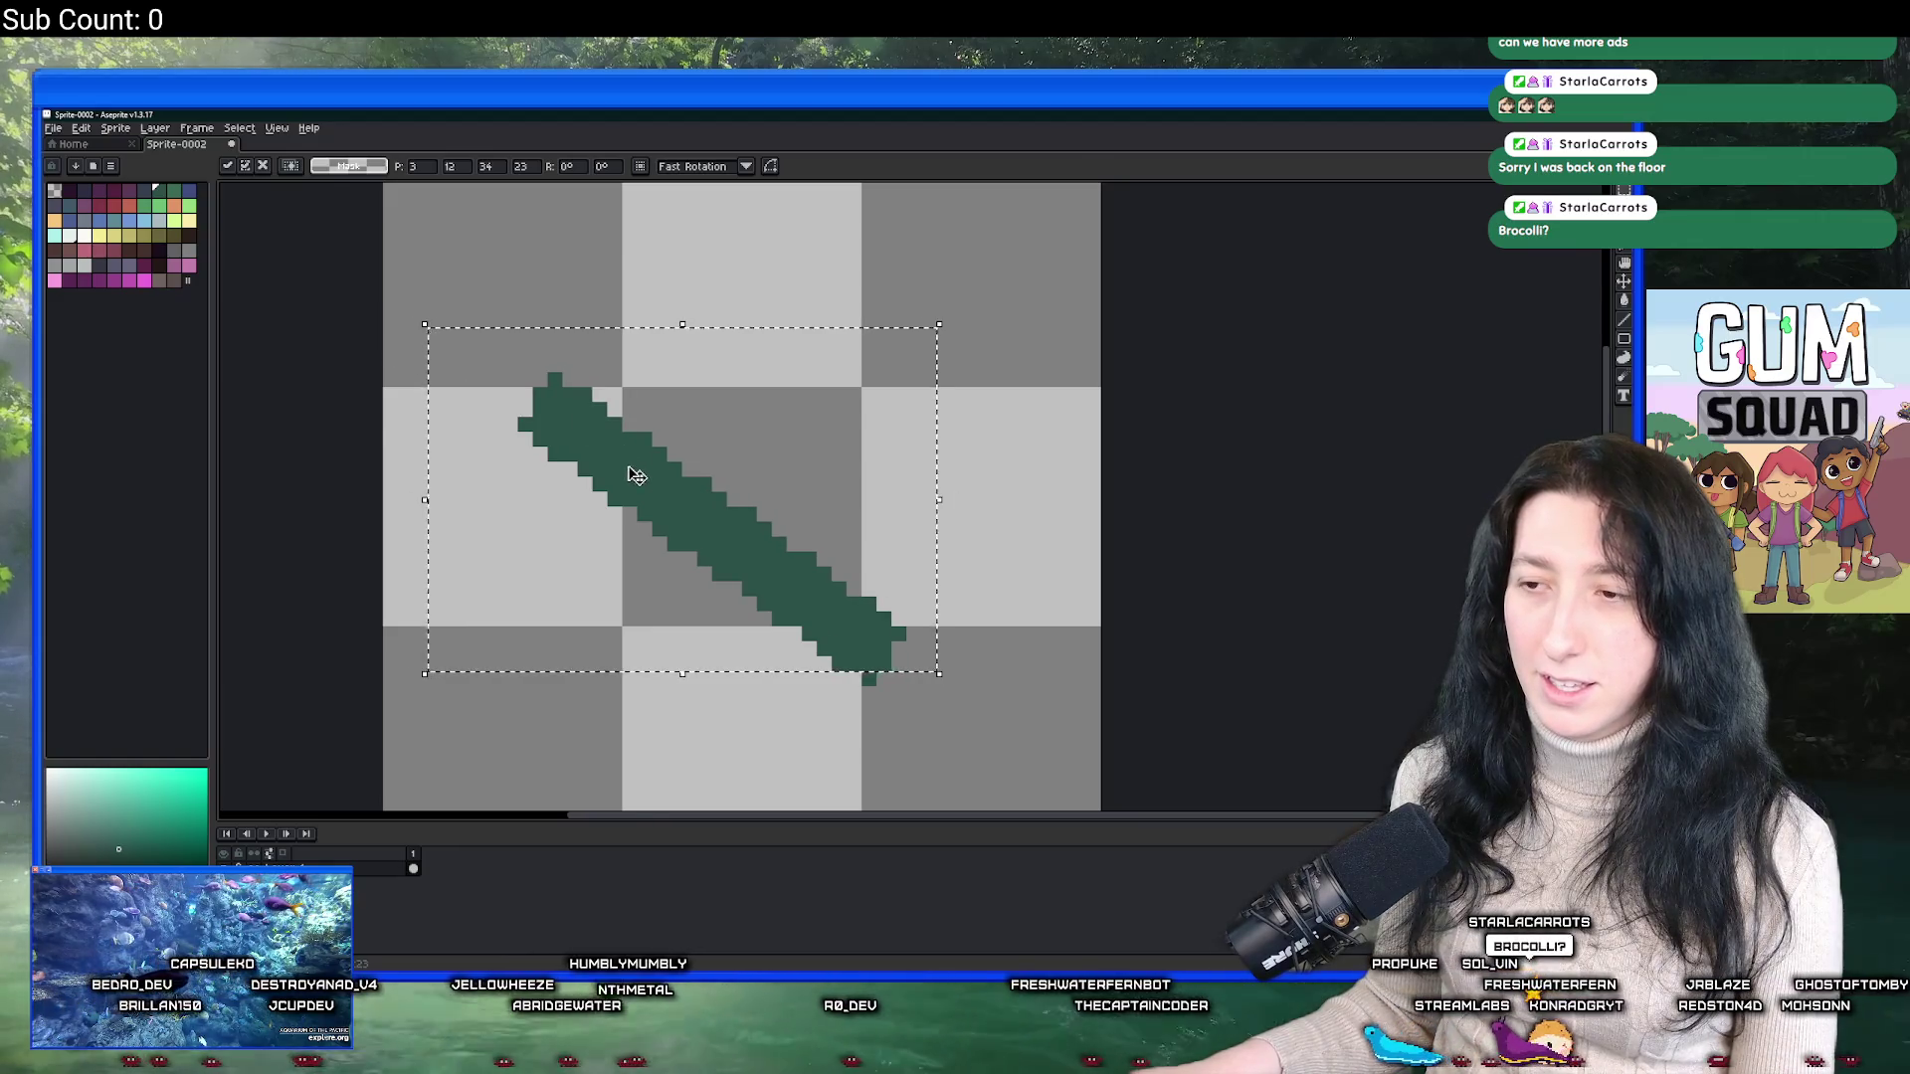
# Pick a slightly lighter green and place a copy of the line up and right.
pyautogui.scroll(-4, 636, 478)
pyautogui.scroll(4, 657, 493)
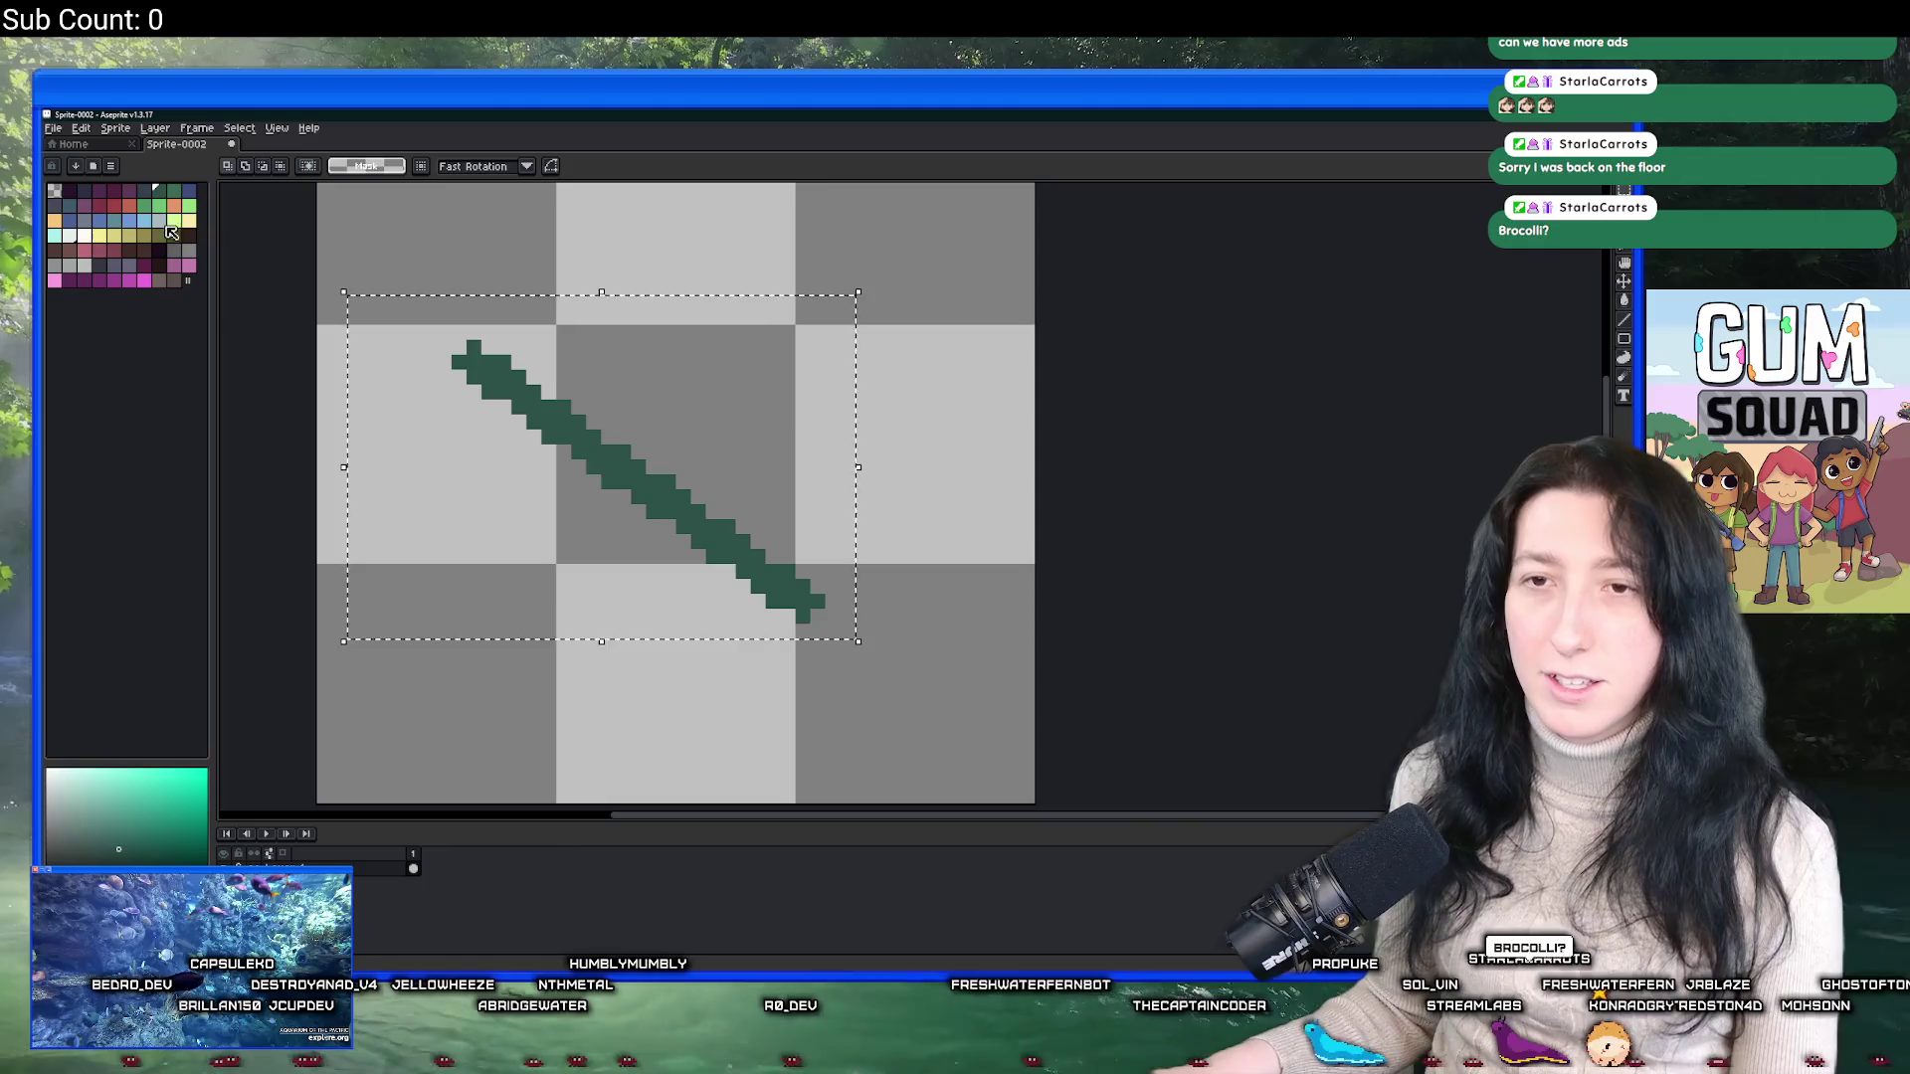
pyautogui.keyDown('alt'); pyautogui.click(490, 362); pyautogui.keyUp('alt')
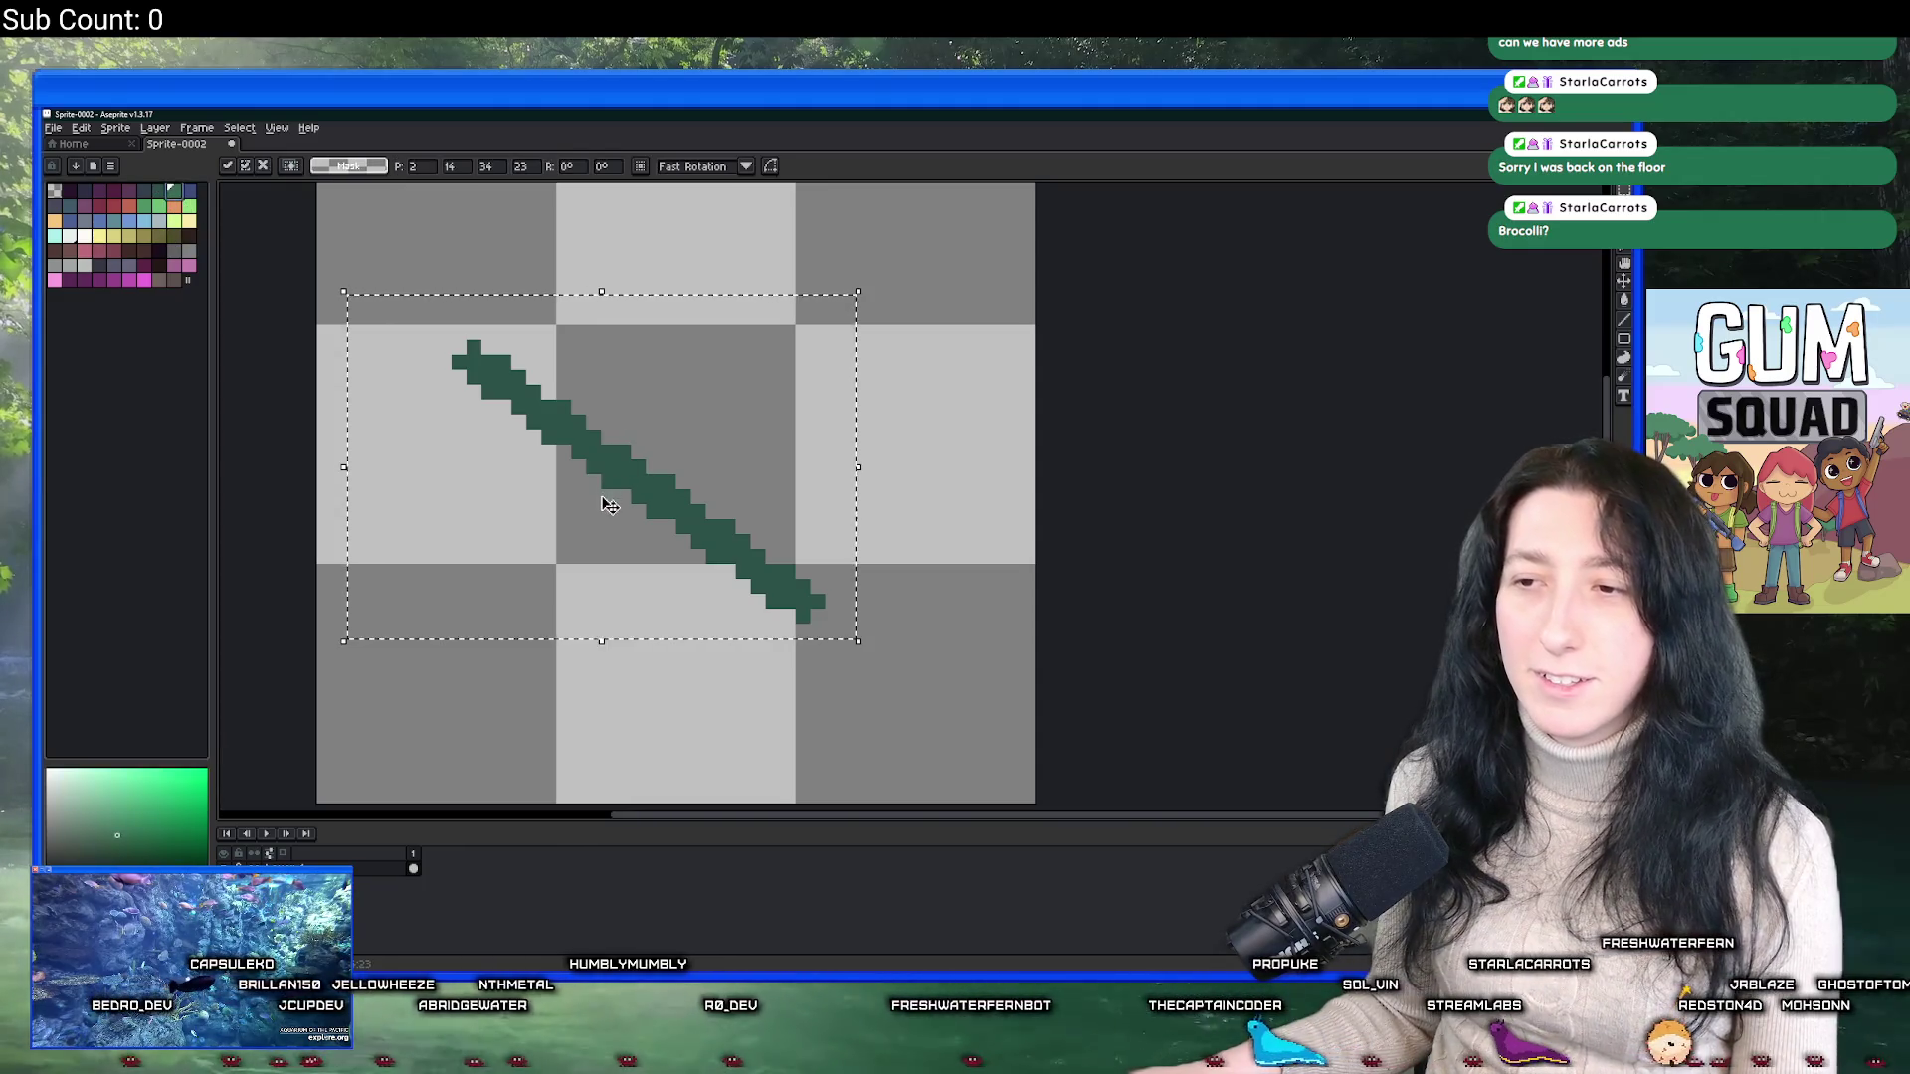
pyautogui.moveTo(627, 469); pyautogui.dragTo(706, 410)
pyautogui.press('Return')
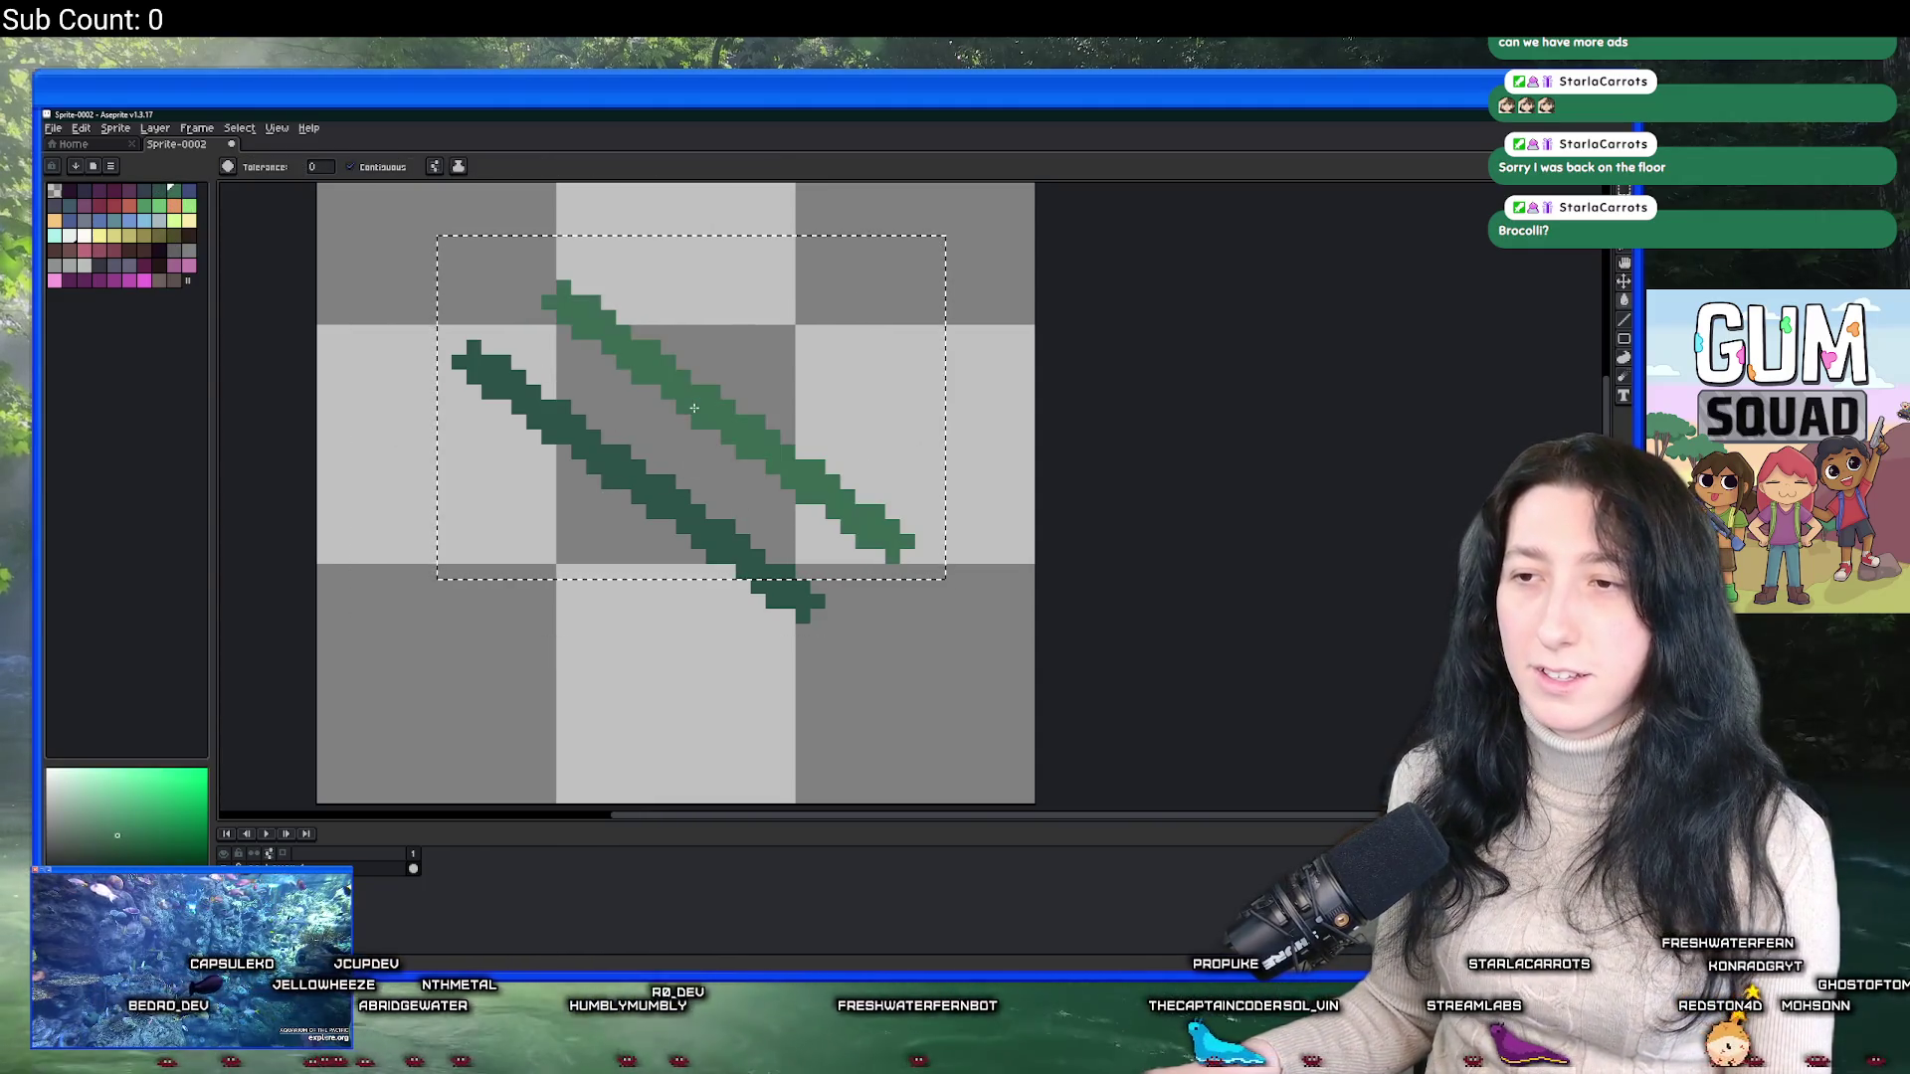
# Turn the copied line lighter green and slide it down-left against the dark line.
pyautogui.click(727, 415)
pyautogui.moveTo(727, 415)
pyautogui.mouseDown()
pyautogui.moveTo(682, 444)
pyautogui.moveTo(728, 415)
pyautogui.mouseUp()
pyautogui.click(854, 520)
pyautogui.moveTo(854, 519); pyautogui.dragTo(771, 552)
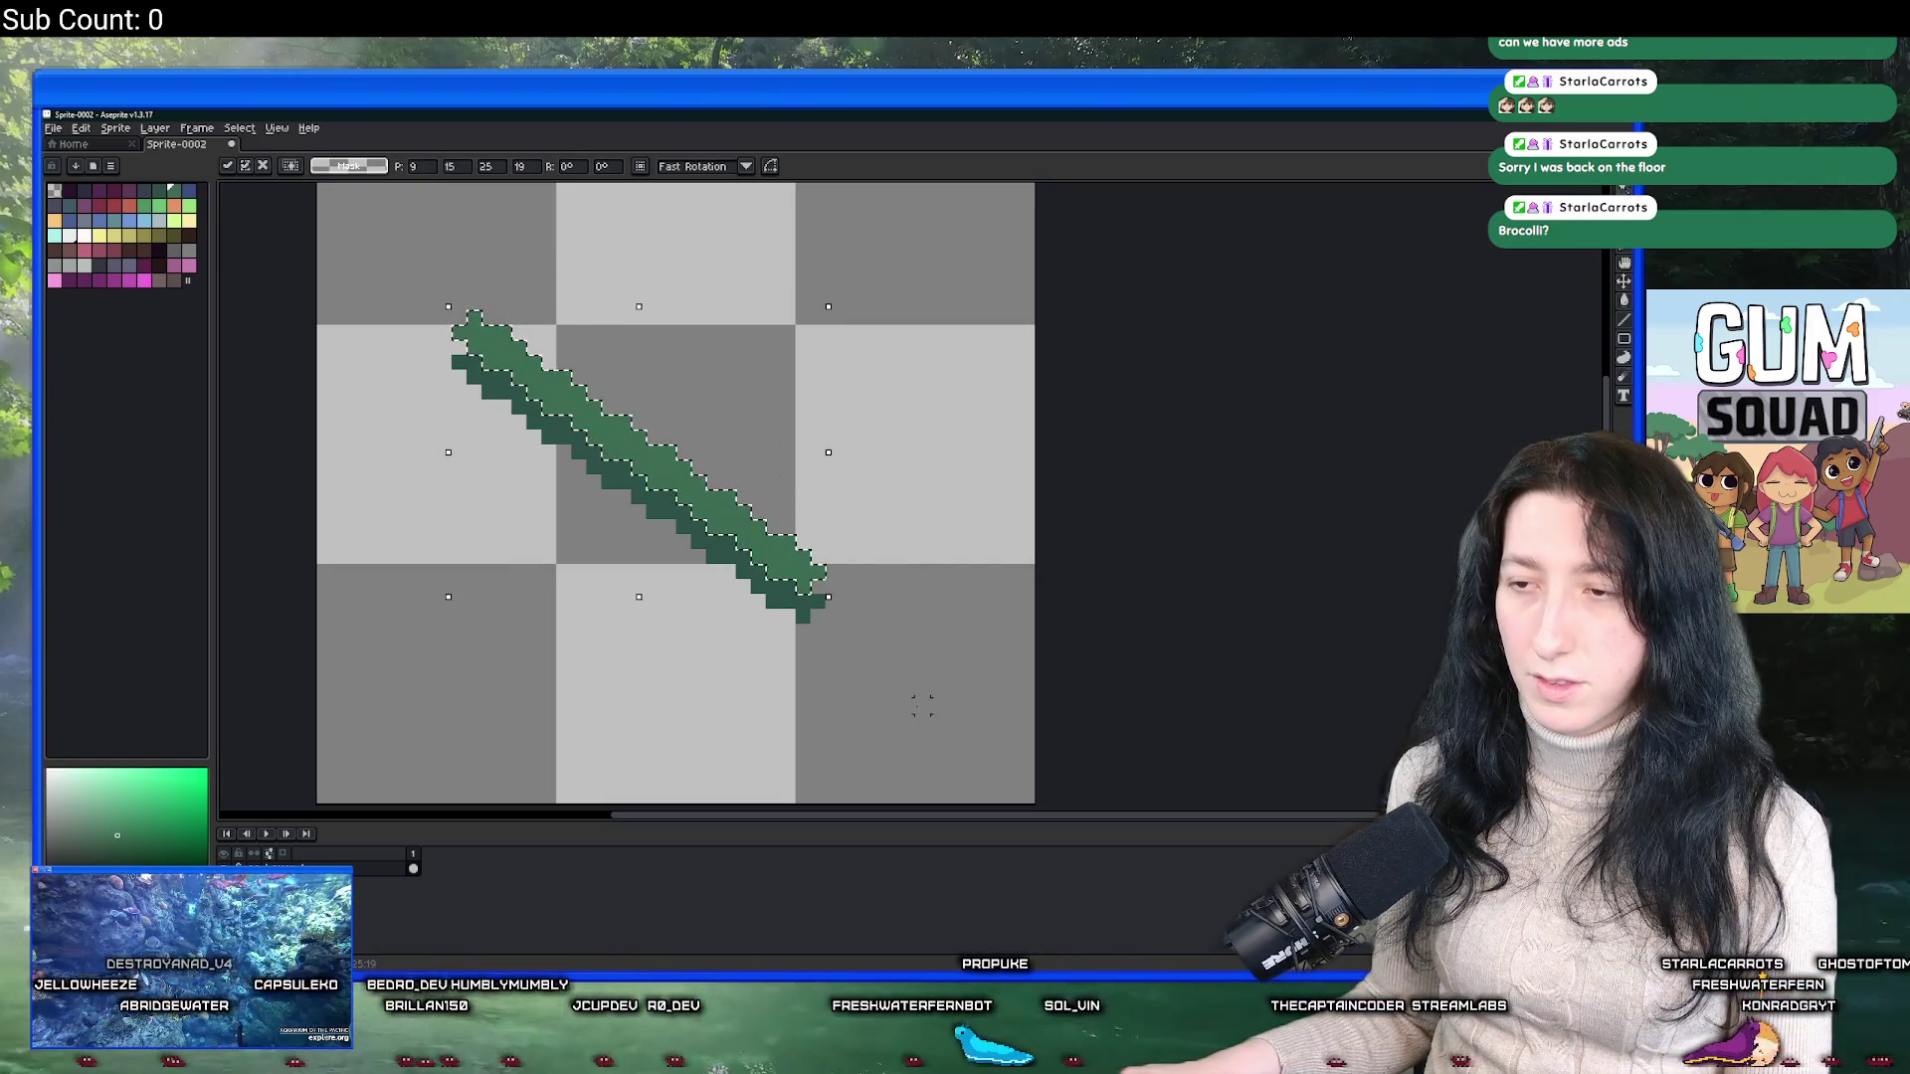
pyautogui.press('Escape')
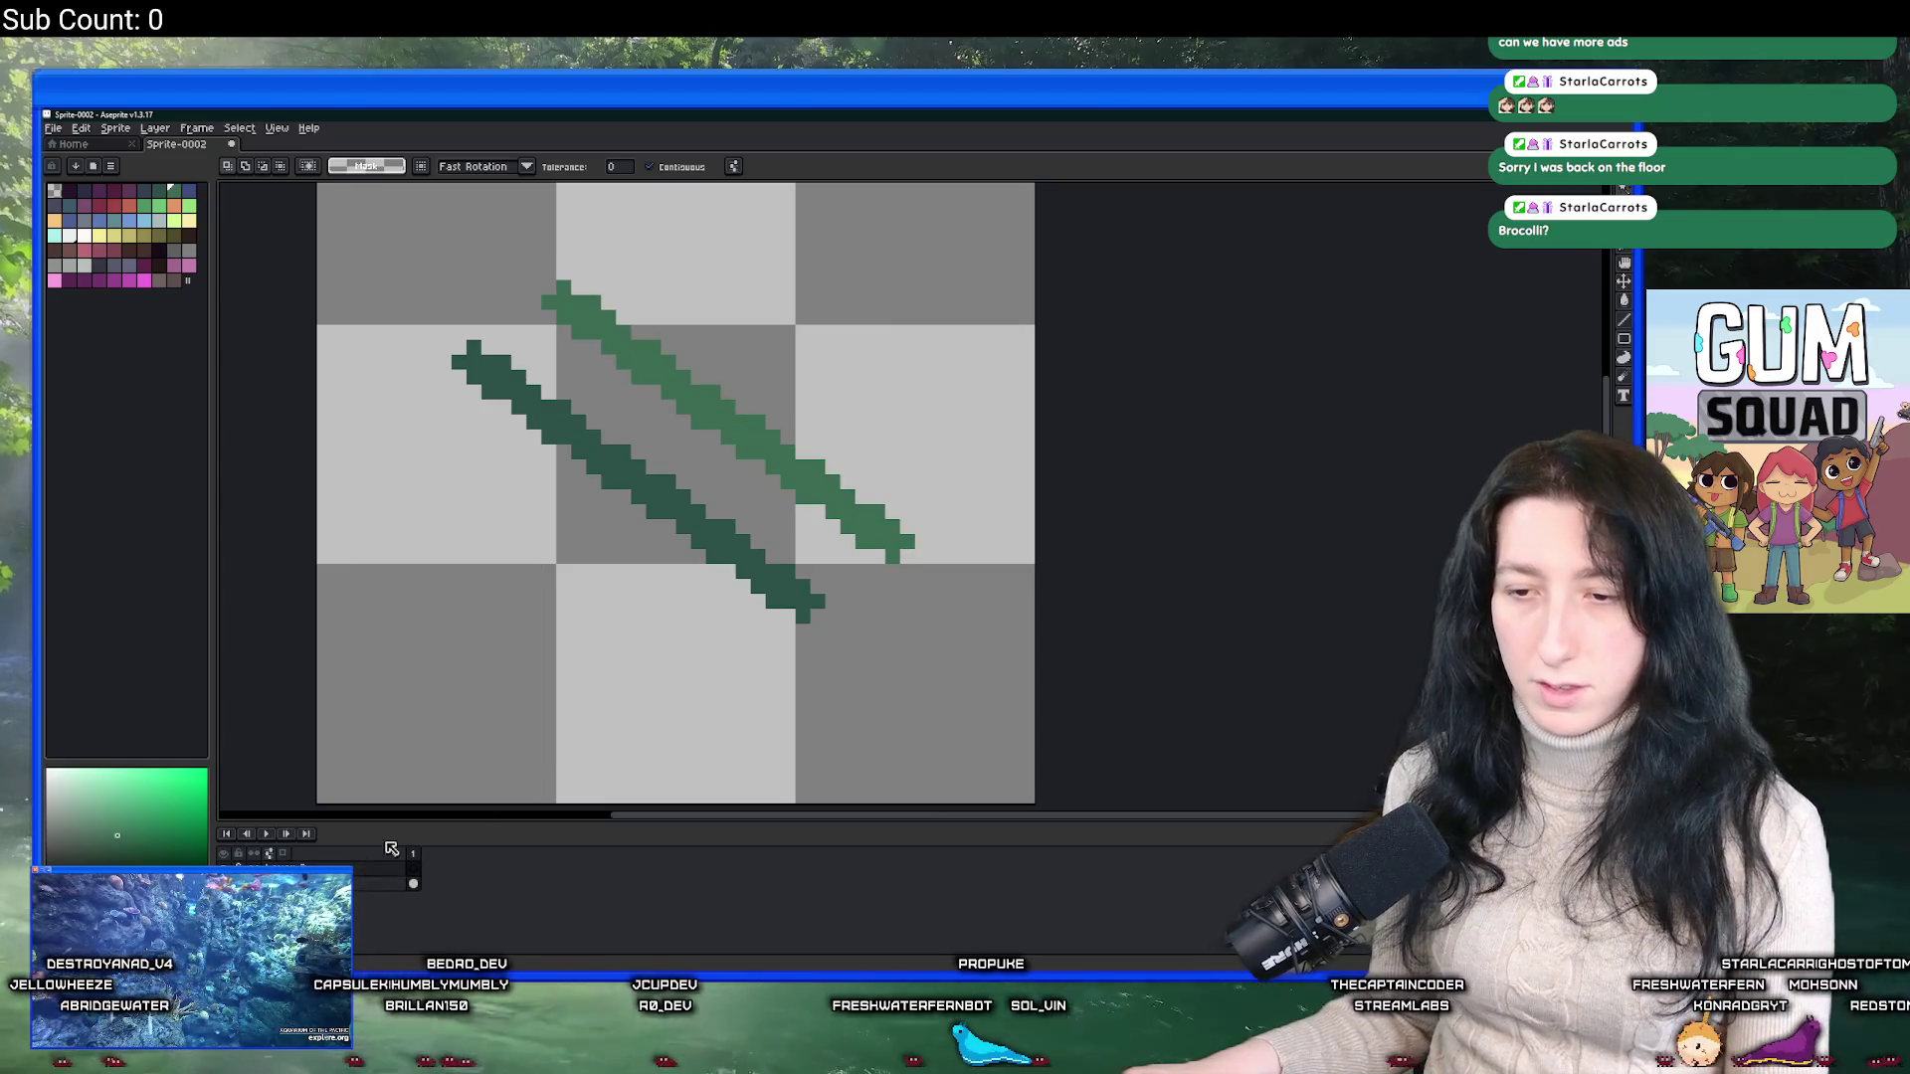
pyautogui.click(717, 512)
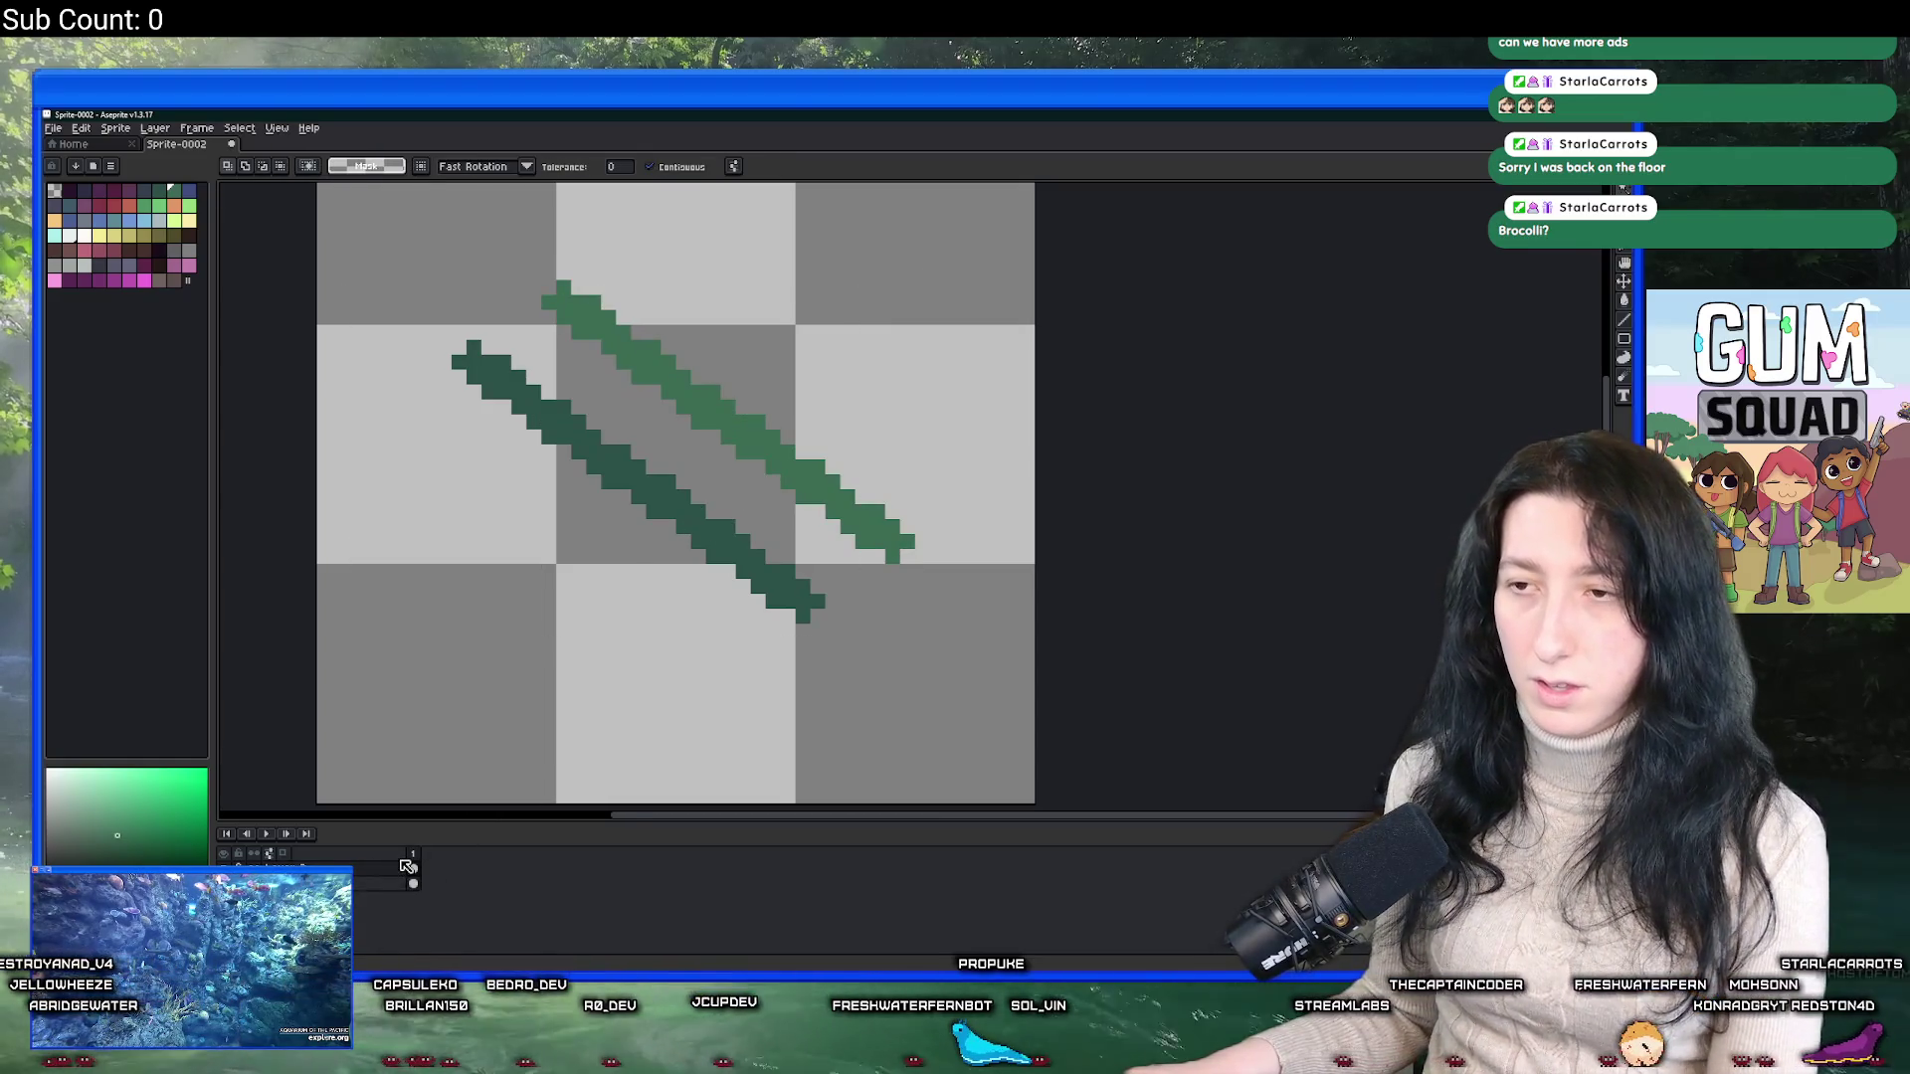
pyautogui.click(766, 432)
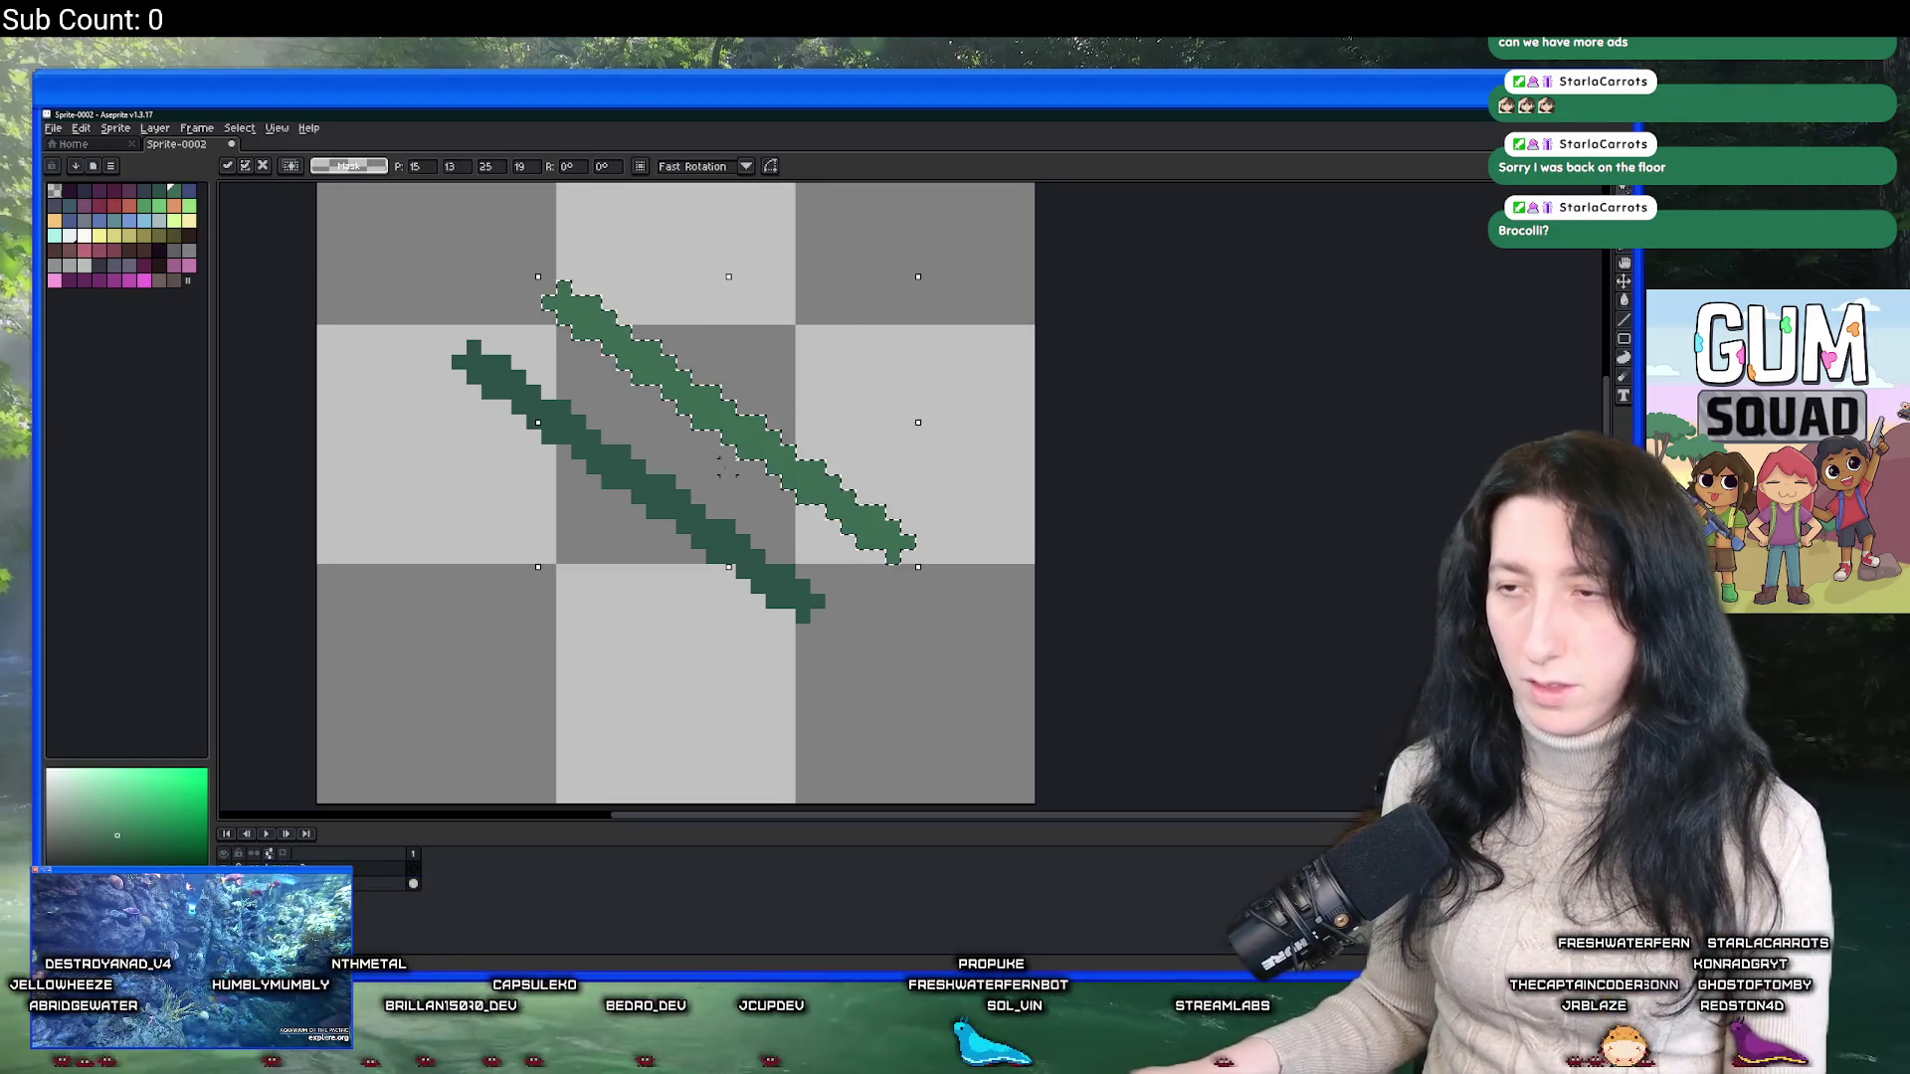
pyautogui.moveTo(755, 435); pyautogui.dragTo(680, 468)
pyautogui.hotkey('ctrl', 'd')
# Select the stalk pixels and nudge them 2 px up and right.
pyautogui.press('m')
pyautogui.moveTo(895, 709); pyautogui.dragTo(403, 247)
pyautogui.moveTo(652, 447); pyautogui.dragTo(686, 519)
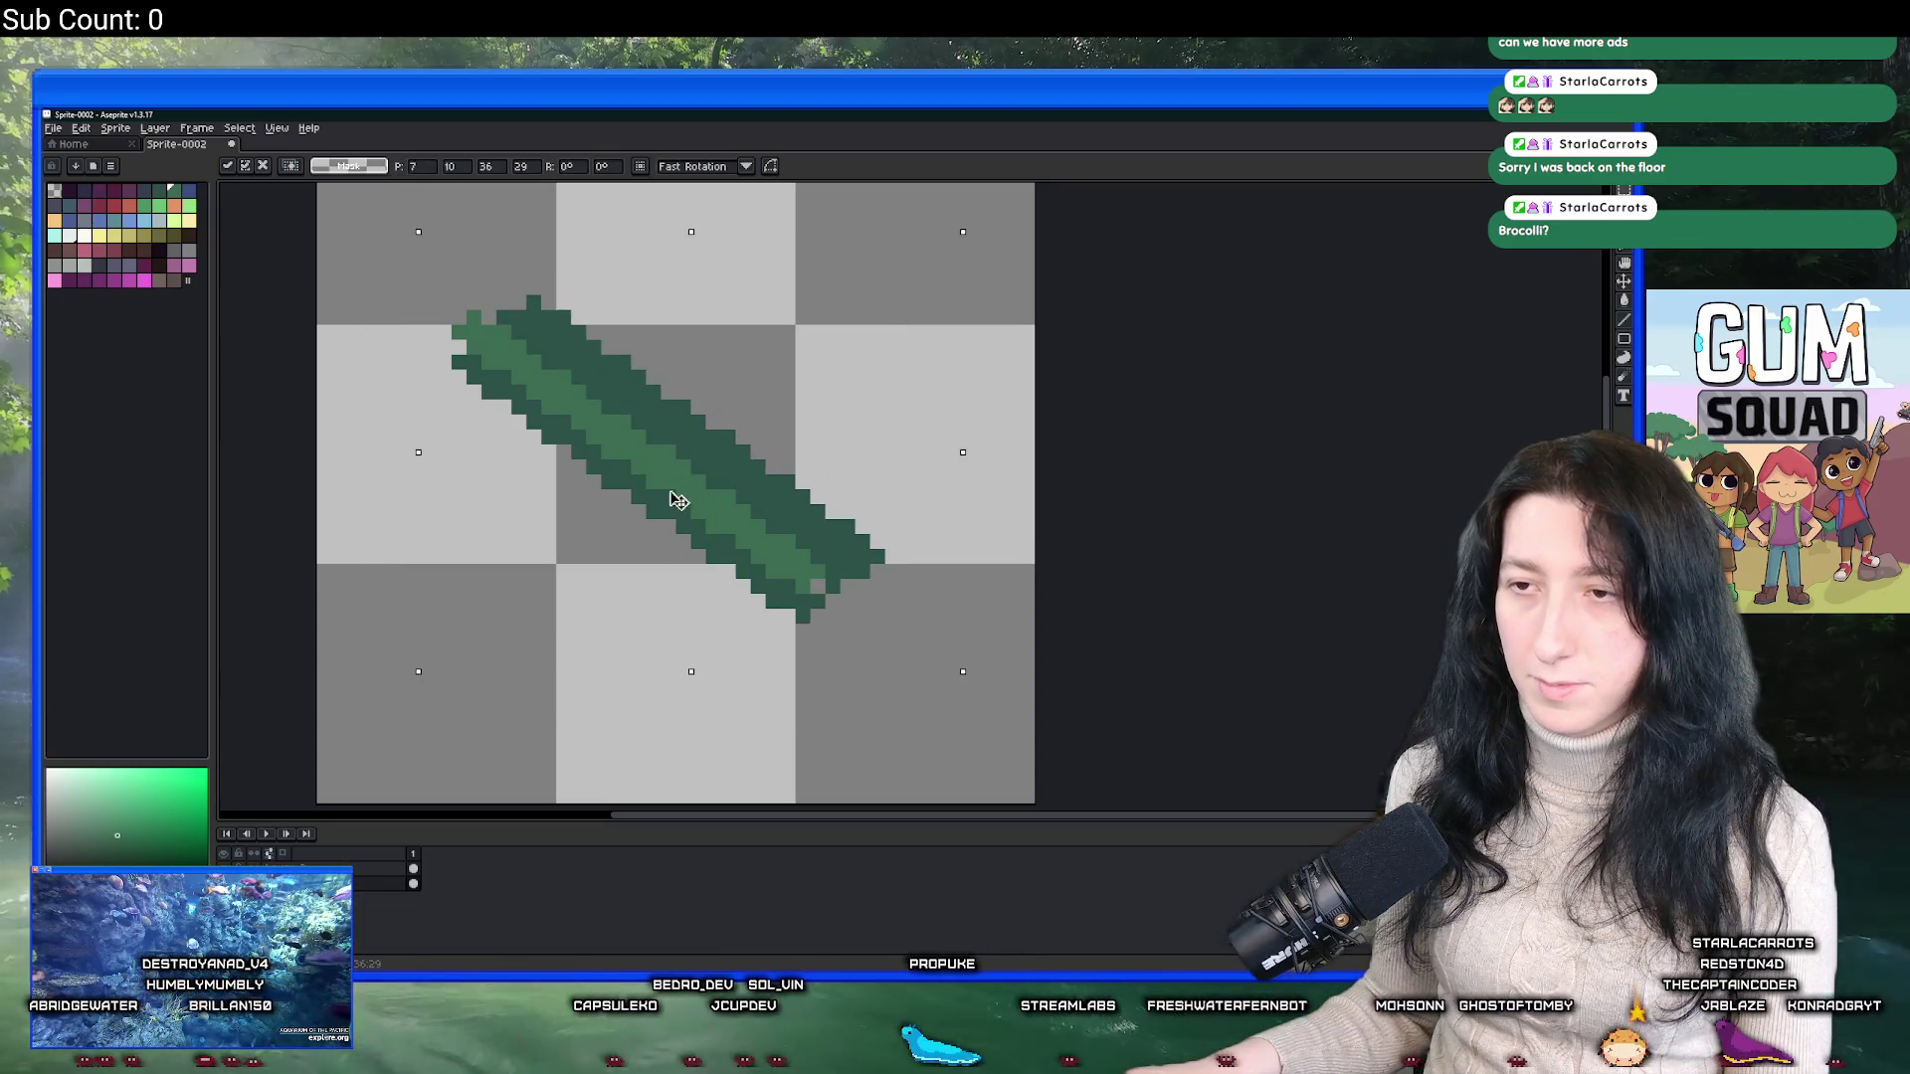
pyautogui.moveTo(640, 511)
pyautogui.mouseDown()
pyautogui.moveTo(728, 450)
pyautogui.moveTo(705, 437)
pyautogui.moveTo(679, 485)
pyautogui.moveTo(649, 464)
pyautogui.mouseUp()
pyautogui.scroll(-1, 705, 436)
# Commit the moved stalk, then paste another copy over the original and commit it.
pyautogui.press('Return')
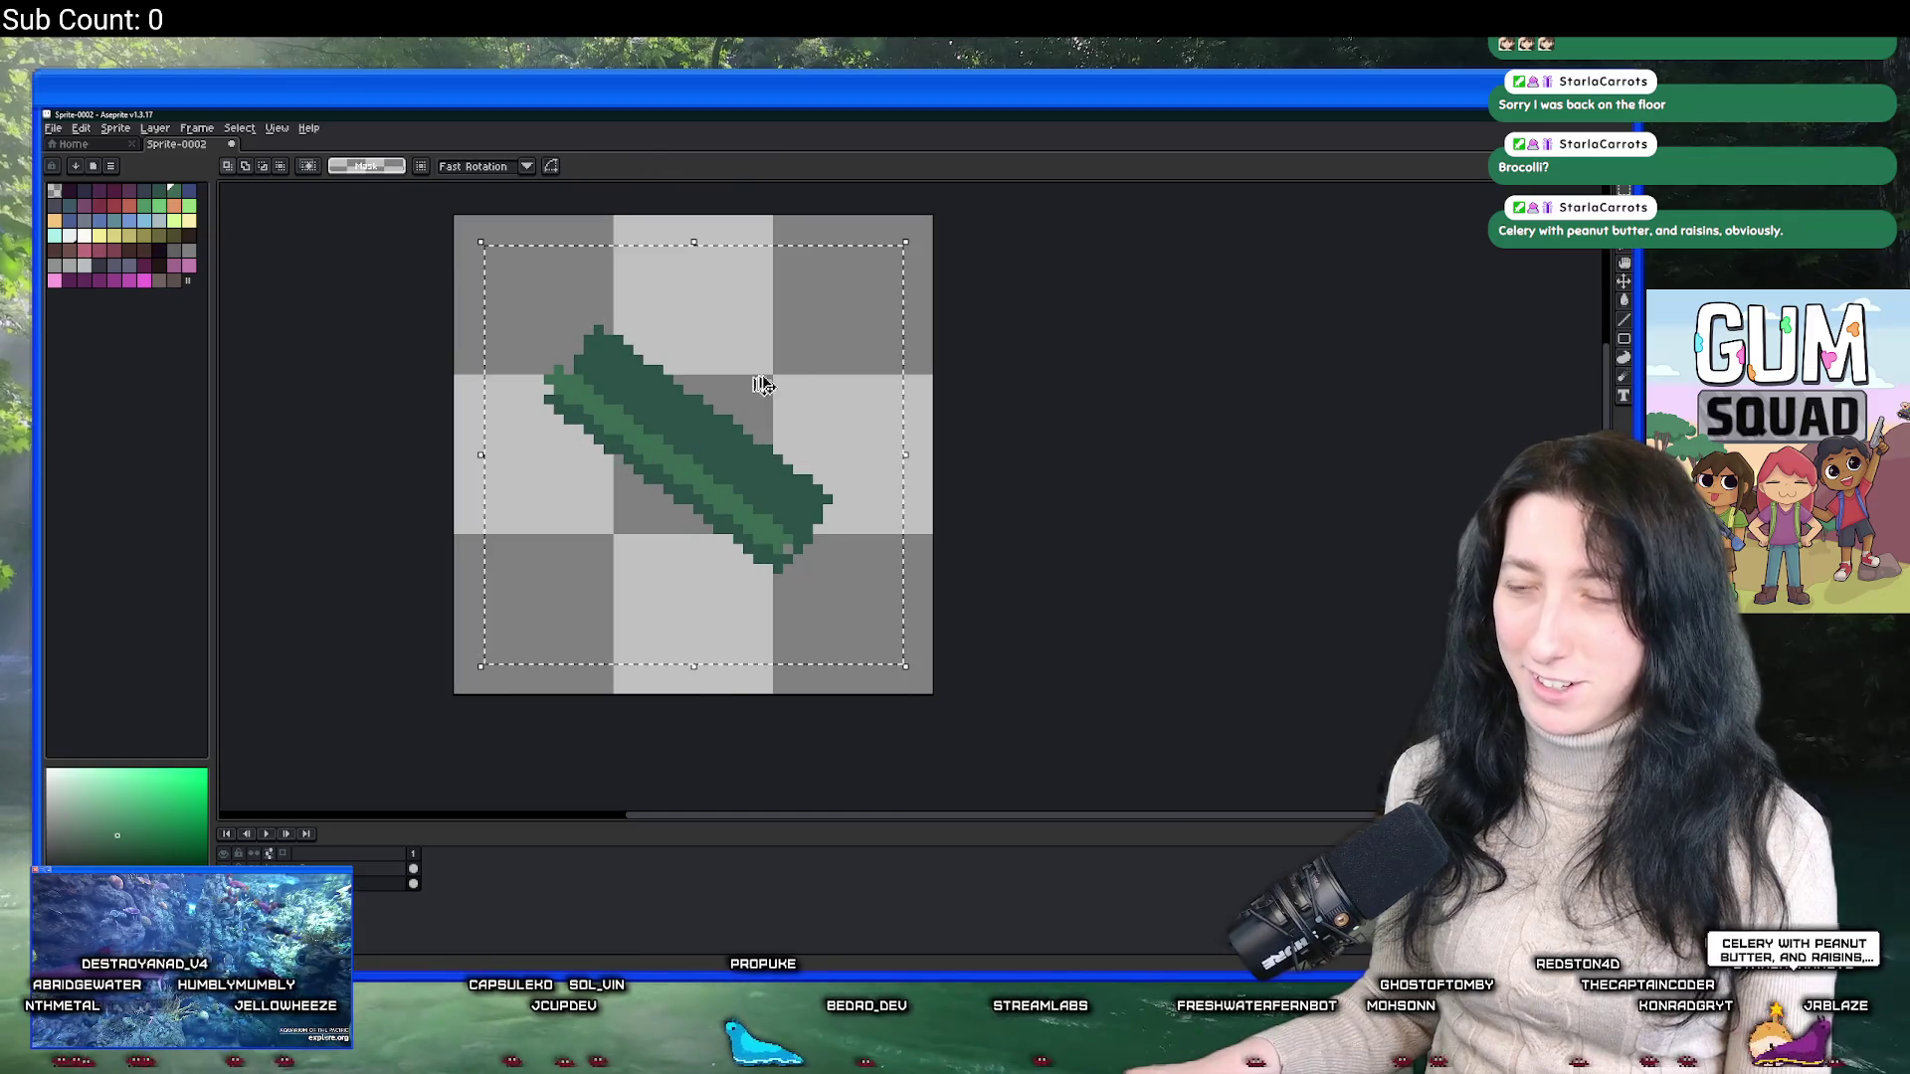
pyautogui.scroll(1, 497, 676)
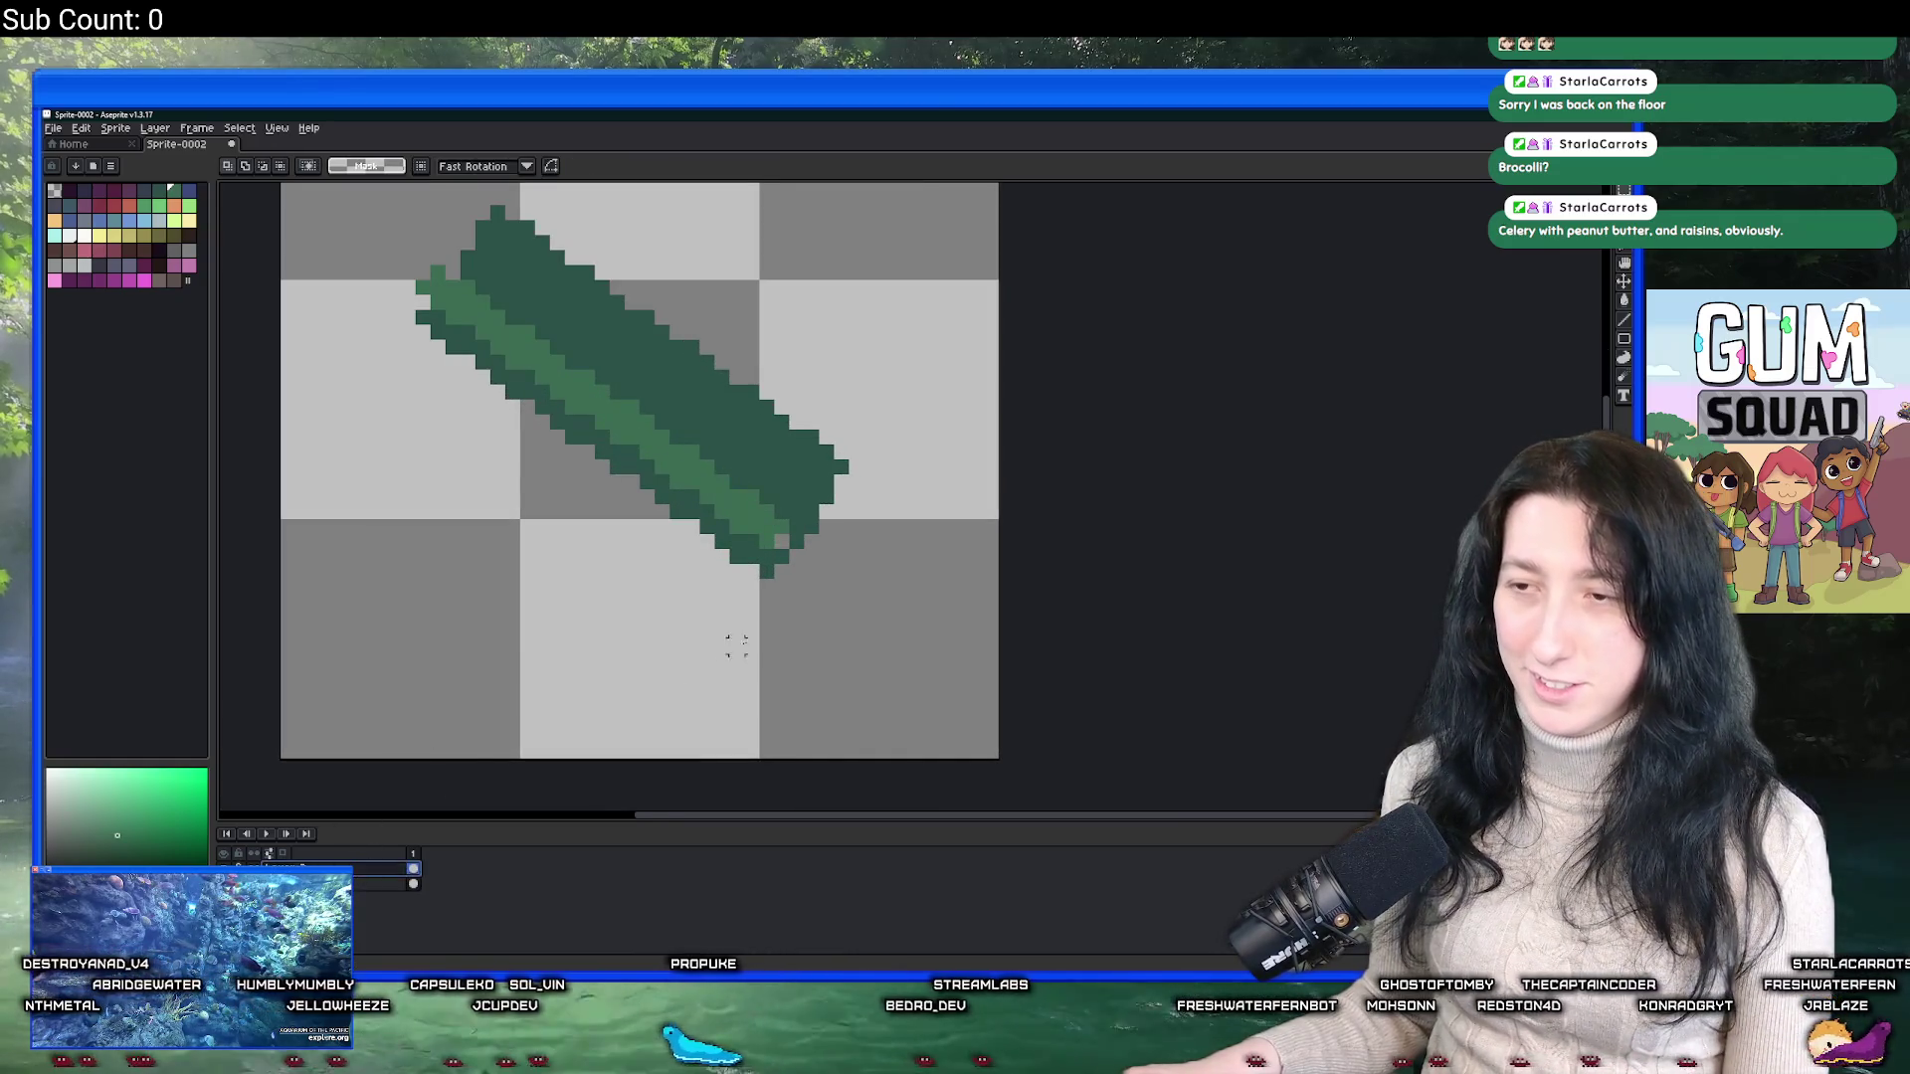
pyautogui.scroll(2, 737, 645)
pyautogui.hotkey('ctrl', 'v')
pyautogui.moveTo(601, 473); pyautogui.dragTo(607, 461)
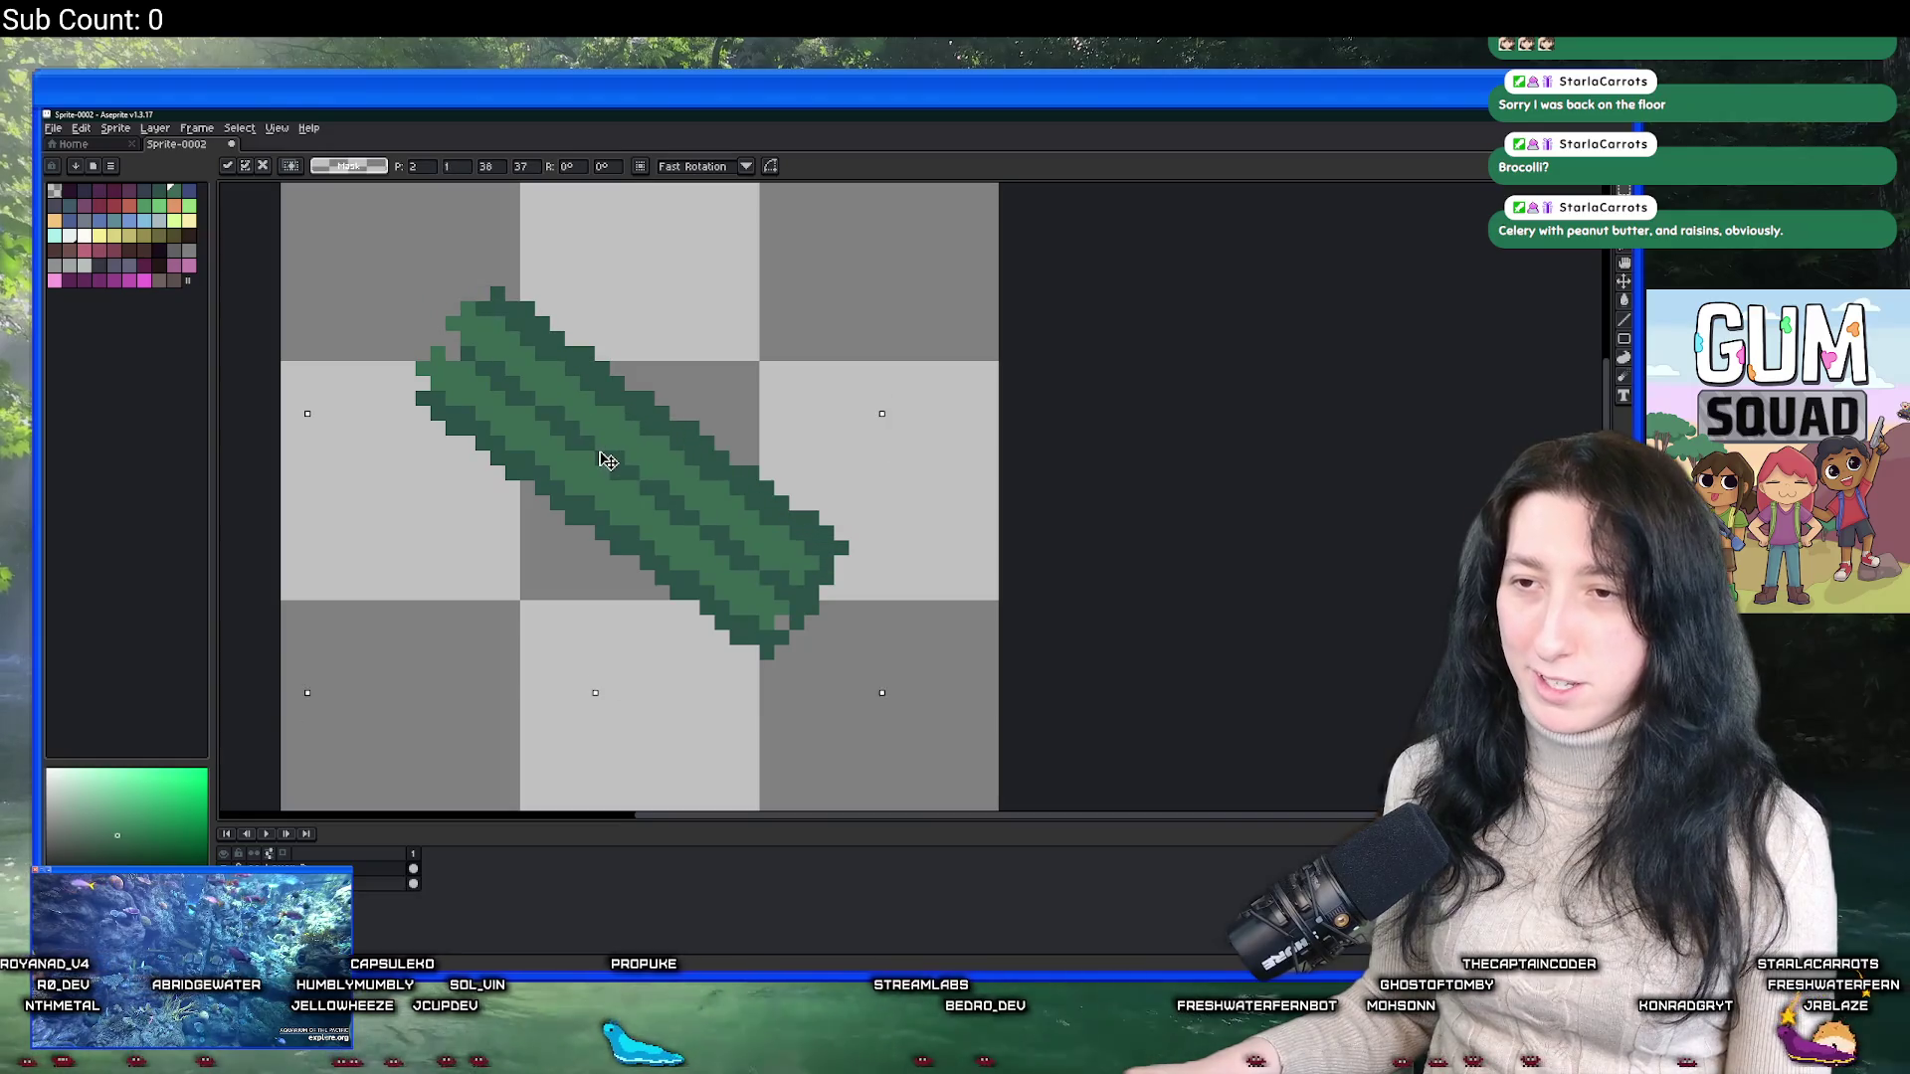
pyautogui.scroll(-3, 608, 461)
pyautogui.press('Return')
pyautogui.scroll(4, 637, 498)
# Sample the stalk's dark green from the canvas and return to the Pencil.
pyautogui.press('i')
pyautogui.click(664, 477)
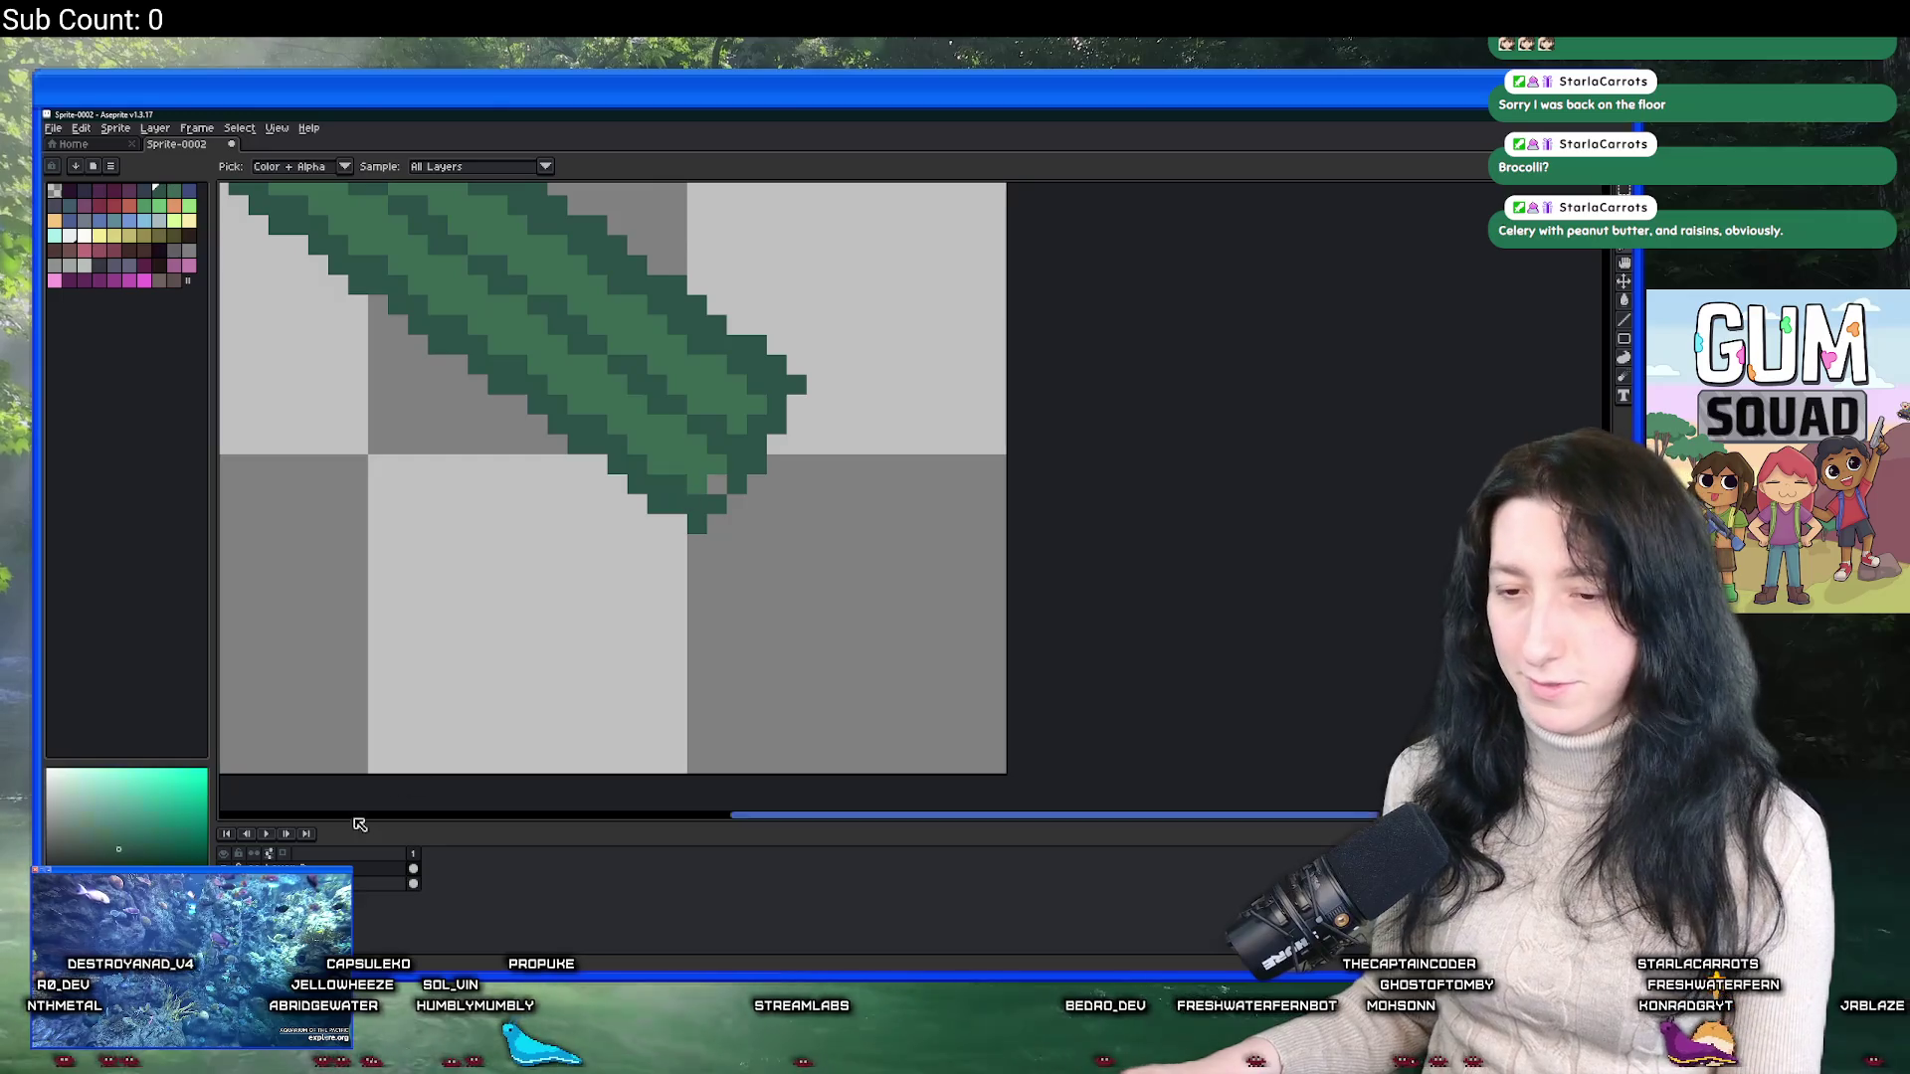
pyautogui.press('b')
pyautogui.scroll(-5, 719, 484)
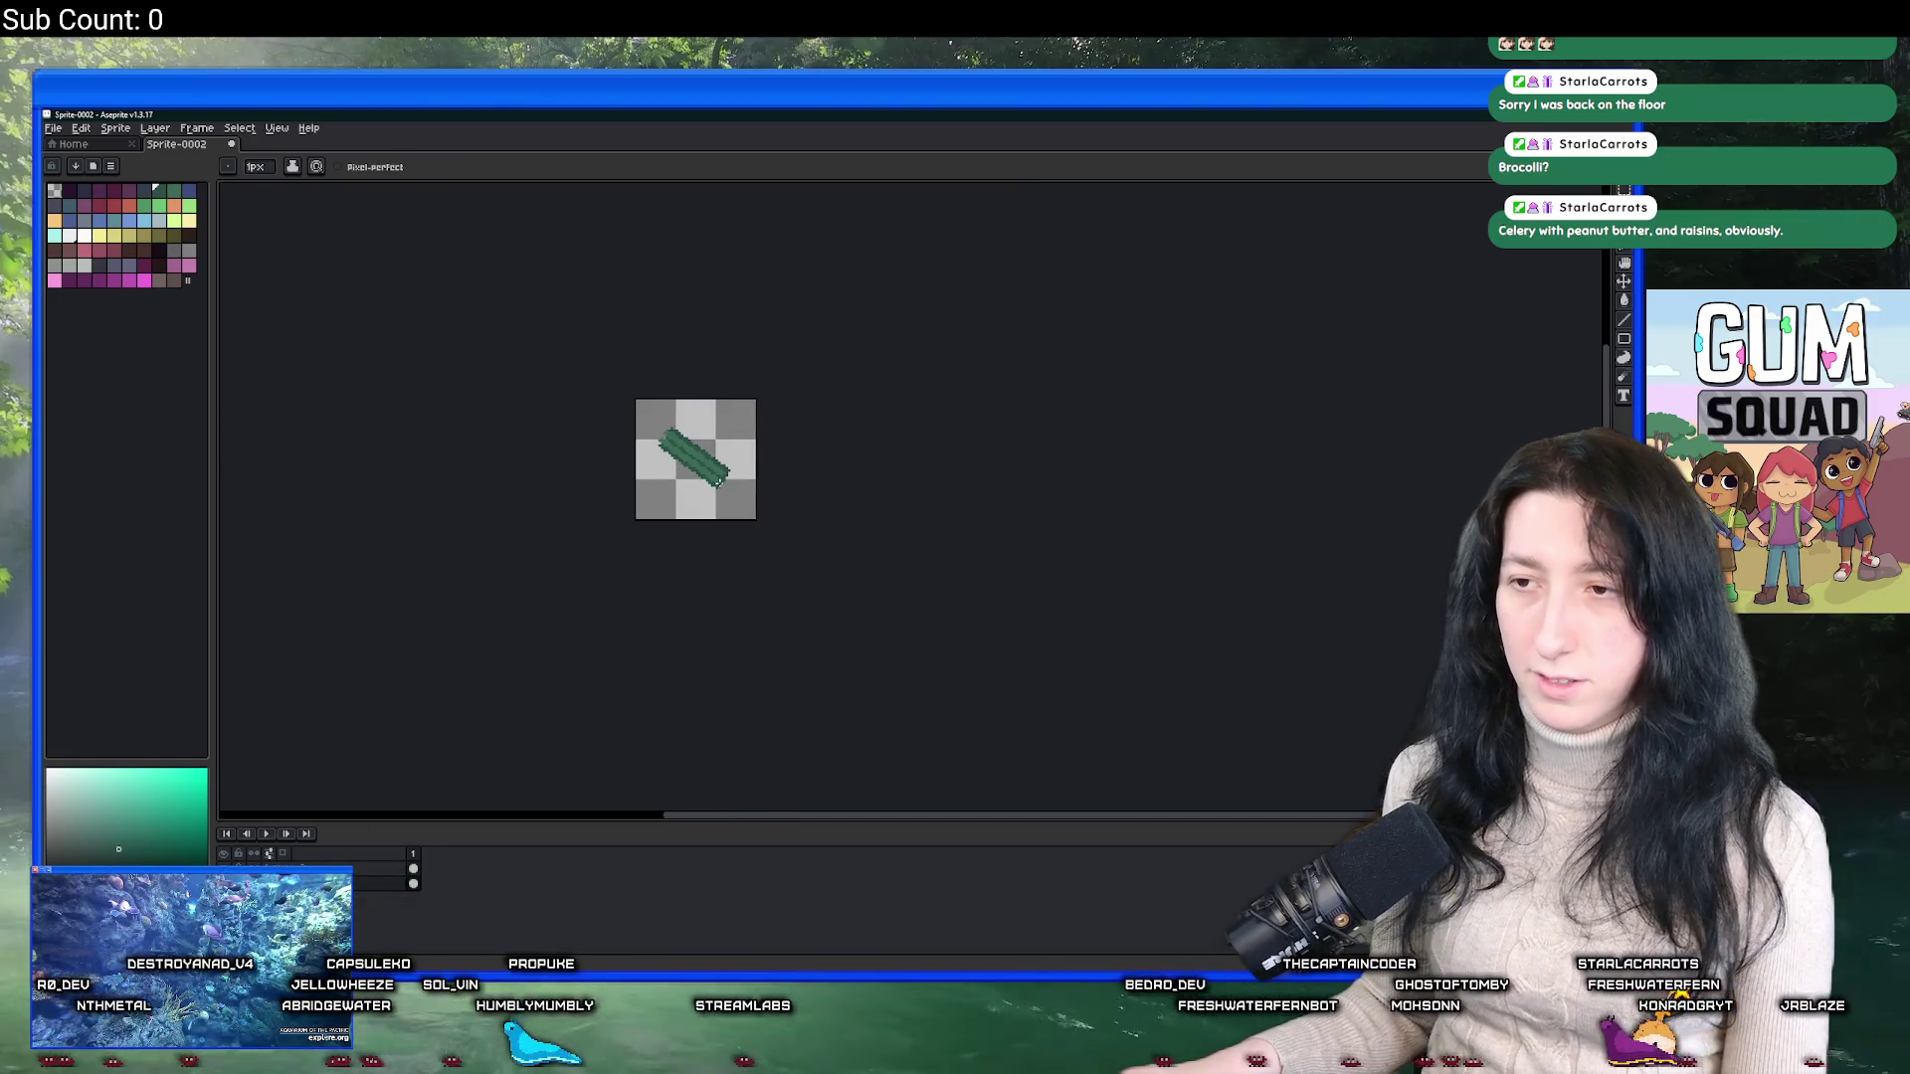
pyautogui.scroll(3, 688, 452)
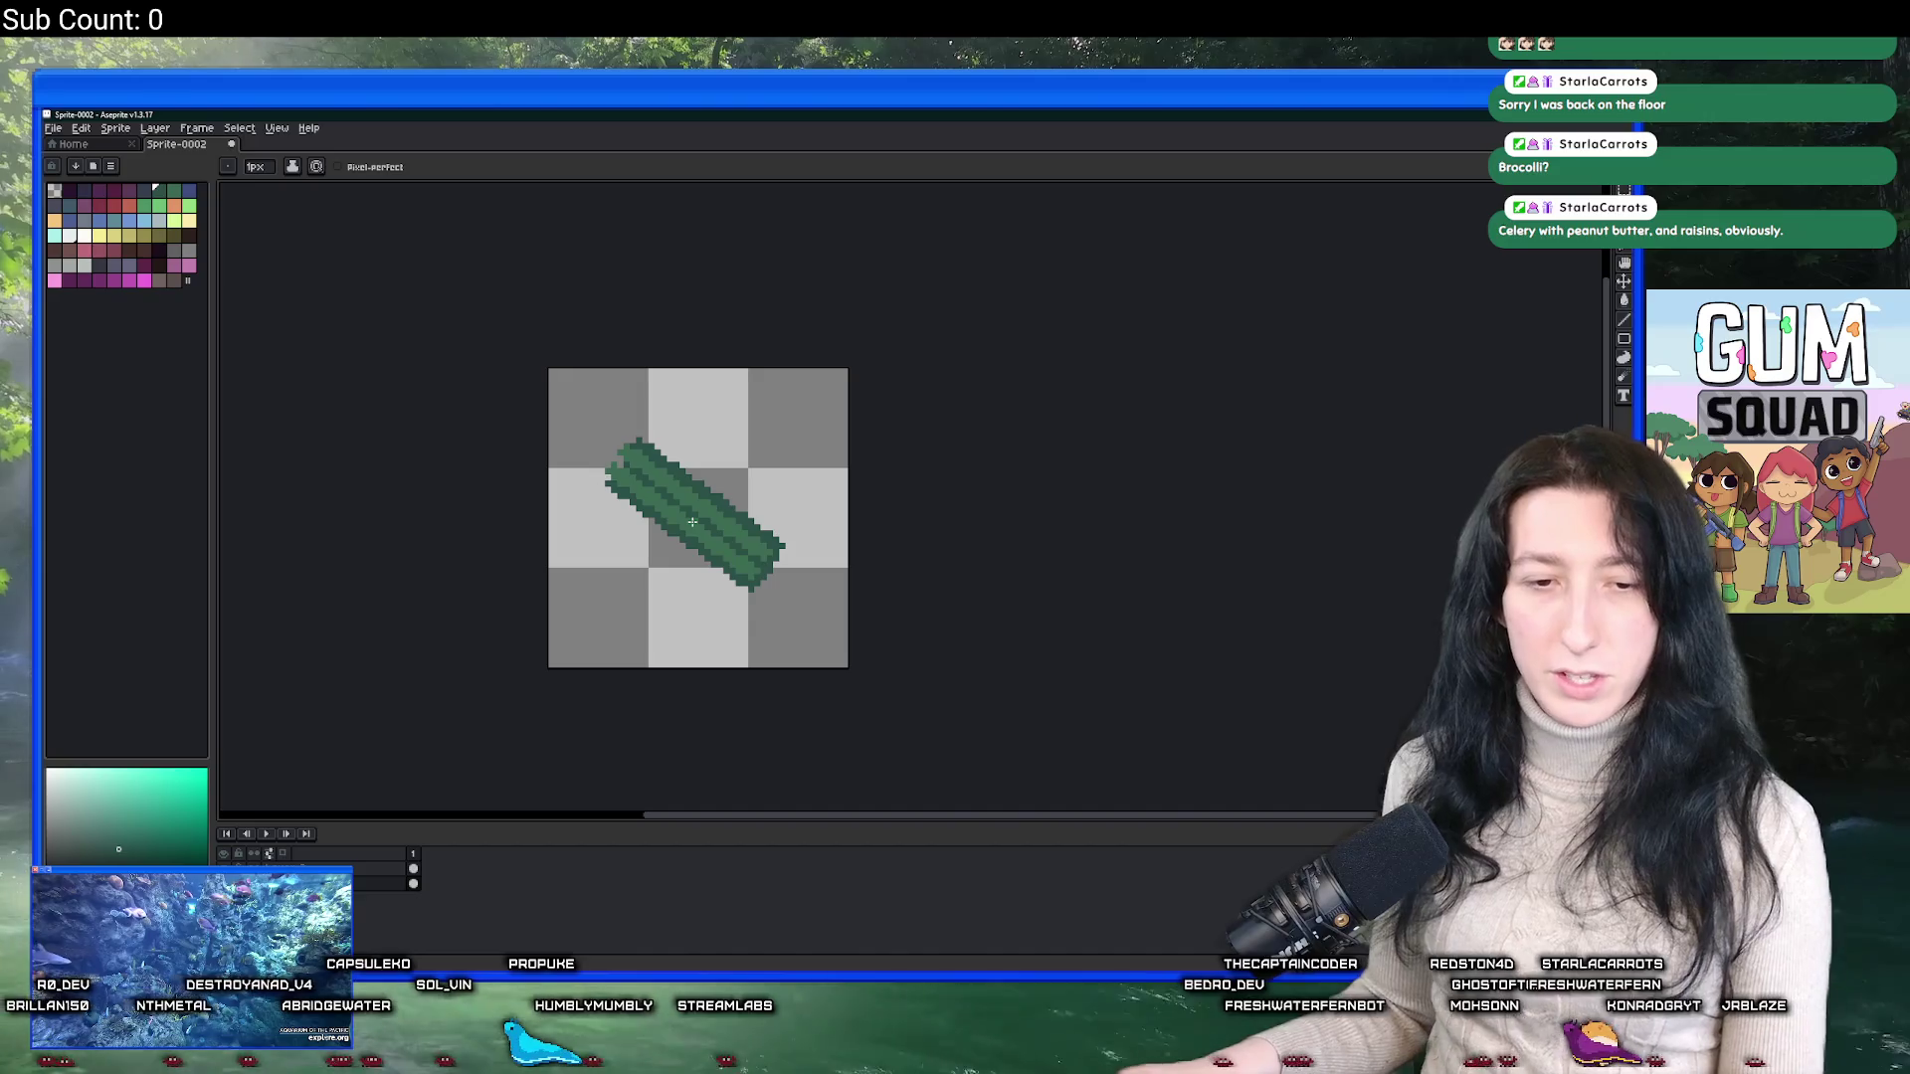
pyautogui.scroll(1, 693, 522)
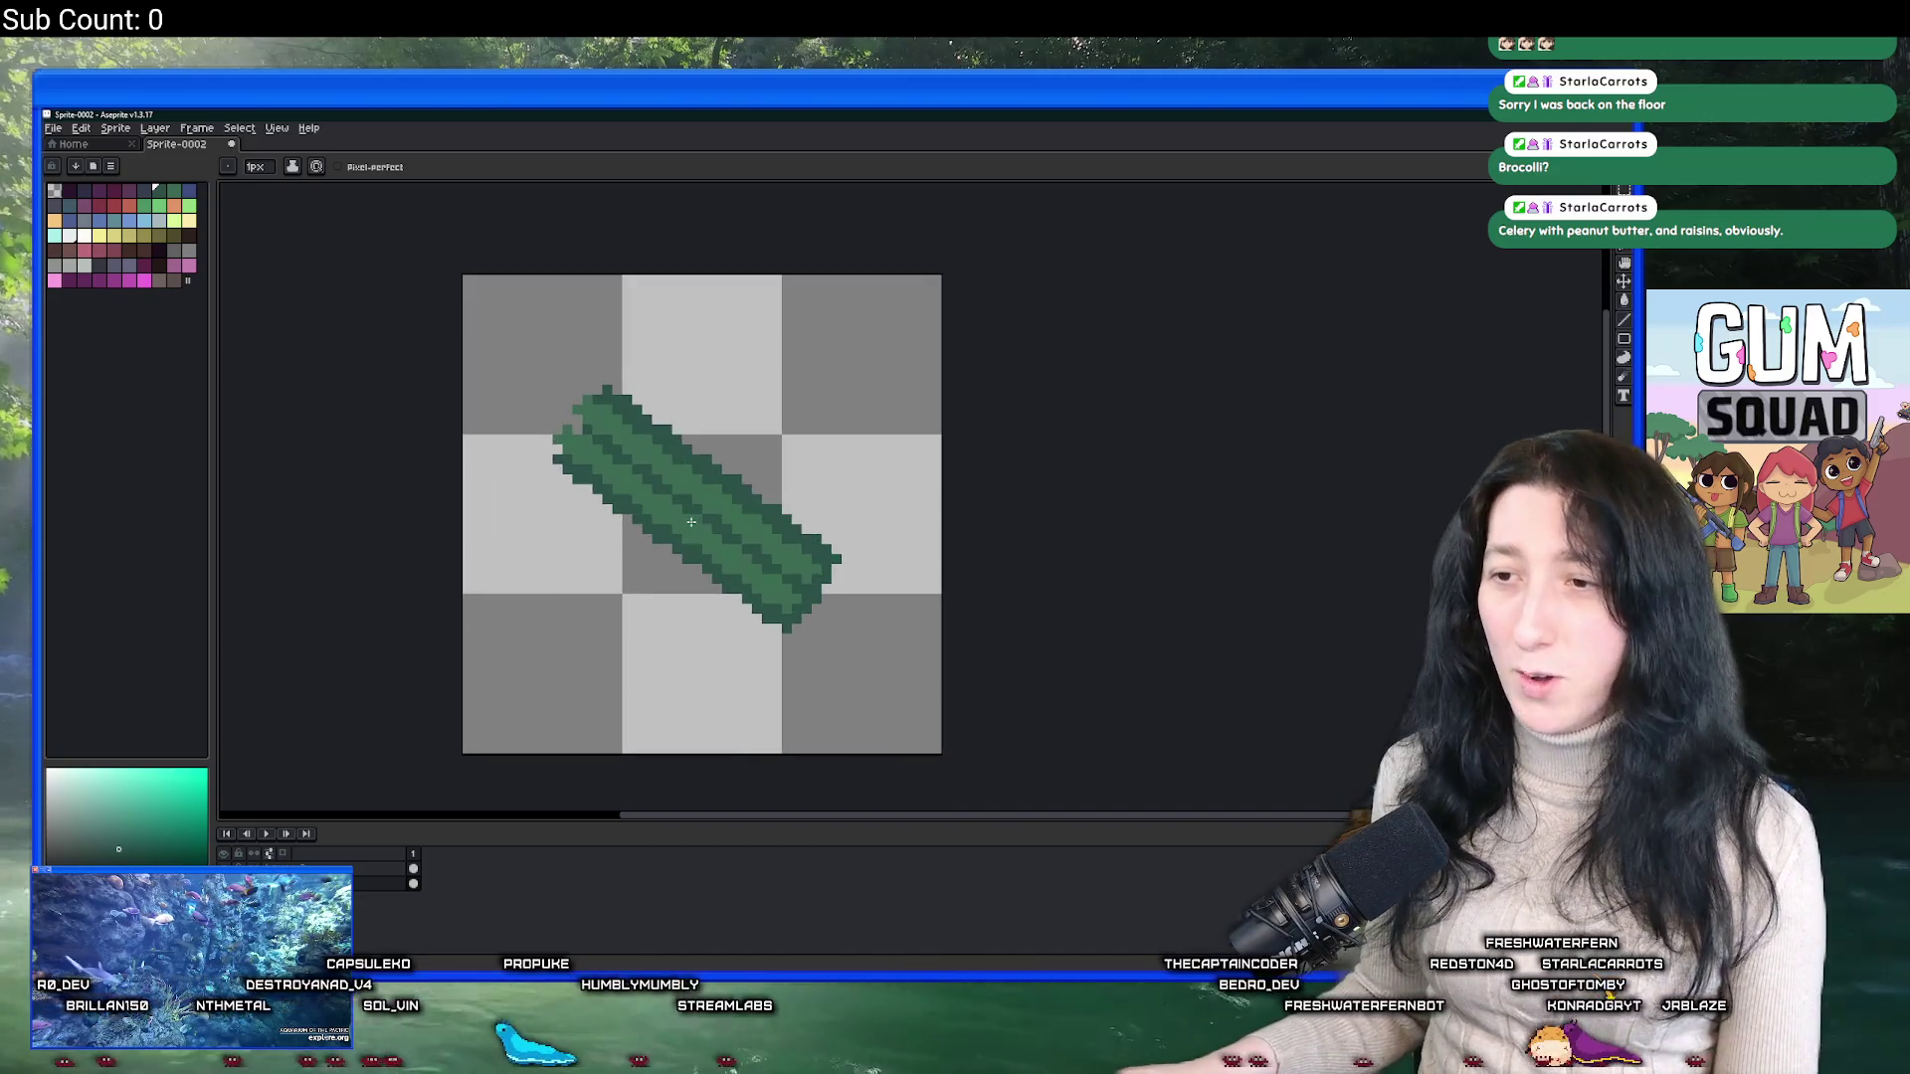
pyautogui.scroll(2, 667, 518)
pyautogui.scroll(-3, 560, 423)
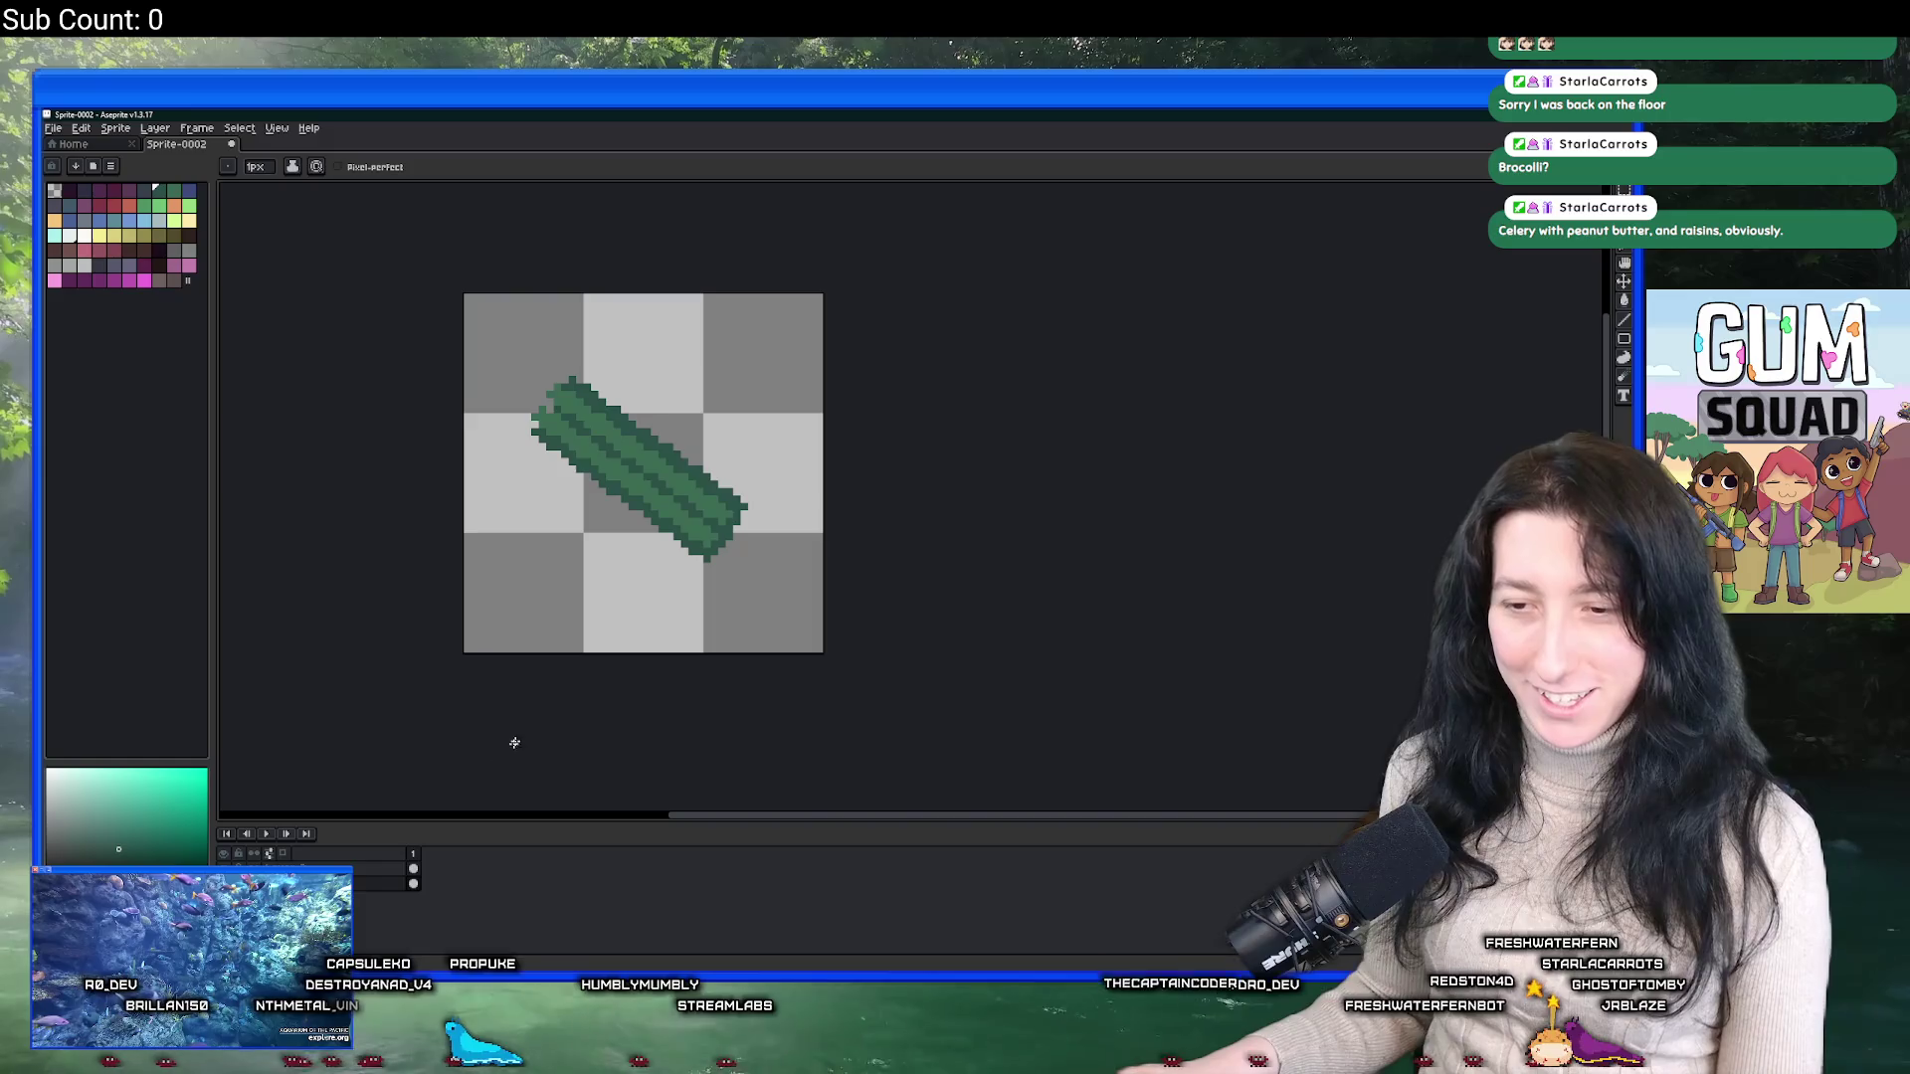
# Duplicate the stalk layer and shift the copy 2 px right, 1 px down.
pyautogui.press('m')
pyautogui.rightClick(408, 874)
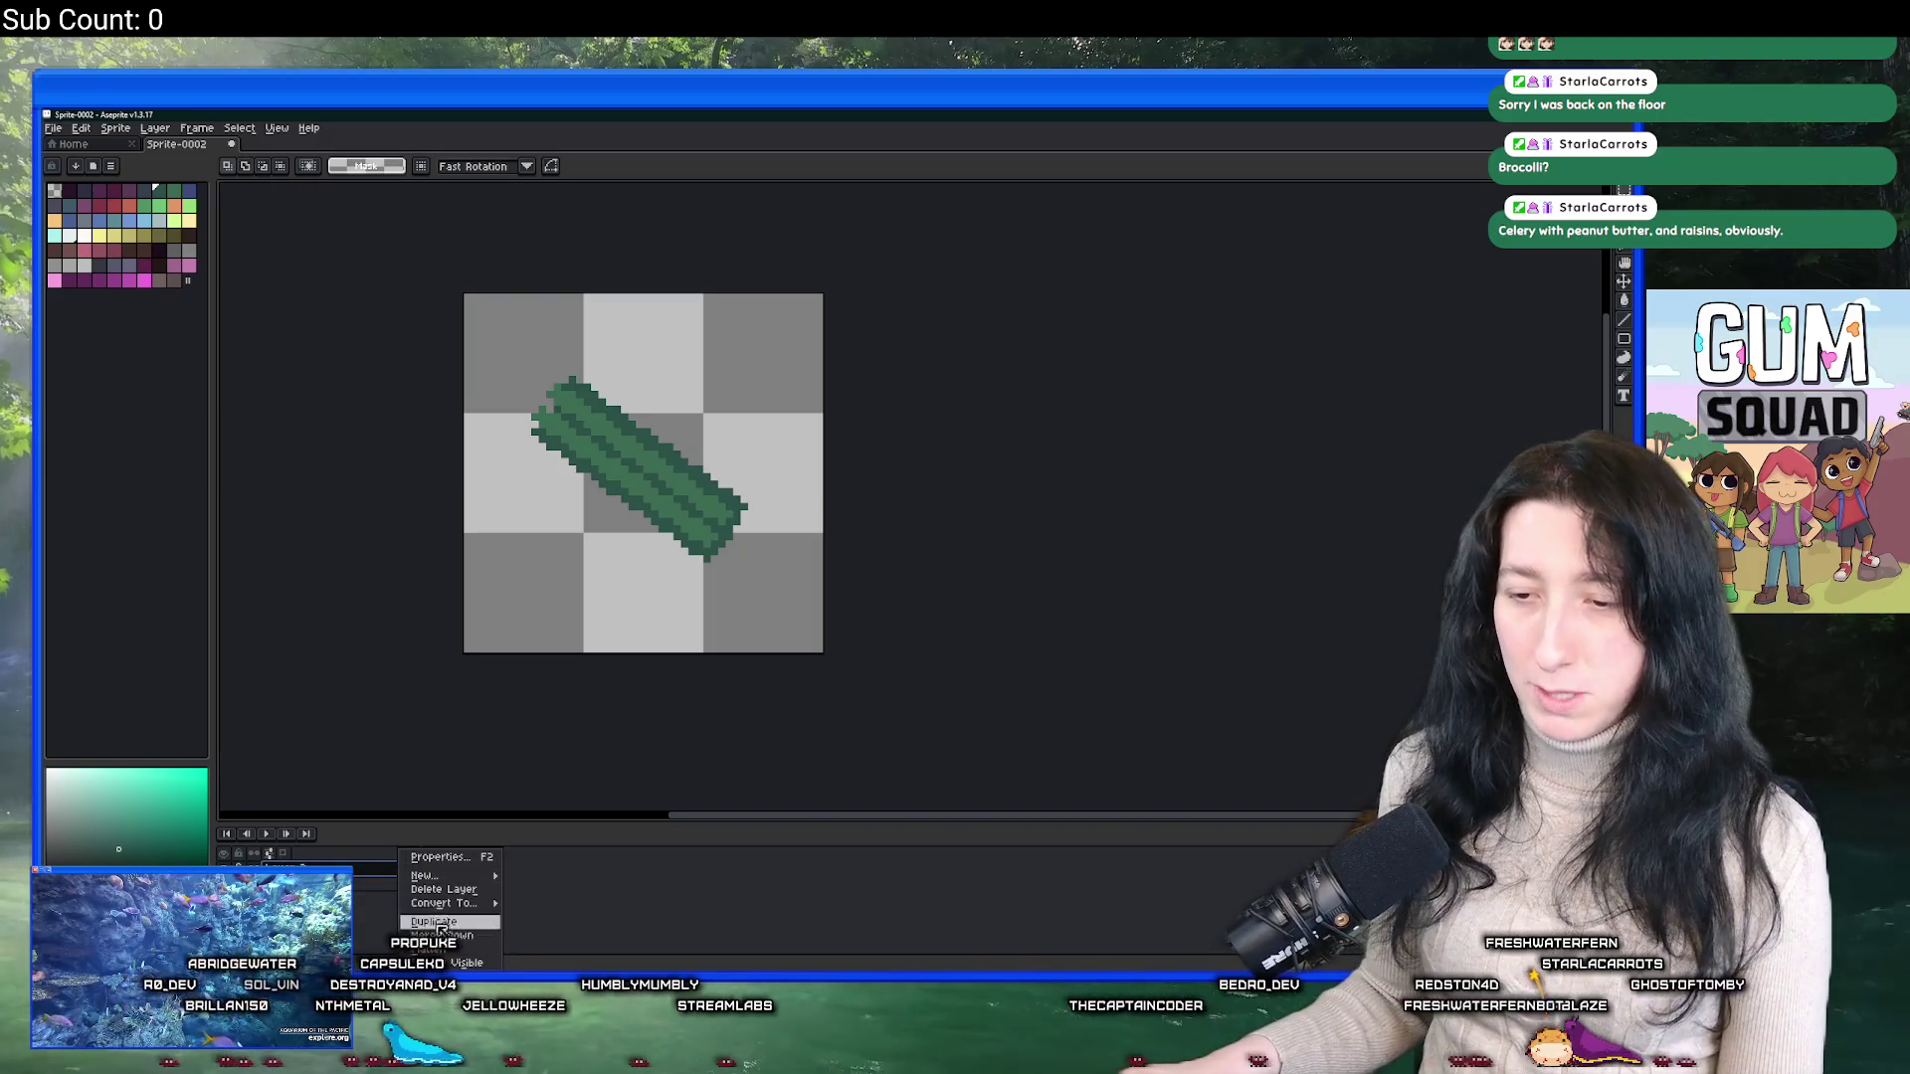
pyautogui.click(434, 952)
pyautogui.hotkey('ctrl', 'a')
pyautogui.moveTo(537, 397); pyautogui.dragTo(544, 404)
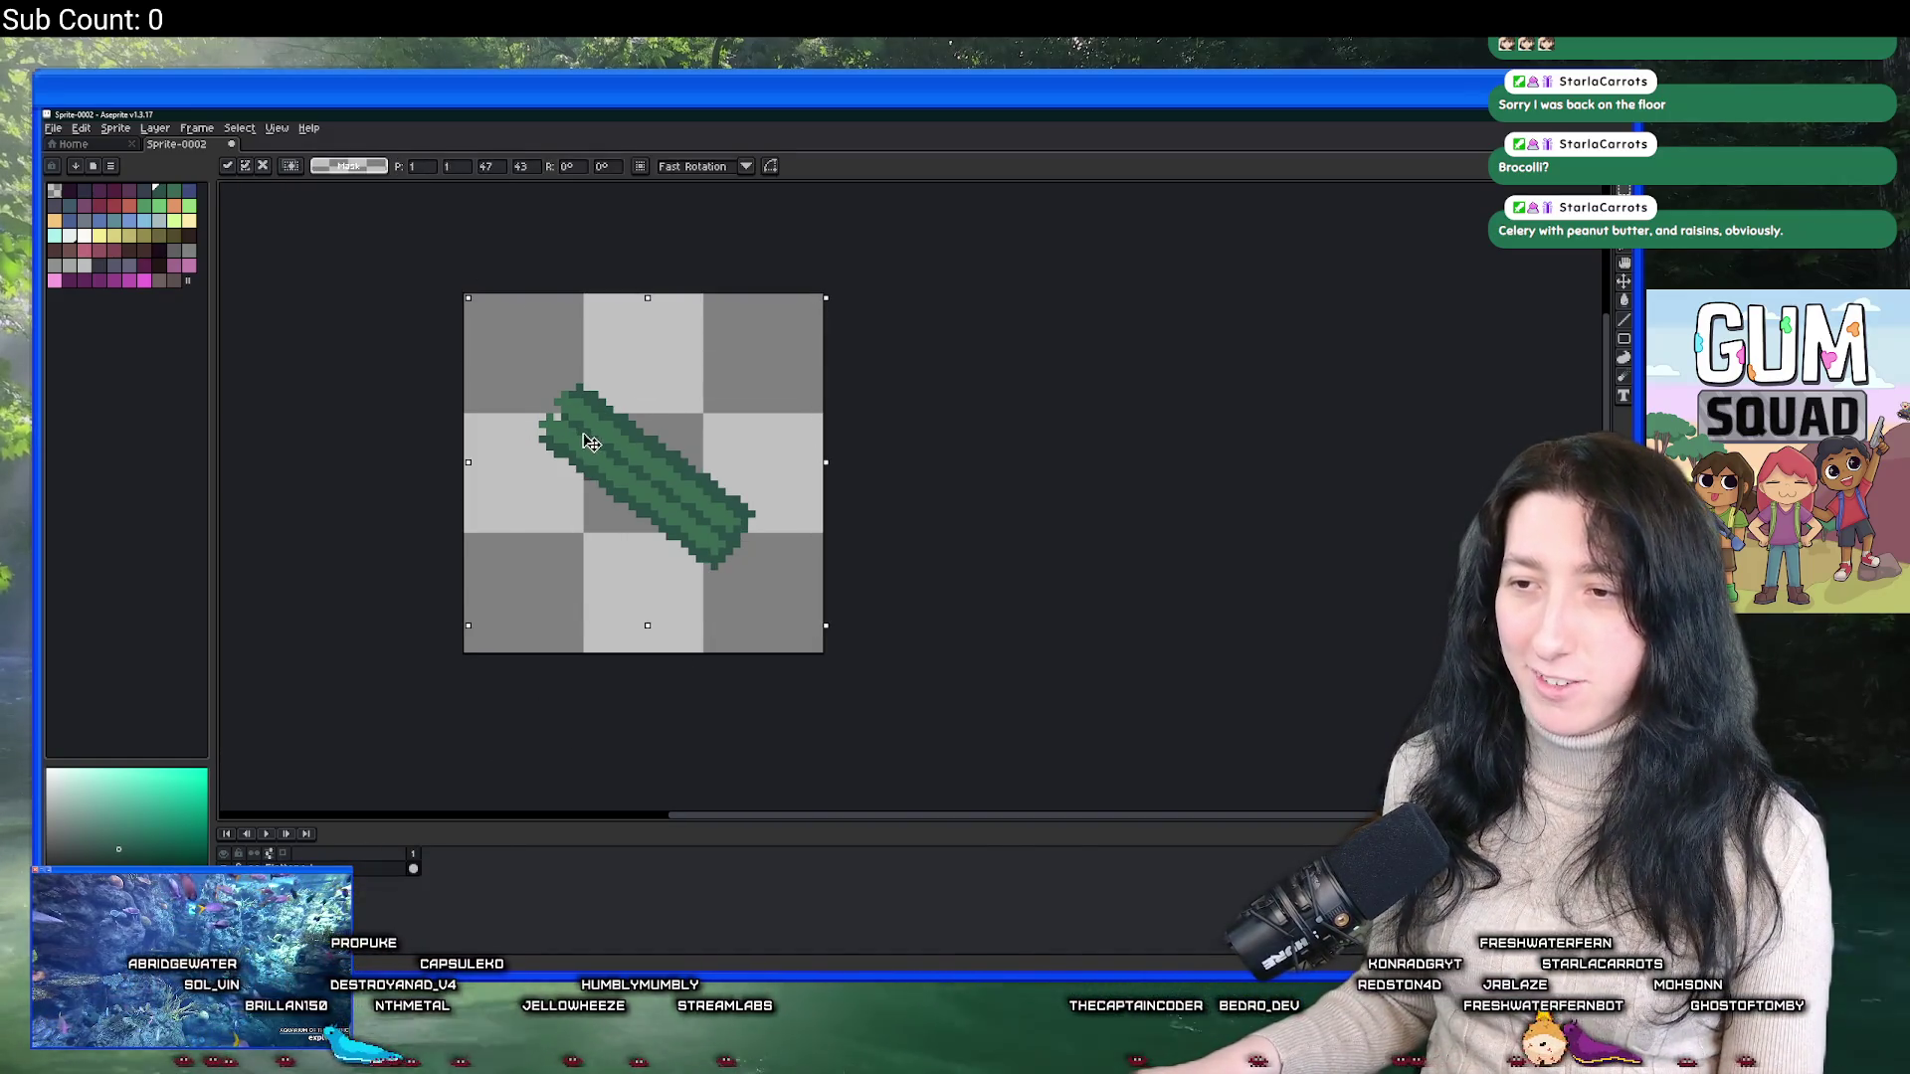
pyautogui.moveTo(822, 458); pyautogui.dragTo(836, 465)
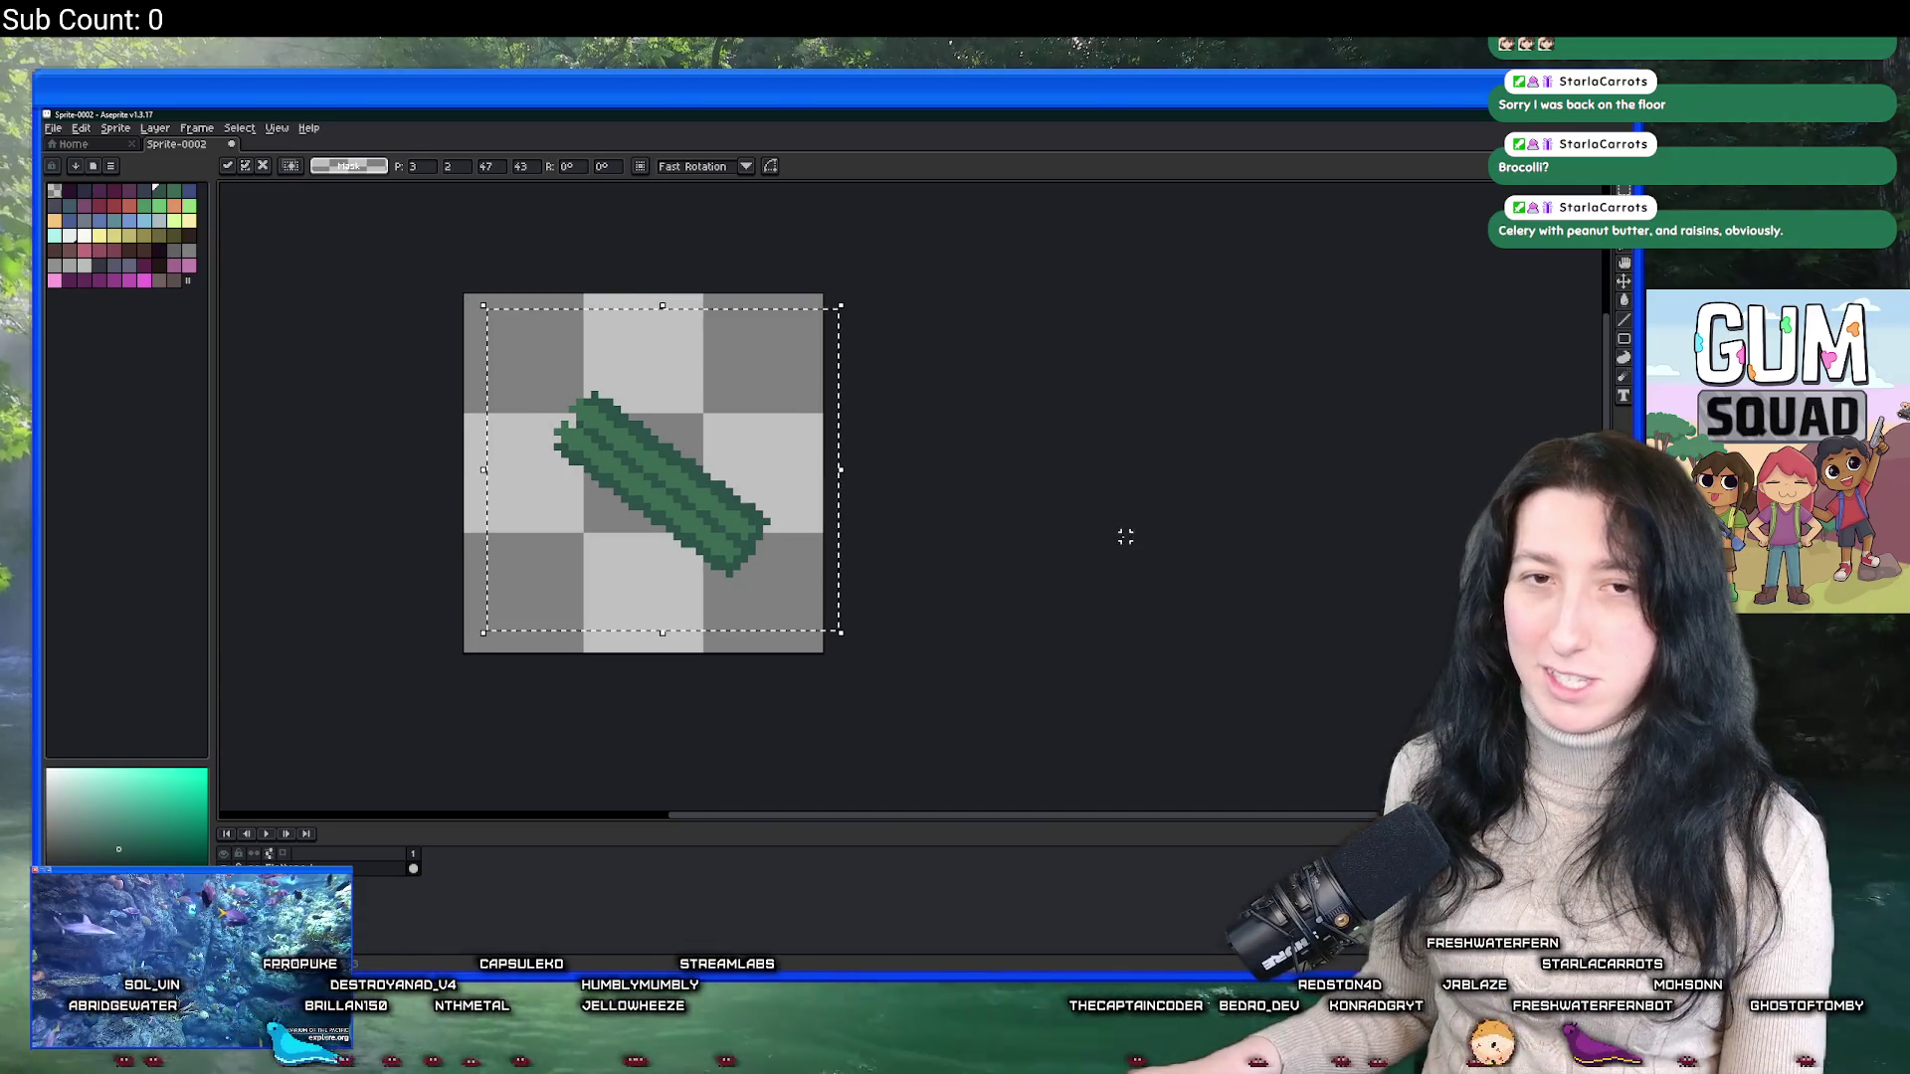
pyautogui.click(1121, 537)
# Choose a bright green from the palette and switch to the Pencil.
pyautogui.scroll(1, 585, 421)
pyautogui.scroll(1, 585, 422)
pyautogui.press('alt')
pyautogui.scroll(1, 585, 430)
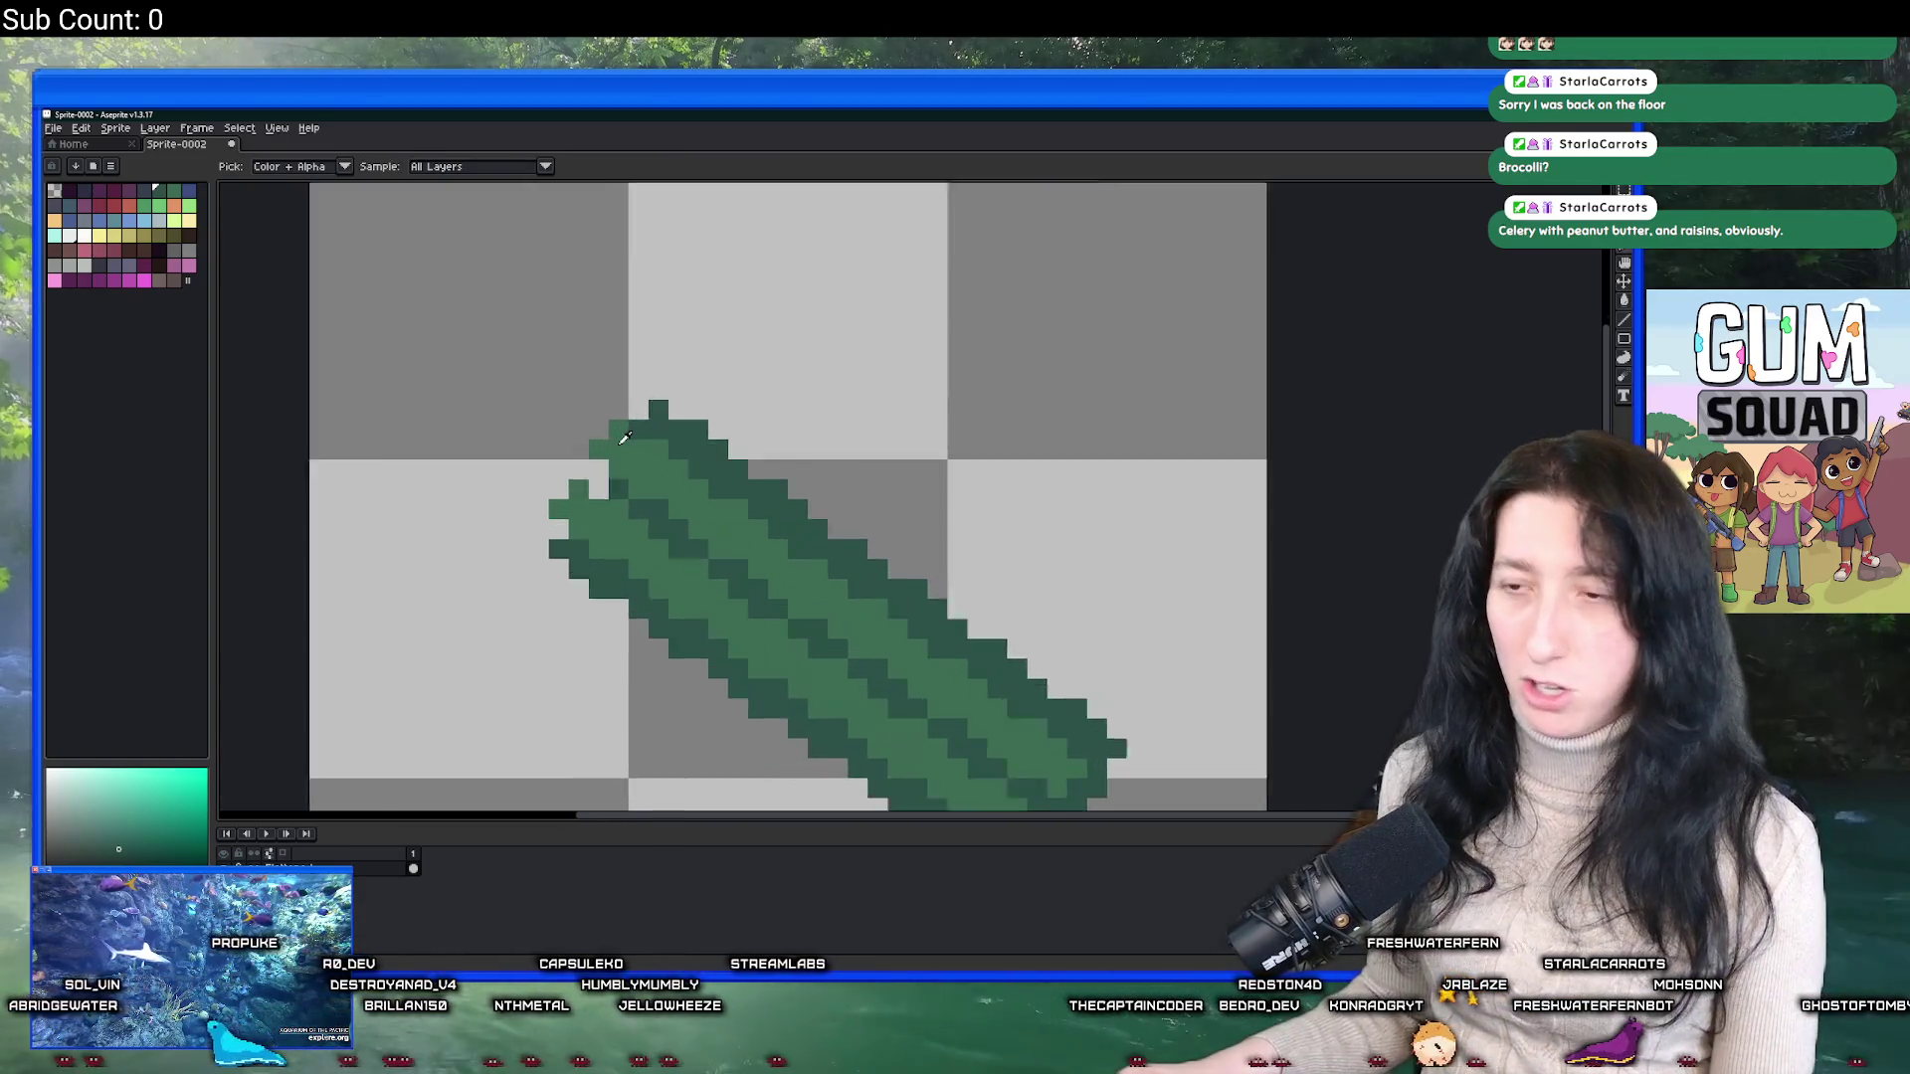
pyautogui.scroll(-3, 585, 429)
pyautogui.scroll(5, 547, 503)
pyautogui.click(165, 195)
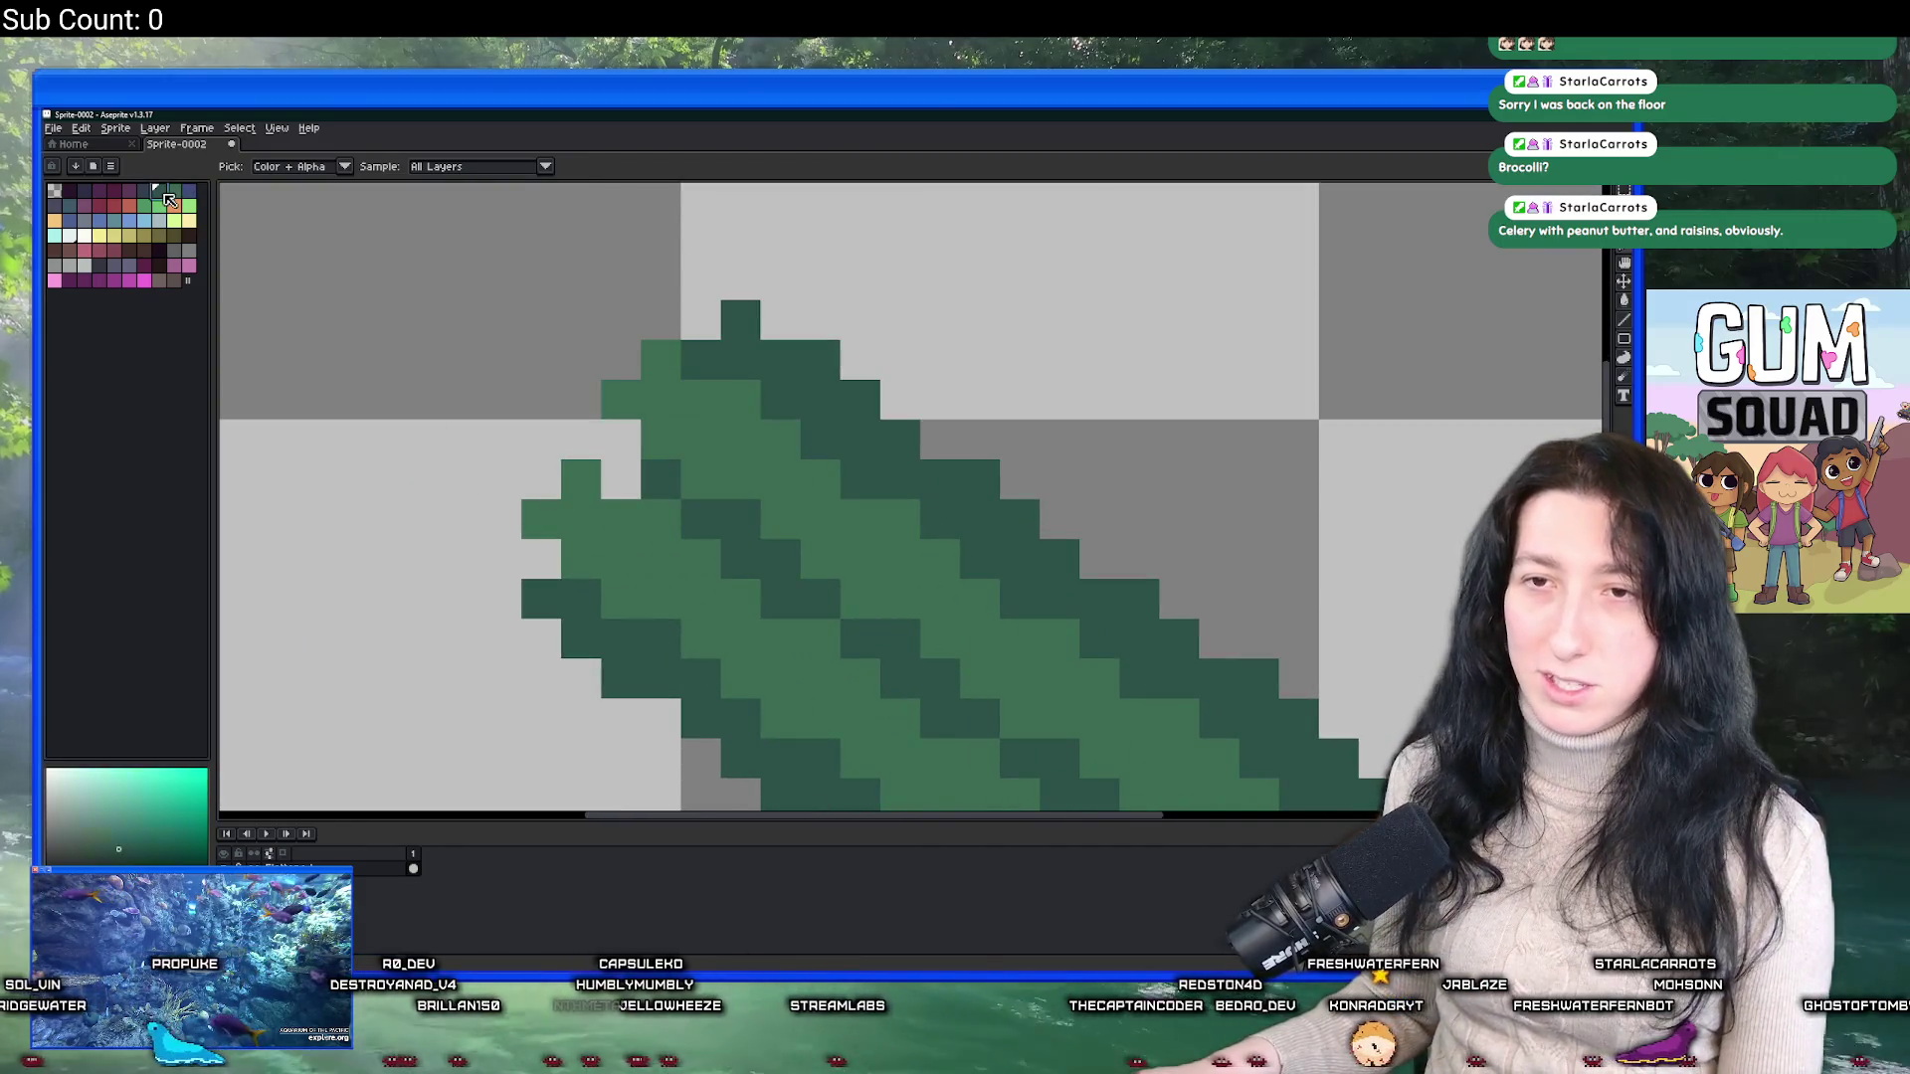
pyautogui.click(131, 207)
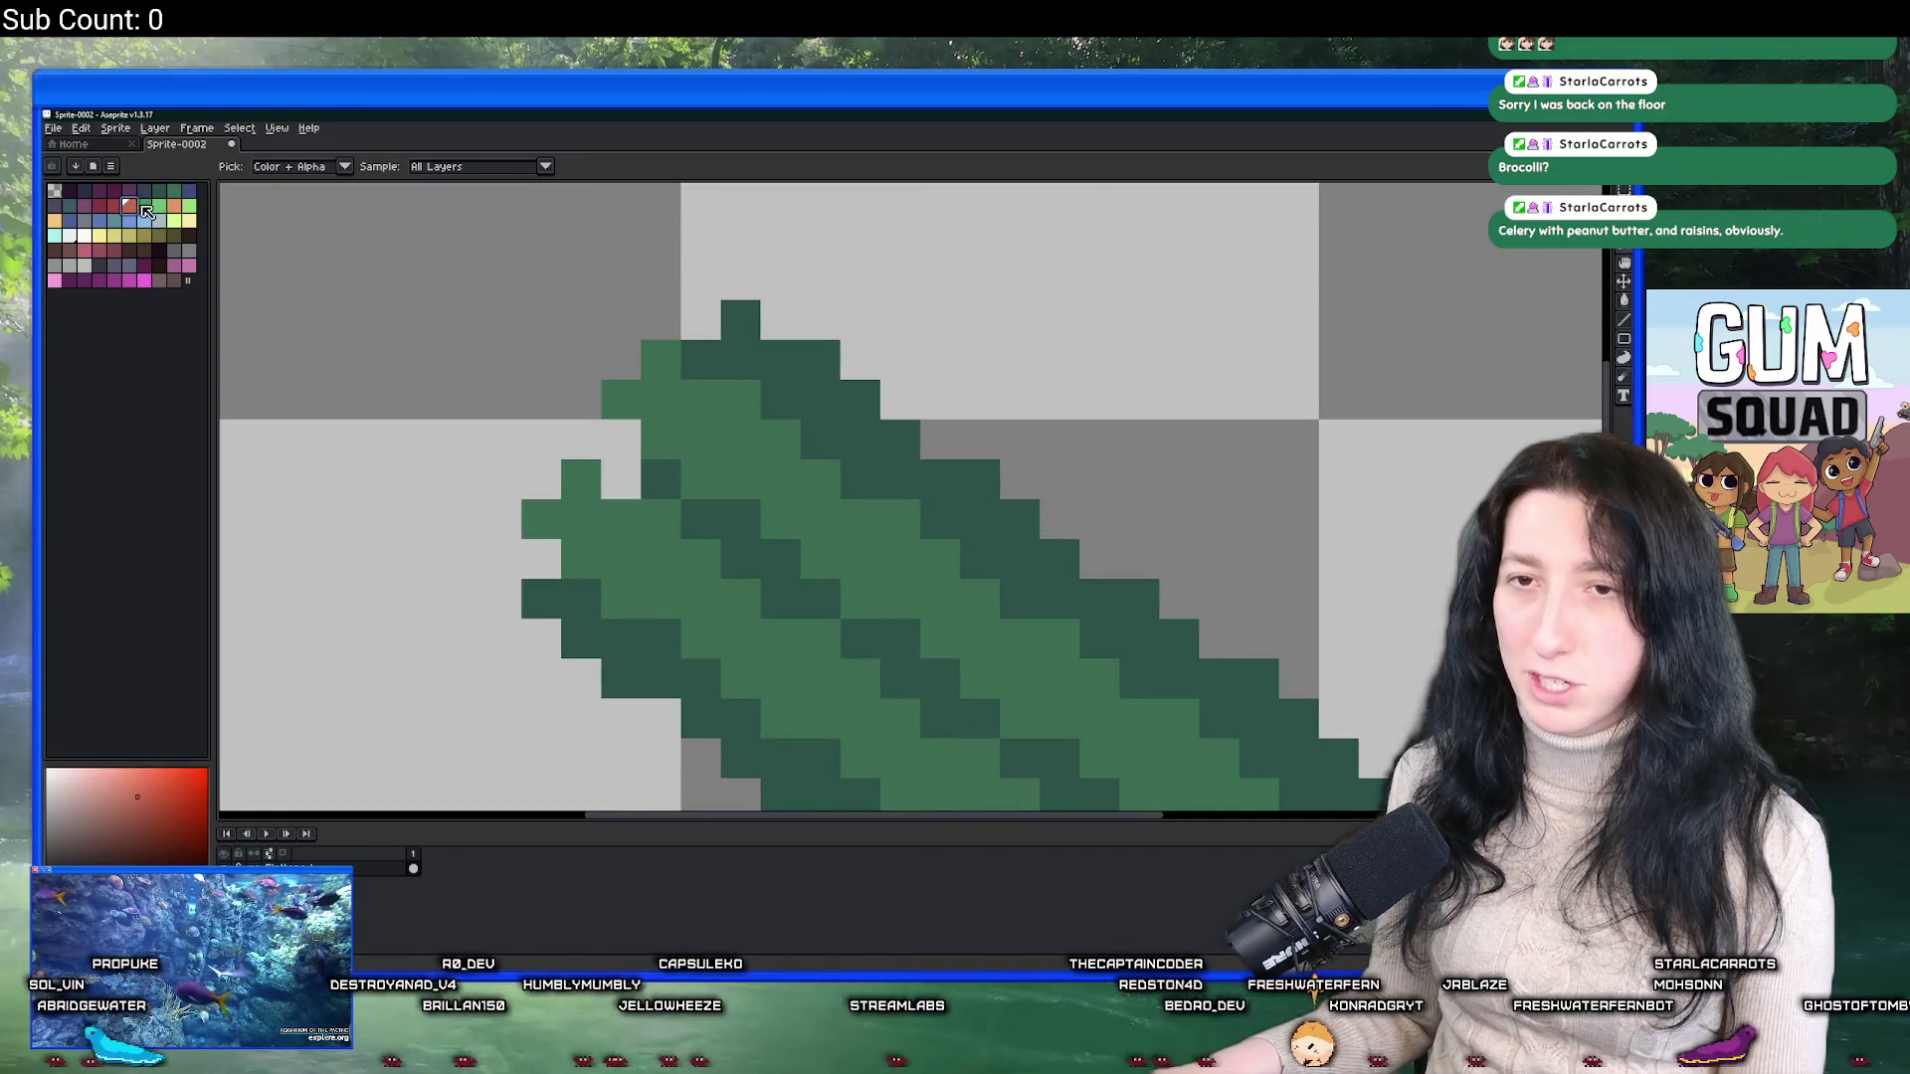
pyautogui.click(146, 211)
pyautogui.press('b')
pyautogui.hscroll(-3, 597, 469)
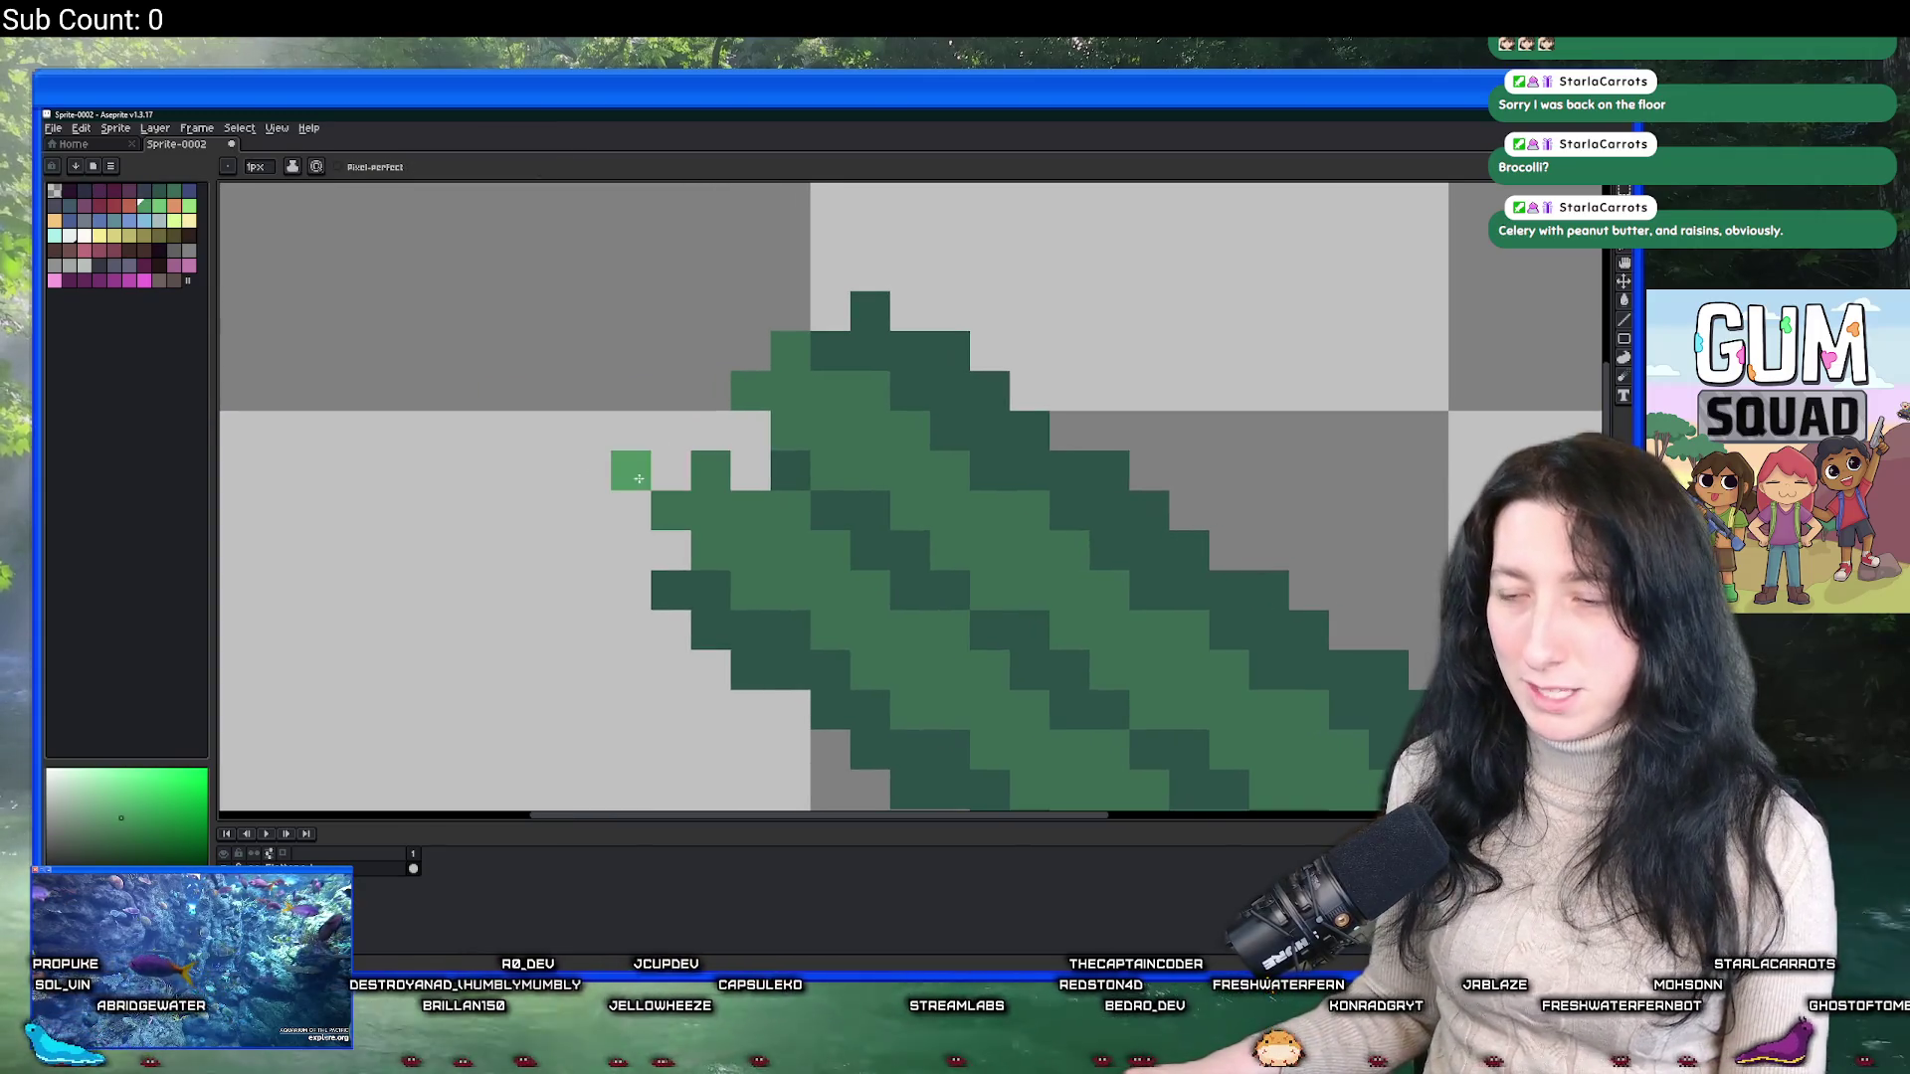
# Paint green pixels beside the spear's tip, then erase the stray ones.
pyautogui.click(591, 431)
pyautogui.click(591, 391)
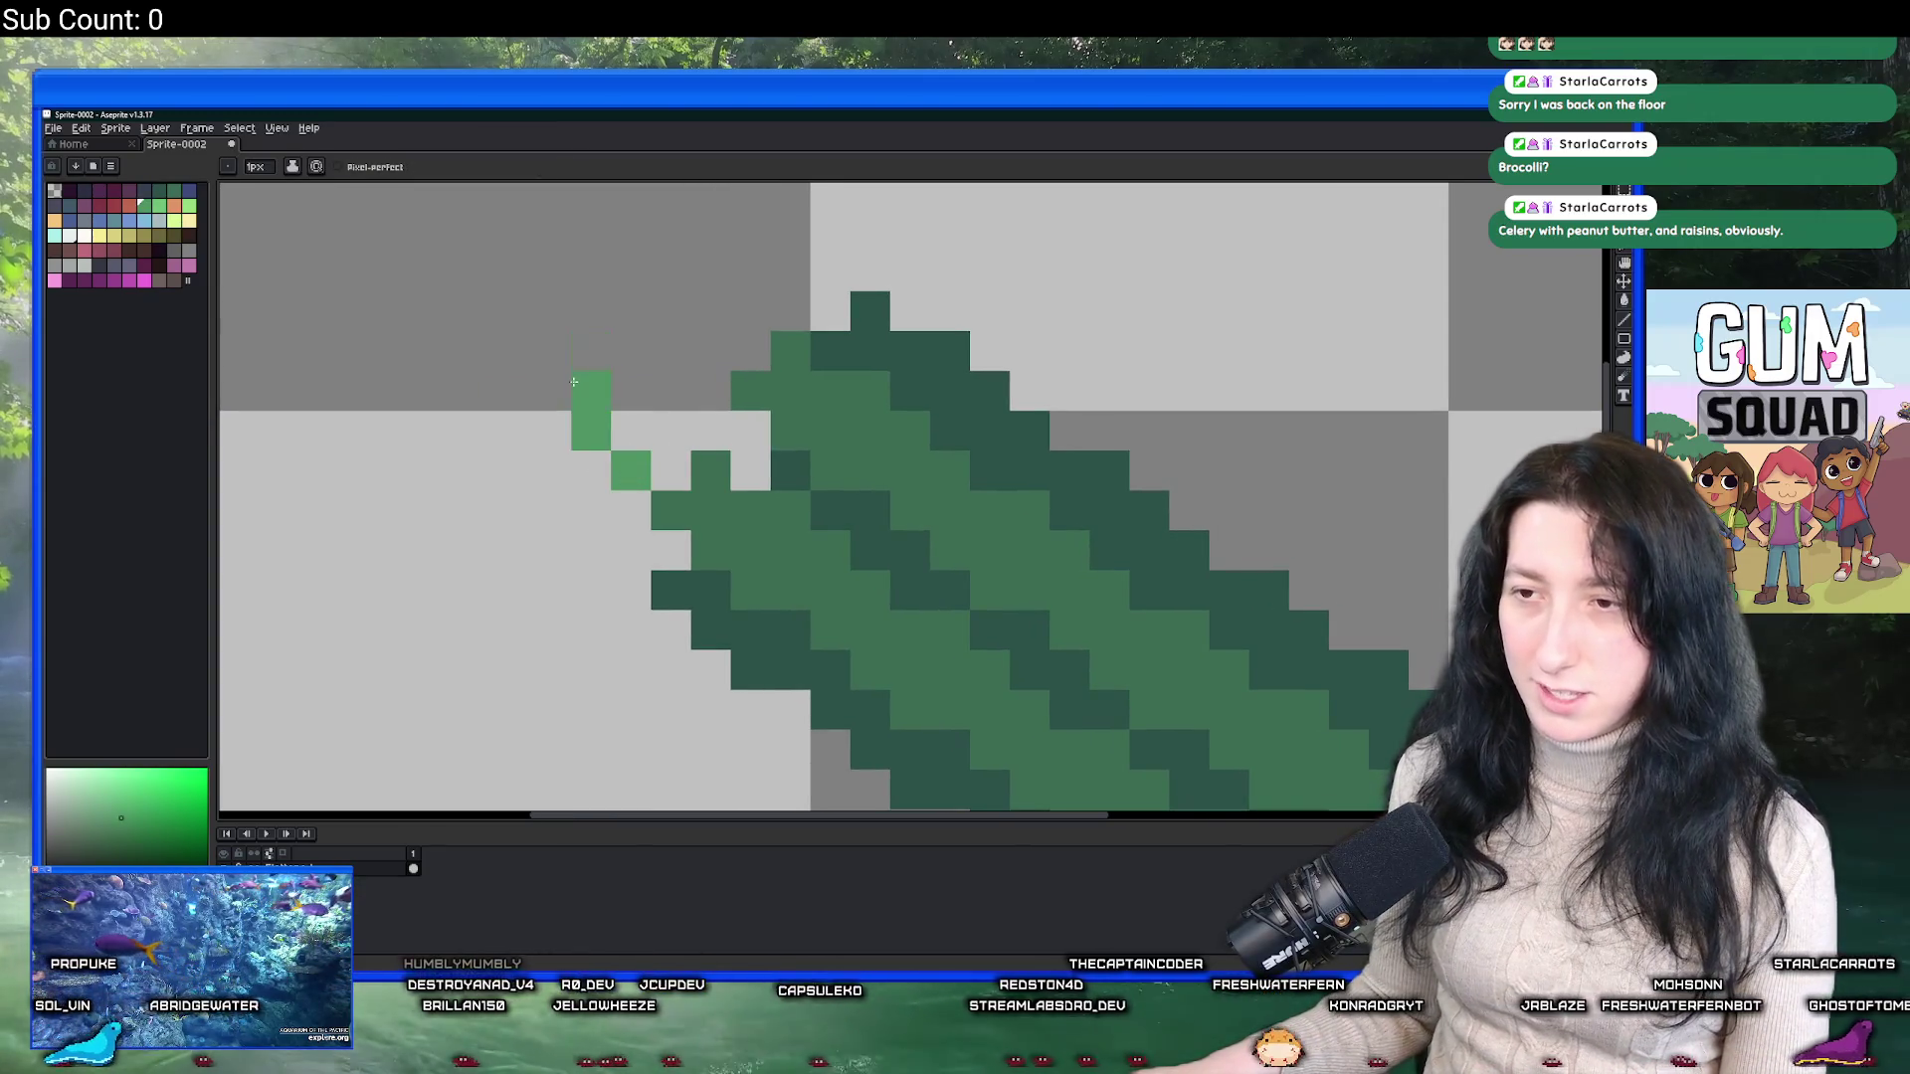
pyautogui.moveTo(616, 401); pyautogui.dragTo(671, 471)
pyautogui.scroll(-5, 671, 471)
pyautogui.scroll(5, 566, 335)
pyautogui.press('e')
pyautogui.moveTo(571, 331); pyautogui.dragTo(531, 332)
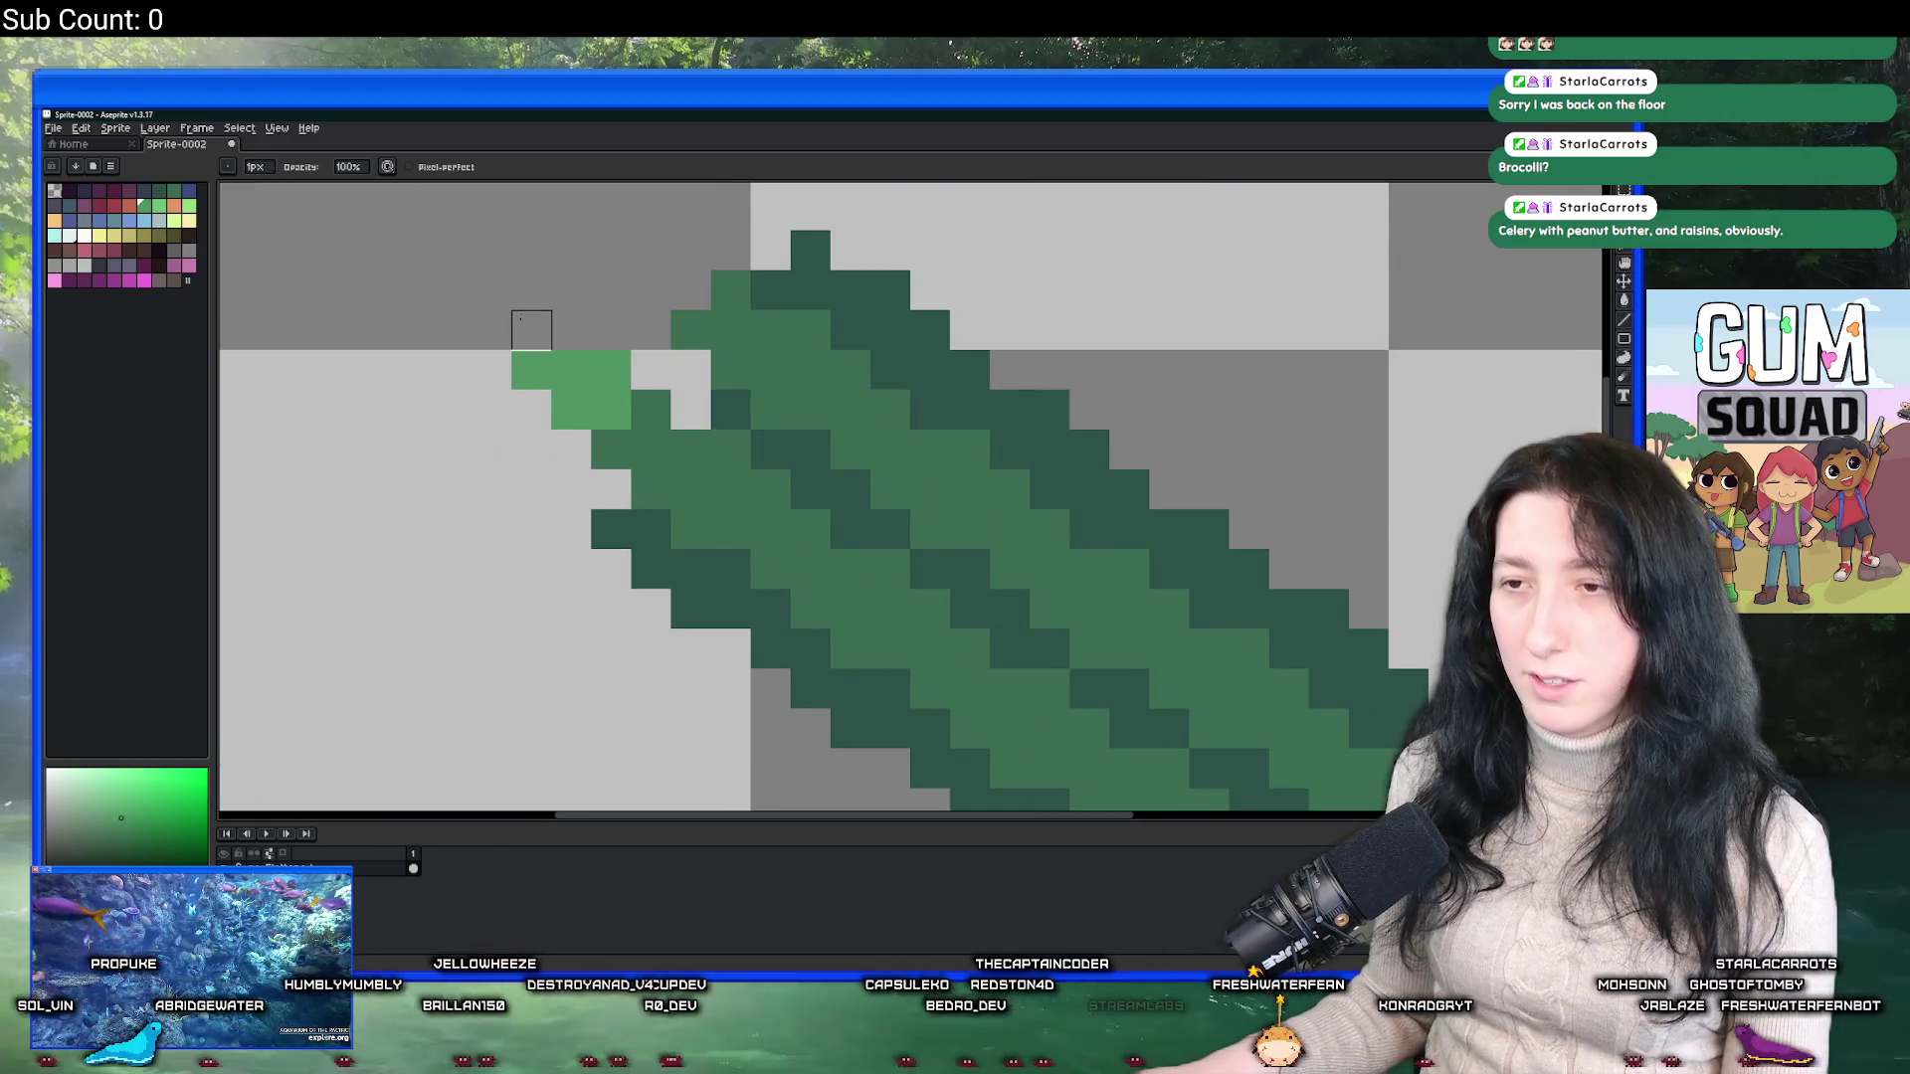
pyautogui.click(531, 370)
pyautogui.click(611, 449)
pyautogui.click(651, 410)
pyautogui.scroll(-3, 711, 491)
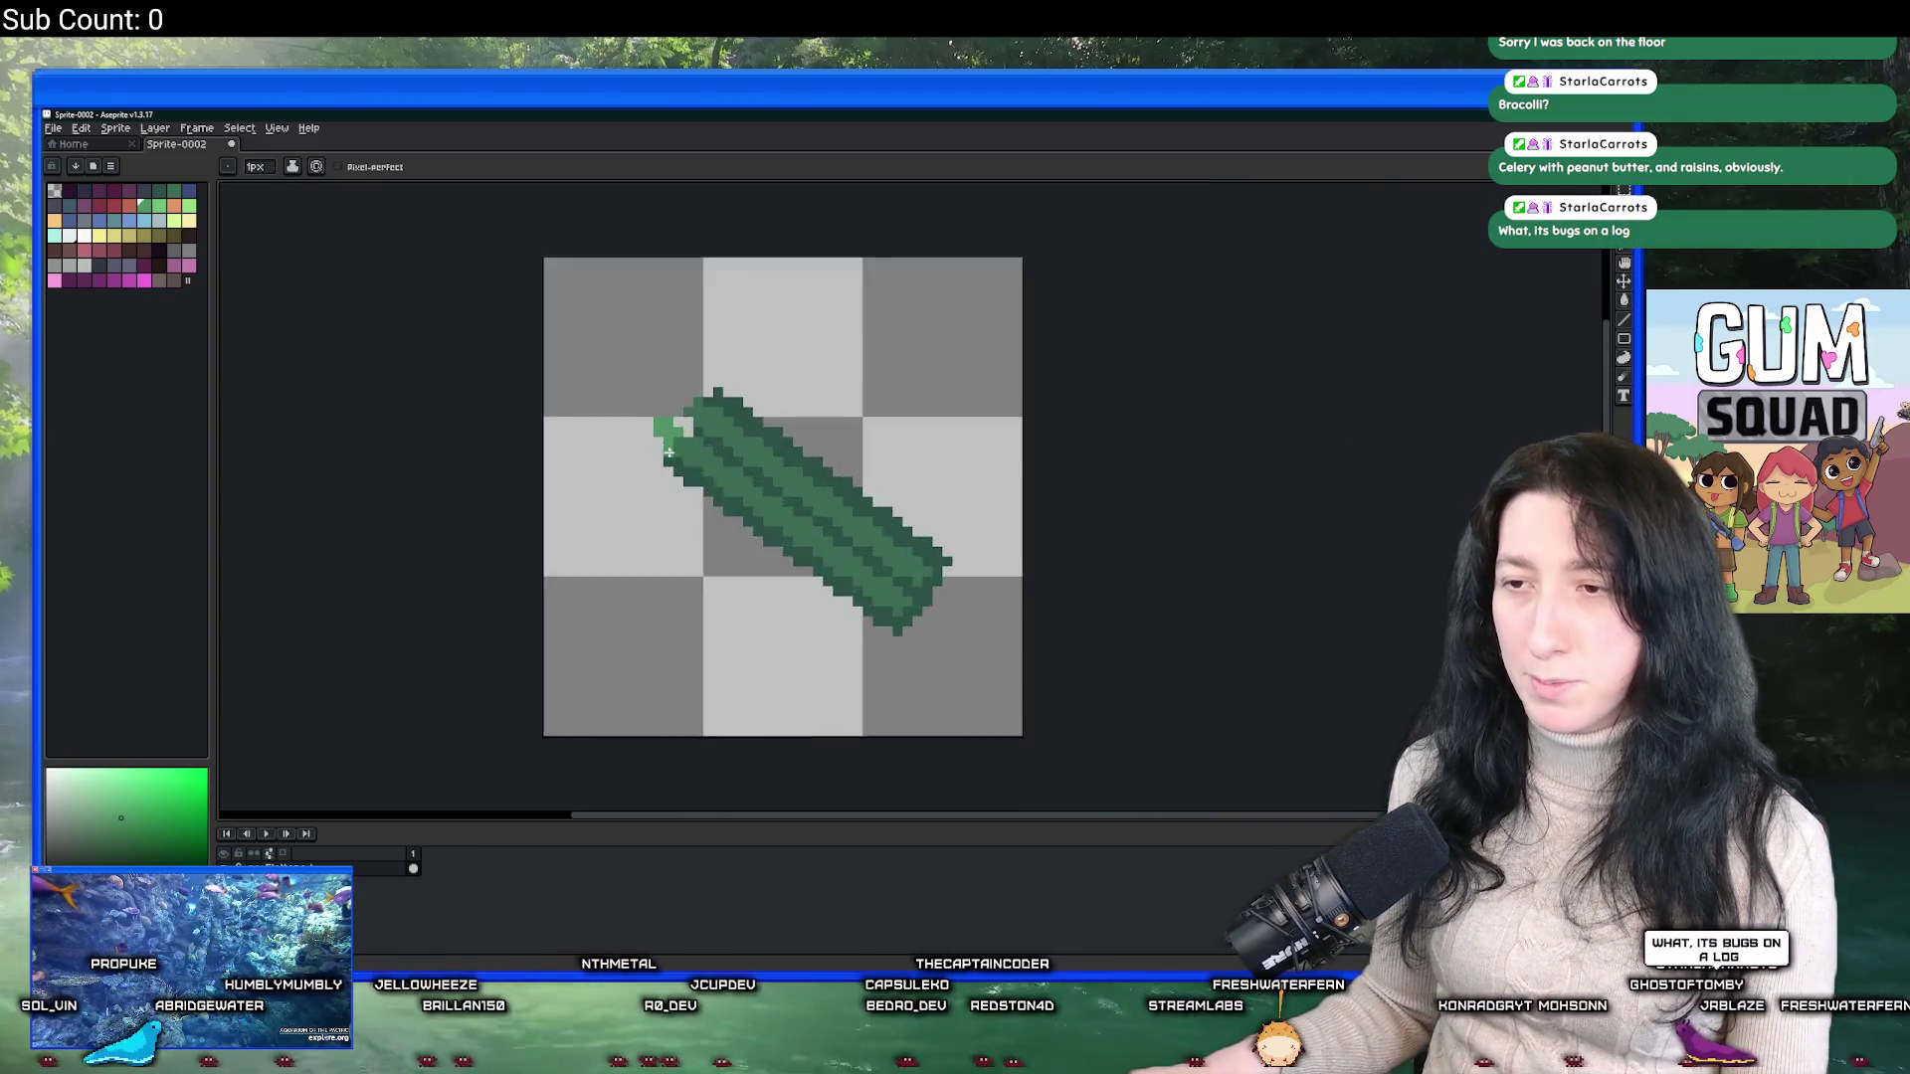
pyautogui.scroll(4, 738, 442)
# Paint a small block of pixels at the spear's upper-left end.
pyautogui.click(697, 475)
pyautogui.click(657, 435)
pyautogui.moveTo(776, 435); pyautogui.dragTo(775, 395)
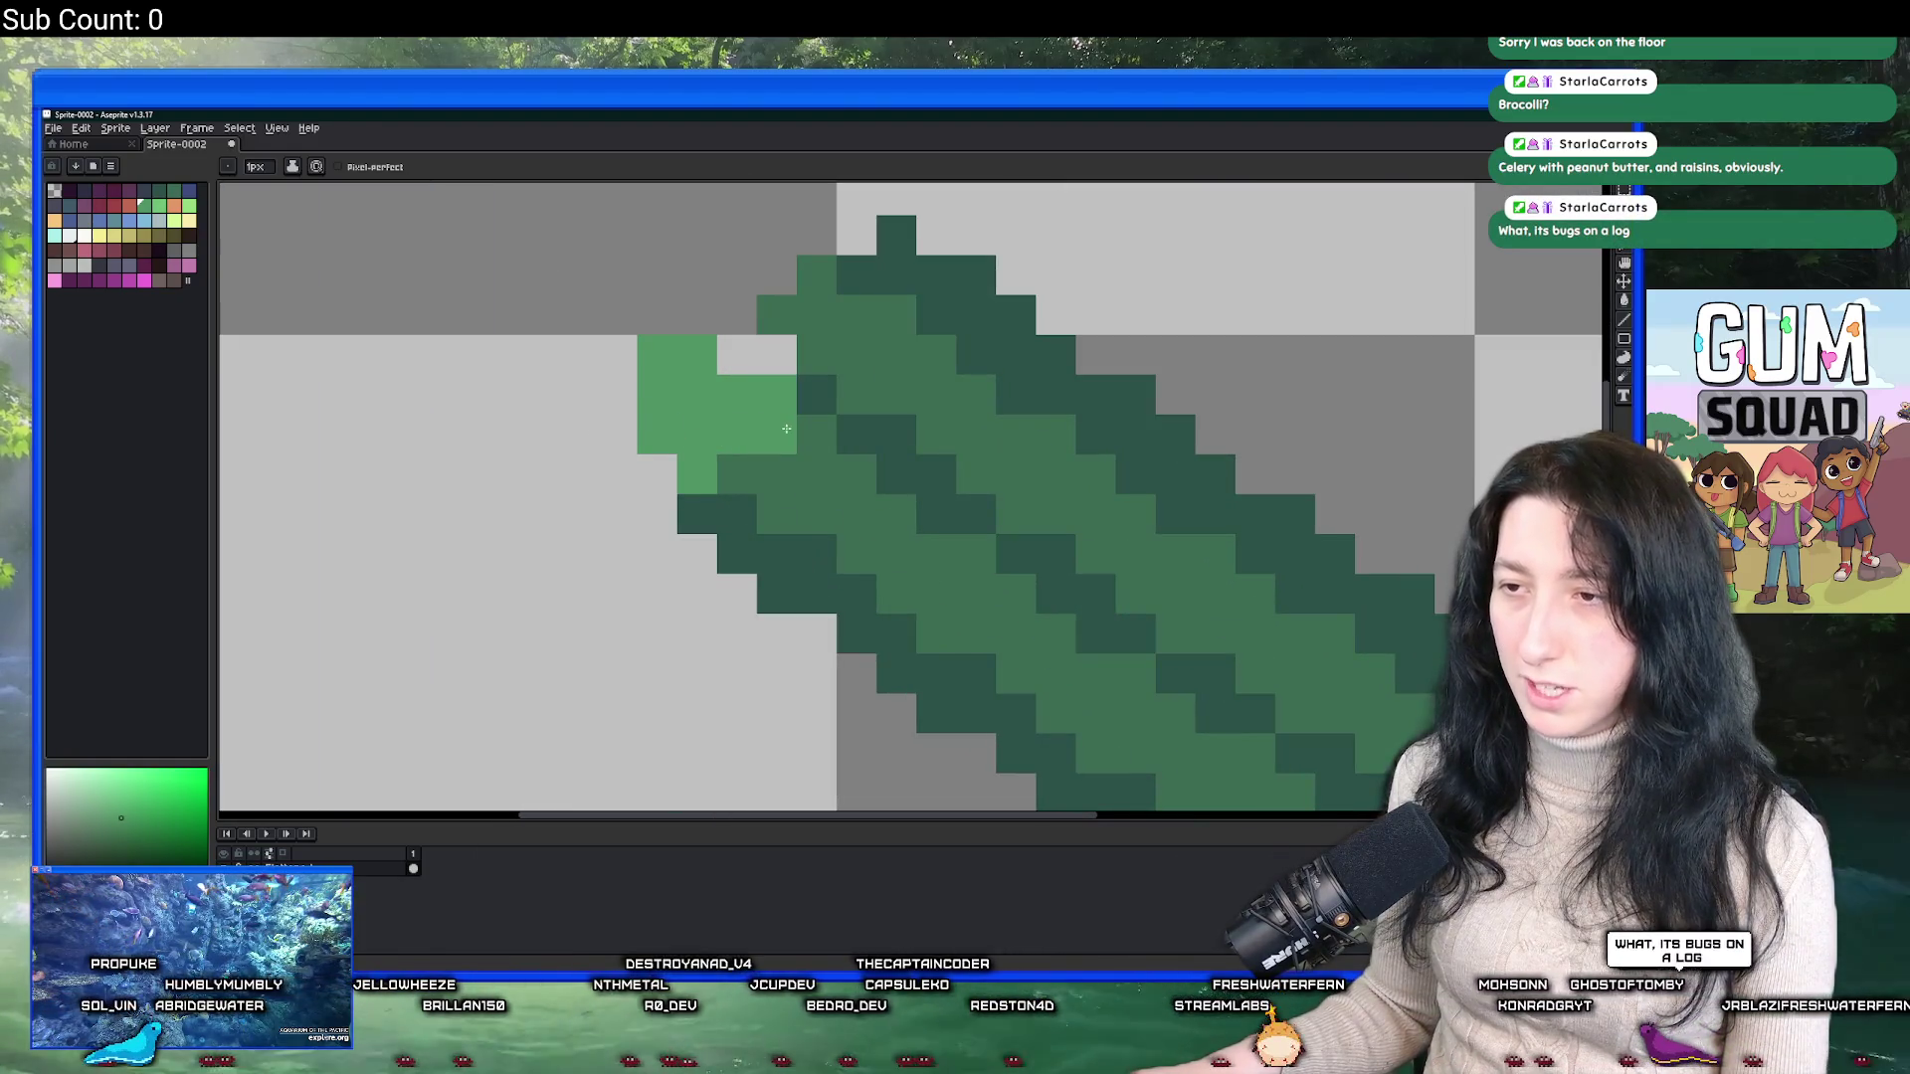
pyautogui.click(737, 355)
pyautogui.scroll(-4, 648, 443)
pyautogui.scroll(-1, 648, 442)
pyautogui.scroll(4, 664, 422)
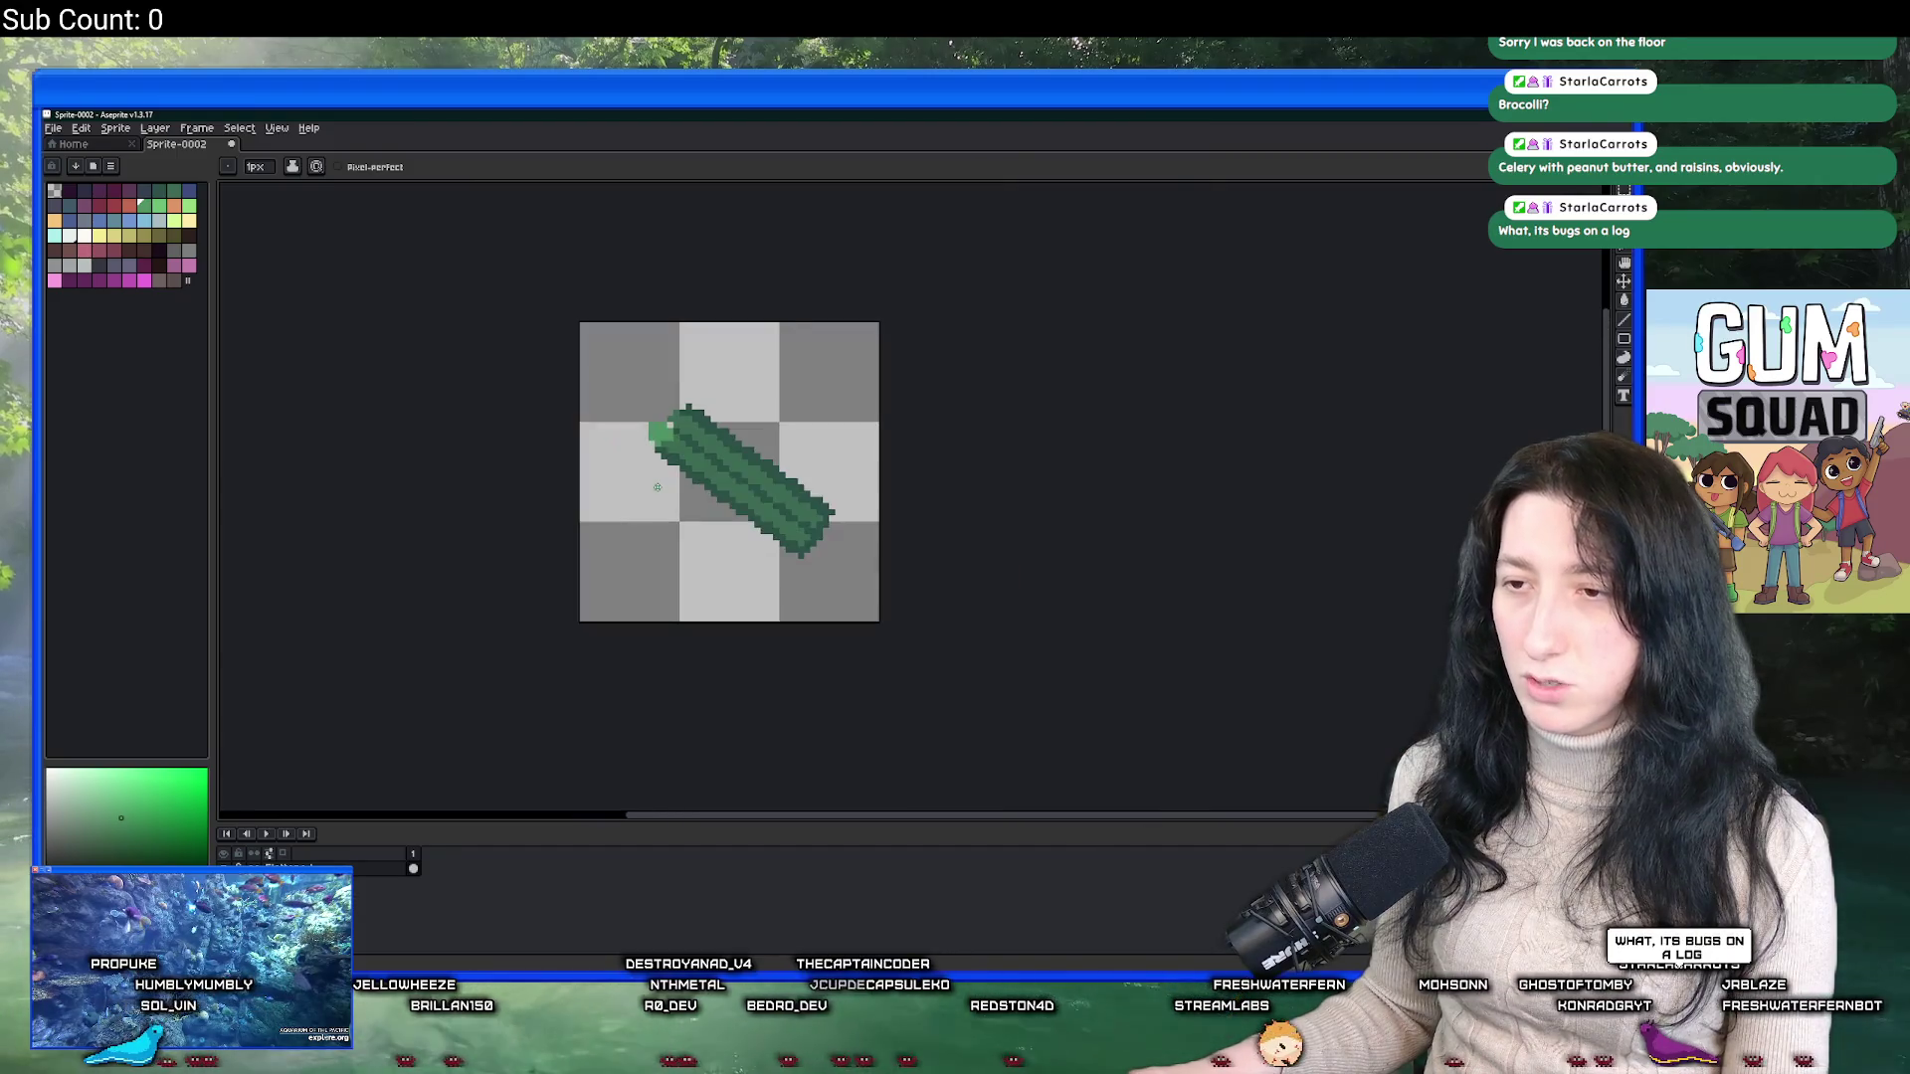
# Fill the new block with the spear's dark green outline colour using the Paint Bucket.
pyautogui.press('g')
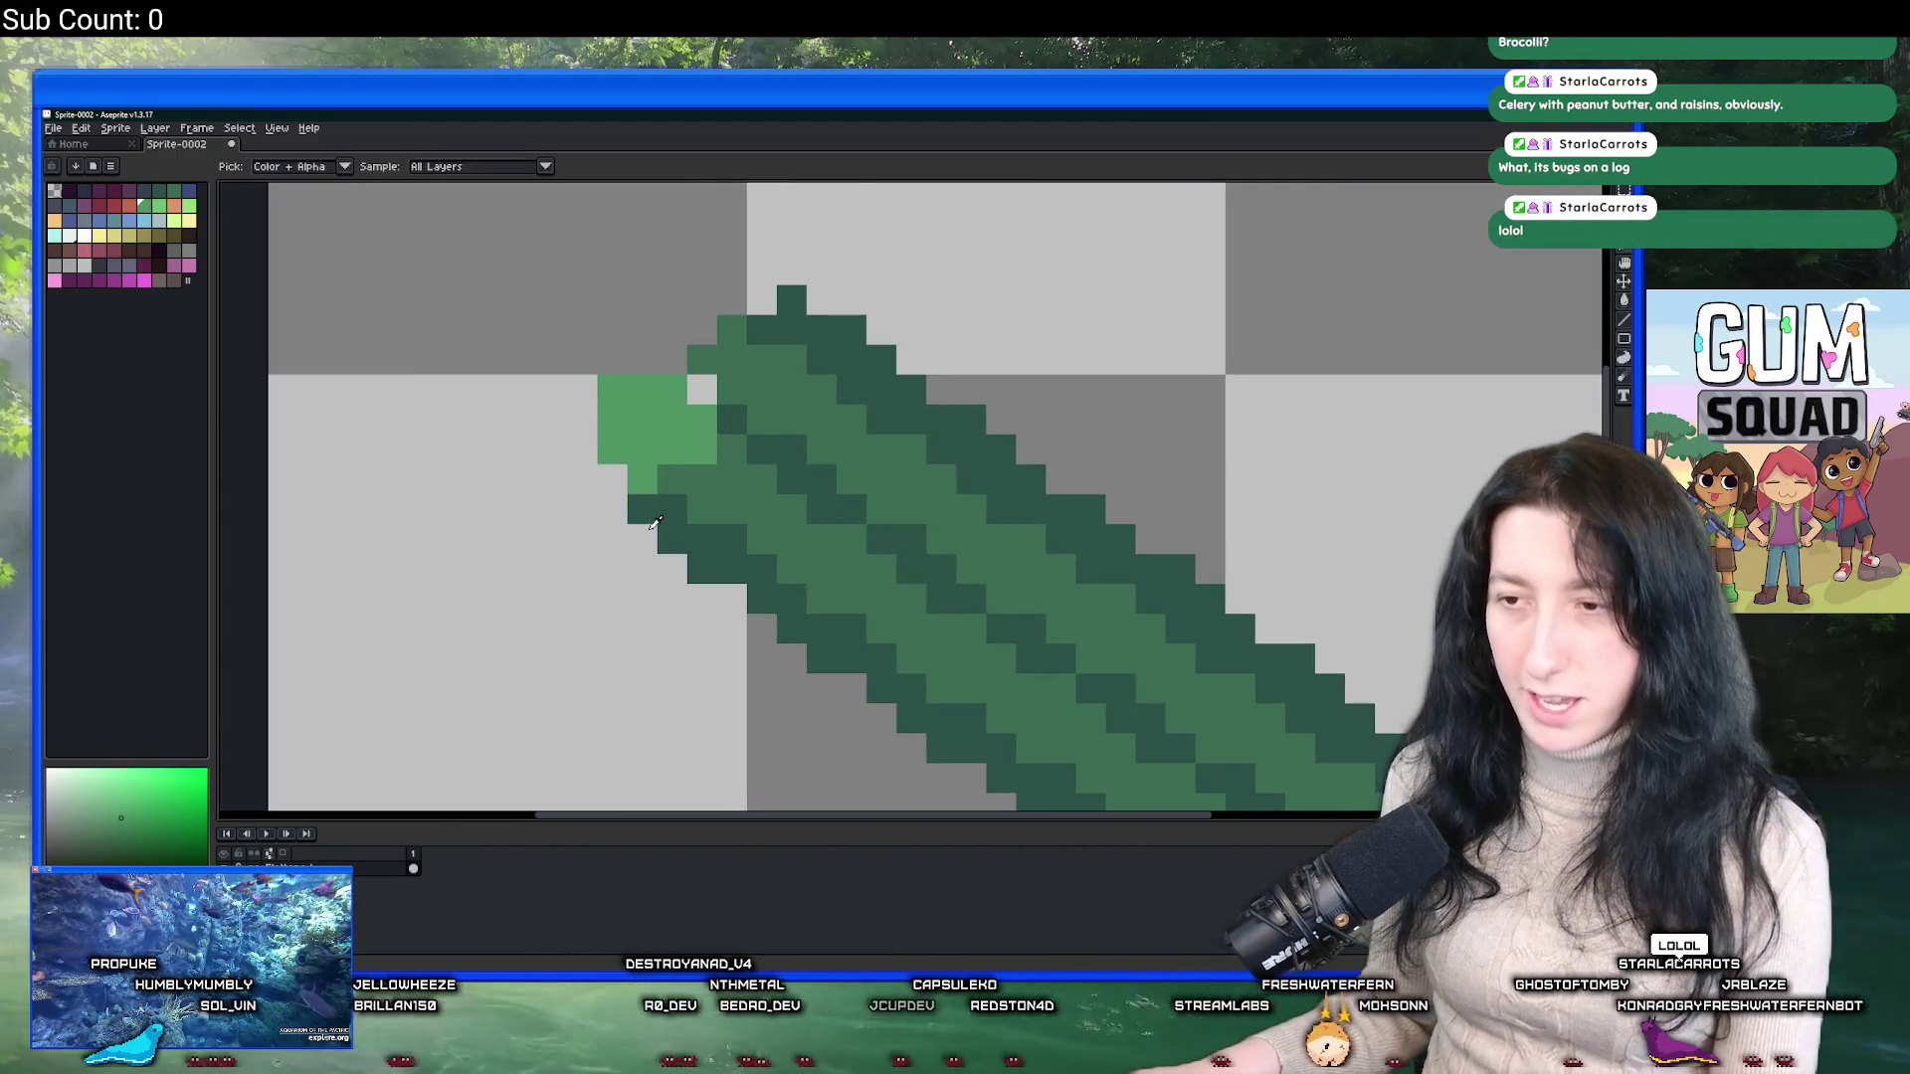
pyautogui.click(640, 448)
pyautogui.hotkey('ctrl', 'z')
pyautogui.keyDown('alt'); pyautogui.click(672, 509); pyautogui.keyUp('alt')
pyautogui.click(652, 473)
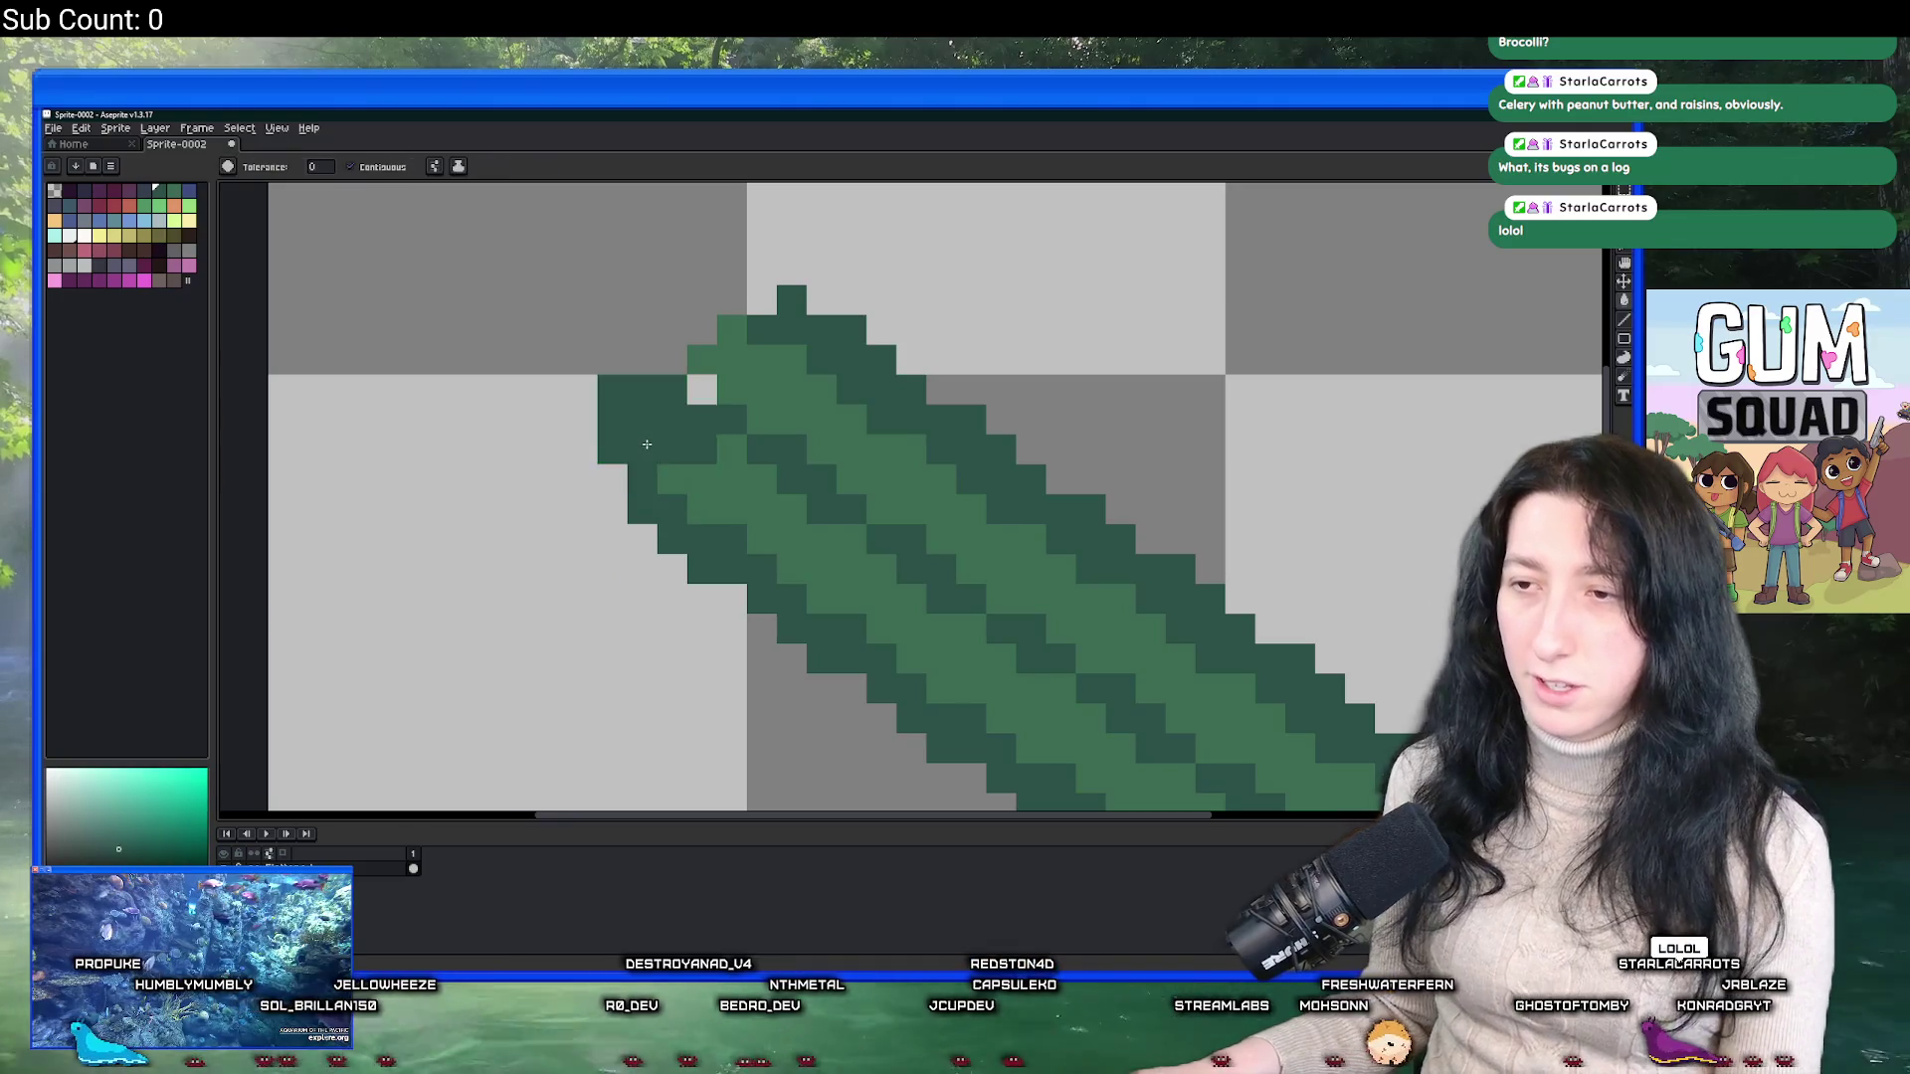
pyautogui.scroll(-4, 656, 486)
# Nudge the asparagus layer one pixel left with the Move tool.
pyautogui.press('v')
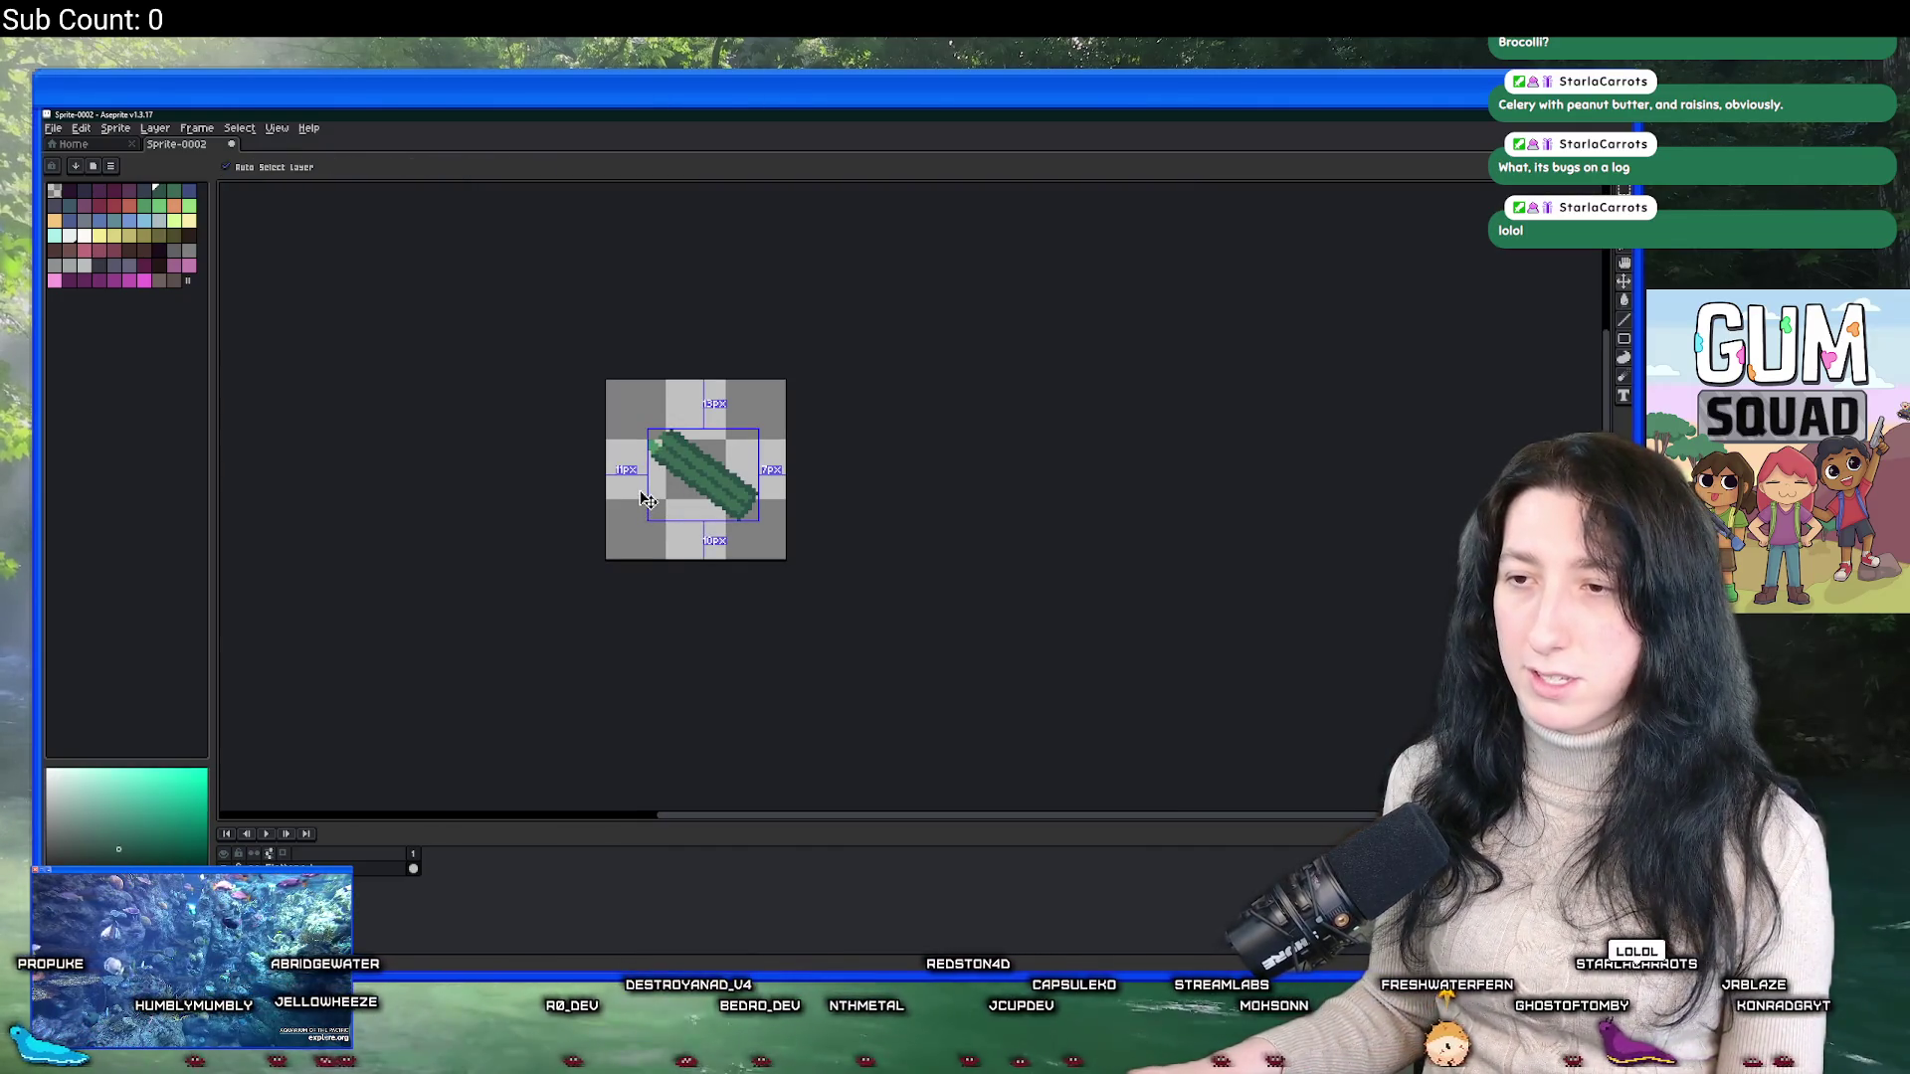
pyautogui.press('Left')
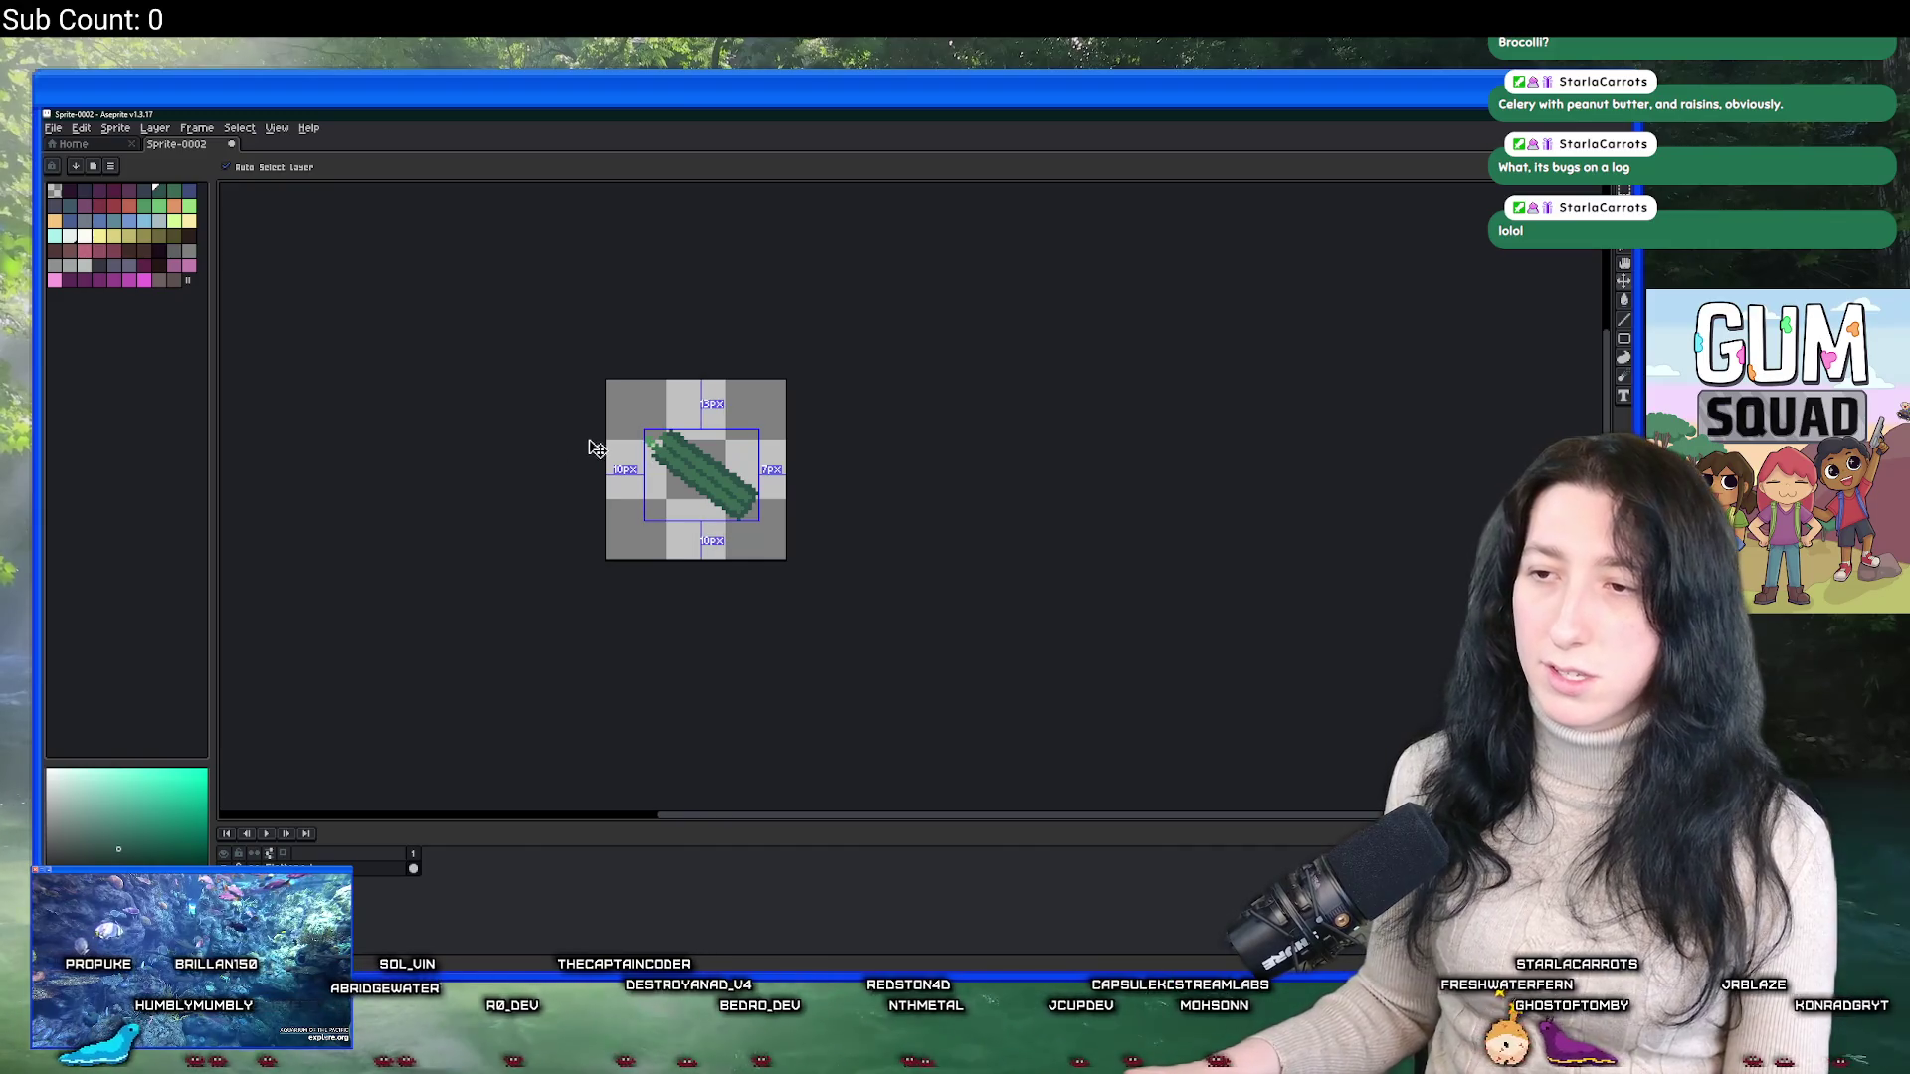
pyautogui.press('g')
pyautogui.scroll(1, 611, 383)
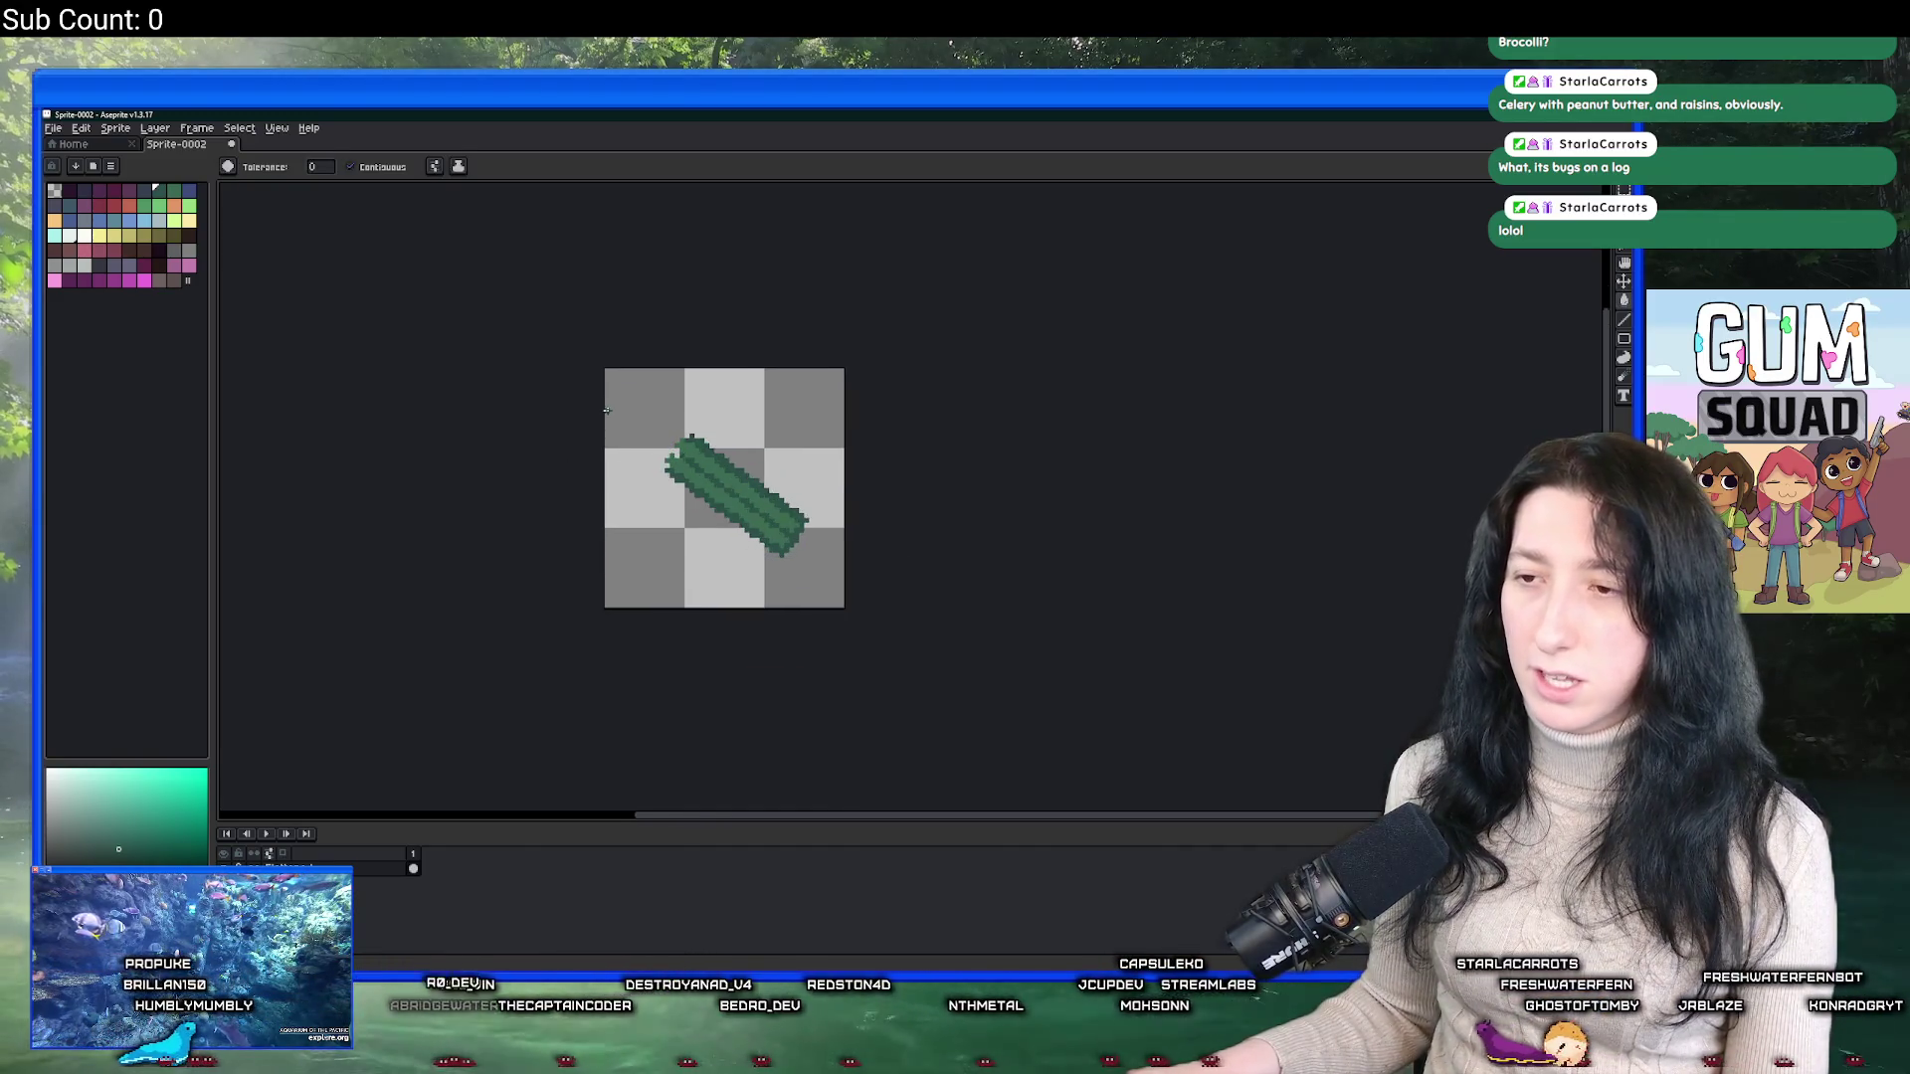
pyautogui.scroll(-1, 622, 387)
pyautogui.scroll(1, 622, 387)
pyautogui.hscroll(1, 597, 447)
pyautogui.press('v')
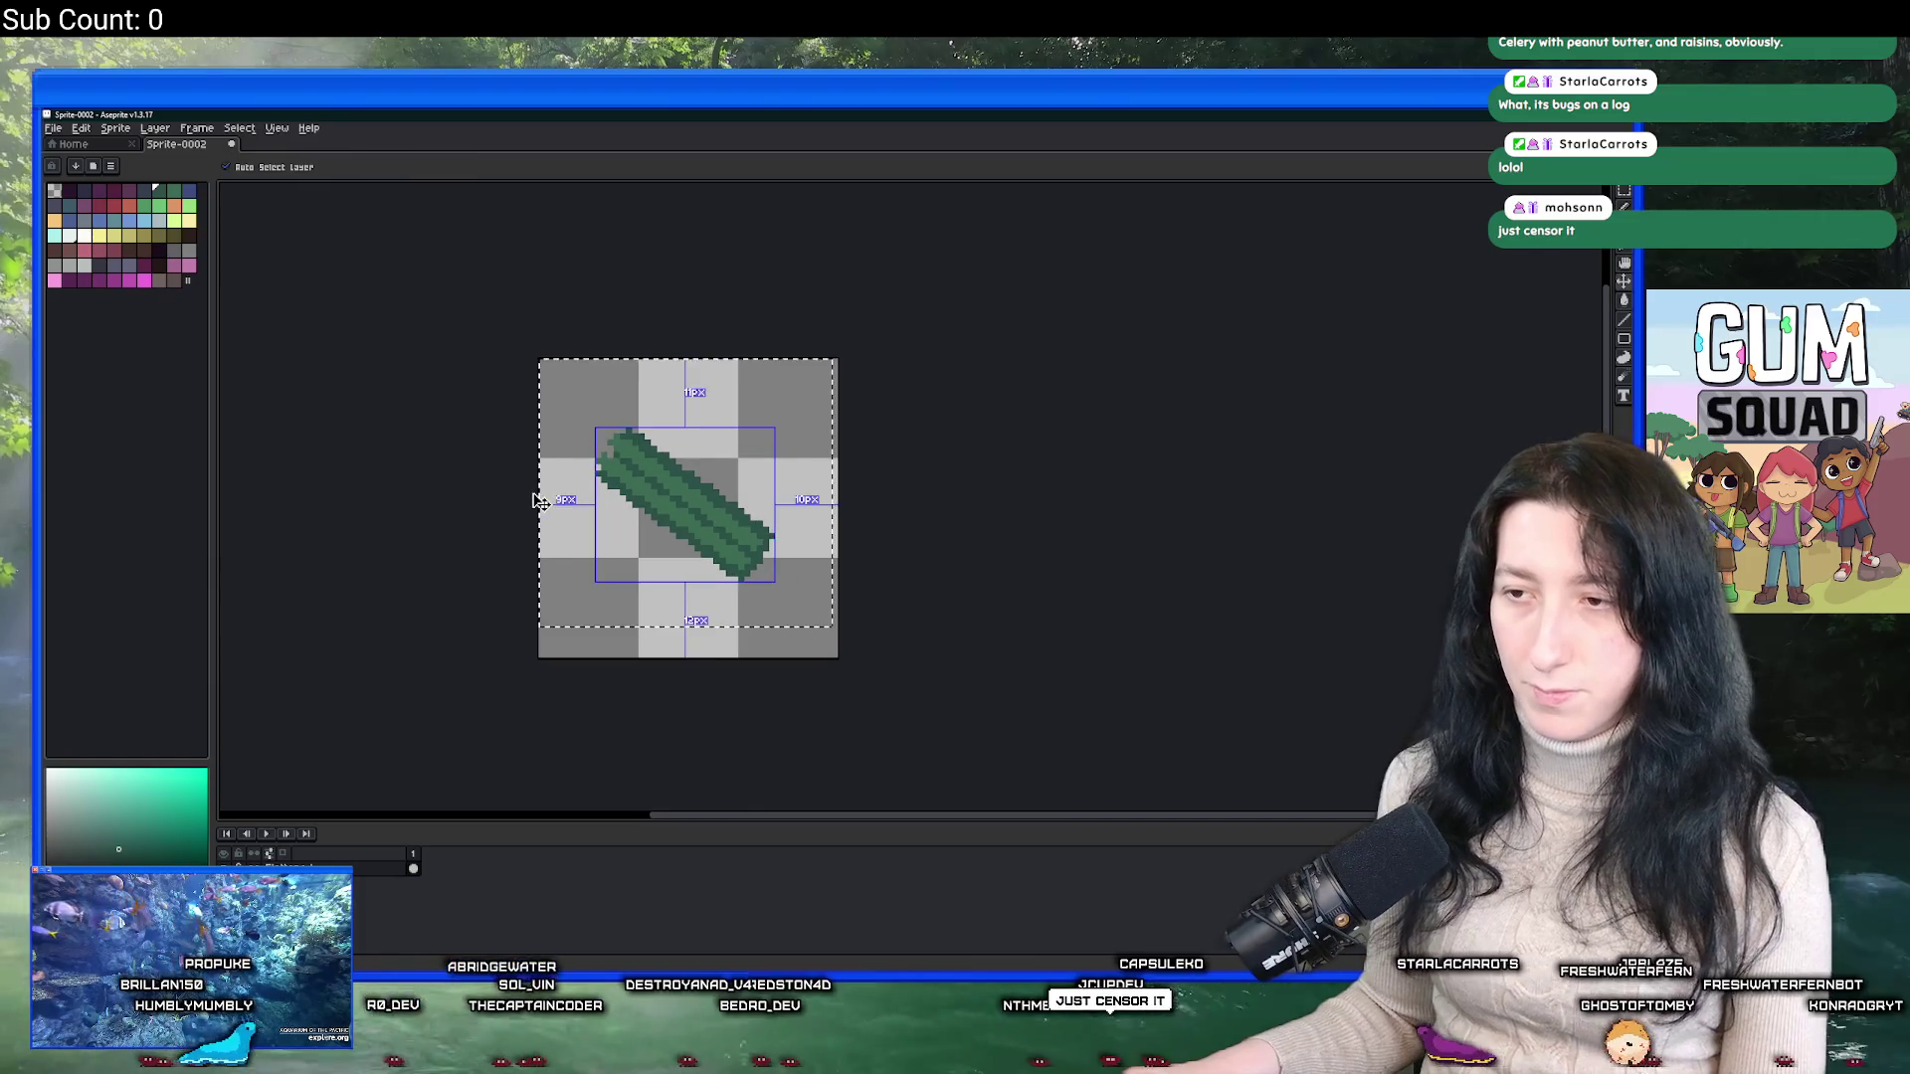
pyautogui.press('g')
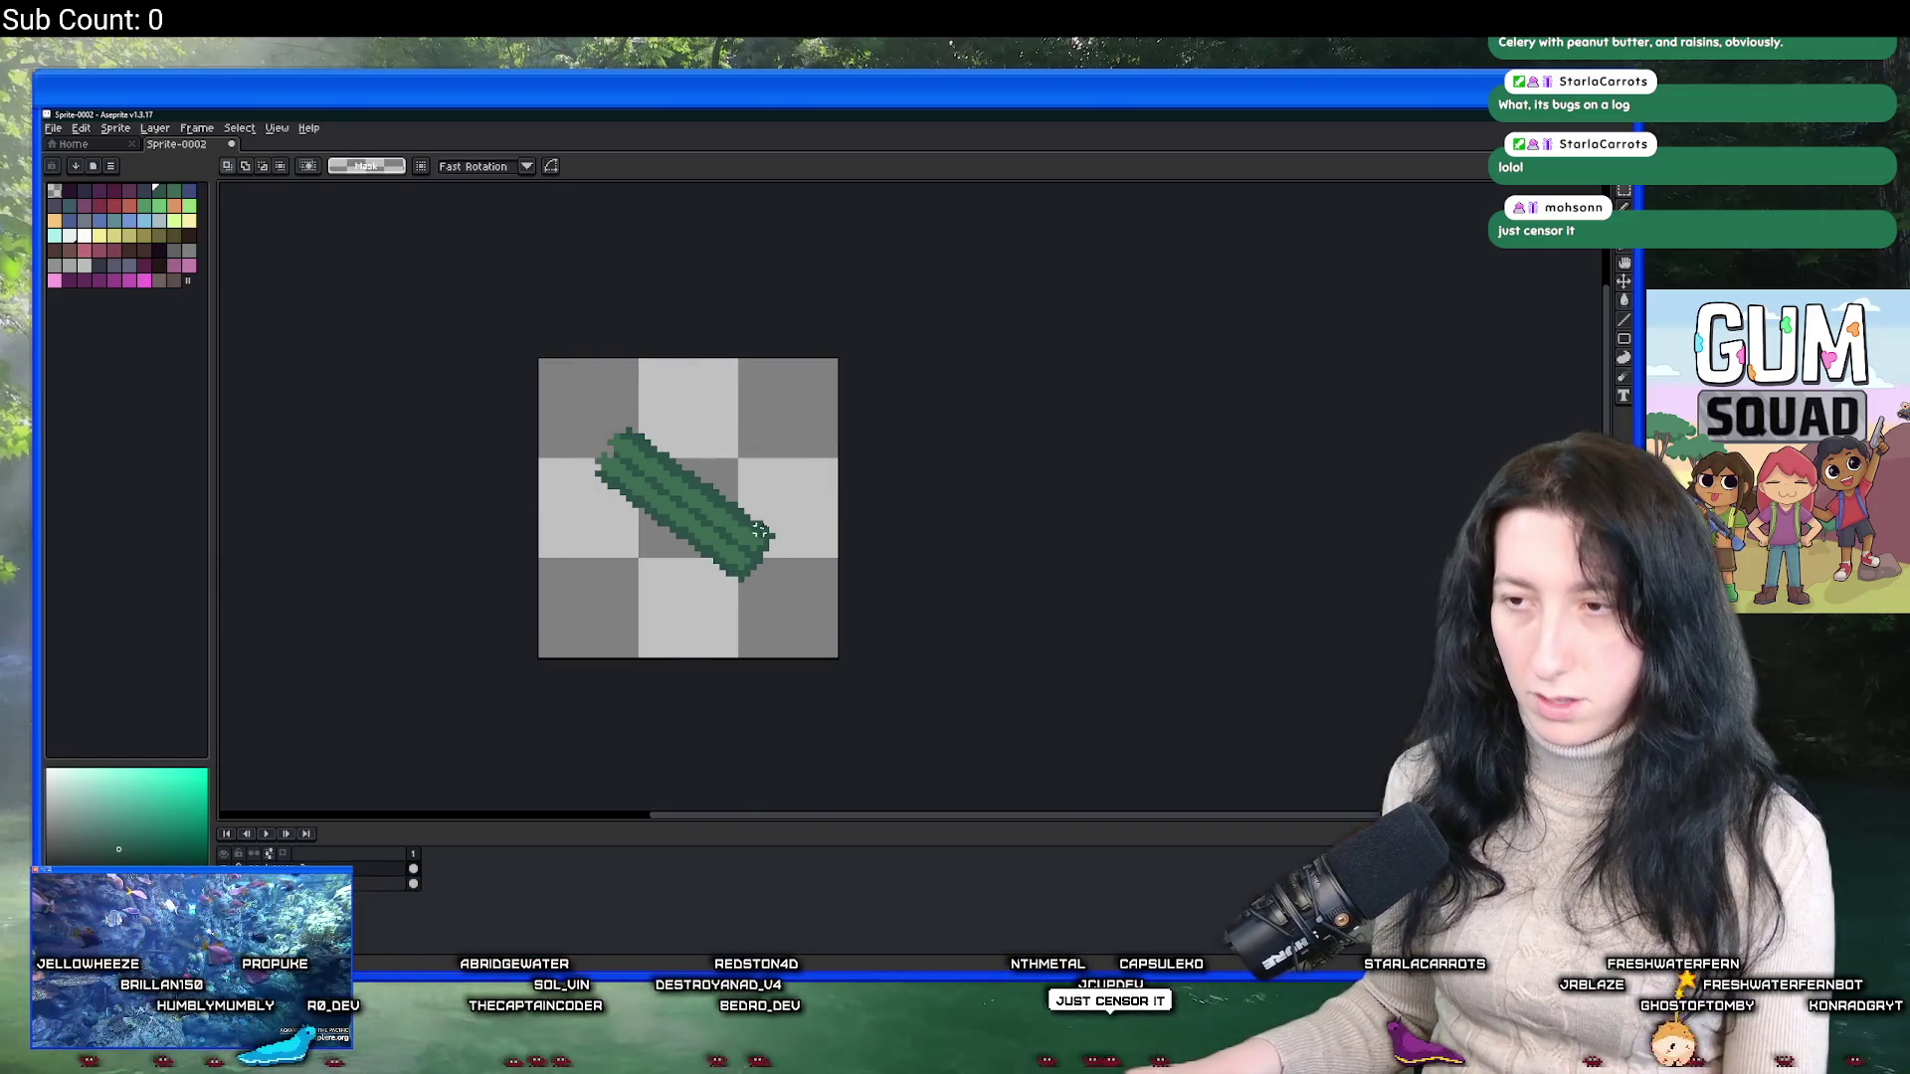
# Select the whole canvas and move the asparagus one pixel right and down, committing it.
pyautogui.hotkey('ctrl', 'a')
pyautogui.press('v')
pyautogui.moveTo(686, 508); pyautogui.dragTo(704, 484)
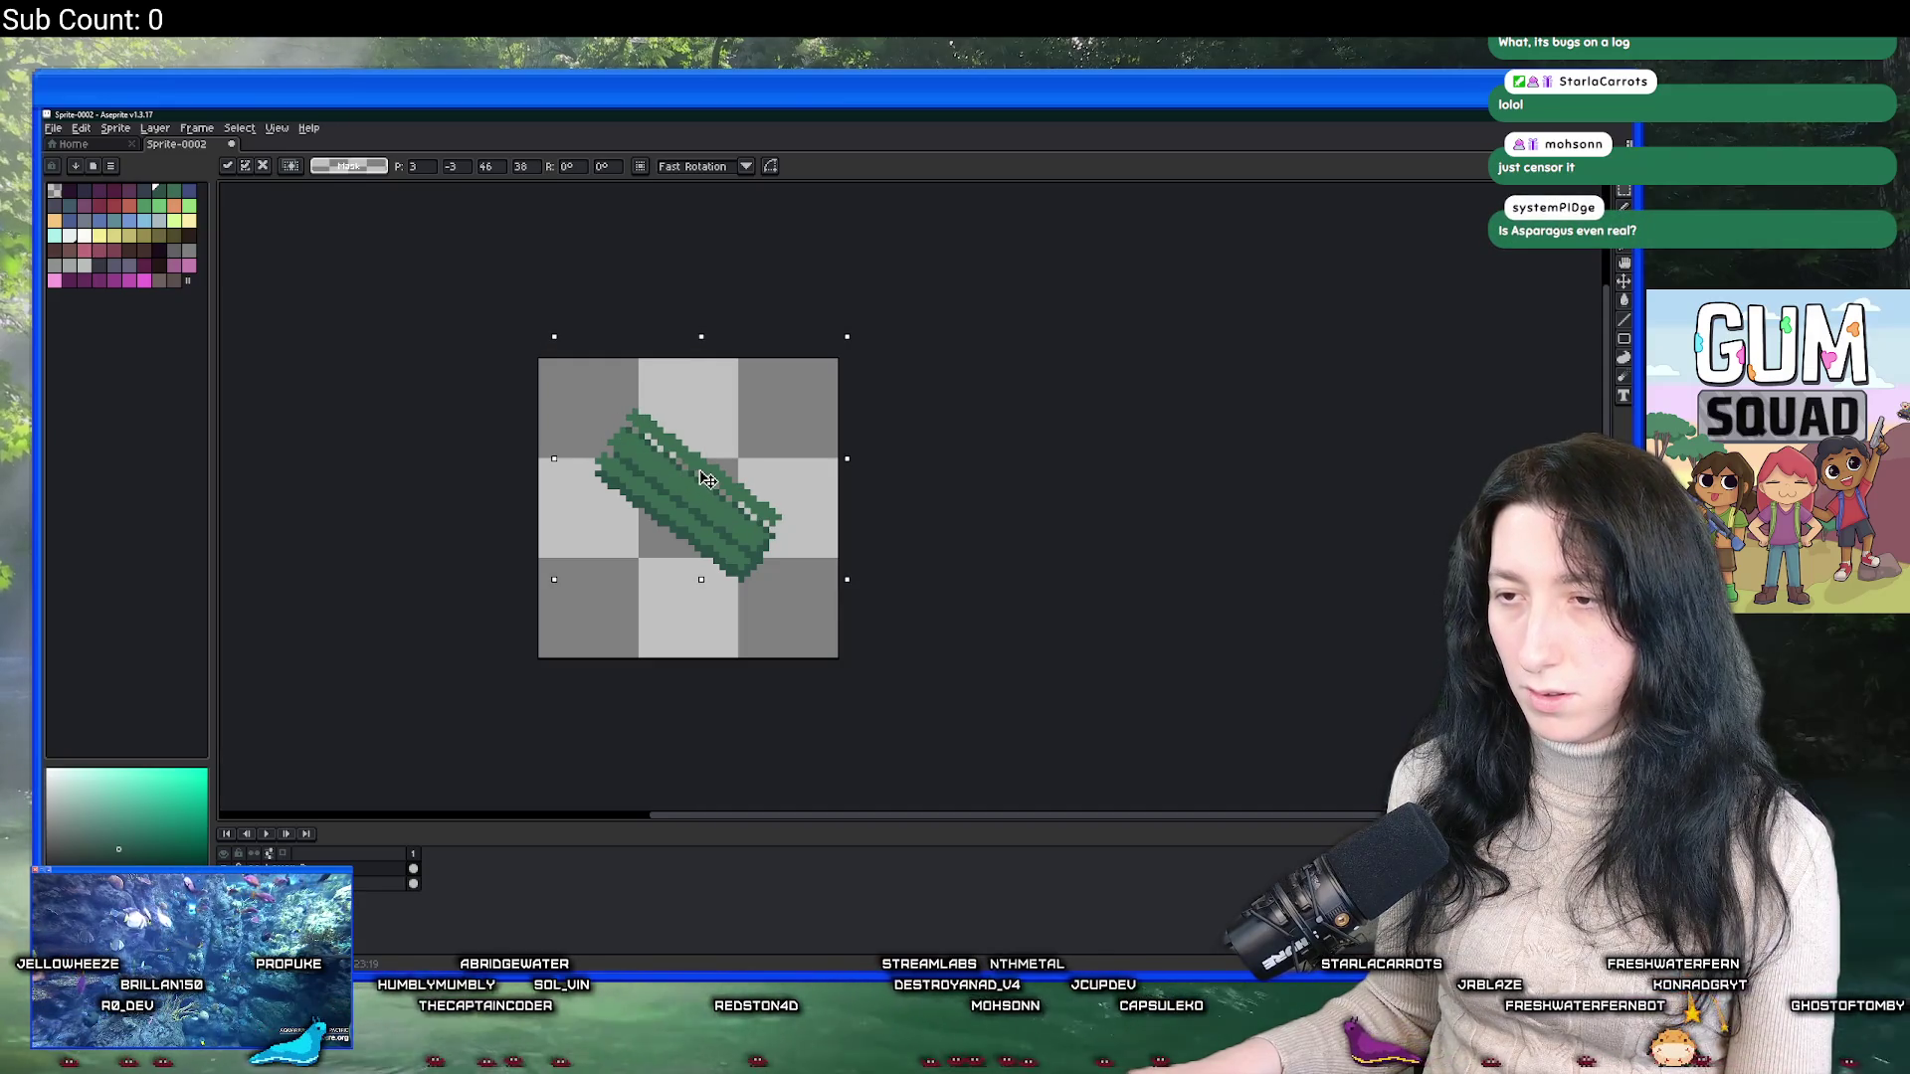
pyautogui.click(909, 541)
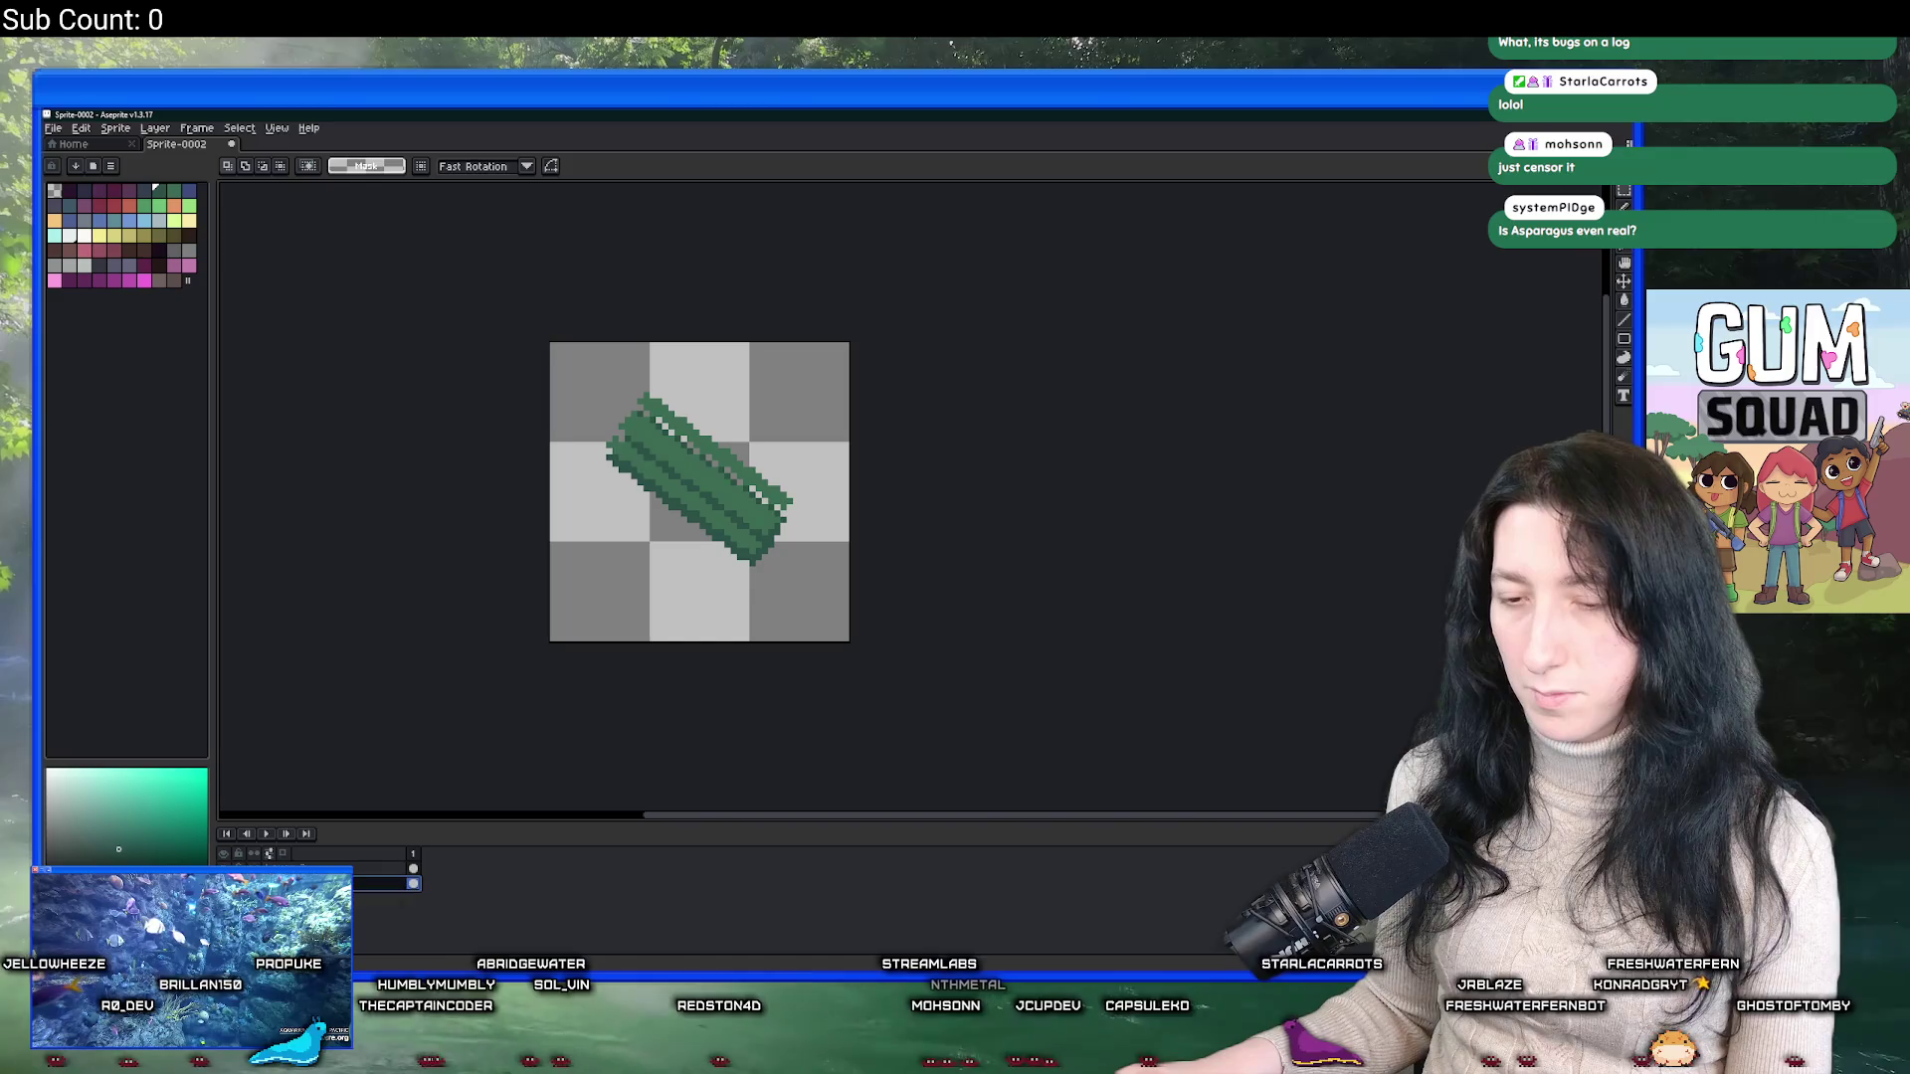
pyautogui.hotkey('ctrl', 'z')
pyautogui.moveTo(718, 493); pyautogui.dragTo(721, 497)
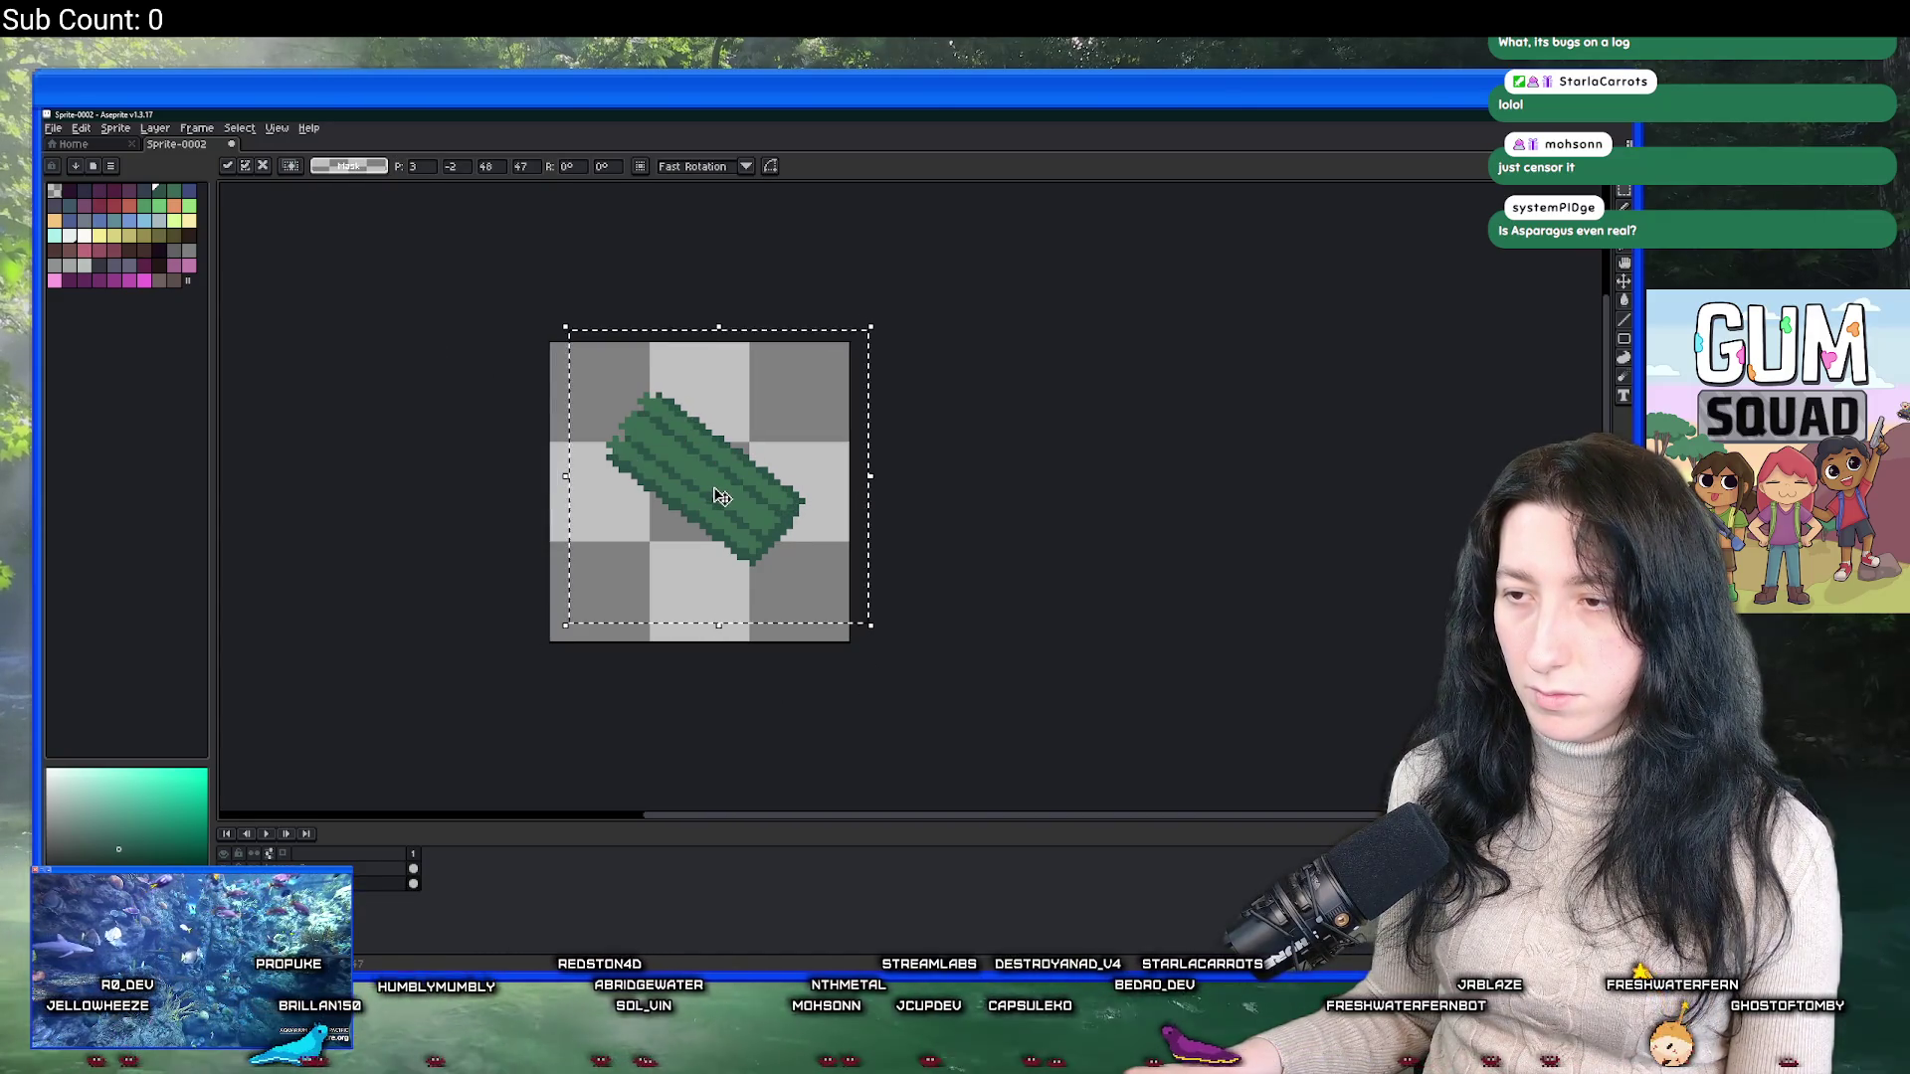
pyautogui.press('Return')
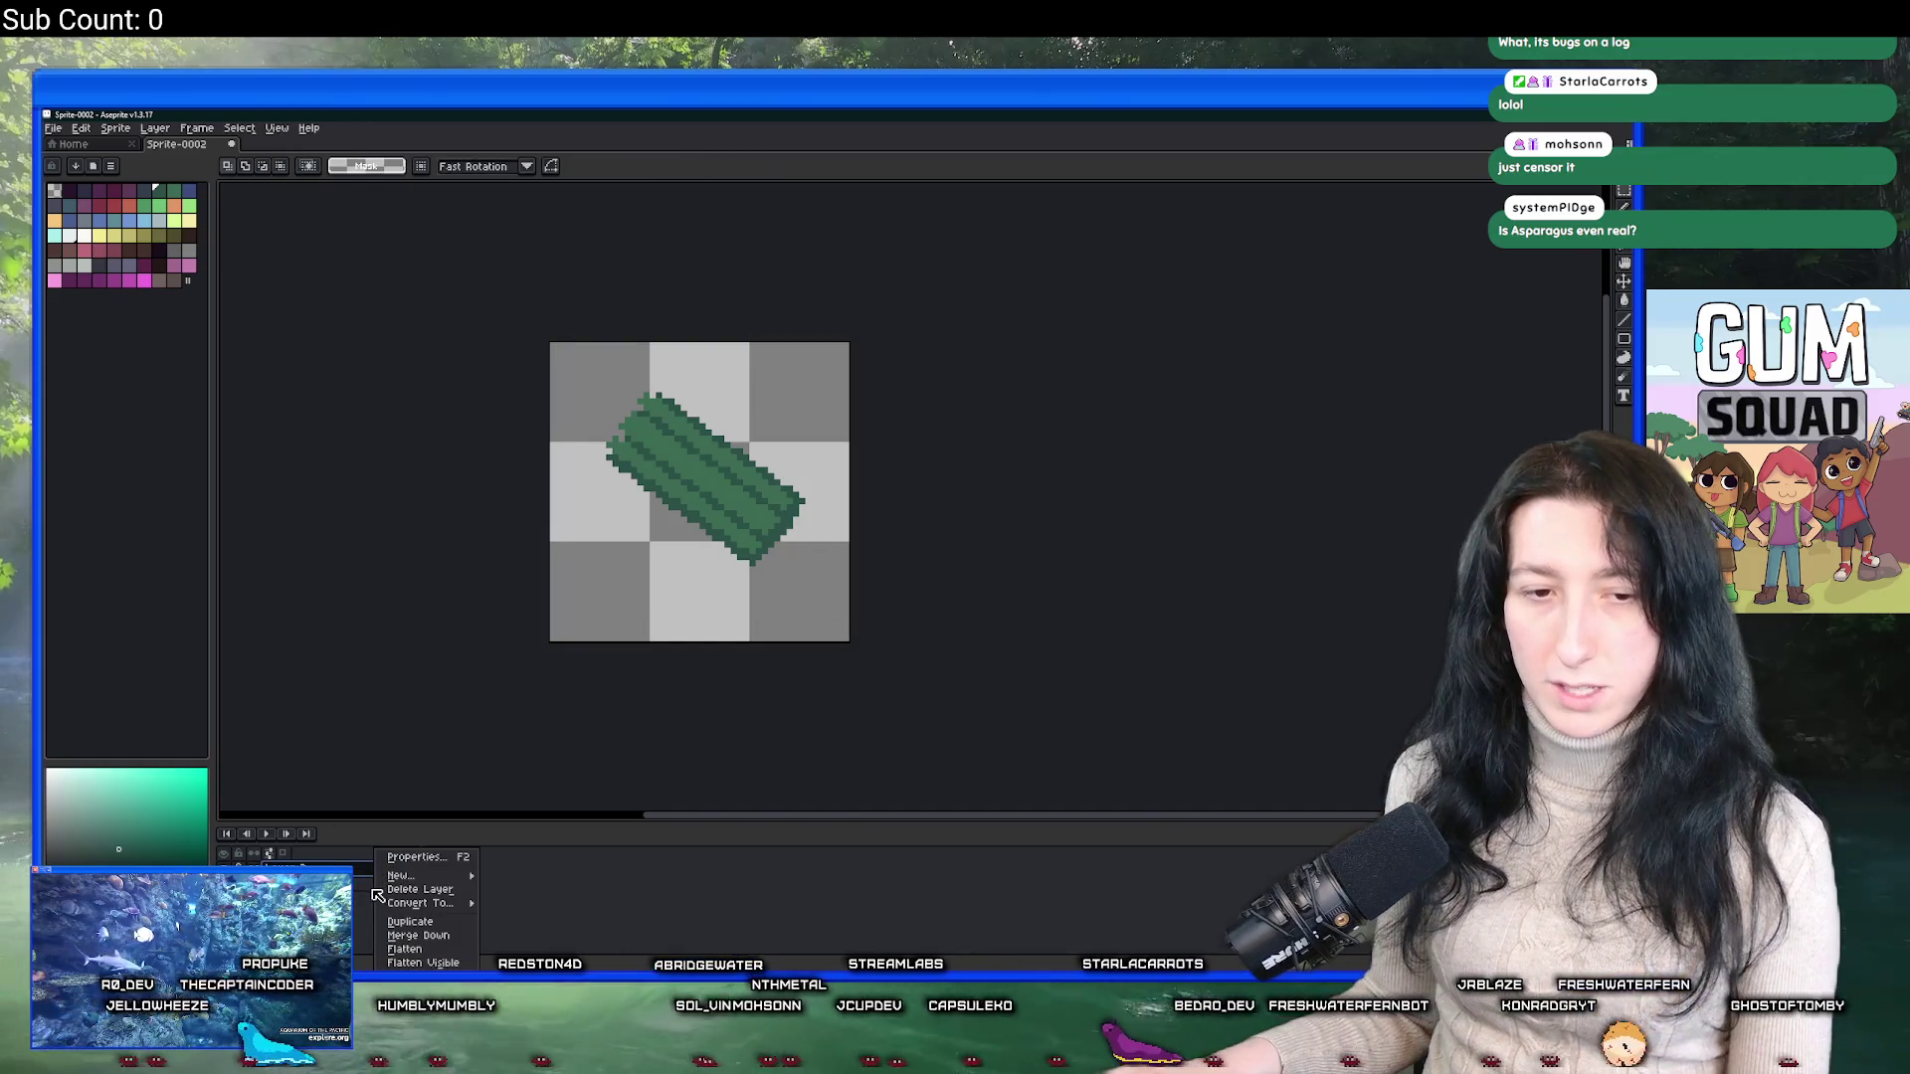
# Merge the current layer down into the layer below.
pyautogui.moveTo(409, 907)
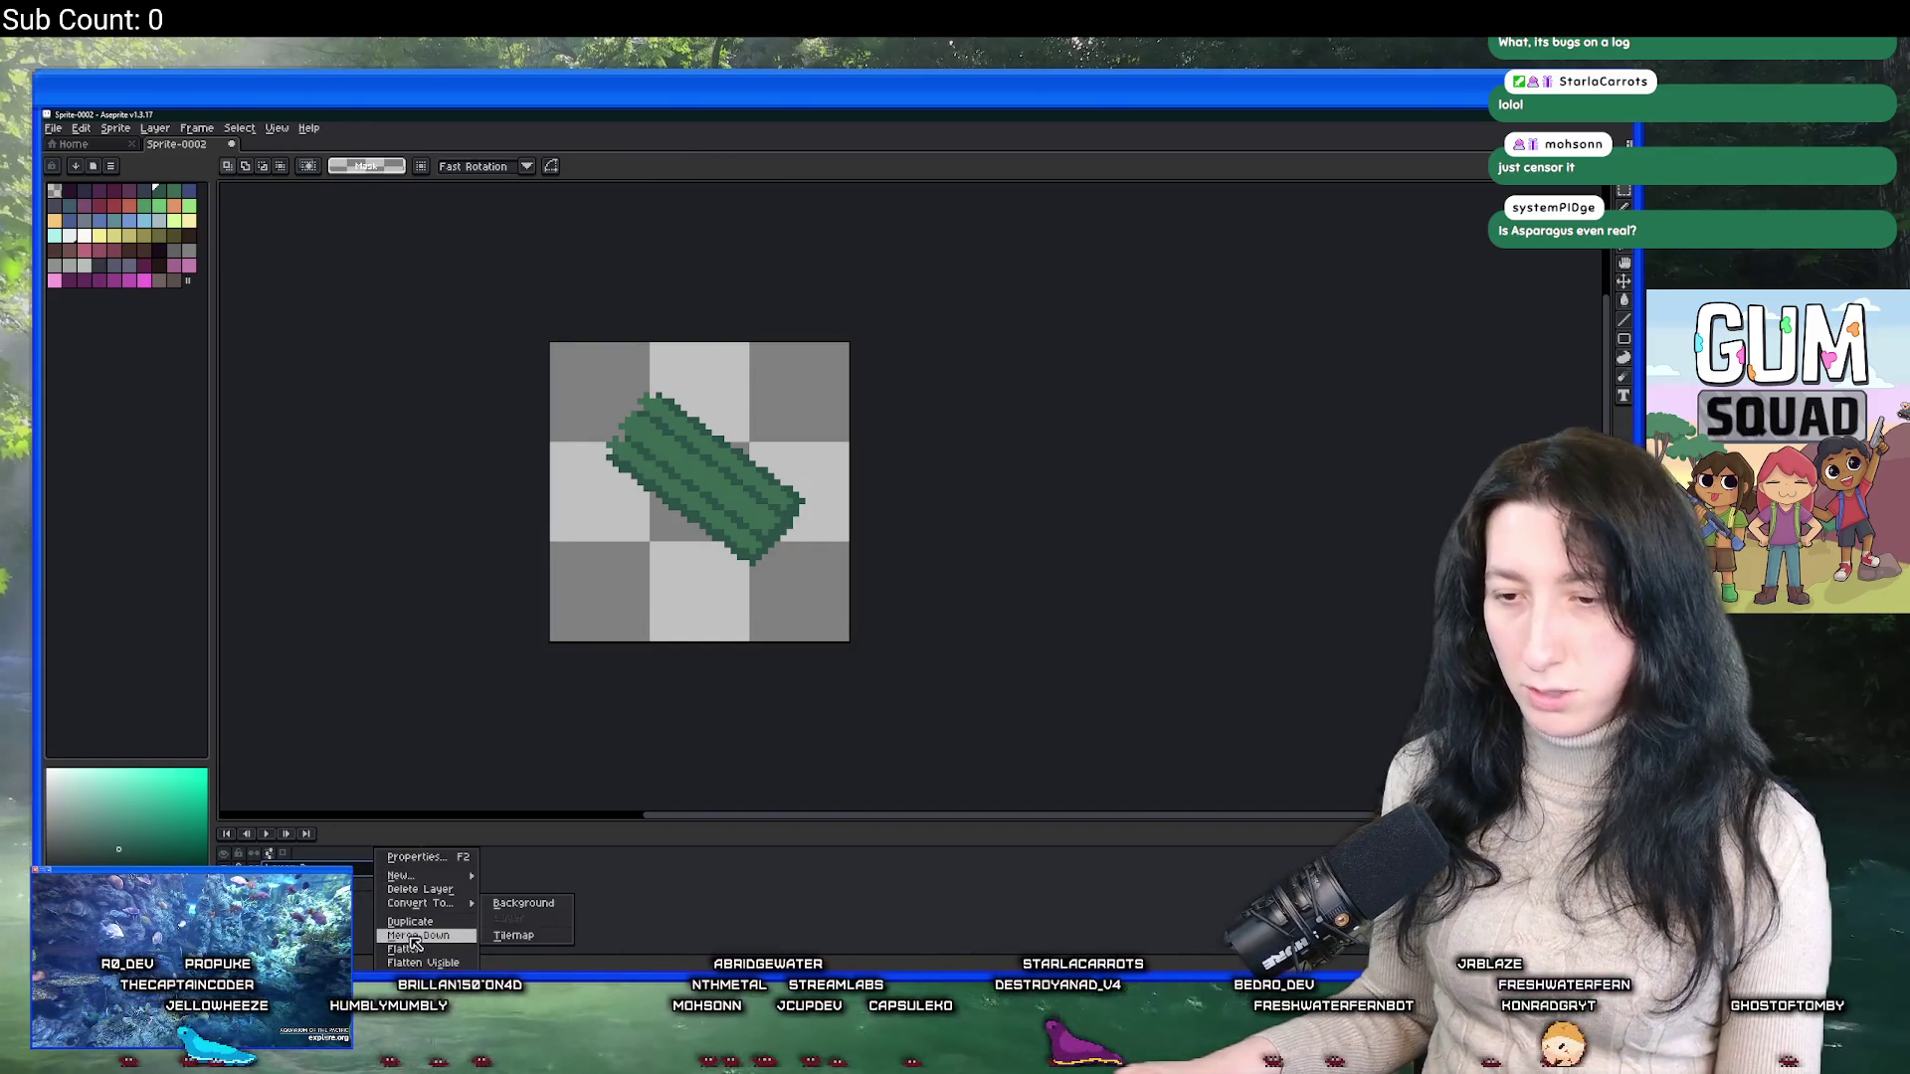
pyautogui.click(416, 937)
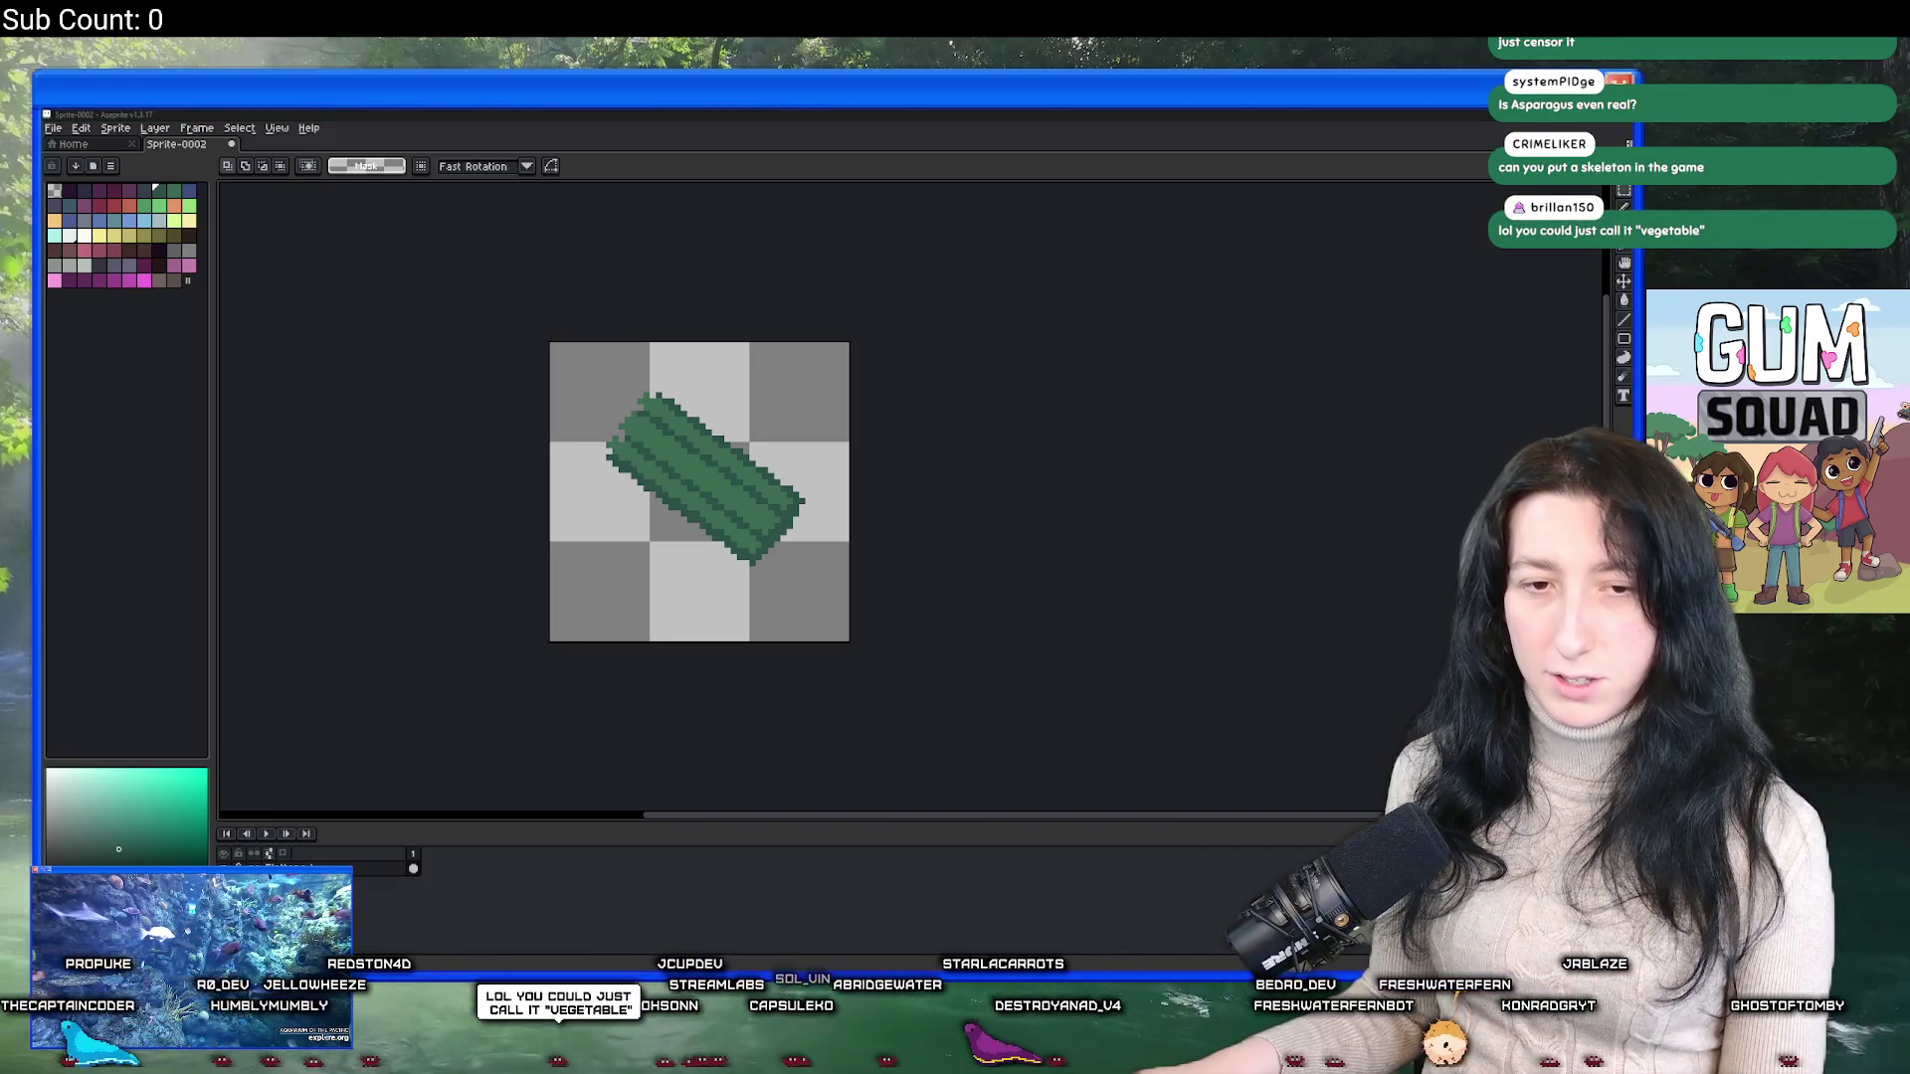
pyautogui.moveTo(801, 528); pyautogui.dragTo(833, 544)
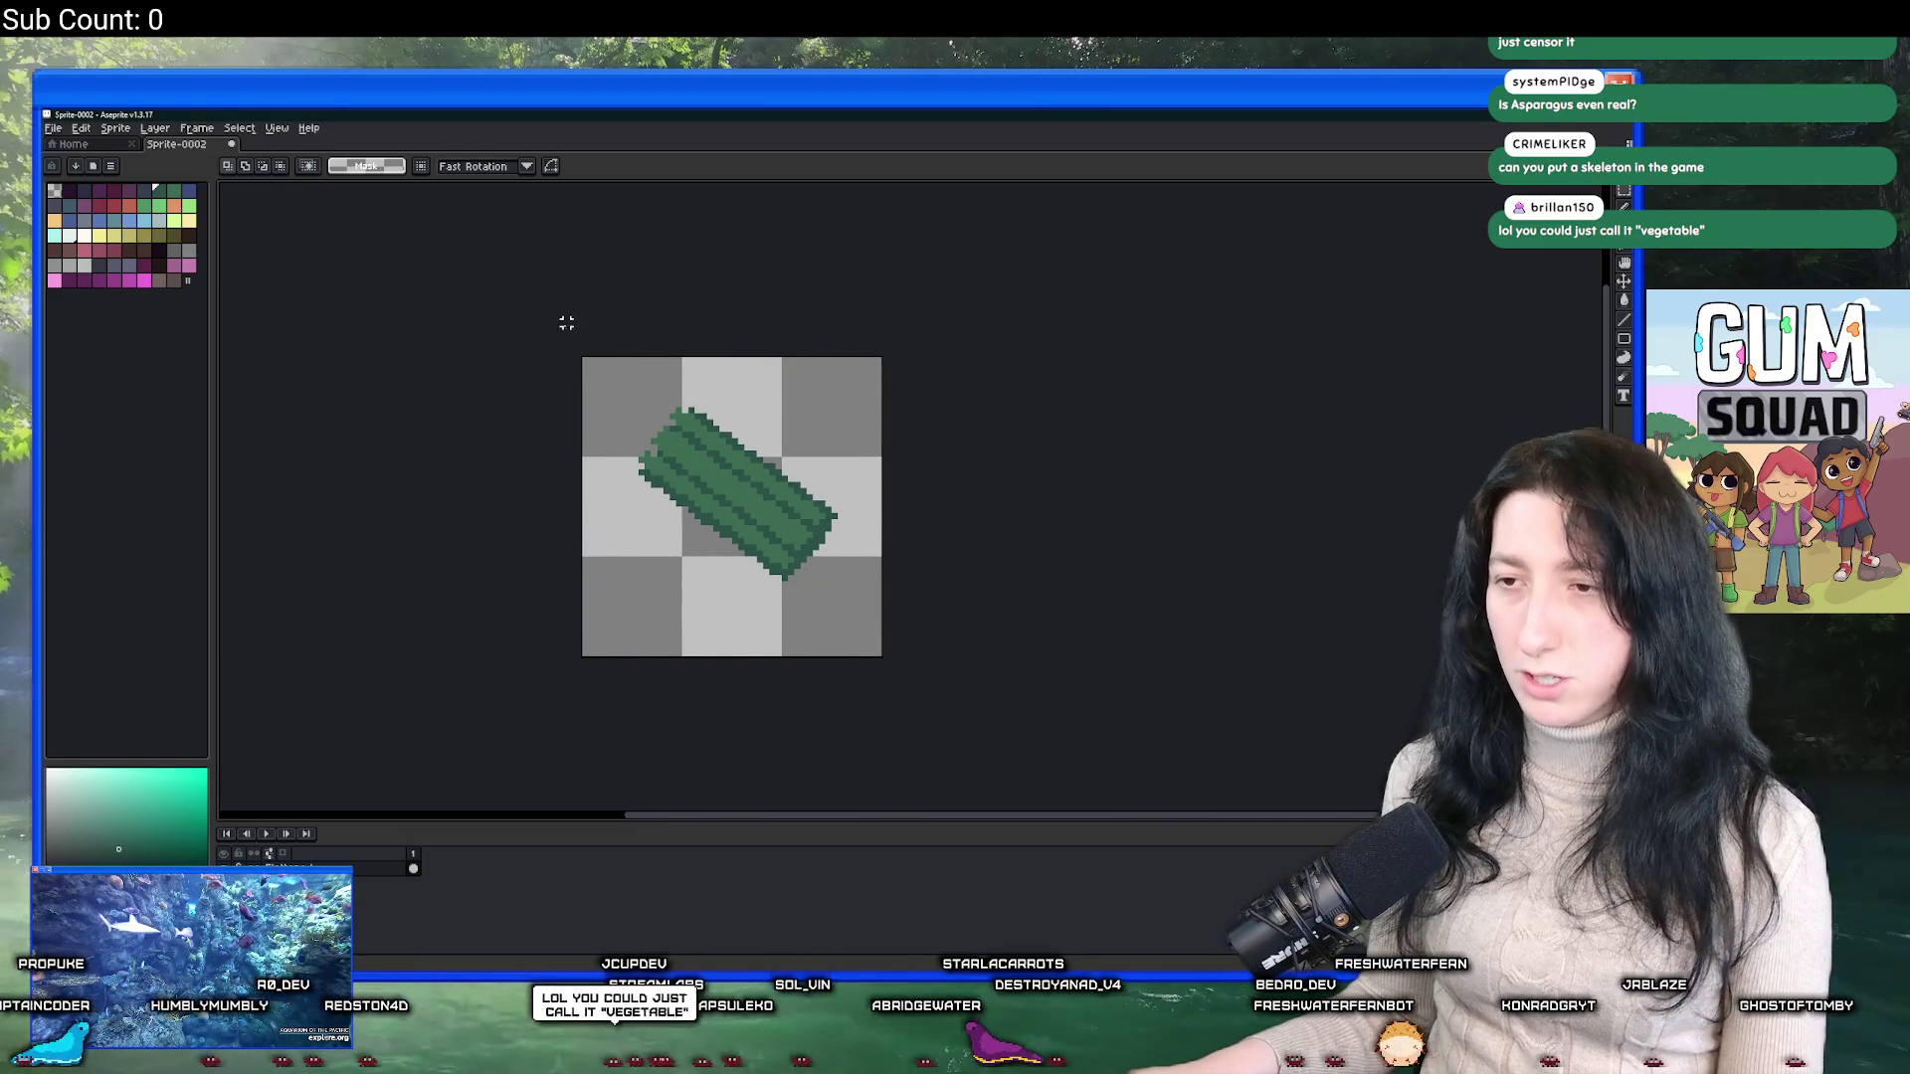
# Select all and move the asparagus down about two pixels, committing the move.
pyautogui.hotkey('ctrl', 'a')
pyautogui.moveTo(711, 495); pyautogui.dragTo(711, 508)
pyautogui.press('Return')
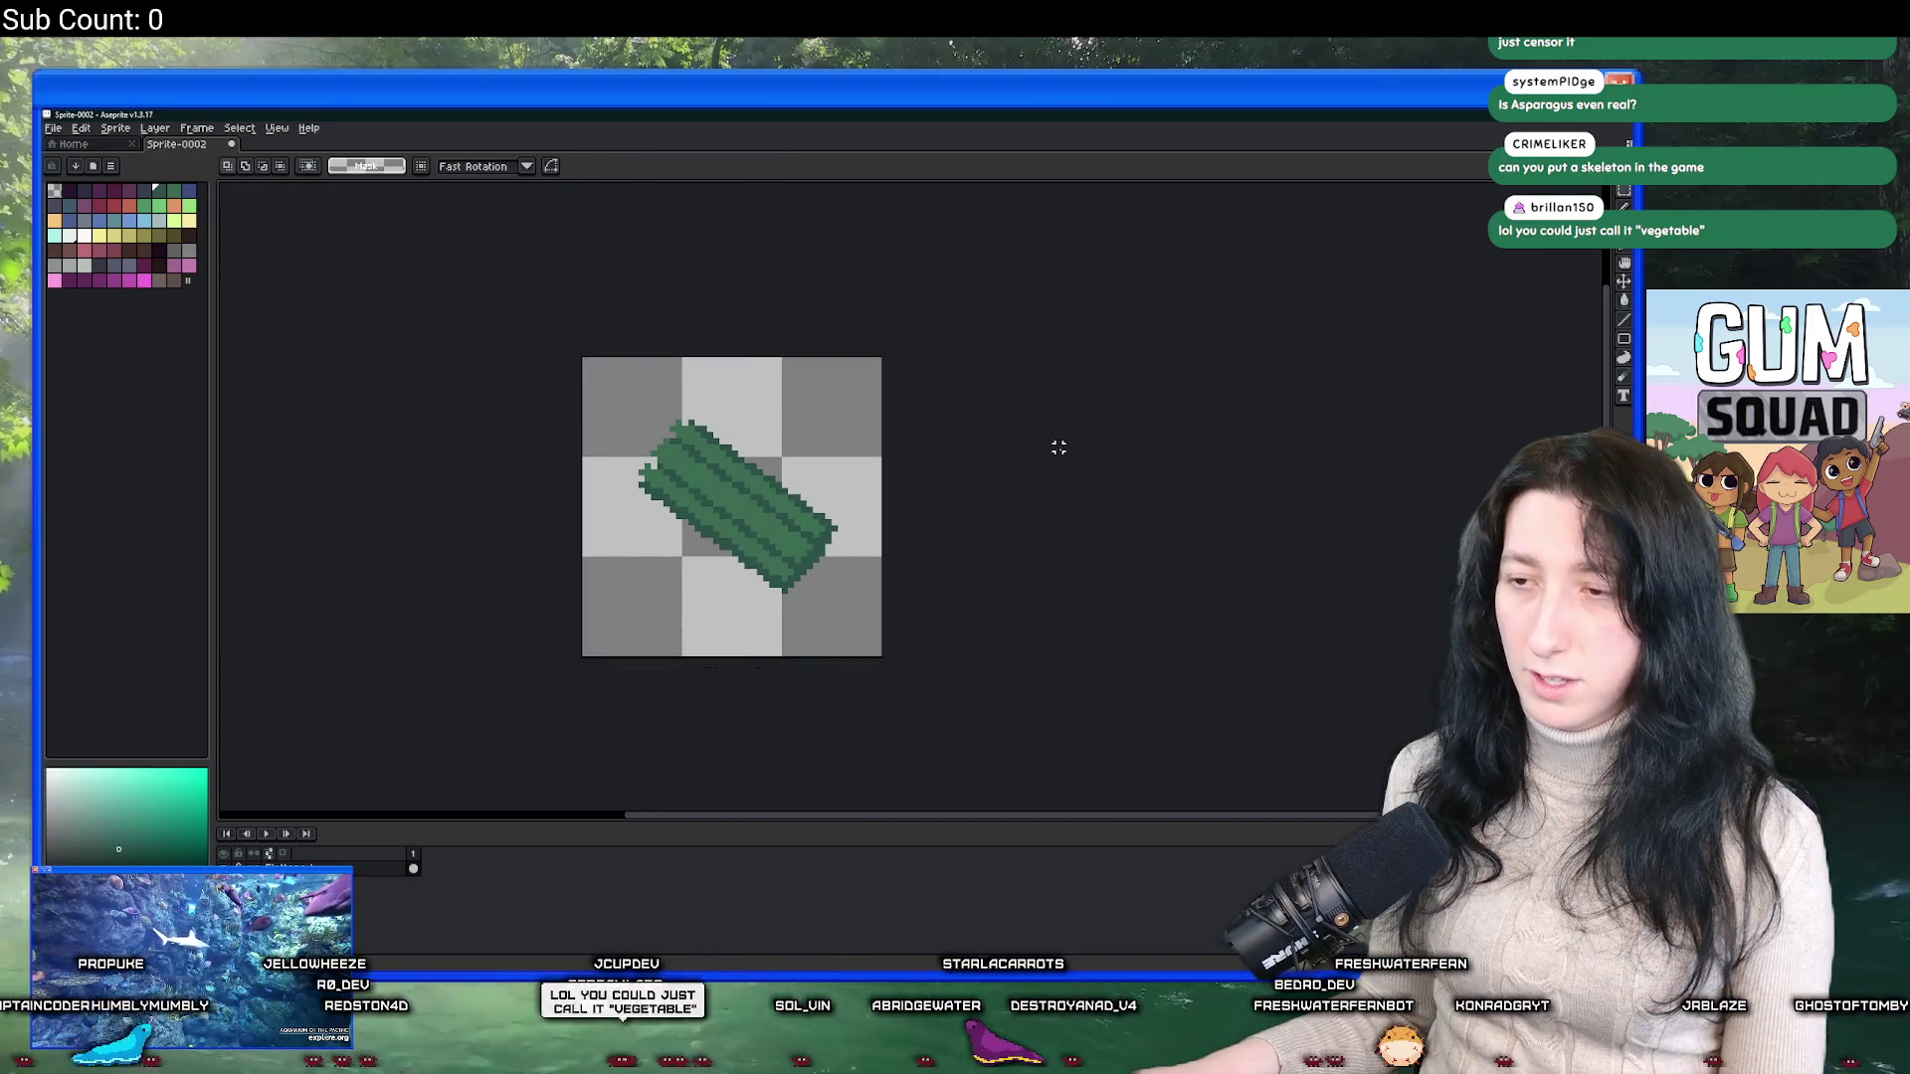
pyautogui.scroll(1, 891, 467)
pyautogui.click(697, 503)
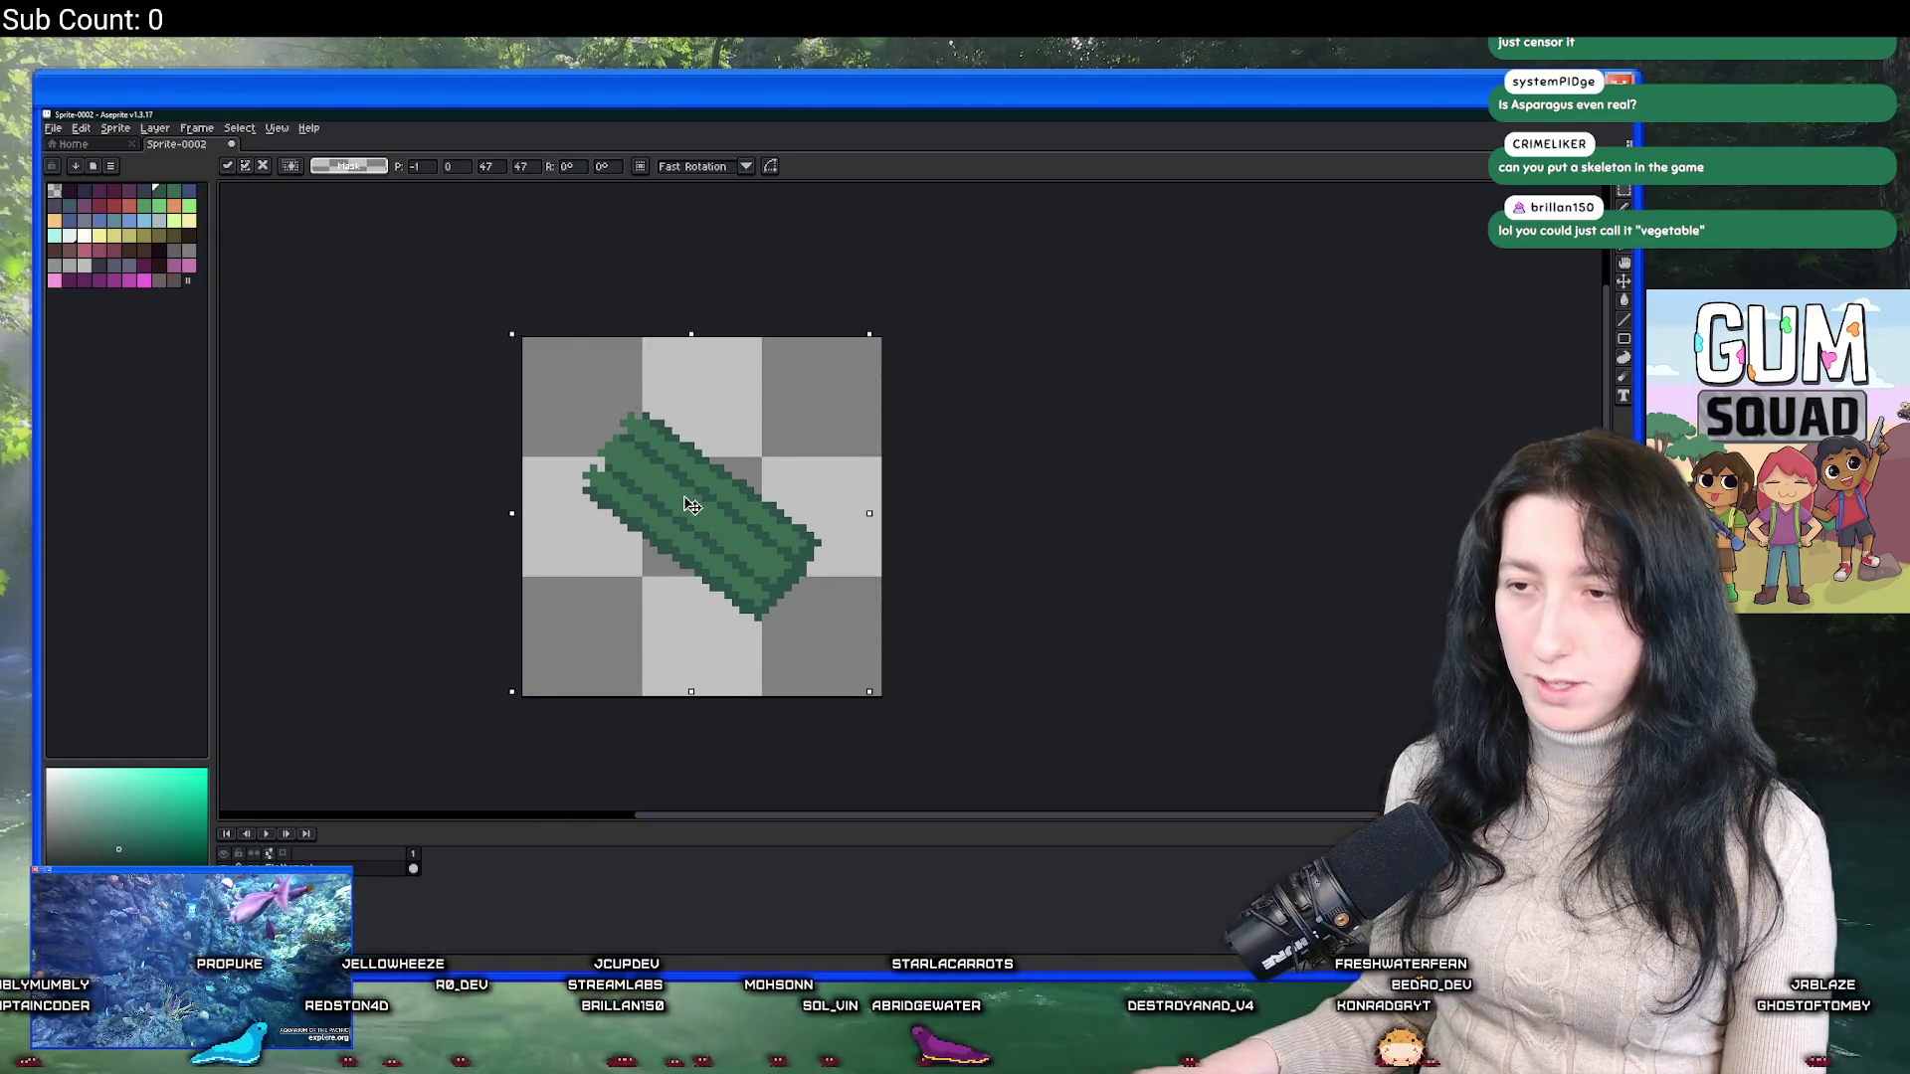
pyautogui.scroll(3, 766, 629)
pyautogui.press('i')
pyautogui.scroll(2, 808, 519)
pyautogui.hscroll(3, 776, 532)
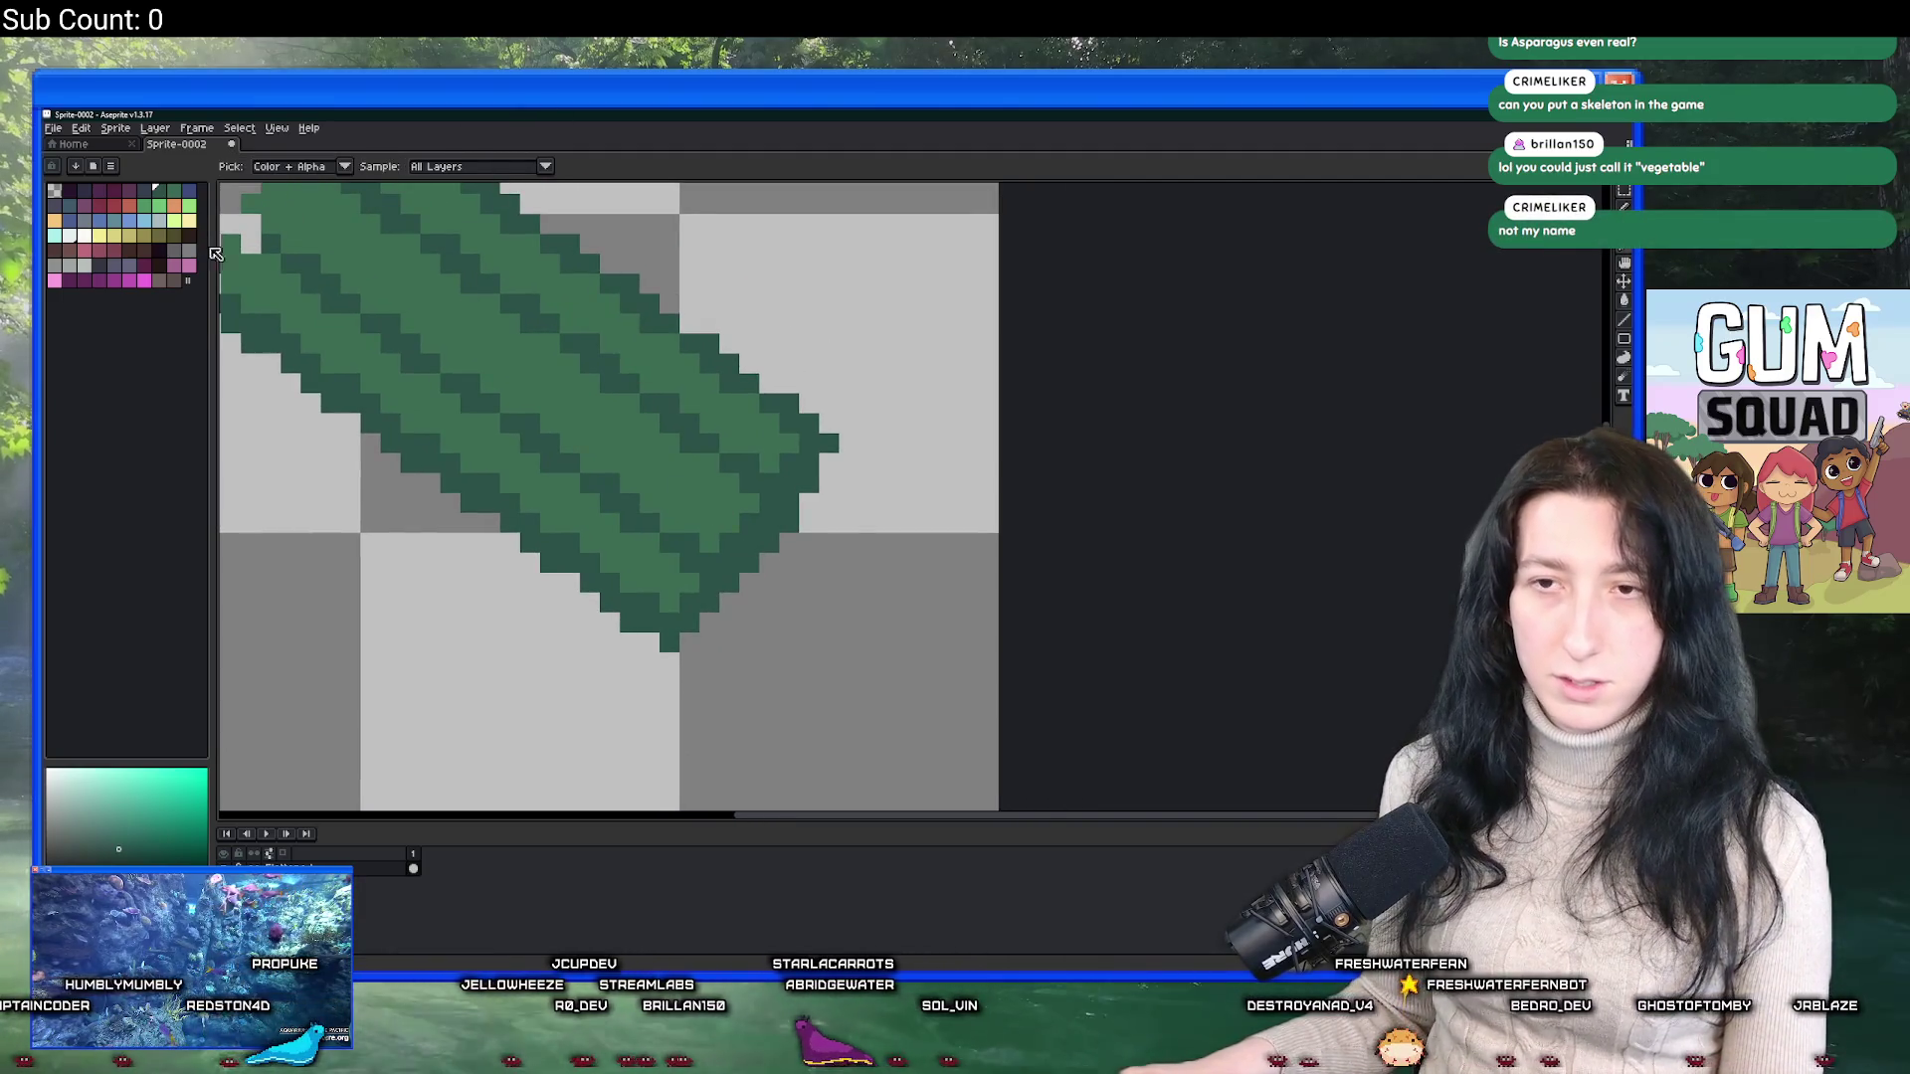
# Pick dark blue and pencil shadow pixels on the right tip and along the lower edge.
pyautogui.click(148, 189)
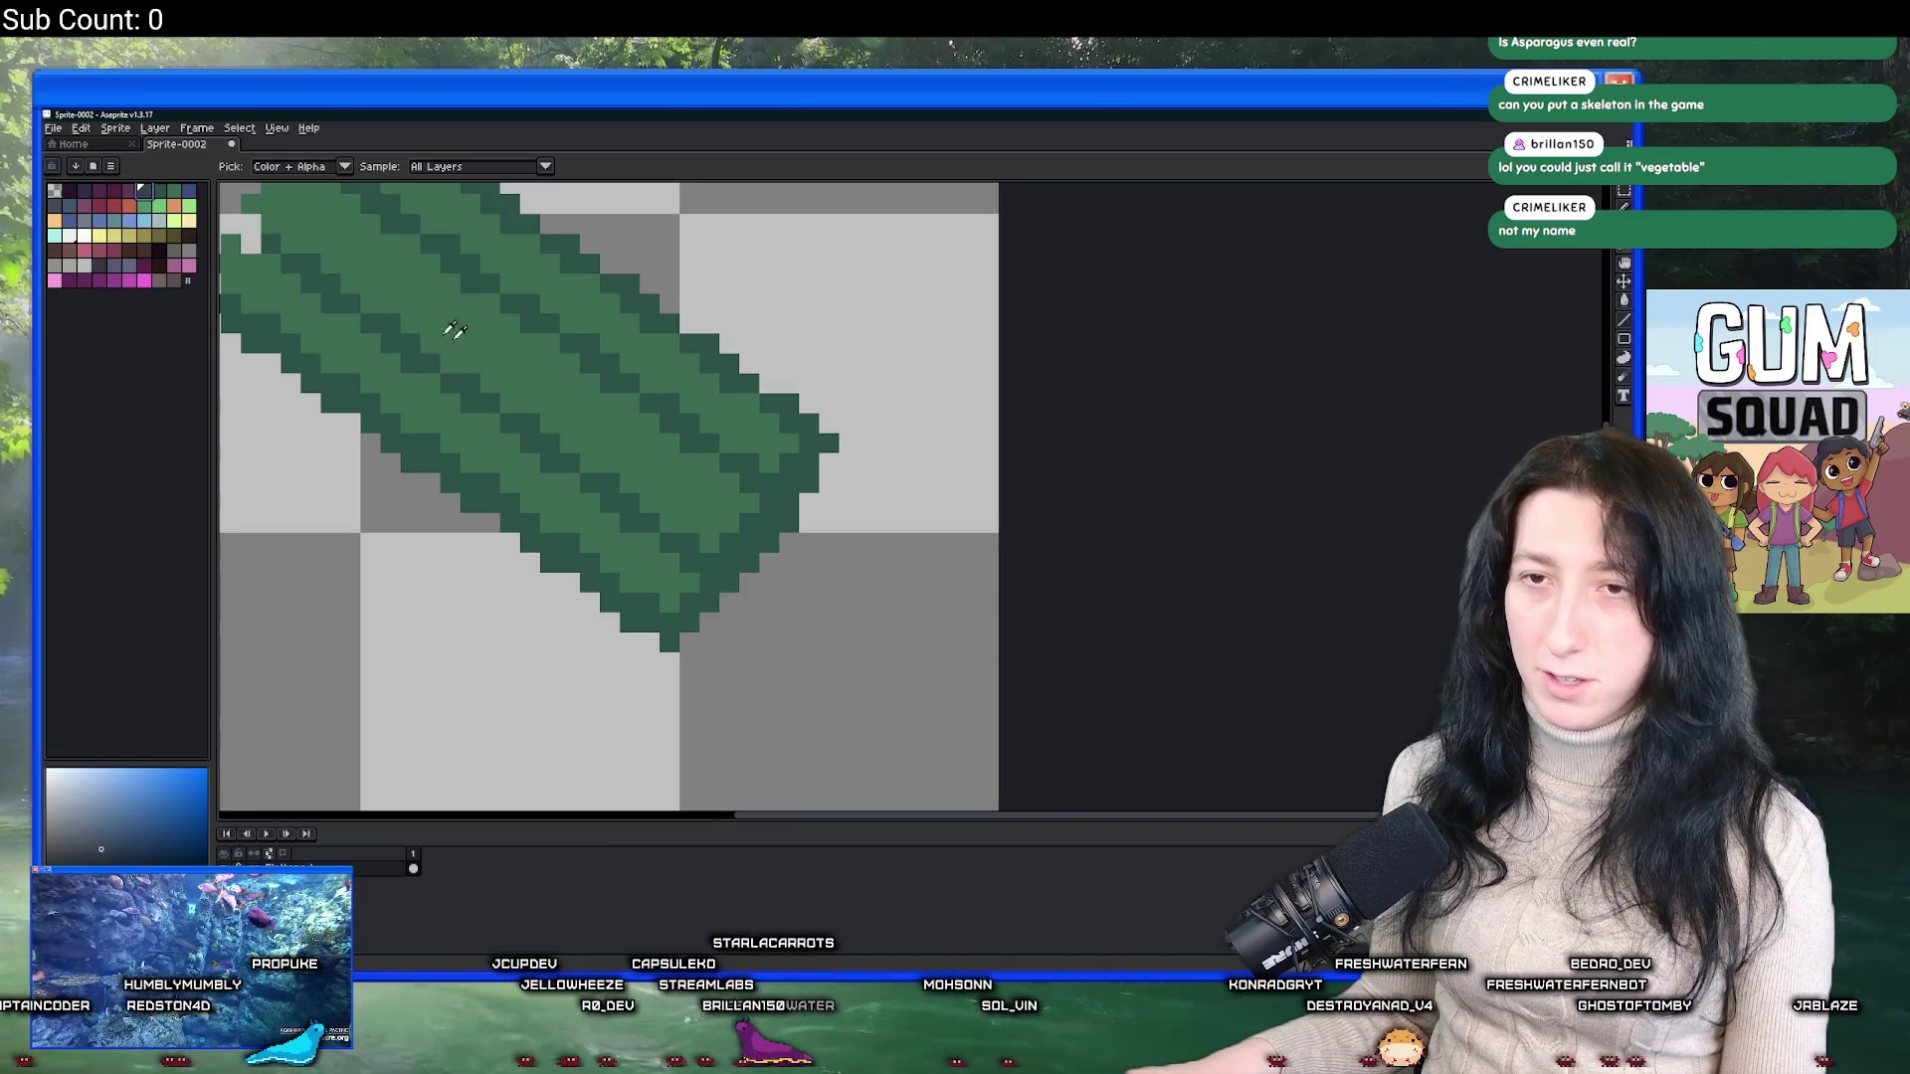
pyautogui.press('b')
pyautogui.scroll(2, 743, 551)
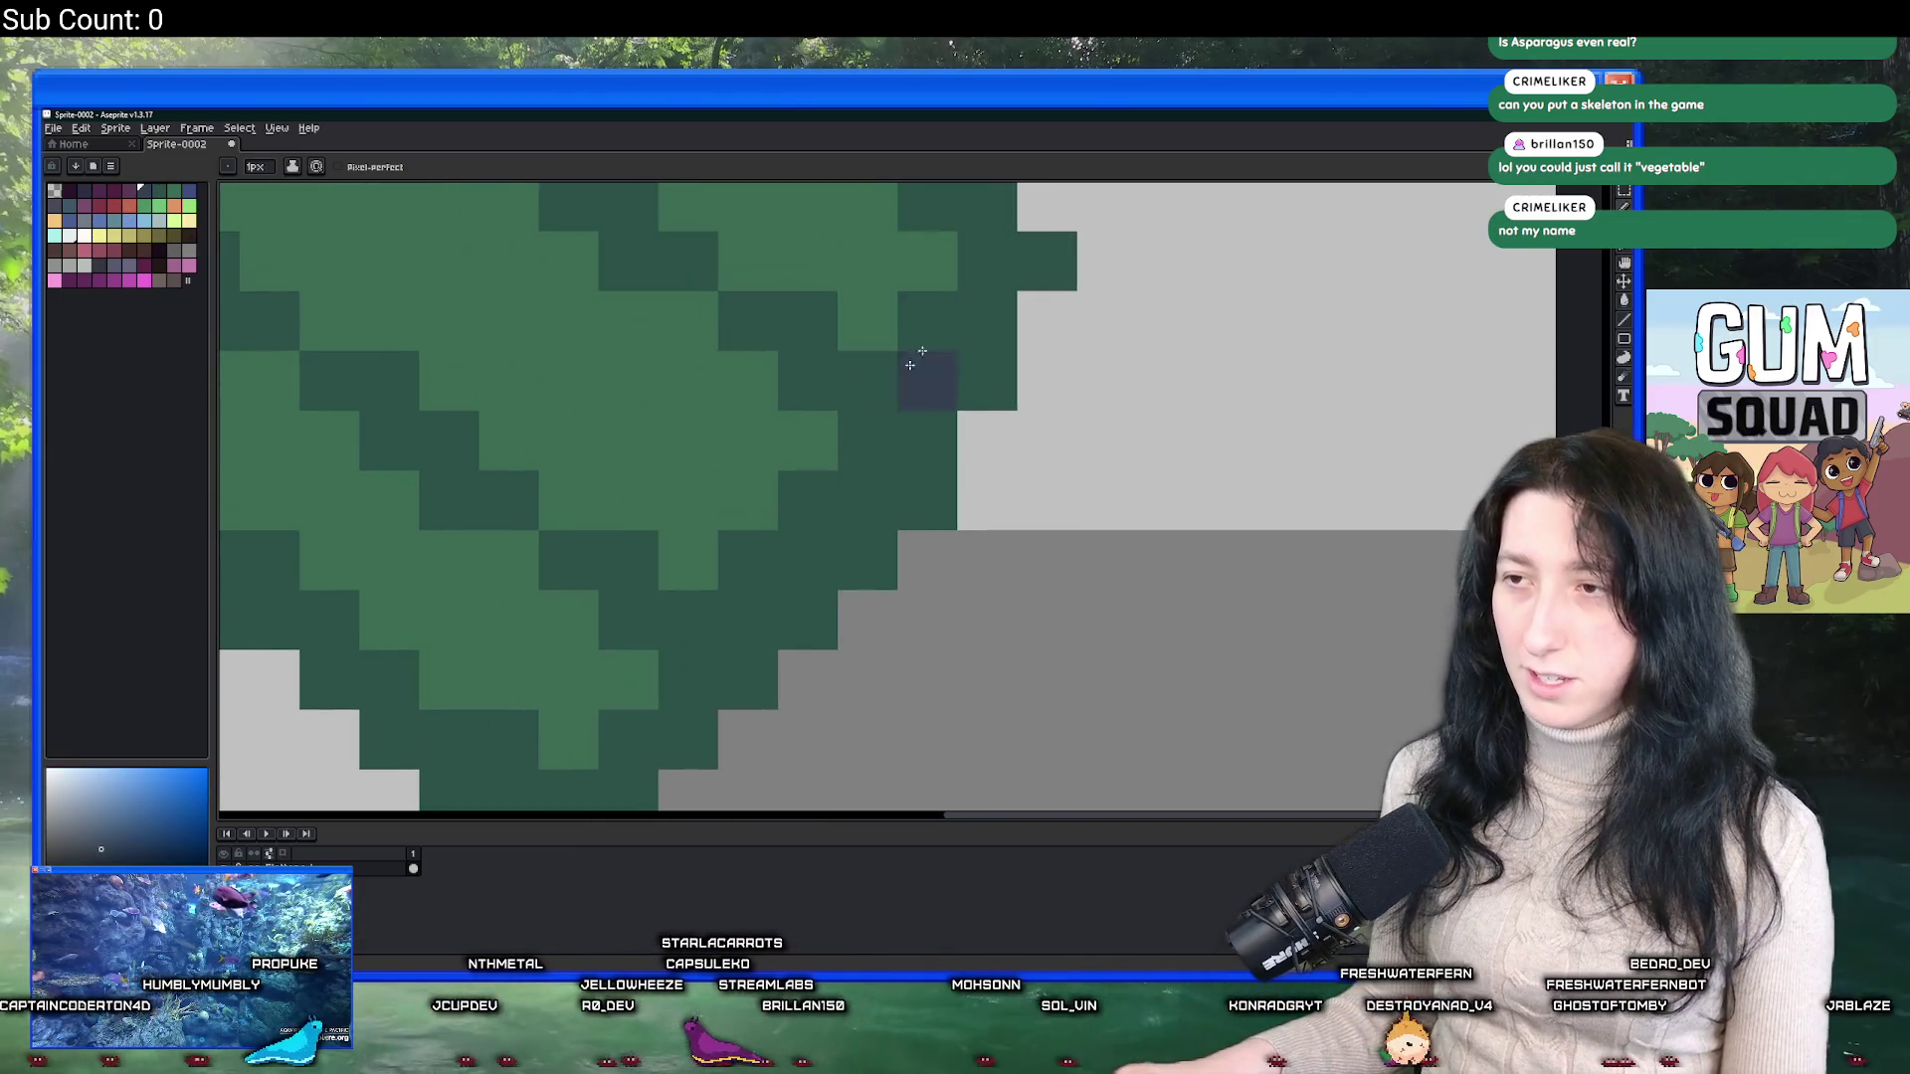
pyautogui.click(921, 373)
pyautogui.scroll(-1, 902, 392)
pyautogui.moveTo(887, 403)
pyautogui.mouseDown()
pyautogui.moveTo(893, 437)
pyautogui.moveTo(836, 468)
pyautogui.moveTo(762, 559)
pyautogui.mouseUp()
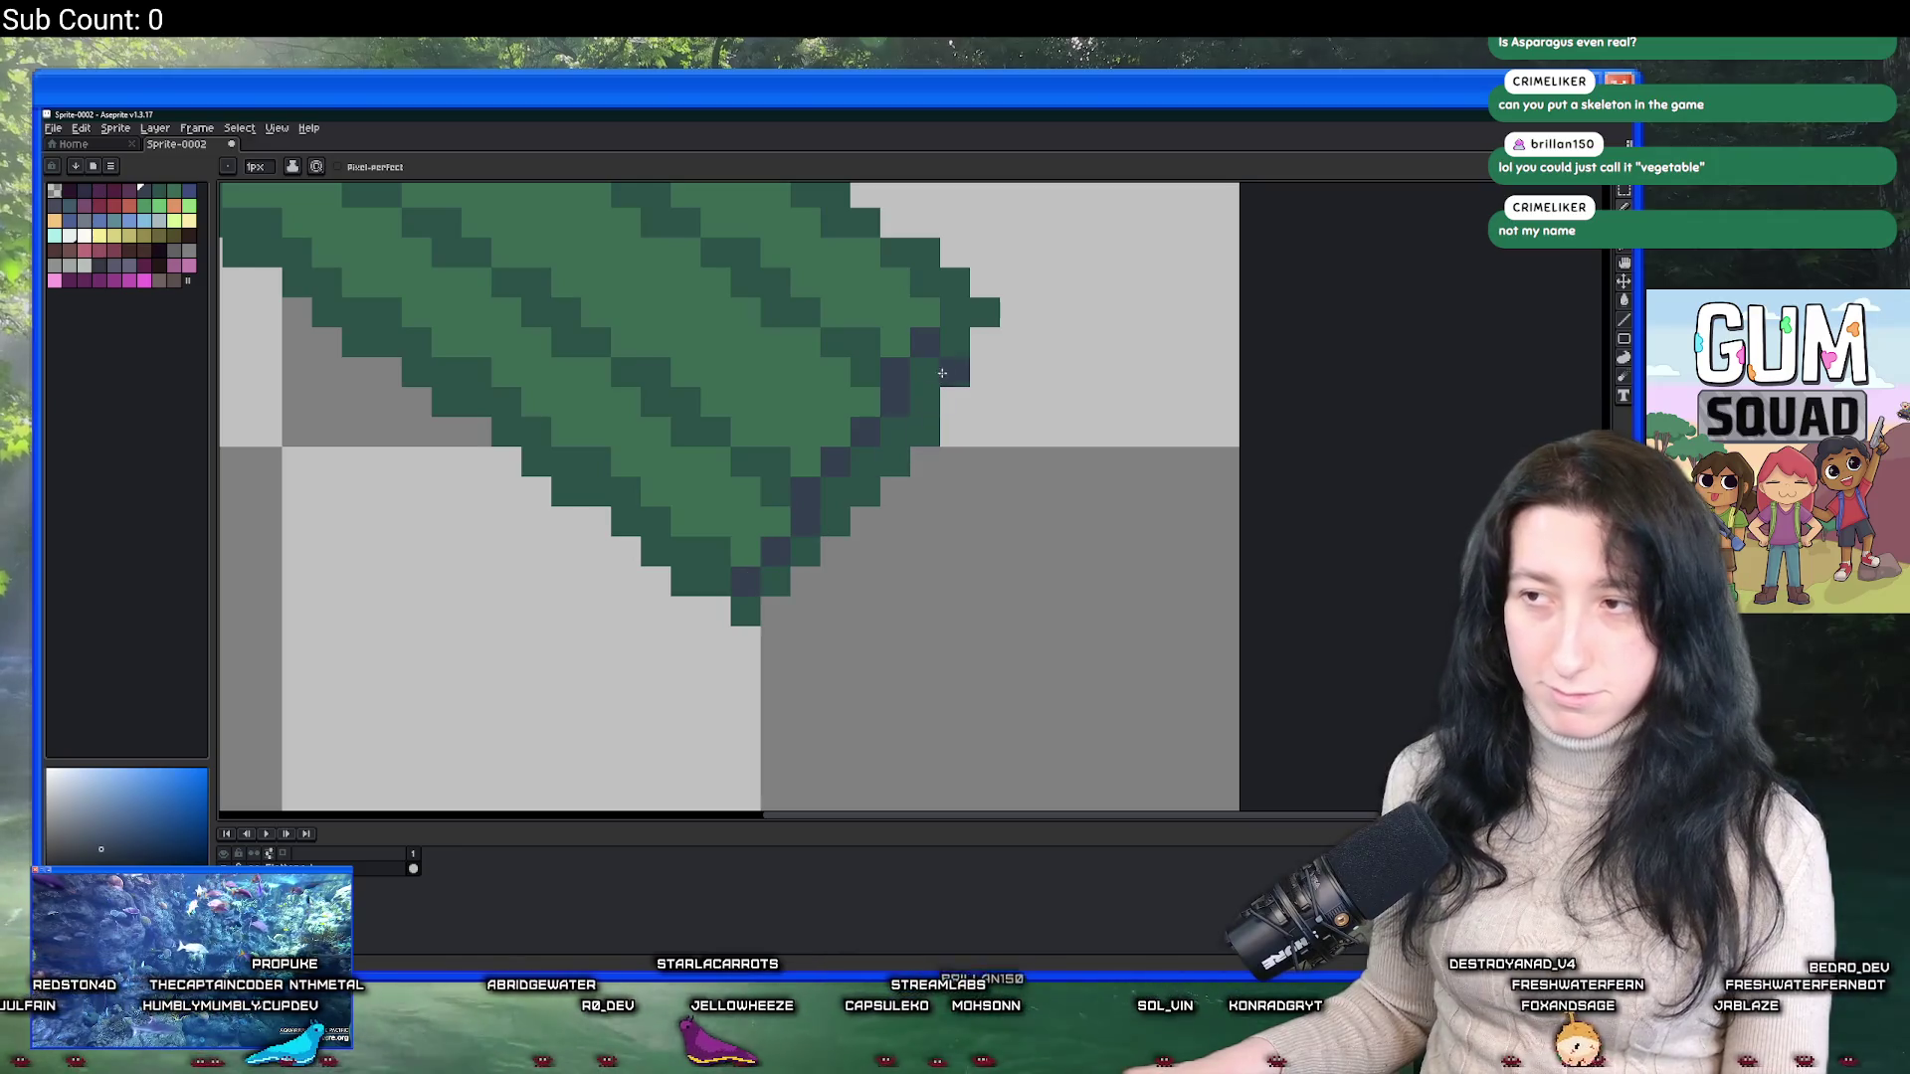
pyautogui.click(957, 316)
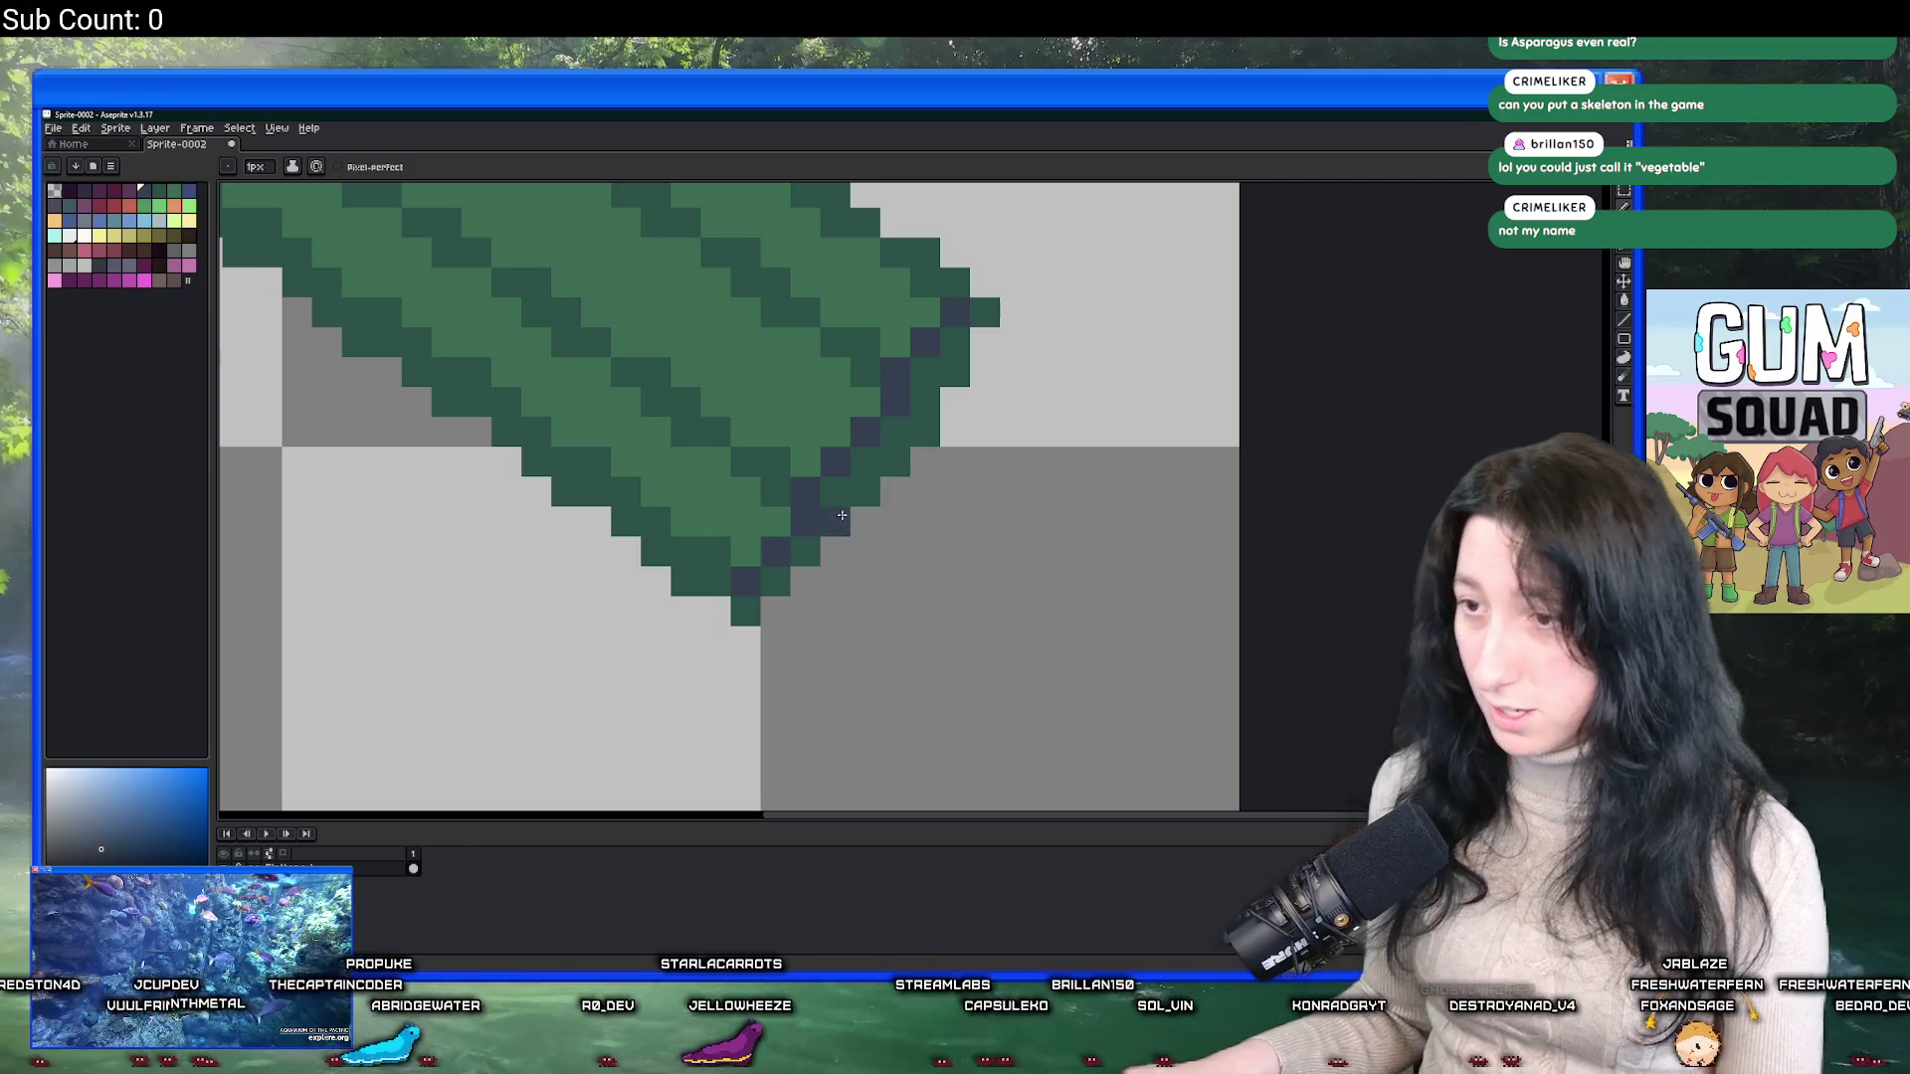
# Fill the right-edge dark-green strip with dark blue and shade down to the bottom corner.
pyautogui.press('g')
pyautogui.click(934, 405)
pyautogui.scroll(-3, 933, 405)
pyautogui.scroll(4, 935, 398)
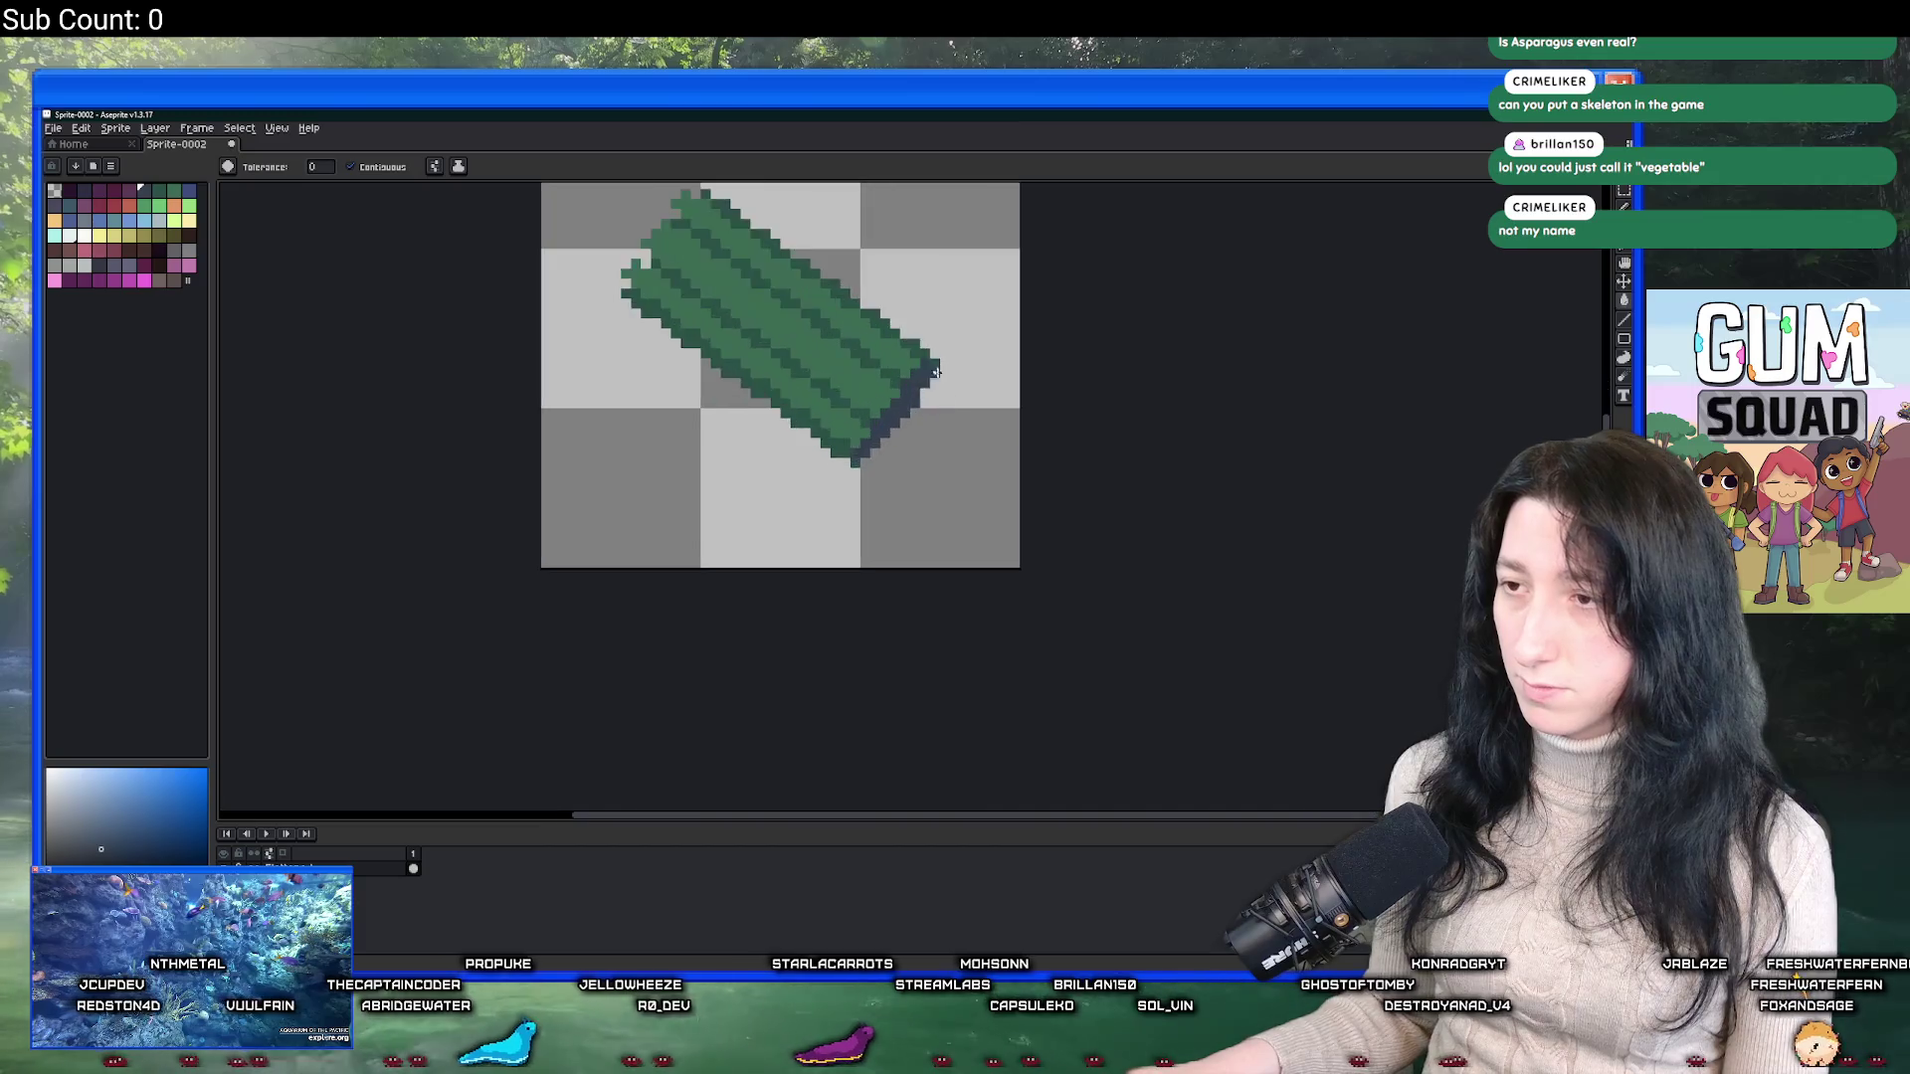
pyautogui.press('b')
pyautogui.click(935, 393)
pyautogui.moveTo(935, 393)
pyautogui.mouseDown()
pyautogui.moveTo(874, 511)
pyautogui.moveTo(736, 686)
pyautogui.moveTo(771, 658)
pyautogui.mouseUp()
pyautogui.scroll(-2, 752, 659)
pyautogui.scroll(-3, 741, 666)
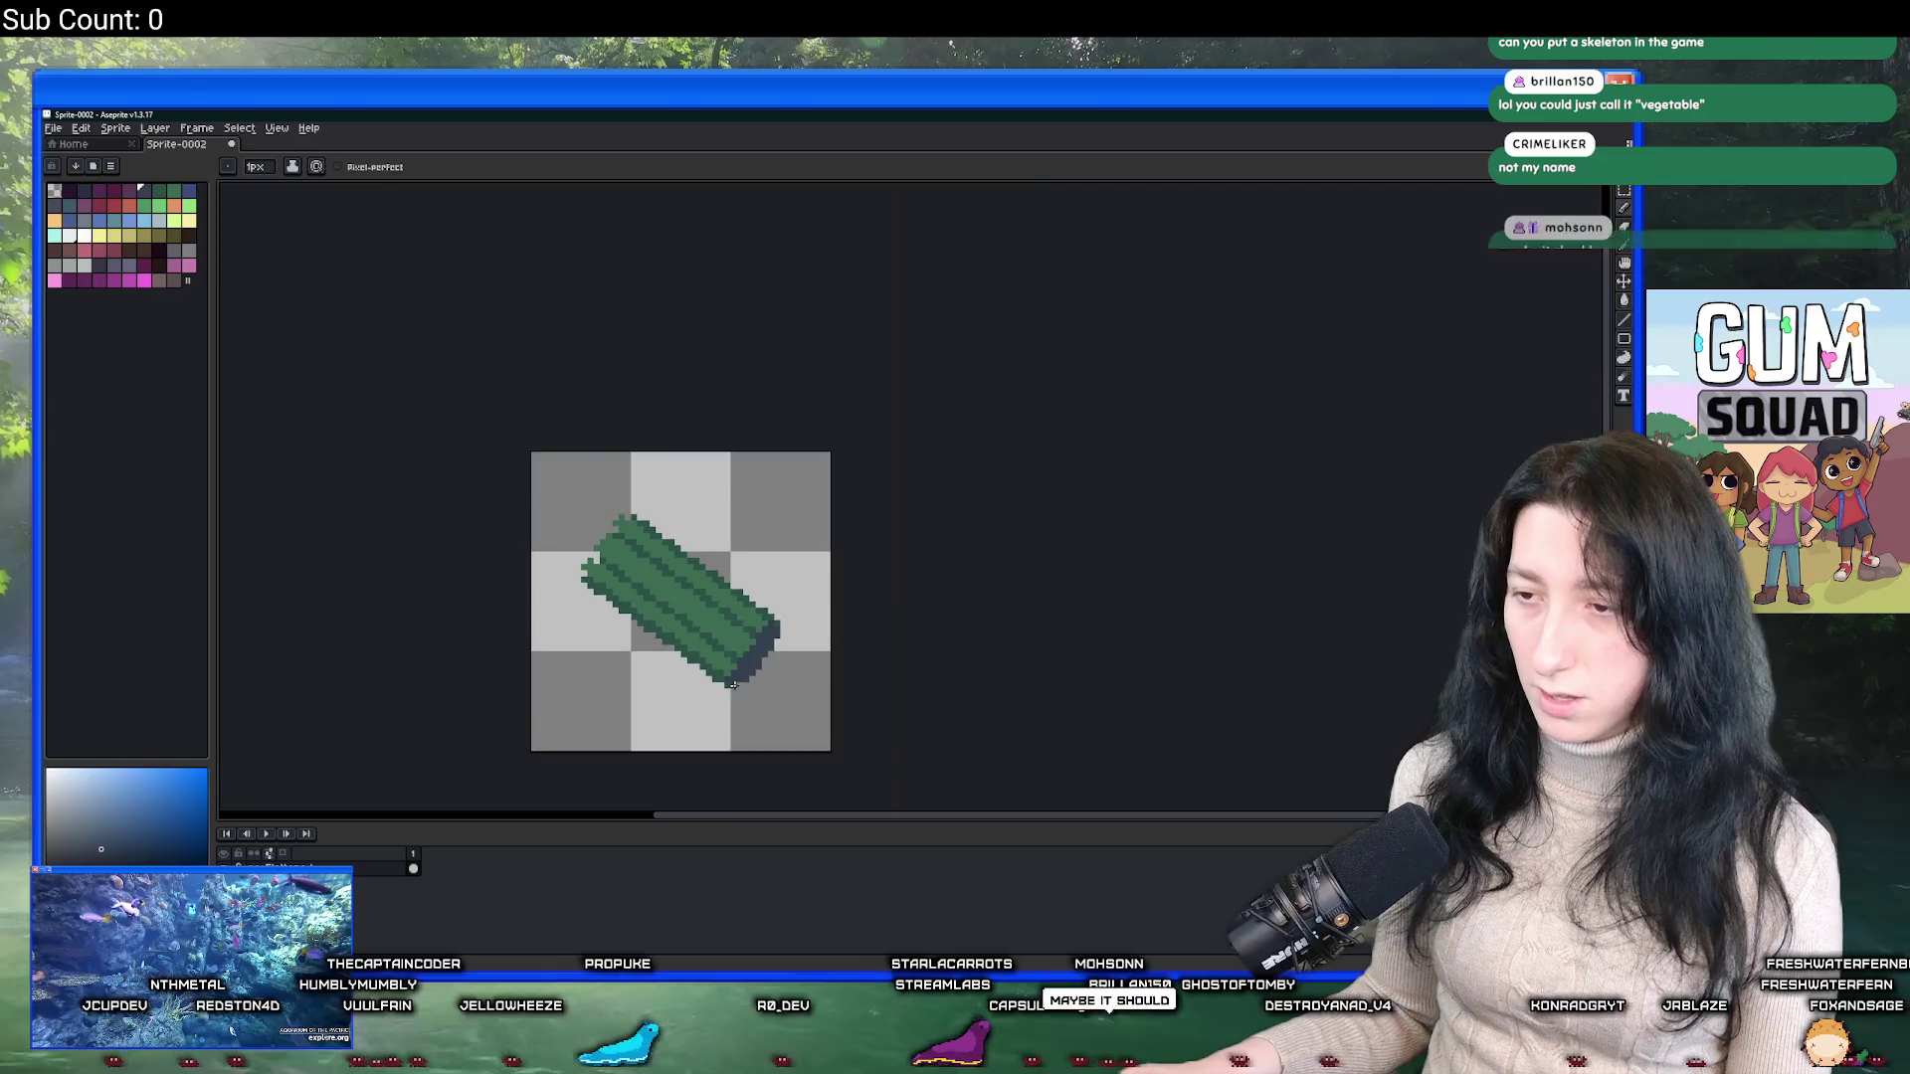
pyautogui.scroll(4, 736, 668)
pyautogui.click(729, 668)
pyautogui.scroll(-3, 729, 668)
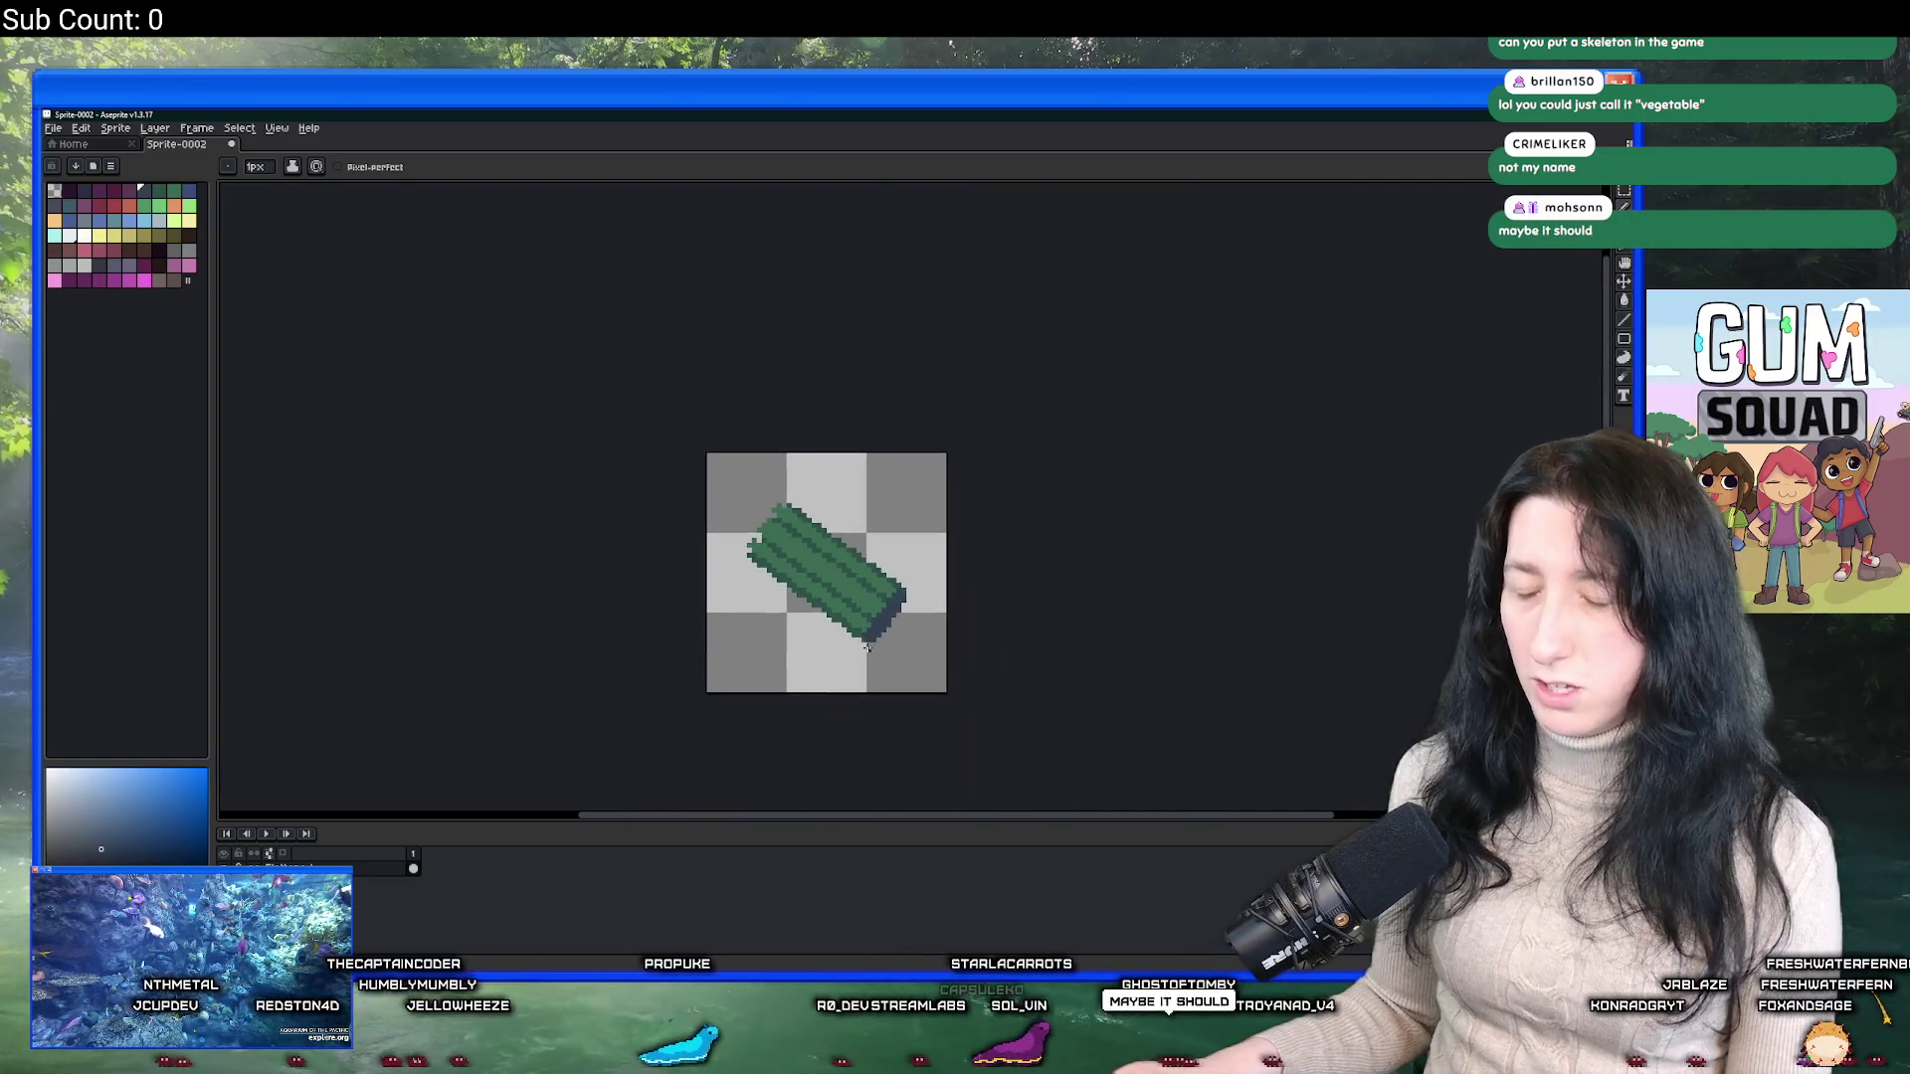
pyautogui.scroll(4, 897, 577)
pyautogui.click(896, 577)
pyautogui.press('alt')
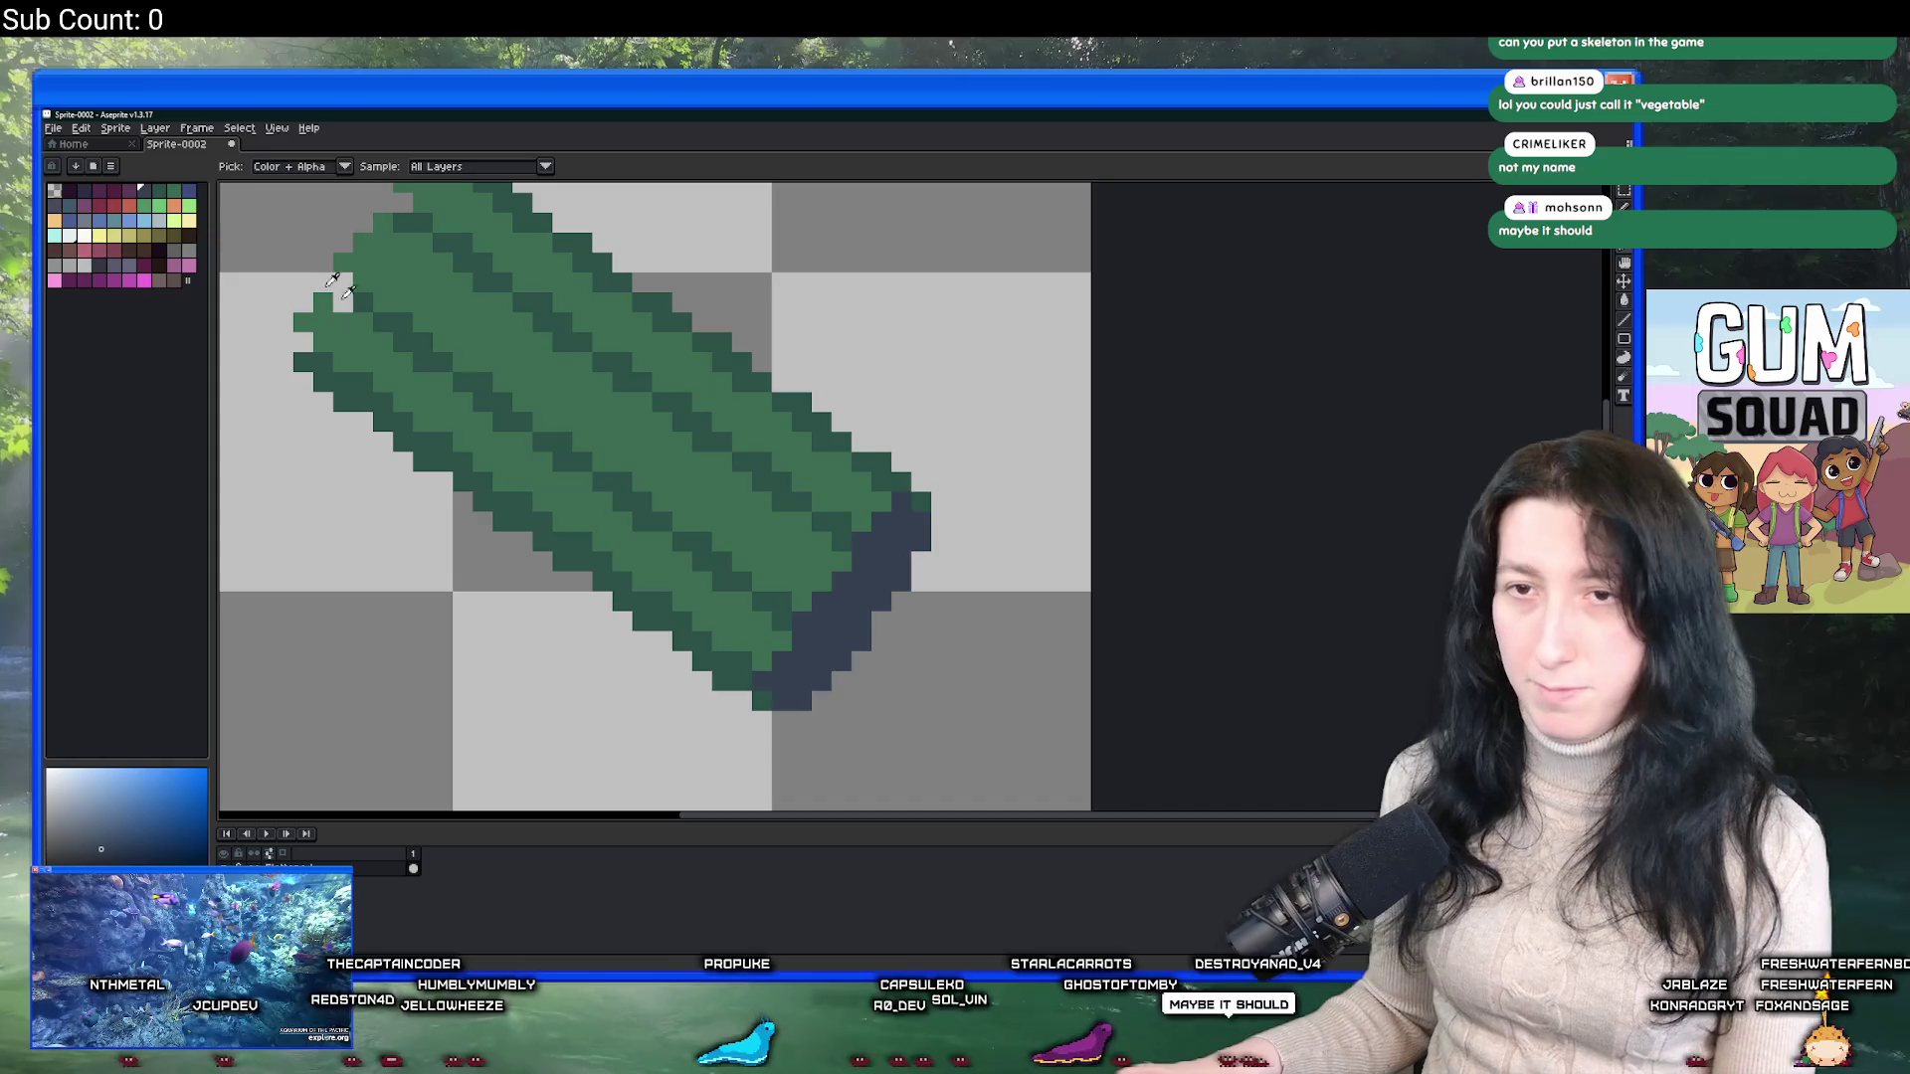
# Pick green and recolour the dark edge pixels along the stalk green.
pyautogui.click(169, 195)
pyautogui.scroll(3, 786, 517)
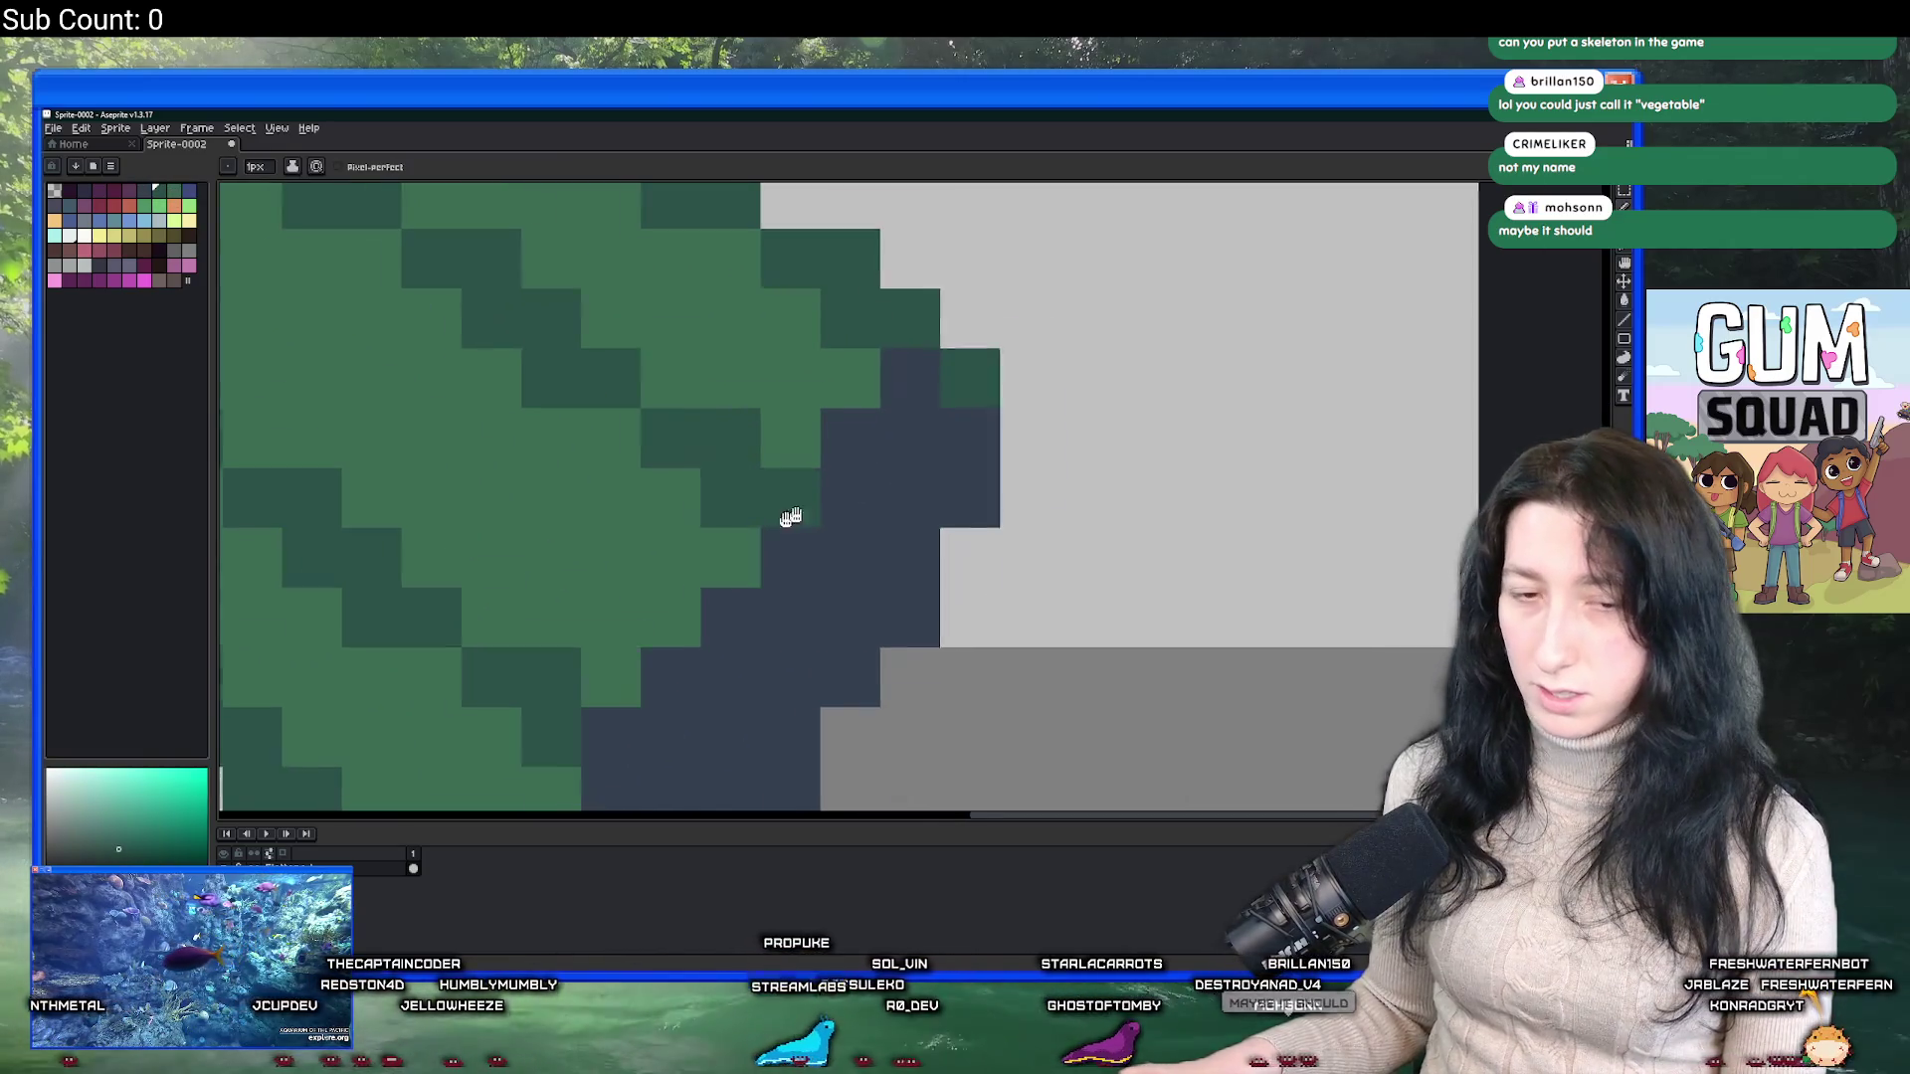
pyautogui.scroll(-1, 929, 471)
pyautogui.scroll(-1, 929, 471)
pyautogui.scroll(3, 887, 542)
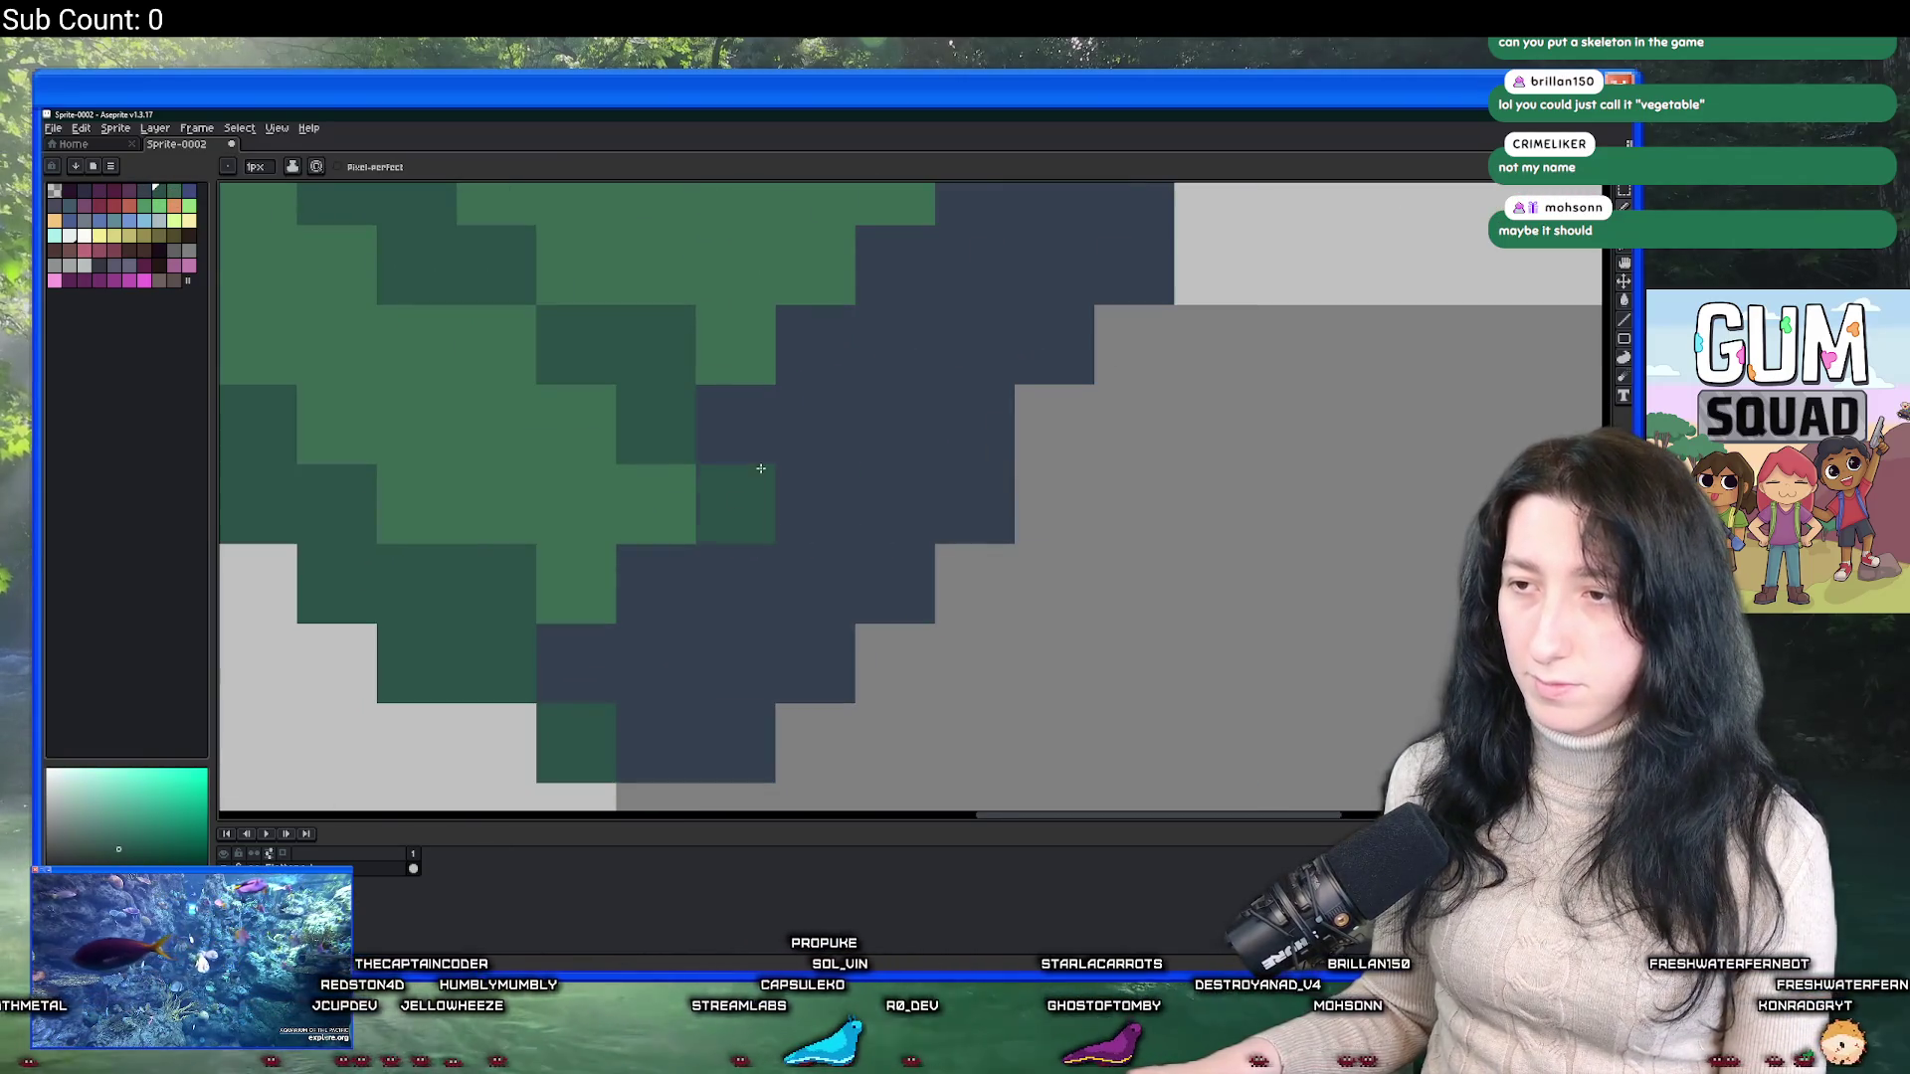
pyautogui.scroll(-4, 779, 467)
pyautogui.scroll(-3, 778, 466)
pyautogui.scroll(4, 781, 471)
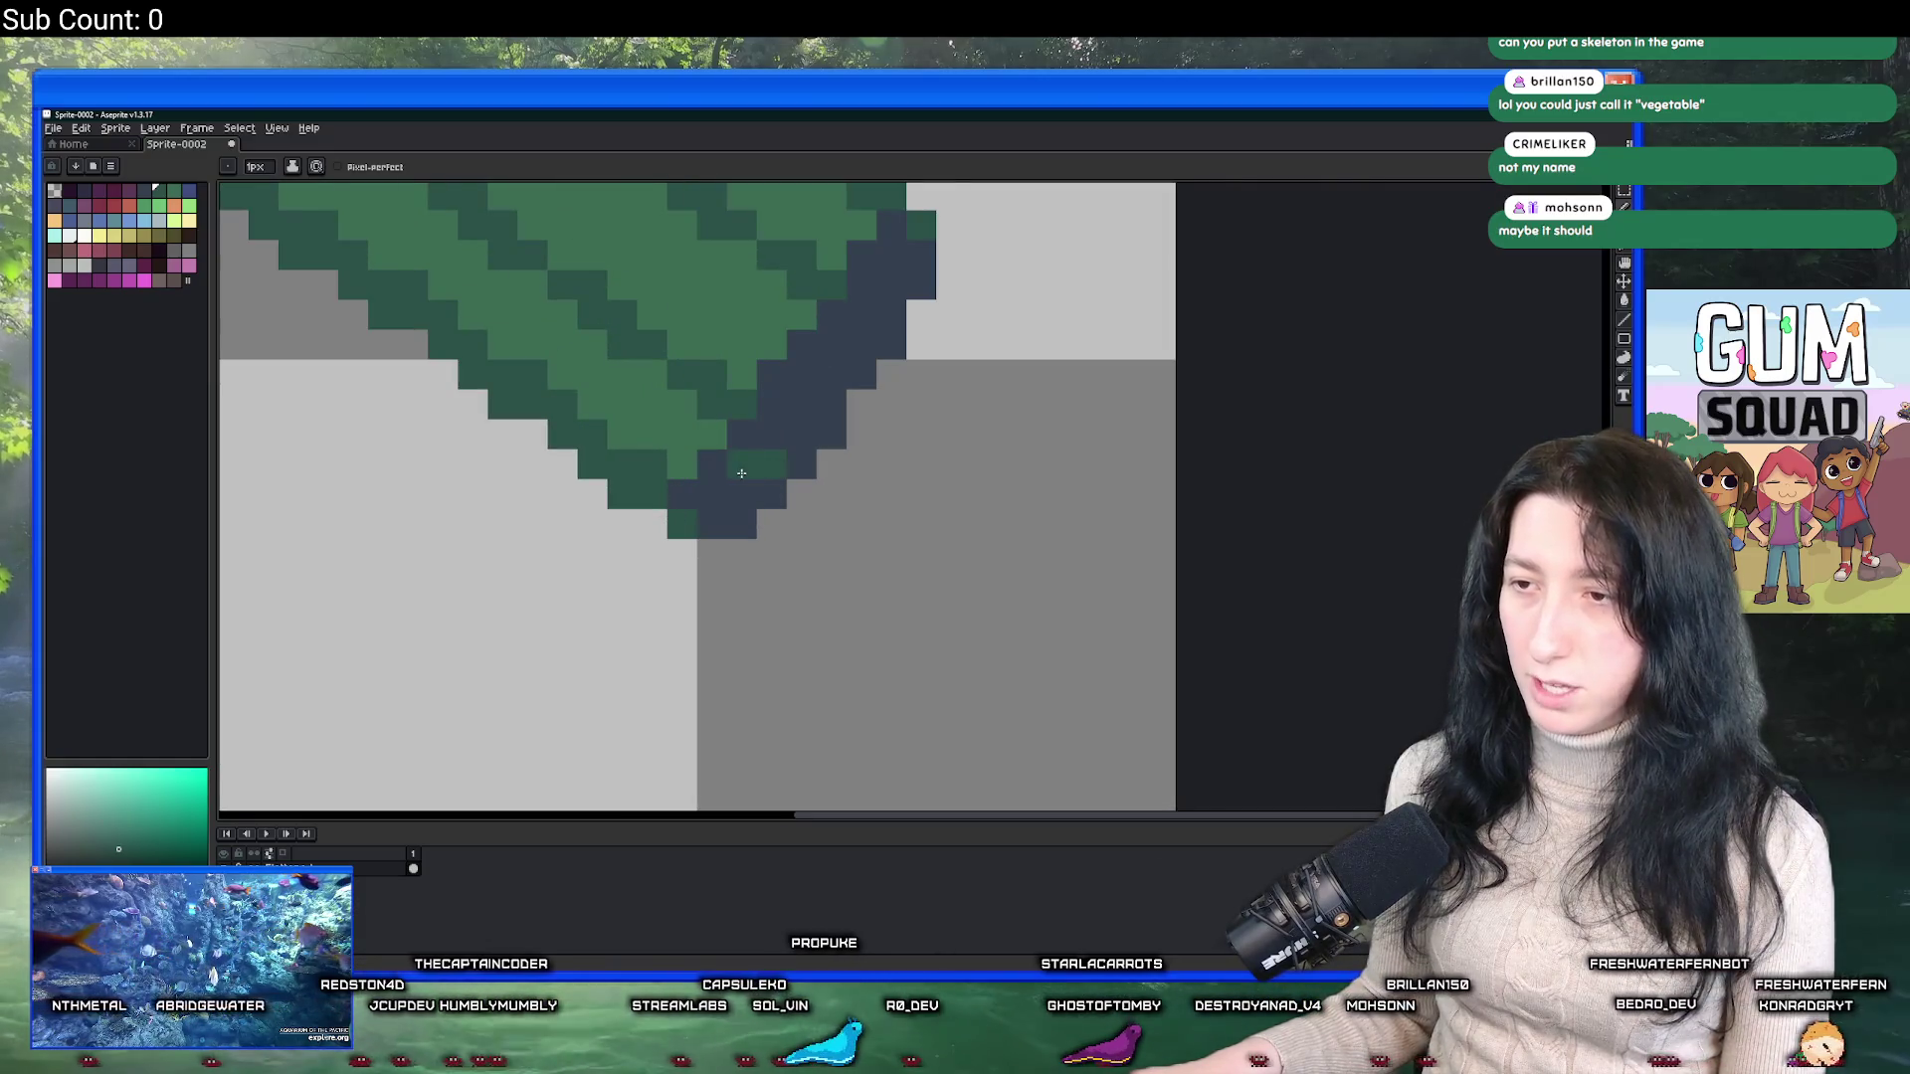
pyautogui.click(741, 495)
pyautogui.scroll(1, 736, 524)
pyautogui.click(848, 498)
pyautogui.click(817, 499)
pyautogui.click(936, 350)
pyautogui.click(906, 290)
# Undo the dark-blue shading pixels with repeated Ctrl+Z.
pyautogui.scroll(-5, 906, 299)
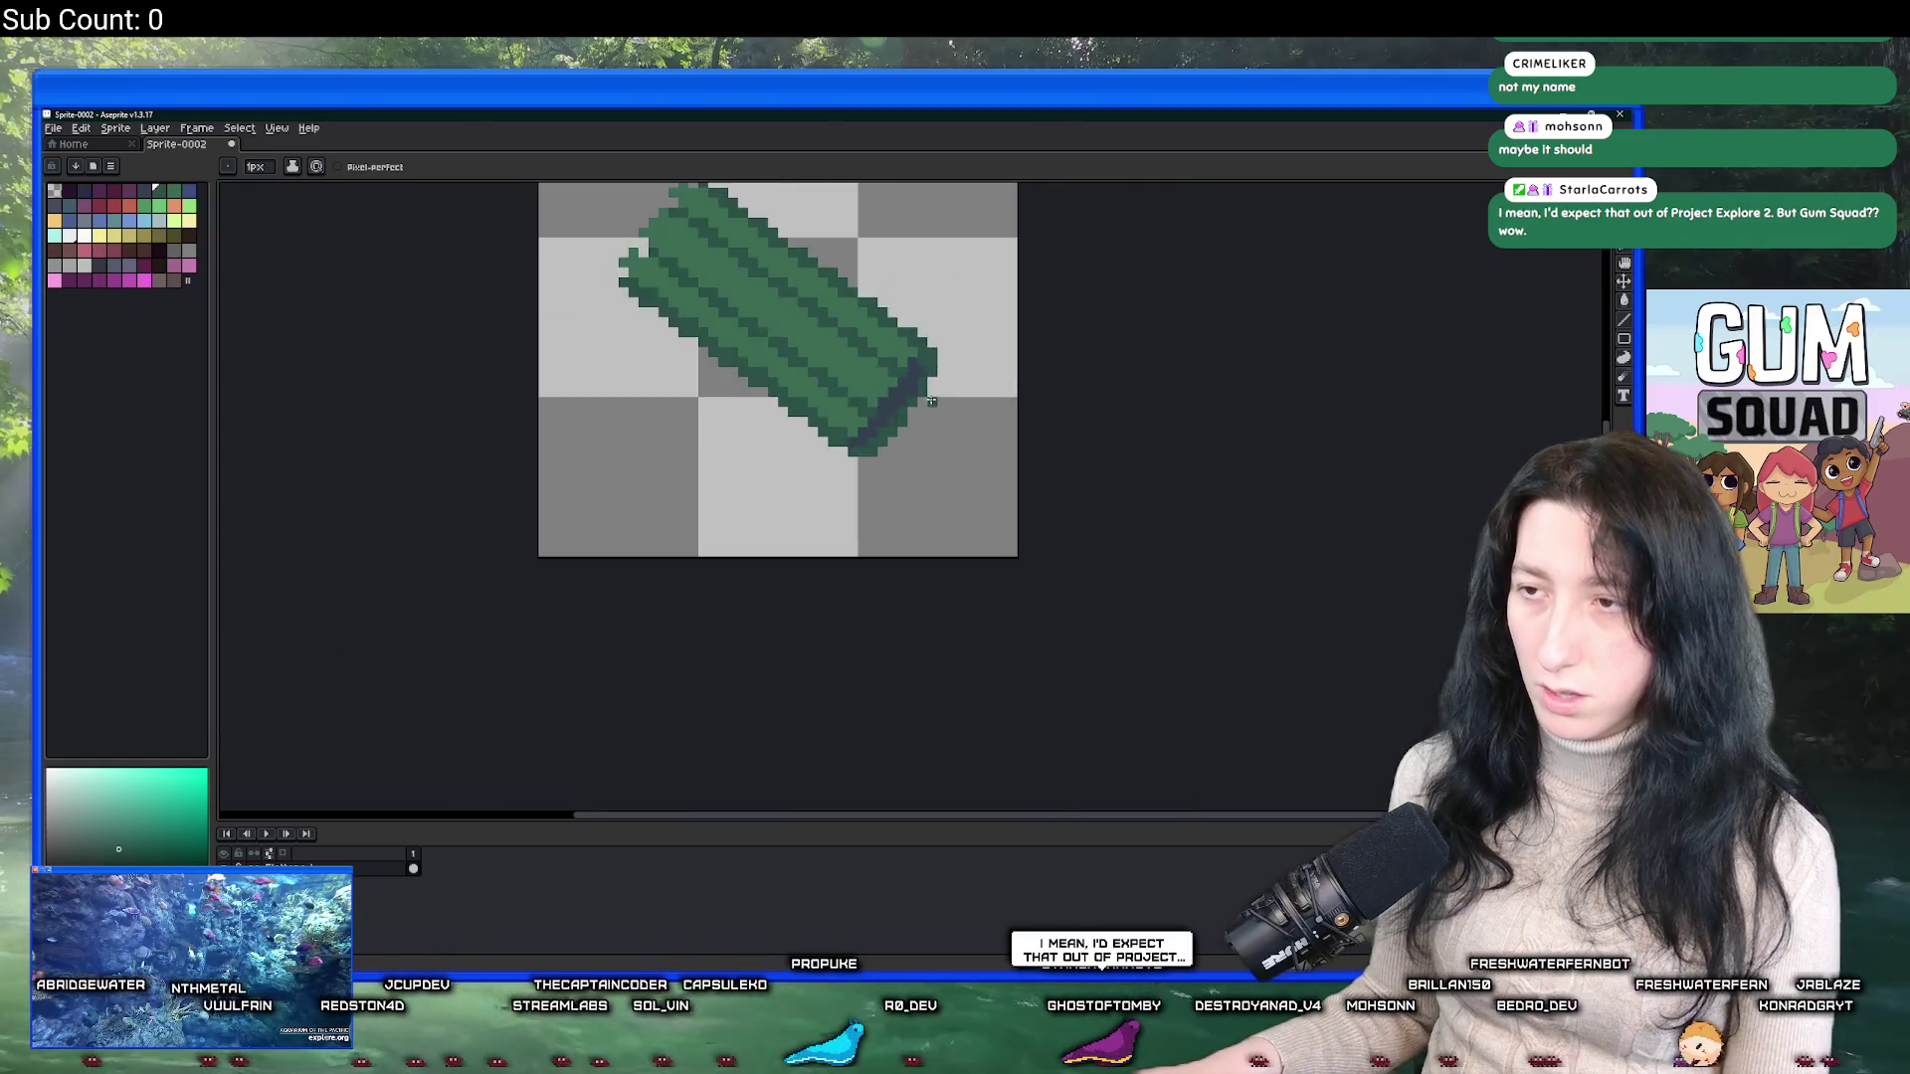
pyautogui.scroll(1, 851, 567)
pyautogui.press('ctrl')
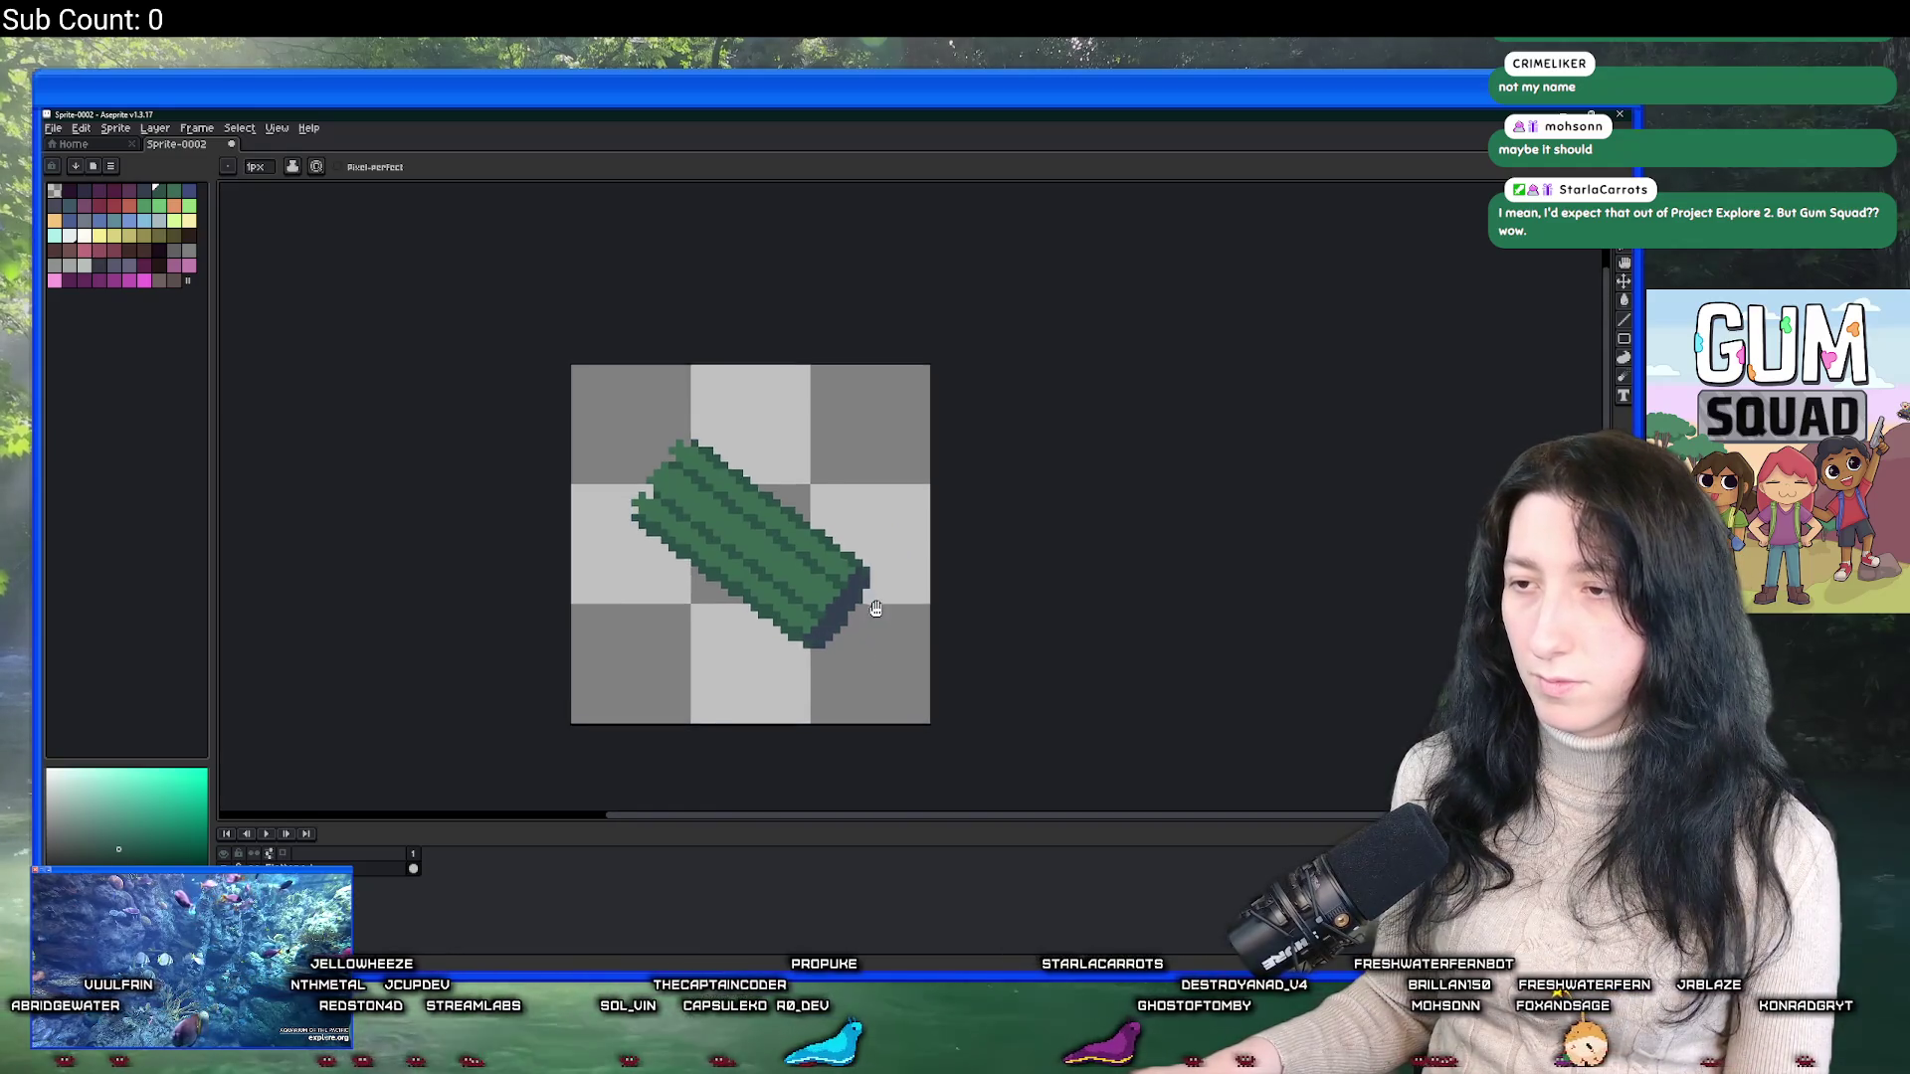
pyautogui.scroll(-2, 880, 592)
pyautogui.scroll(4, 896, 620)
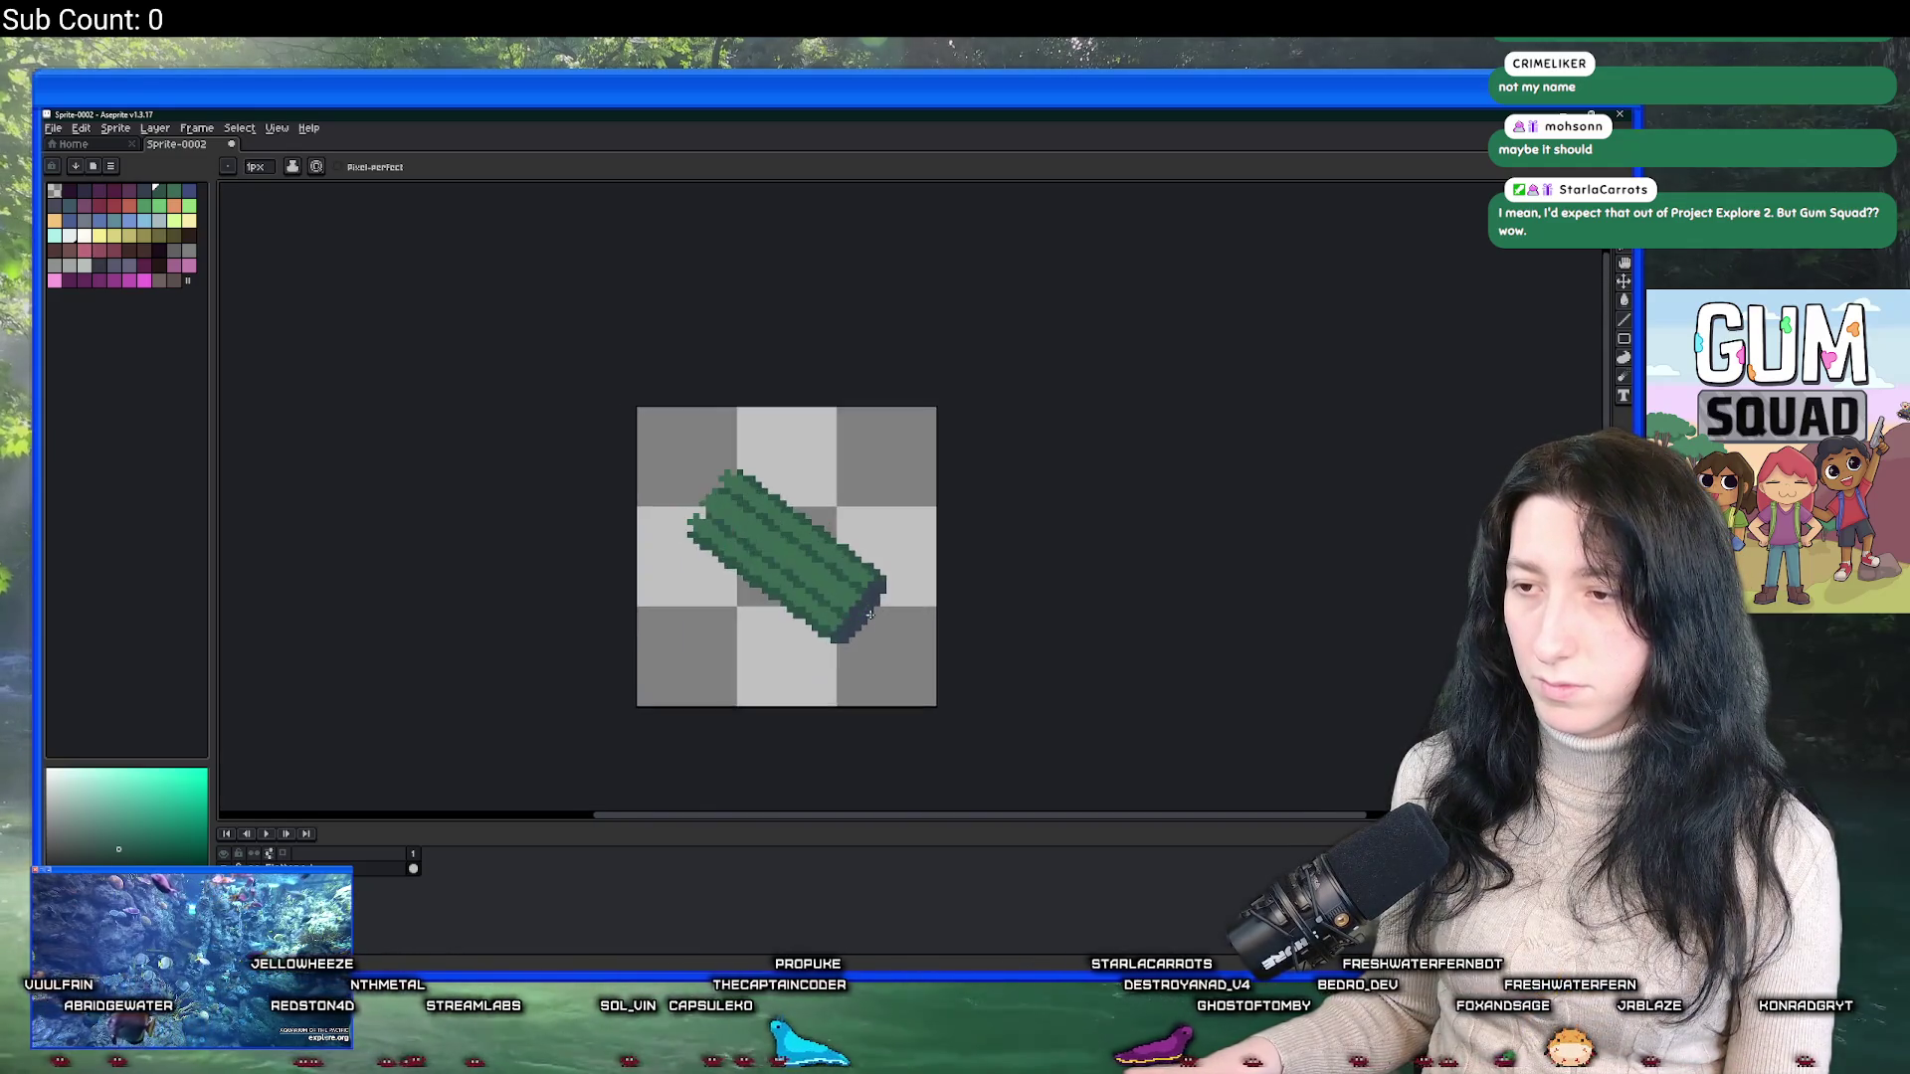
pyautogui.press('ctrl')
pyautogui.hotkey('ctrl', 'z')
pyautogui.hotkey('ctrl', 'z')
pyautogui.hotkey('ctrl', 'z')
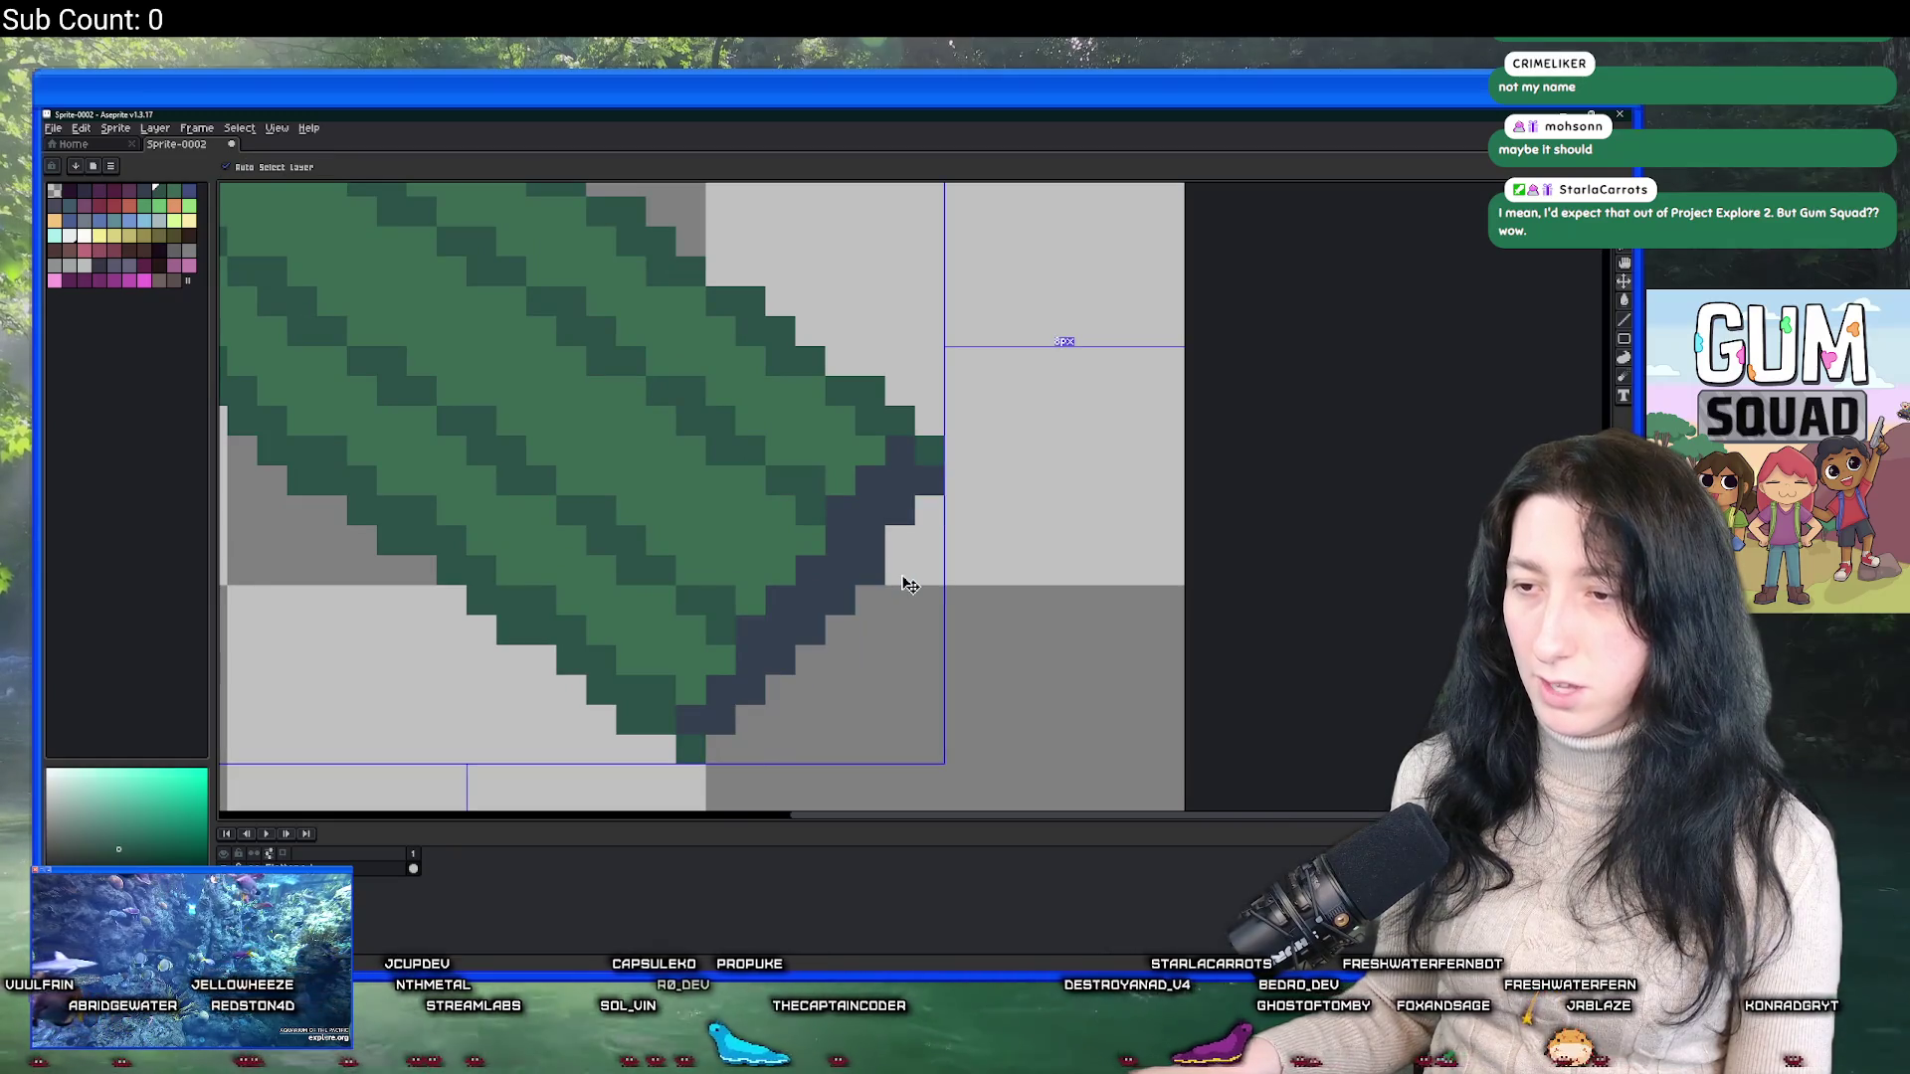
pyautogui.scroll(-4, 904, 582)
pyautogui.scroll(-2, 898, 575)
pyautogui.scroll(2, 895, 567)
pyautogui.scroll(-1, 895, 563)
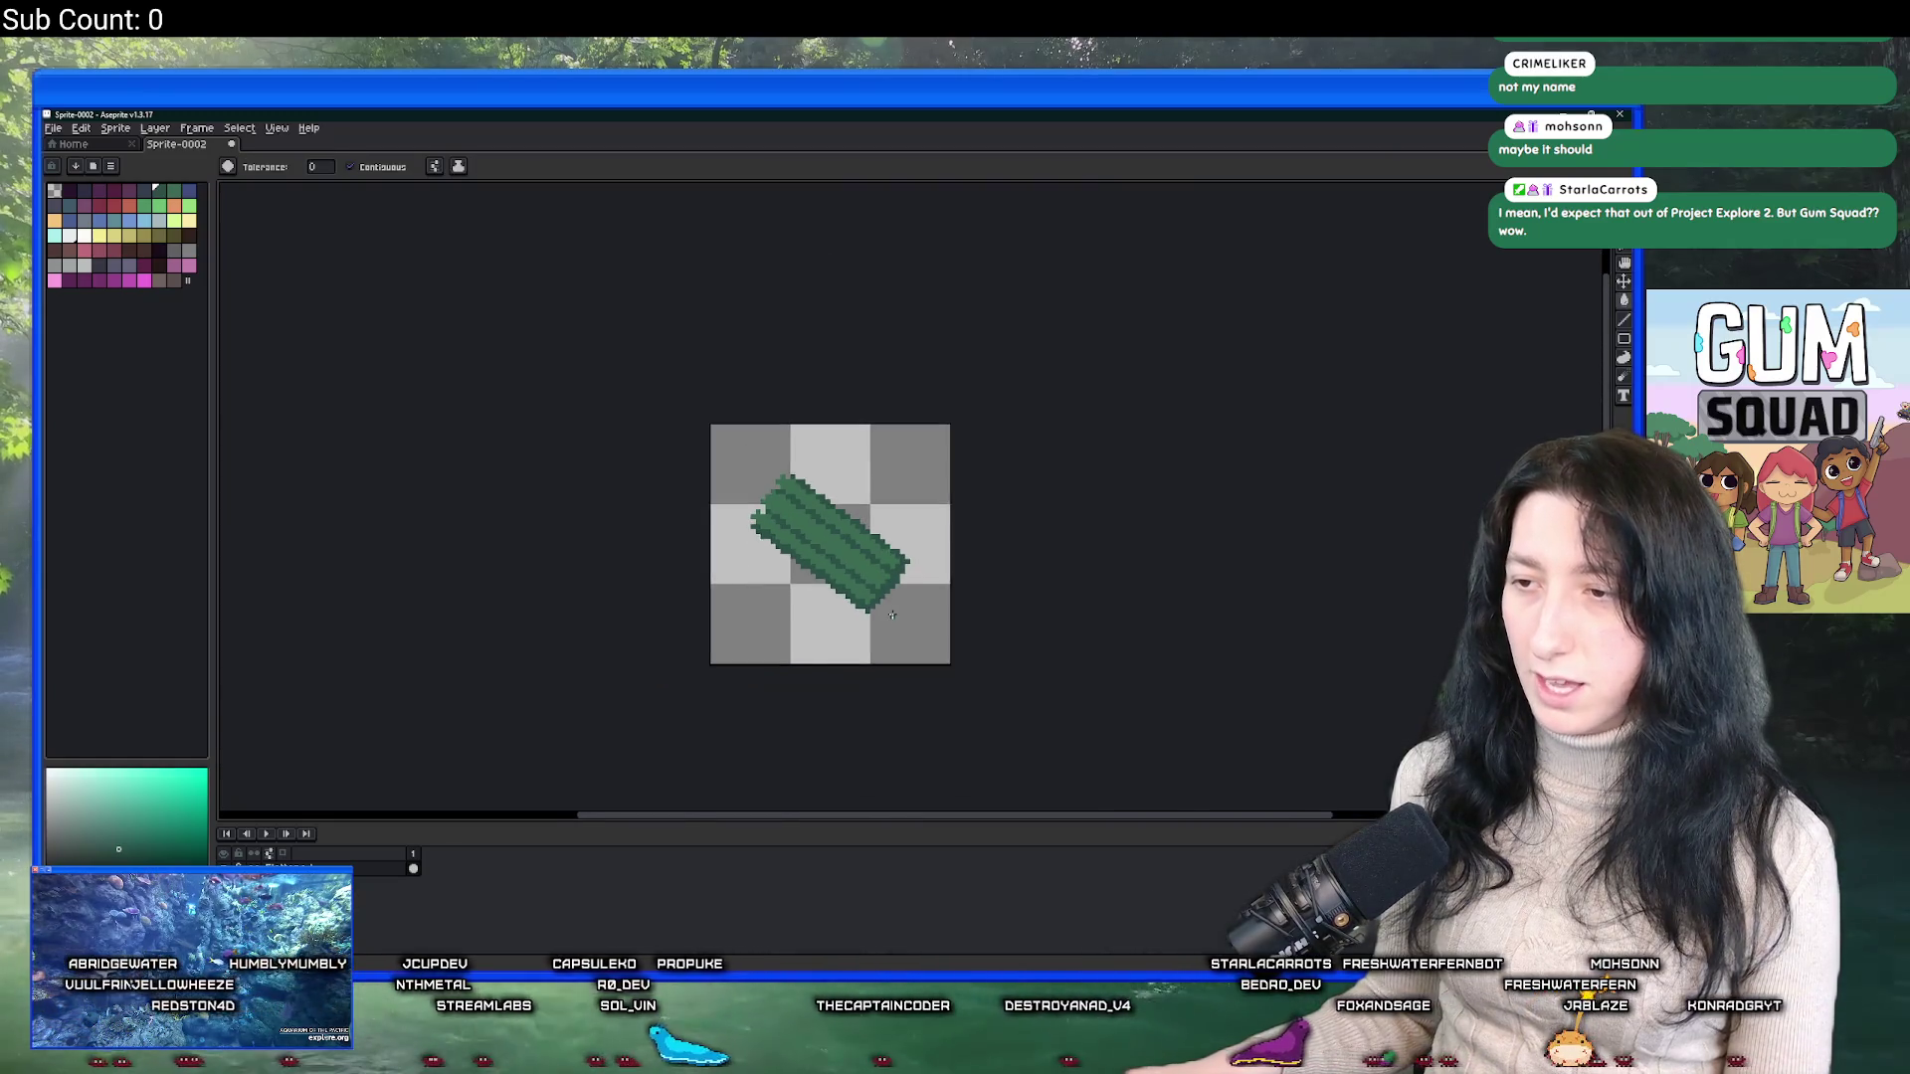
pyautogui.scroll(1, 890, 567)
pyautogui.scroll(2, 876, 577)
# Add a dark pixel at the sprite's lower edge with the Pencil.
pyautogui.press('b')
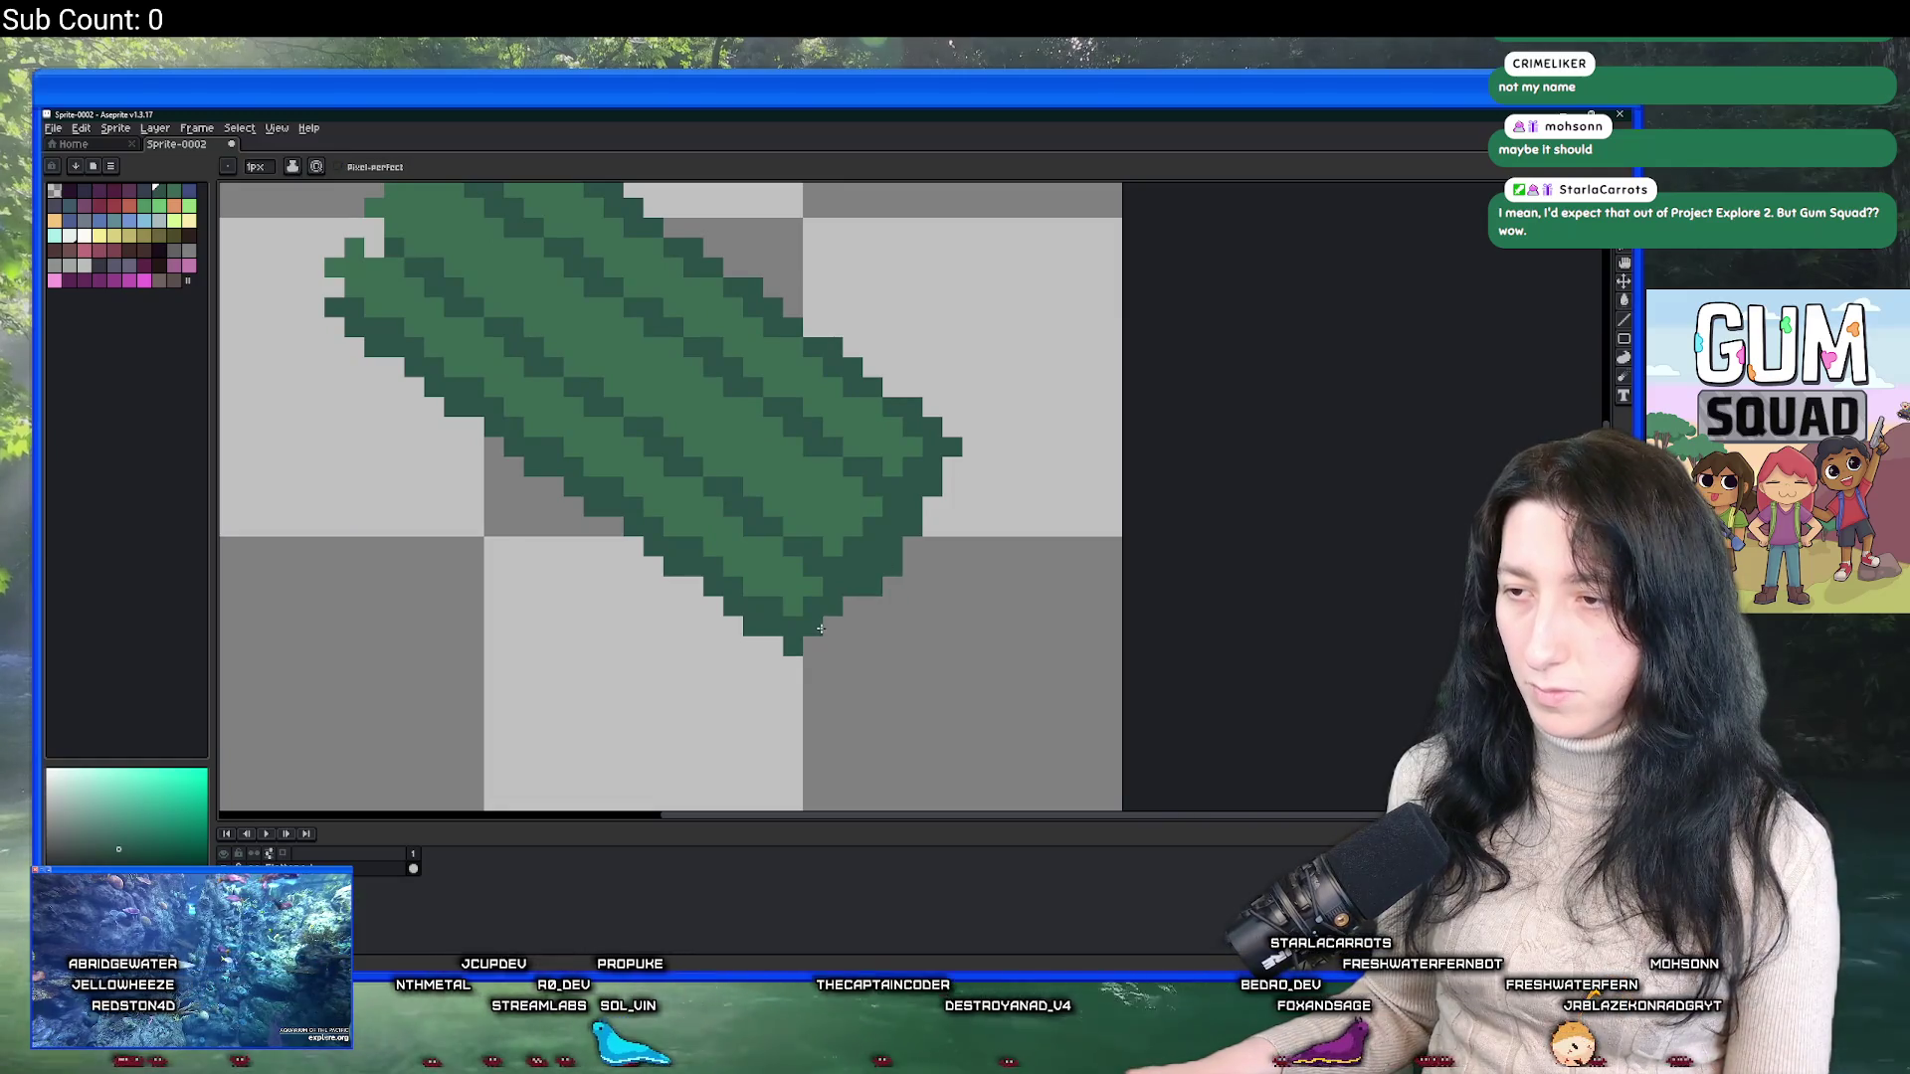
pyautogui.scroll(-3, 820, 628)
pyautogui.scroll(5, 811, 632)
pyautogui.click(802, 636)
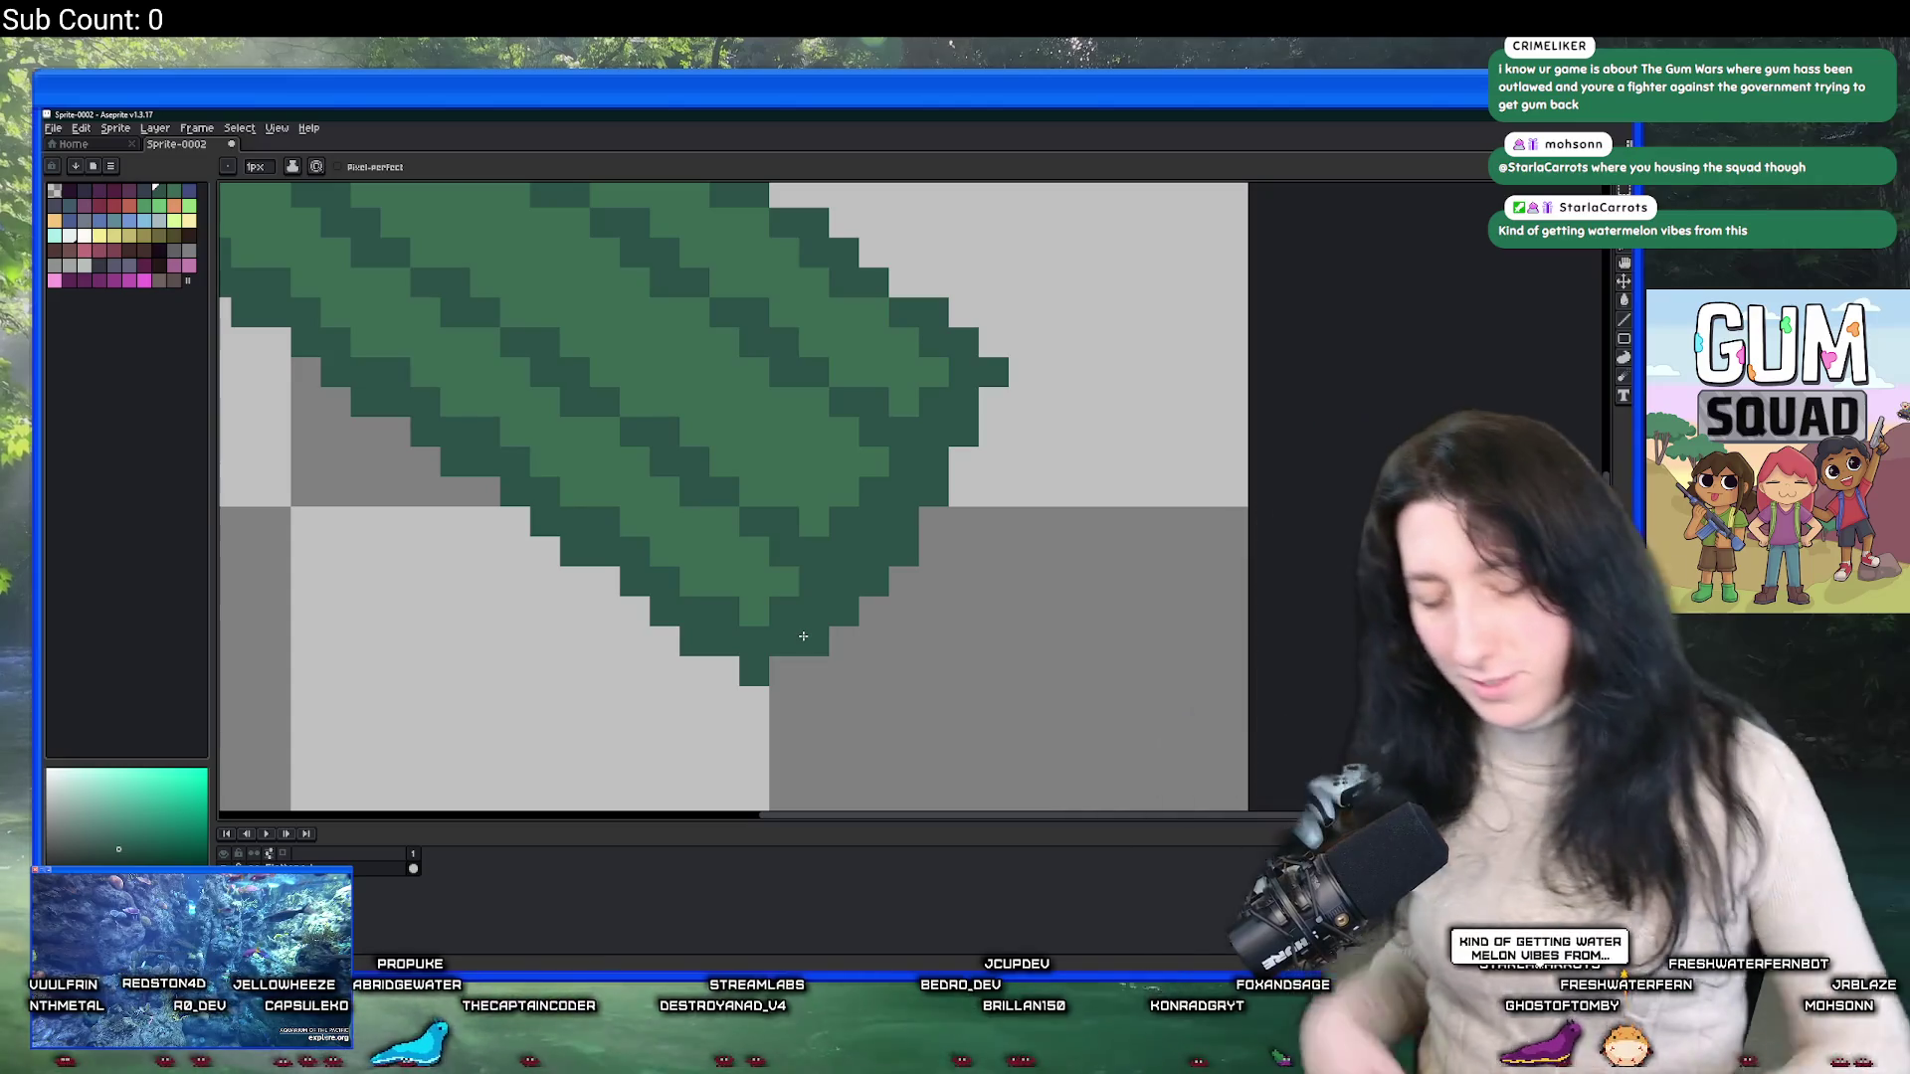
# Pan and zoom the canvas to inspect the sprite's edge.
pyautogui.hscroll(-2, 621, 557)
pyautogui.scroll(2, 622, 557)
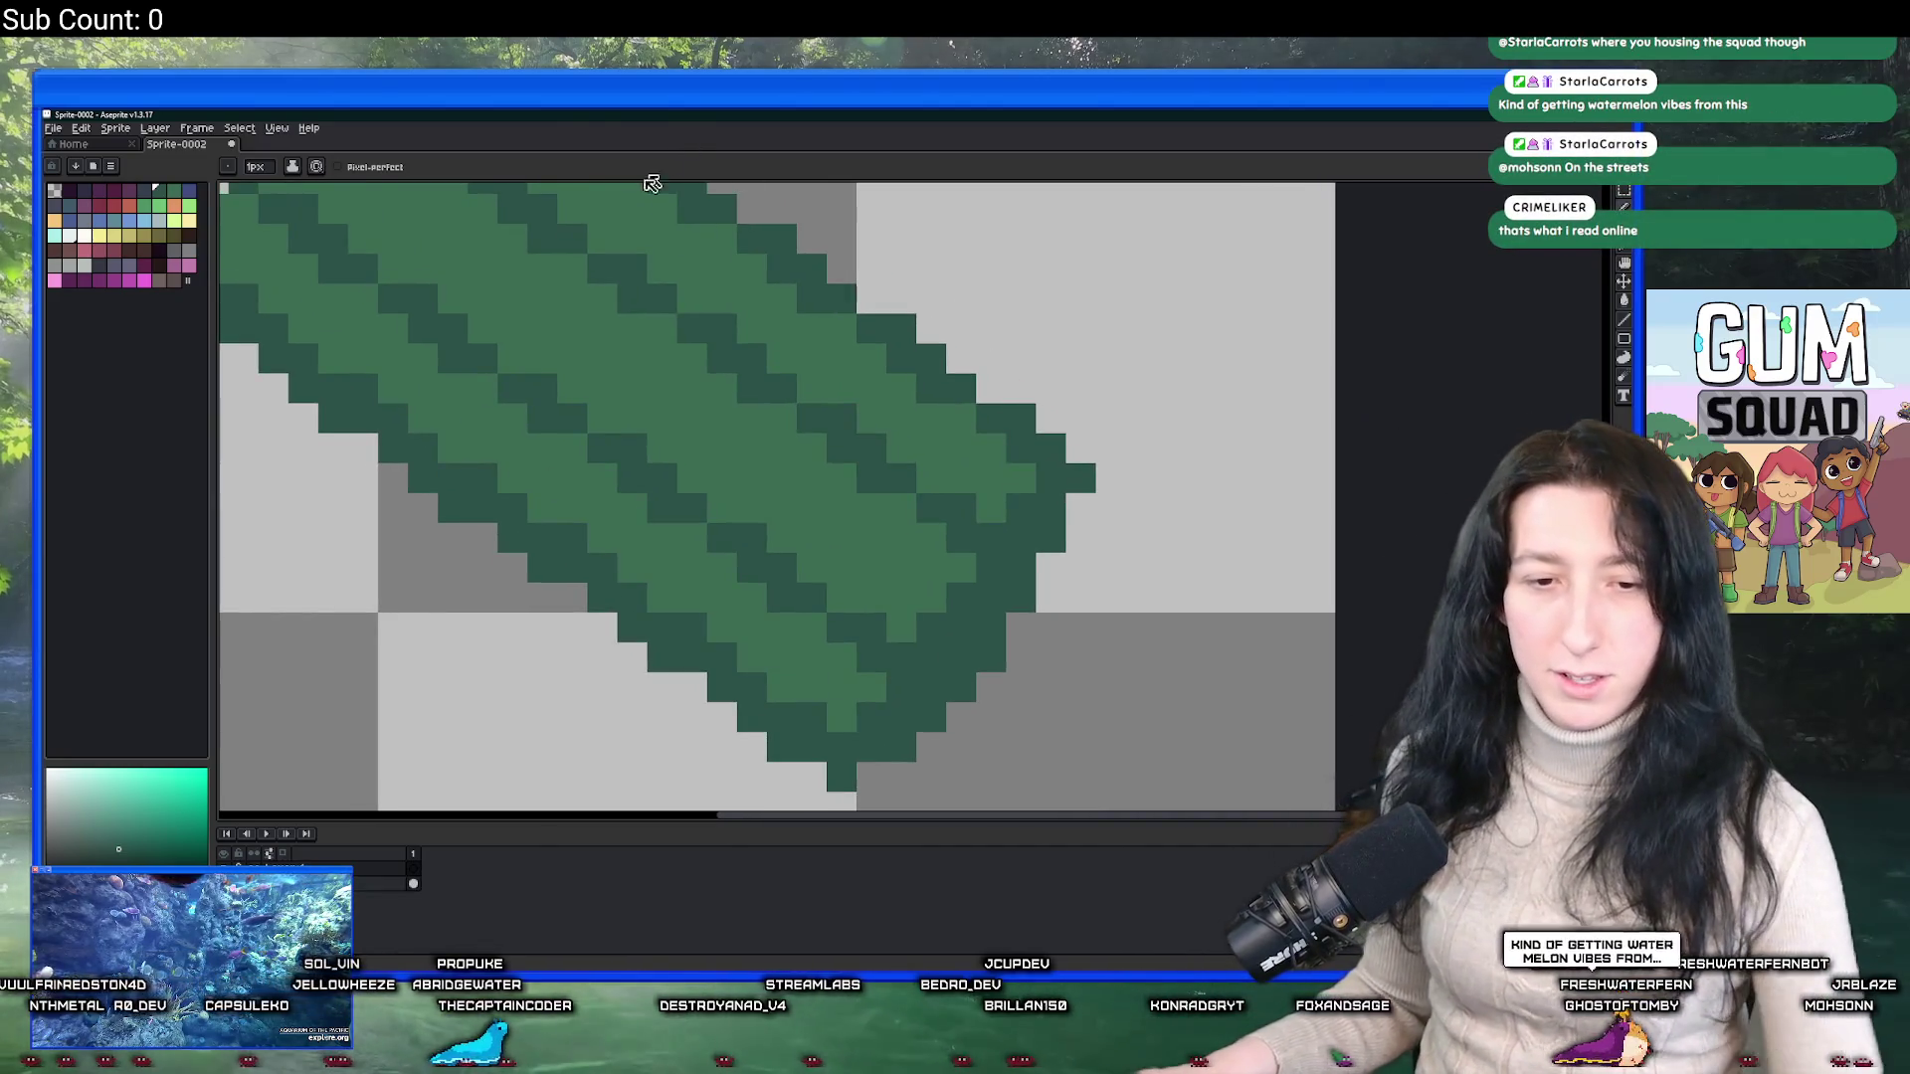
pyautogui.scroll(-1, 484, 328)
pyautogui.scroll(-1, 289, 383)
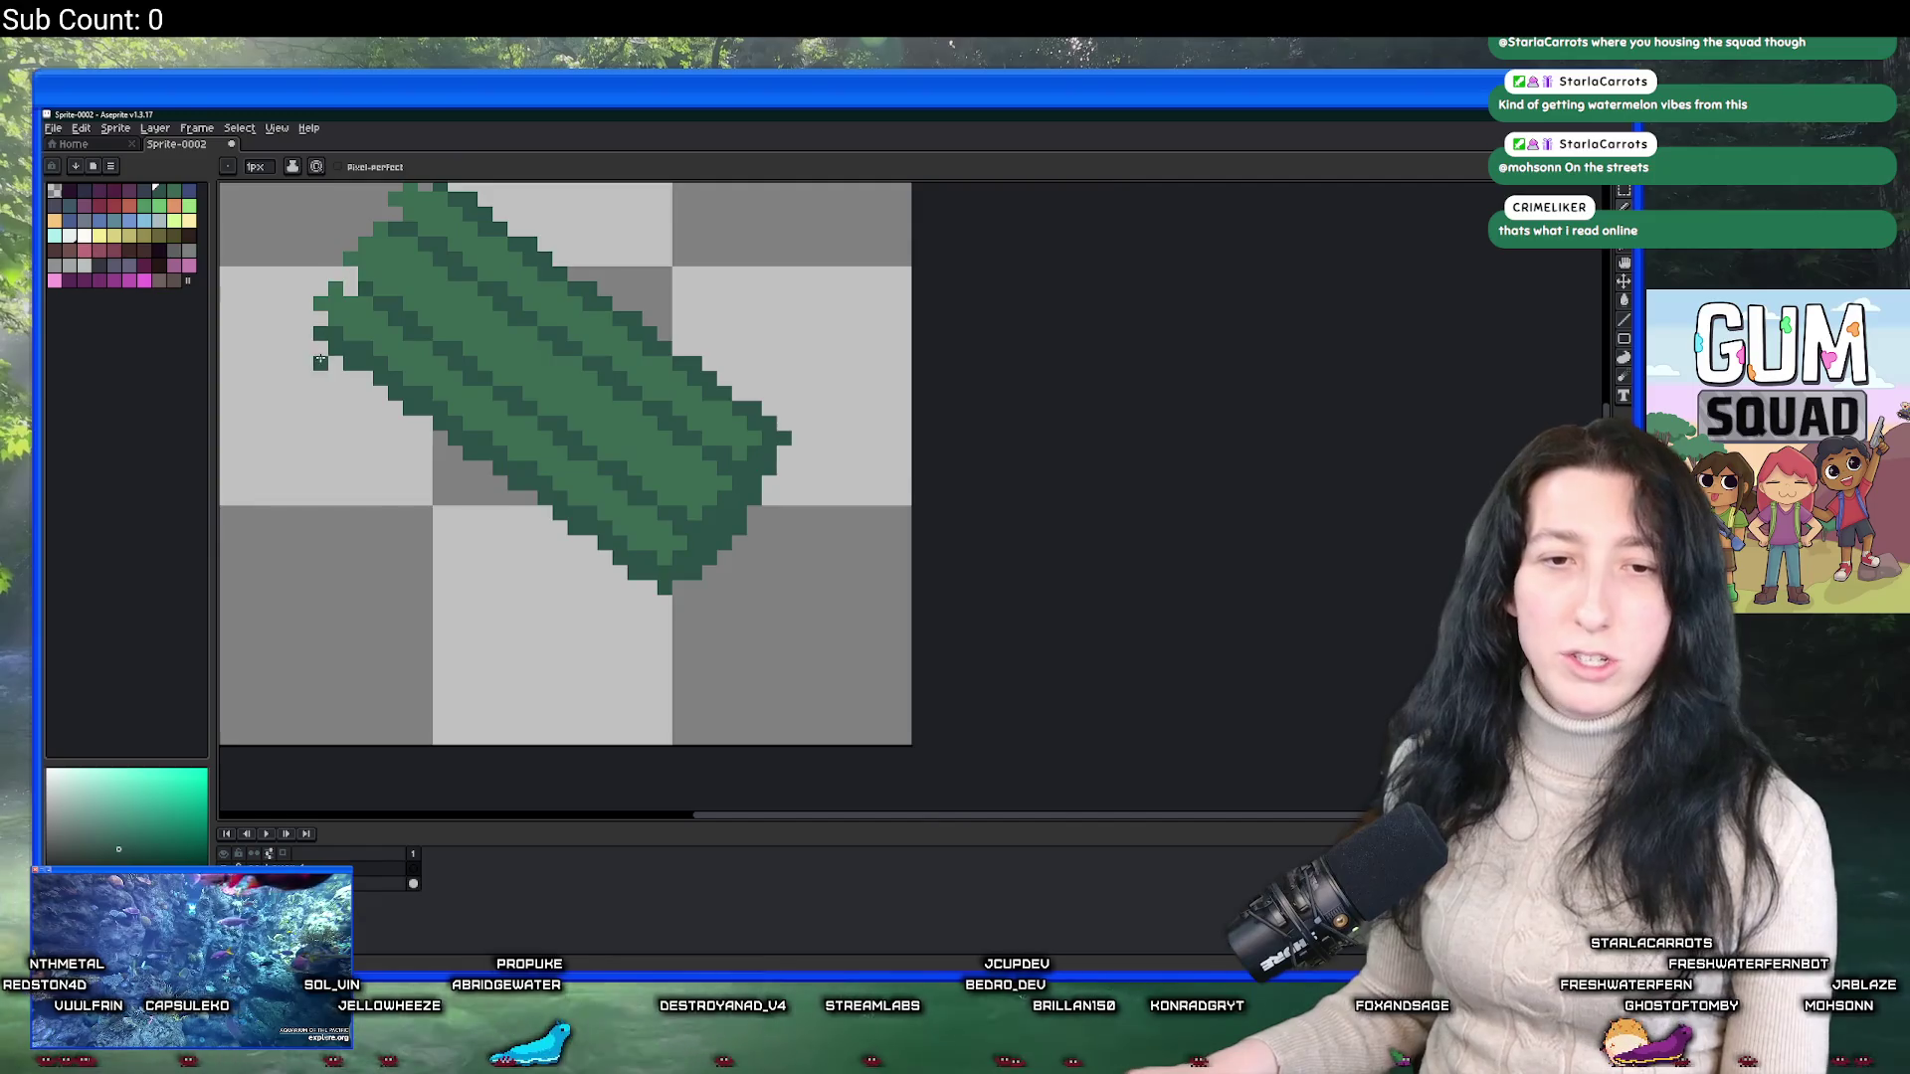
pyautogui.scroll(1, 320, 360)
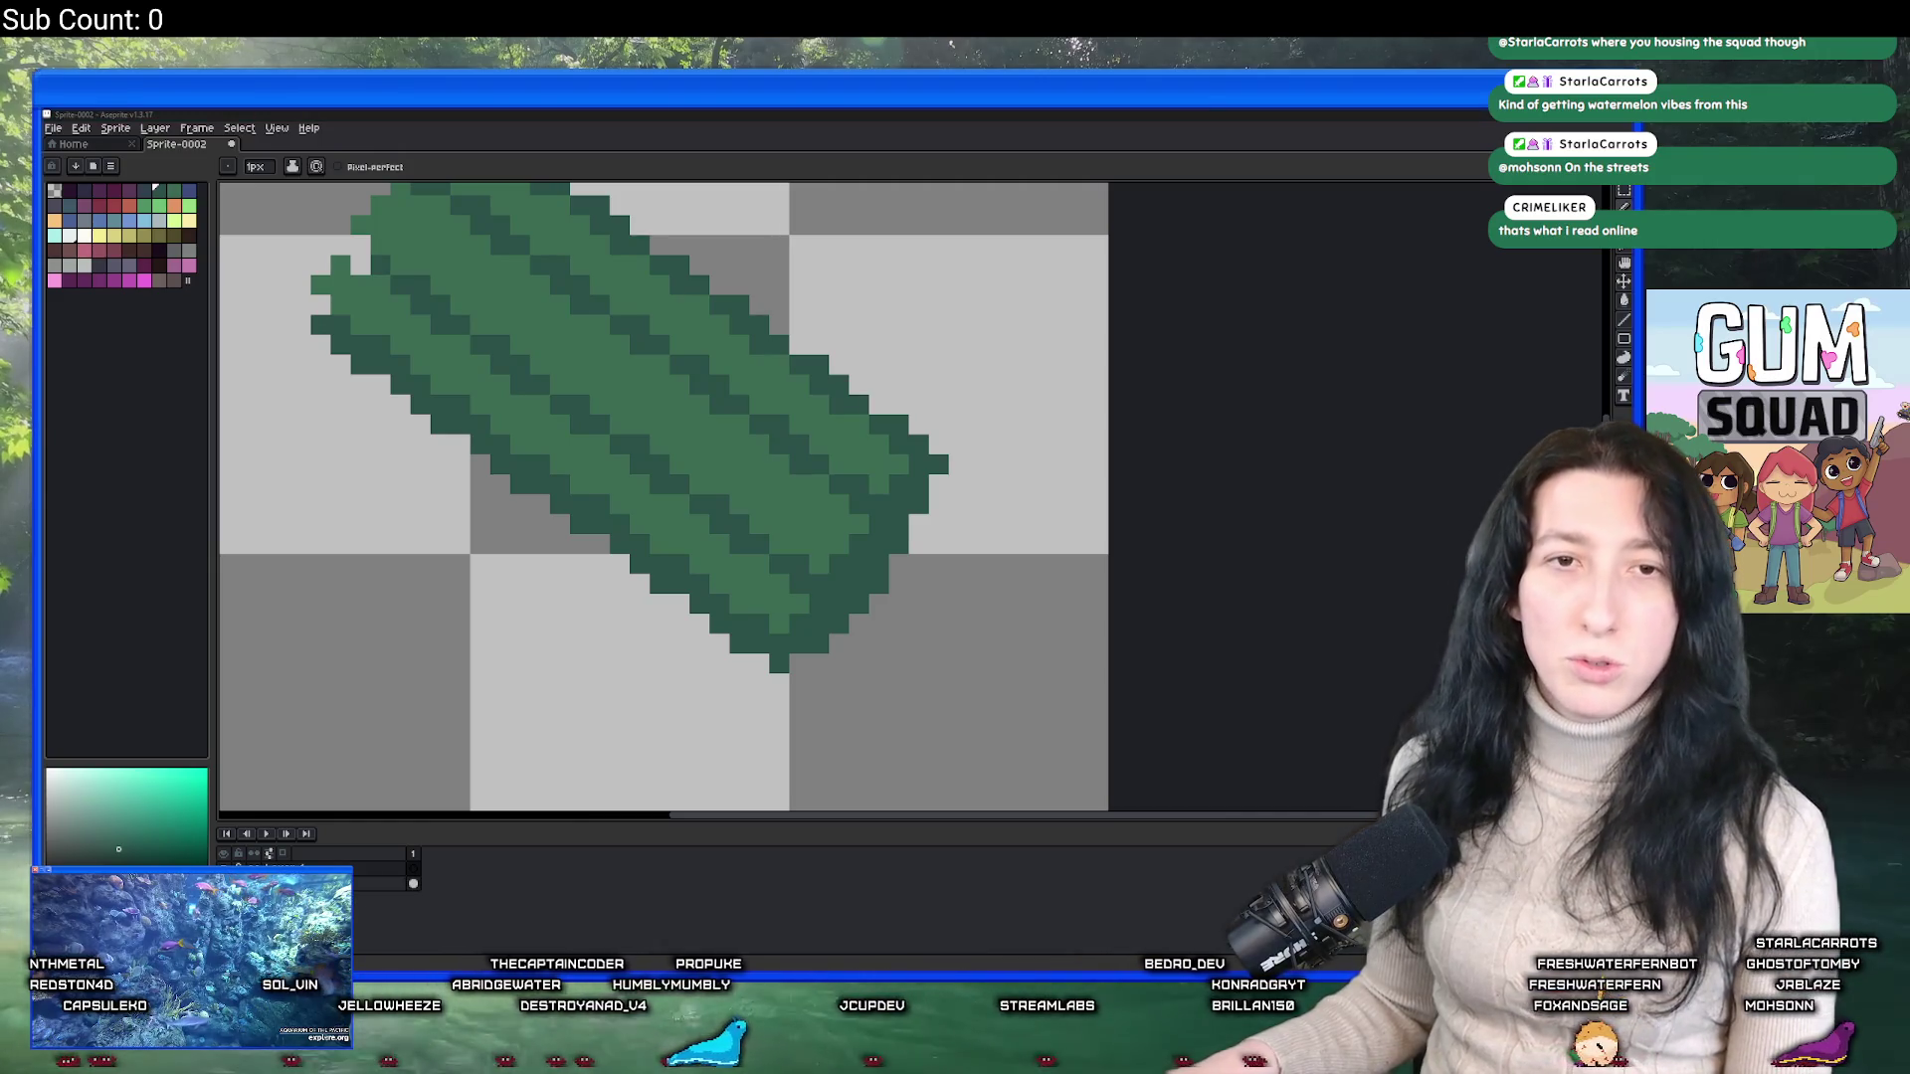
# Search Google for 'what is gum squad'.
pyautogui.write('what is gu m')
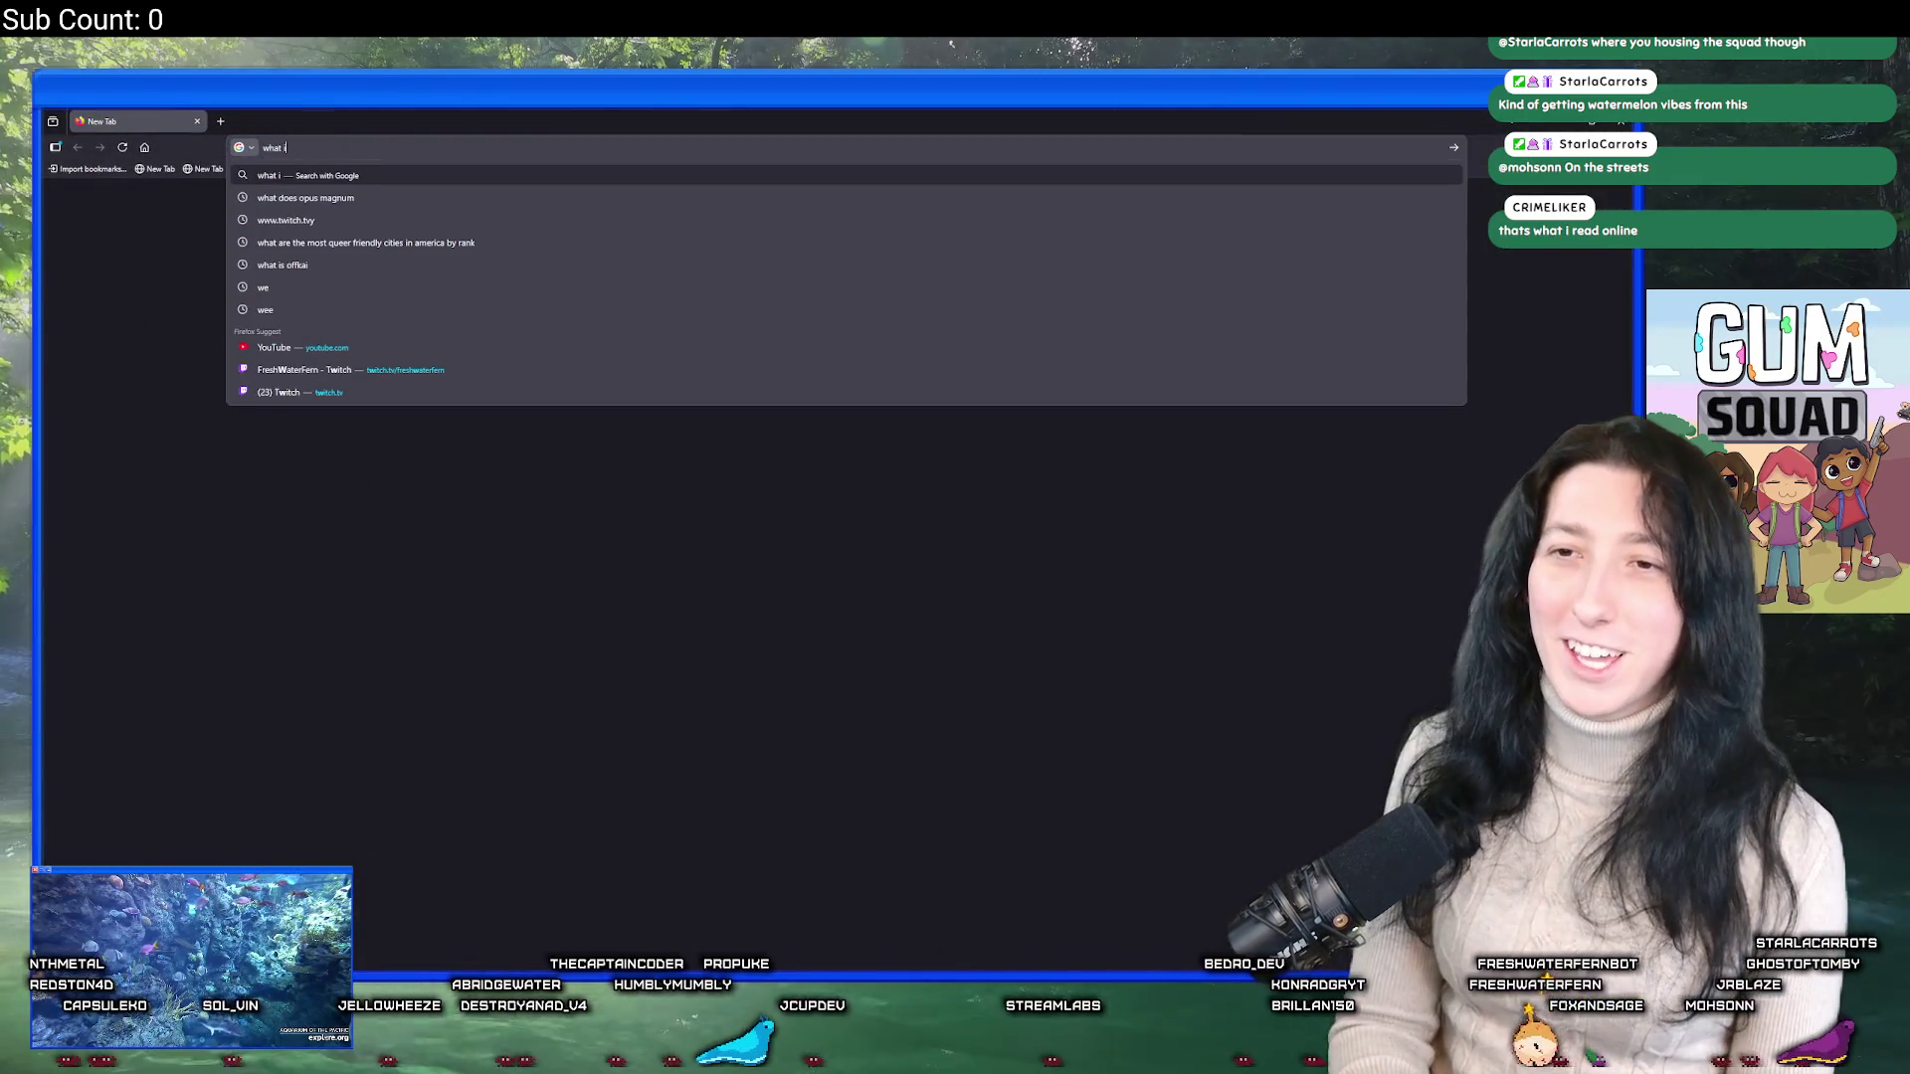
pyautogui.press('BackSpace')
pyautogui.press('BackSpace')
pyautogui.press('BackSpace')
pyautogui.write('m squad')
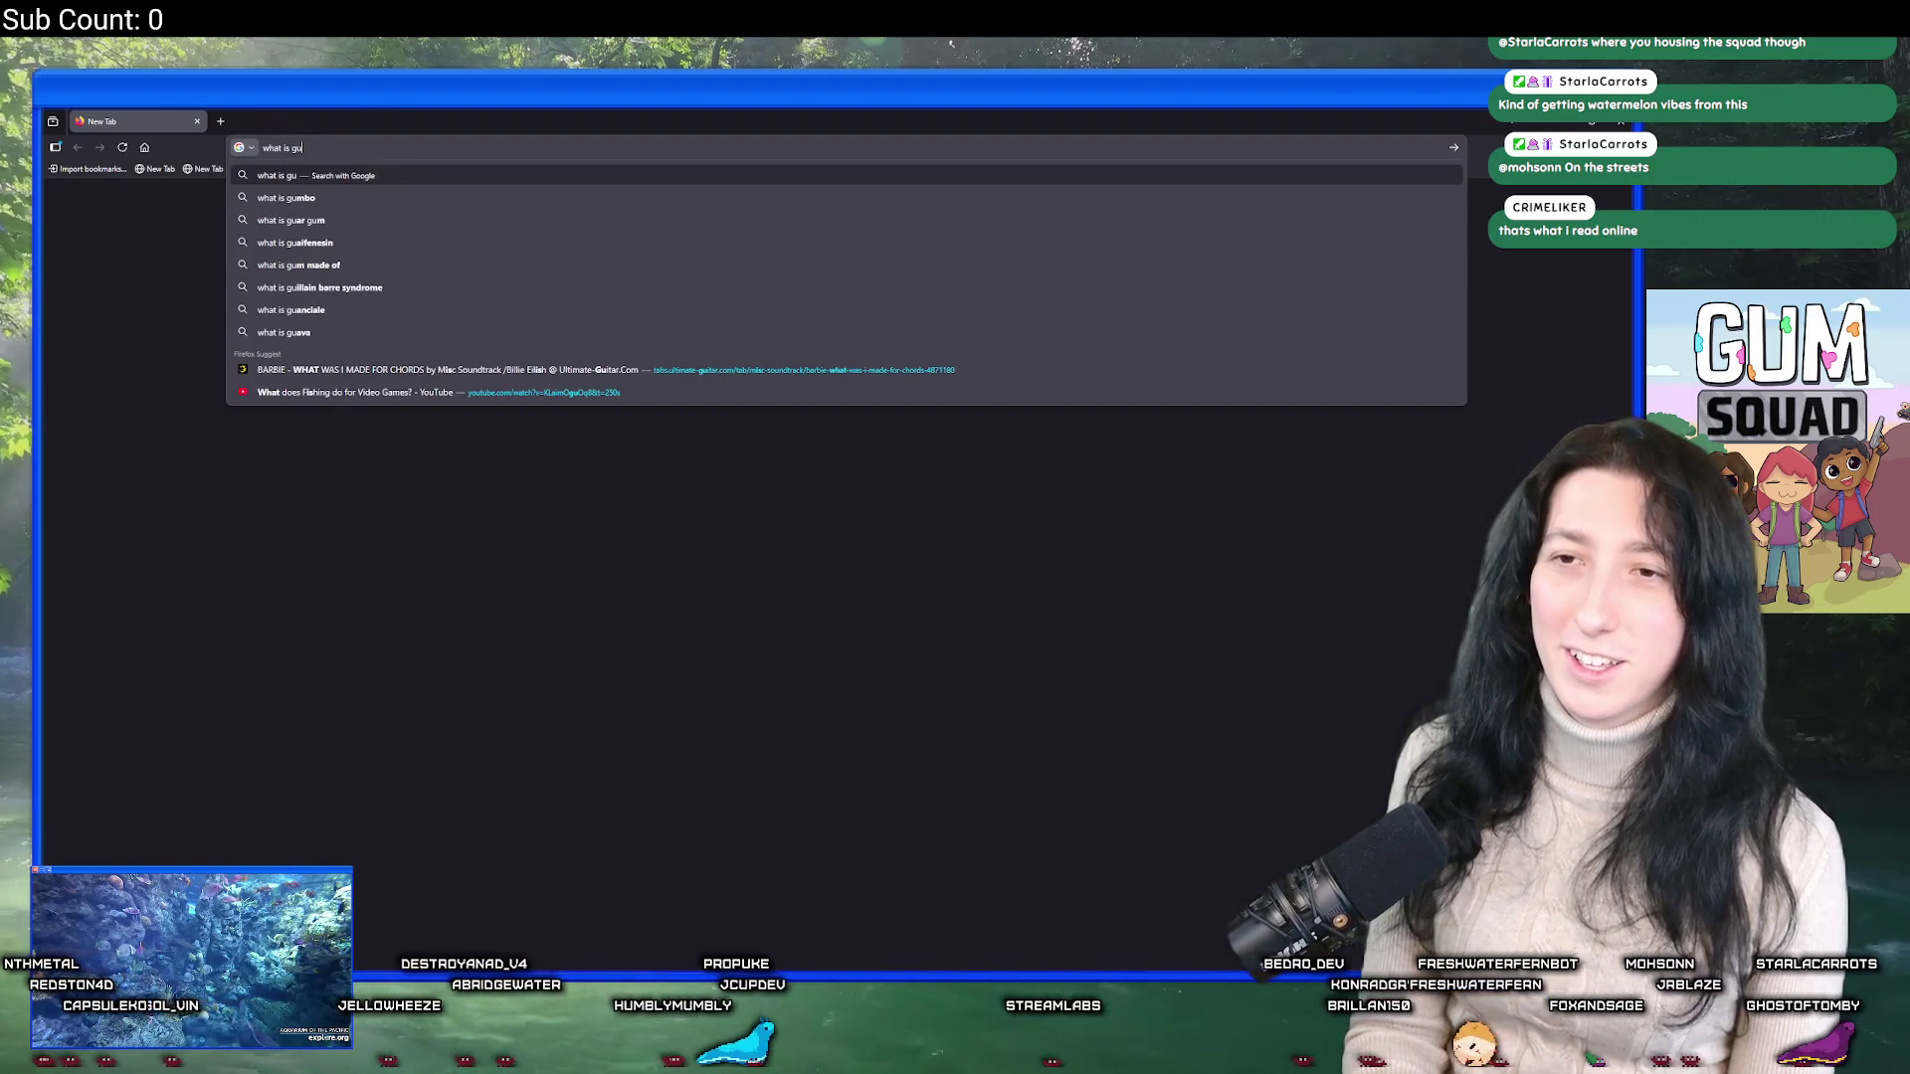
pyautogui.press('Return')
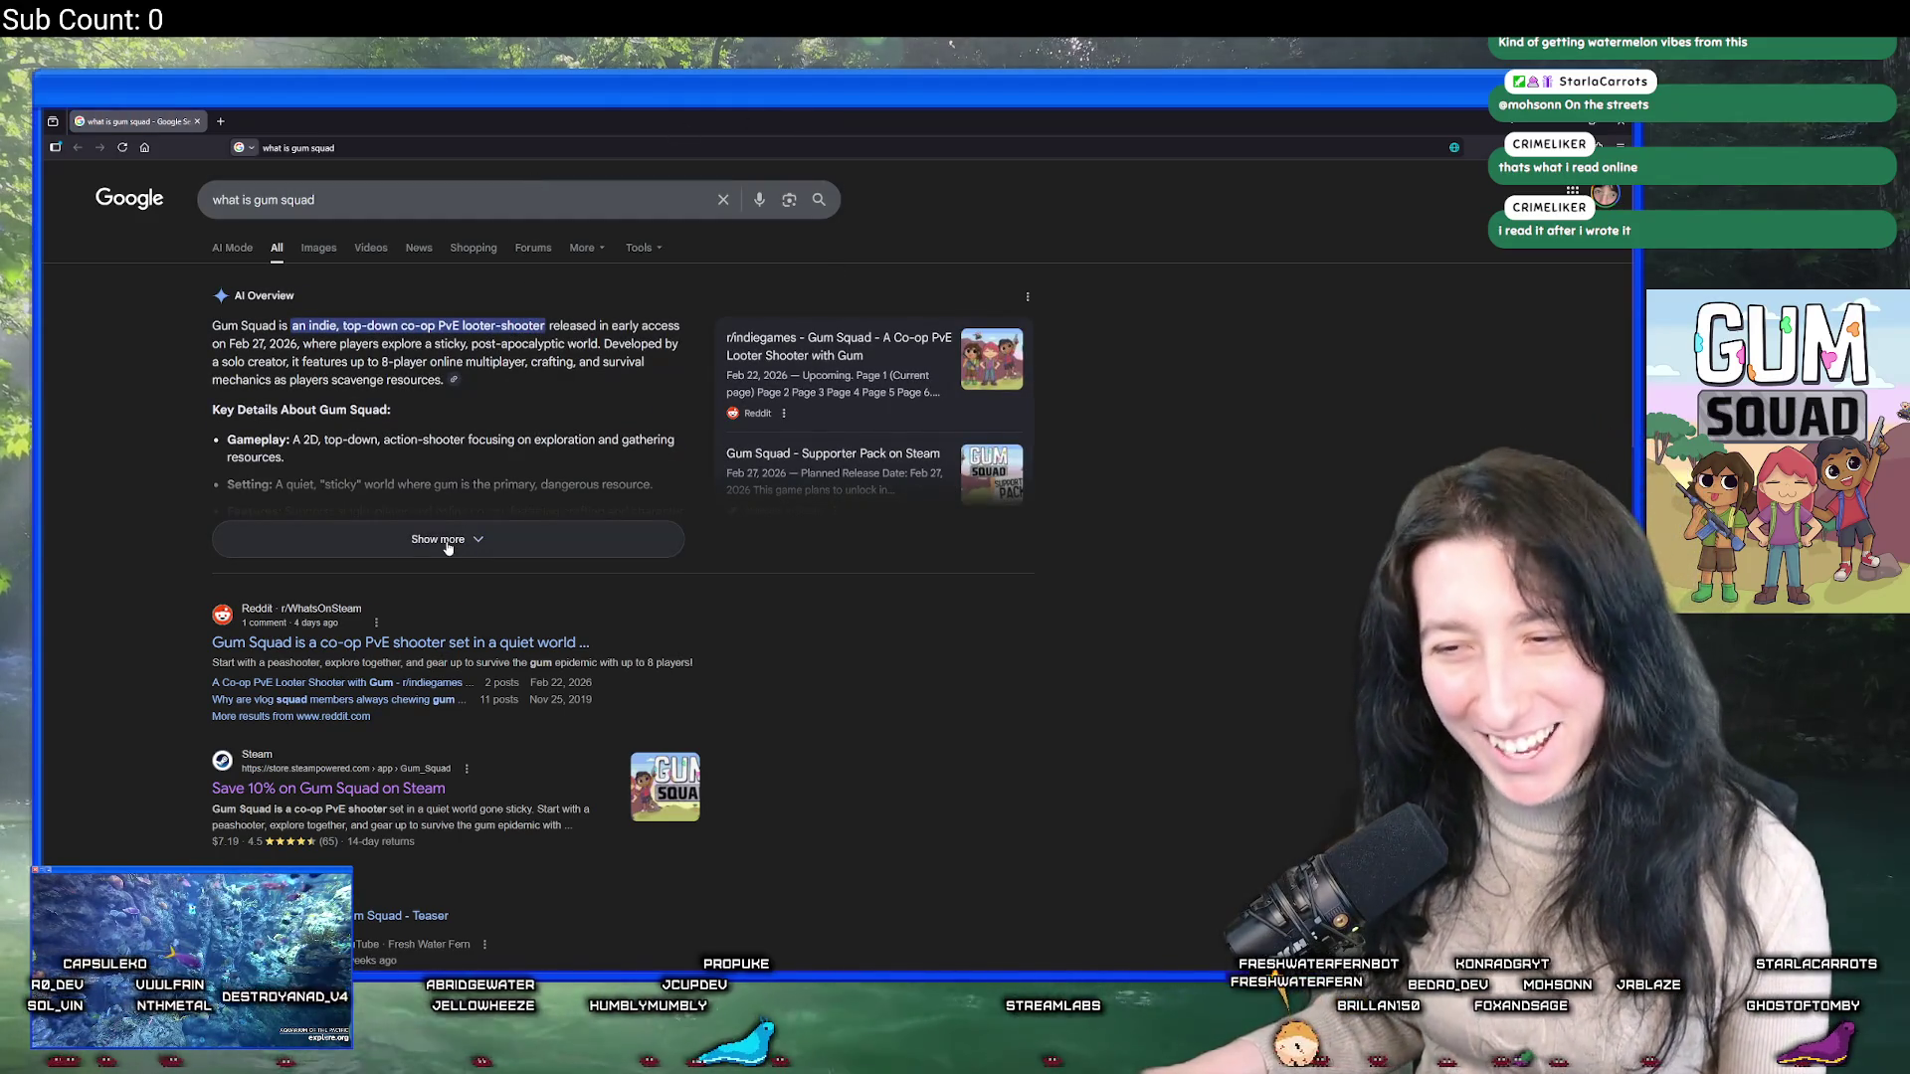
# Expand the AI Overview, view all Gum Squad videos, then go back and return to Aseprite.
pyautogui.click(447, 545)
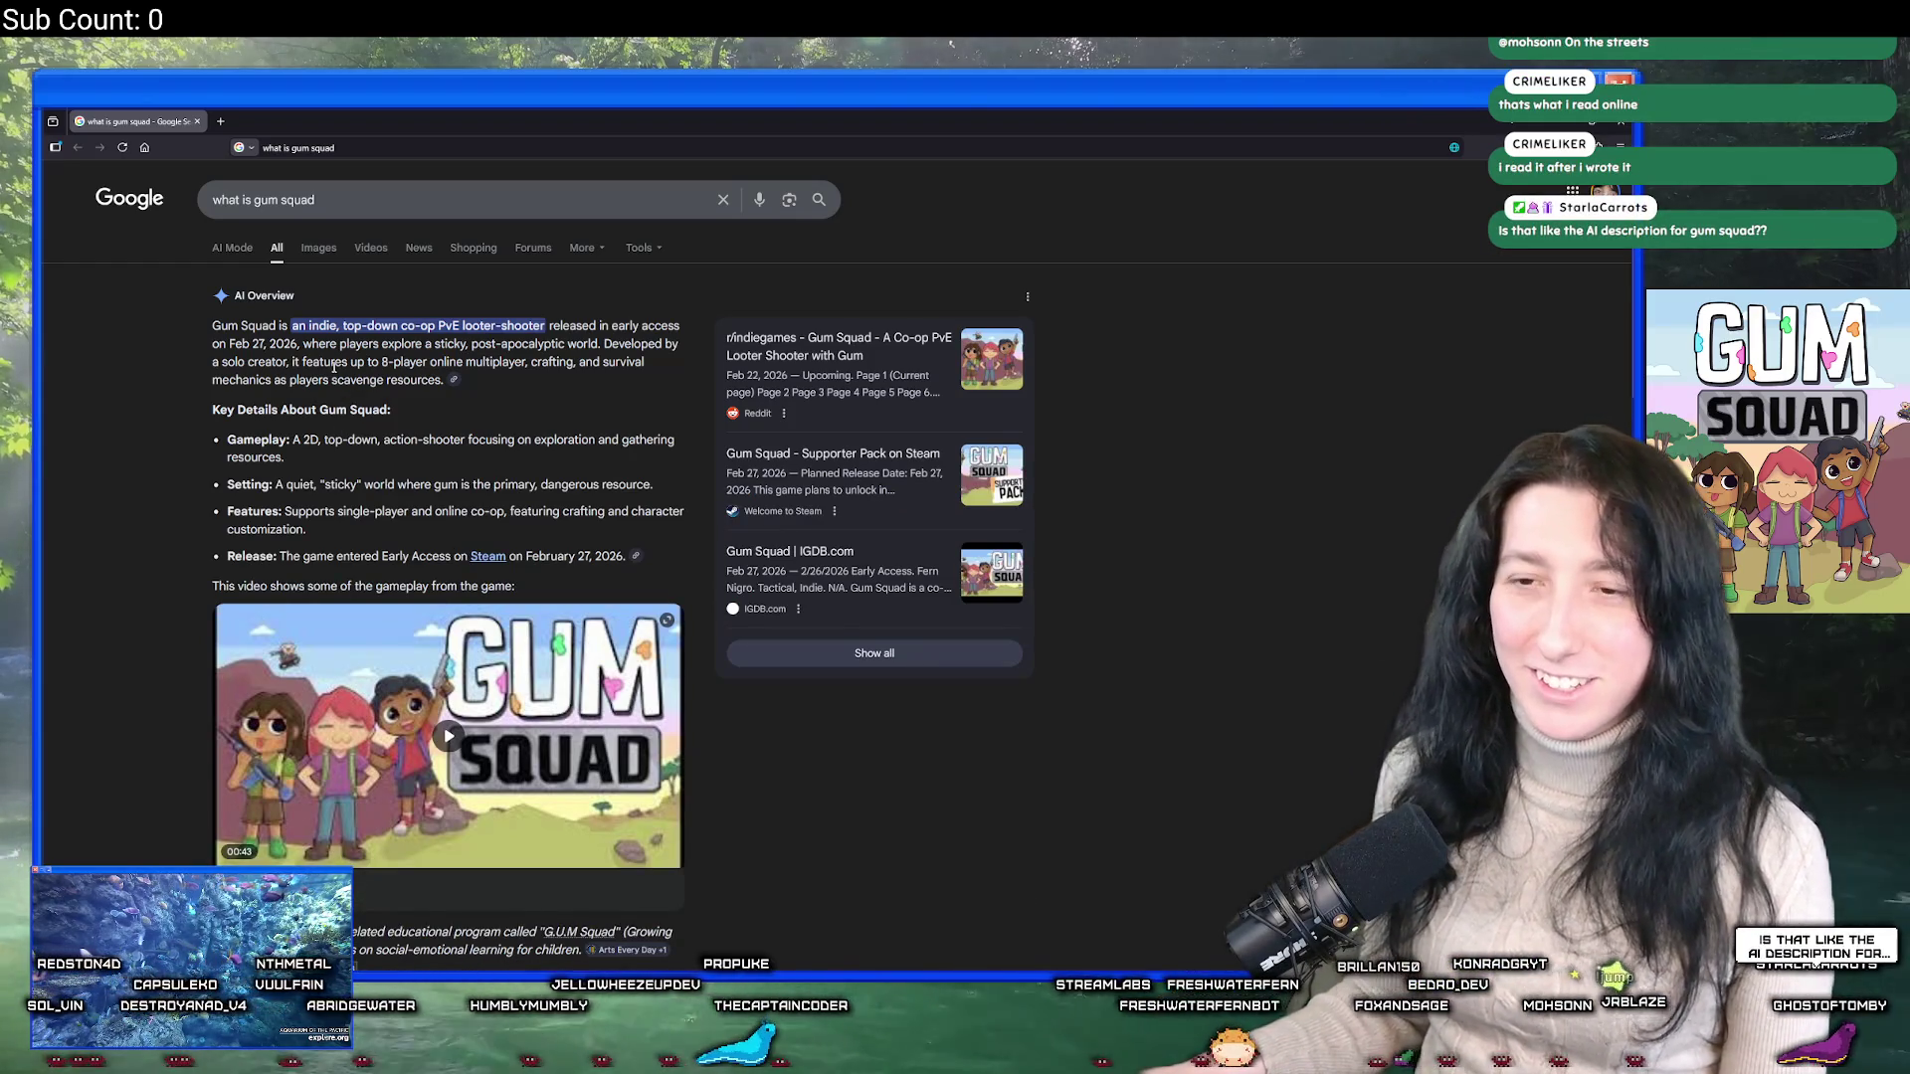
pyautogui.scroll(-5, 430, 441)
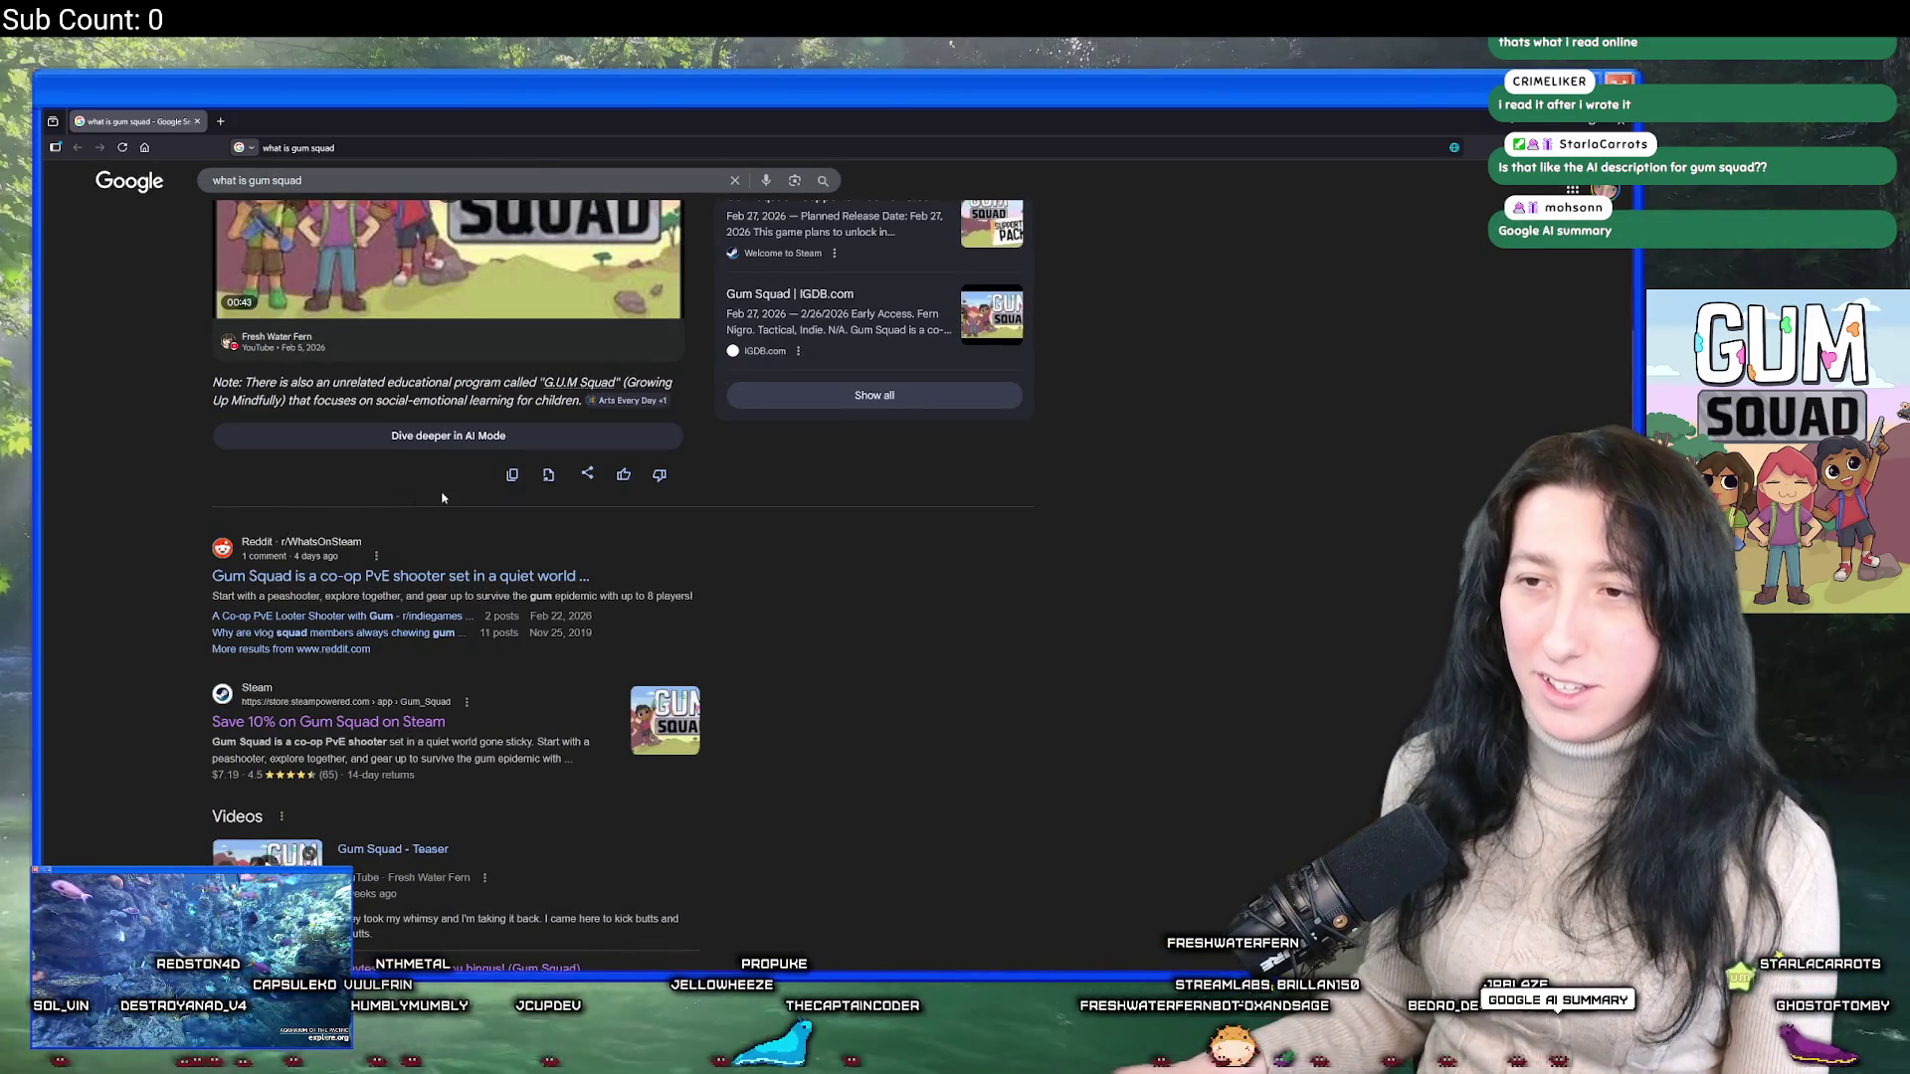
pyautogui.scroll(-2, 1094, 601)
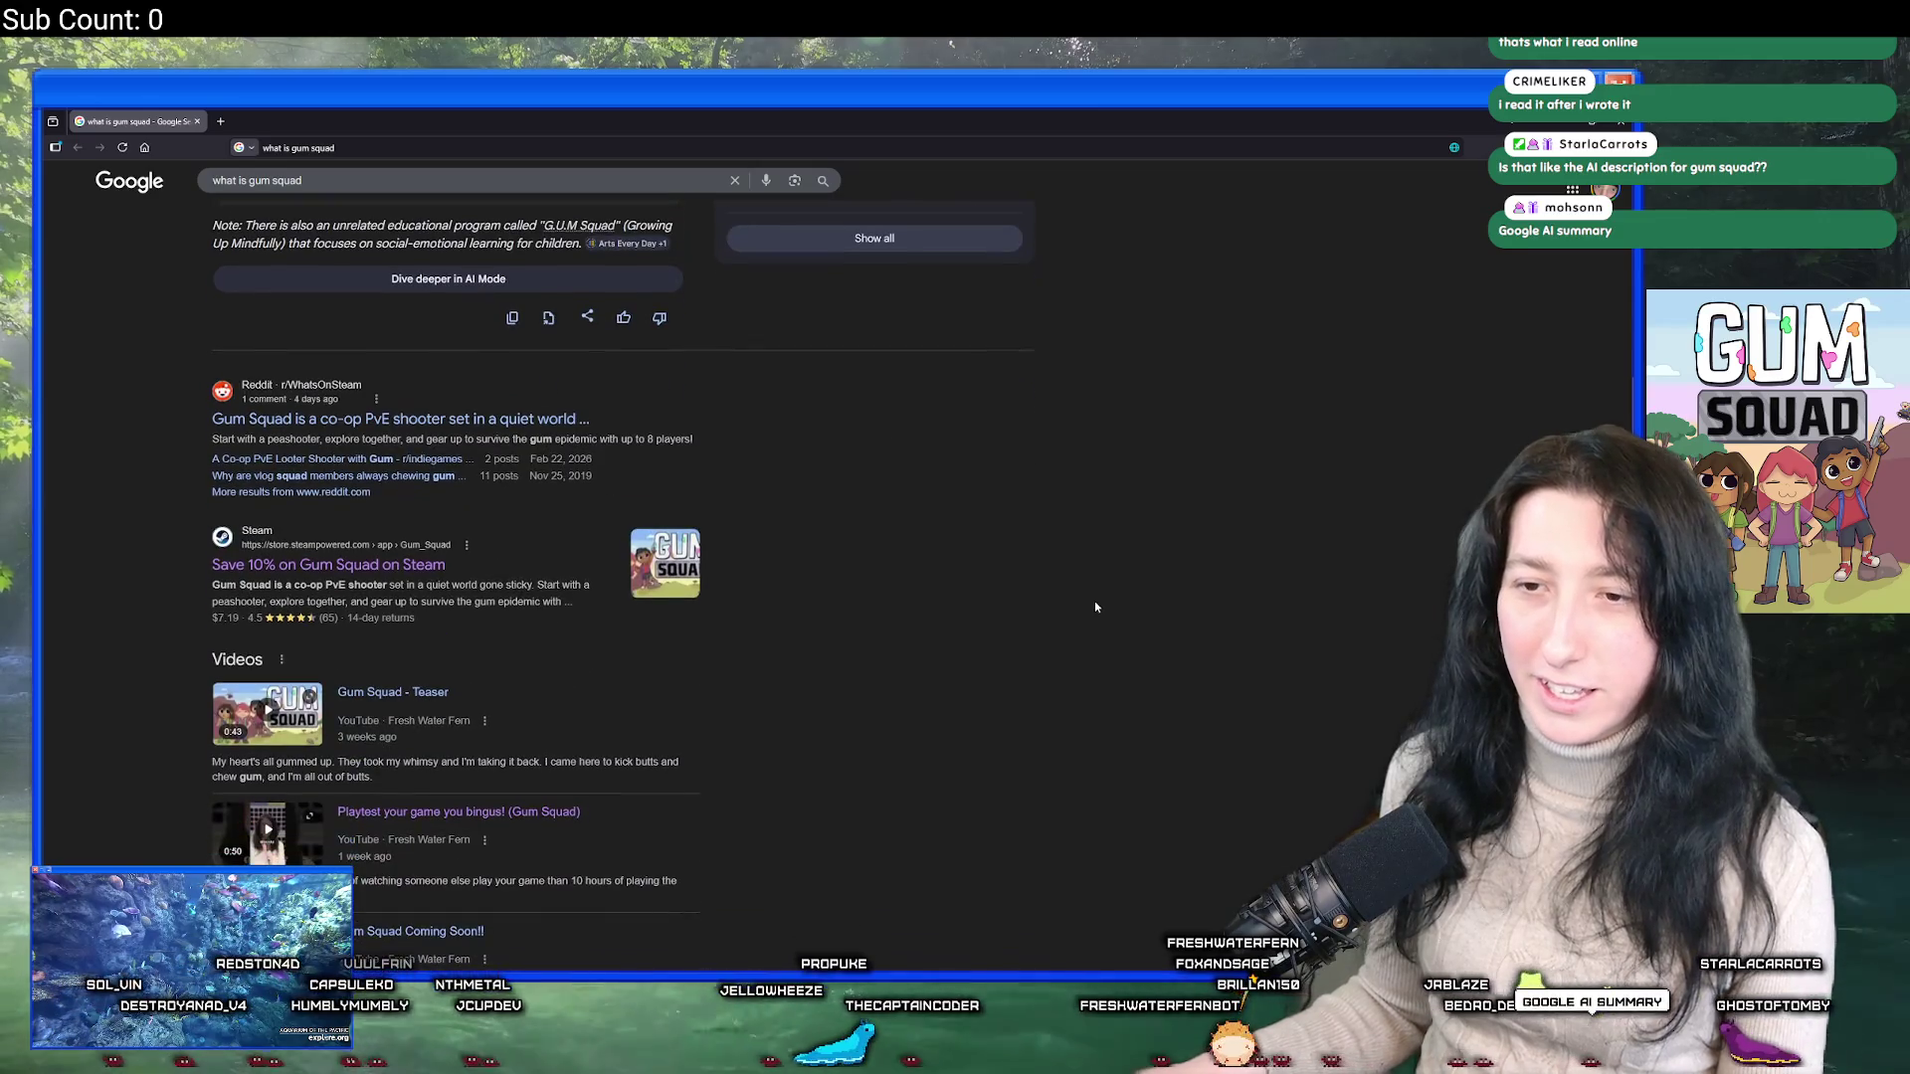
pyautogui.scroll(-3, 1211, 681)
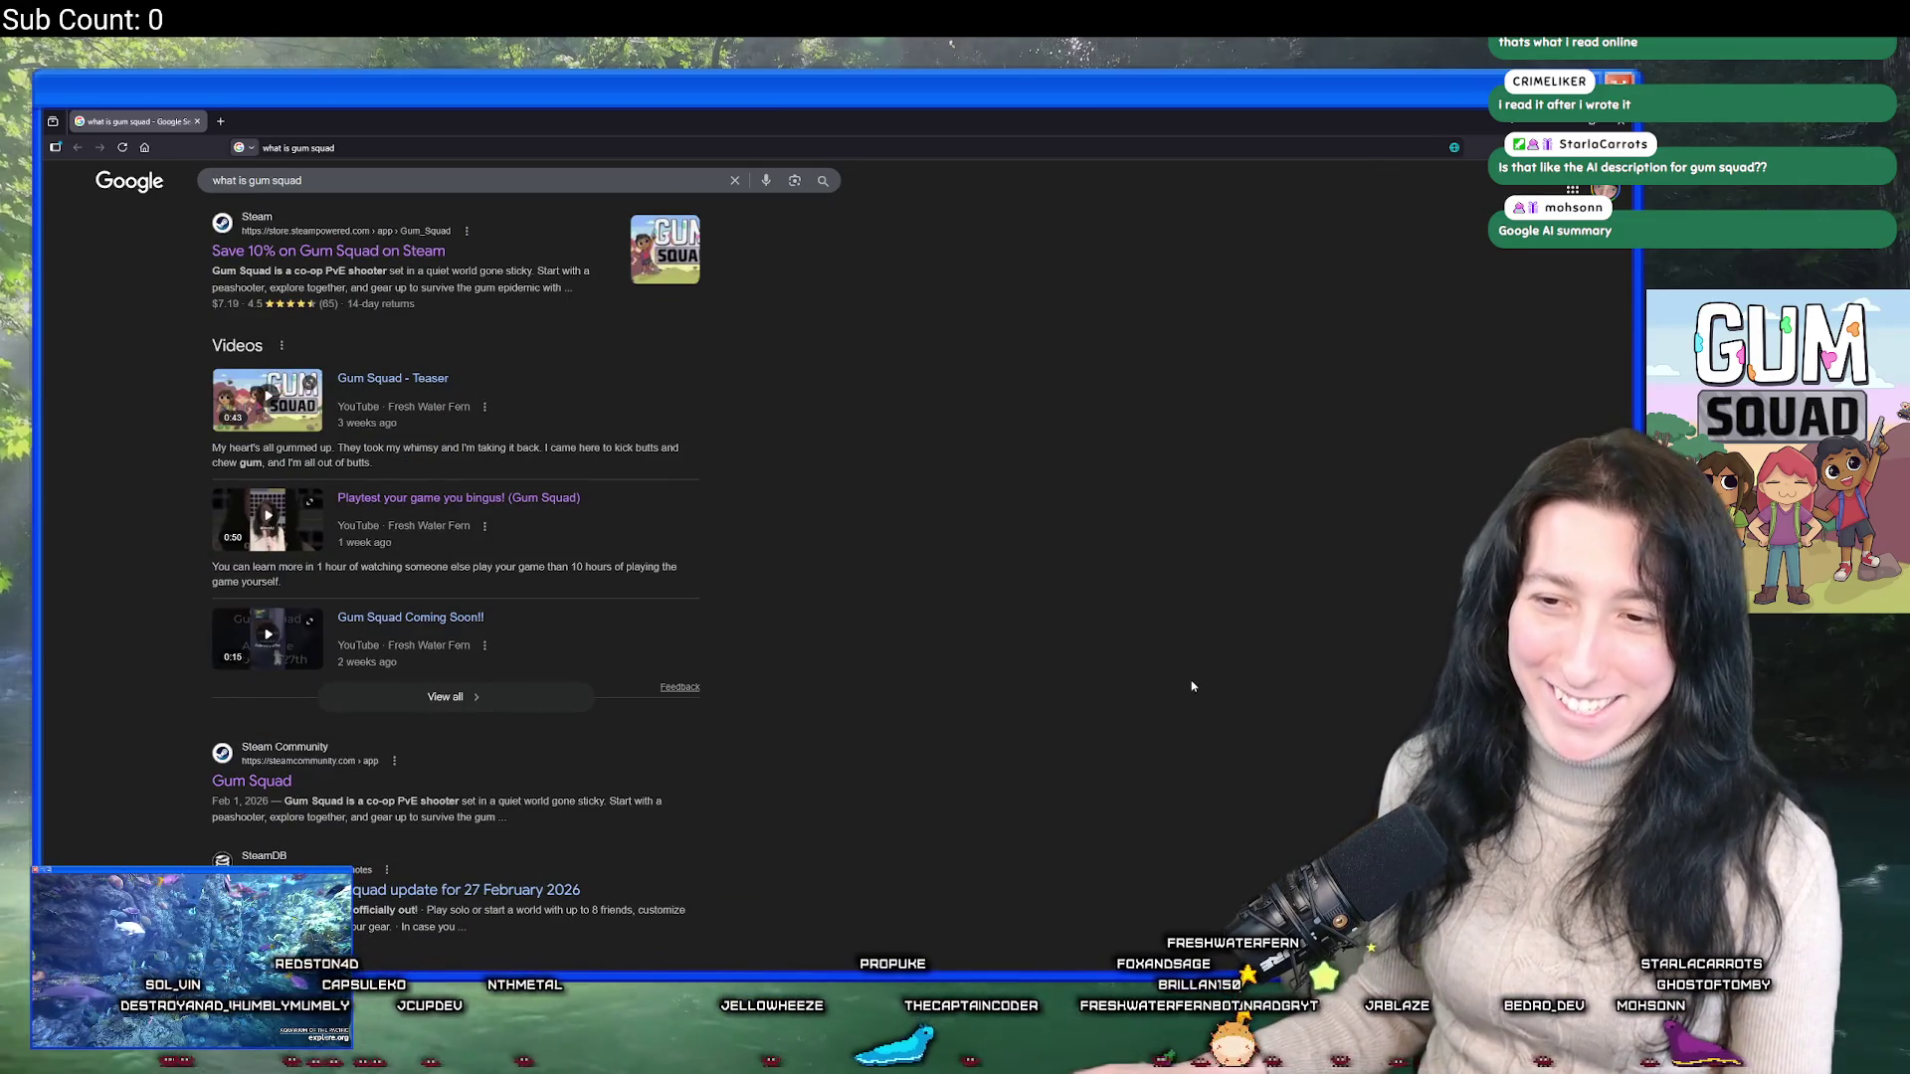
pyautogui.click(503, 688)
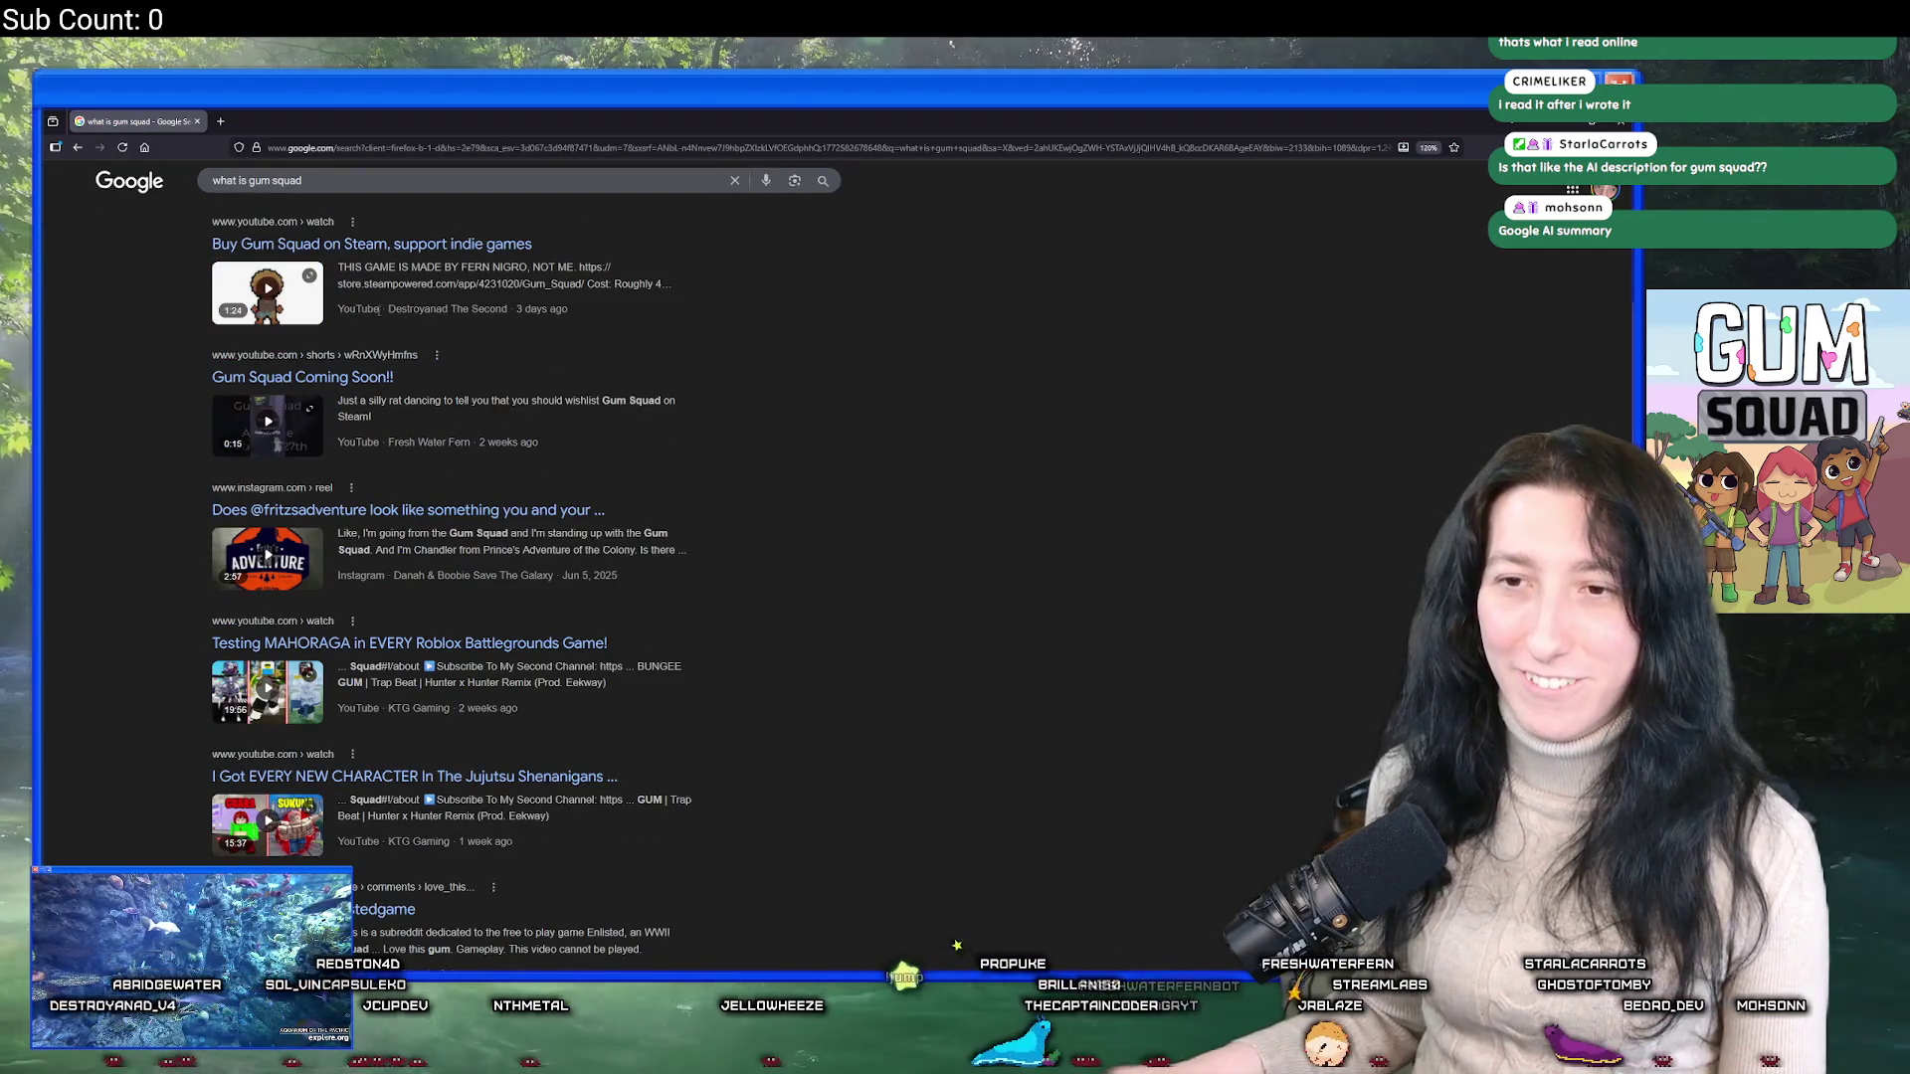
pyautogui.hotkey('alt', 'Left')
pyautogui.hotkey('alt', 'Tab')
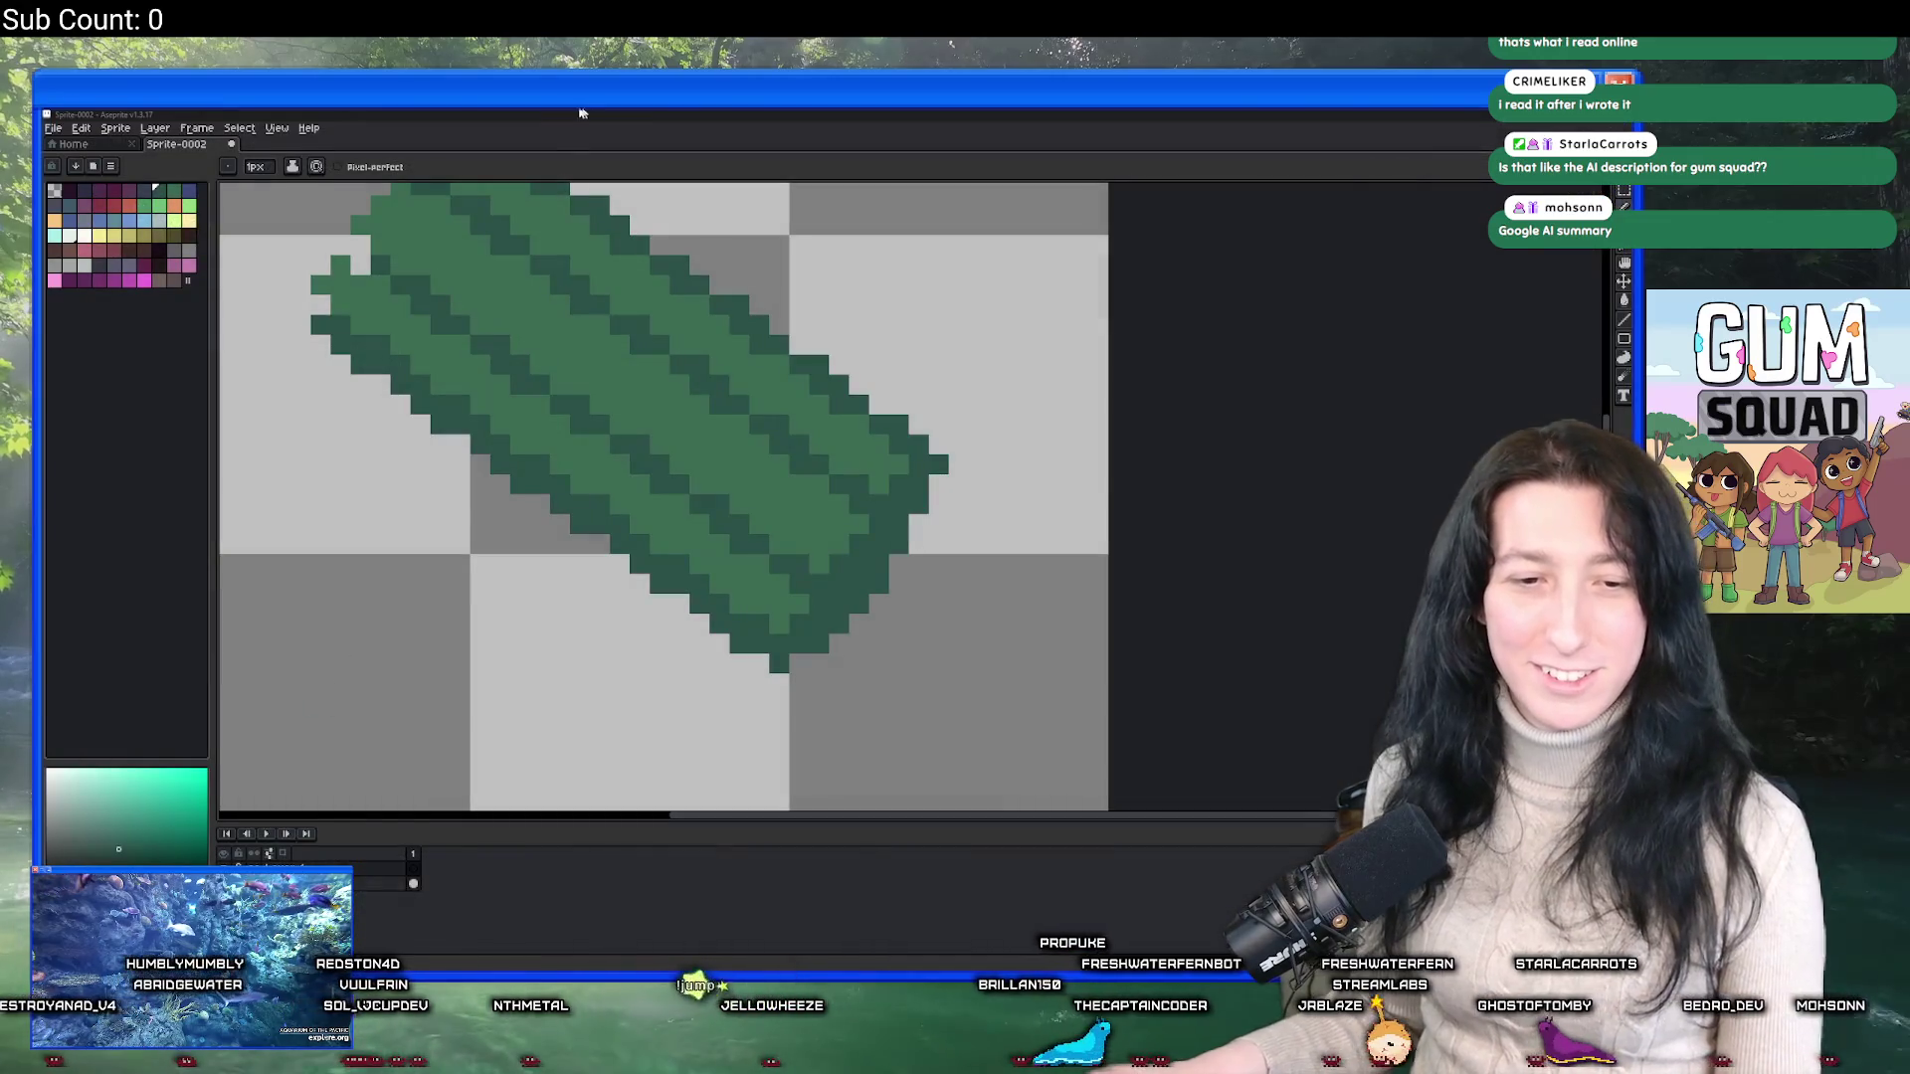
# Paint extra dark stripe strokes across the asparagus sprite.
pyautogui.scroll(1, 759, 575)
pyautogui.scroll(-3, 776, 497)
pyautogui.scroll(3, 816, 447)
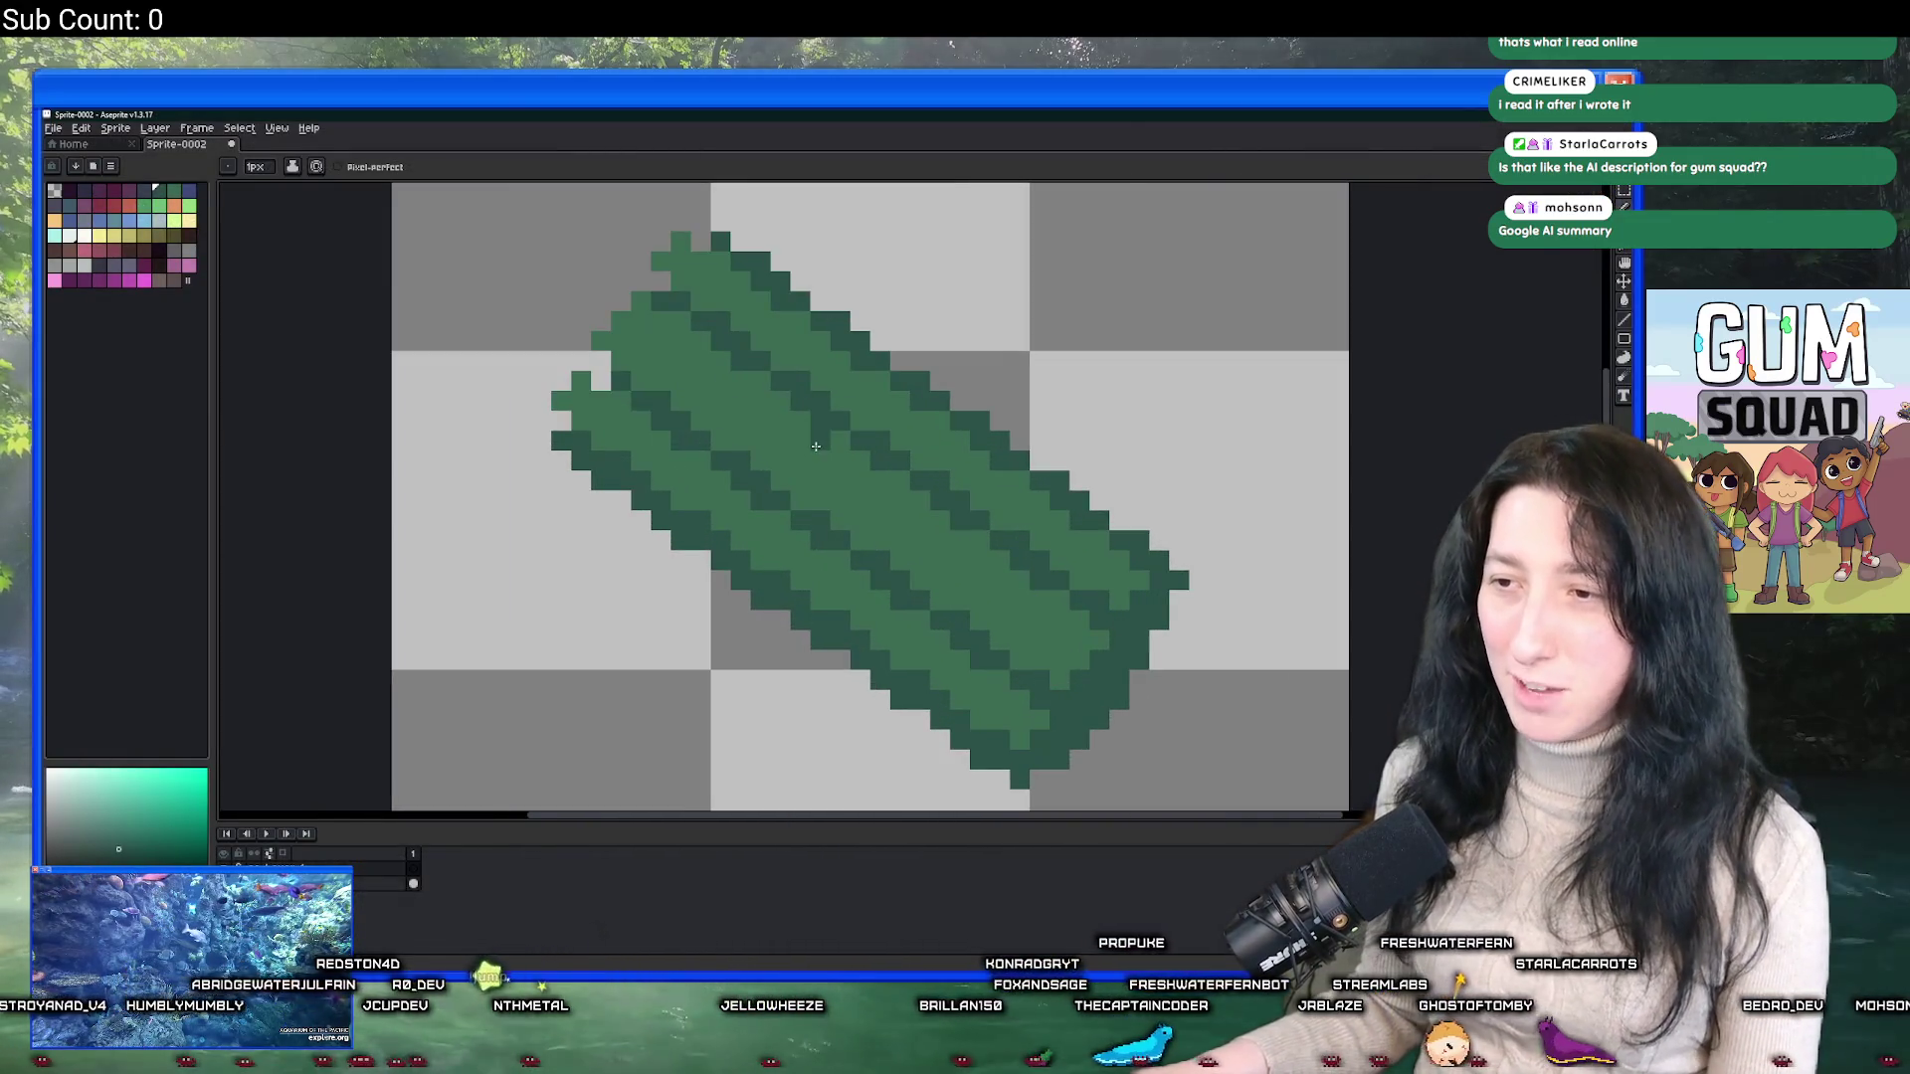
pyautogui.moveTo(1035, 672)
pyautogui.mouseDown()
pyautogui.moveTo(671, 350)
pyautogui.moveTo(1083, 660)
pyautogui.mouseUp()
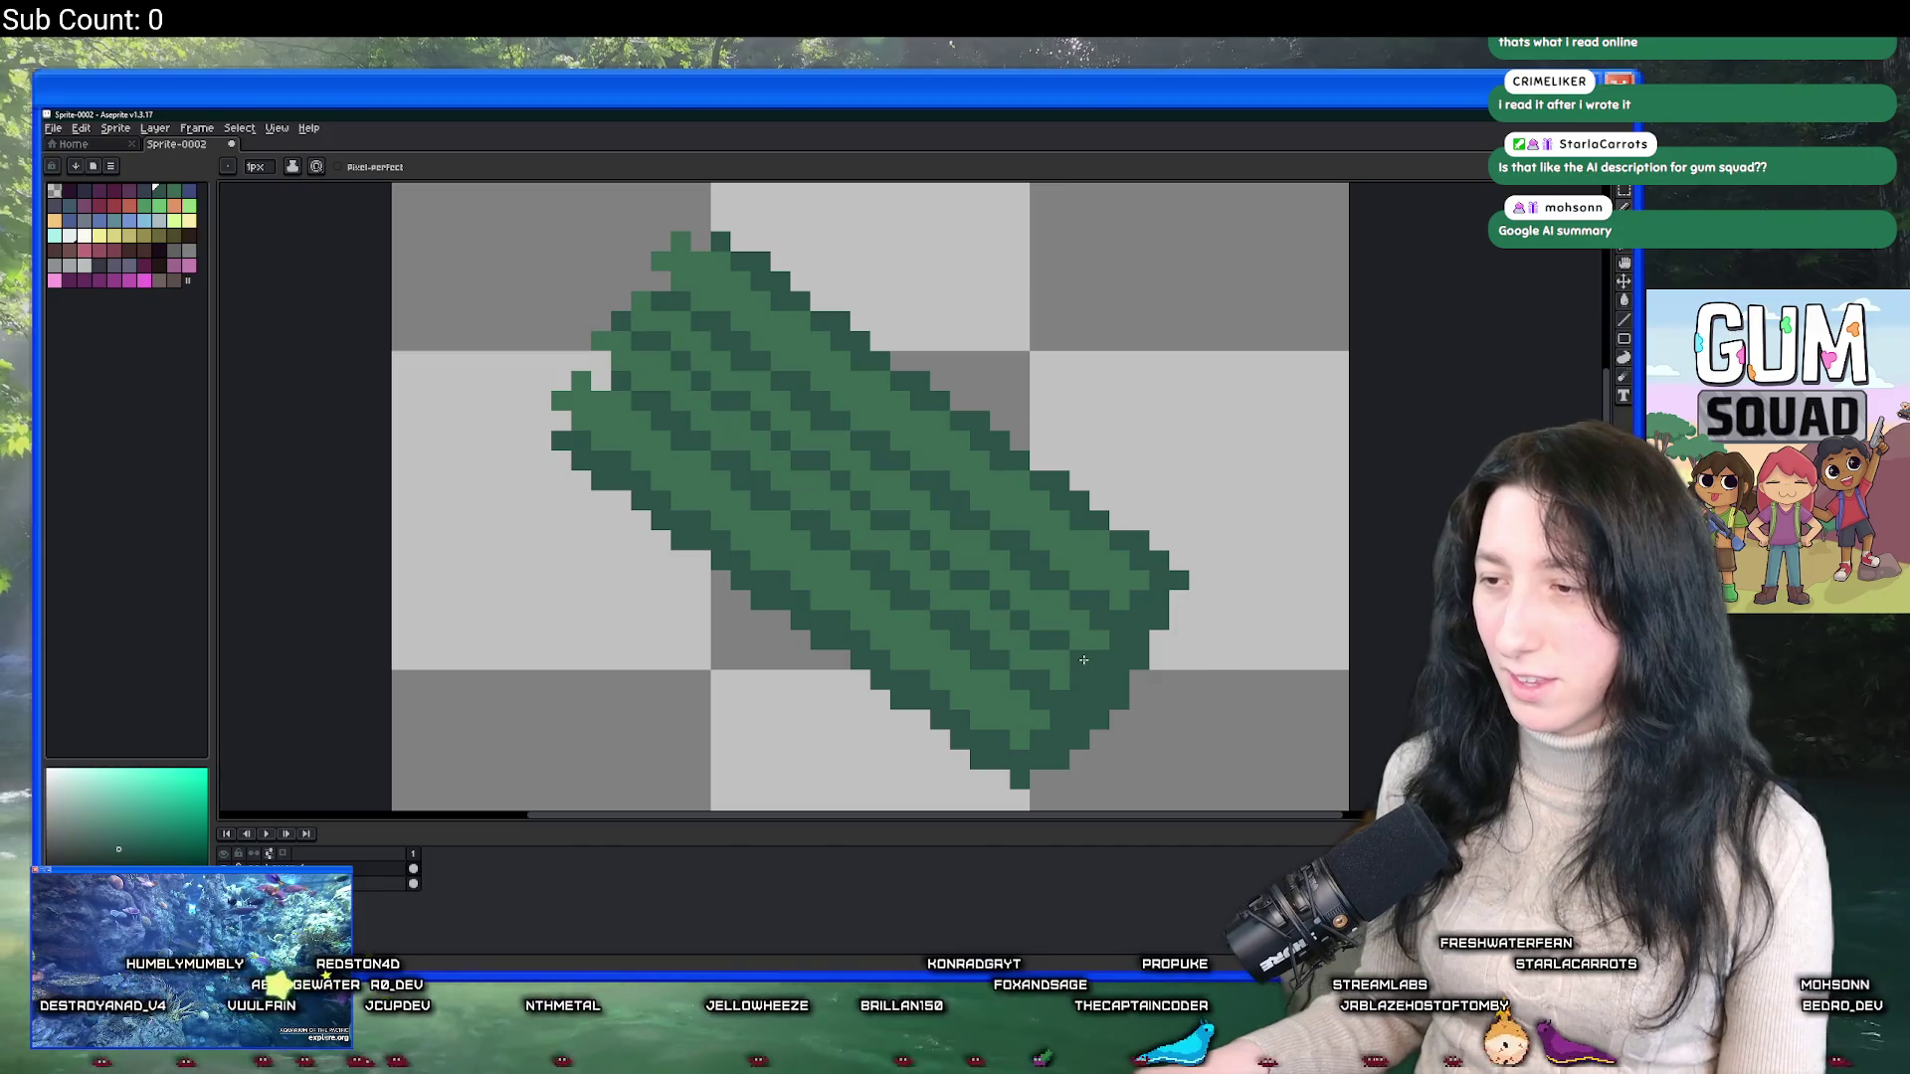
pyautogui.scroll(-3, 1084, 659)
pyautogui.scroll(2, 775, 556)
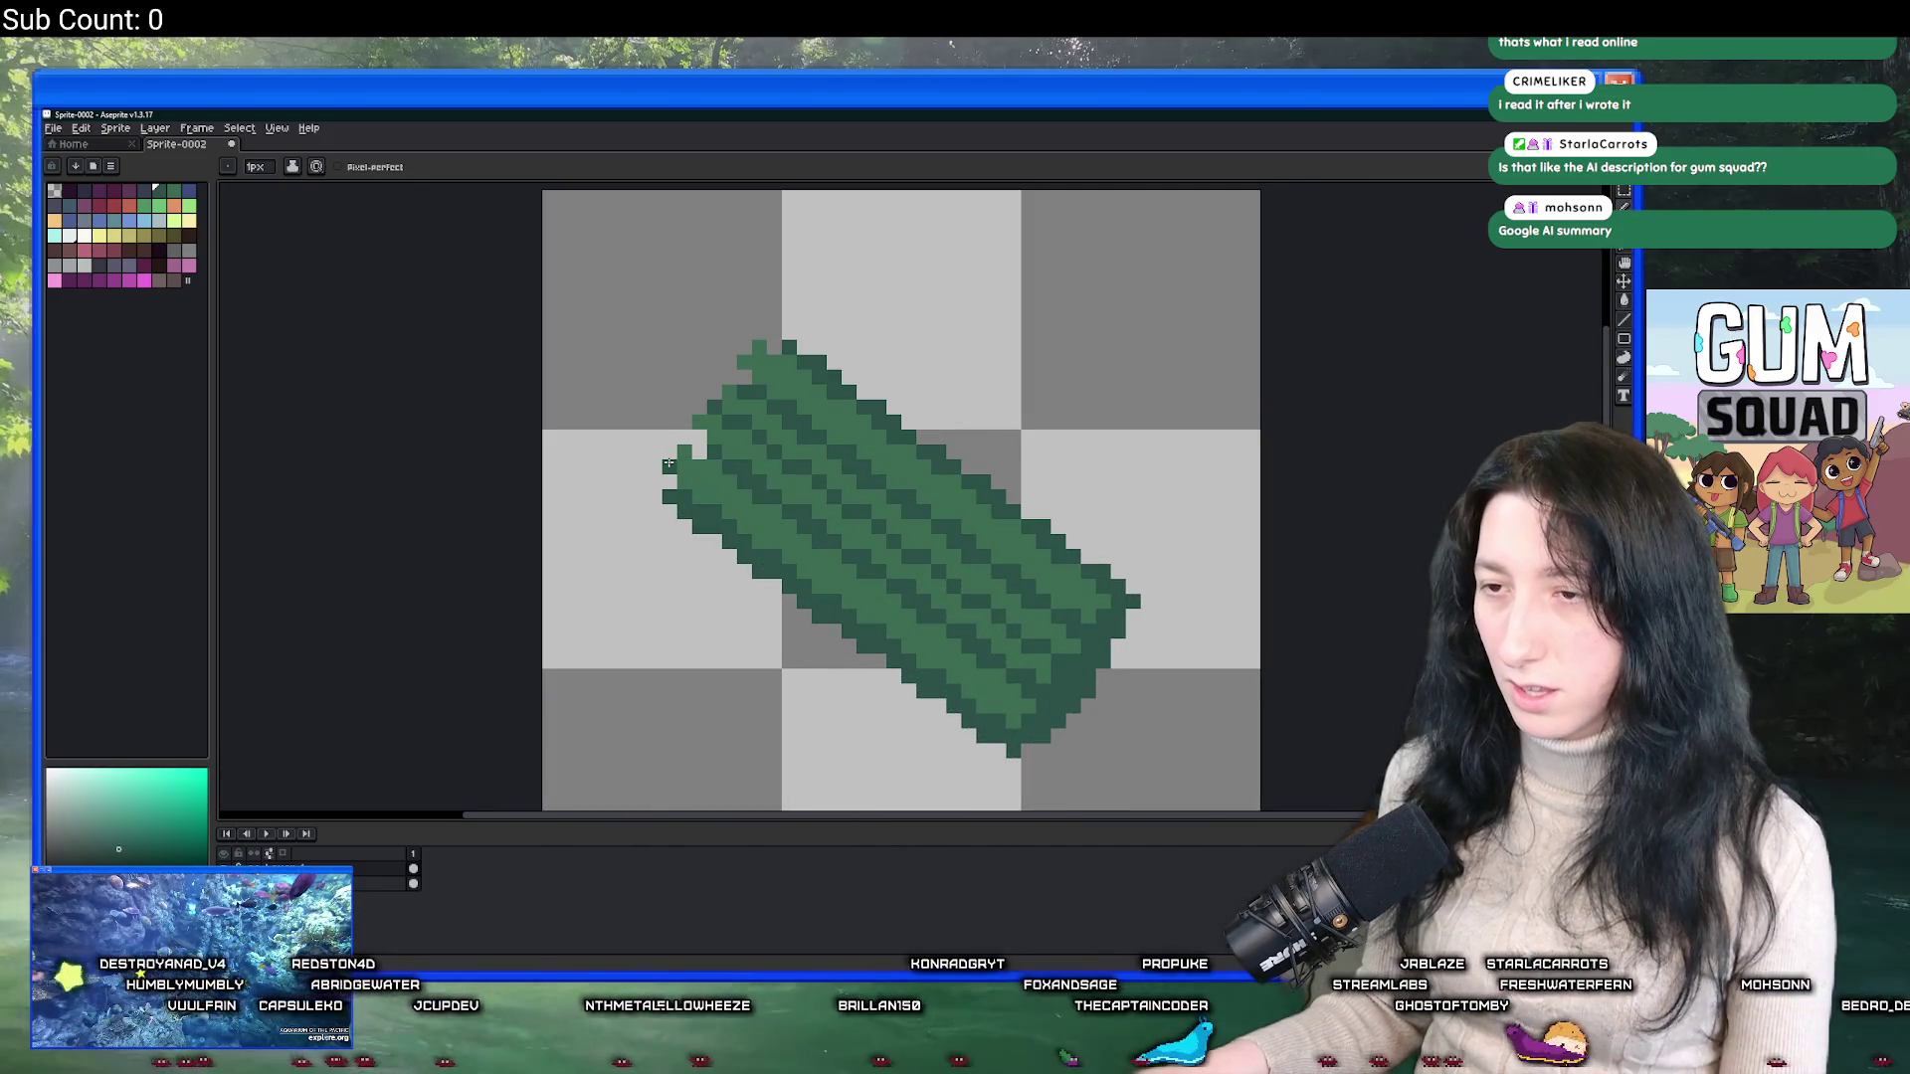
pyautogui.moveTo(683, 467); pyautogui.dragTo(970, 697)
pyautogui.scroll(-3, 1067, 732)
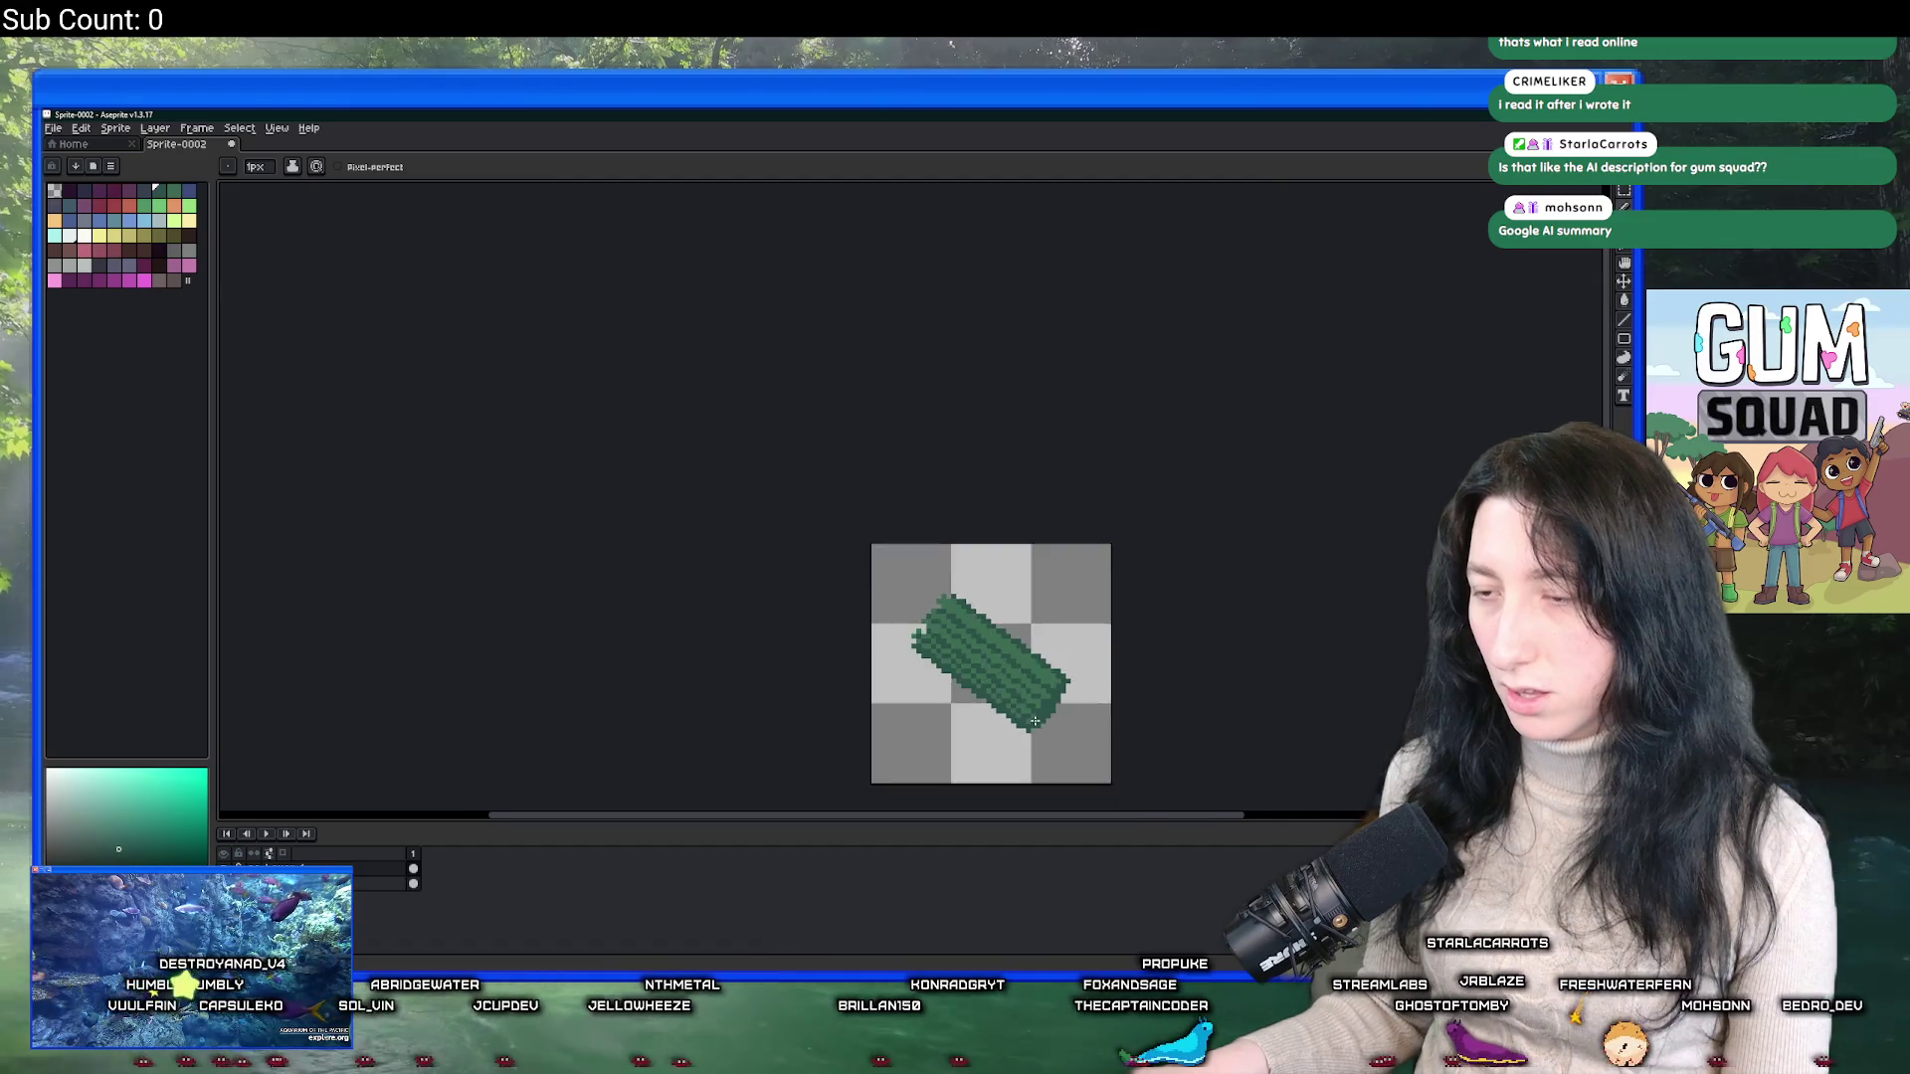
pyautogui.scroll(1, 911, 641)
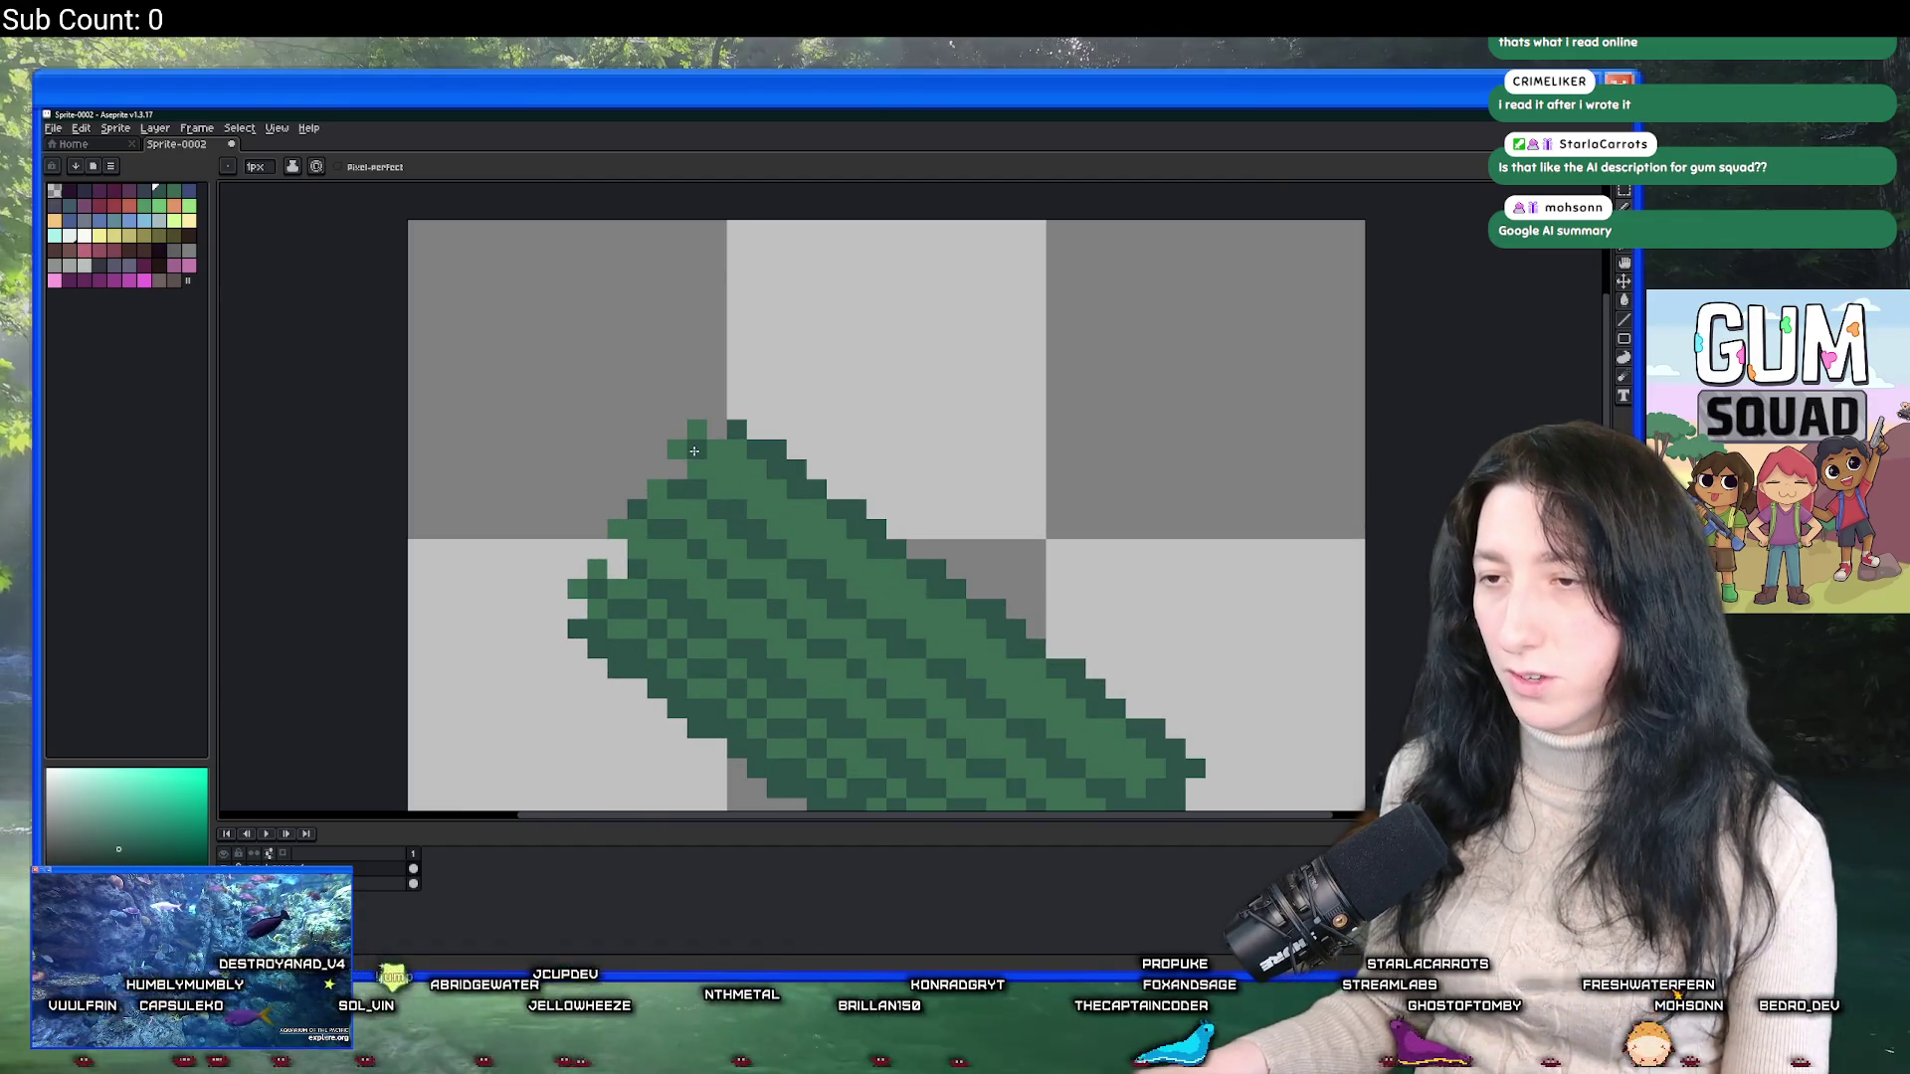
pyautogui.scroll(-4, 684, 446)
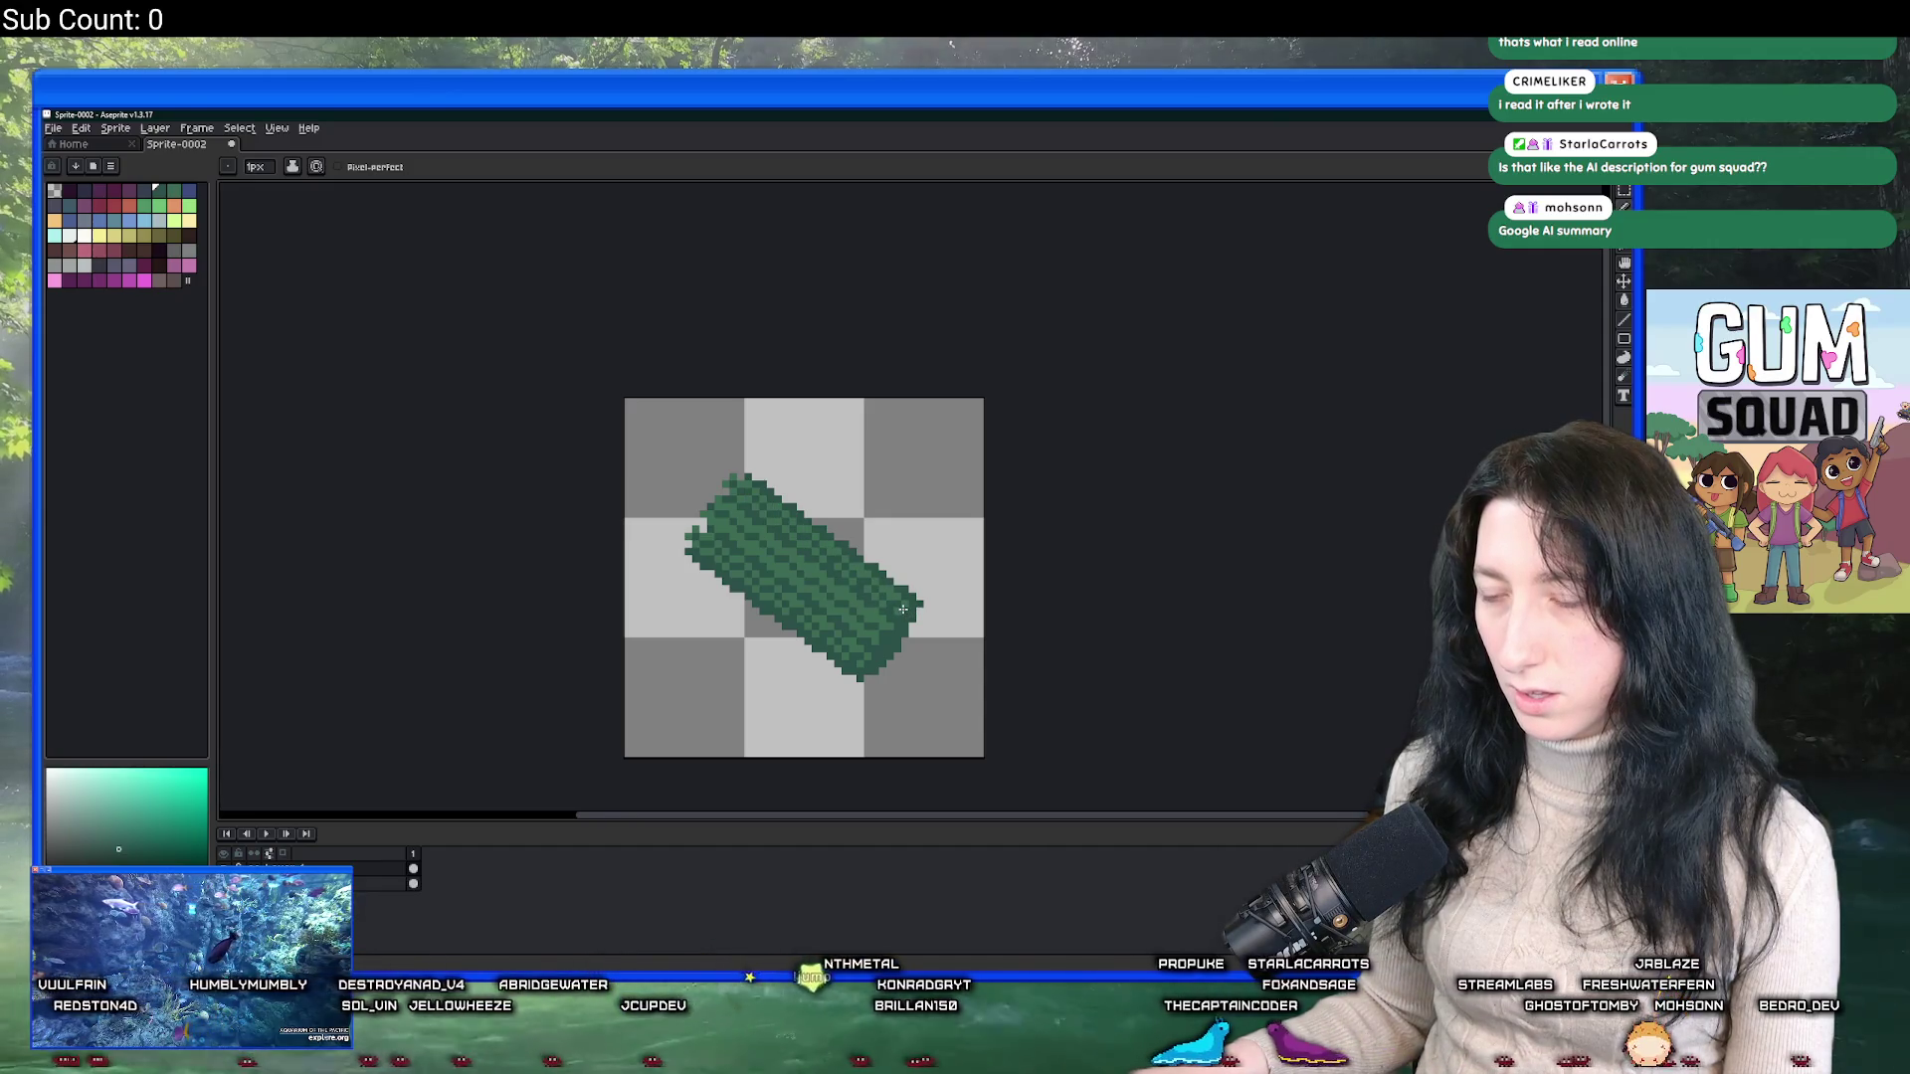
pyautogui.scroll(-1, 909, 614)
# Add dark green pixels along the sprite's top-left edge.
pyautogui.moveTo(938, 619); pyautogui.dragTo(845, 604)
pyautogui.scroll(-2, 726, 582)
pyautogui.scroll(4, 703, 547)
pyautogui.scroll(2, 582, 335)
pyautogui.click(586, 375)
pyautogui.moveTo(527, 452); pyautogui.dragTo(487, 472)
pyautogui.scroll(-3, 475, 502)
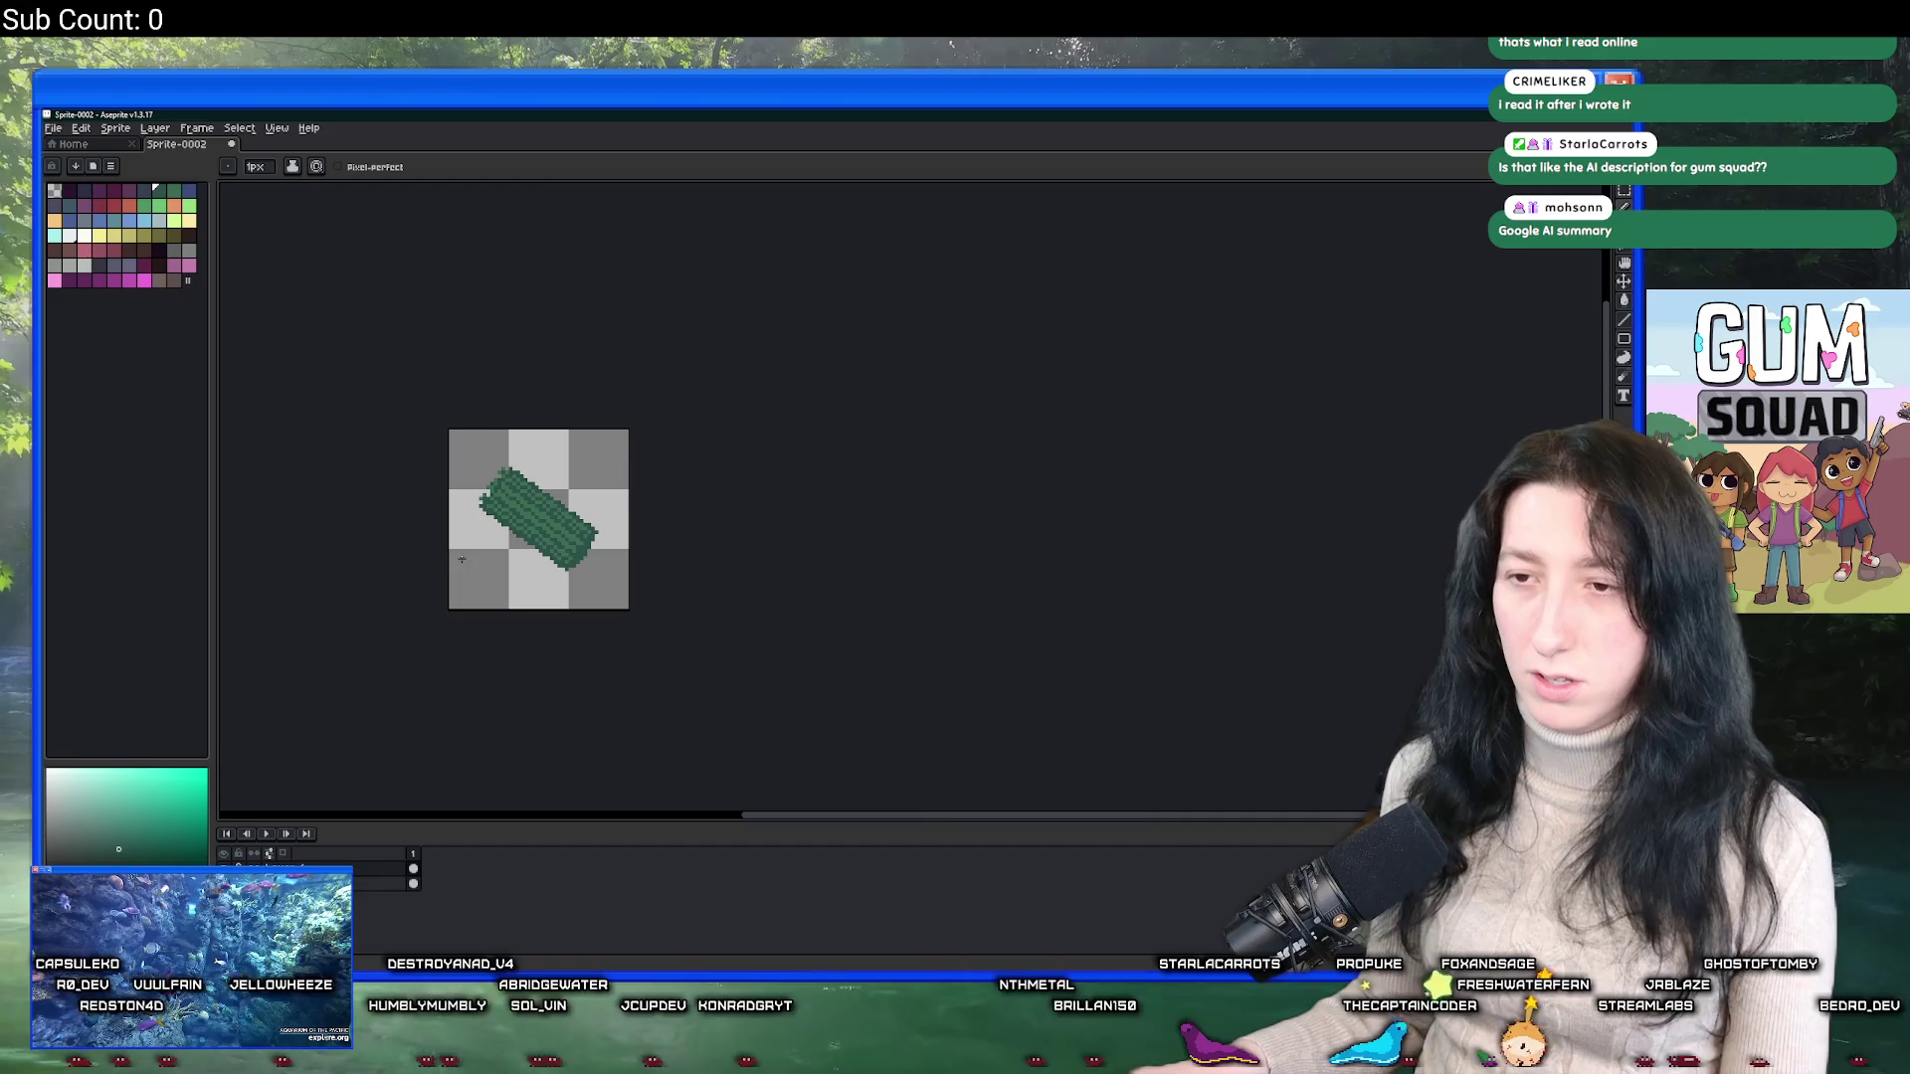
pyautogui.hscroll(-3, 462, 559)
pyautogui.scroll(2, 680, 548)
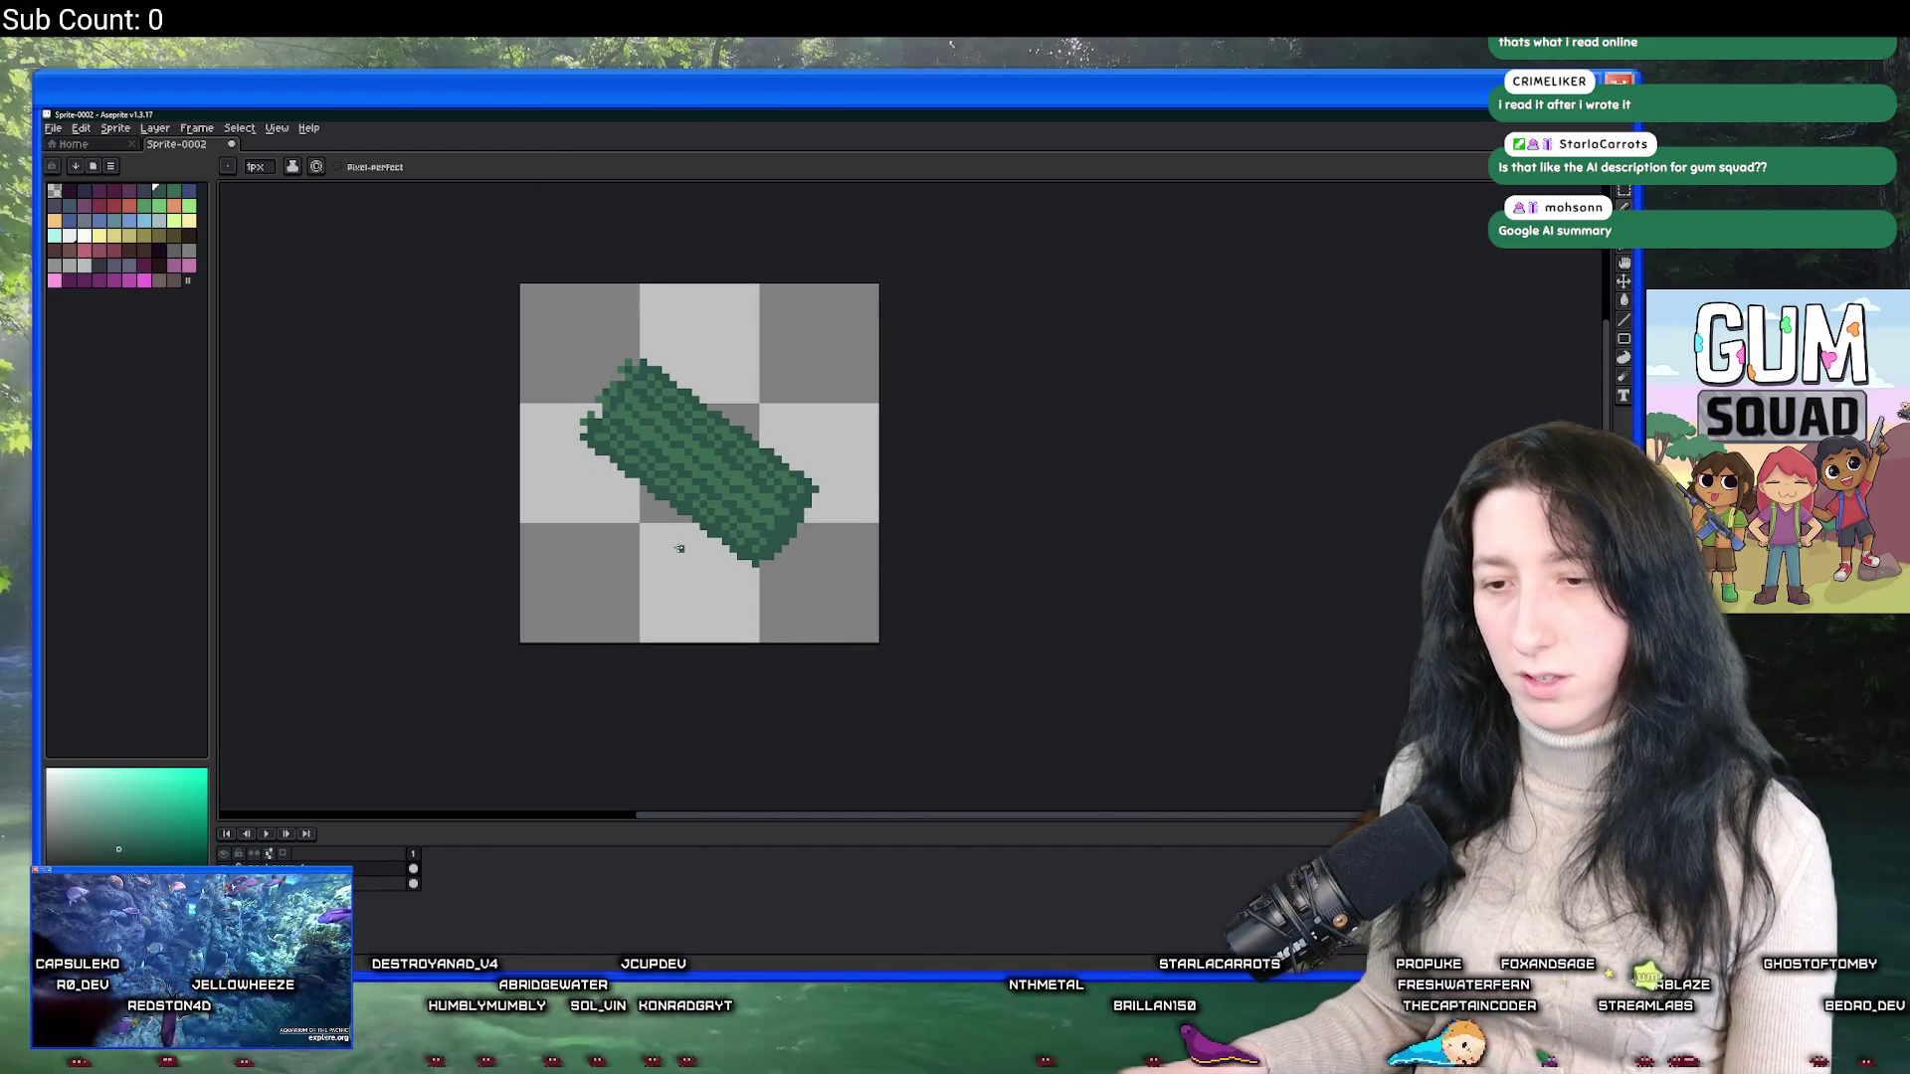
pyautogui.scroll(2, 679, 548)
pyautogui.hscroll(2, 646, 536)
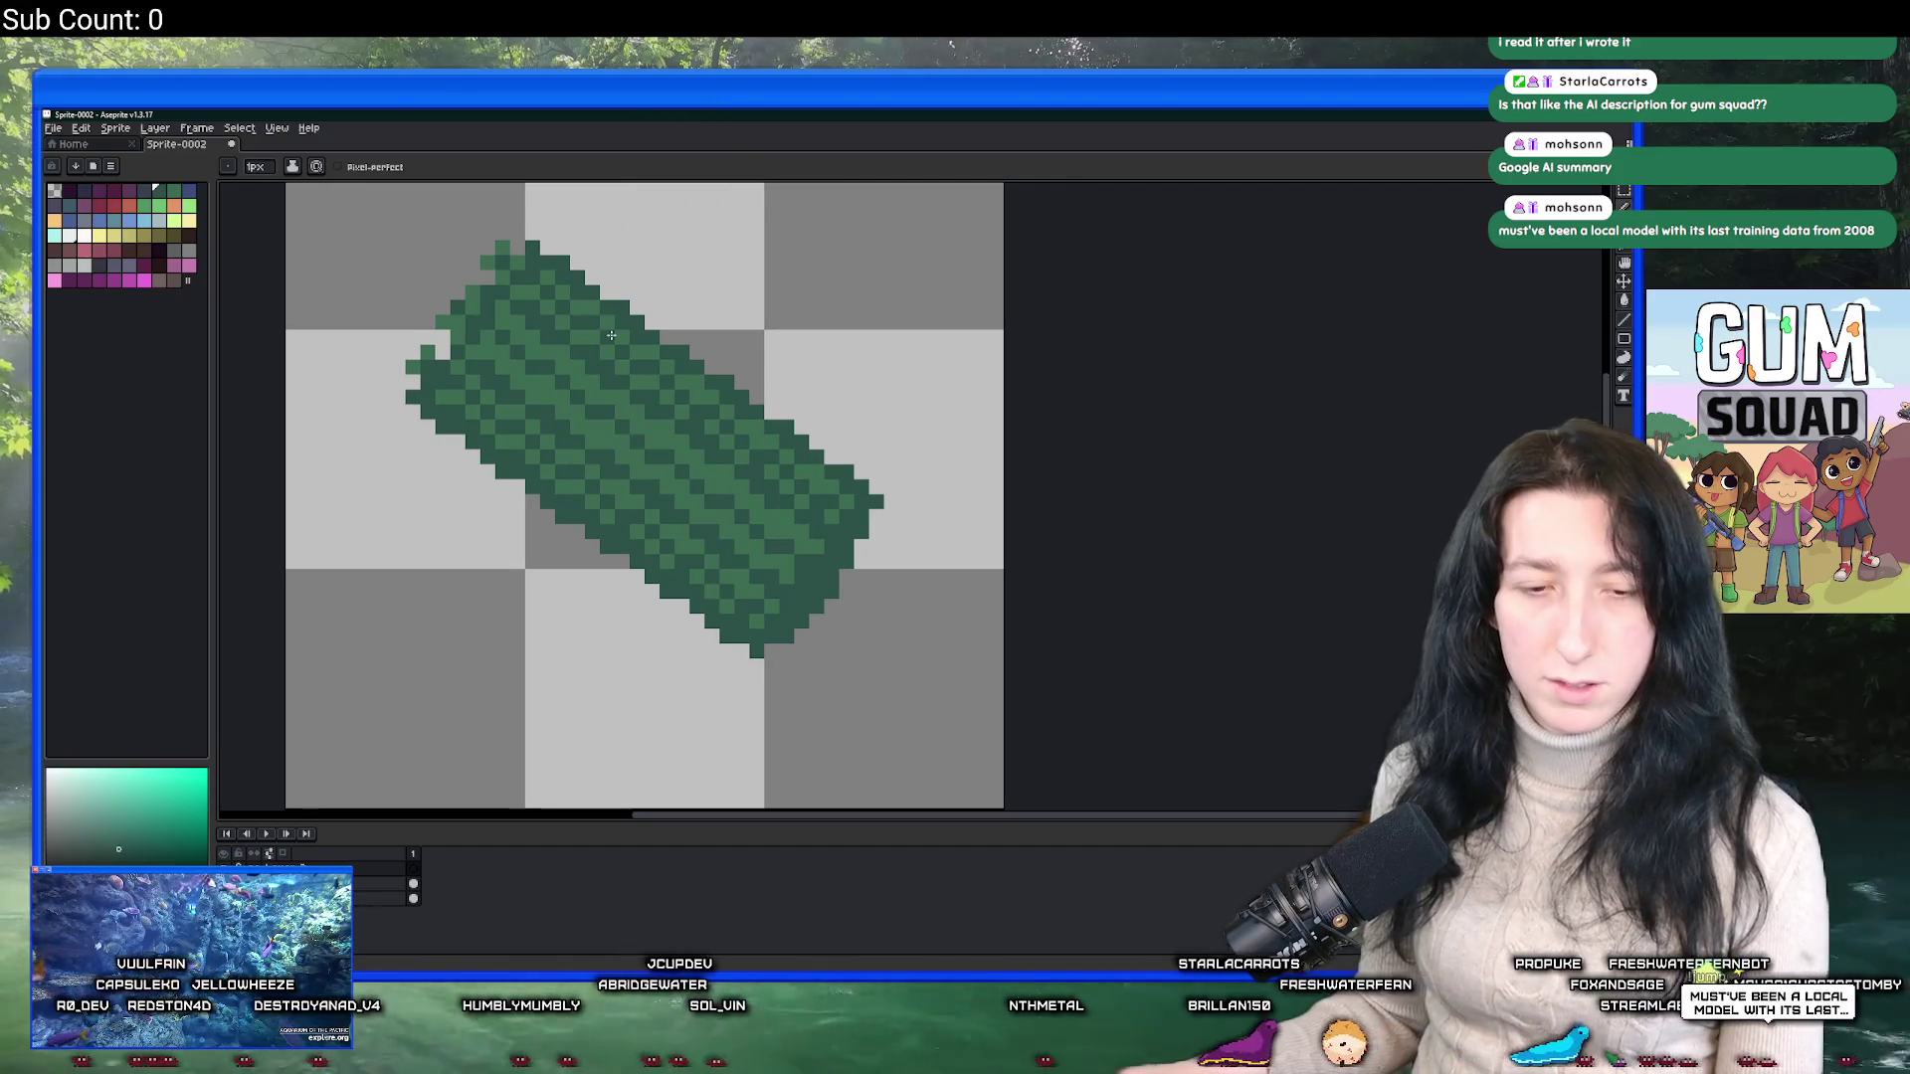
pyautogui.moveTo(611, 335); pyautogui.dragTo(626, 347)
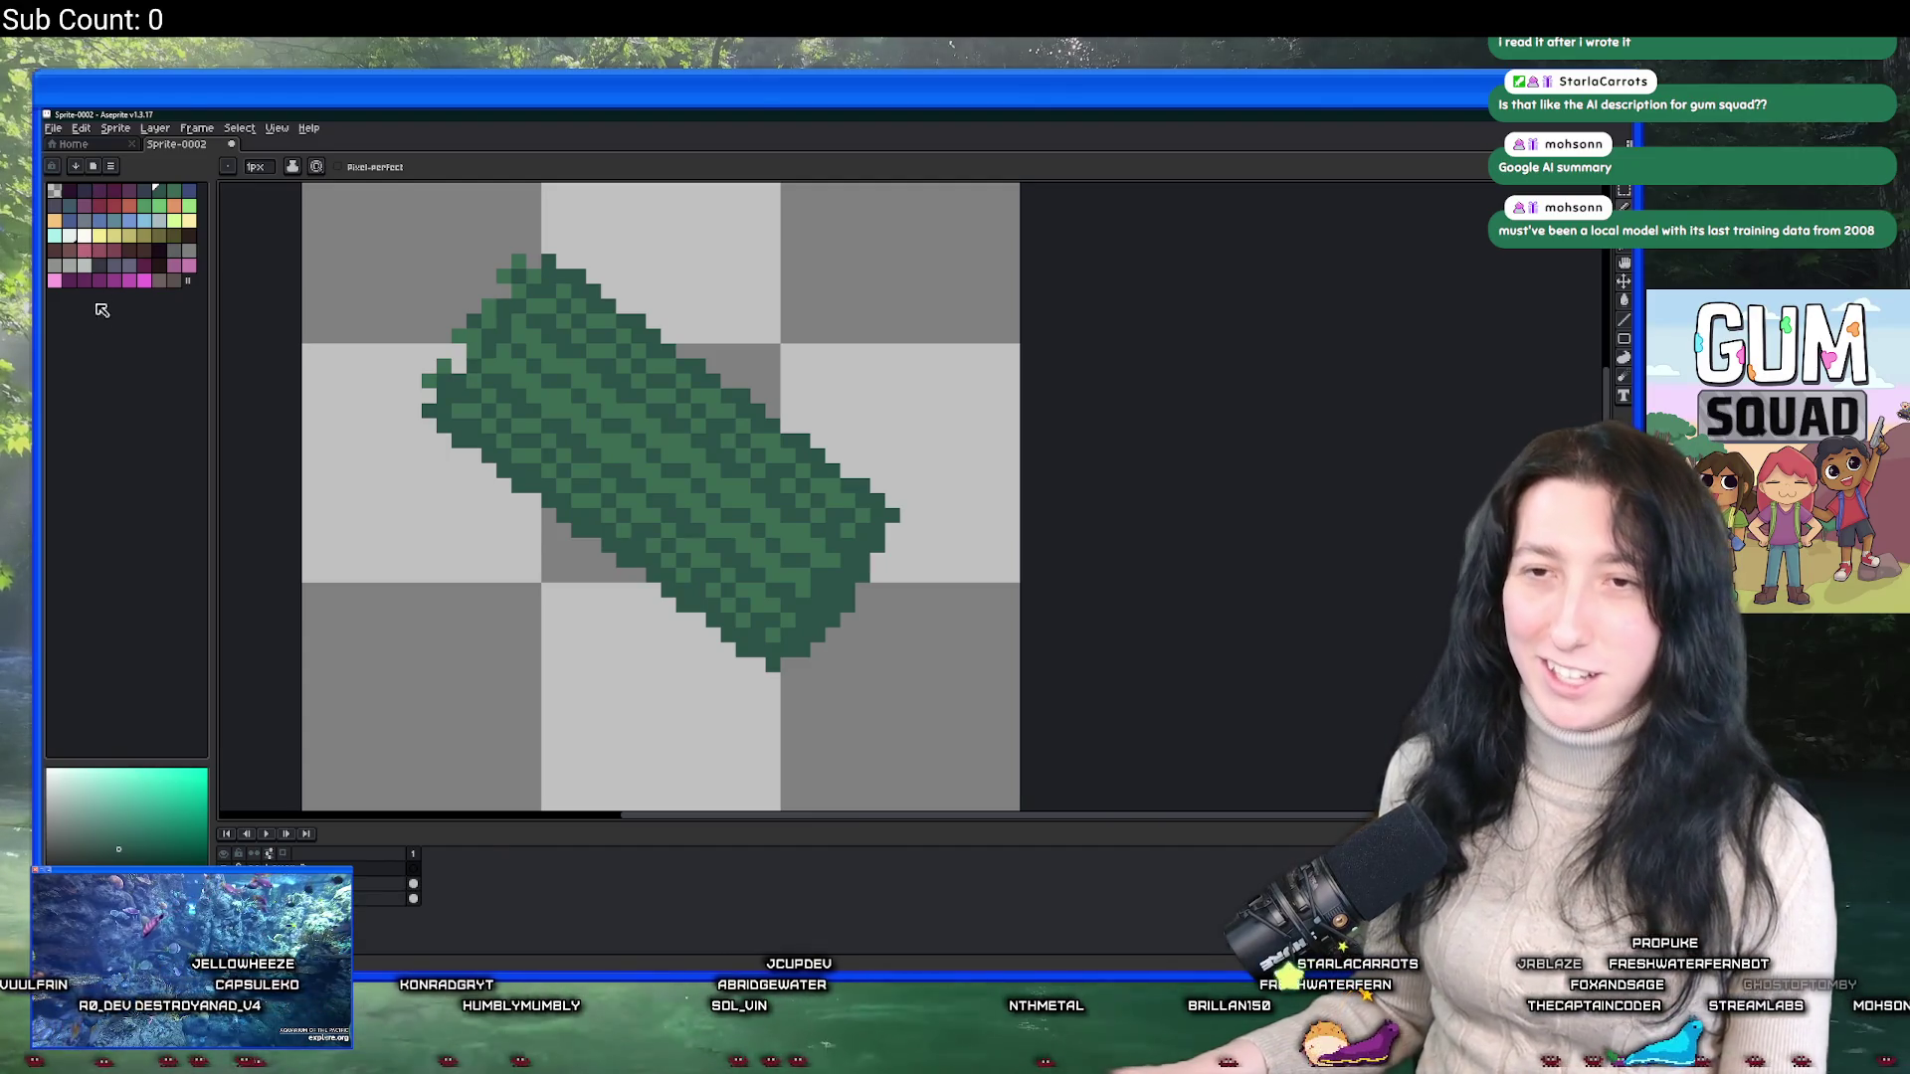
pyautogui.click(137, 206)
# Draw a 2-pixel-wide diagonal red band across the middle of the bundle.
pyautogui.press('+')
pyautogui.moveTo(724, 382)
pyautogui.mouseDown()
pyautogui.moveTo(660, 445)
pyautogui.moveTo(622, 539)
pyautogui.mouseUp()
pyautogui.press('-')
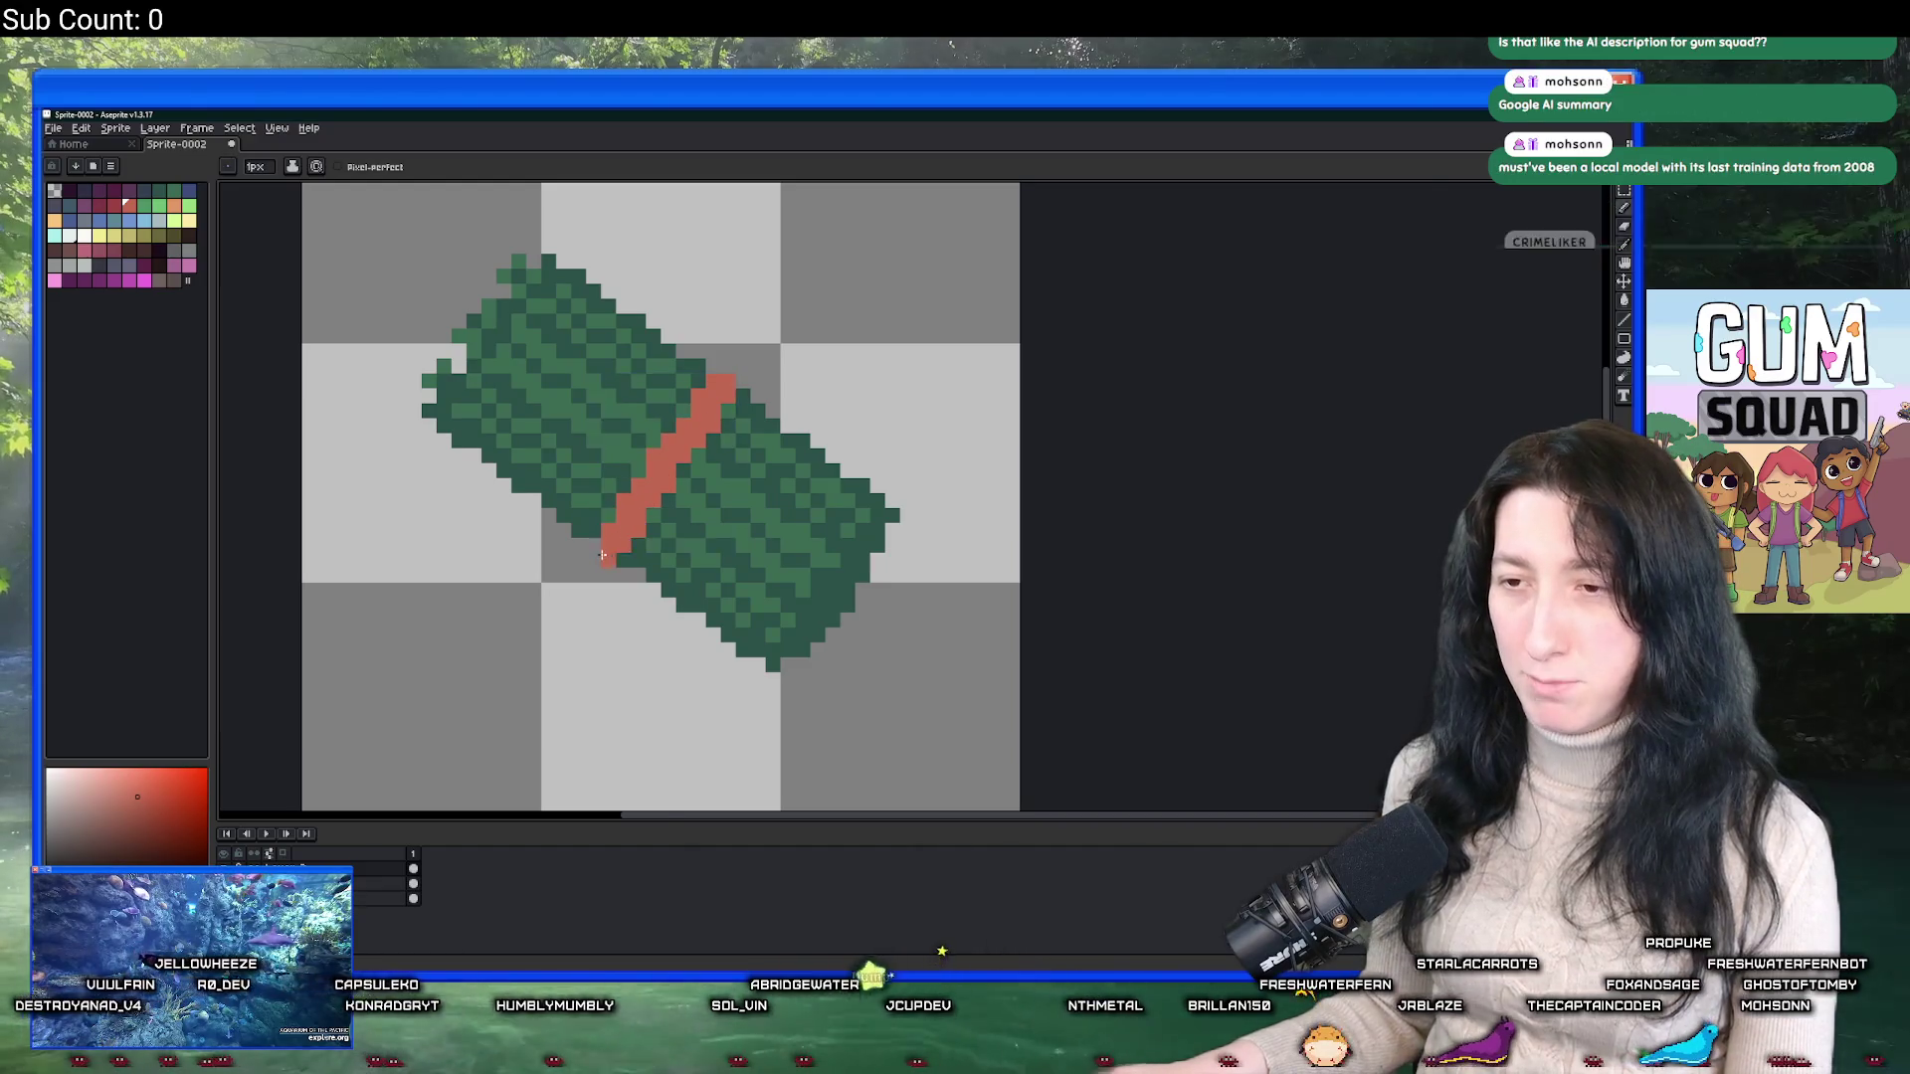
pyautogui.scroll(3, 622, 539)
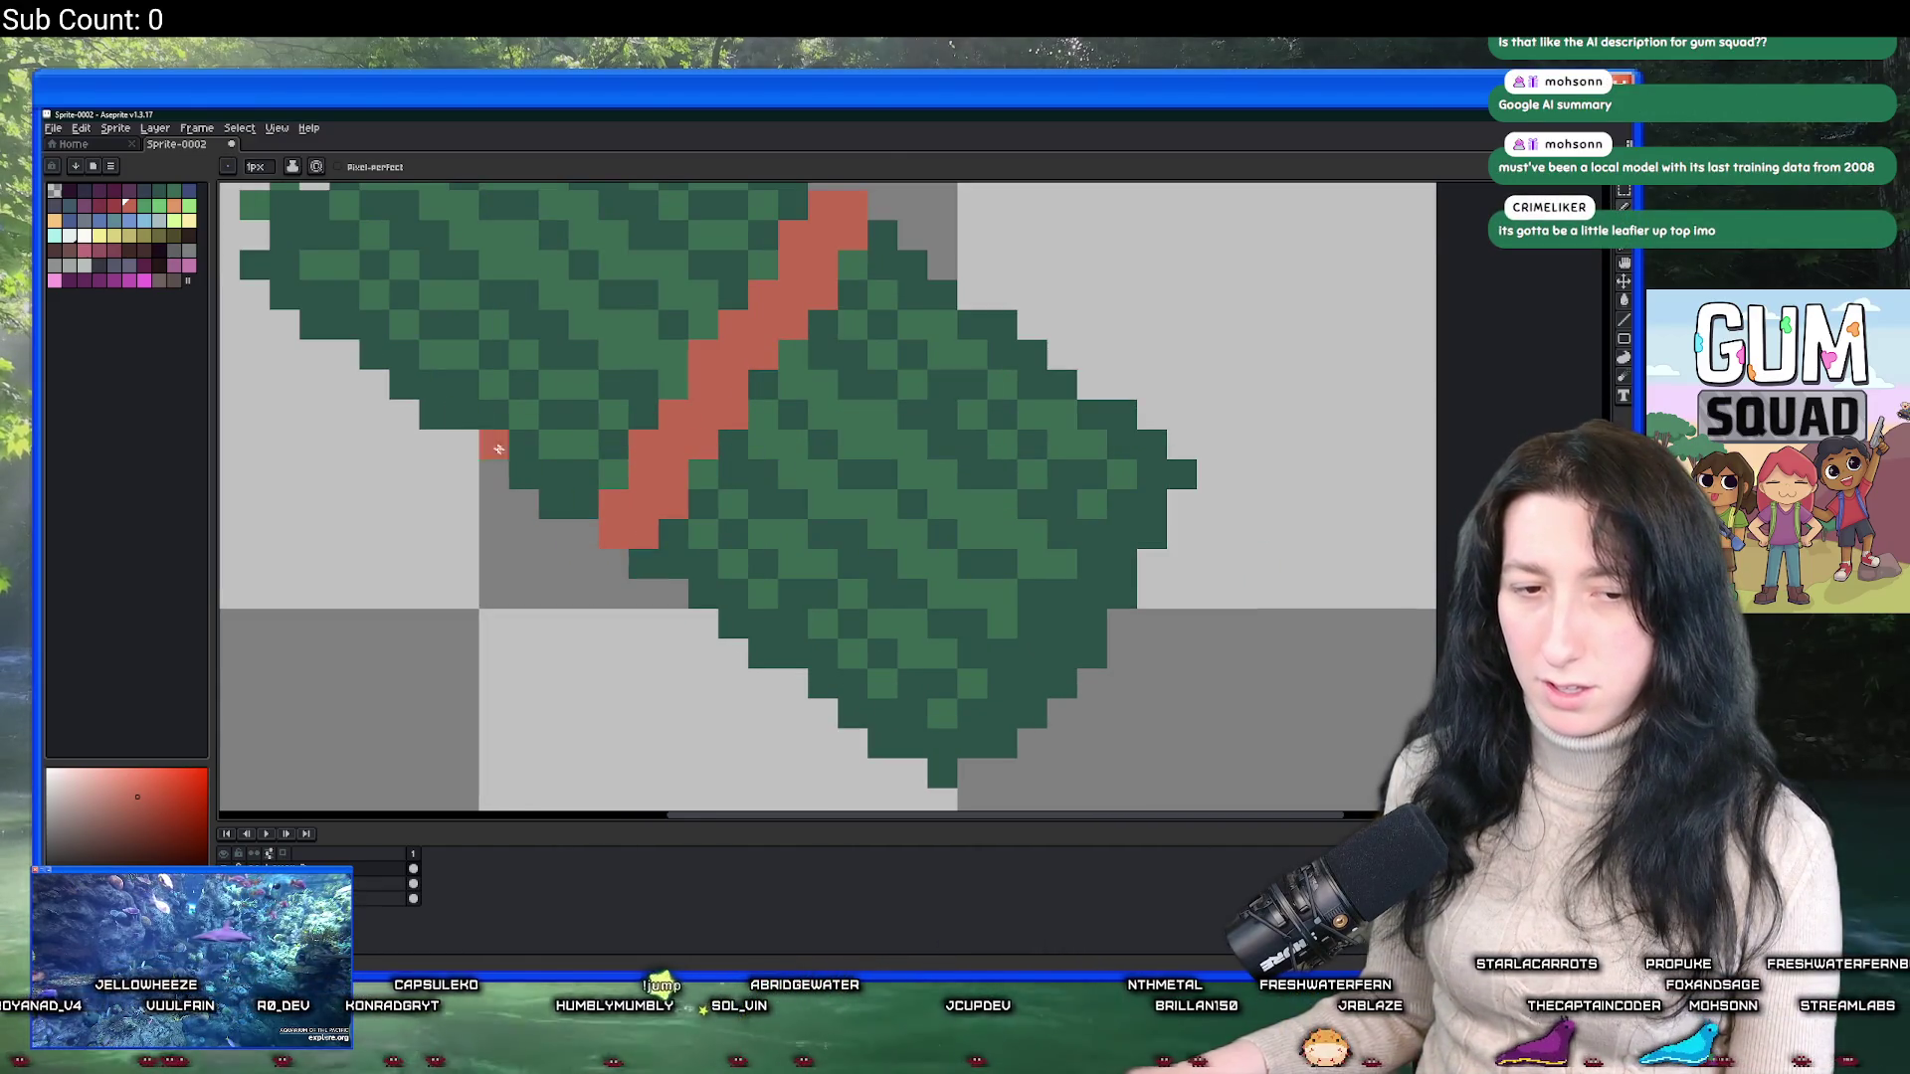
pyautogui.scroll(1, 315, 326)
# Shade below the band's end with a darker red pixel.
pyautogui.click(121, 207)
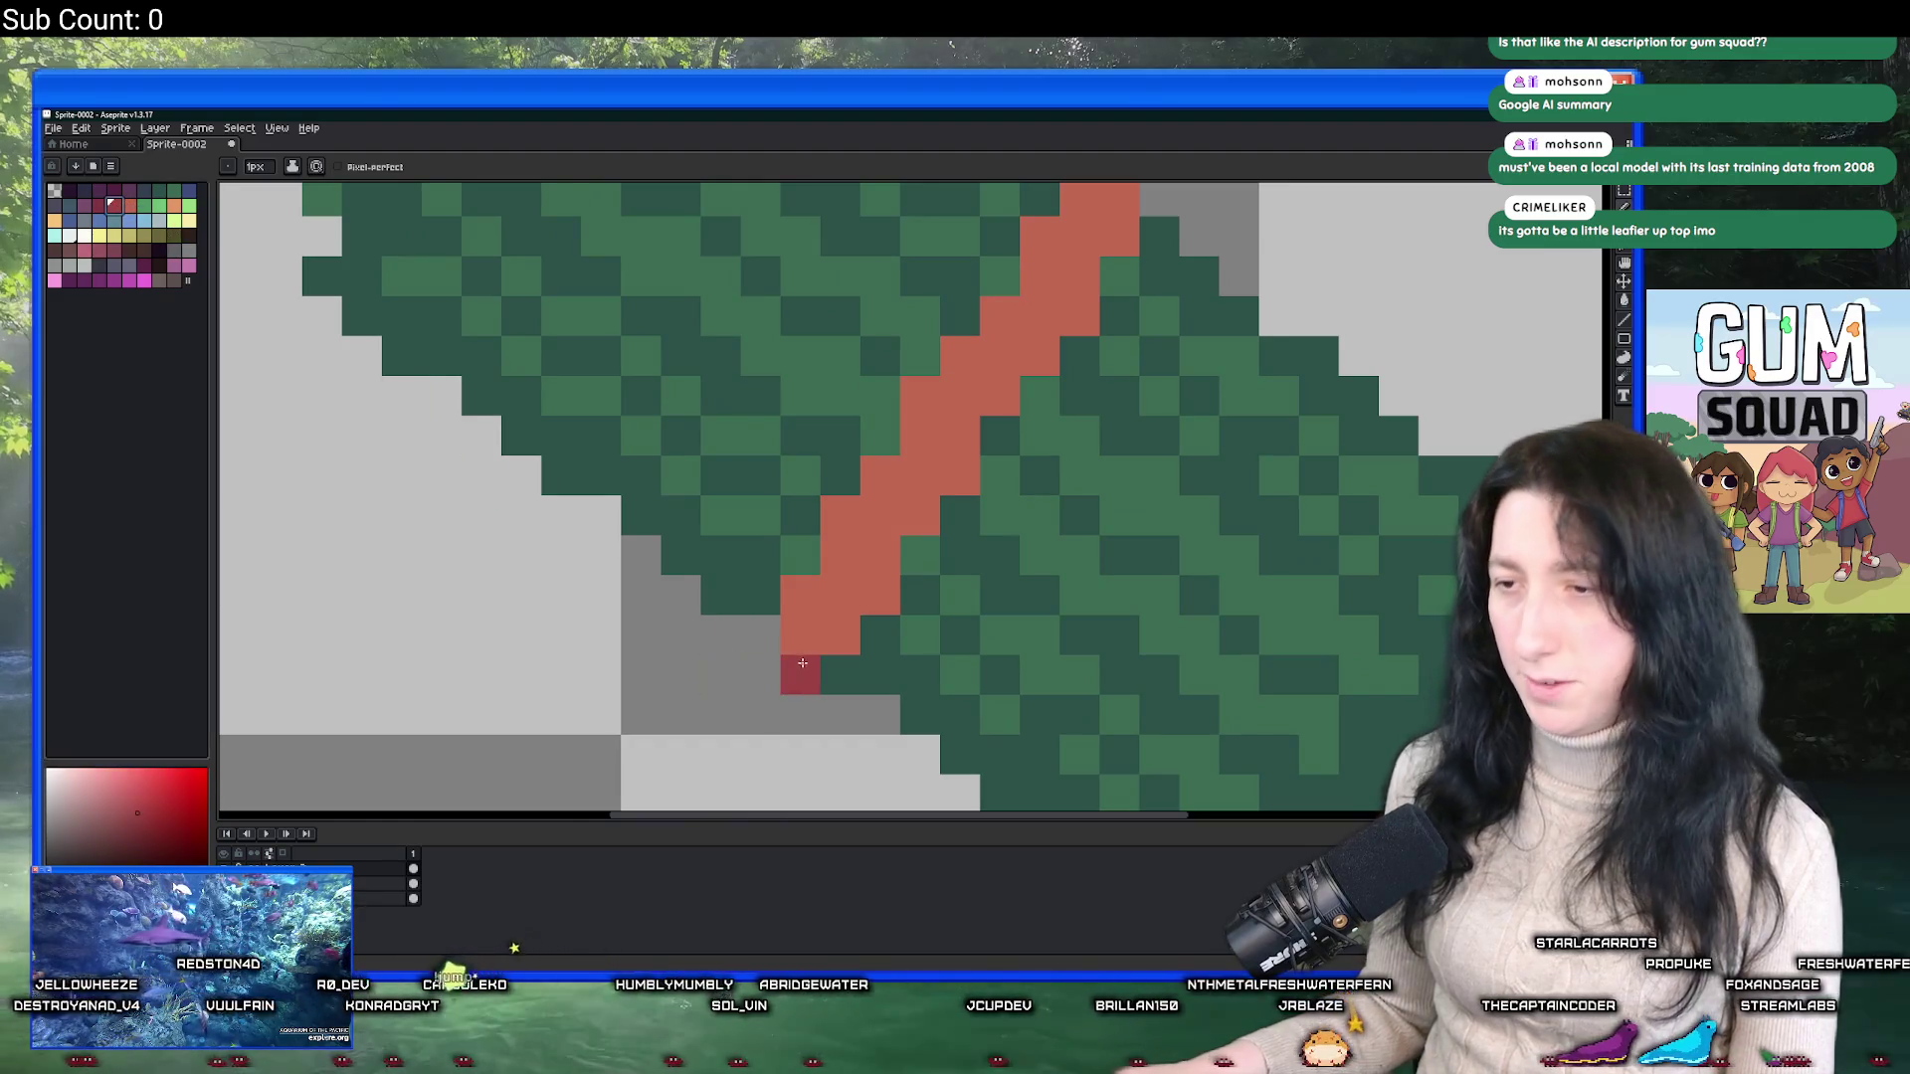
pyautogui.scroll(-7, 808, 729)
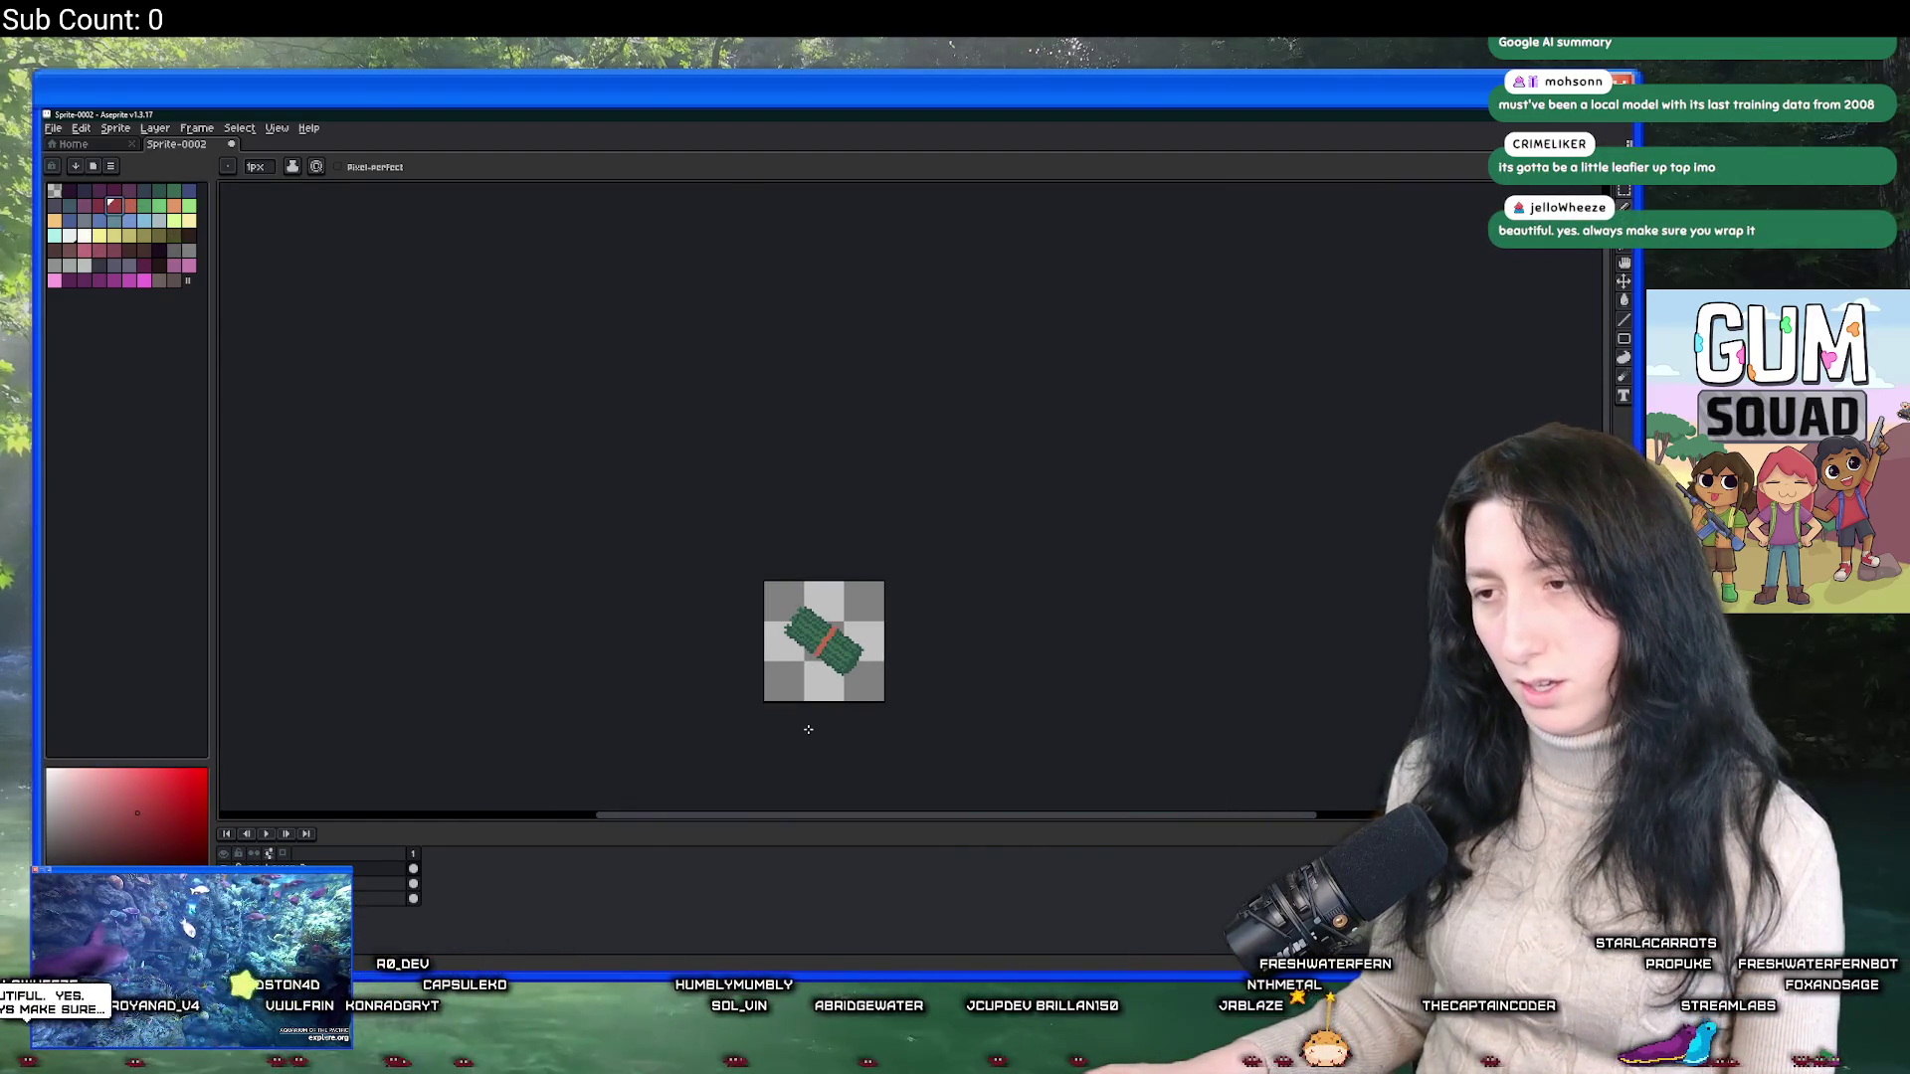
pyautogui.scroll(4, 815, 708)
pyautogui.click(869, 620)
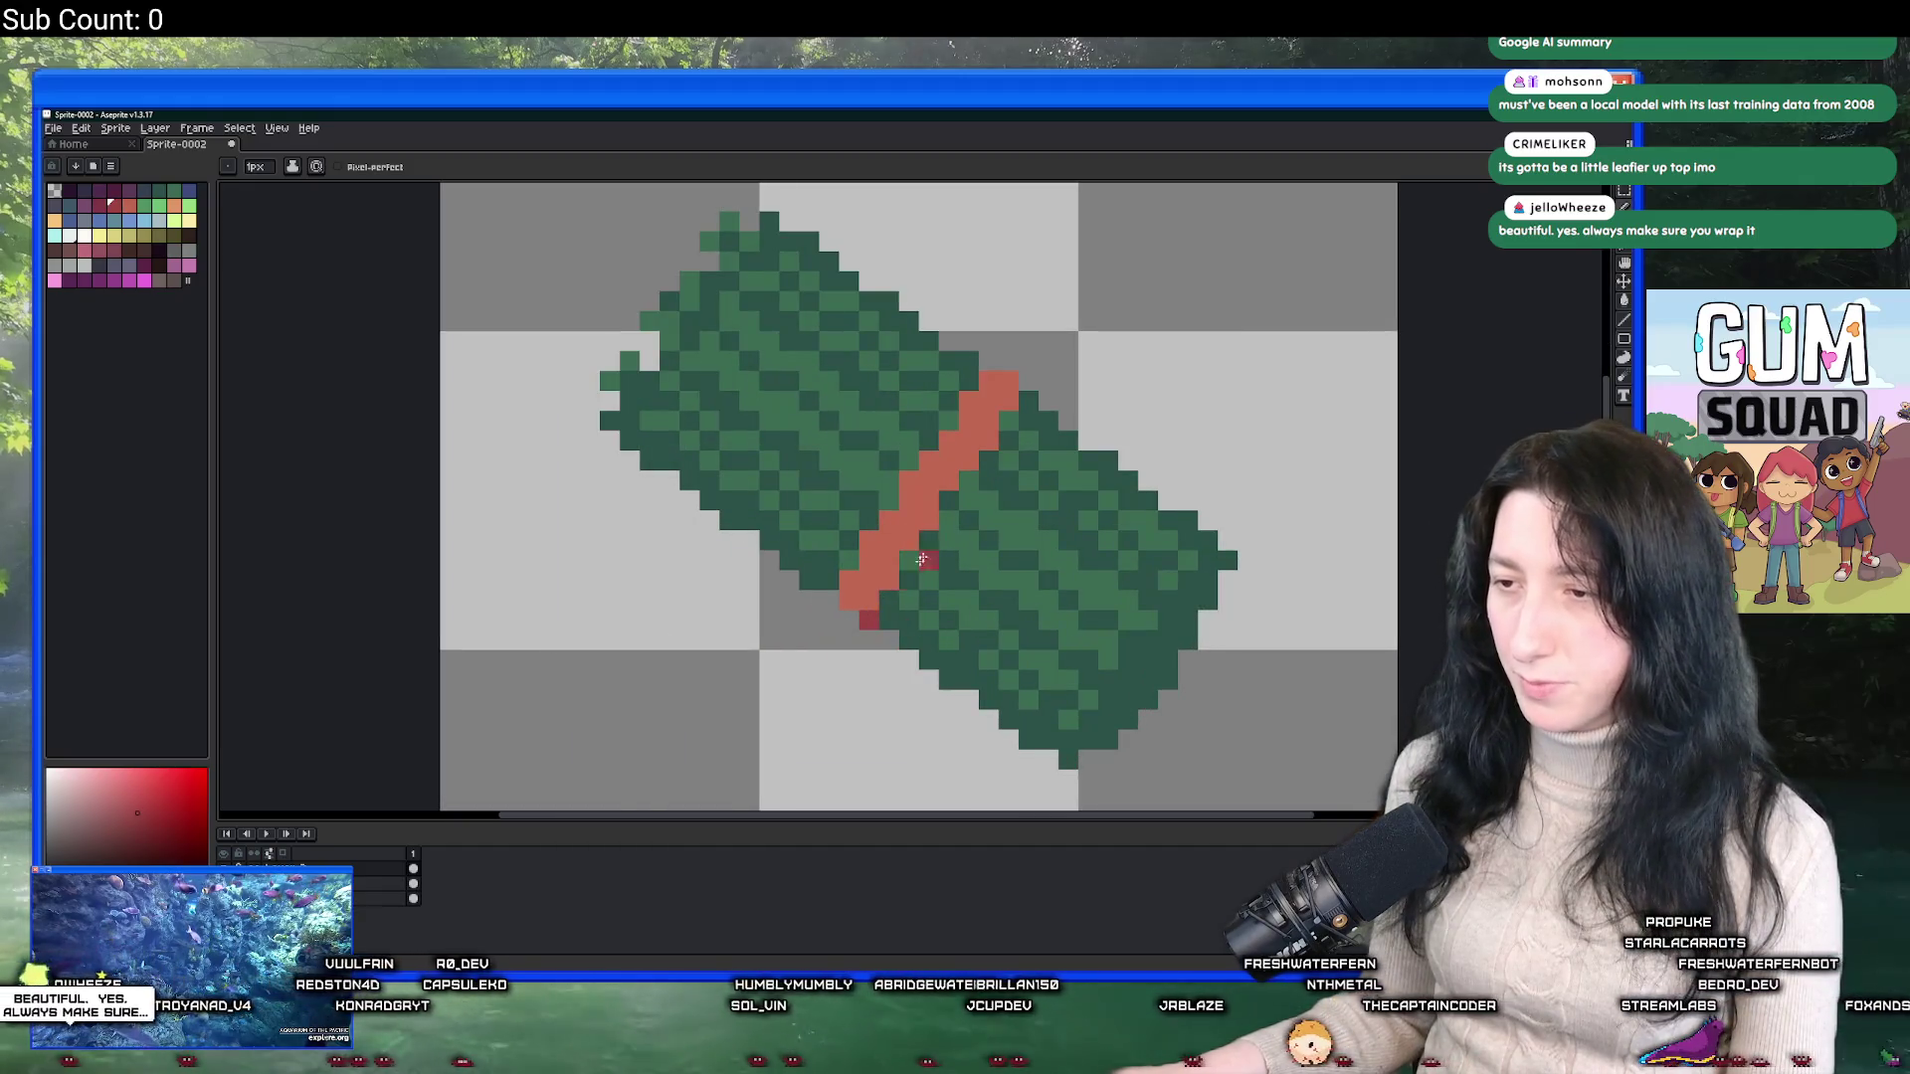
pyautogui.scroll(-4, 1048, 504)
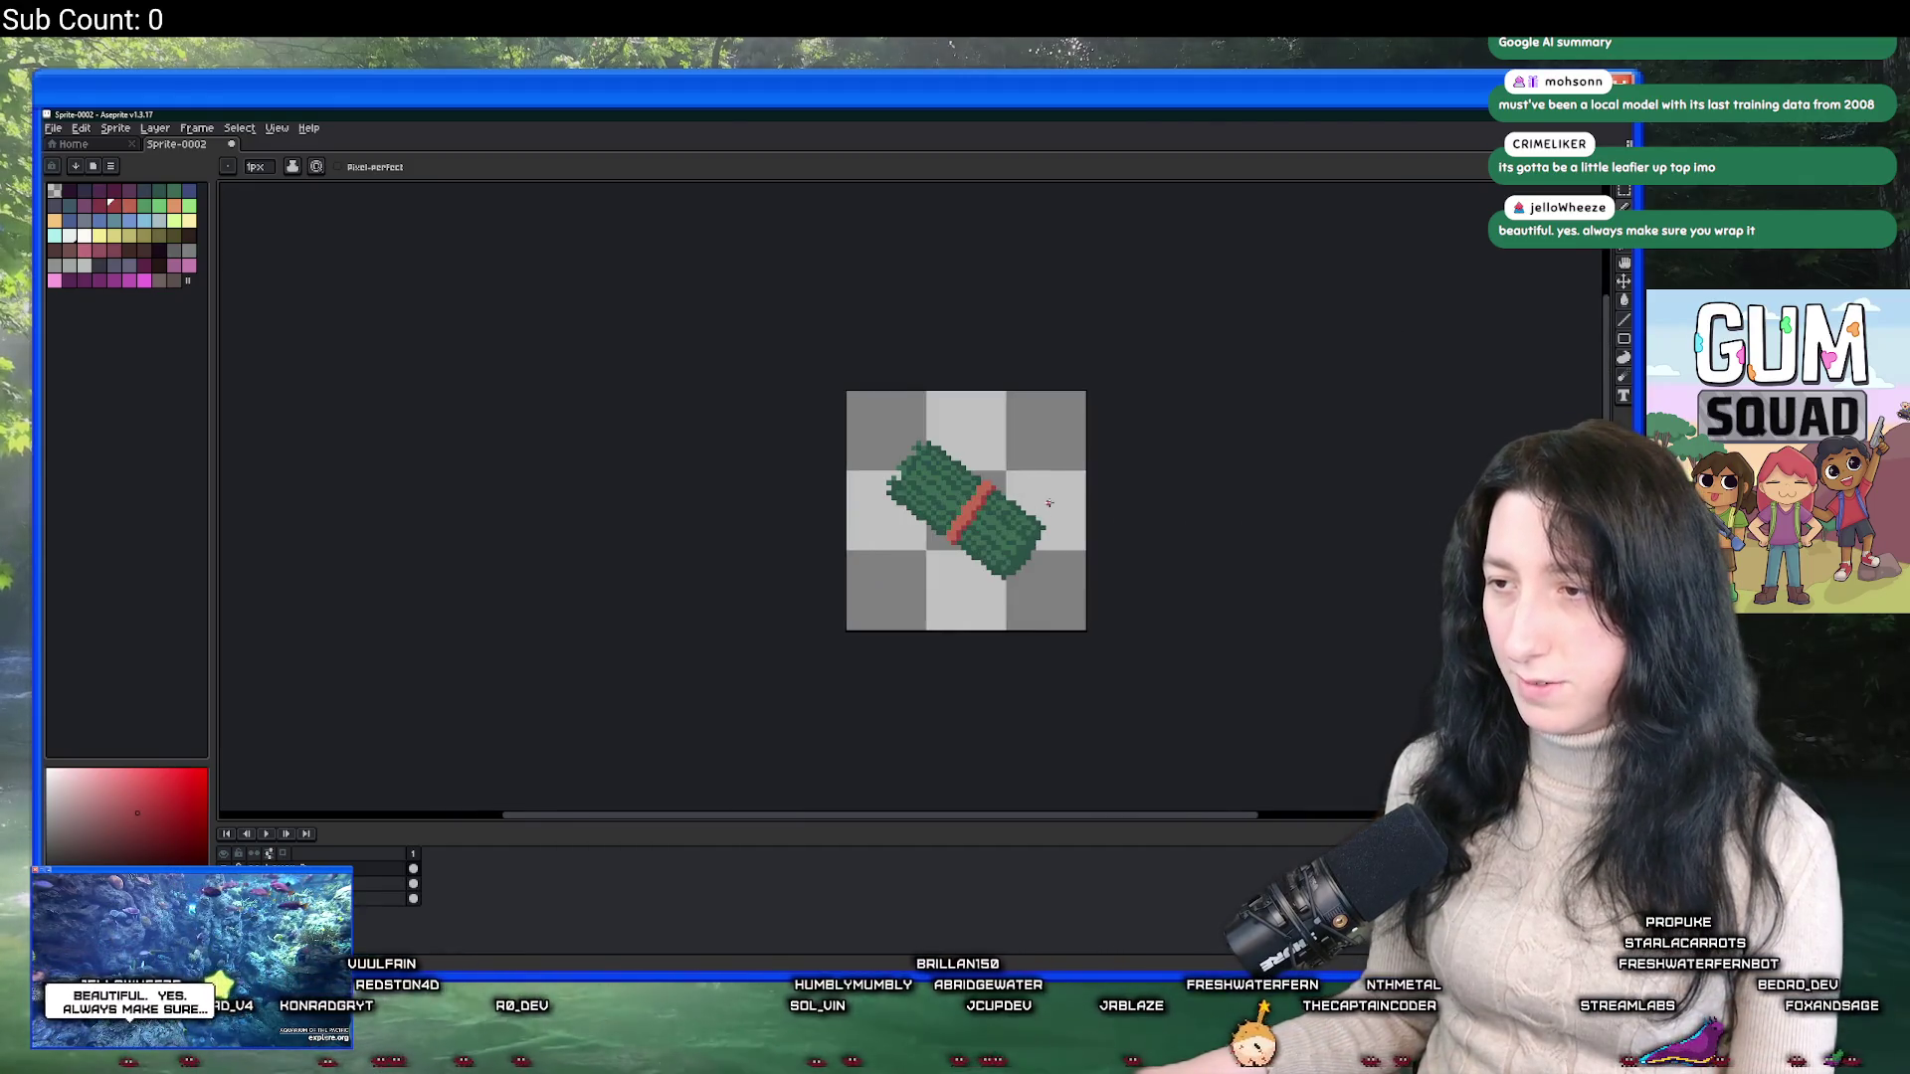
pyautogui.scroll(4, 1048, 503)
# Replace the band's colour with purple using Replace Color.
pyautogui.keyDown('alt'); pyautogui.click(931, 492); pyautogui.keyUp('alt')
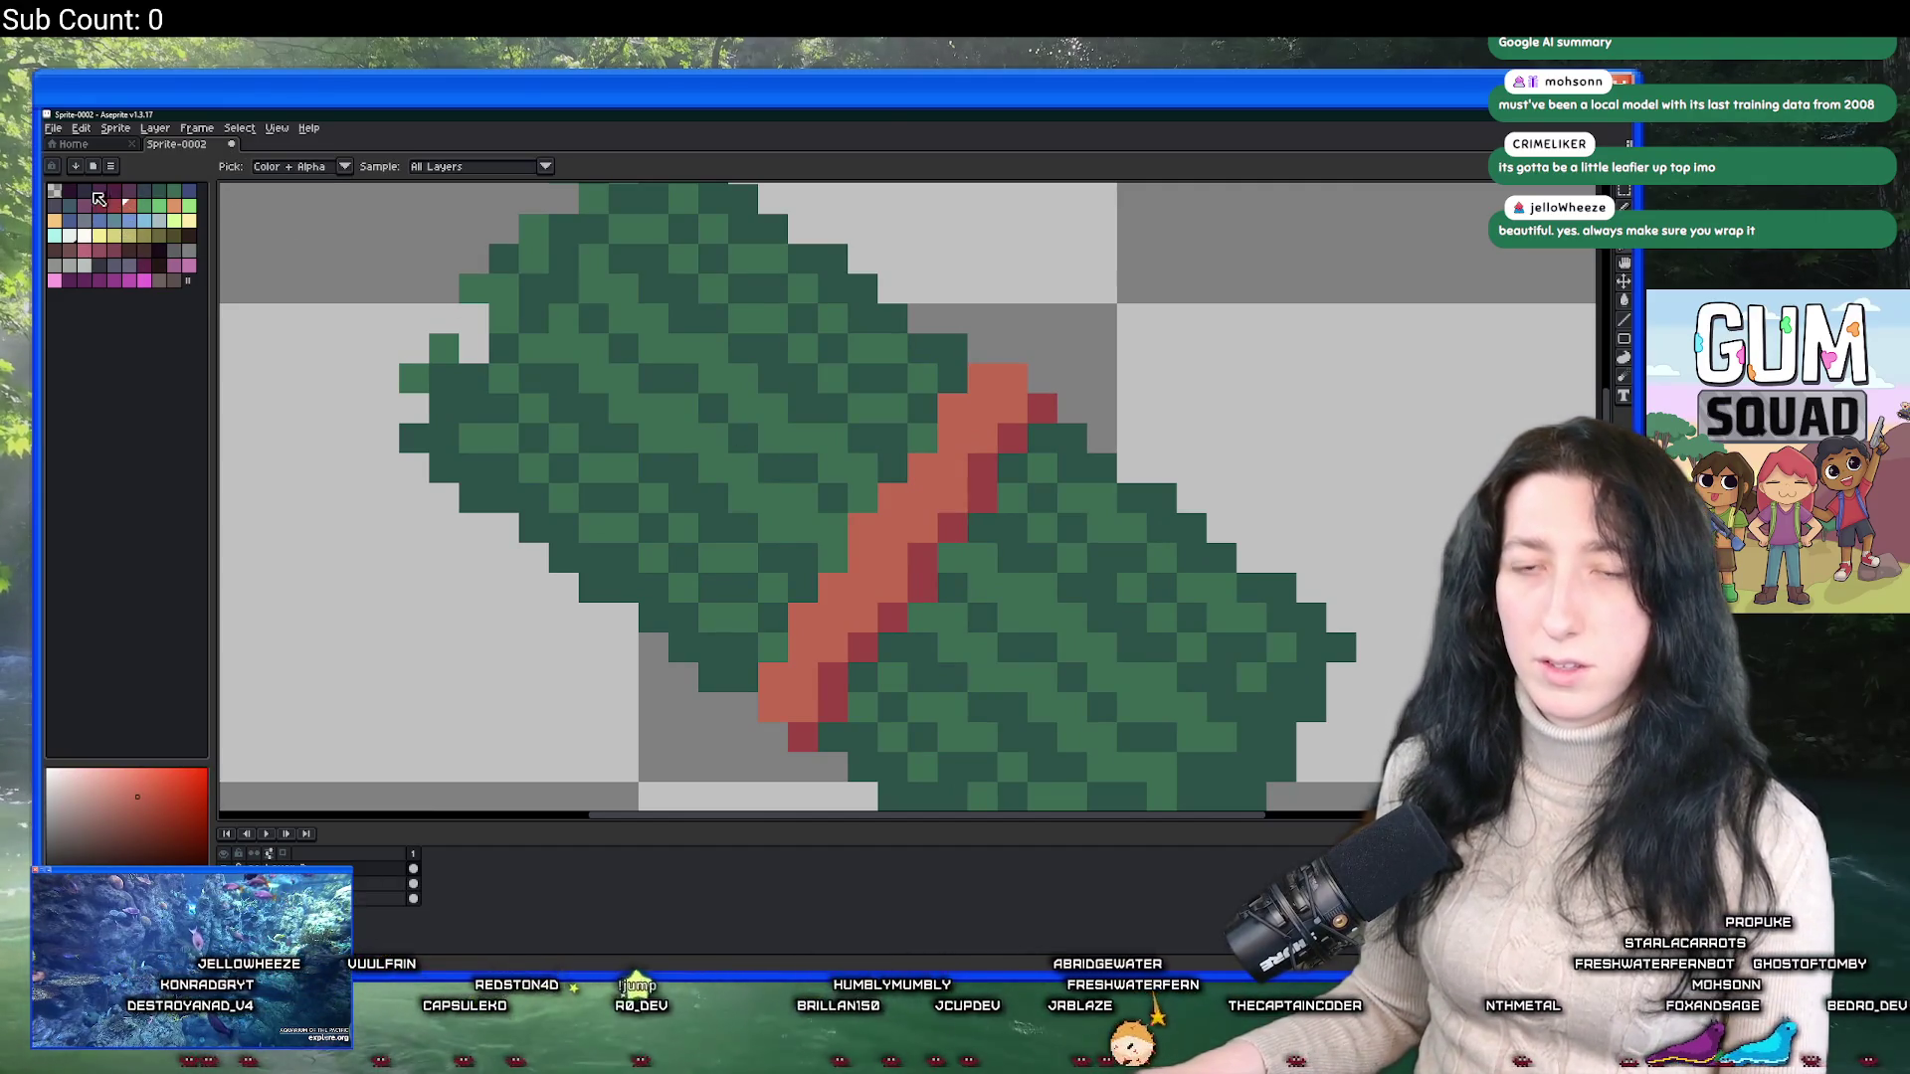
pyautogui.click(113, 202)
pyautogui.hotkey('shift', 'r')
pyautogui.press('Return')
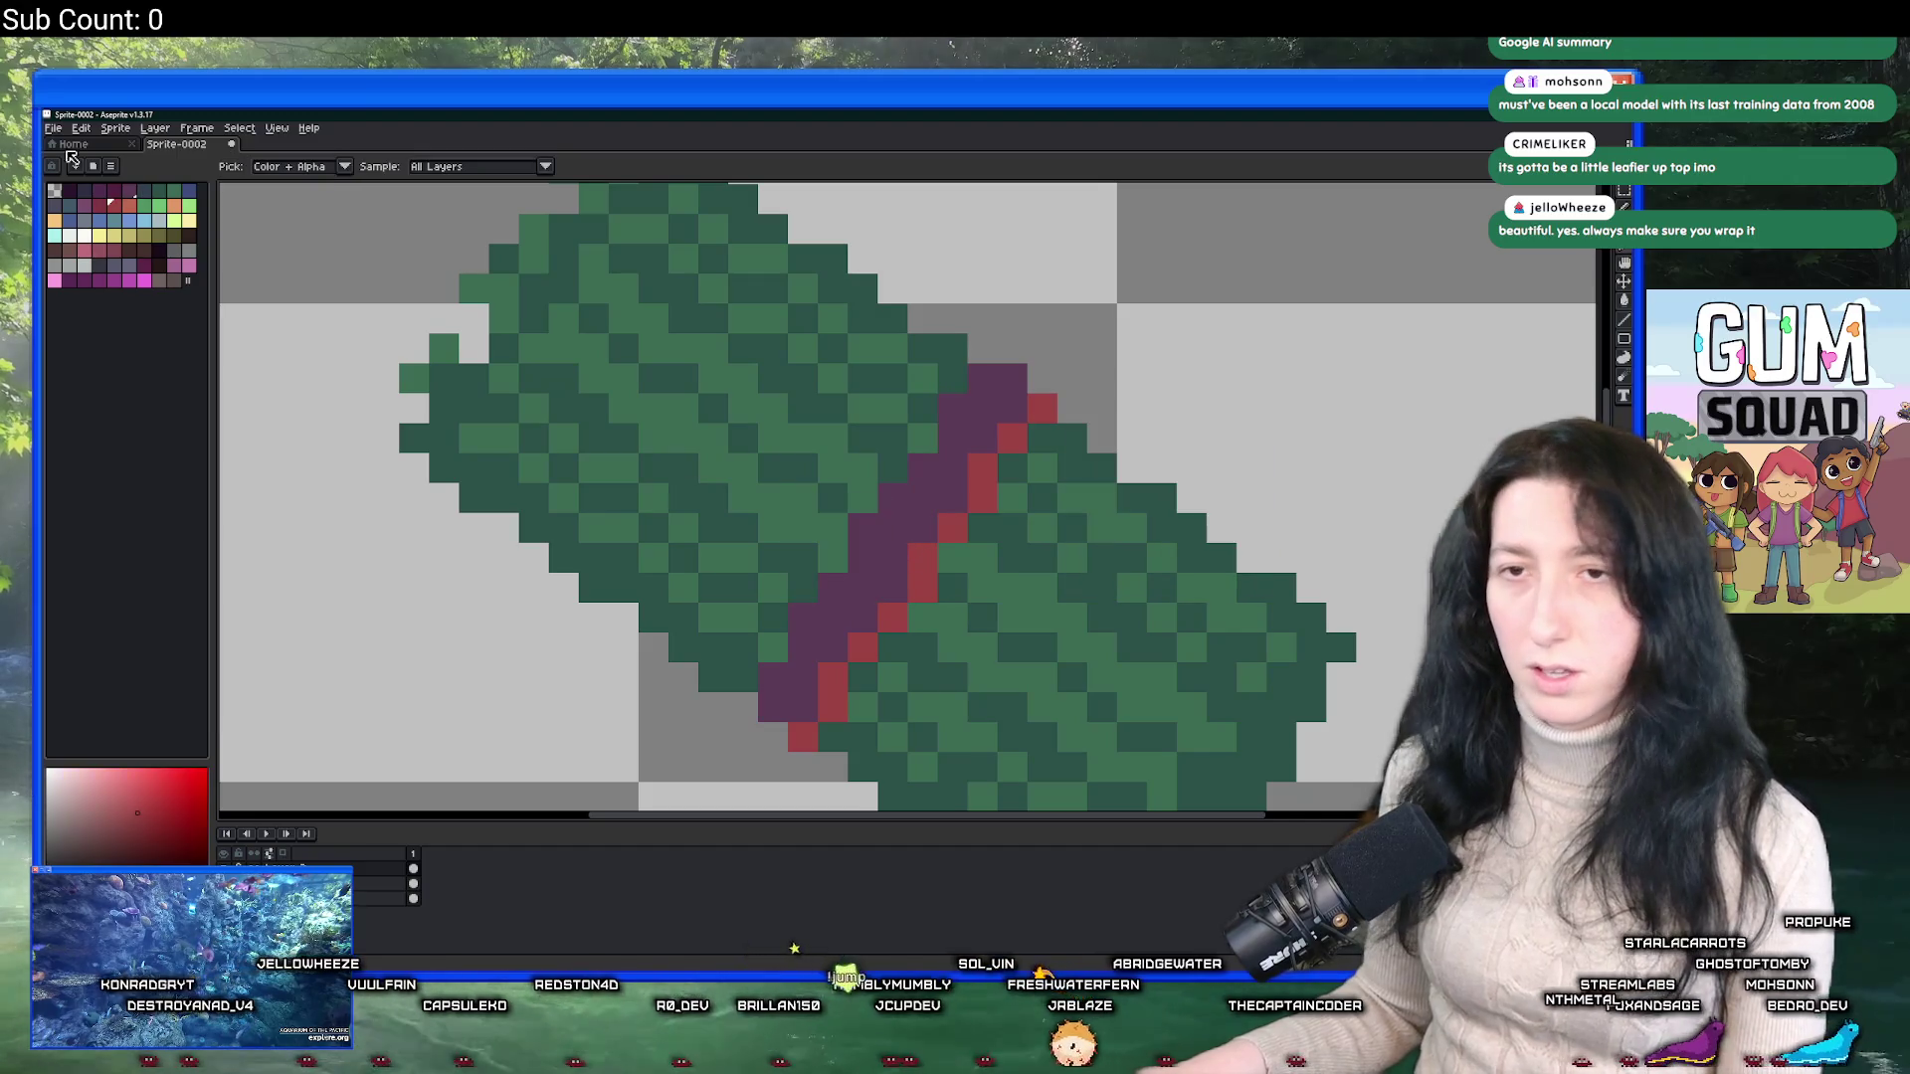
# Recentre the sprite in view and sample the leaves' dark green.
pyautogui.click(99, 190)
pyautogui.scroll(-5, 606, 328)
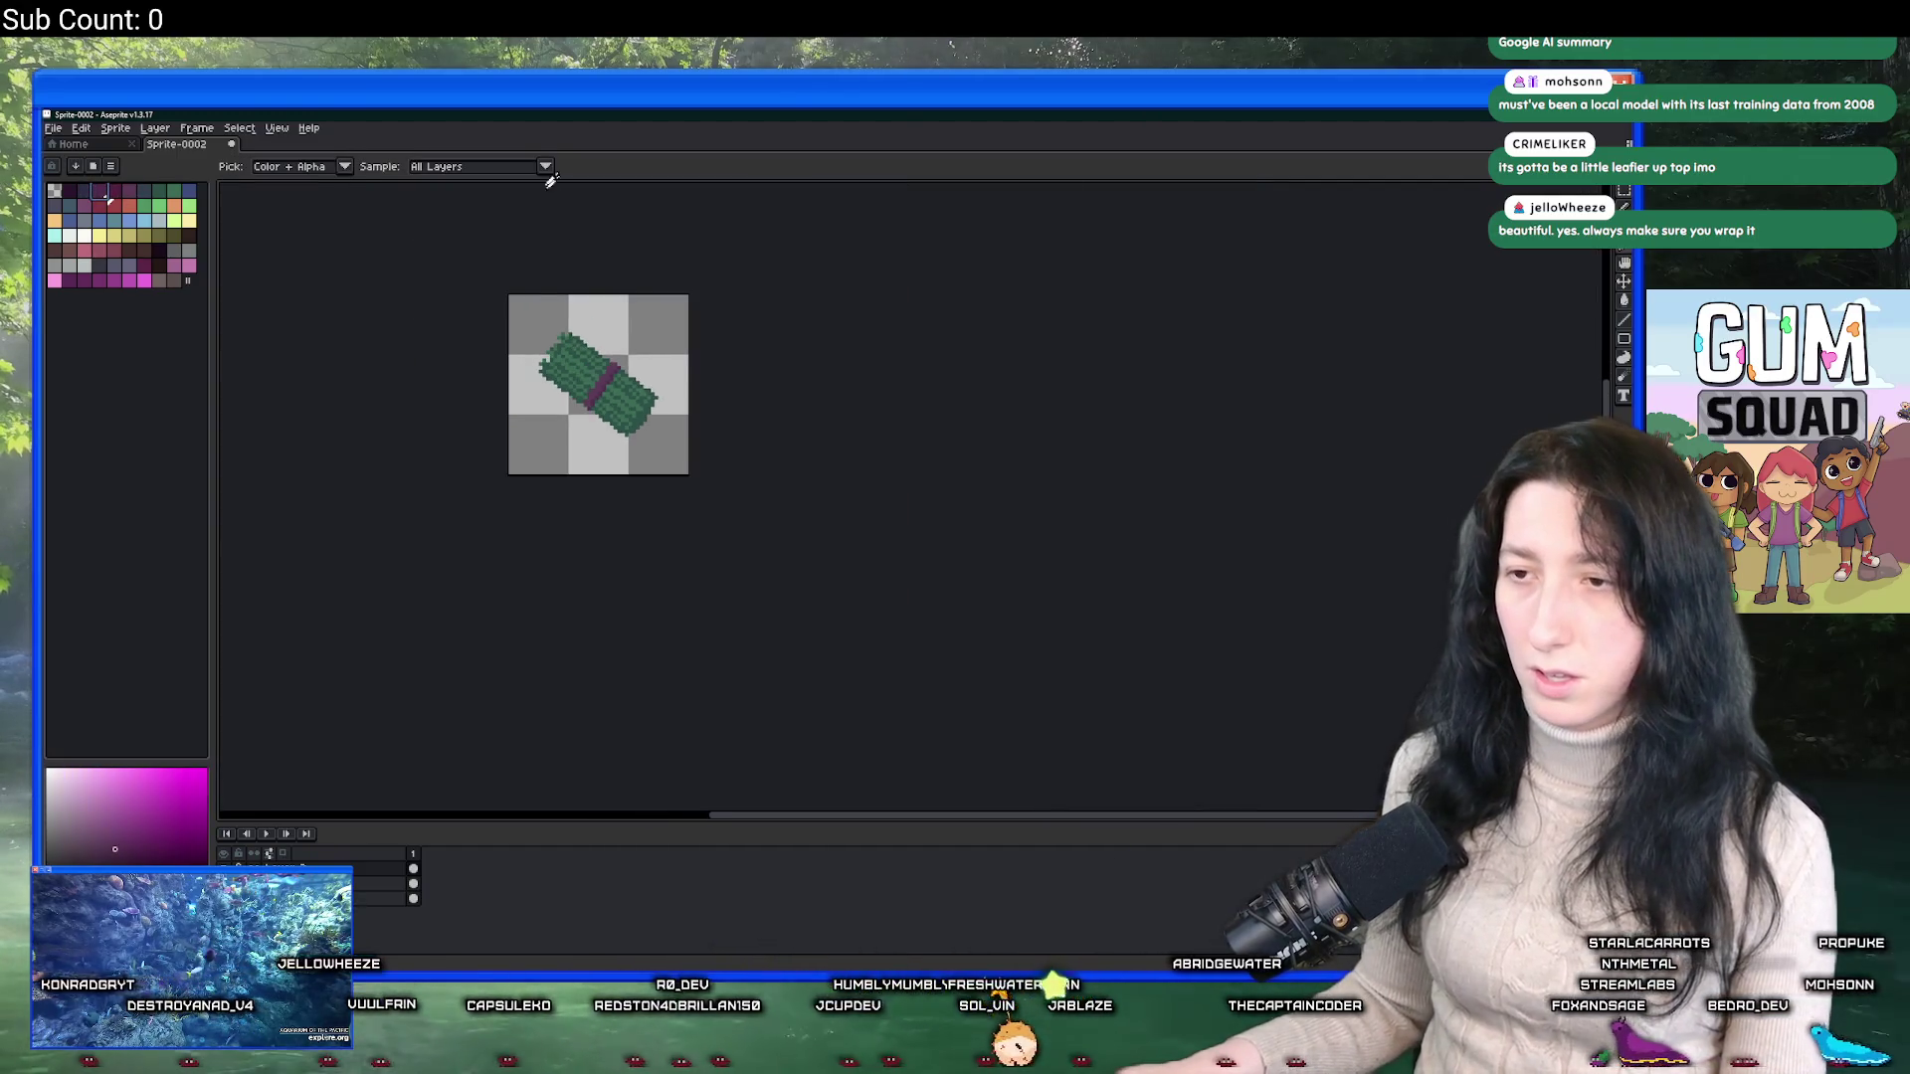
pyautogui.moveTo(550, 180); pyautogui.dragTo(668, 291)
pyautogui.scroll(4, 716, 458)
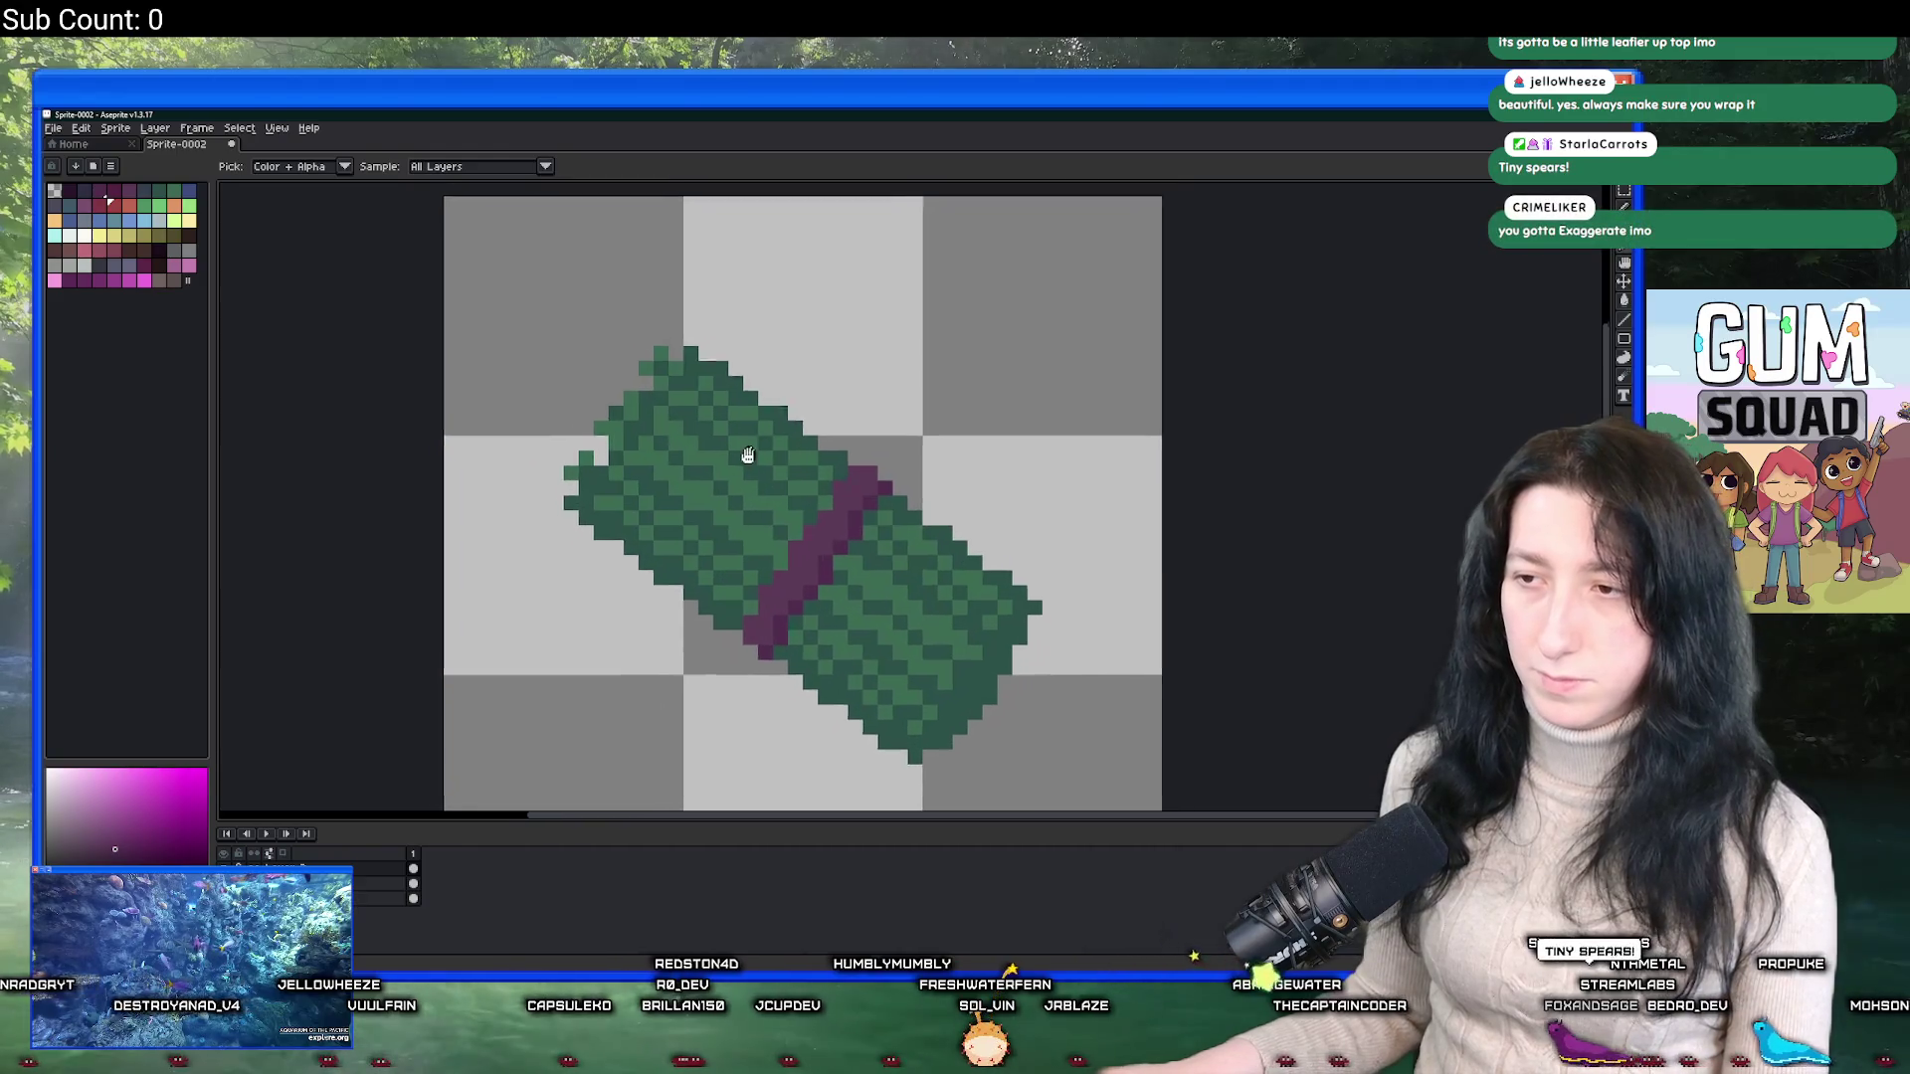
pyautogui.moveTo(748, 455); pyautogui.dragTo(729, 469)
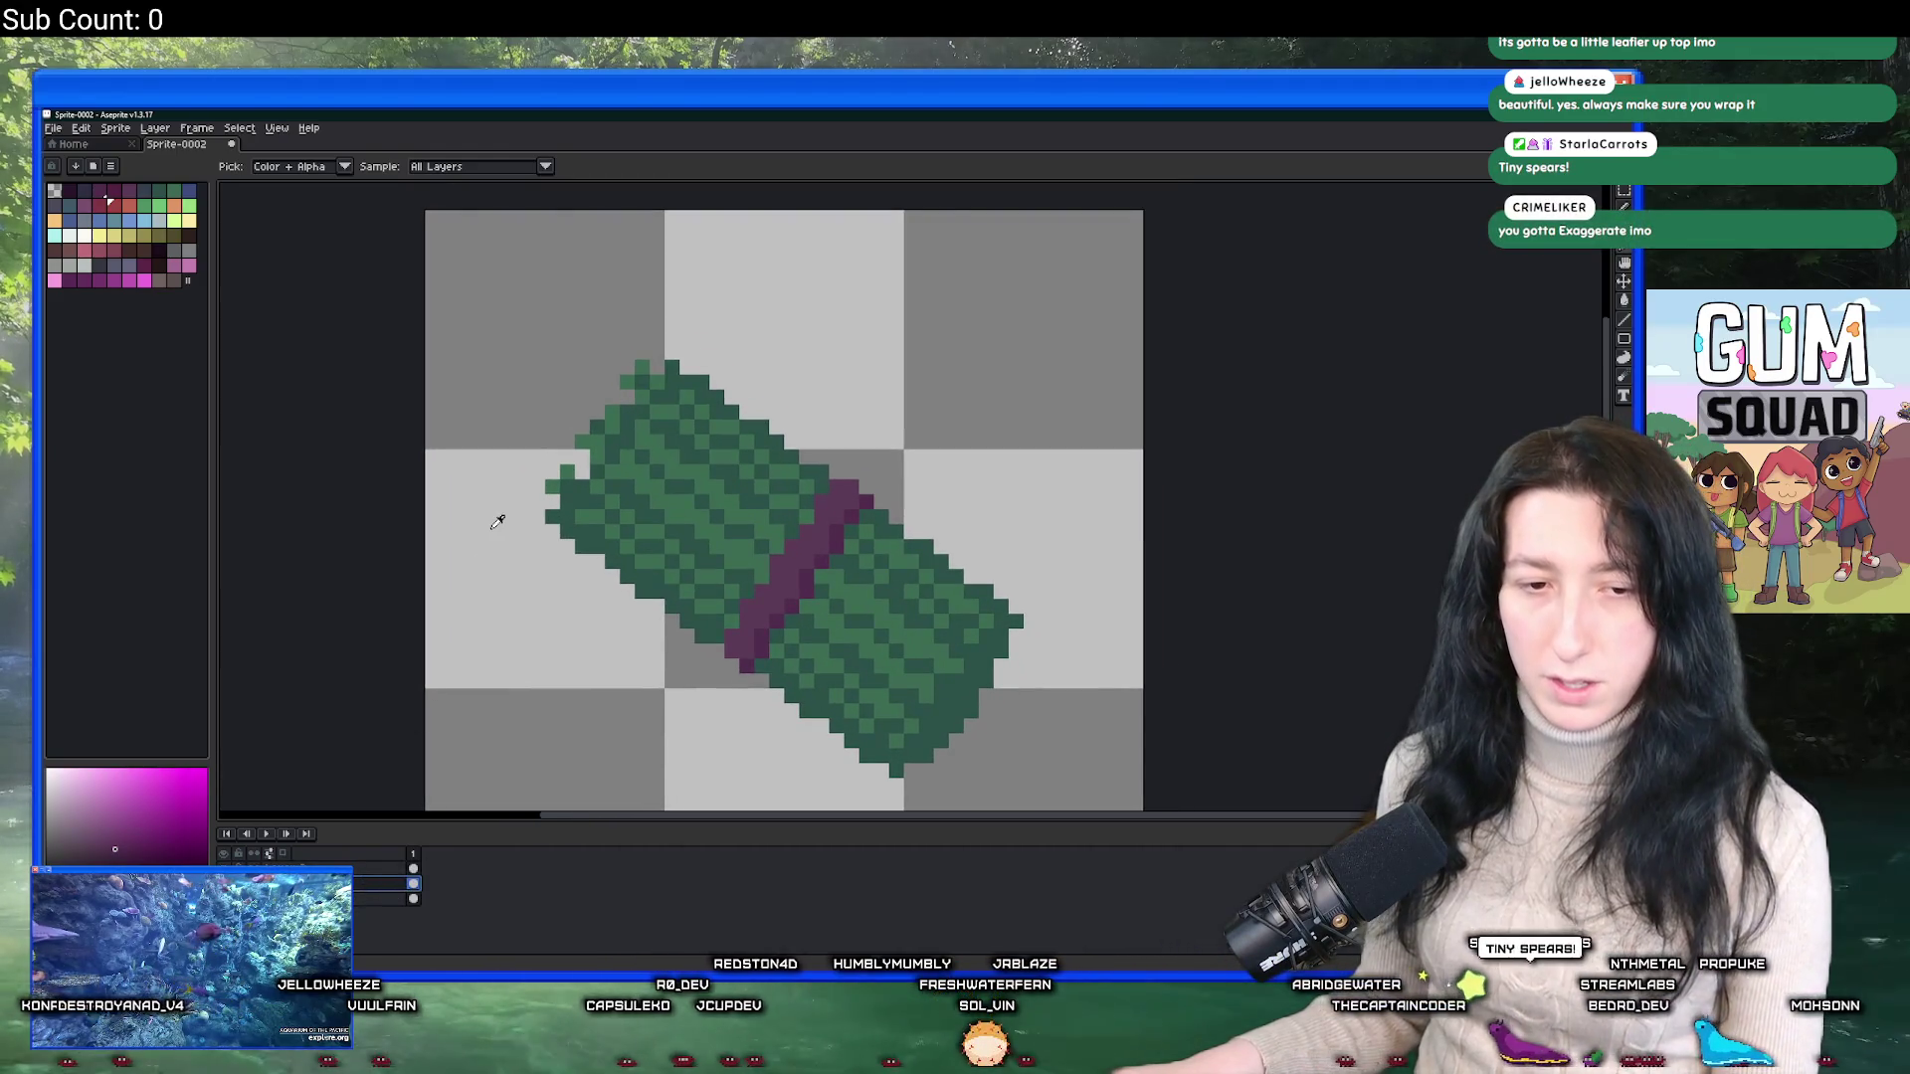
pyautogui.hscroll(-2, 506, 487)
pyautogui.scroll(4, 542, 495)
pyautogui.click(662, 399)
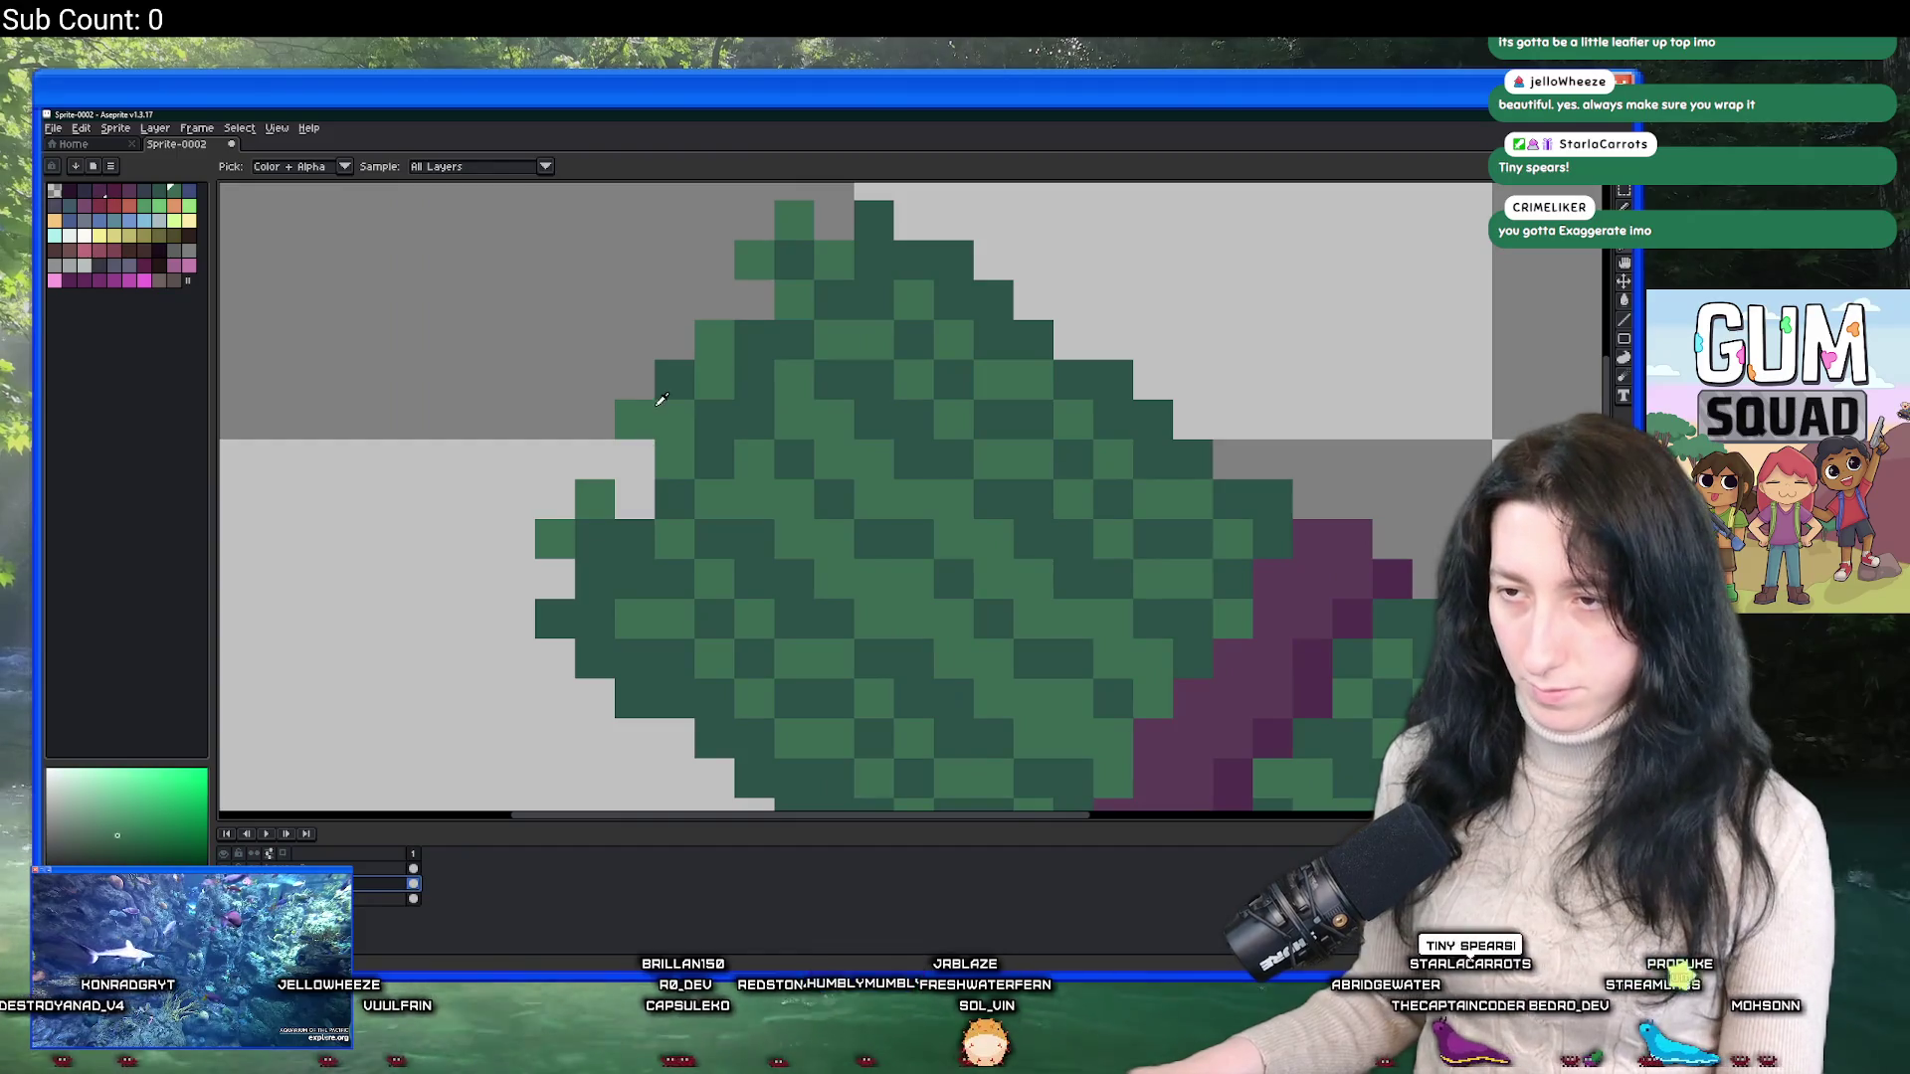
pyautogui.press('b')
pyautogui.click(595, 459)
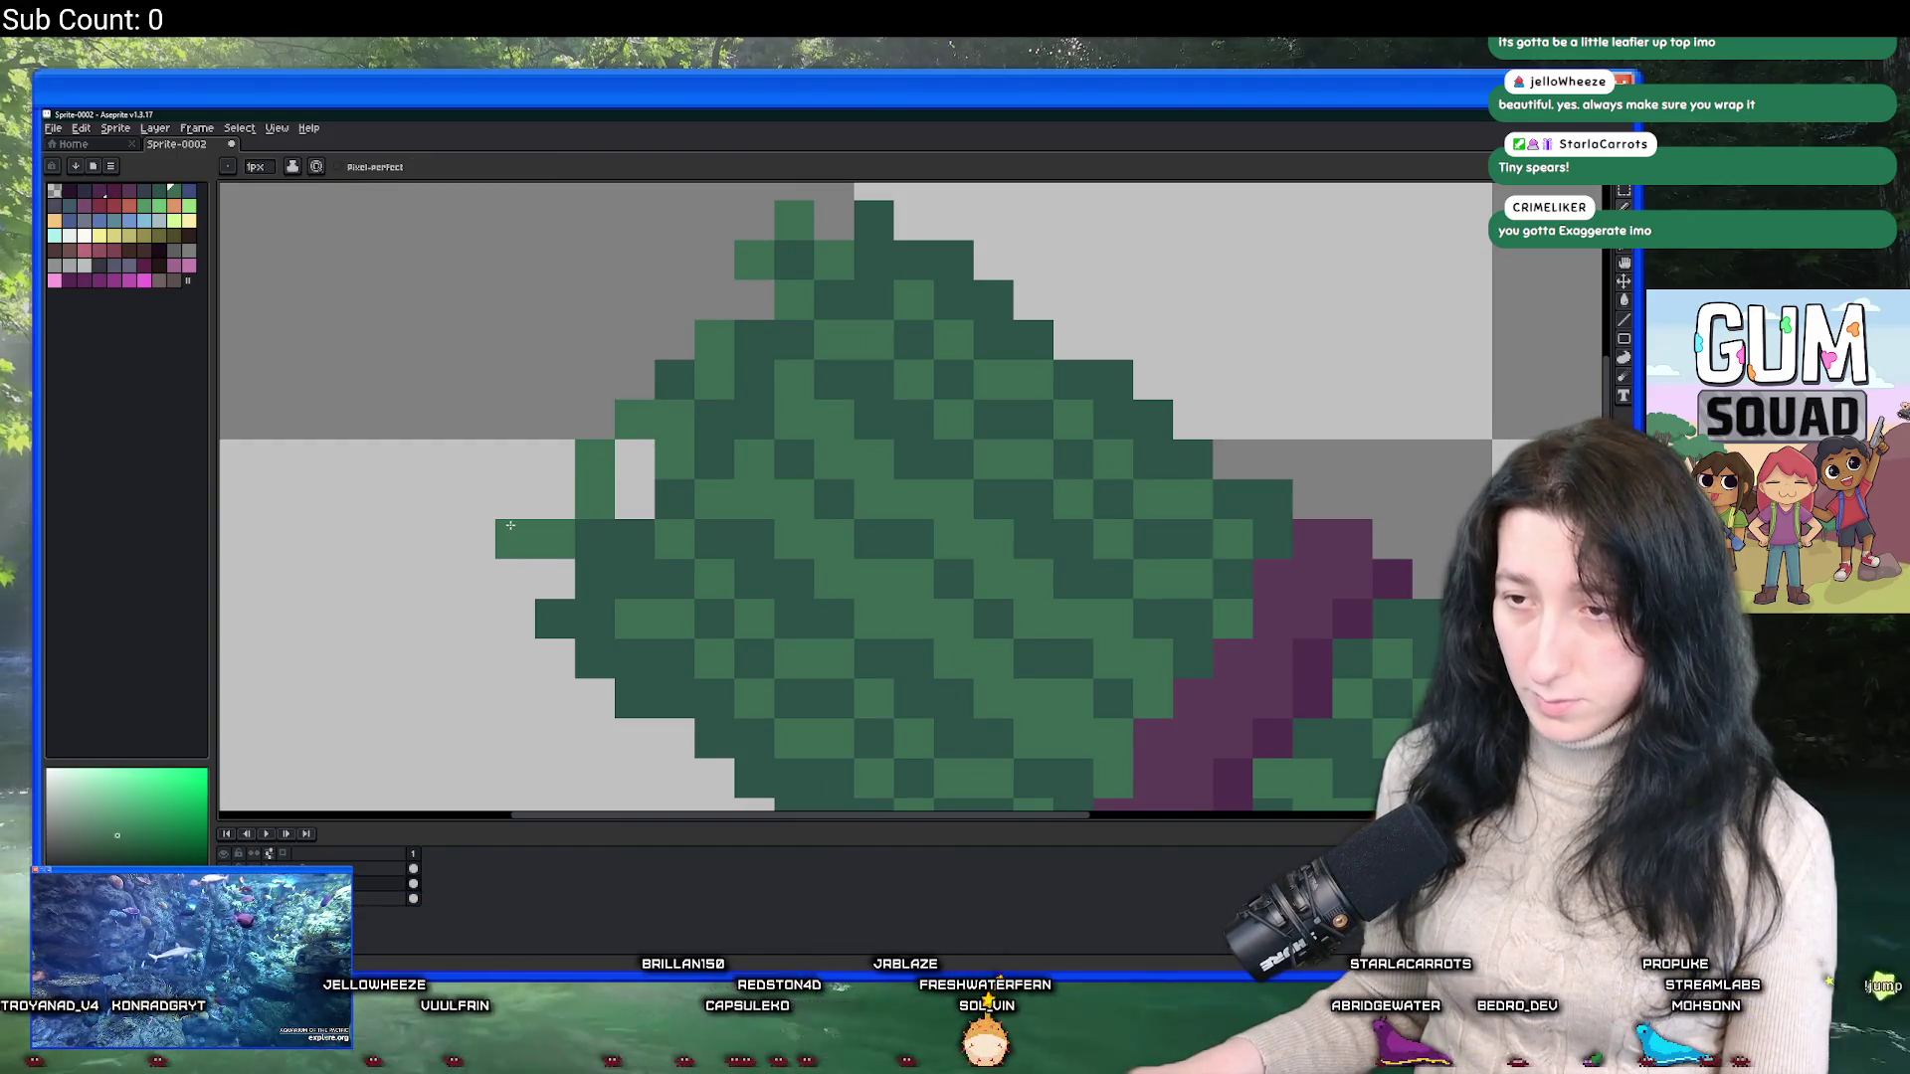
pyautogui.rightClick(515, 539)
pyautogui.click(516, 500)
pyautogui.click(555, 500)
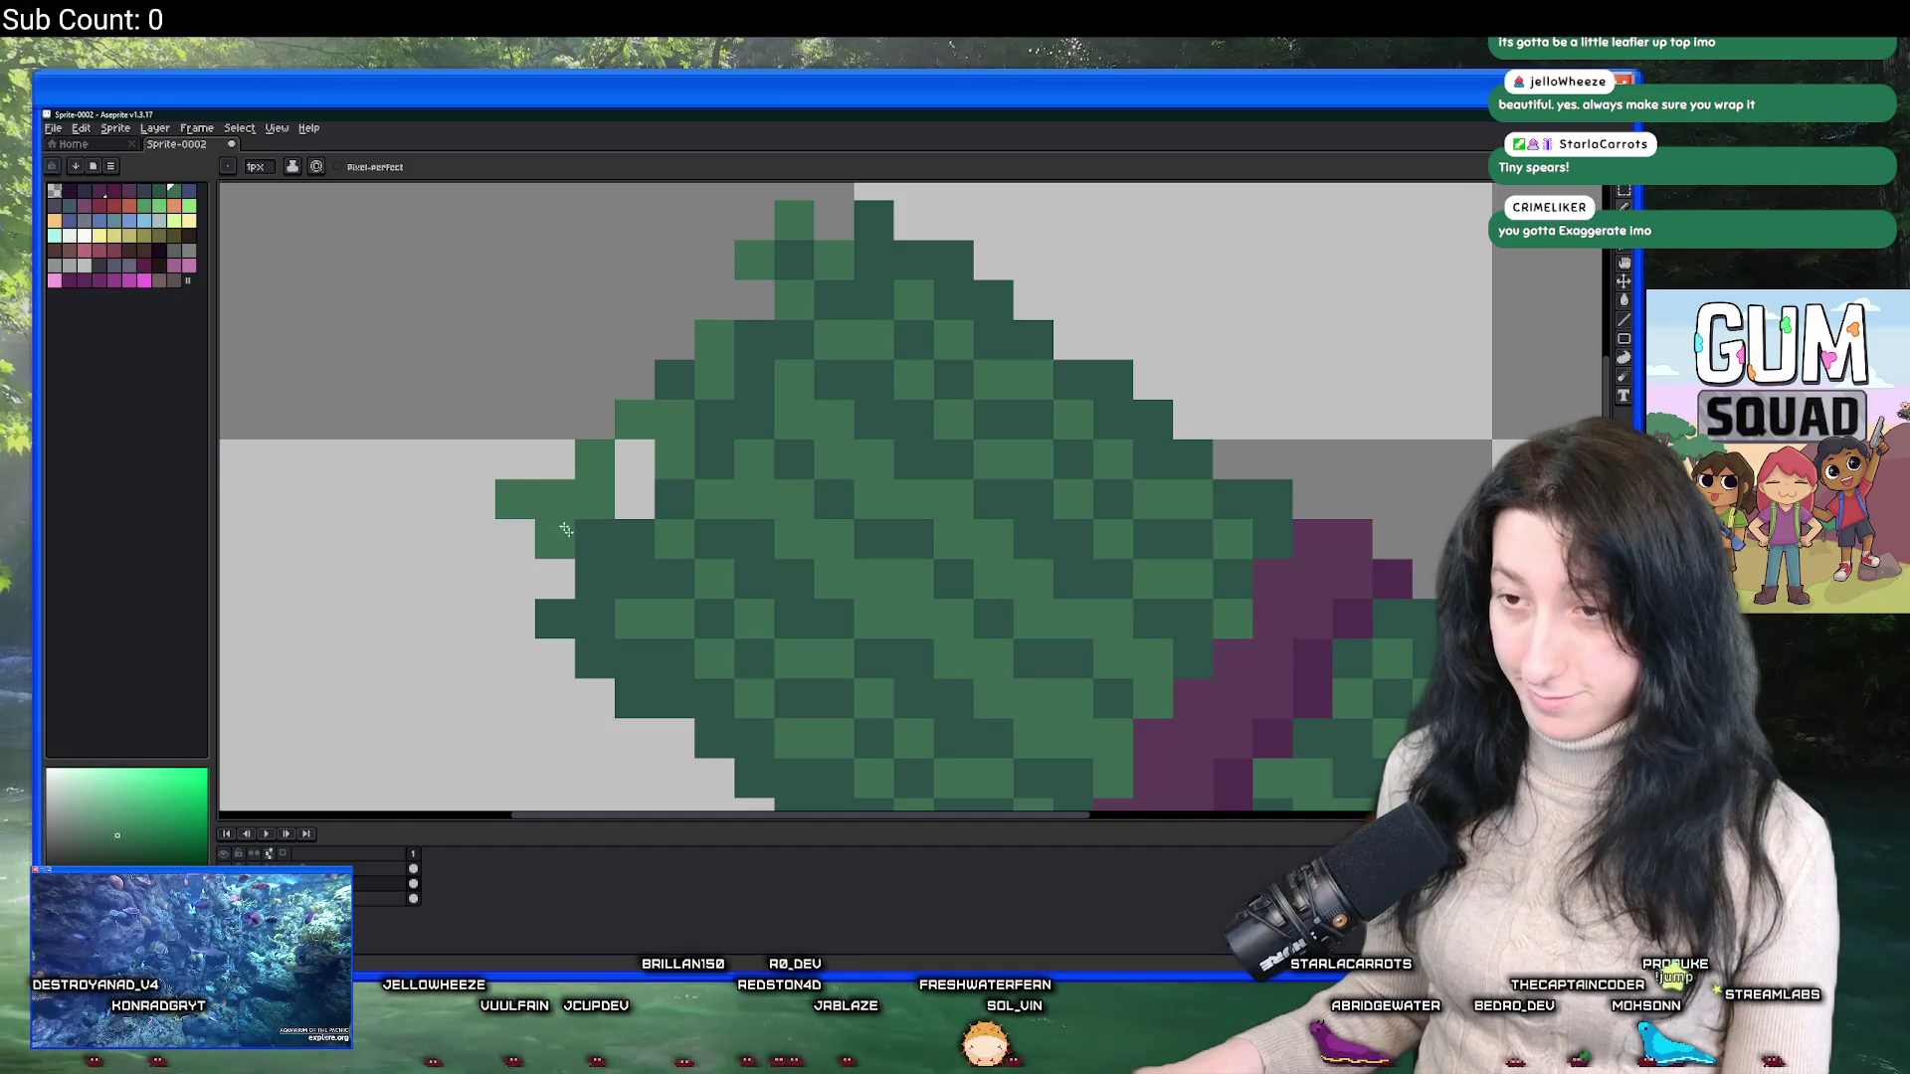
pyautogui.scroll(-5, 565, 530)
pyautogui.scroll(-3, 567, 624)
pyautogui.scroll(2, 638, 618)
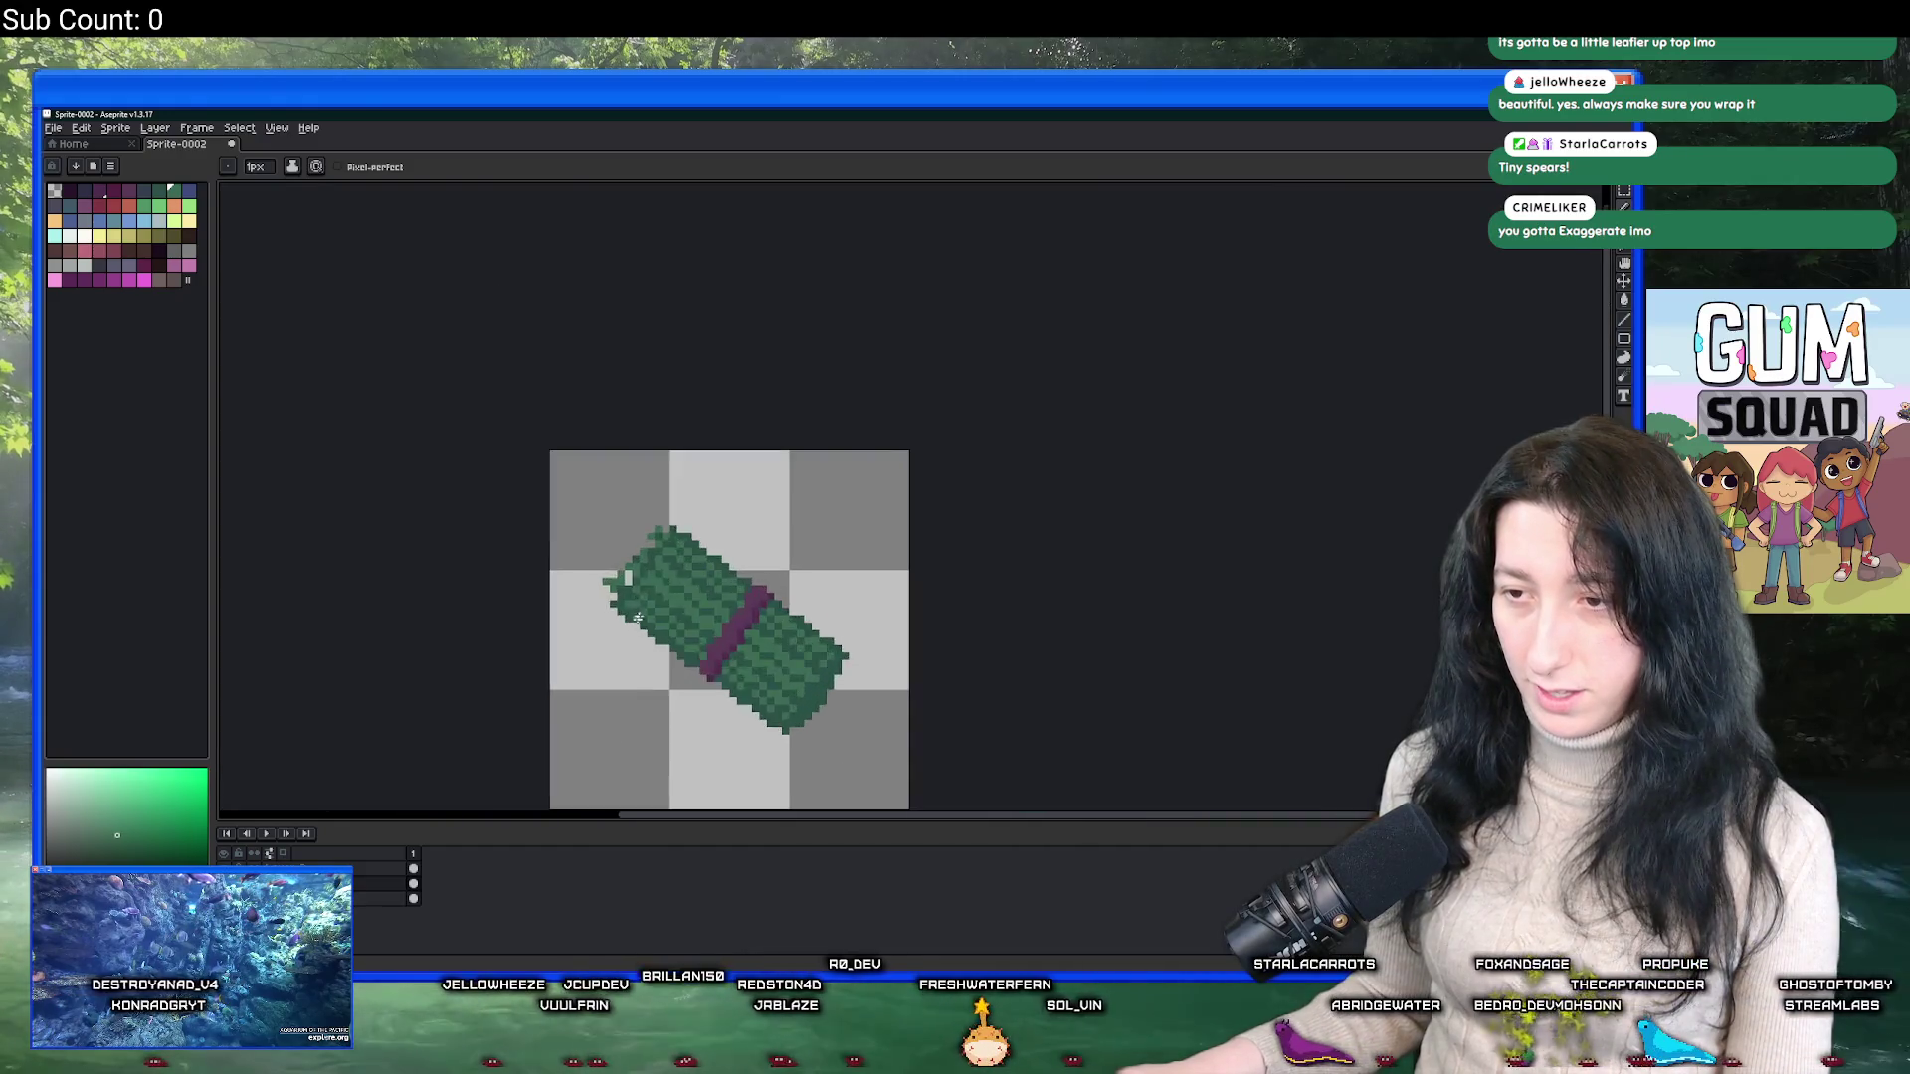
pyautogui.scroll(5, 638, 617)
pyautogui.click(547, 332)
pyautogui.click(503, 397)
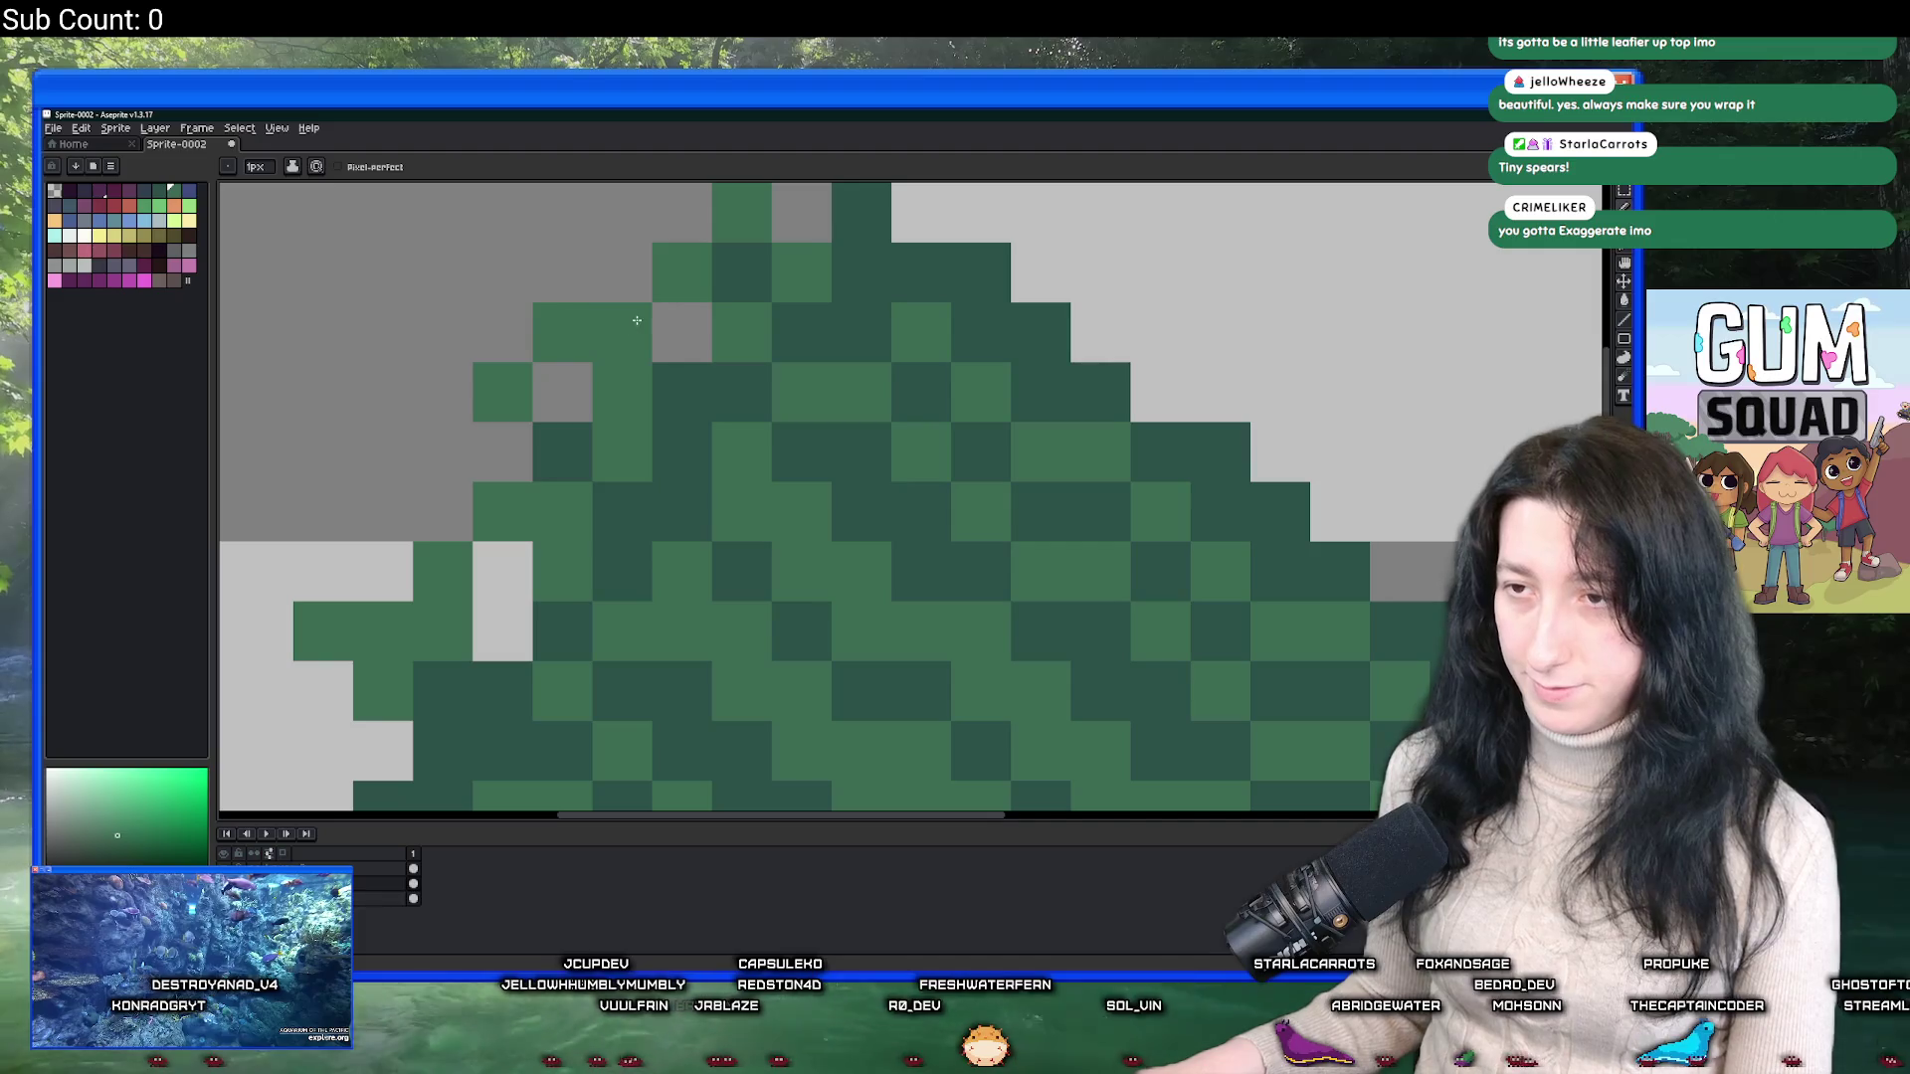
pyautogui.scroll(-4, 636, 320)
pyautogui.scroll(4, 617, 299)
pyautogui.click(740, 215)
pyautogui.rightClick(740, 215)
pyautogui.click(609, 286)
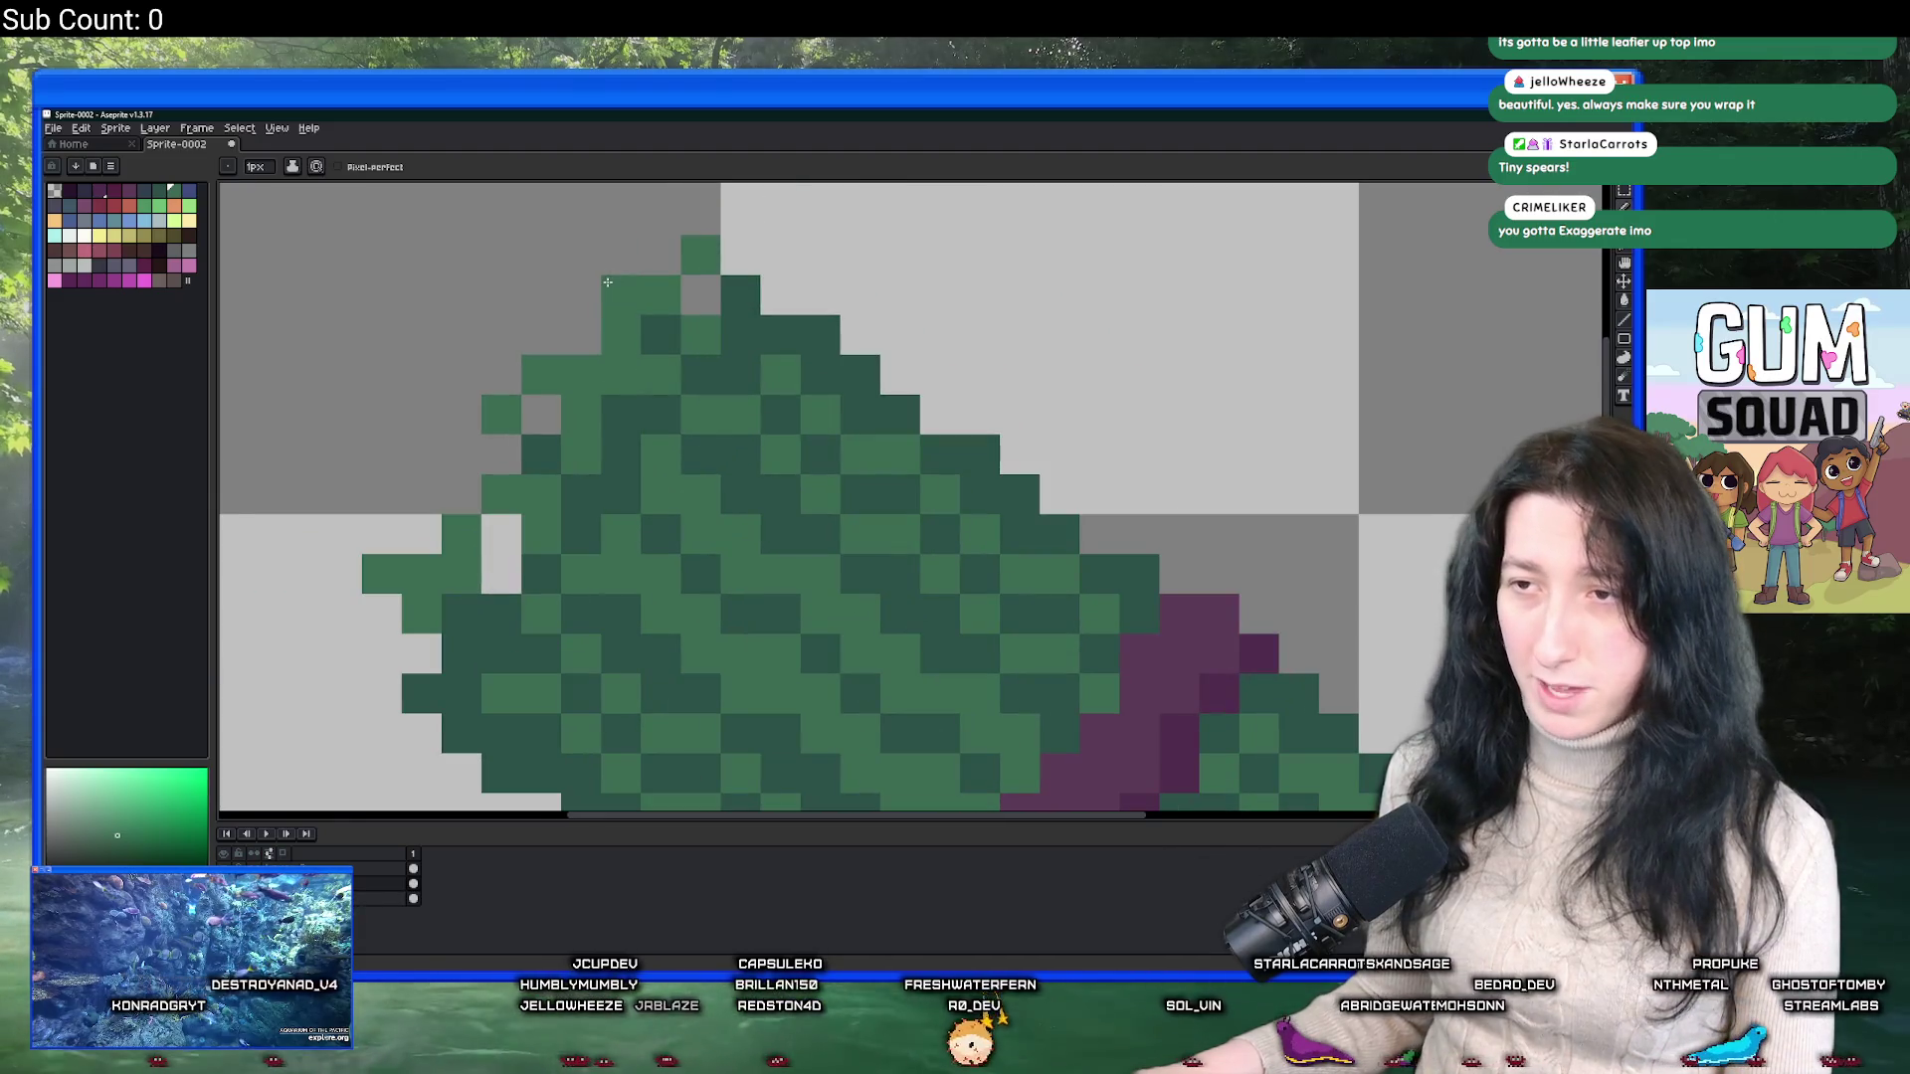
pyautogui.click(619, 295)
pyautogui.click(582, 336)
pyautogui.scroll(-5, 581, 328)
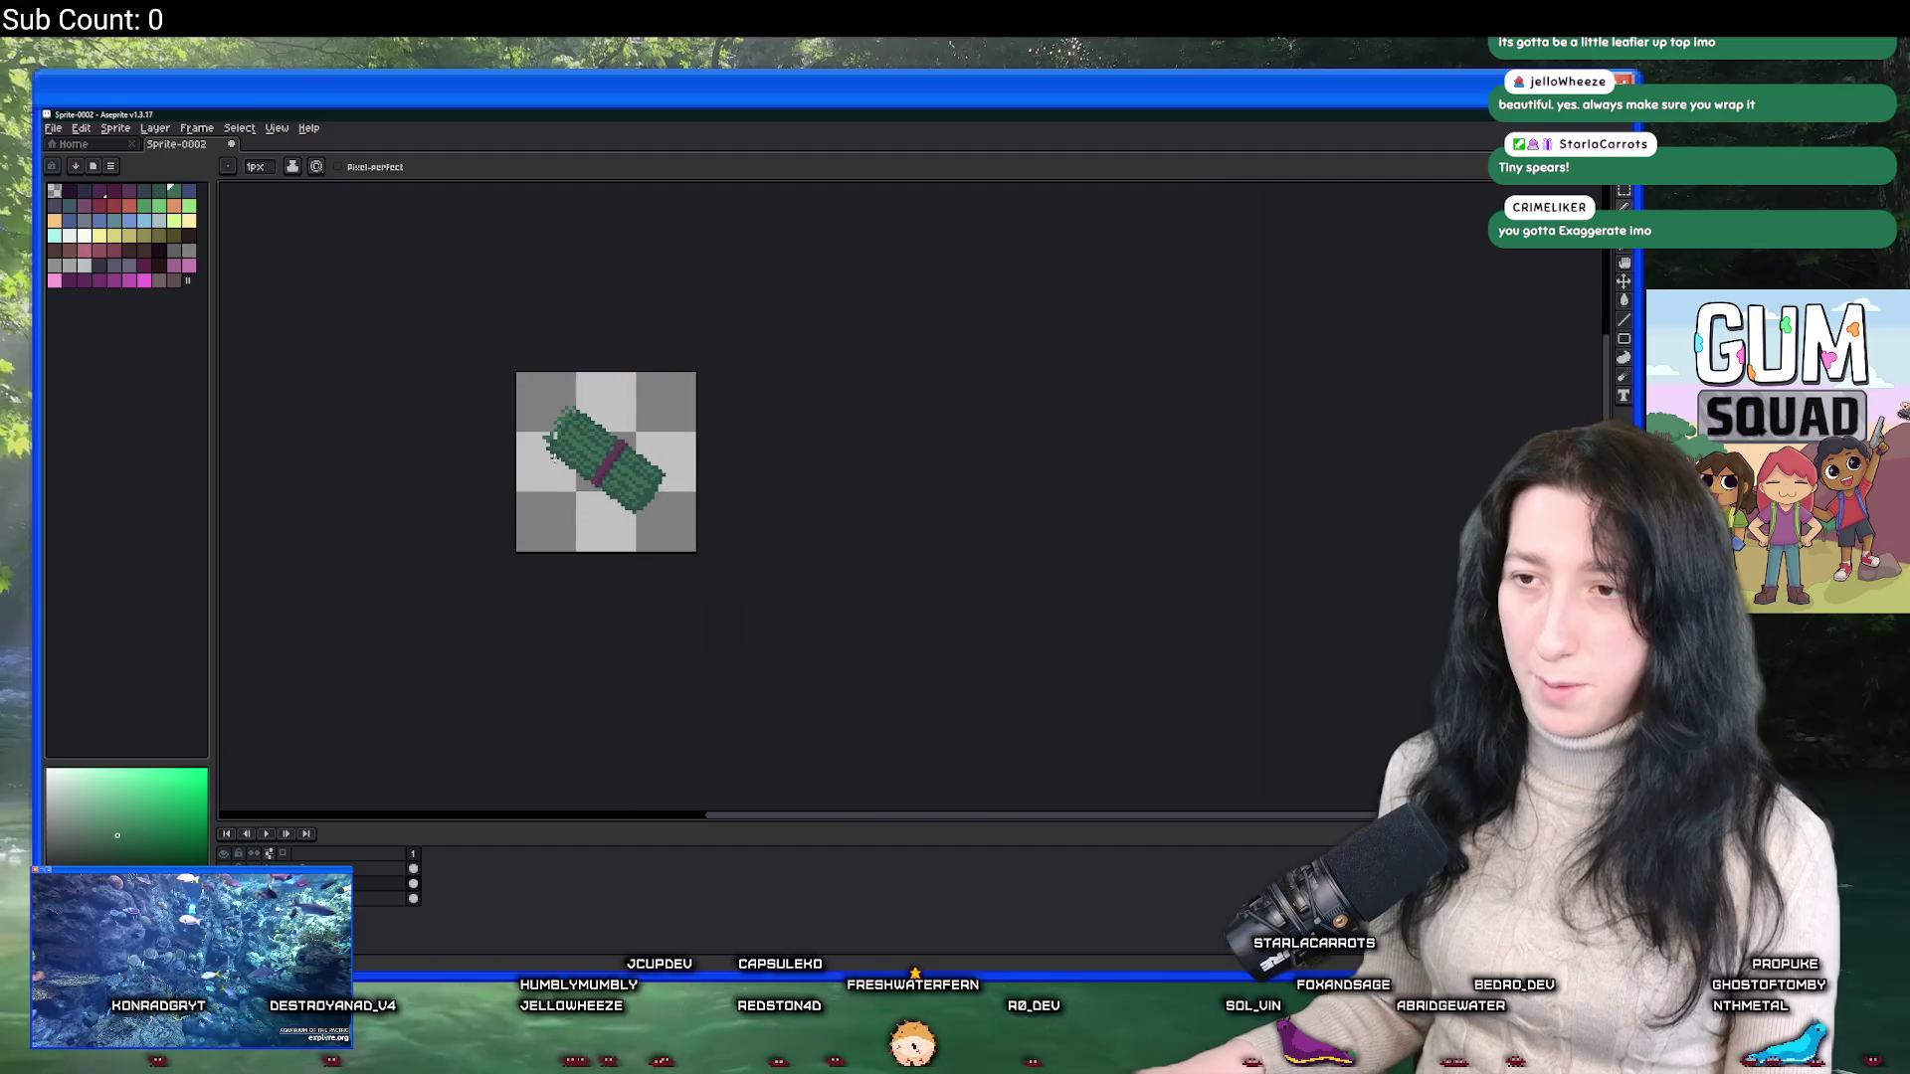
pyautogui.scroll(5, 481, 528)
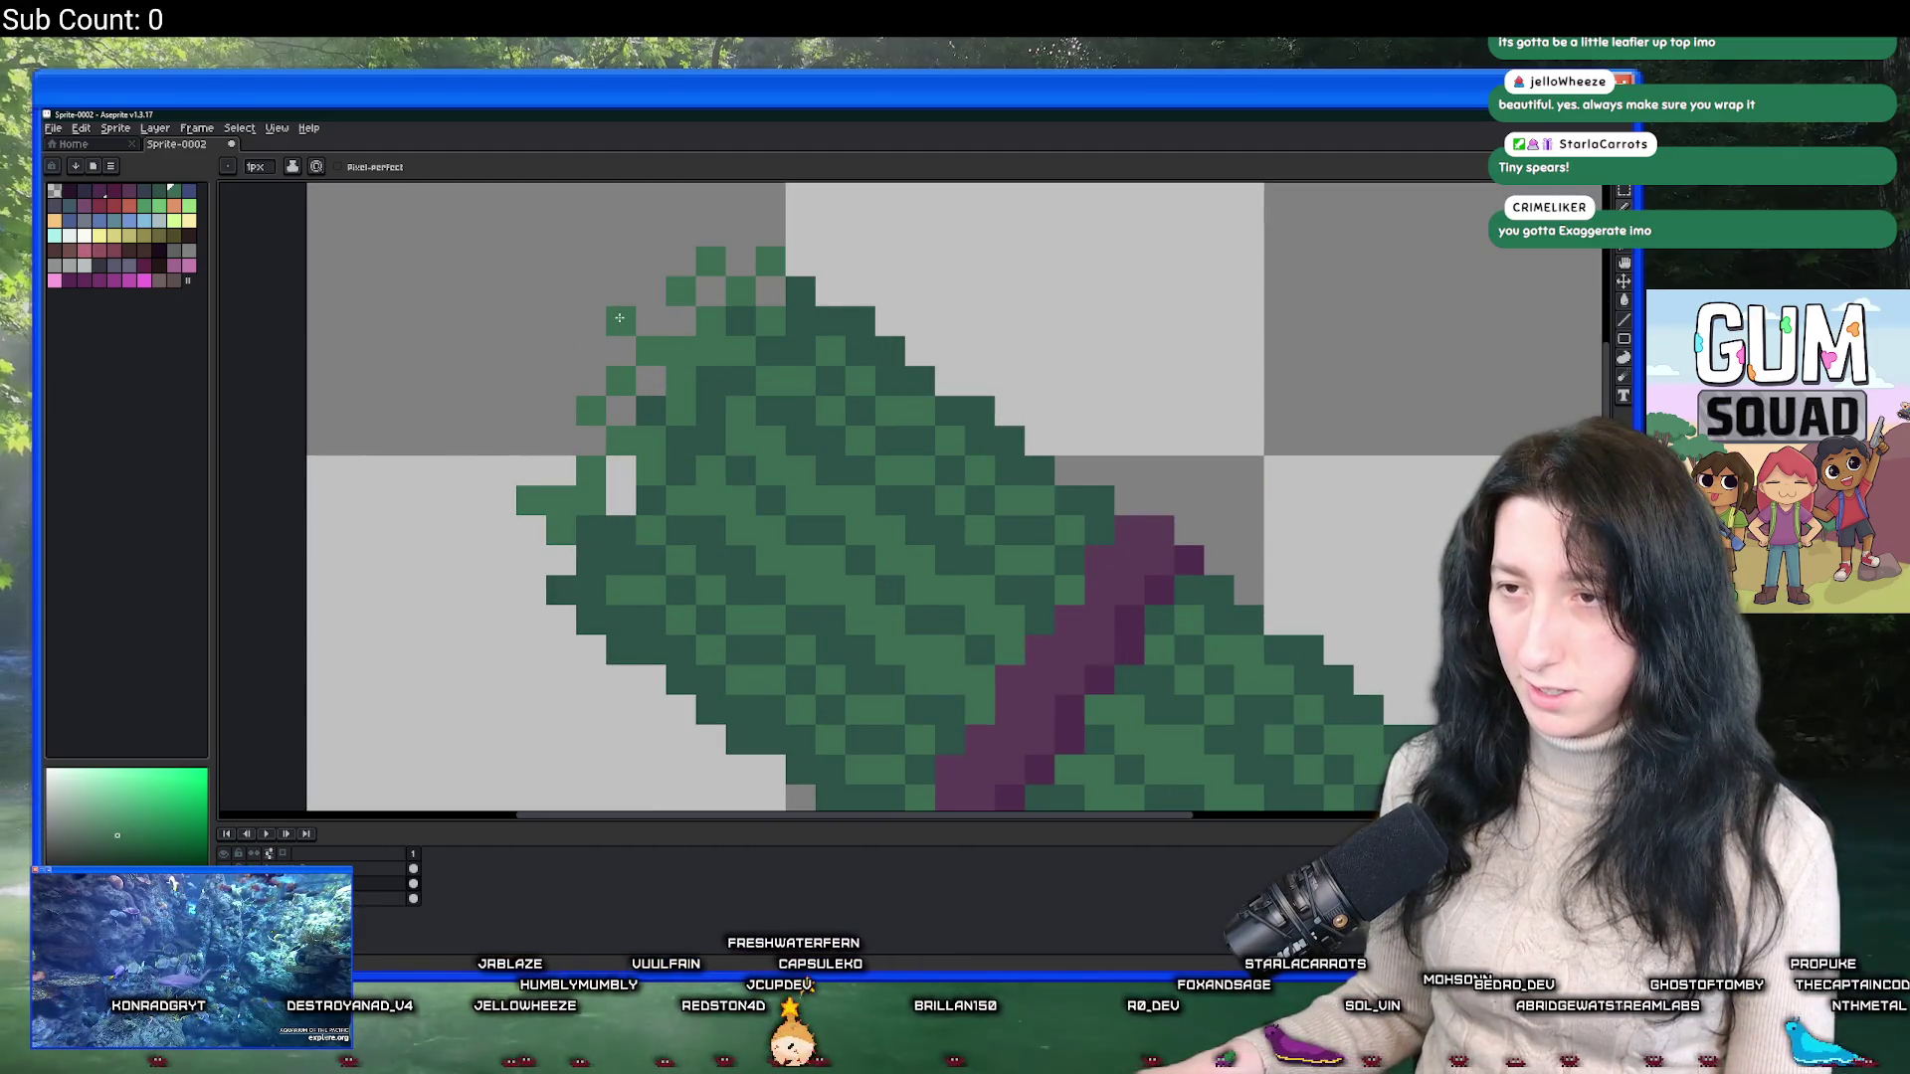
pyautogui.scroll(-5, 619, 317)
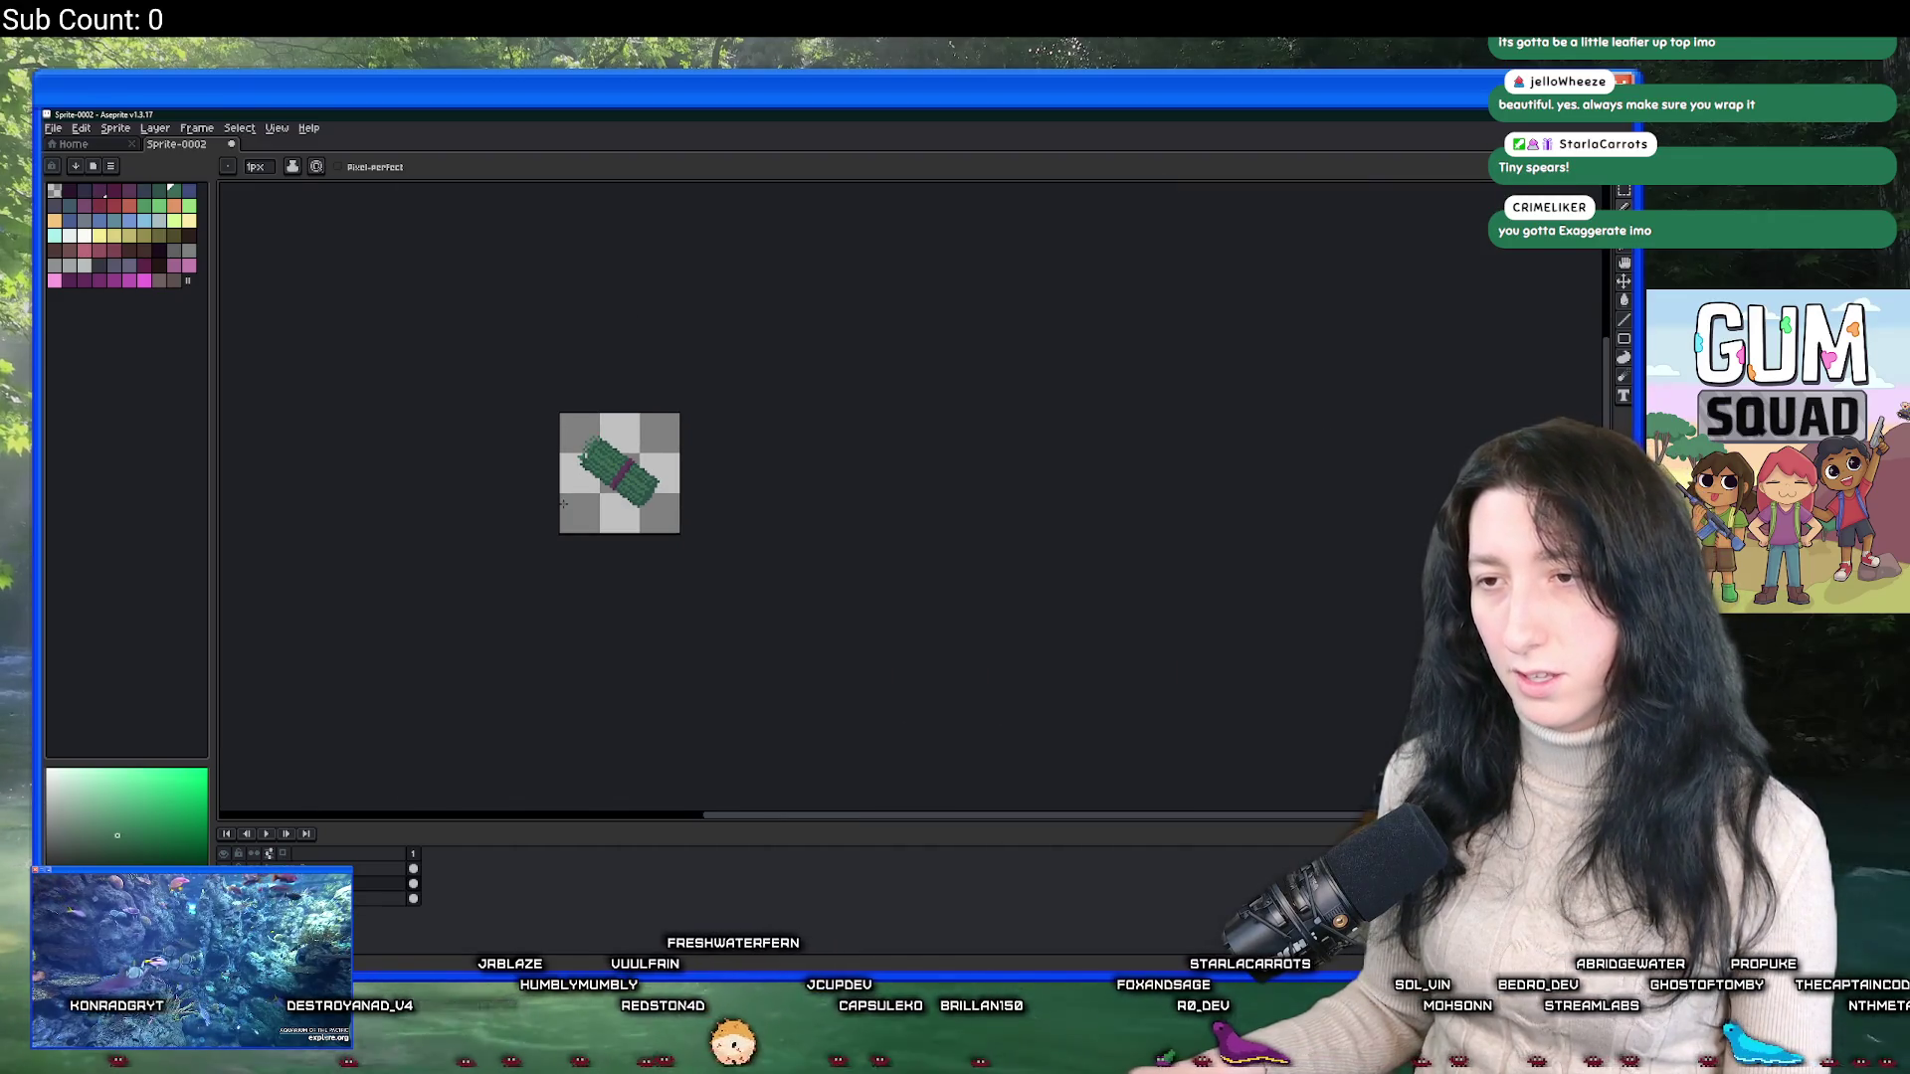
pyautogui.scroll(6, 563, 504)
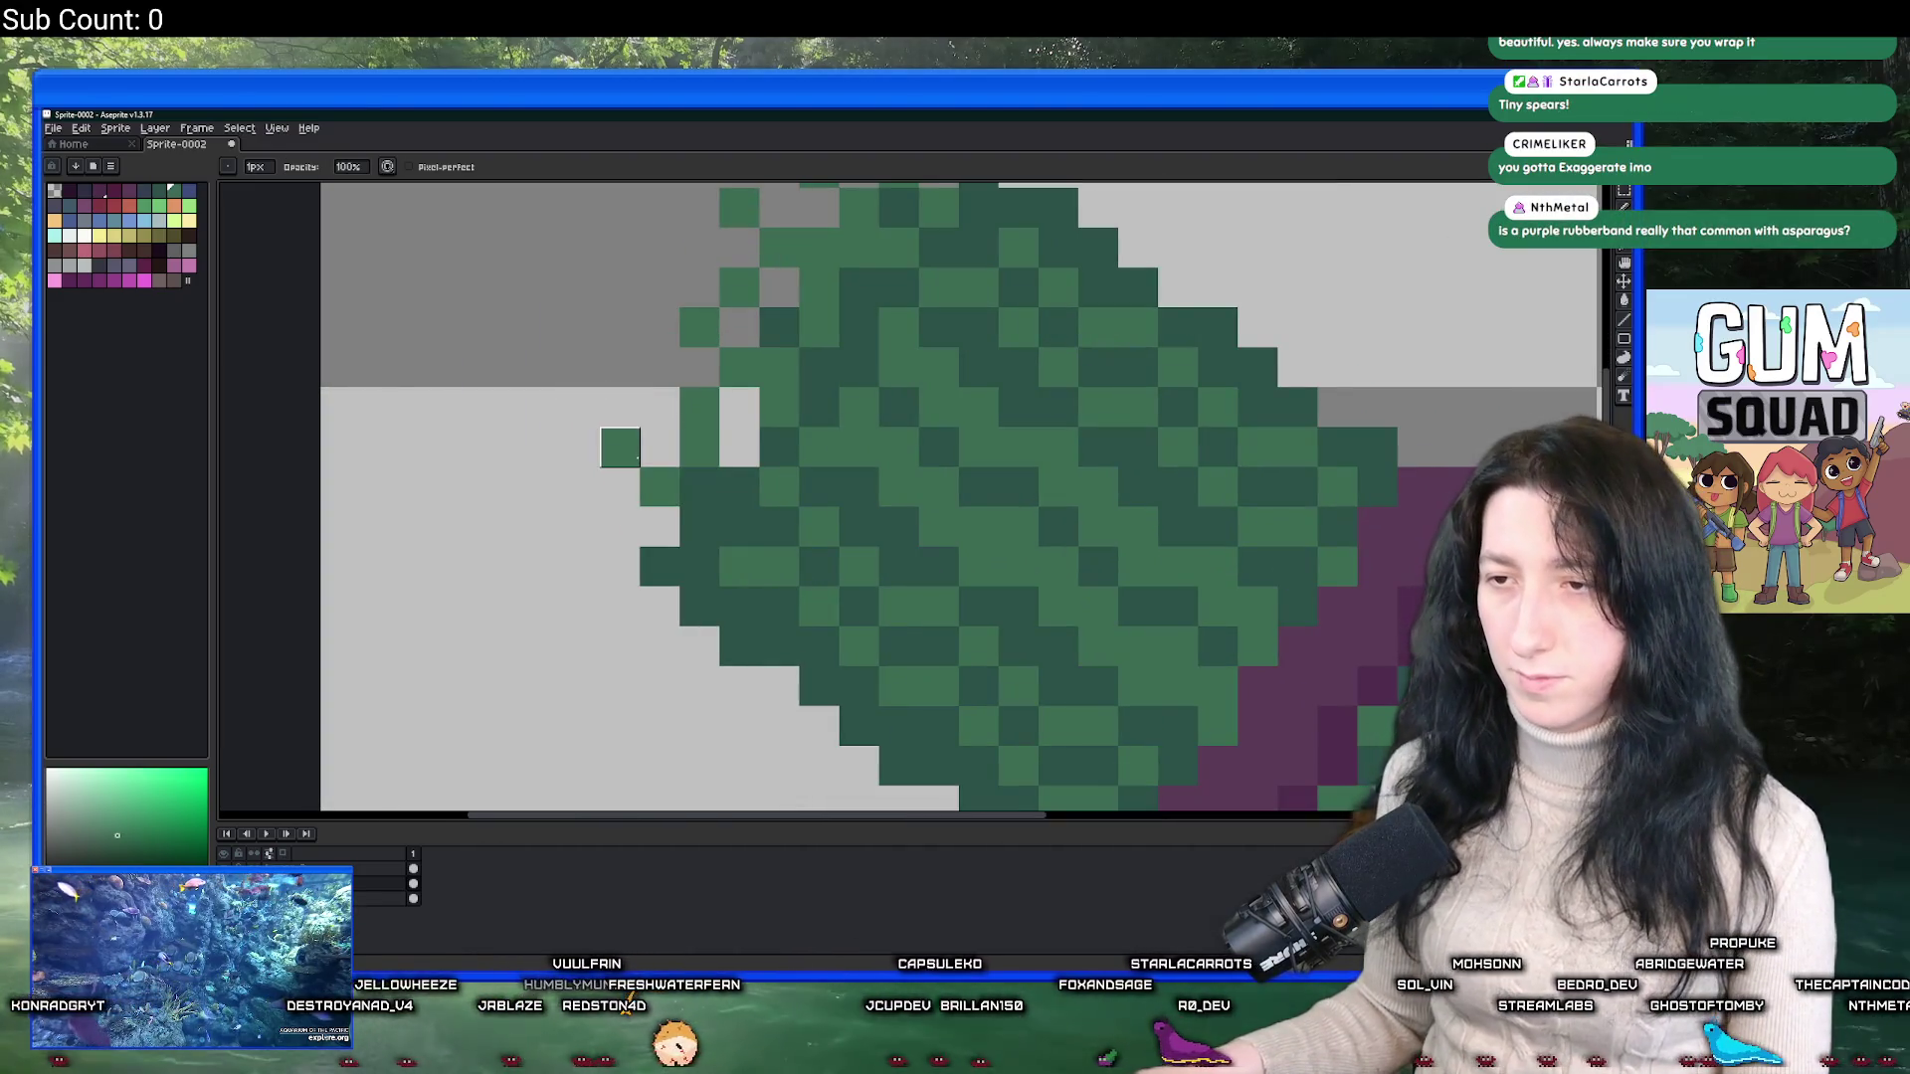
pyautogui.rightClick(700, 408)
pyautogui.click(660, 408)
pyautogui.click(659, 447)
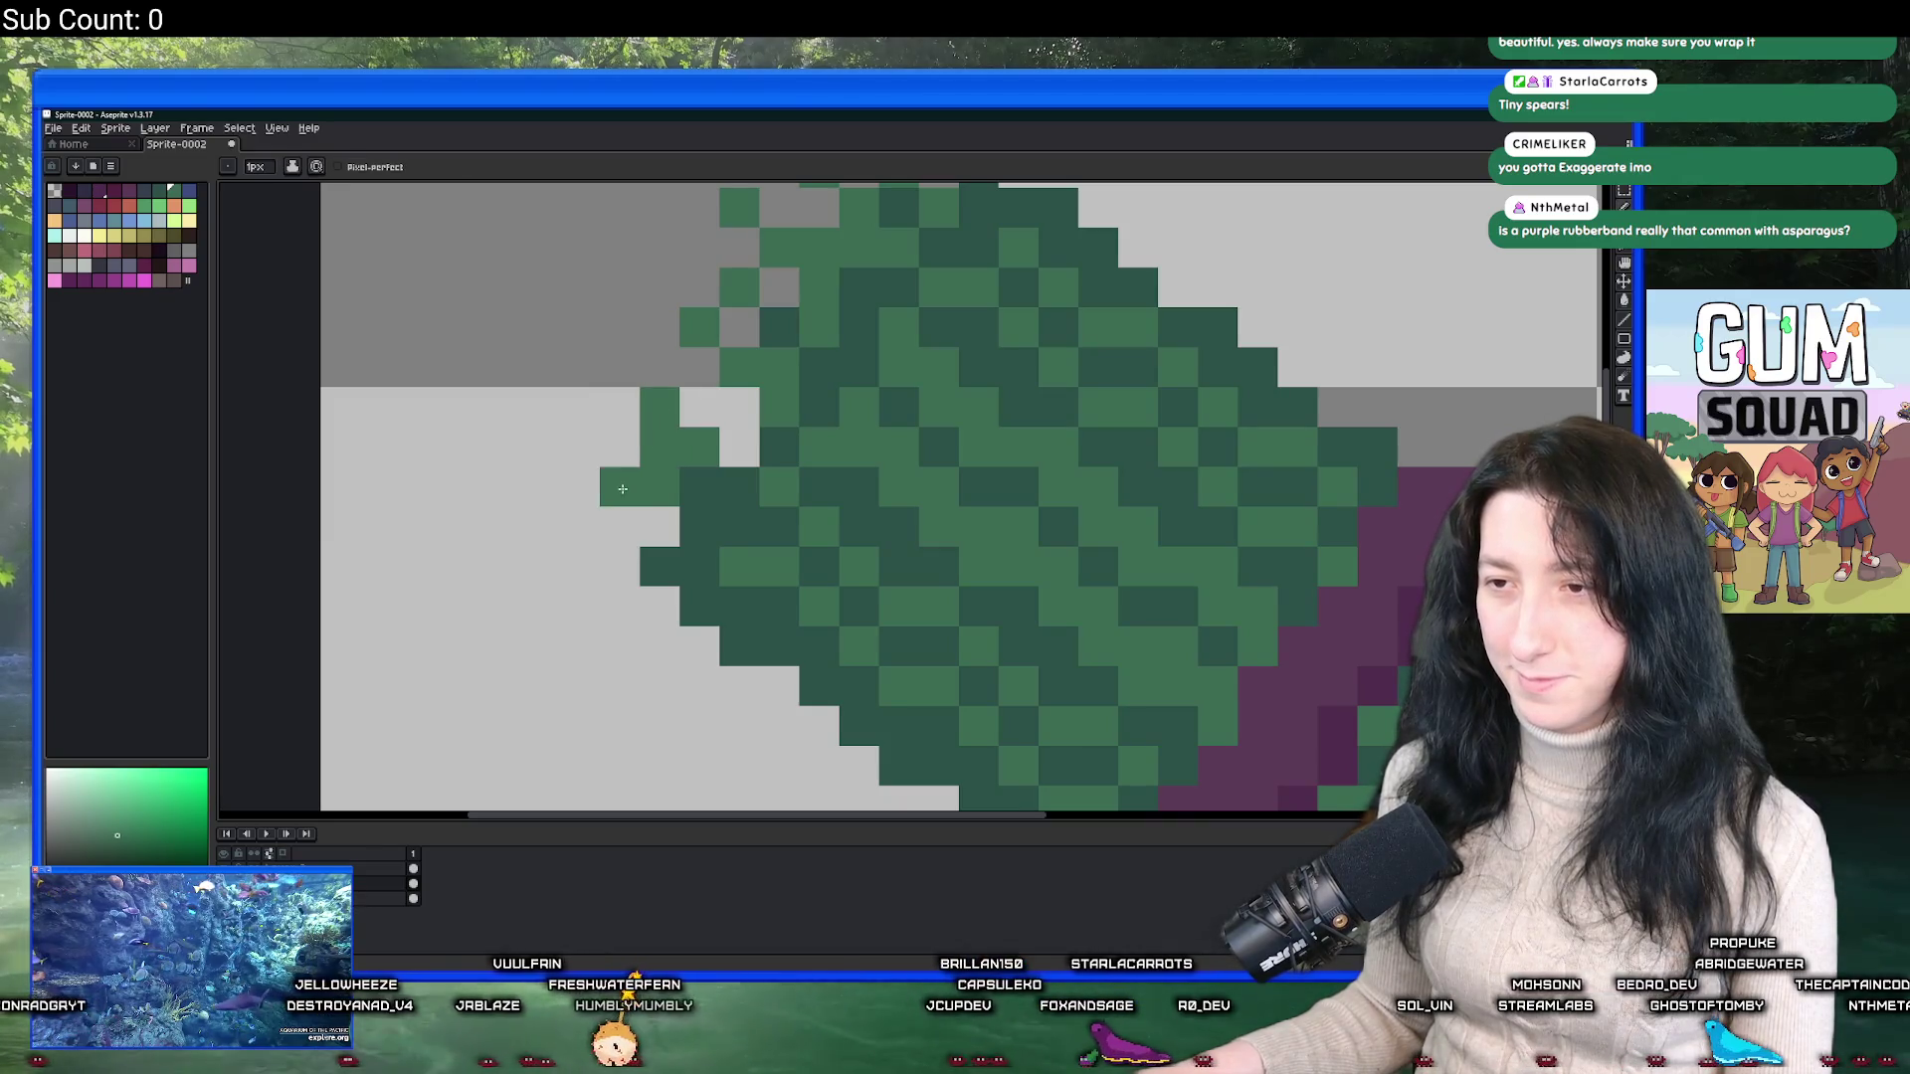
pyautogui.rightClick(659, 447)
pyautogui.press('v')
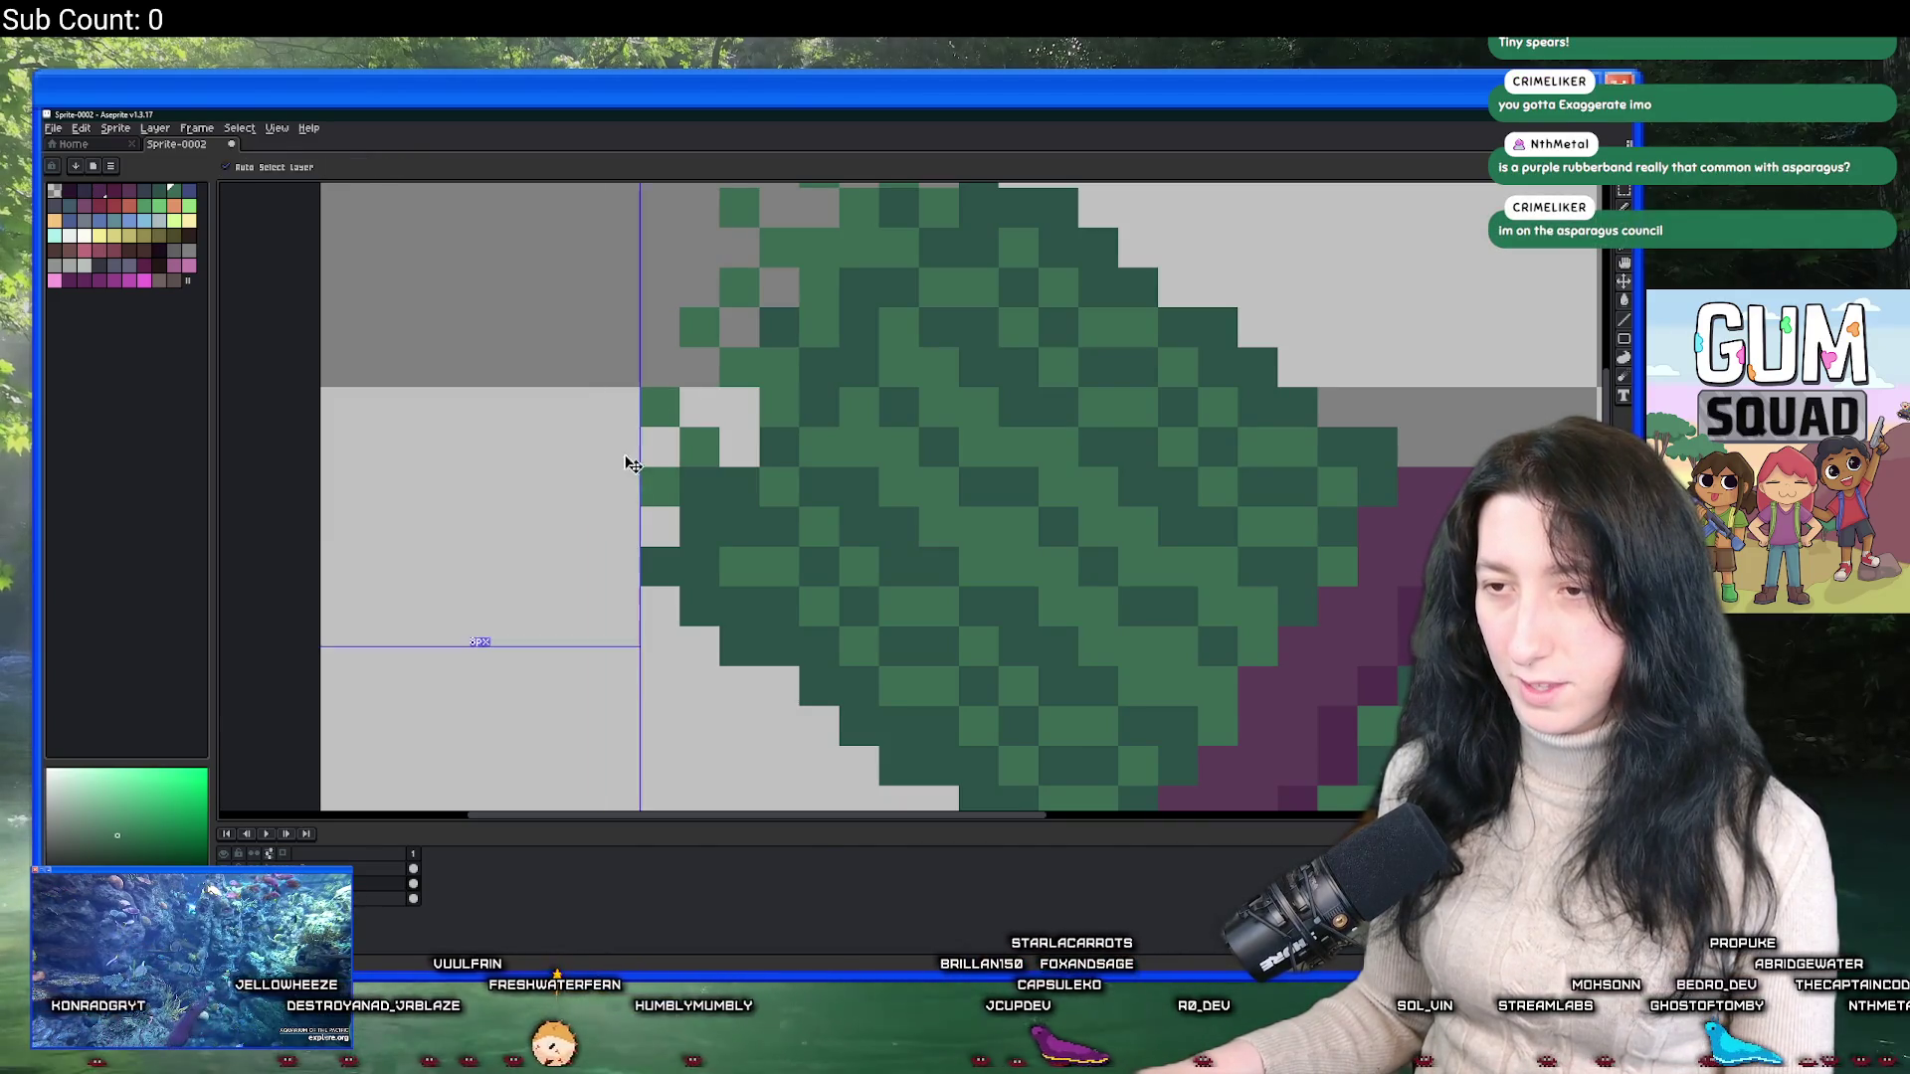
pyautogui.click(626, 460)
pyautogui.click(621, 527)
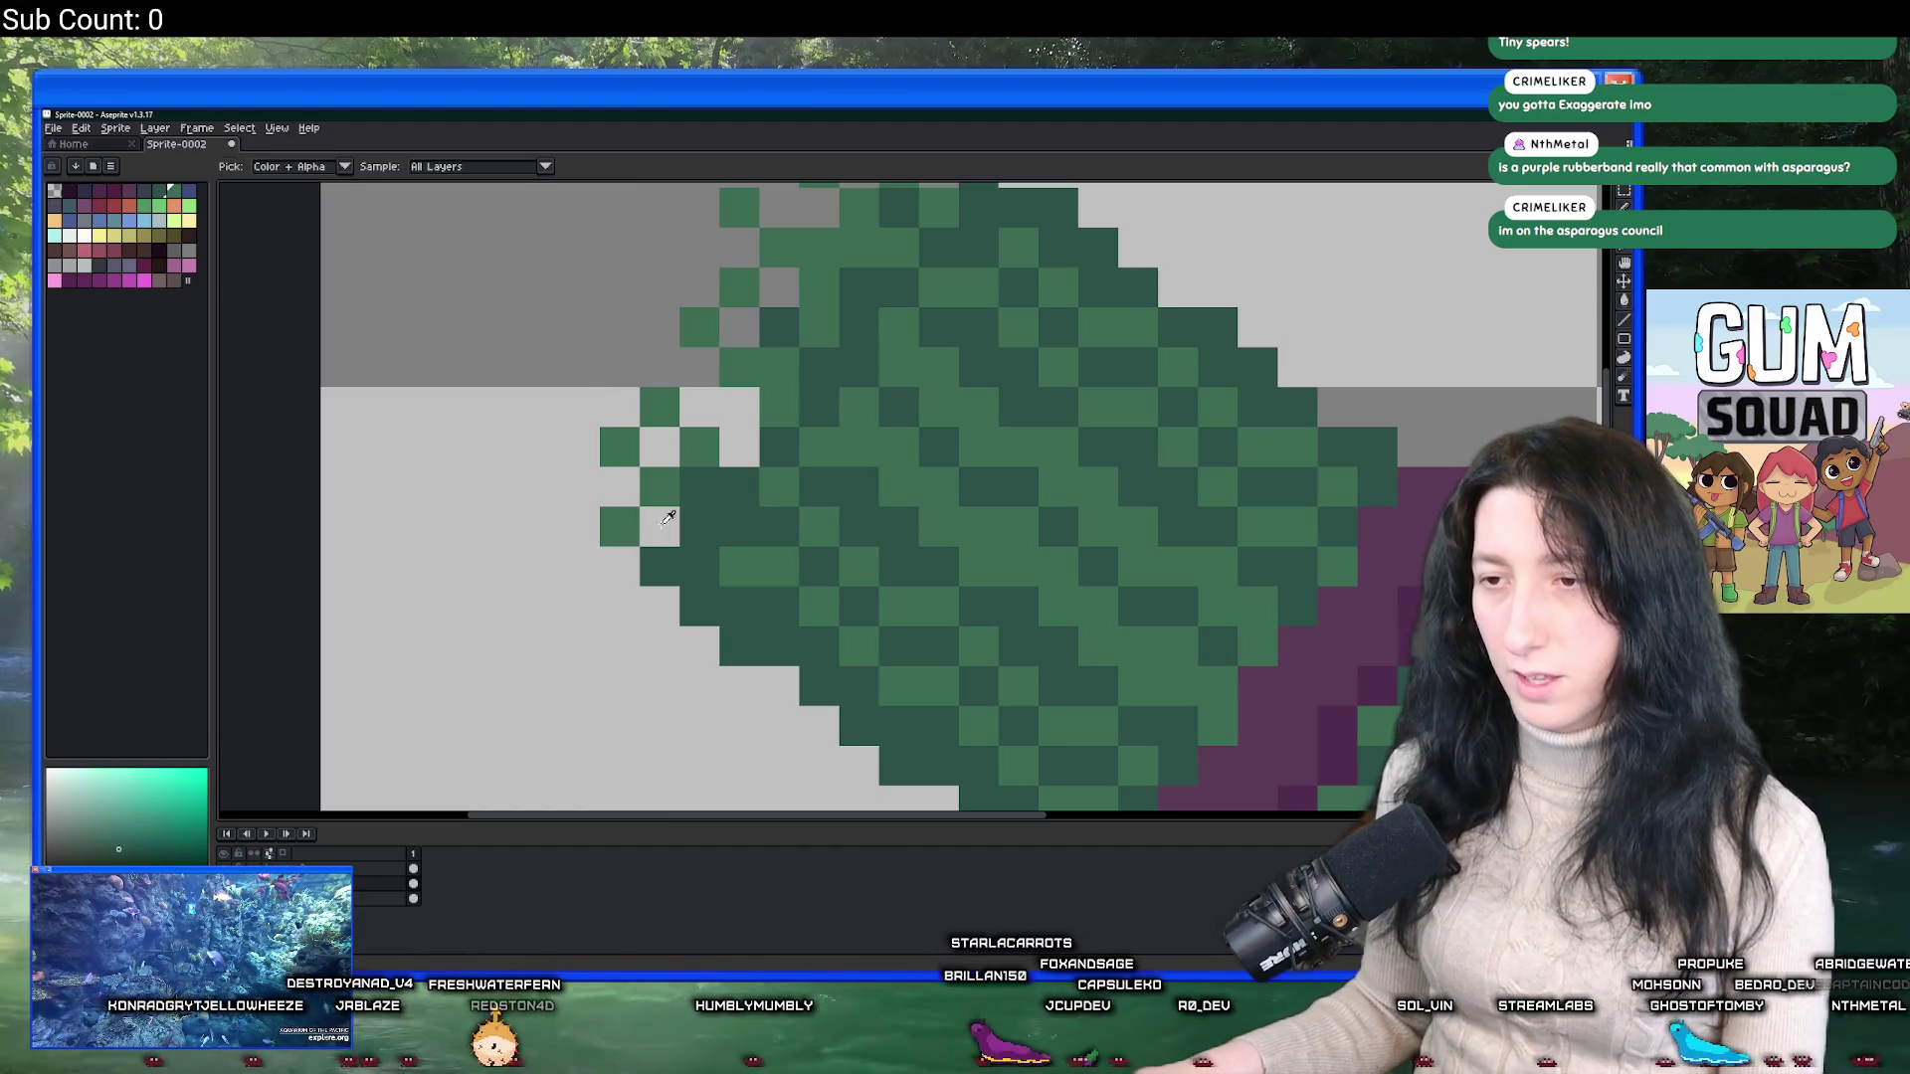
pyautogui.click(580, 488)
pyautogui.scroll(-3, 670, 526)
pyautogui.scroll(2, 670, 526)
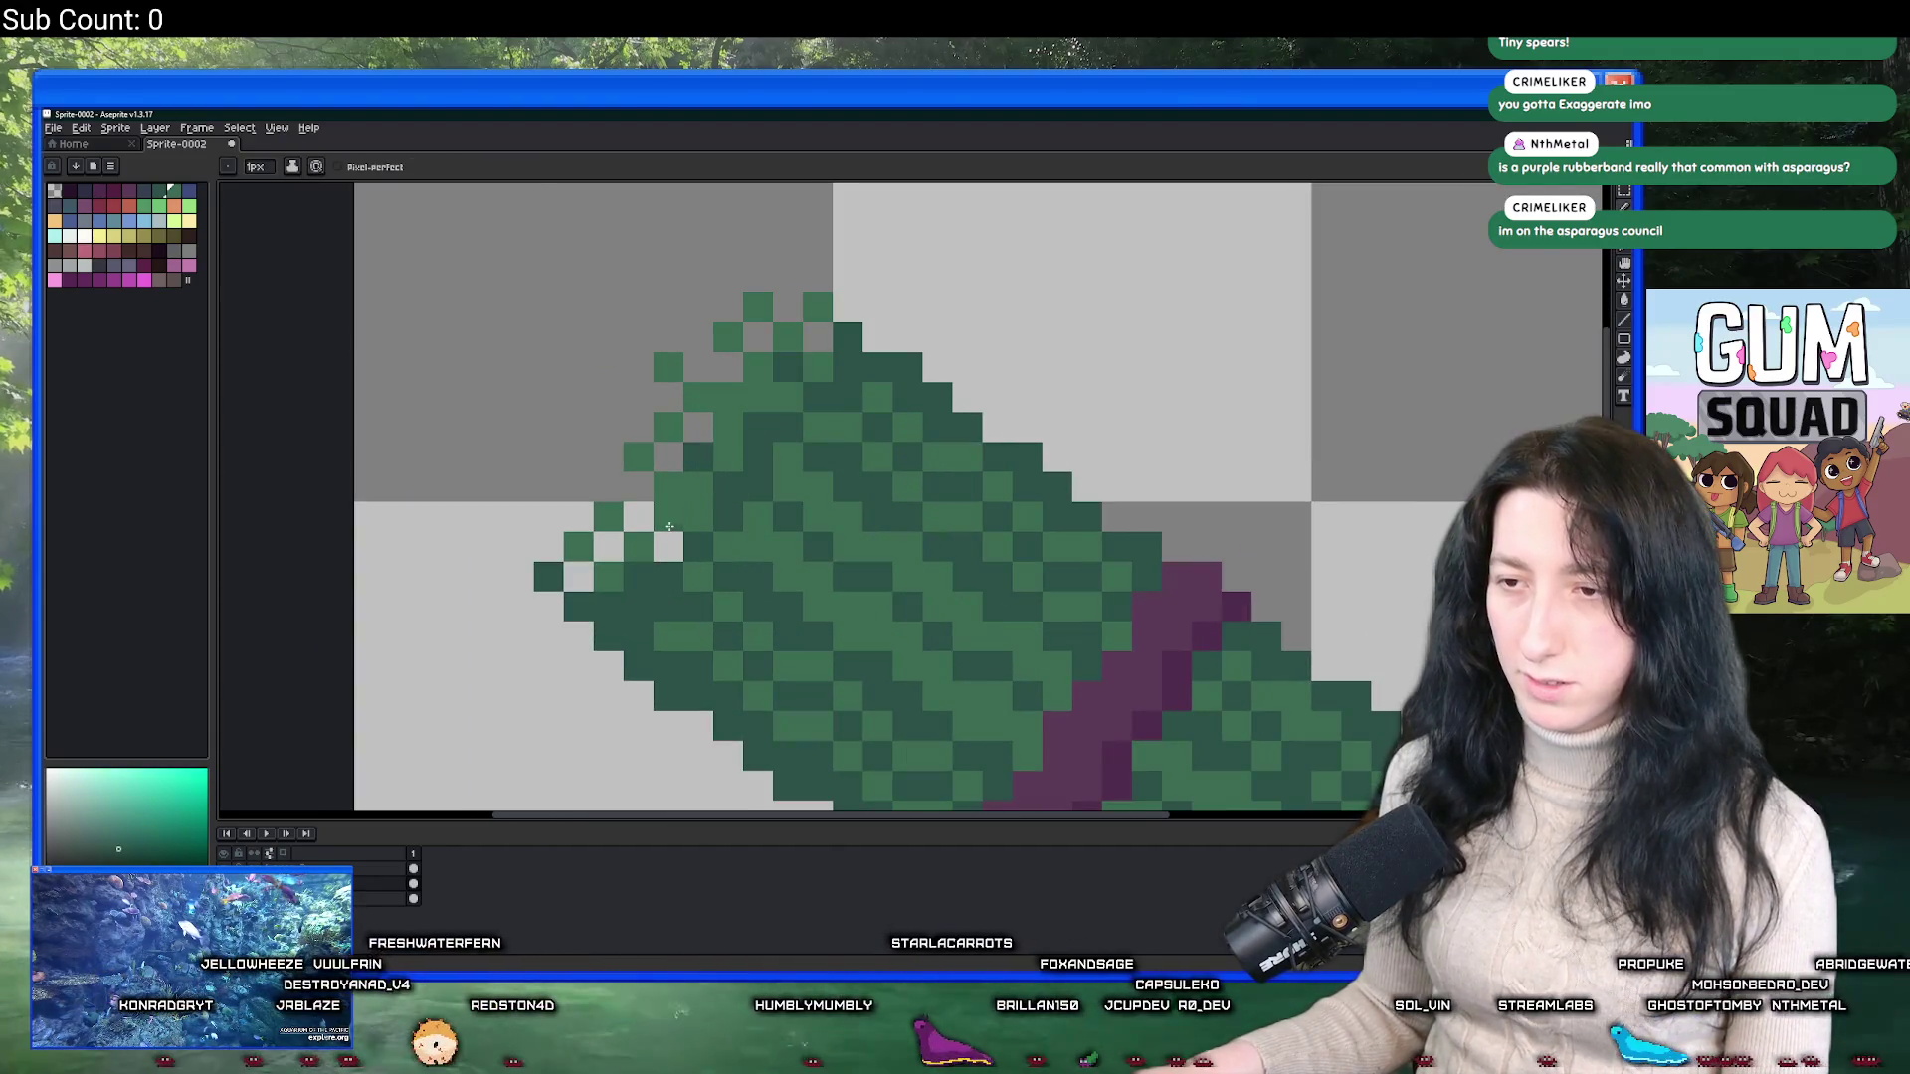
pyautogui.scroll(-4, 670, 526)
pyautogui.scroll(2, 667, 558)
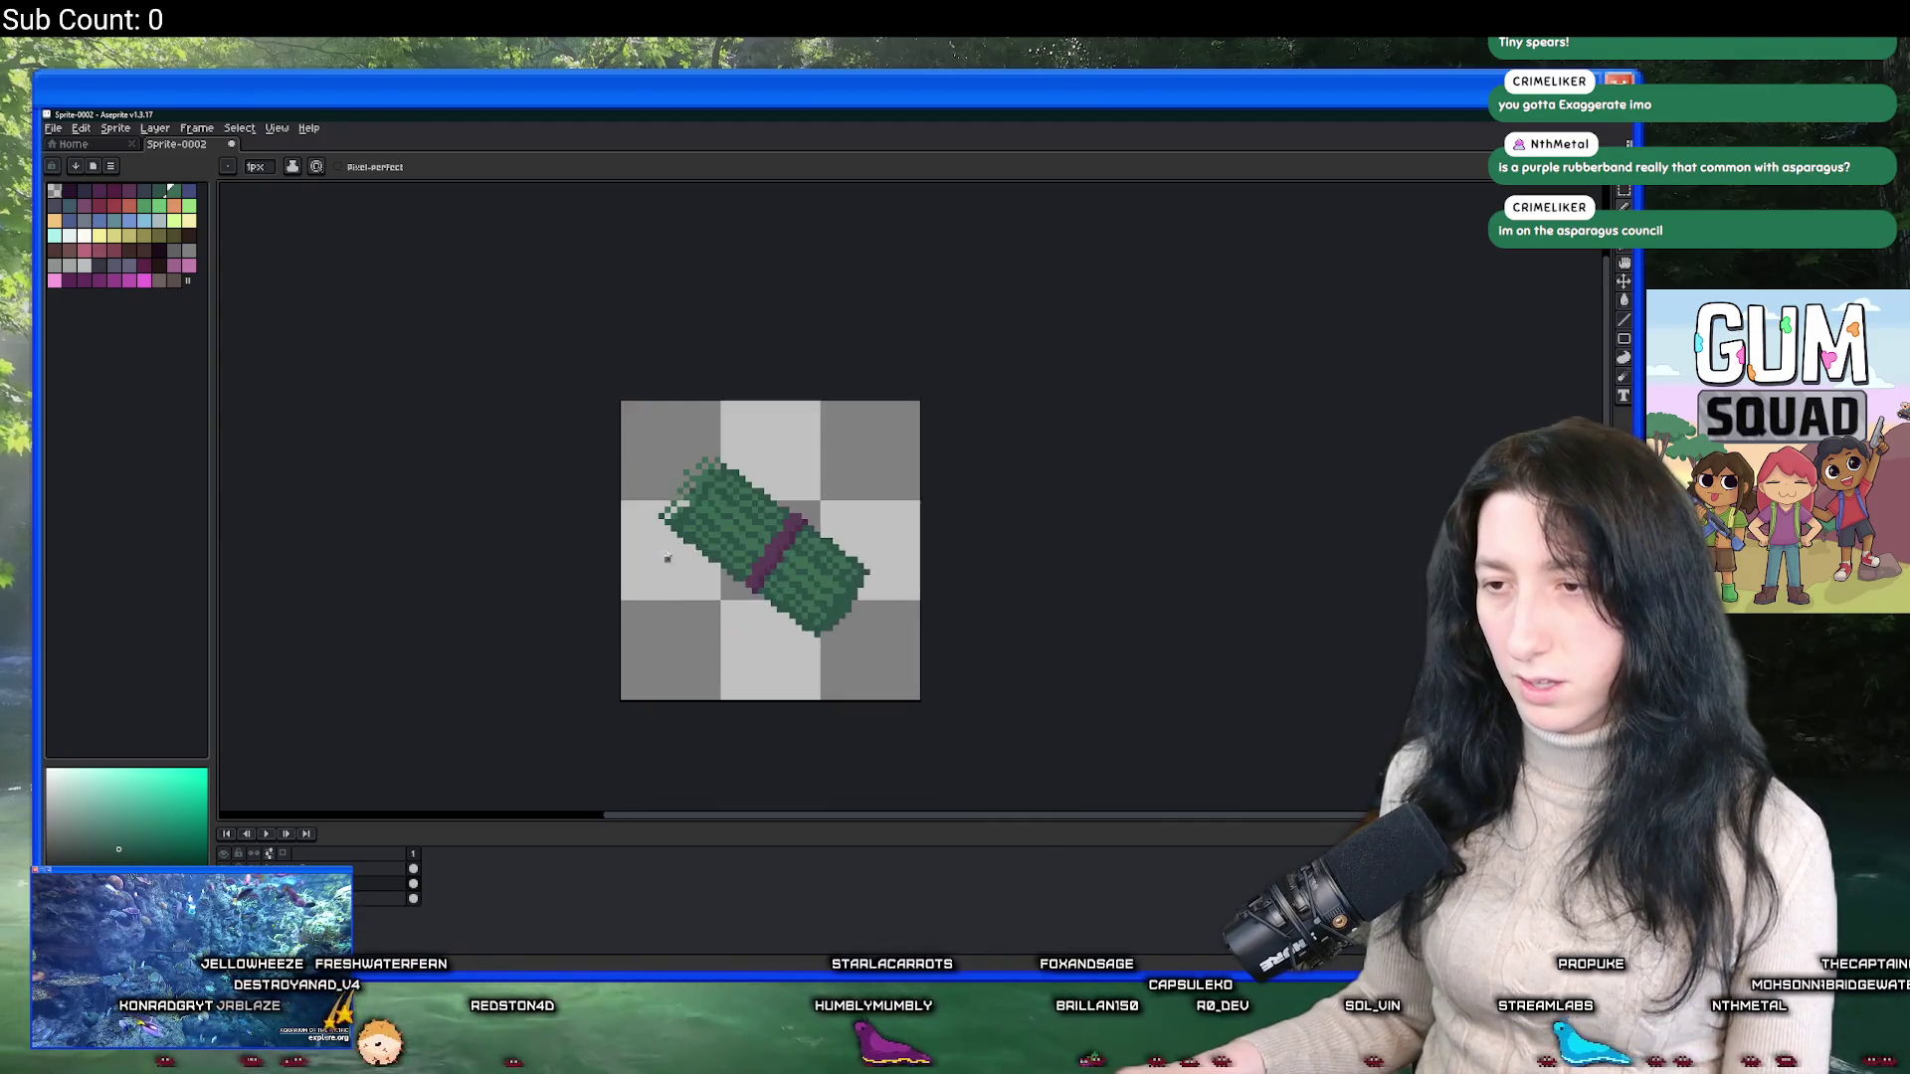
pyautogui.scroll(5, 668, 558)
pyautogui.scroll(-3, 729, 490)
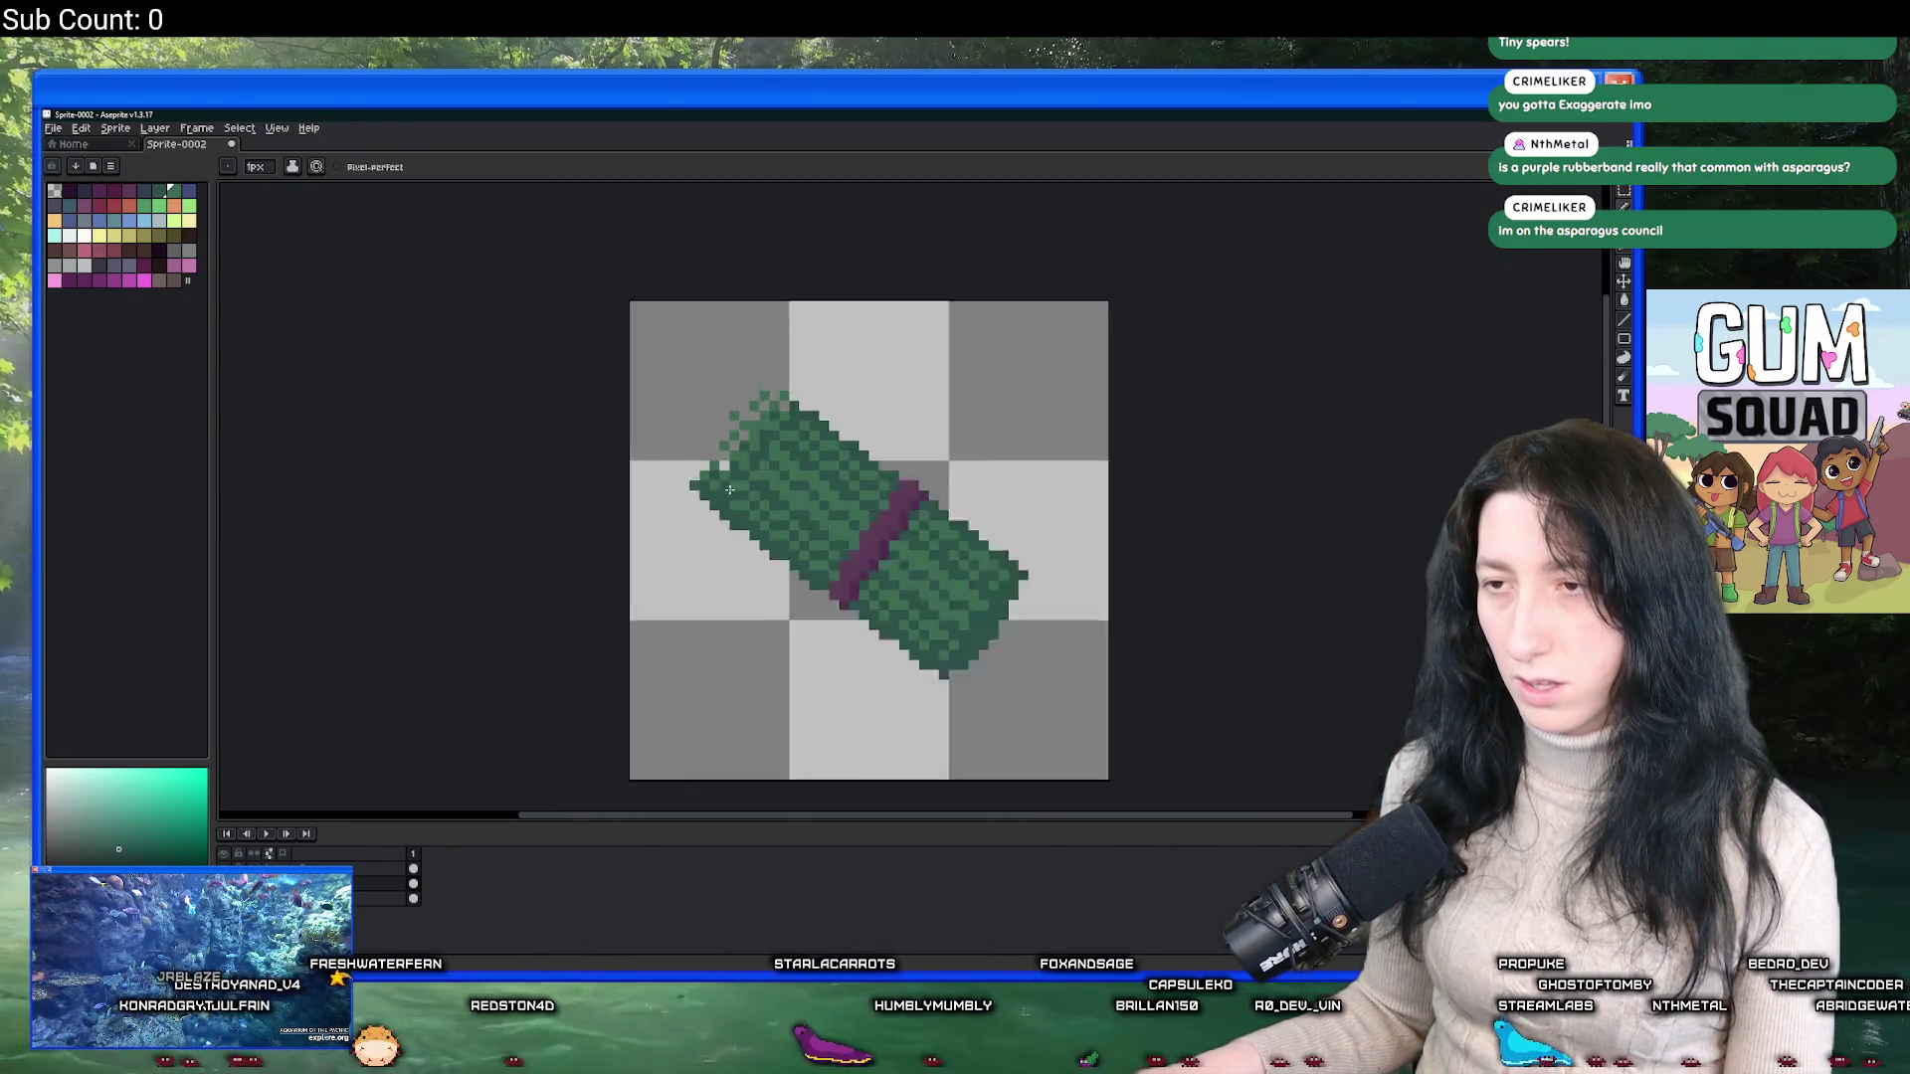
pyautogui.scroll(-2, 730, 489)
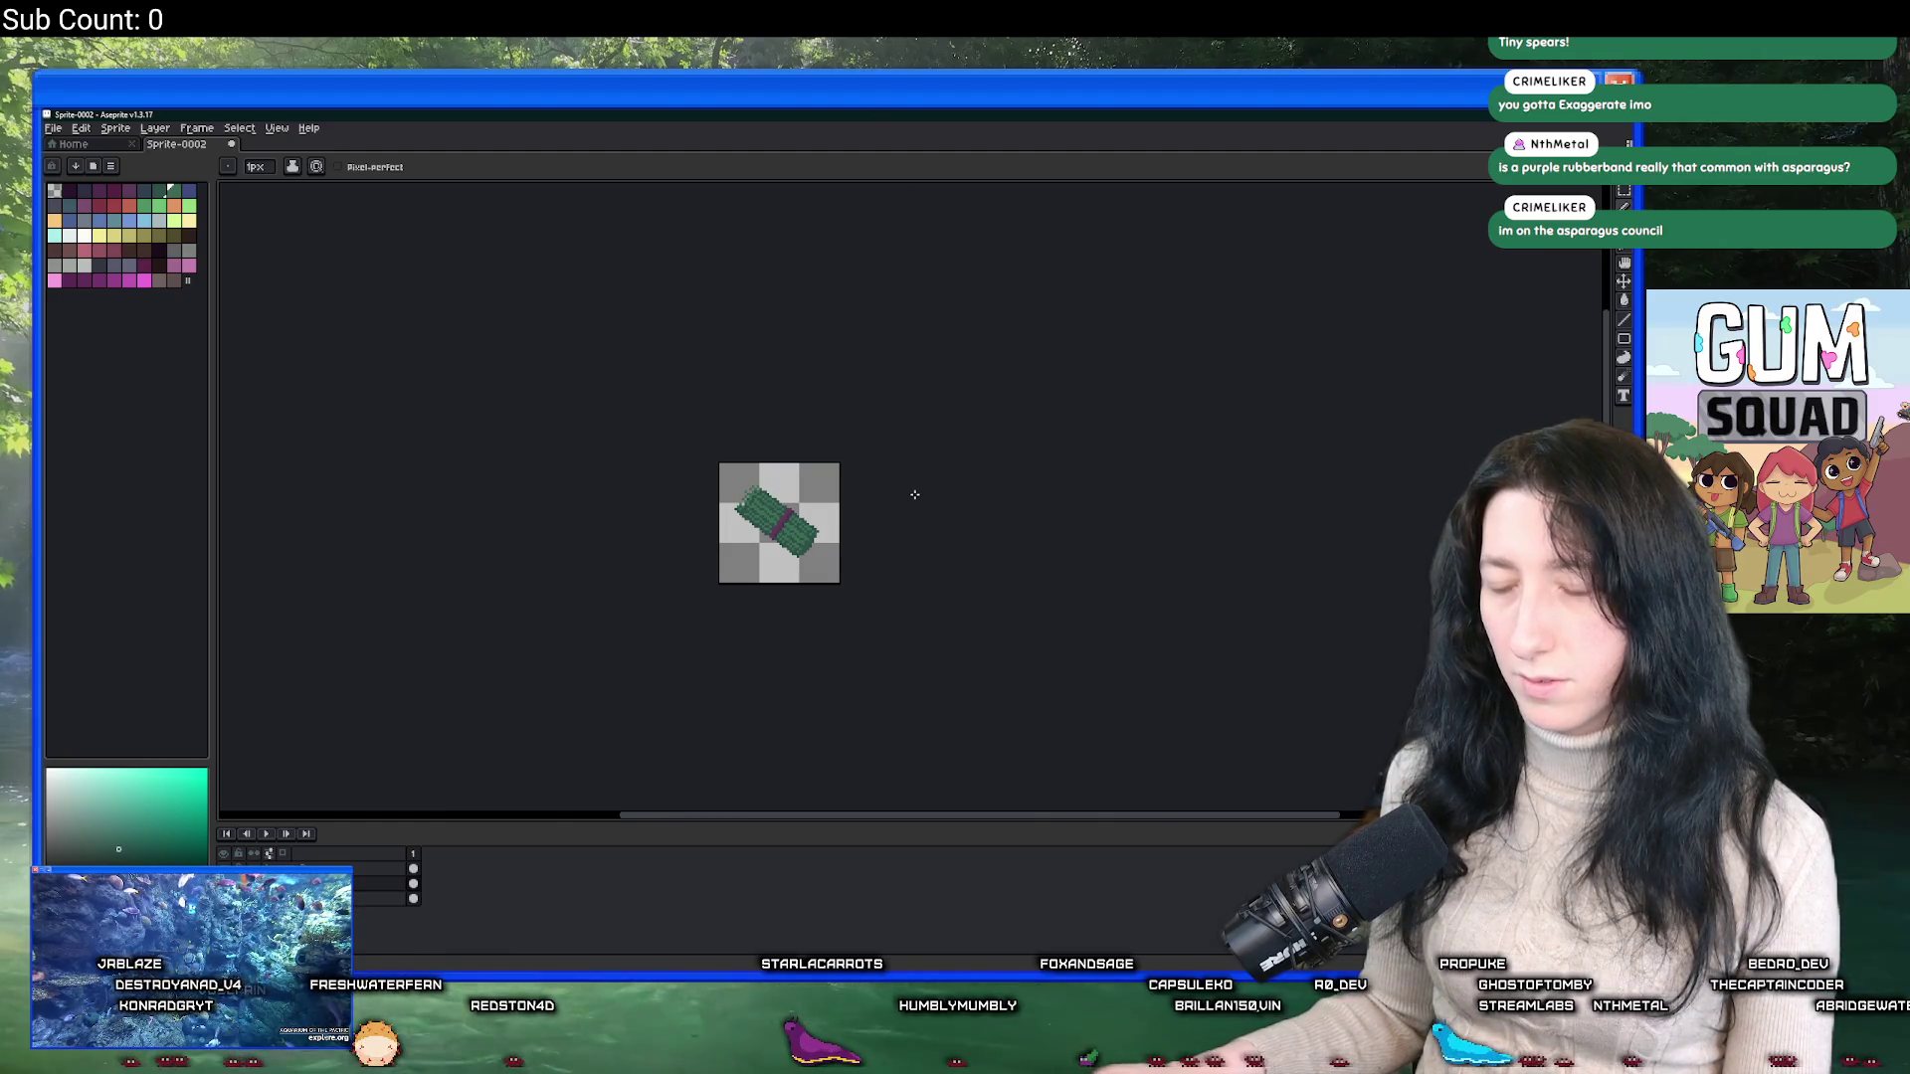
pyautogui.scroll(5, 742, 507)
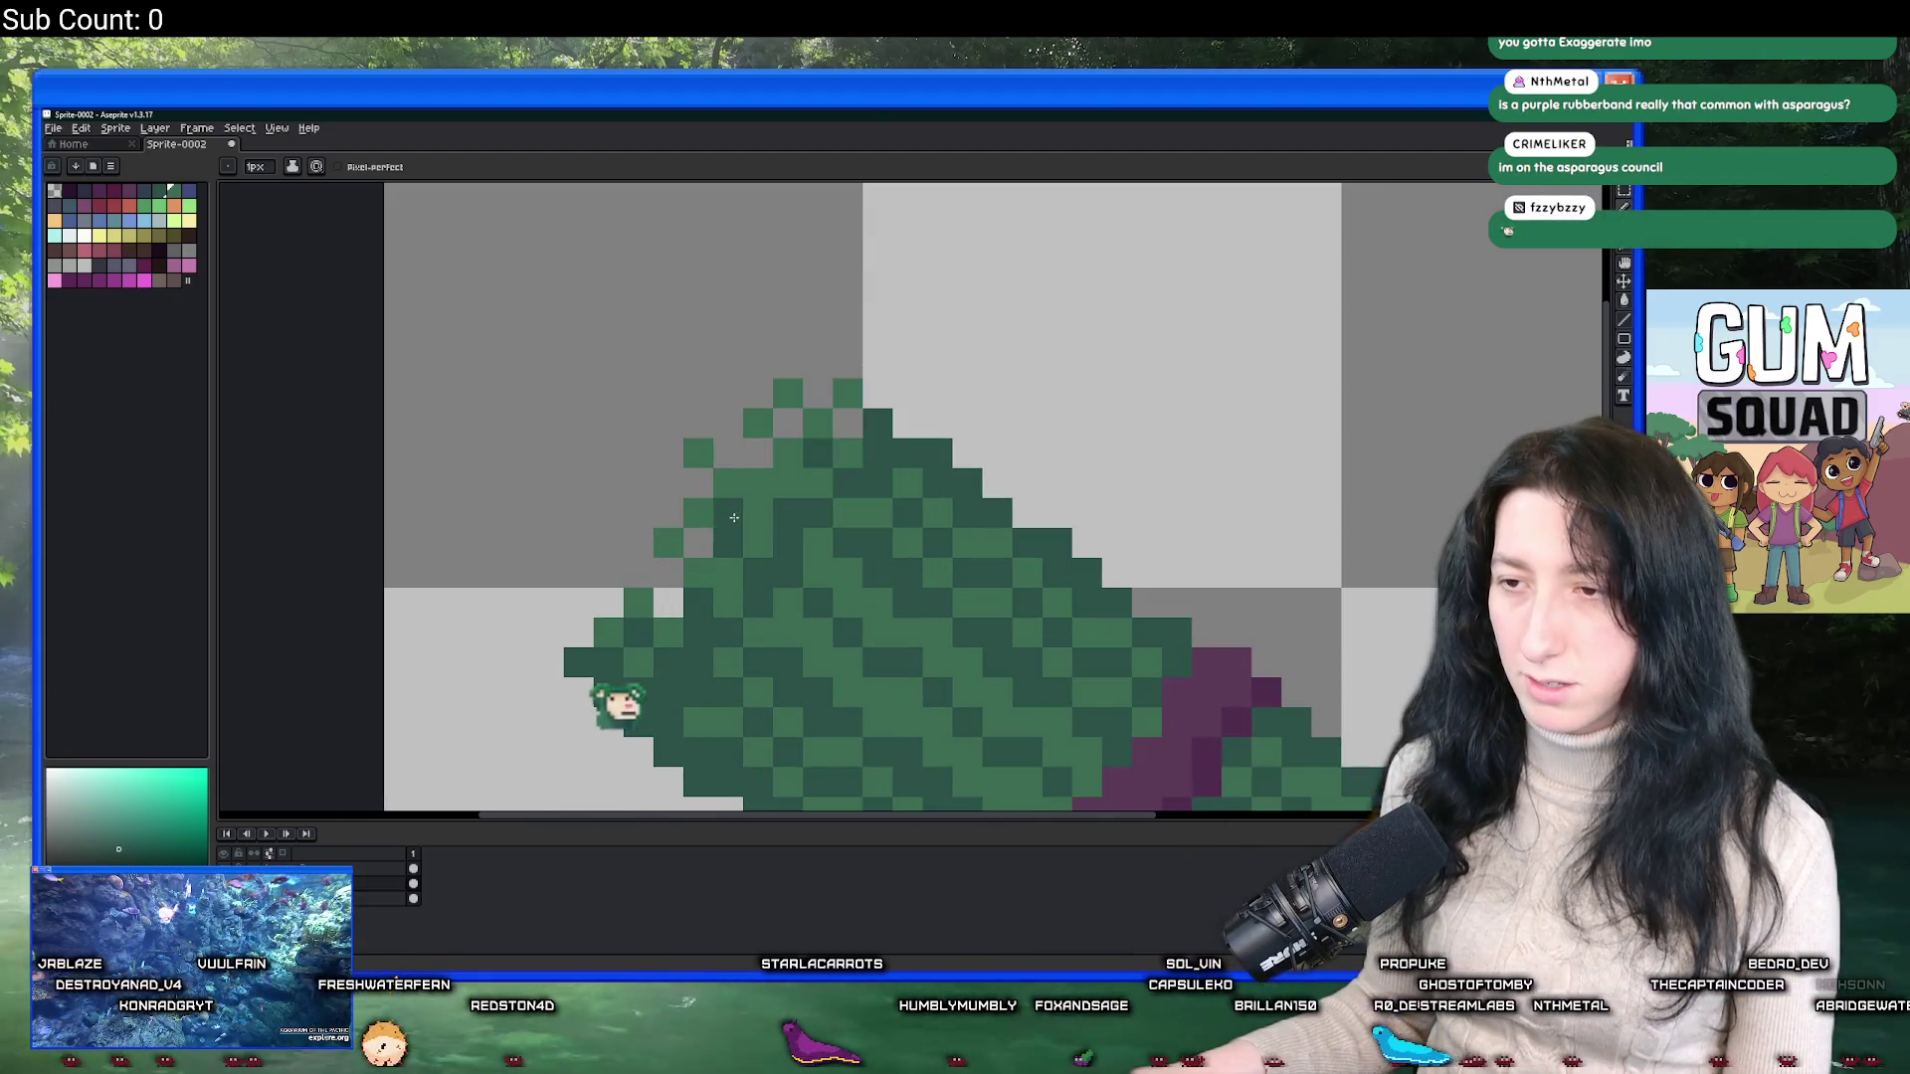
pyautogui.scroll(-5, 828, 534)
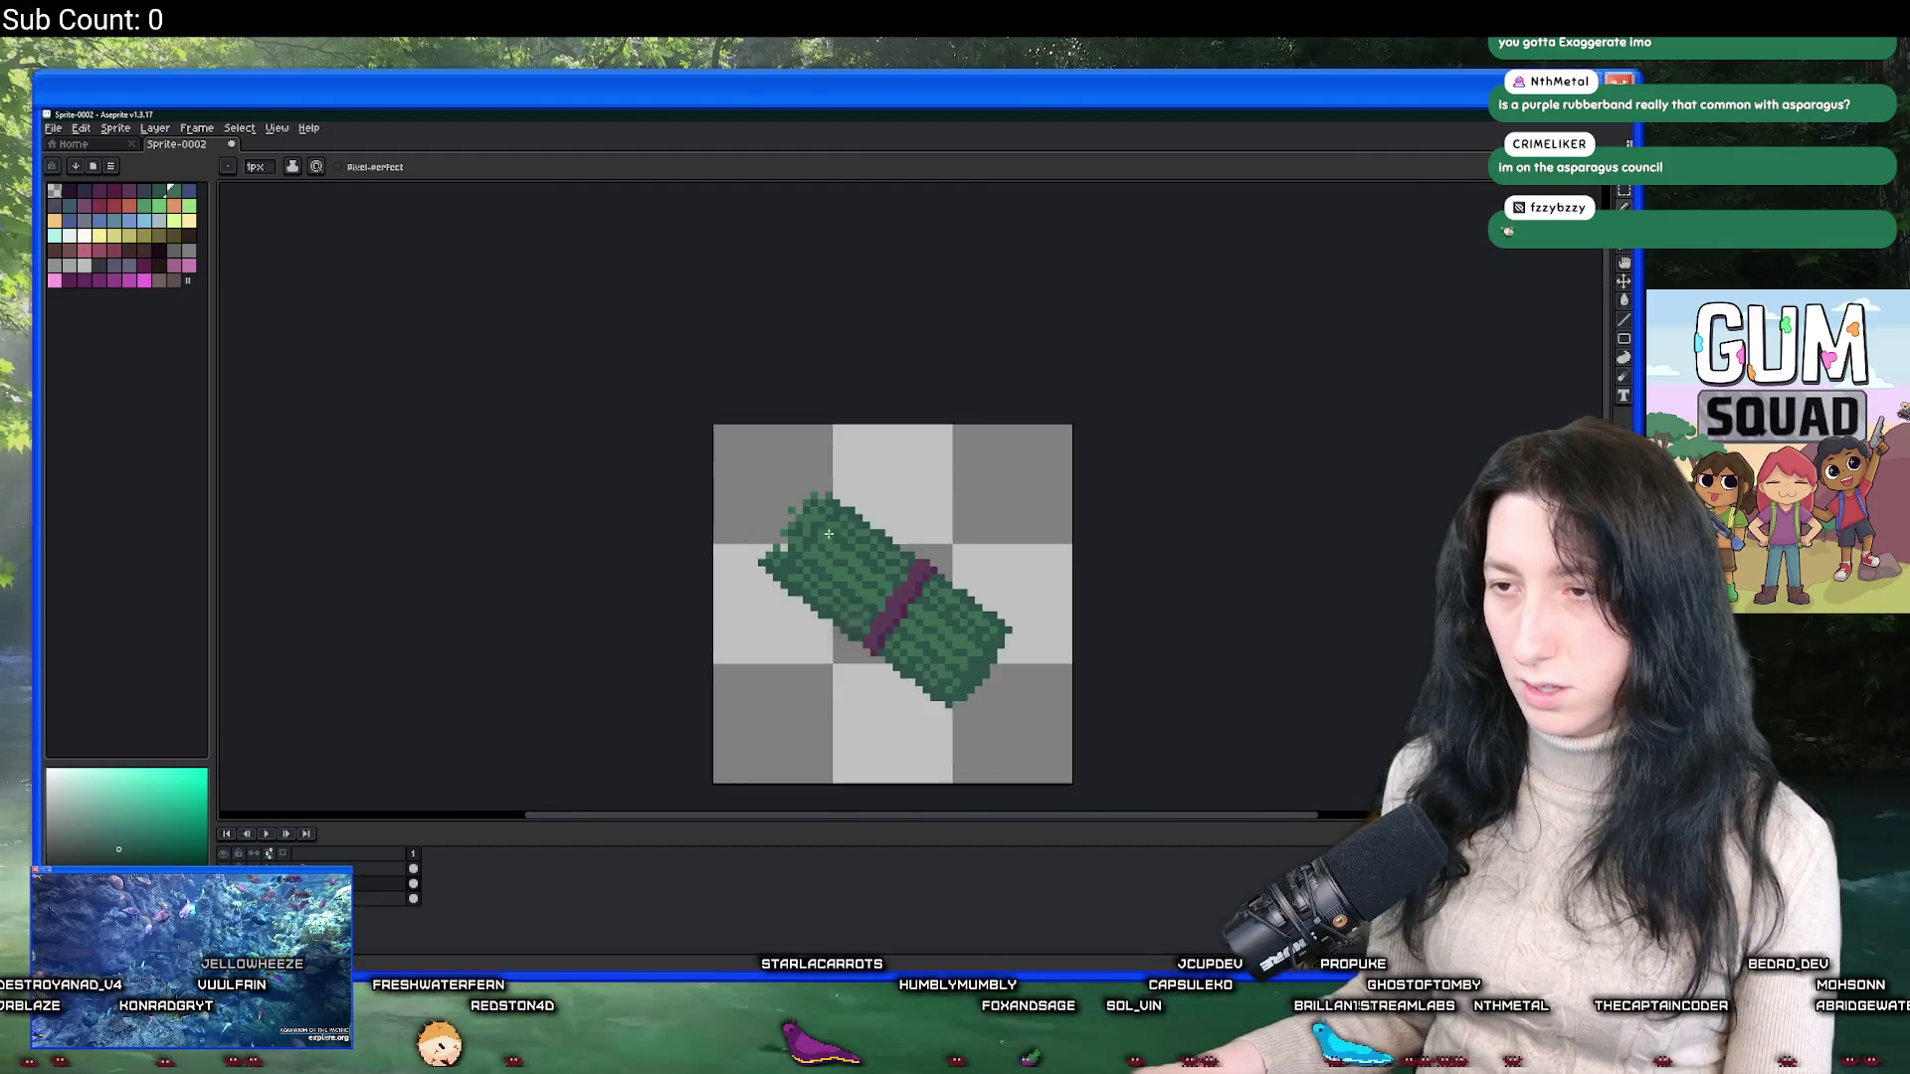
pyautogui.scroll(-3, 829, 534)
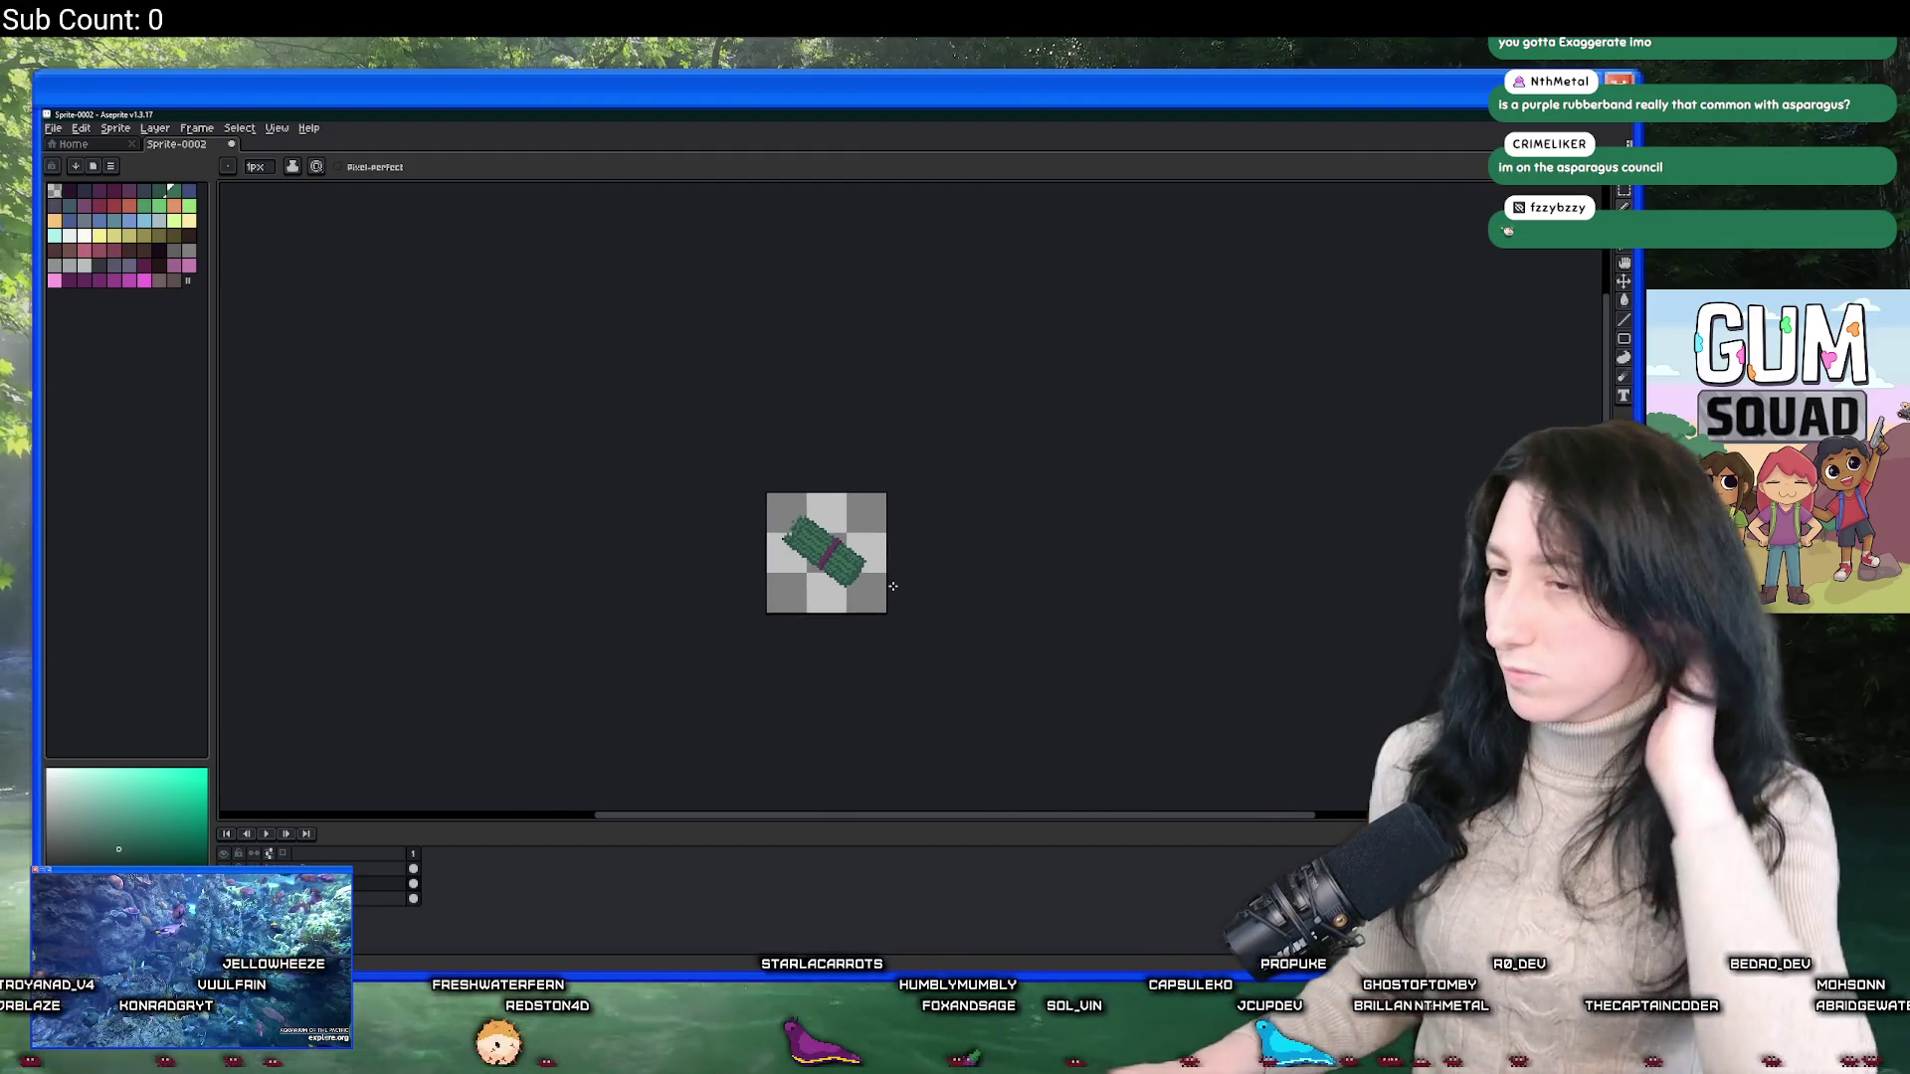
pyautogui.scroll(3, 854, 573)
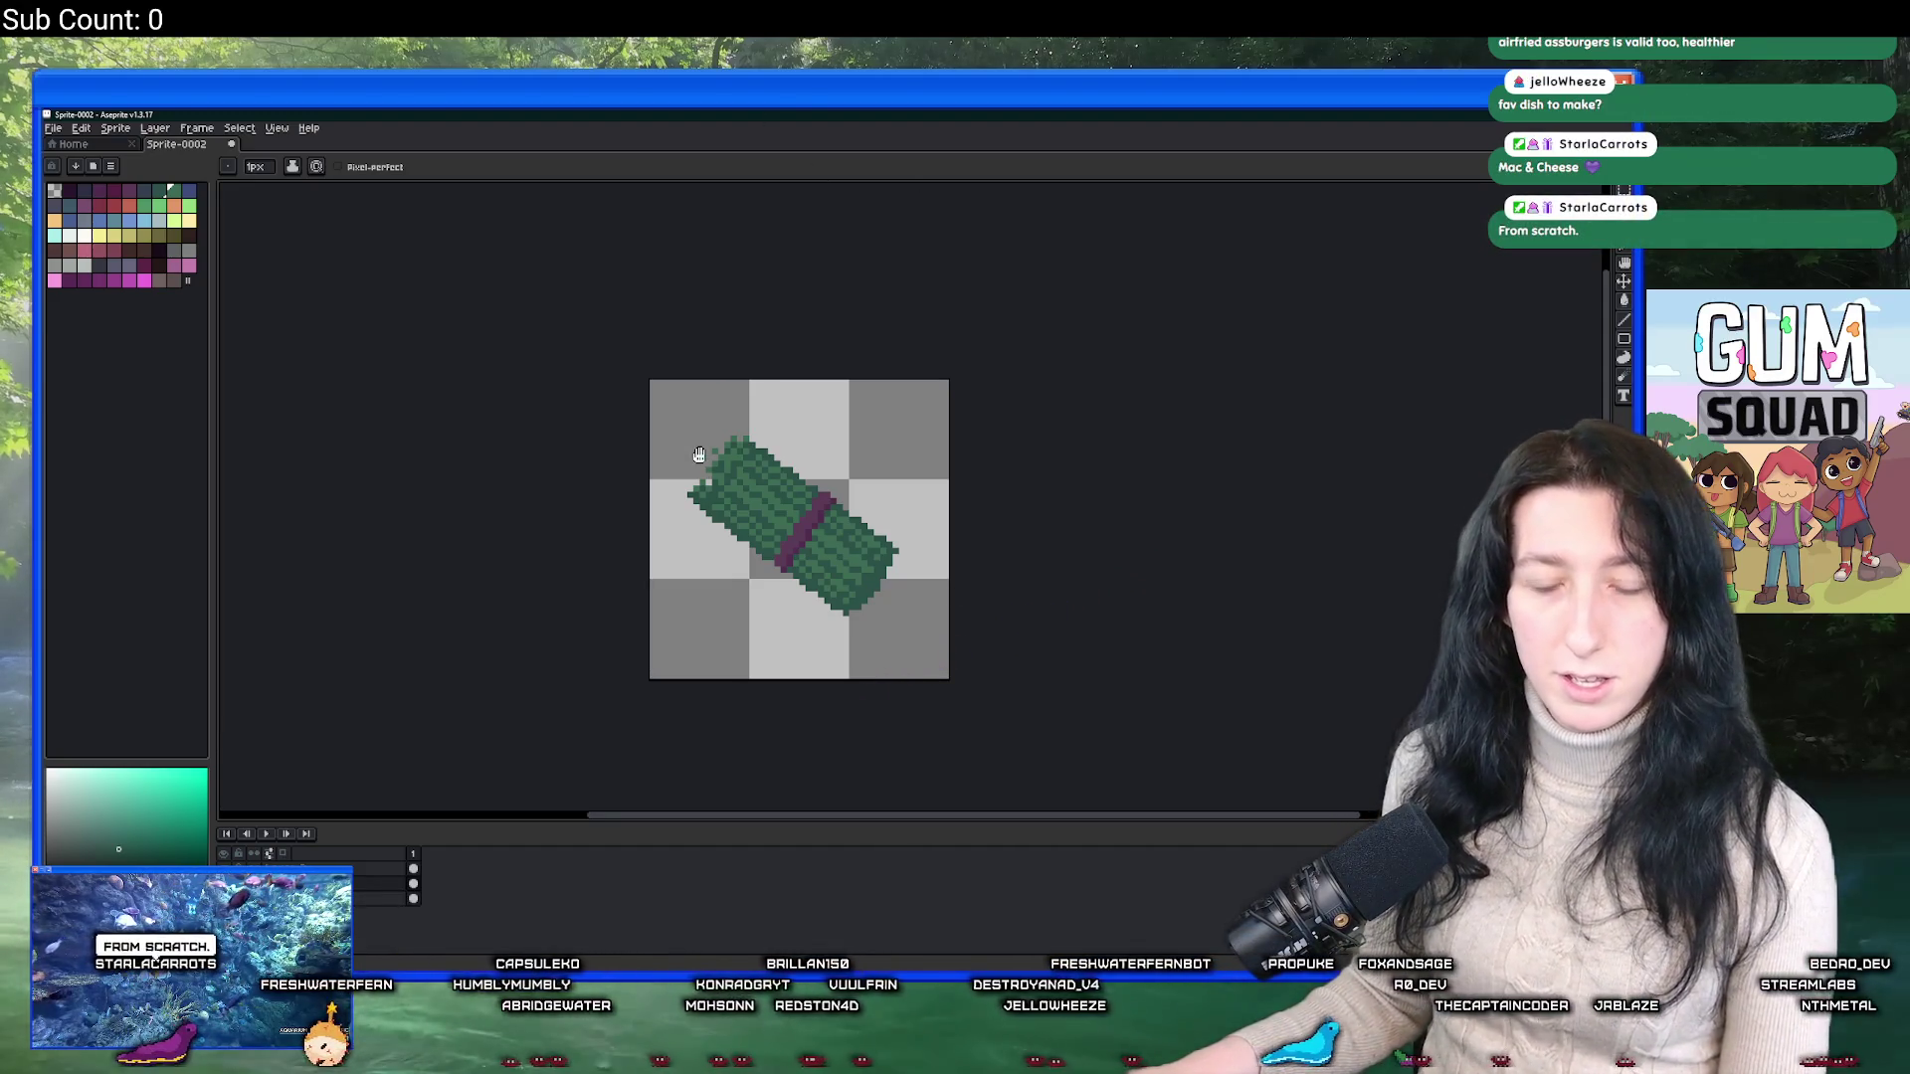
# Zoom out and open the Export File dialog with Ctrl+Shift+E.
pyautogui.scroll(-1, 699, 455)
pyautogui.scroll(-2, 699, 477)
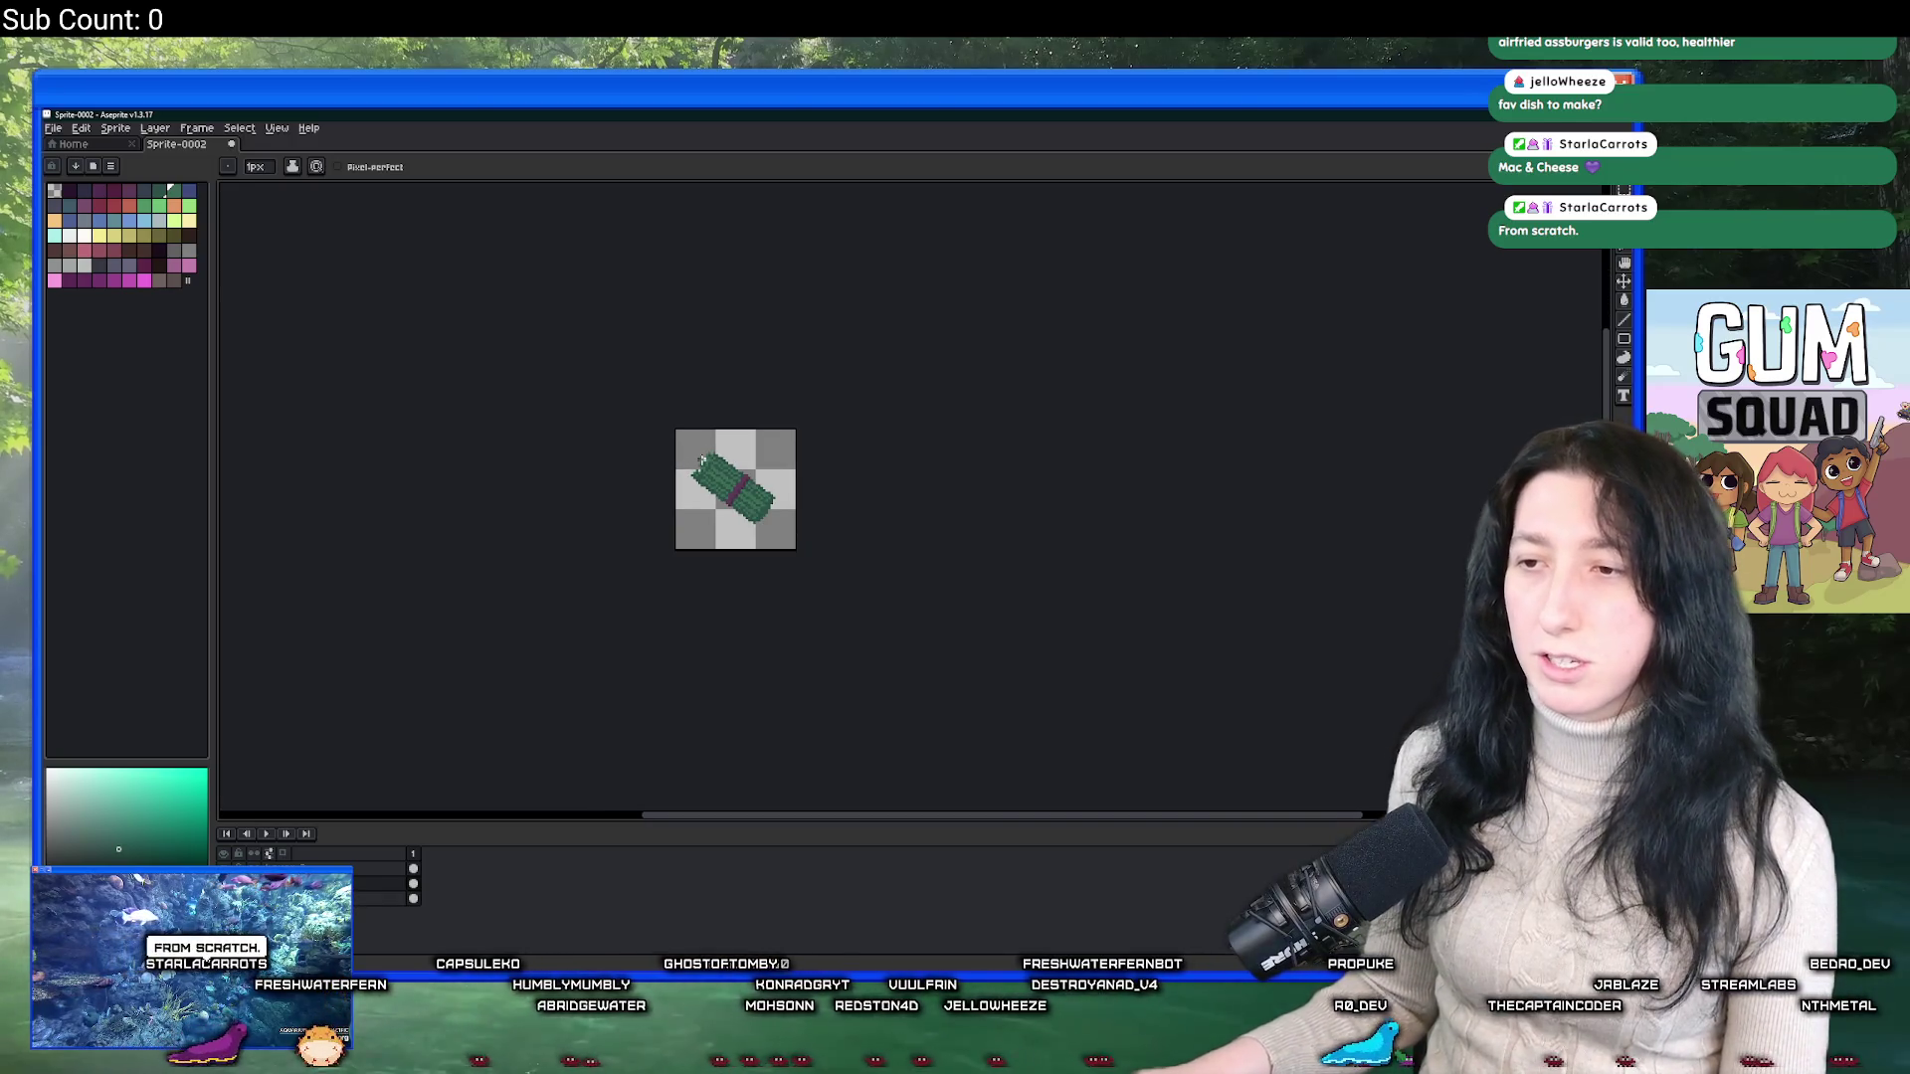
pyautogui.hotkey('ctrl', 'shift', 'e')
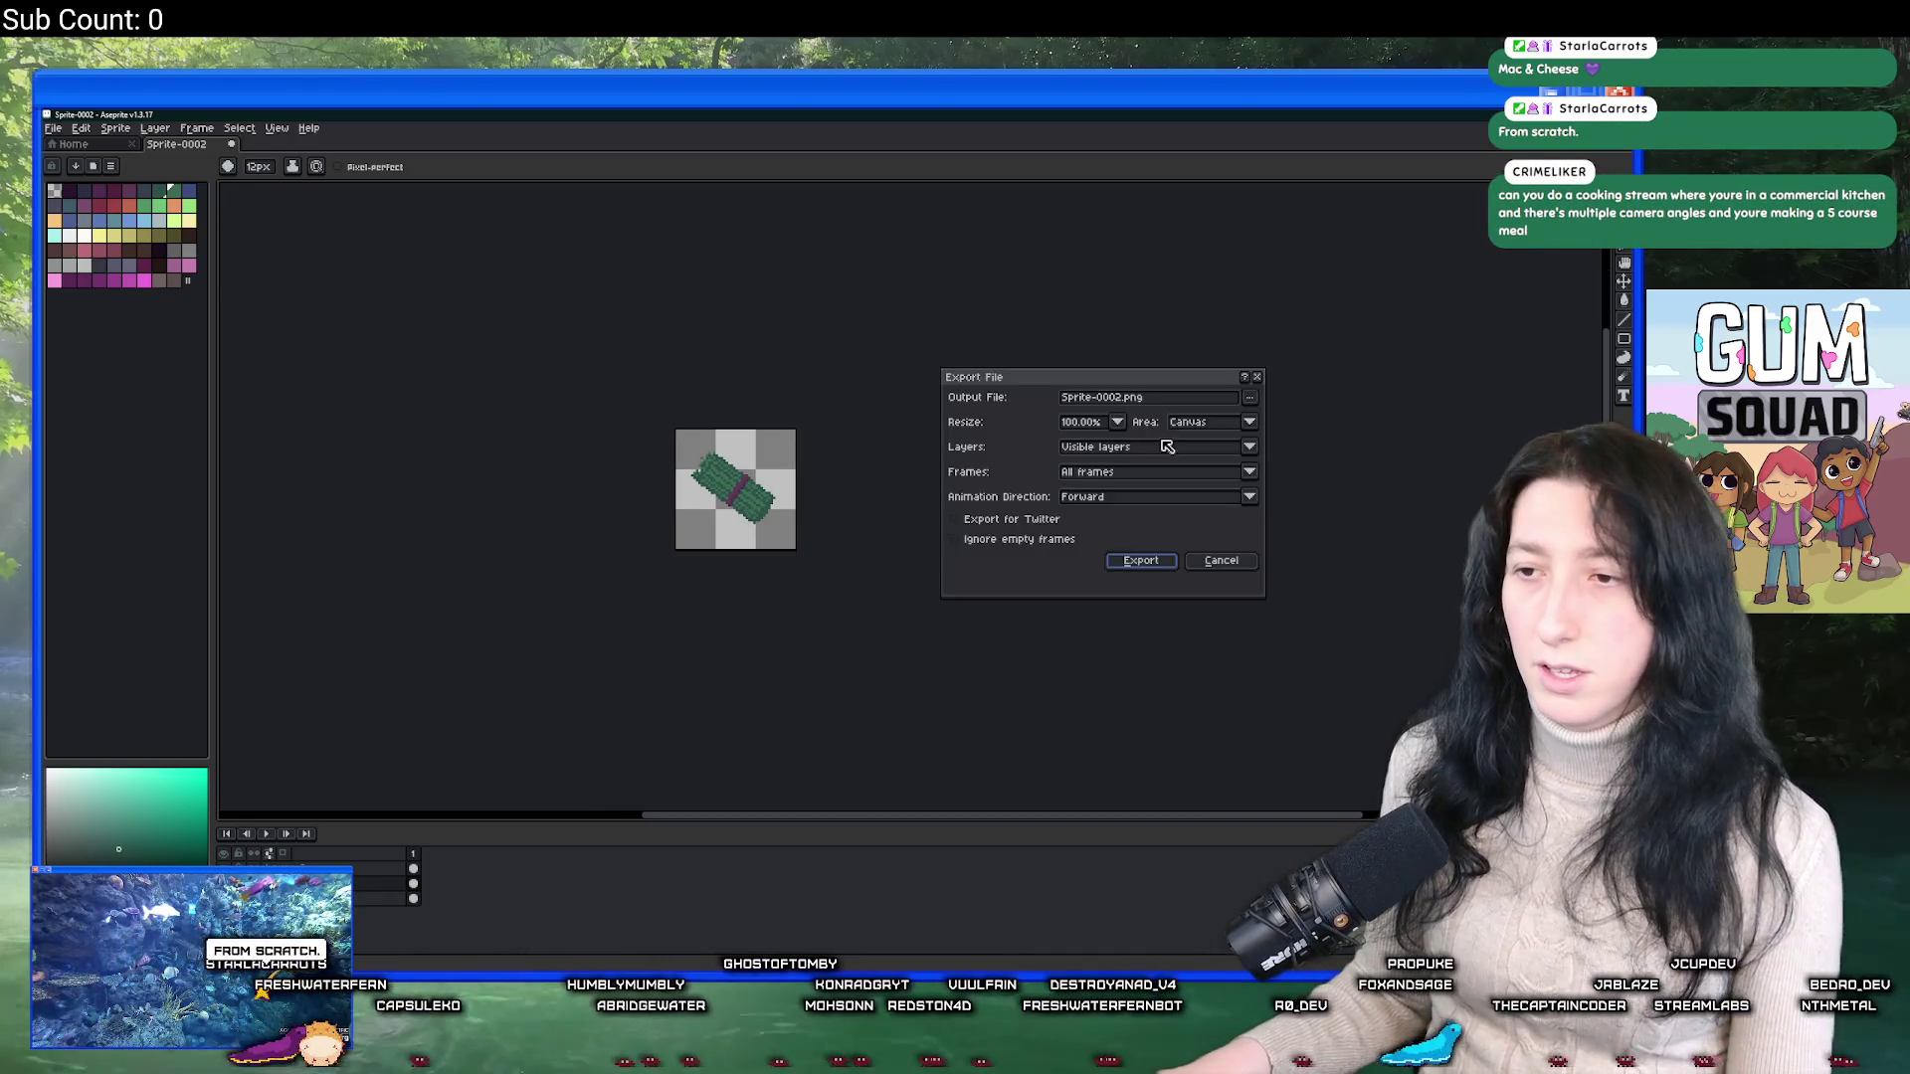
# Browse to the Desktop > UnknownSpaces > Art folder for the export output.
pyautogui.click(1250, 397)
pyautogui.click(1057, 417)
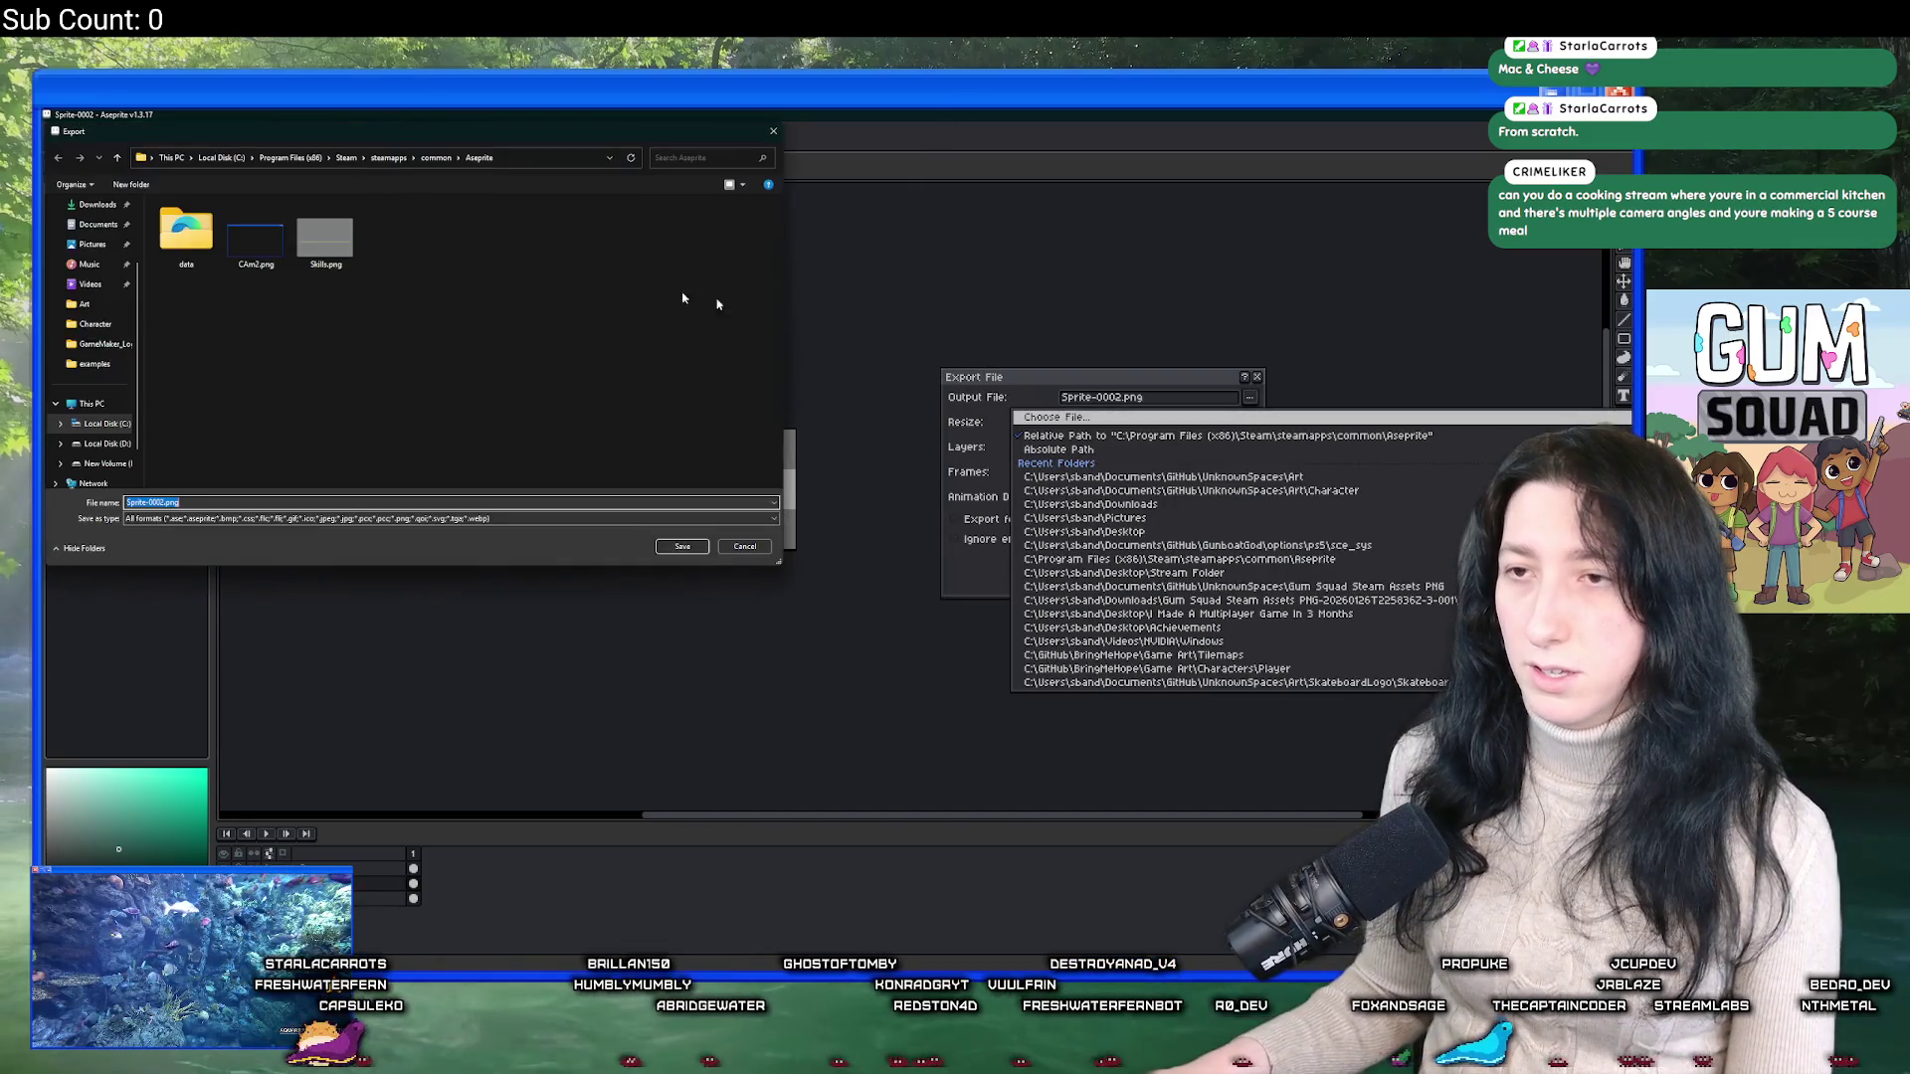
pyautogui.scroll(1, 95, 238)
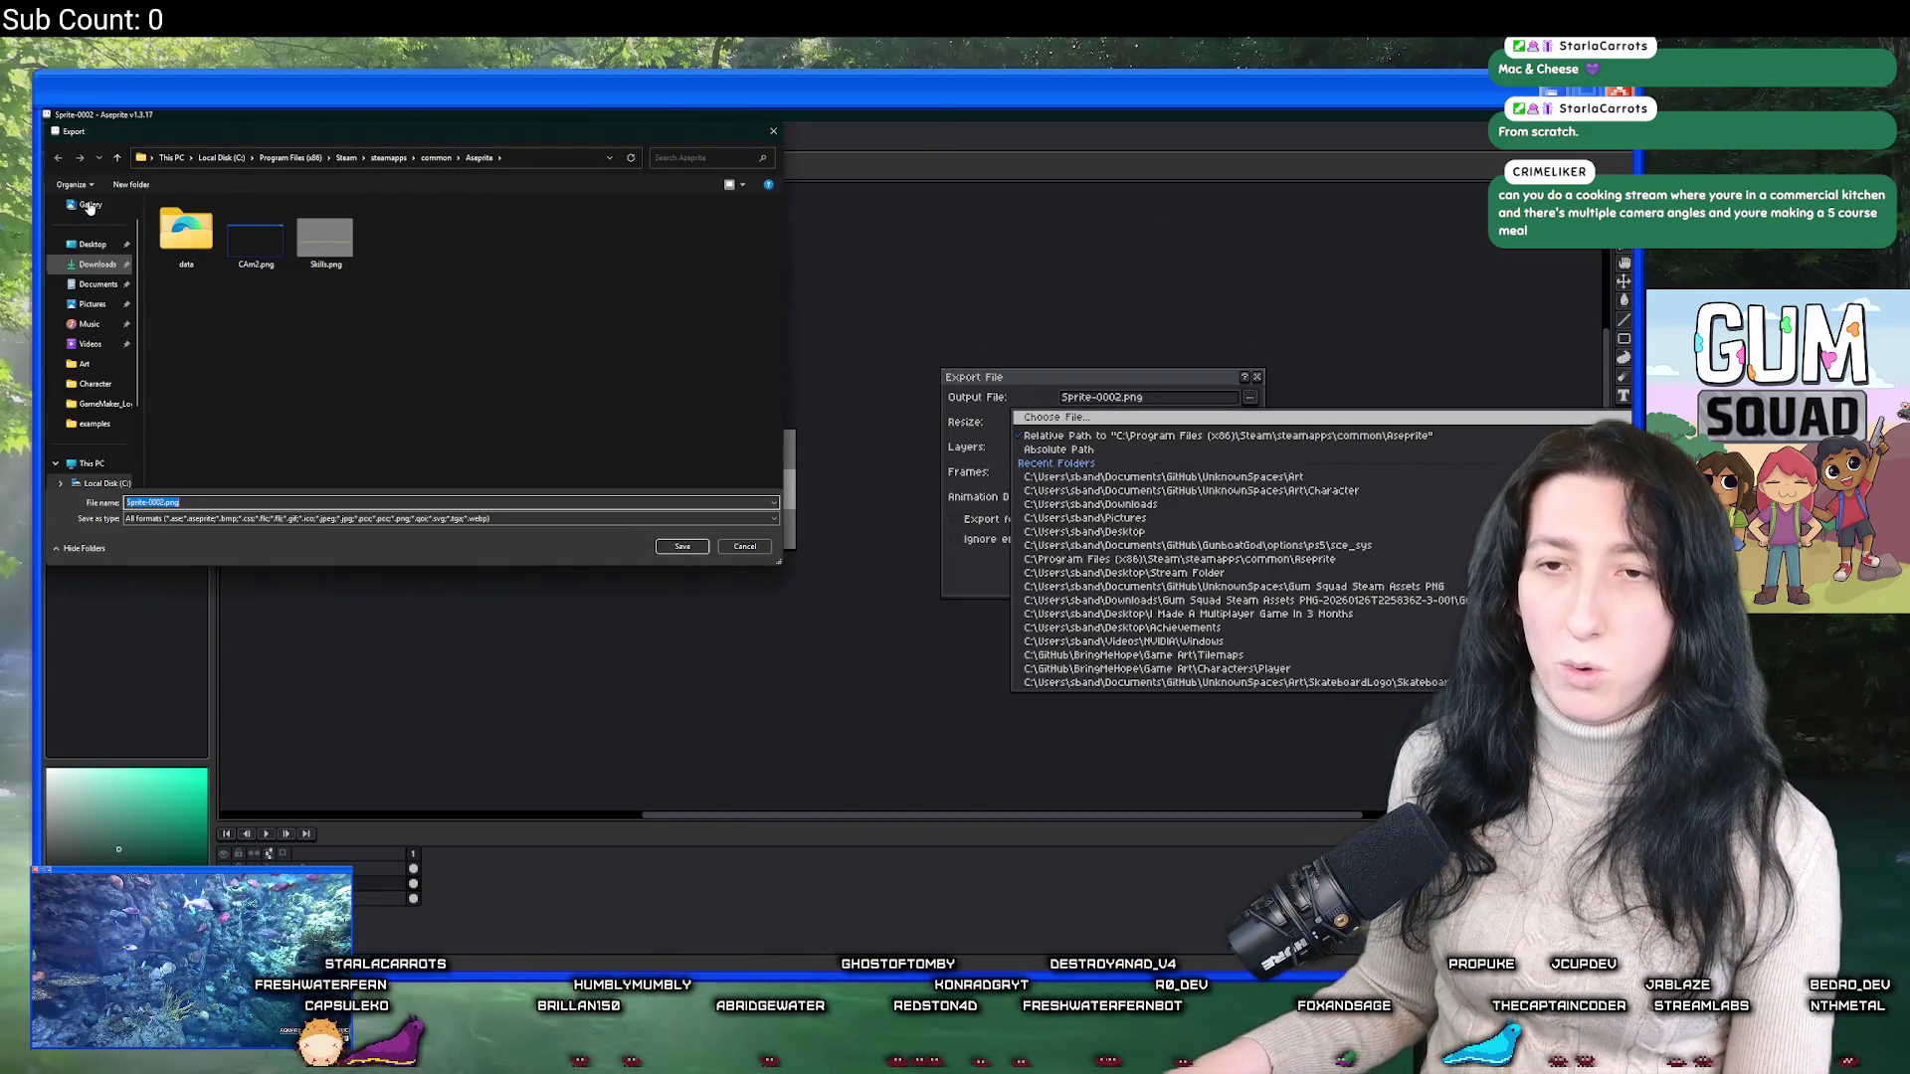
pyautogui.click(92, 245)
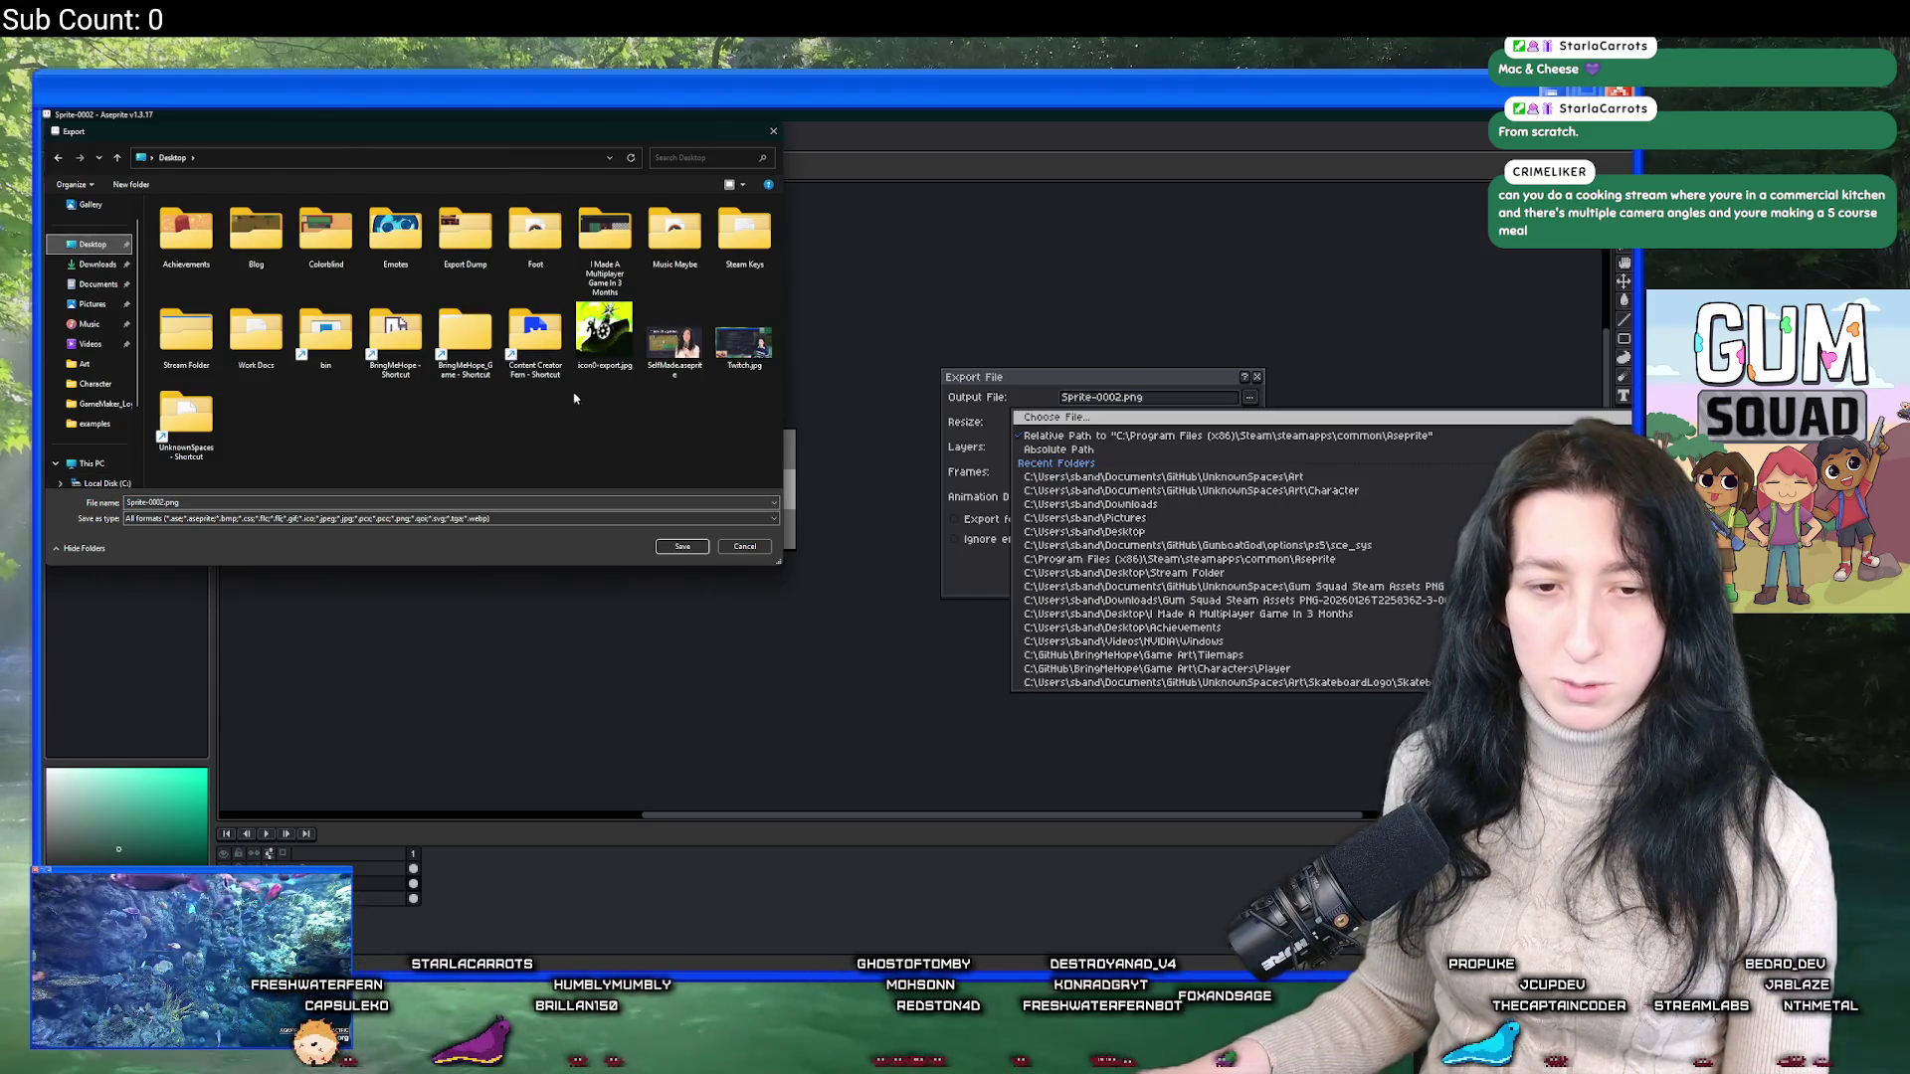
pyautogui.doubleClick(189, 428)
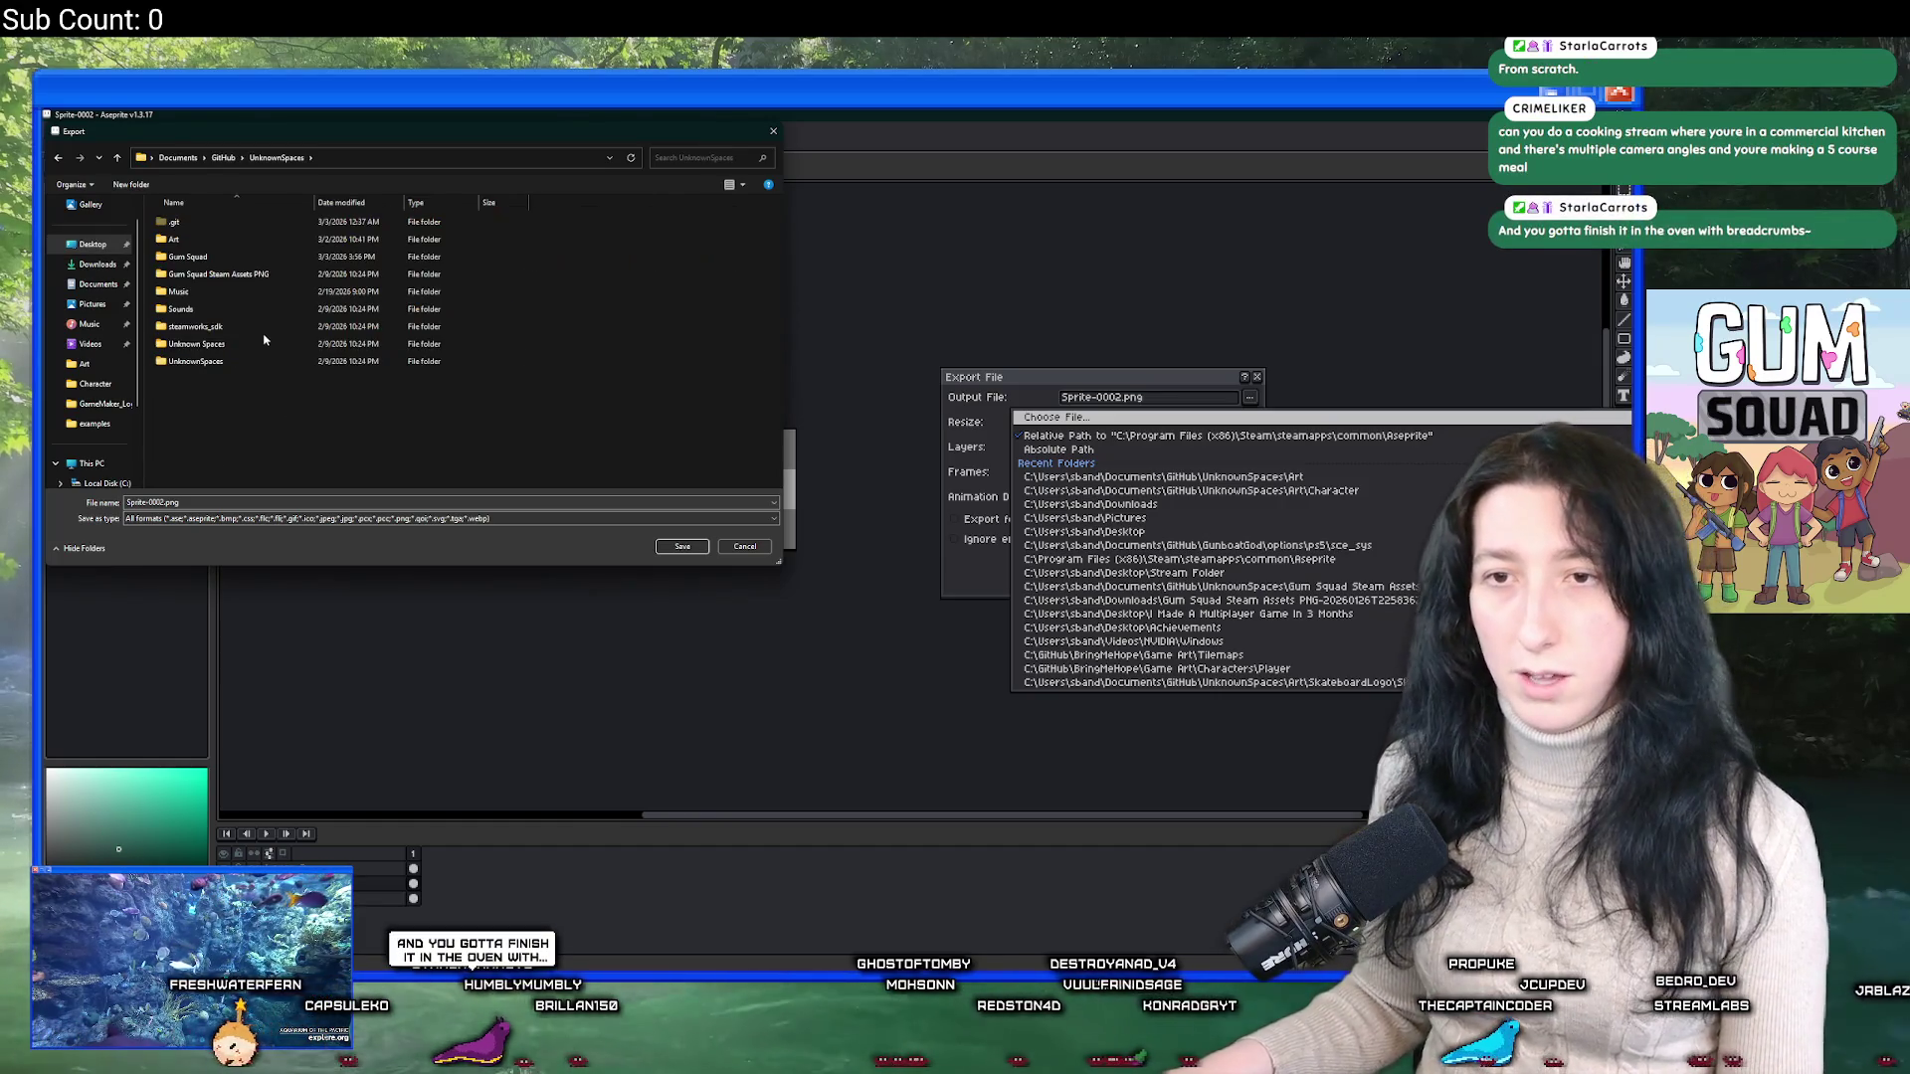
pyautogui.doubleClick(234, 244)
# Name the output Asparagus.png and export the sprite.
pyautogui.click(162, 503)
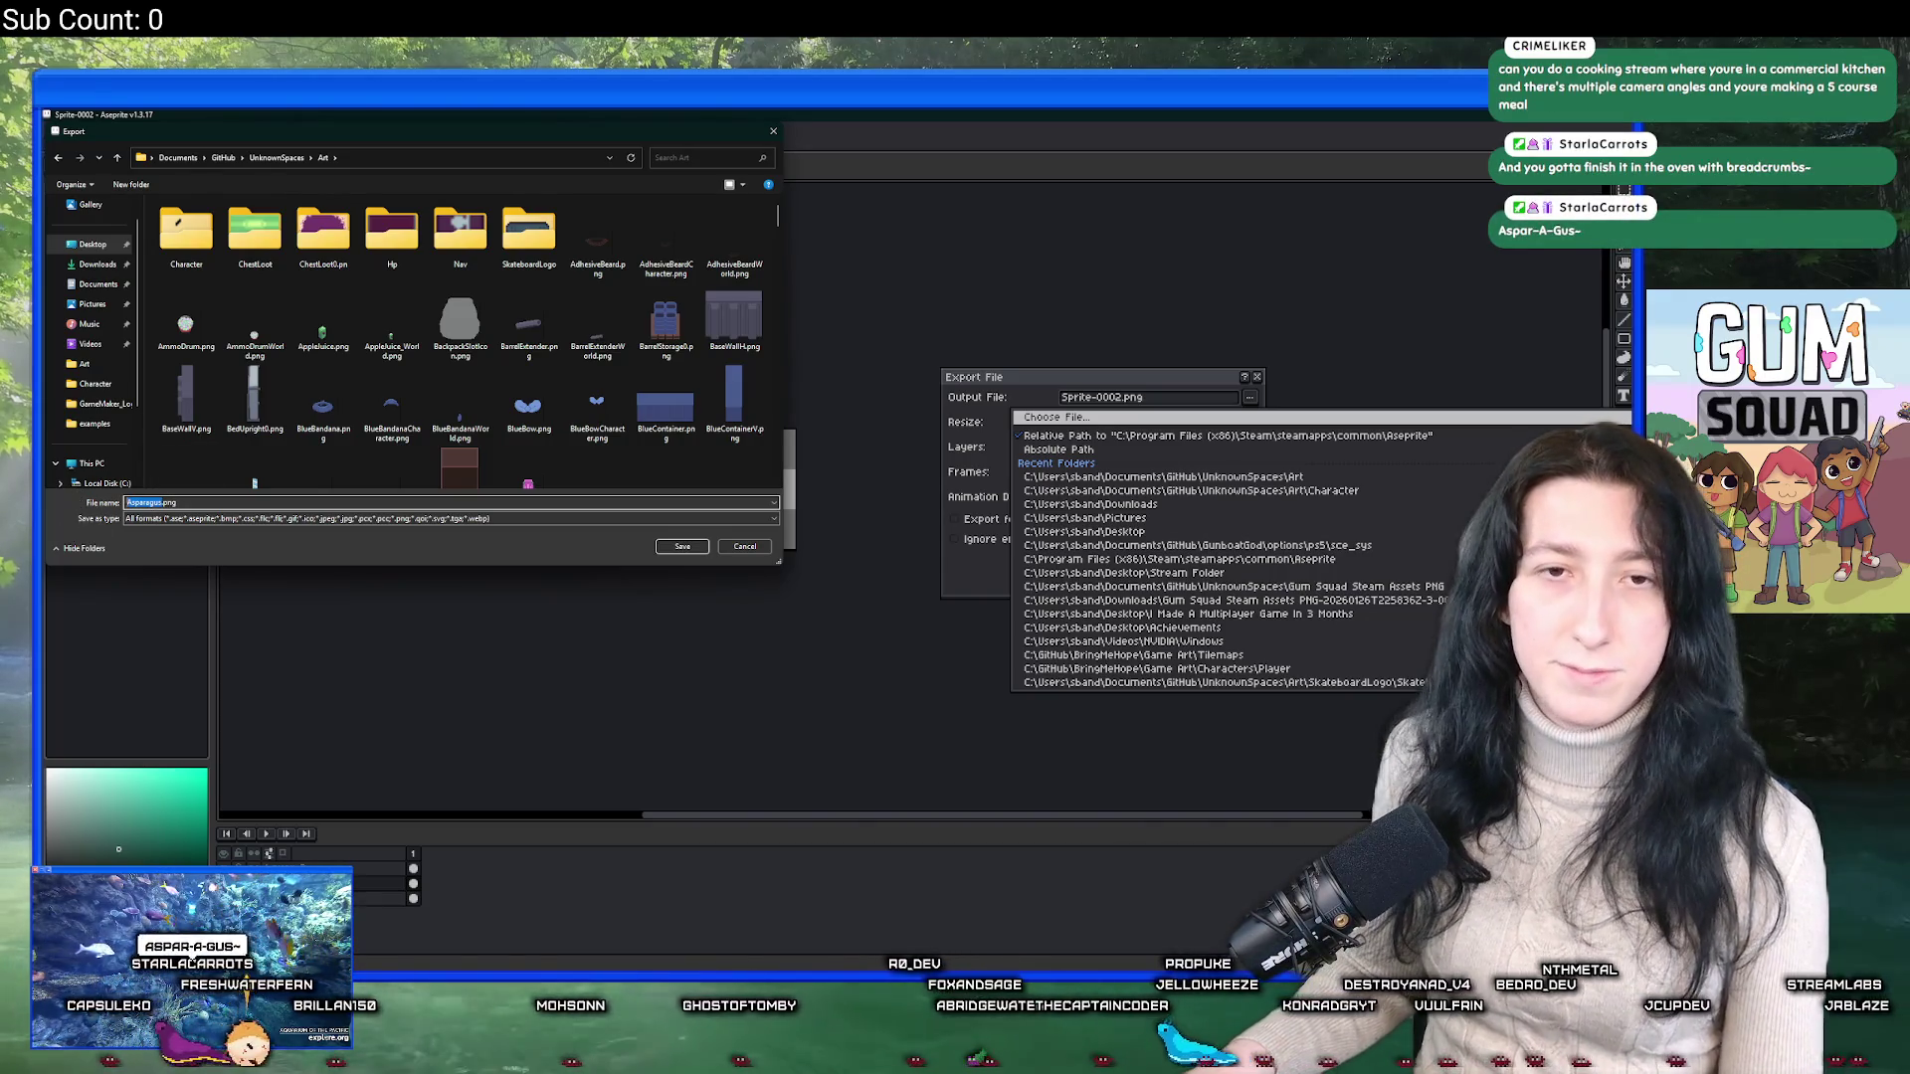
pyautogui.press('Return')
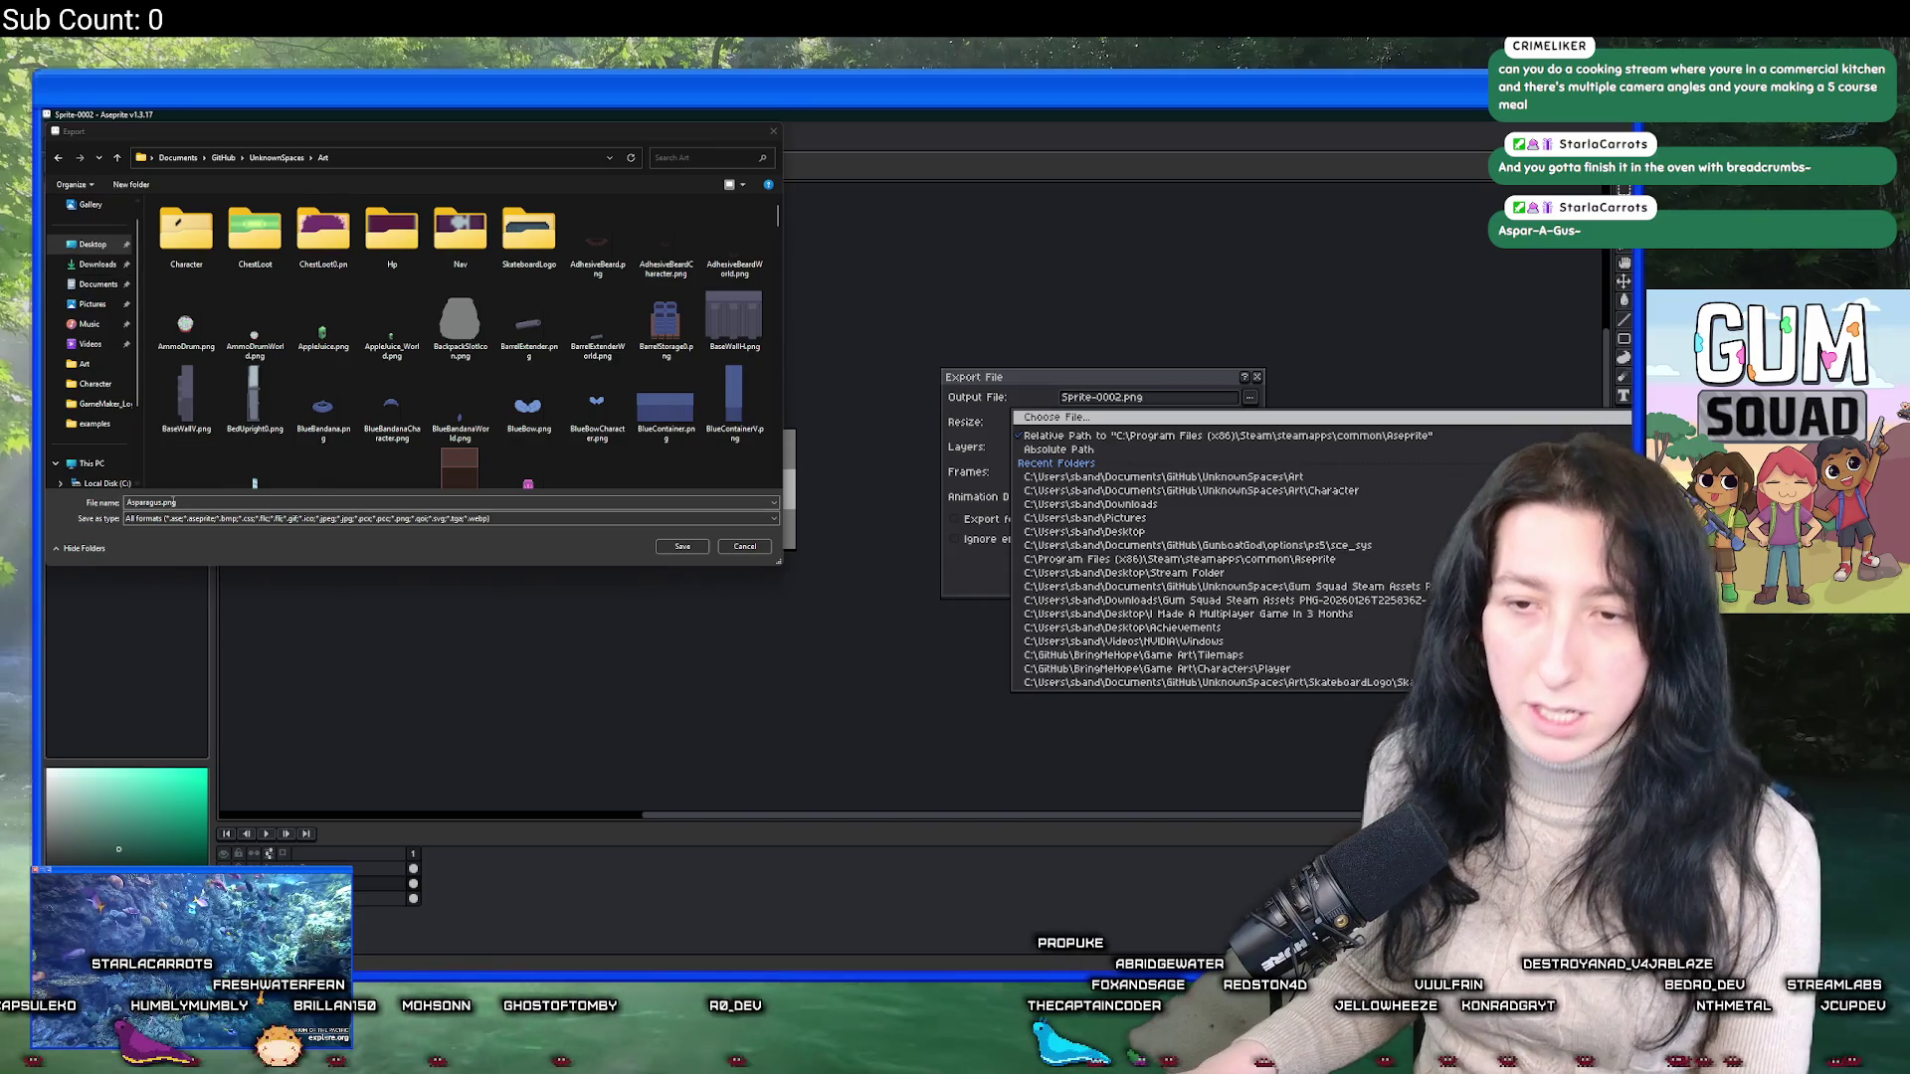
pyautogui.click(691, 561)
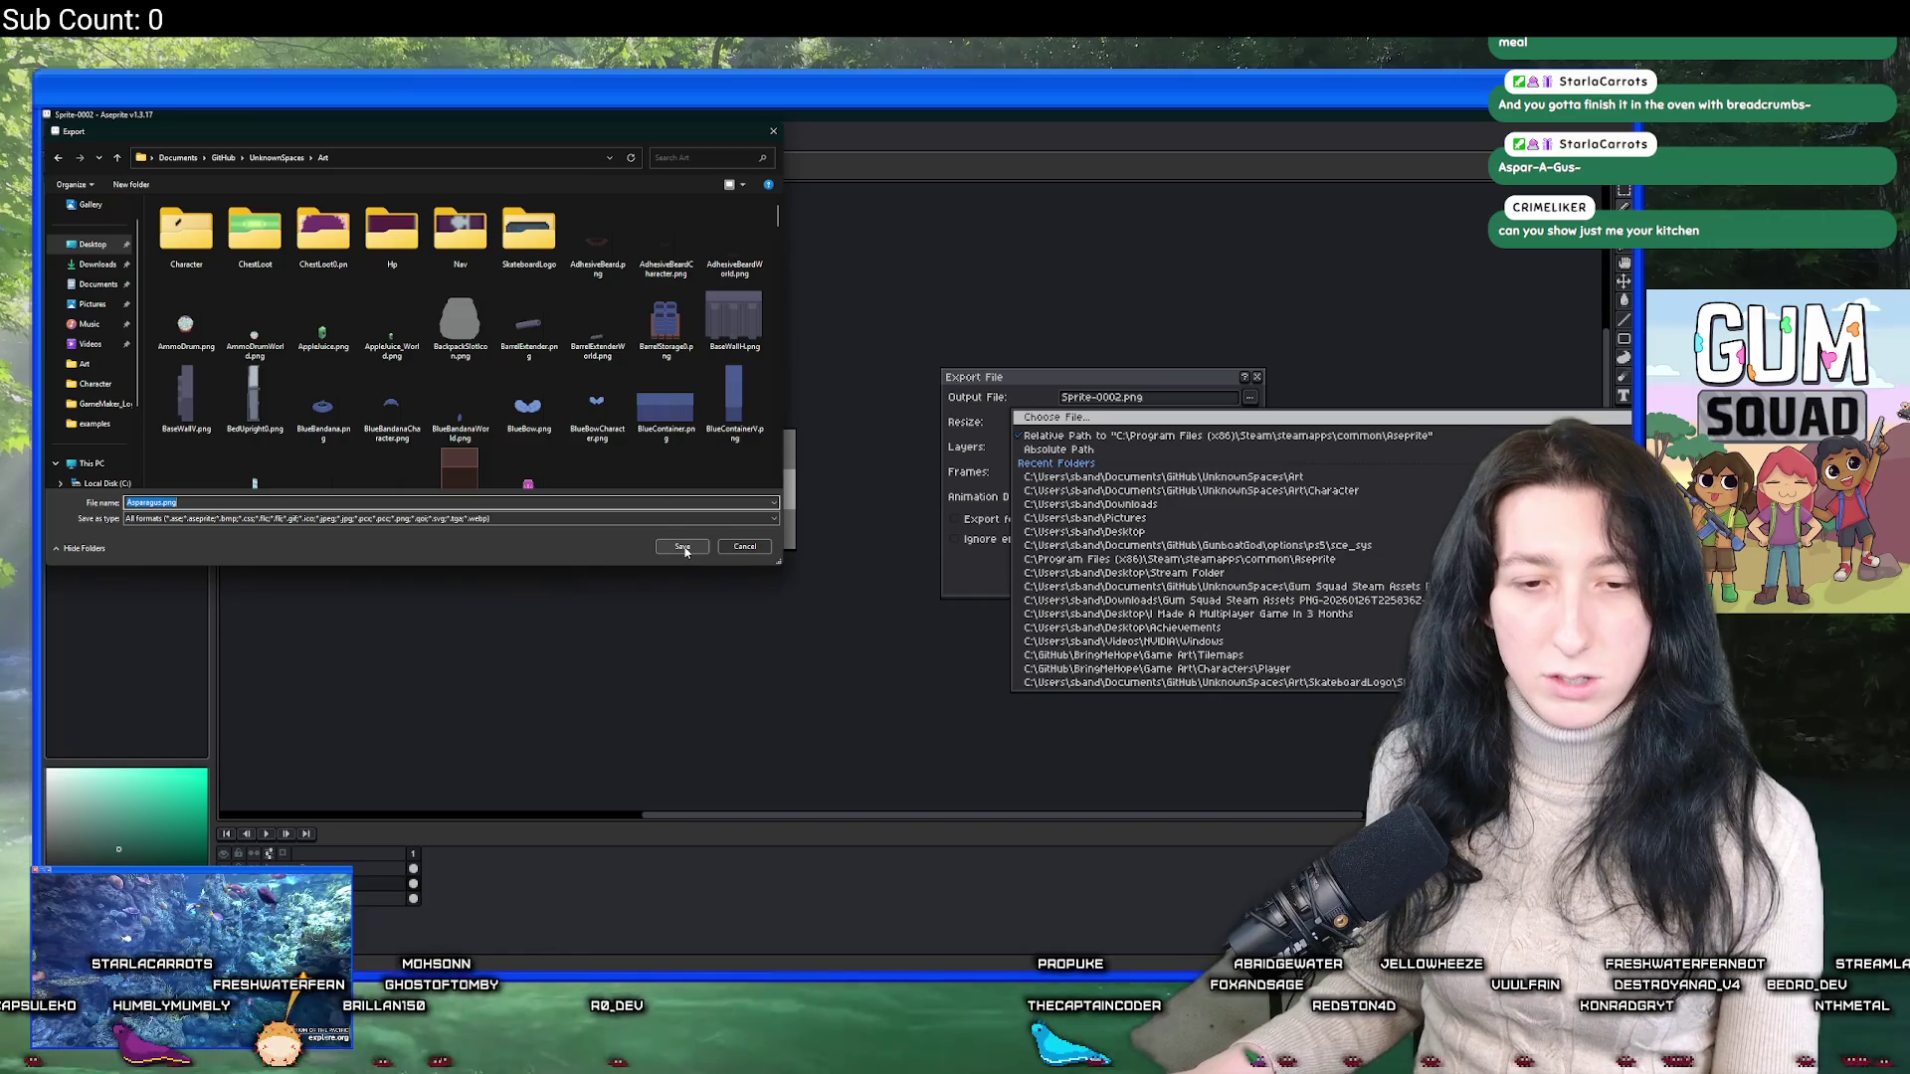
pyautogui.click(683, 548)
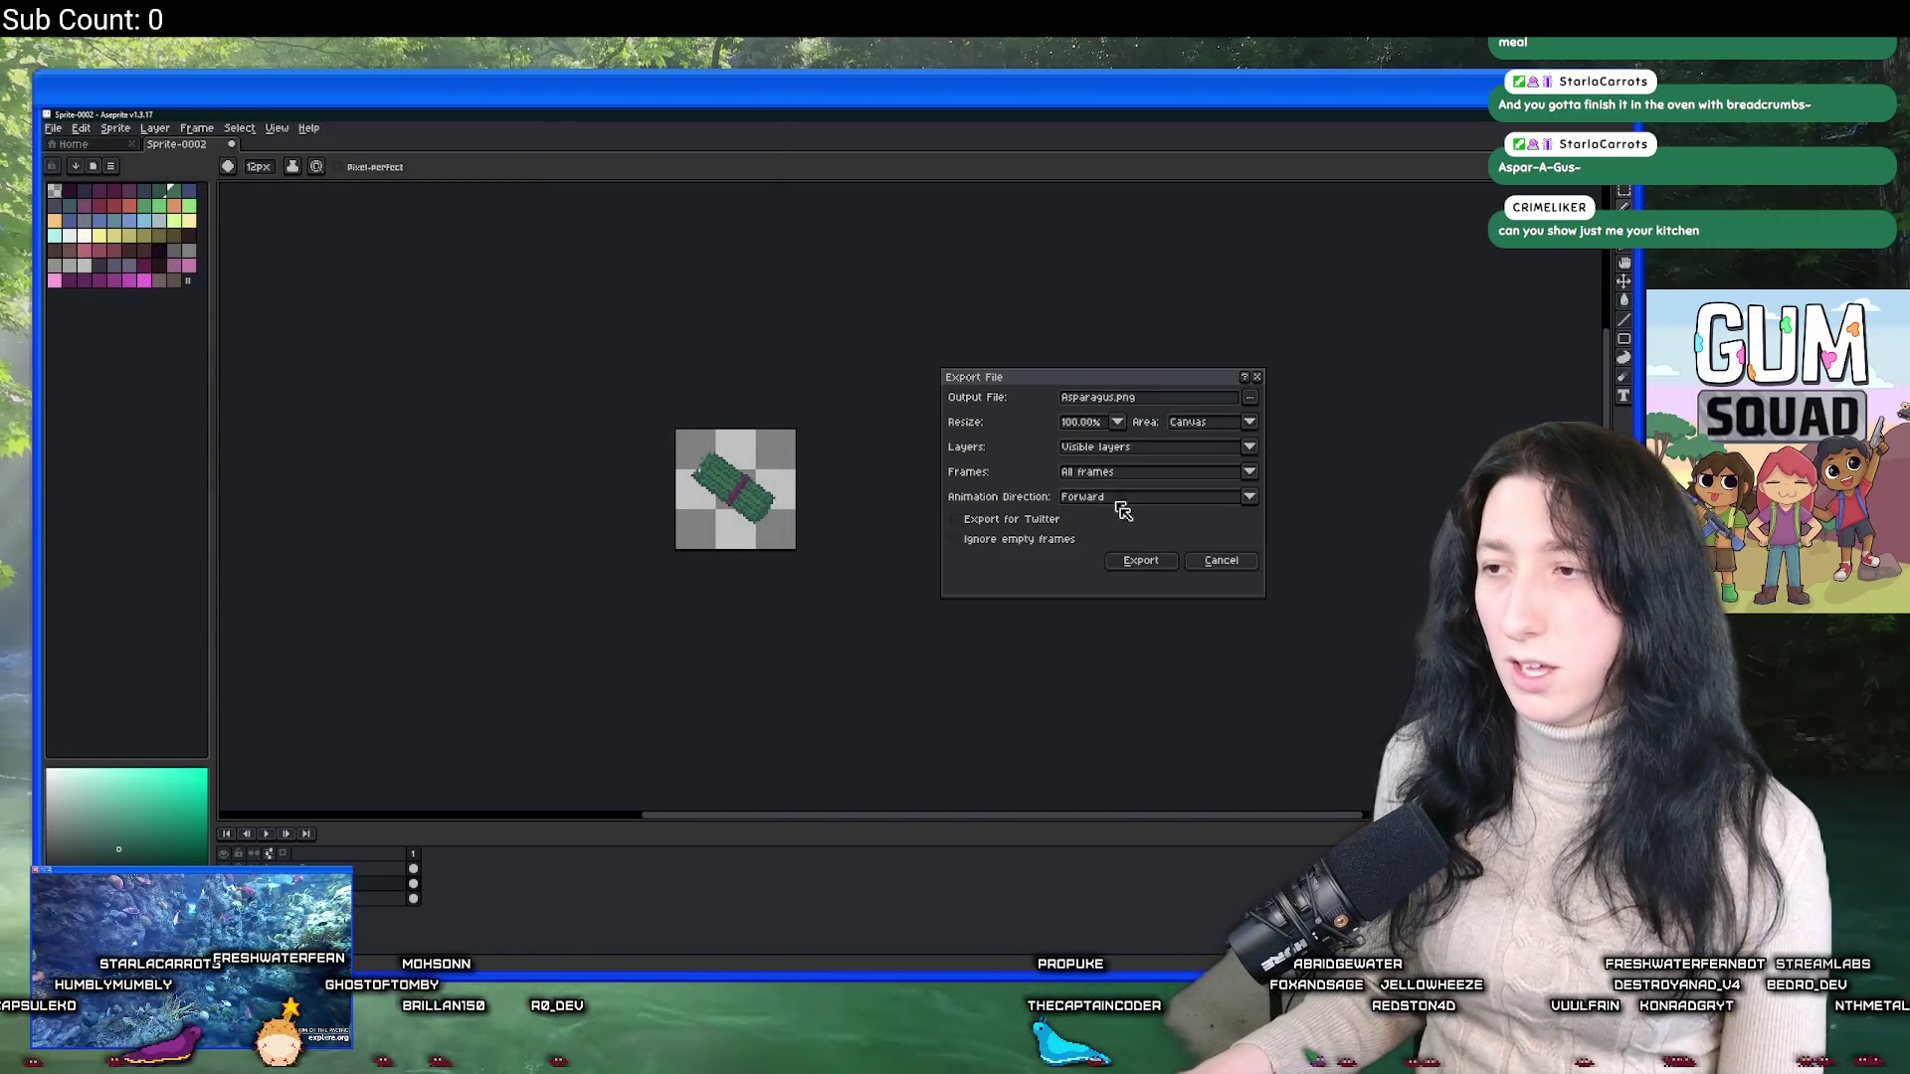
pyautogui.click(1141, 560)
# Trim the canvas tightly around the asparagus sprite.
pyautogui.scroll(2, 736, 463)
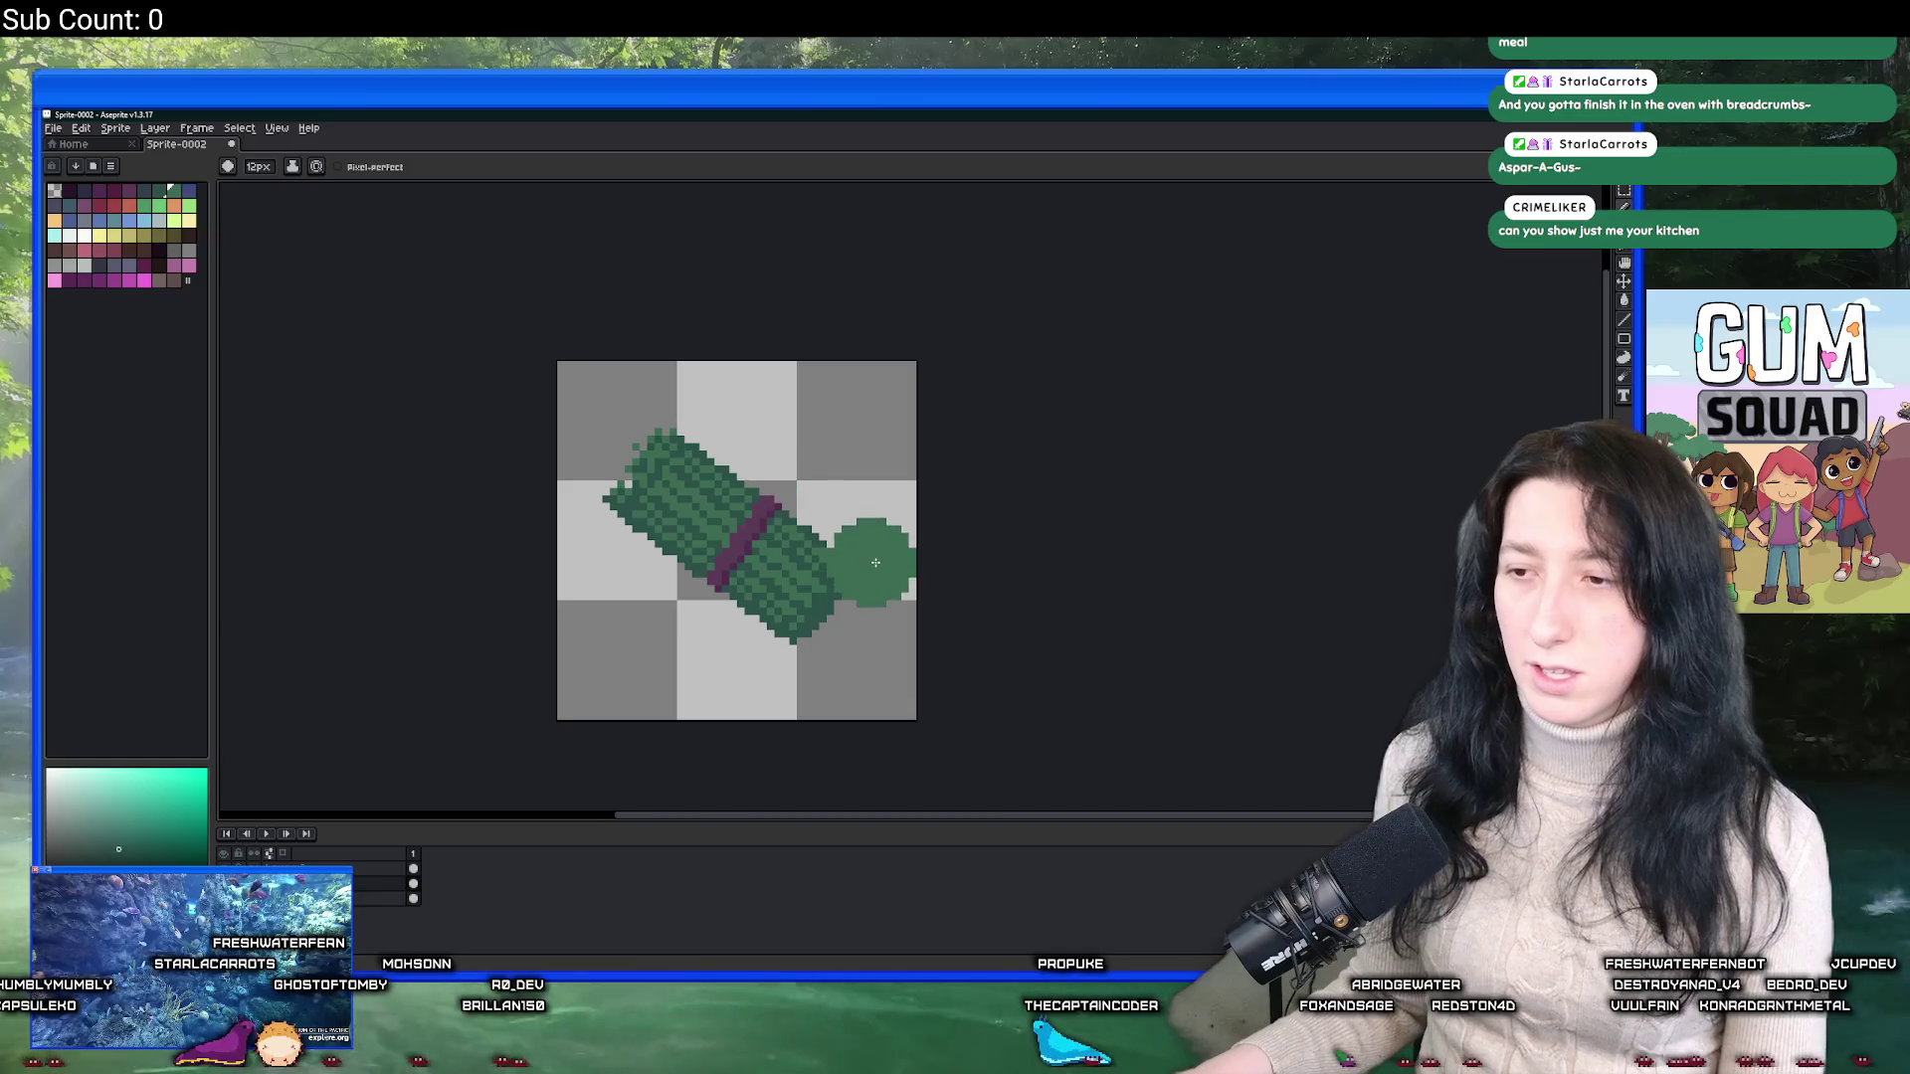
pyautogui.keyDown('ctrl'); pyautogui.scroll(-4, 872, 561); pyautogui.keyUp('ctrl')
pyautogui.scroll(-4, 872, 561)
pyautogui.scroll(4, 638, 412)
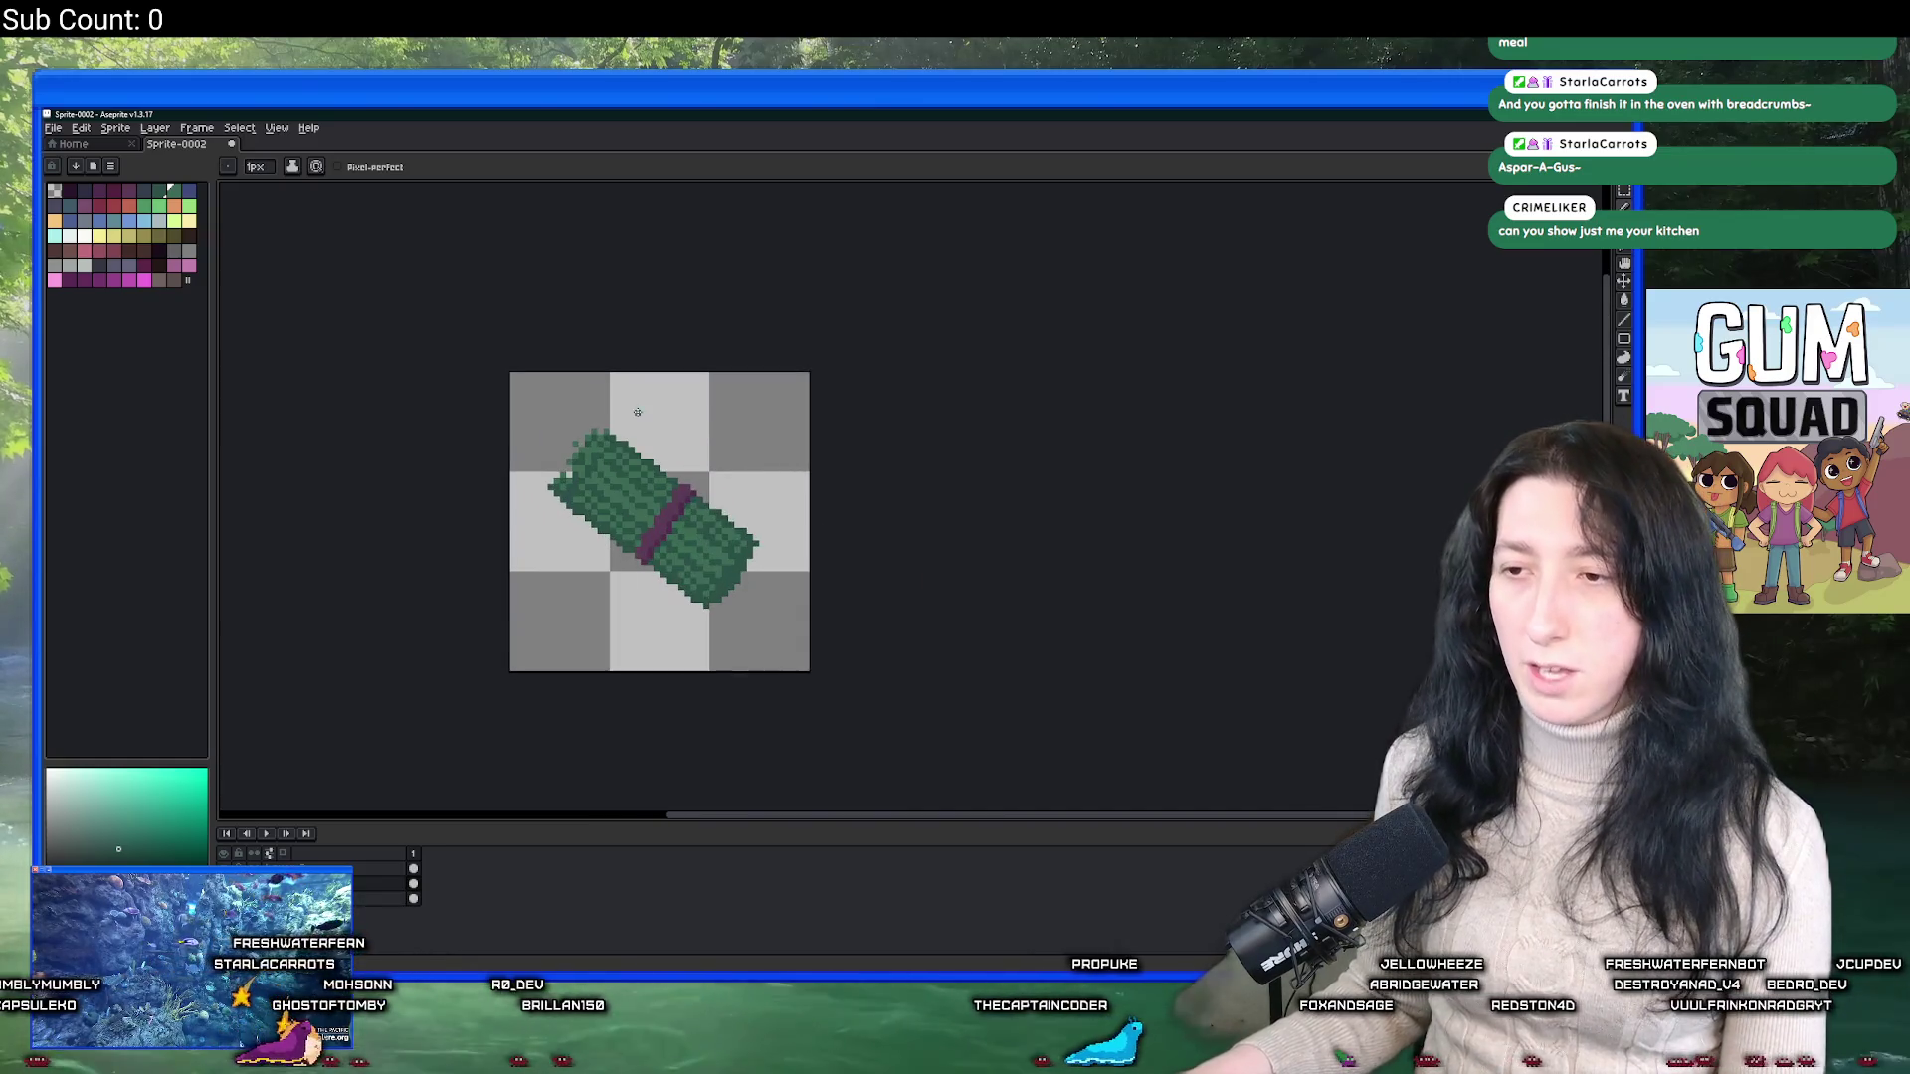
pyautogui.scroll(-2, 612, 438)
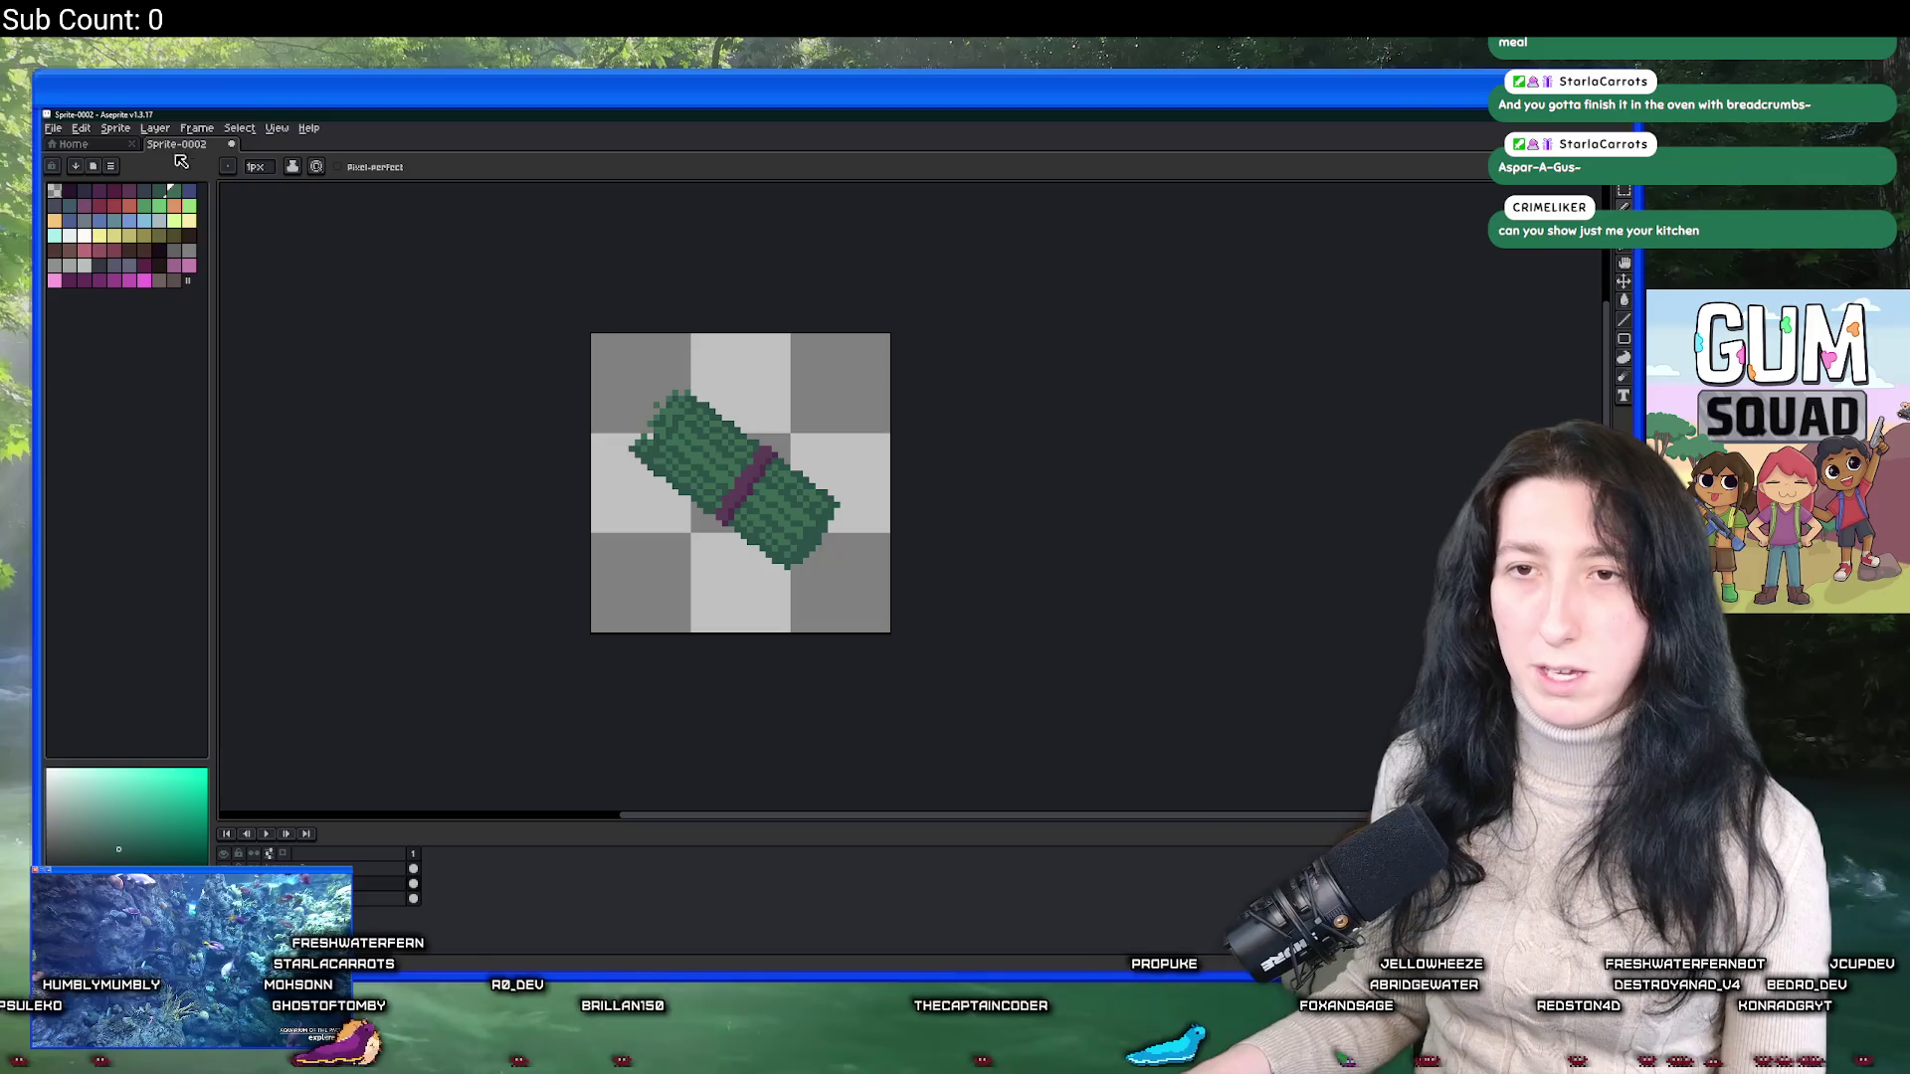
pyautogui.click(115, 127)
pyautogui.click(123, 256)
# Shrink the sprite to 47.06% with Nearest-neighbor resampling, then reopen the export settings.
pyautogui.click(115, 128)
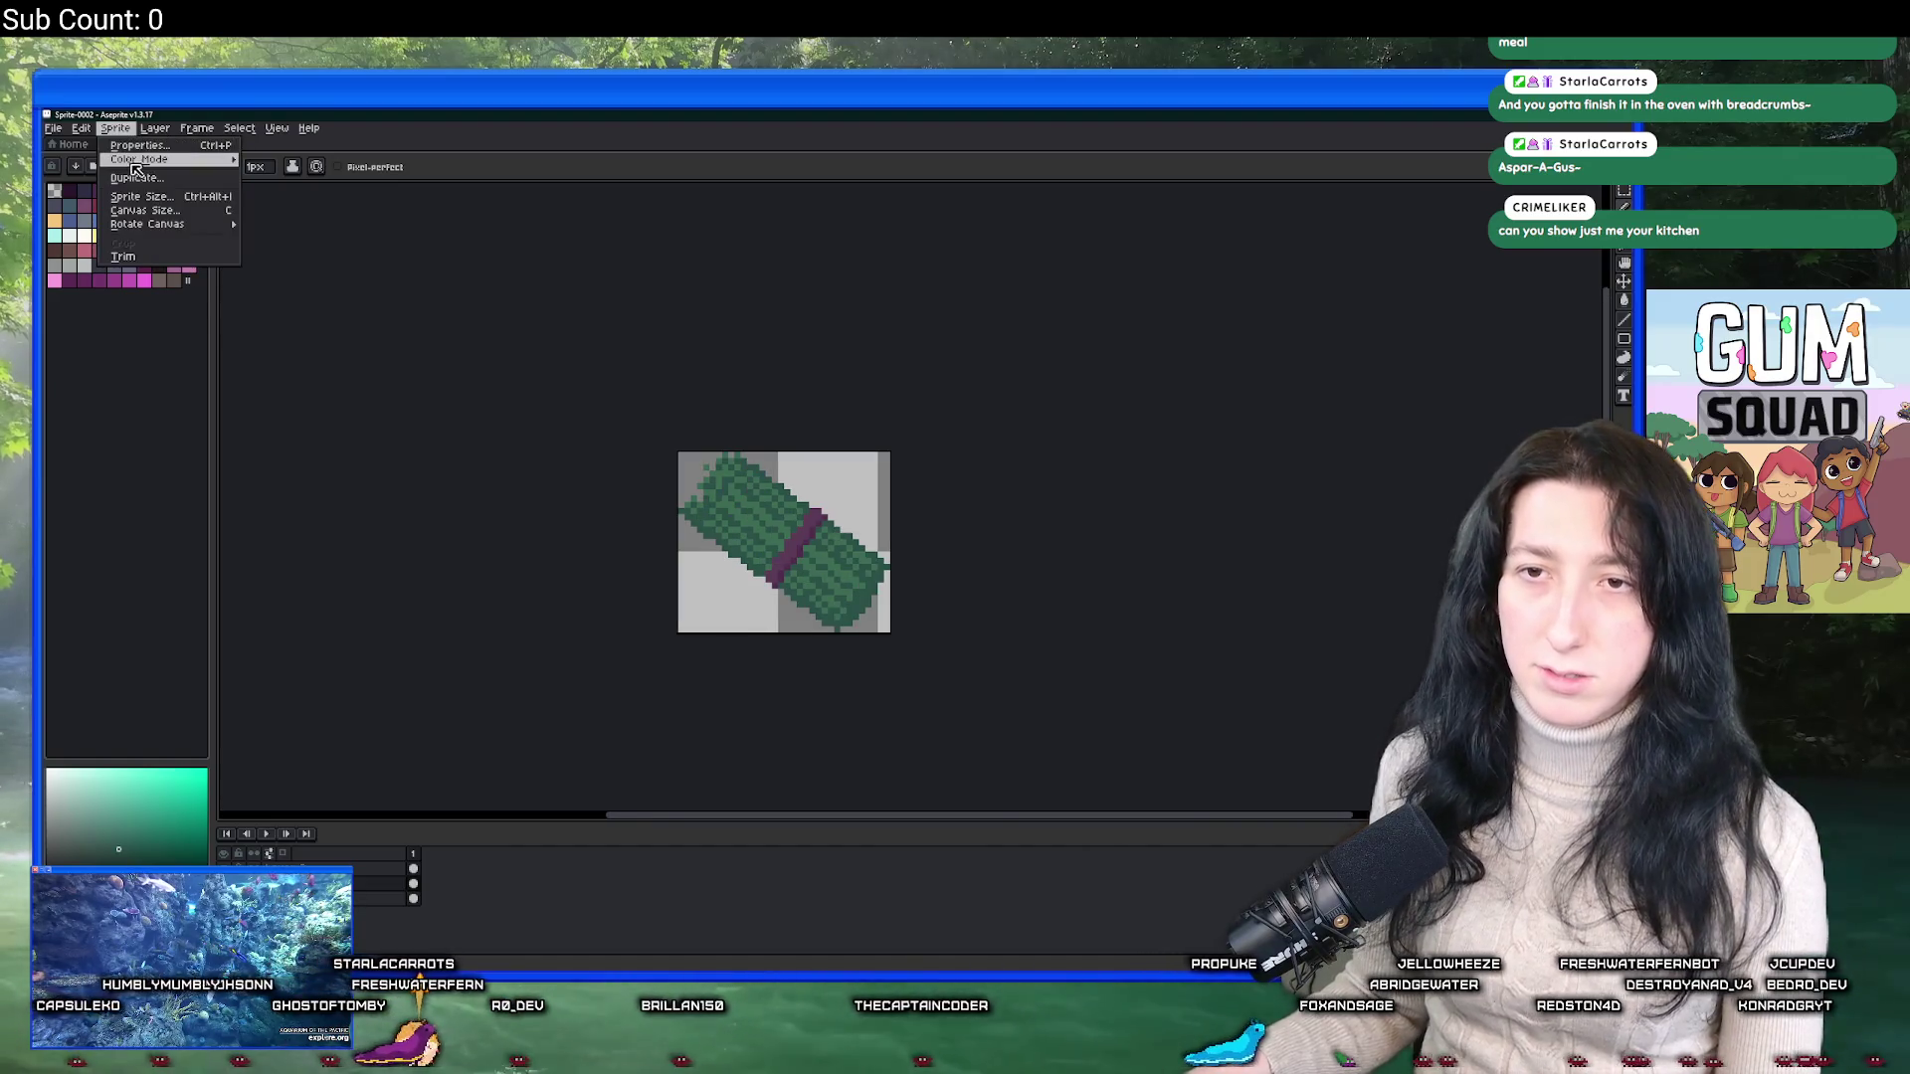
pyautogui.click(156, 197)
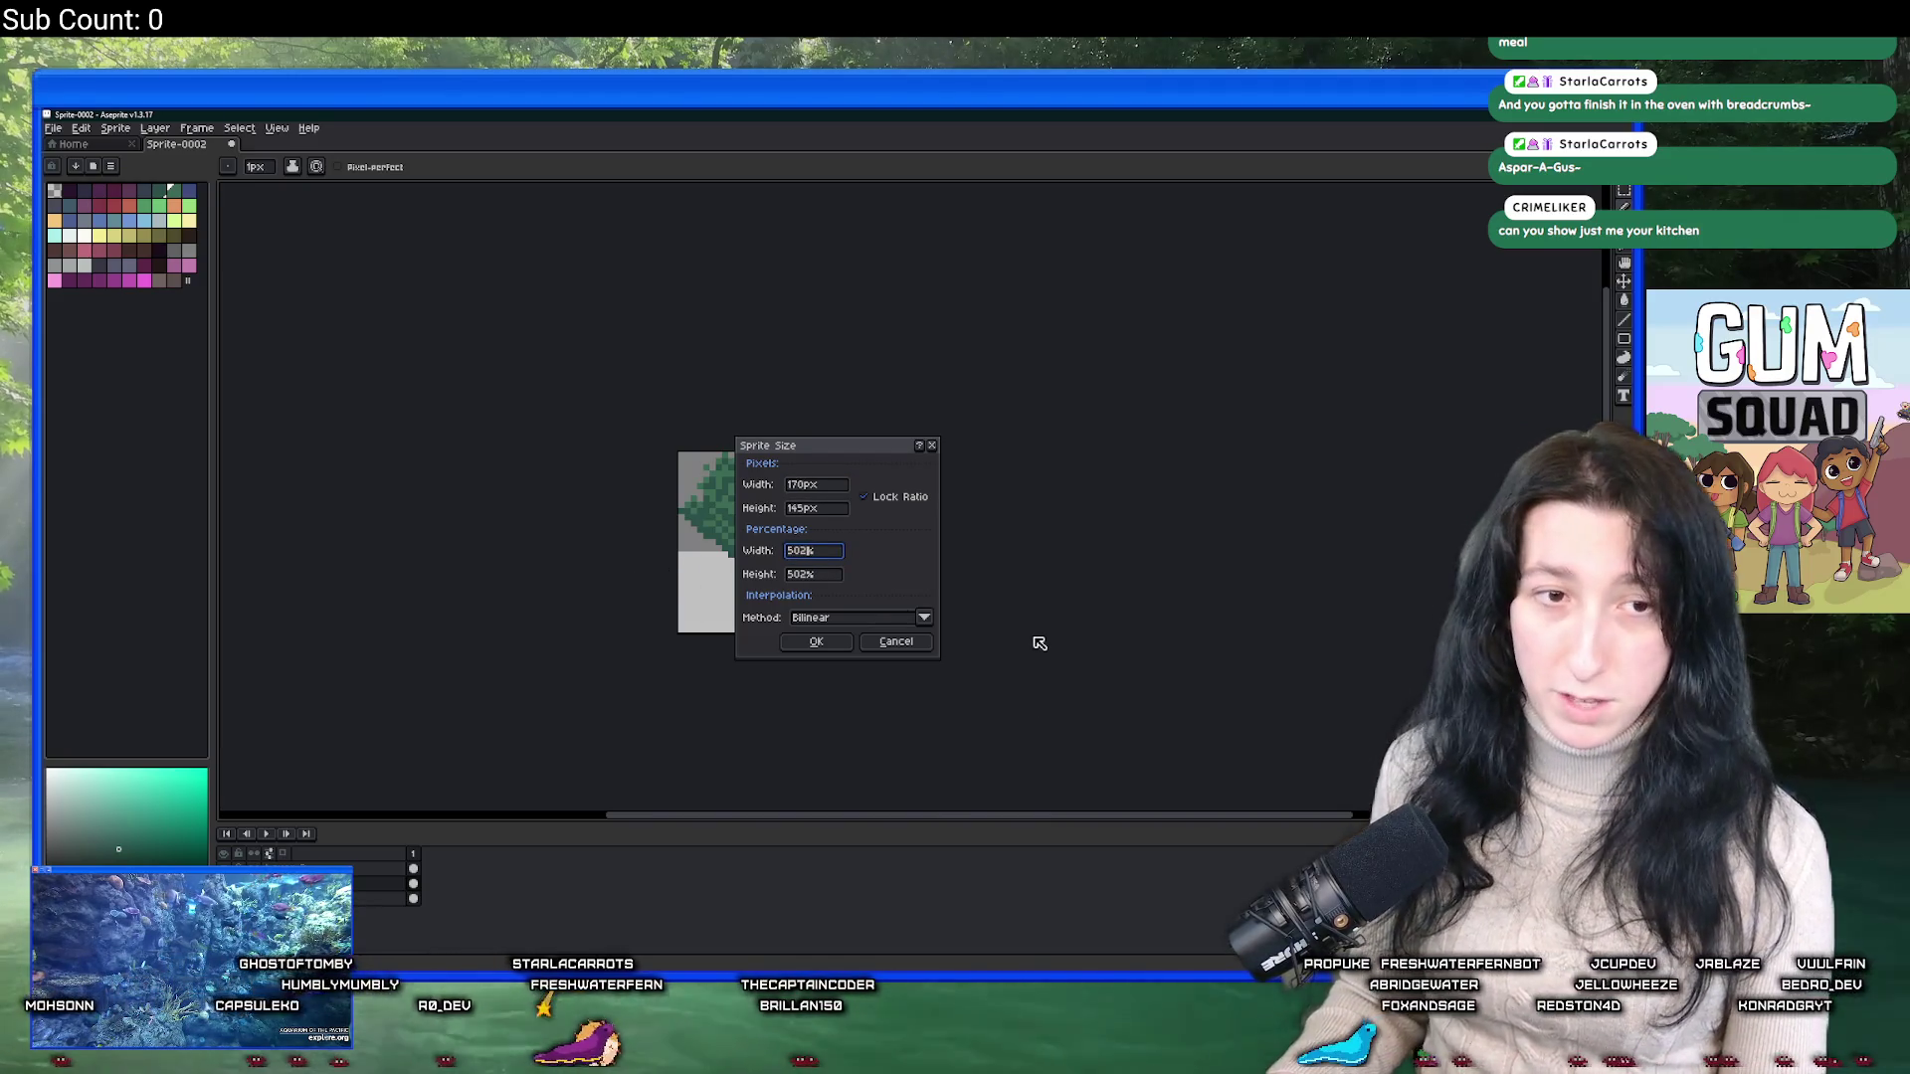
pyautogui.press('Return')
pyautogui.scroll(6, 890, 634)
pyautogui.click(116, 130)
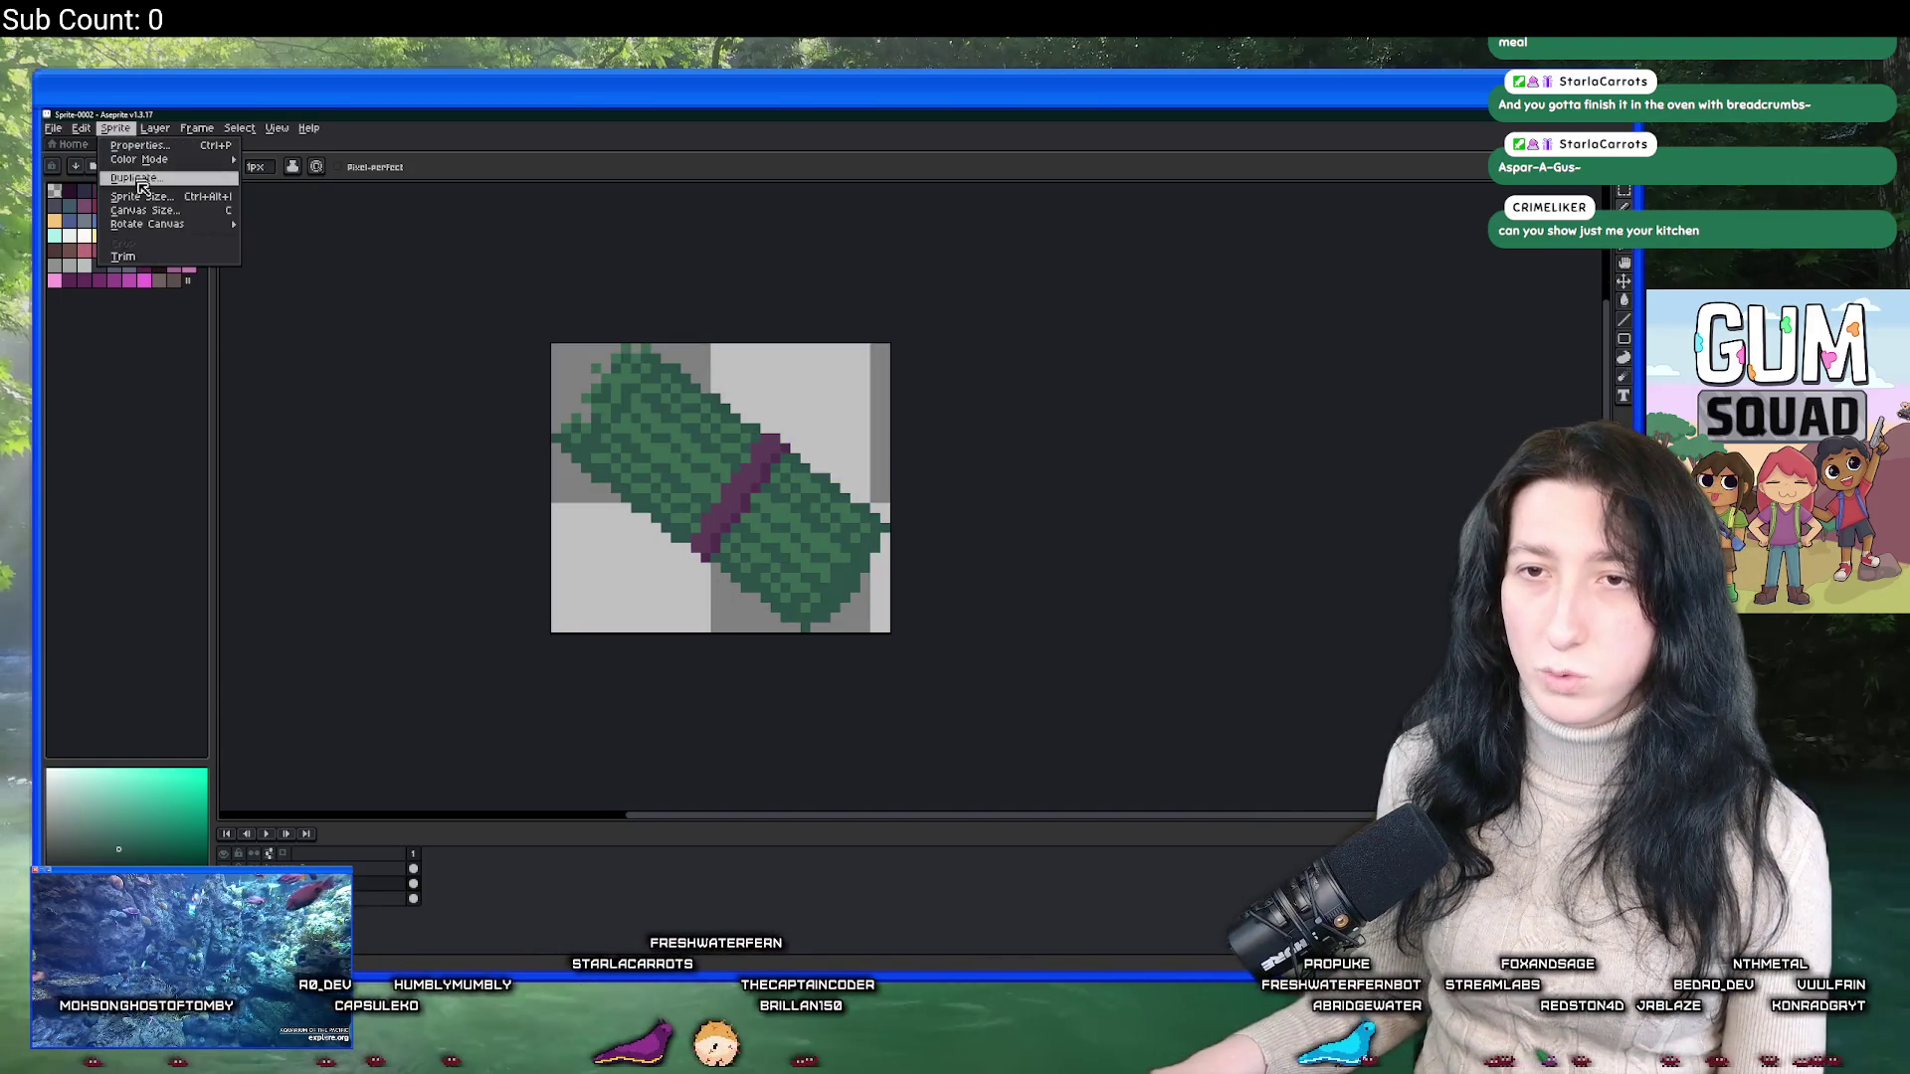
pyautogui.click(156, 197)
pyautogui.click(839, 617)
pyautogui.click(831, 640)
pyautogui.click(811, 550)
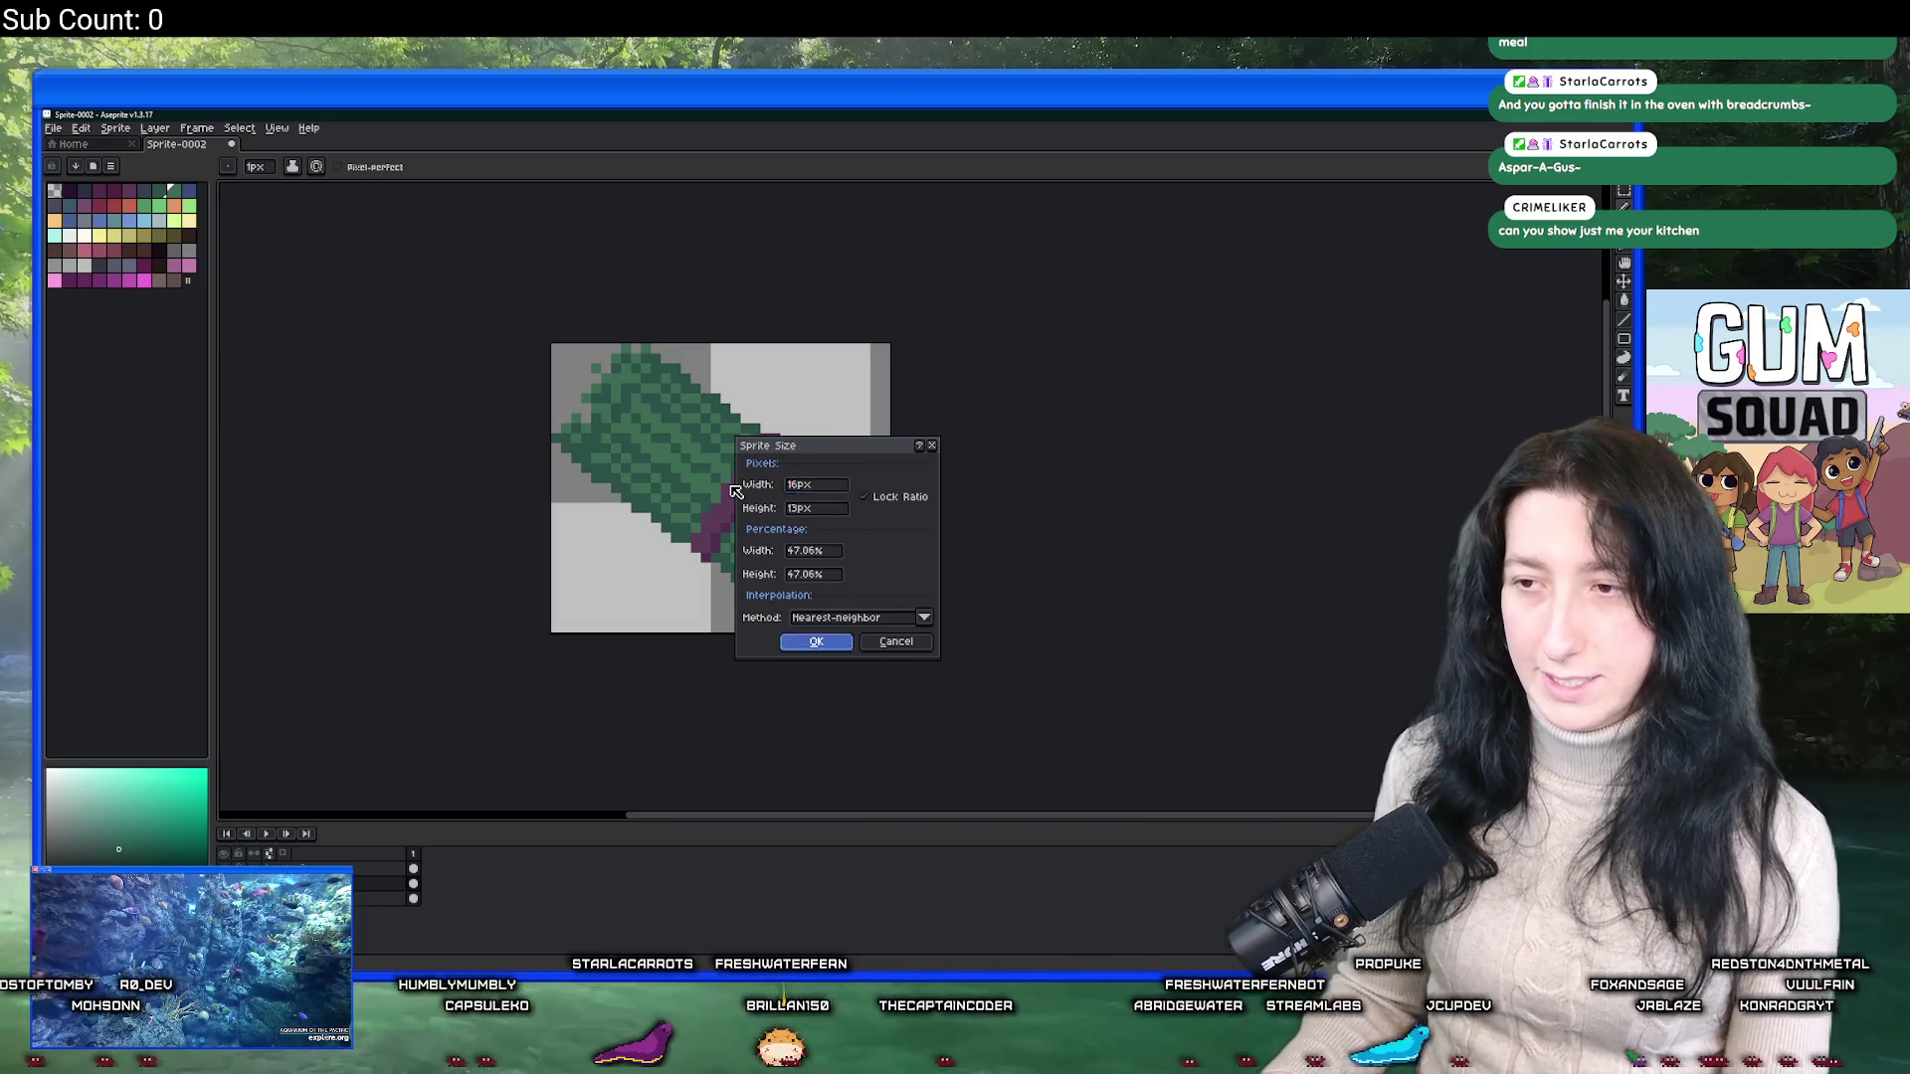
pyautogui.press('Return')
pyautogui.scroll(-6, 737, 491)
pyautogui.hotkey('ctrl', 'alt', 'shift', 's')
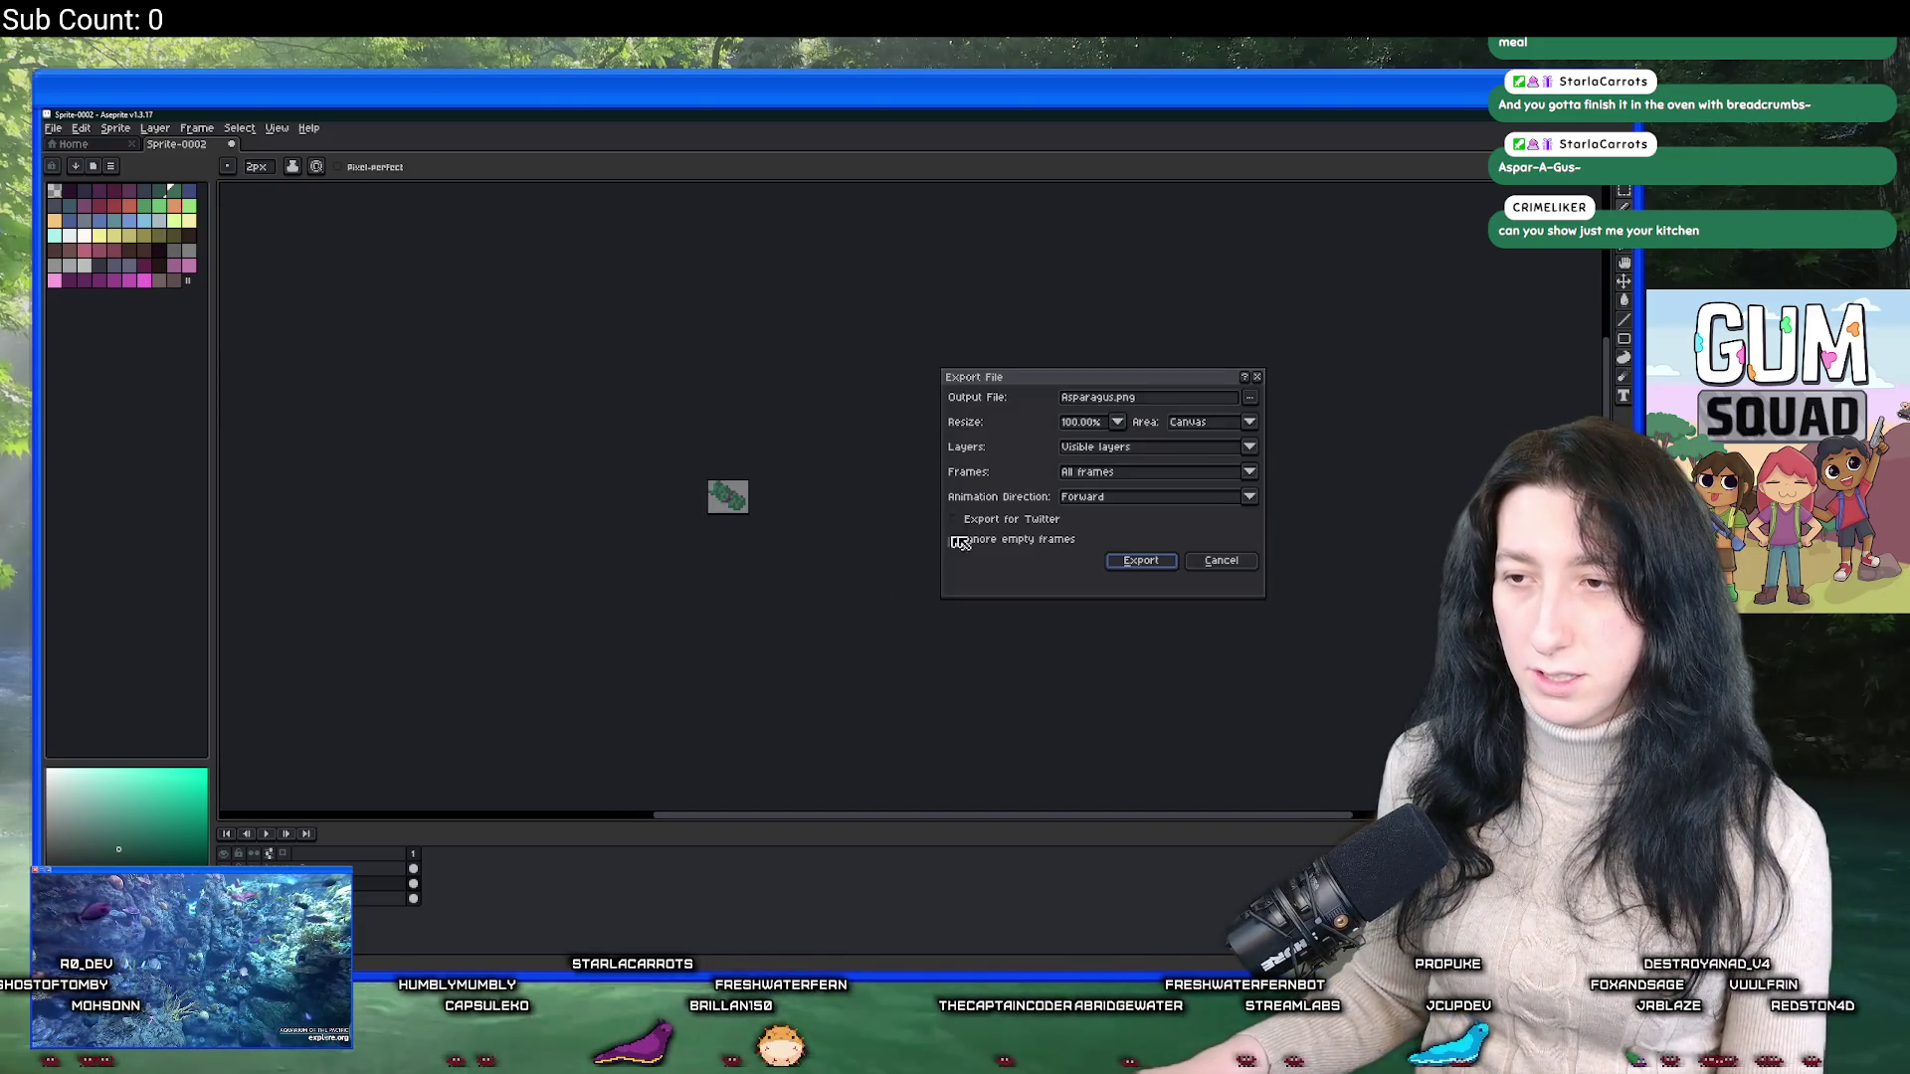
# Export the shrunken sprite as AsparagusWorld.png and again under another name, then switch to GameMaker.
pyautogui.click(1121, 400)
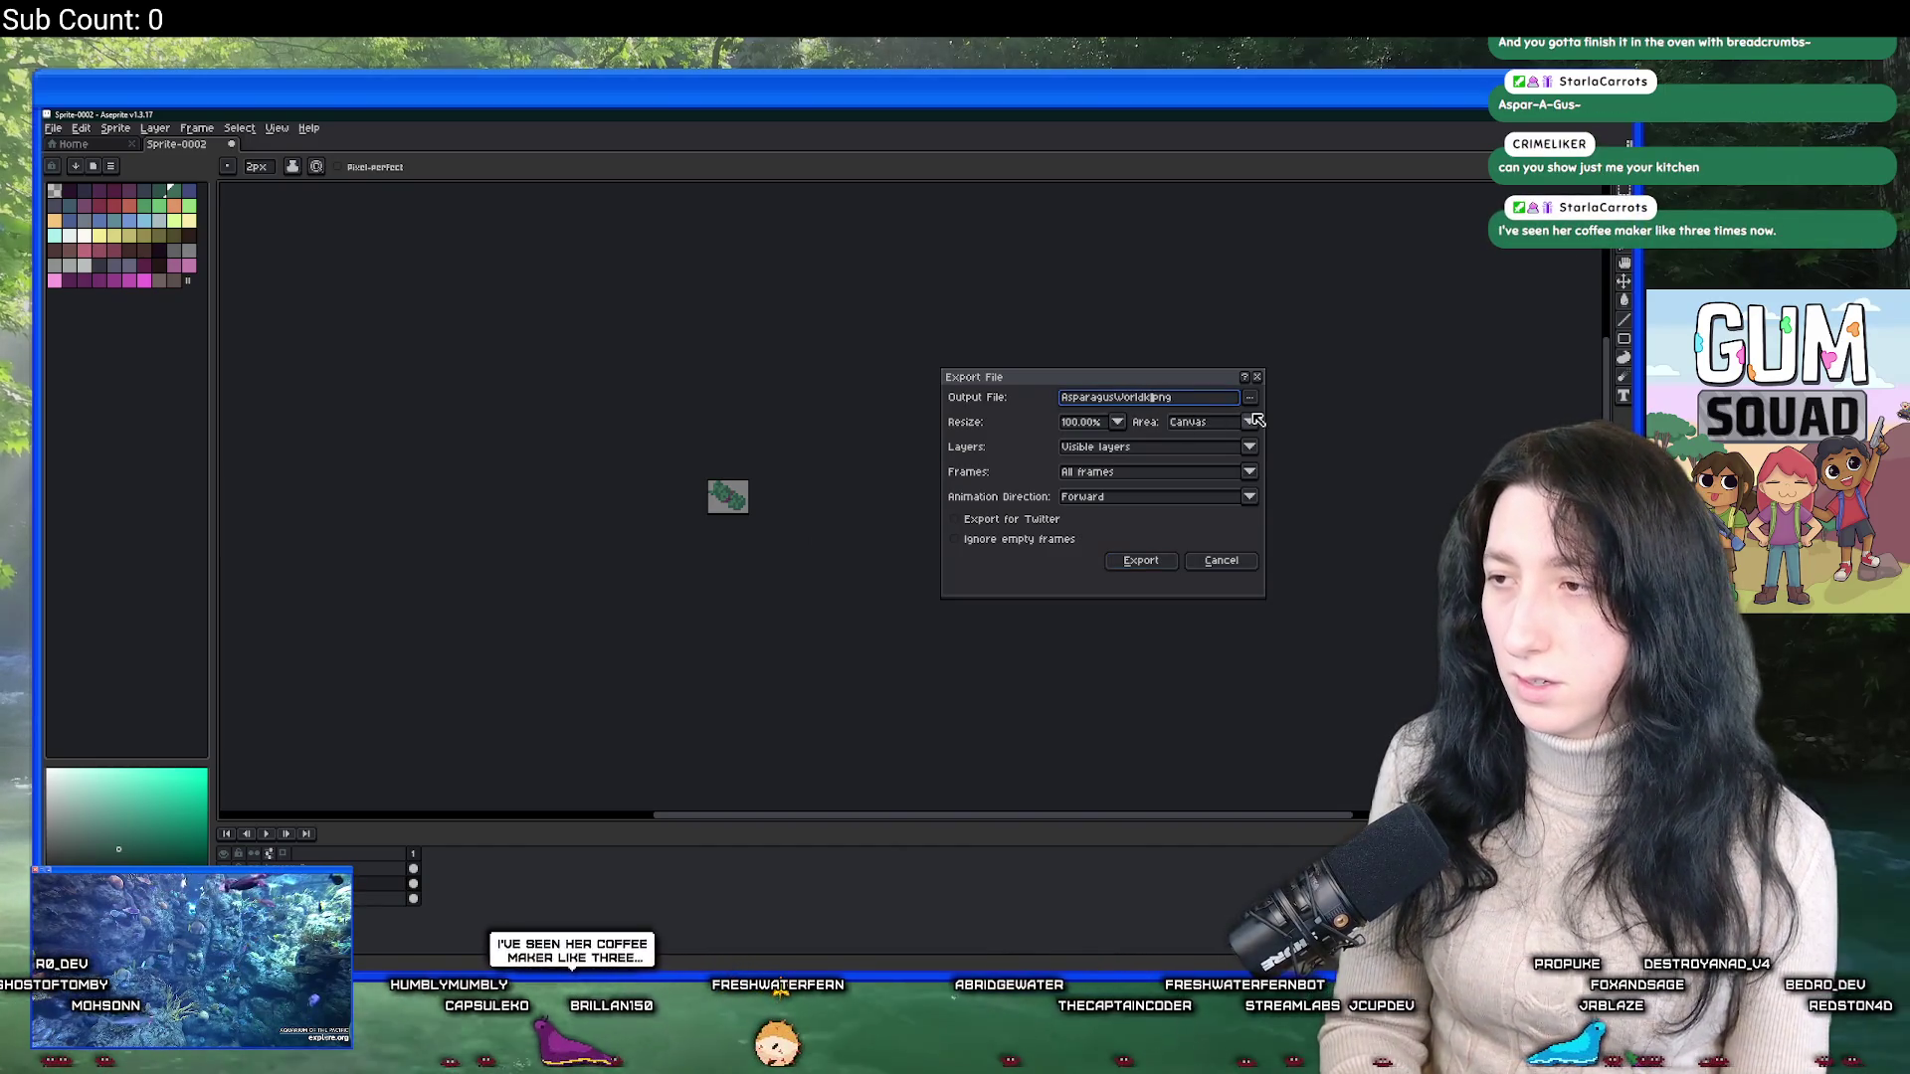
pyautogui.press('Return')
pyautogui.click(1146, 401)
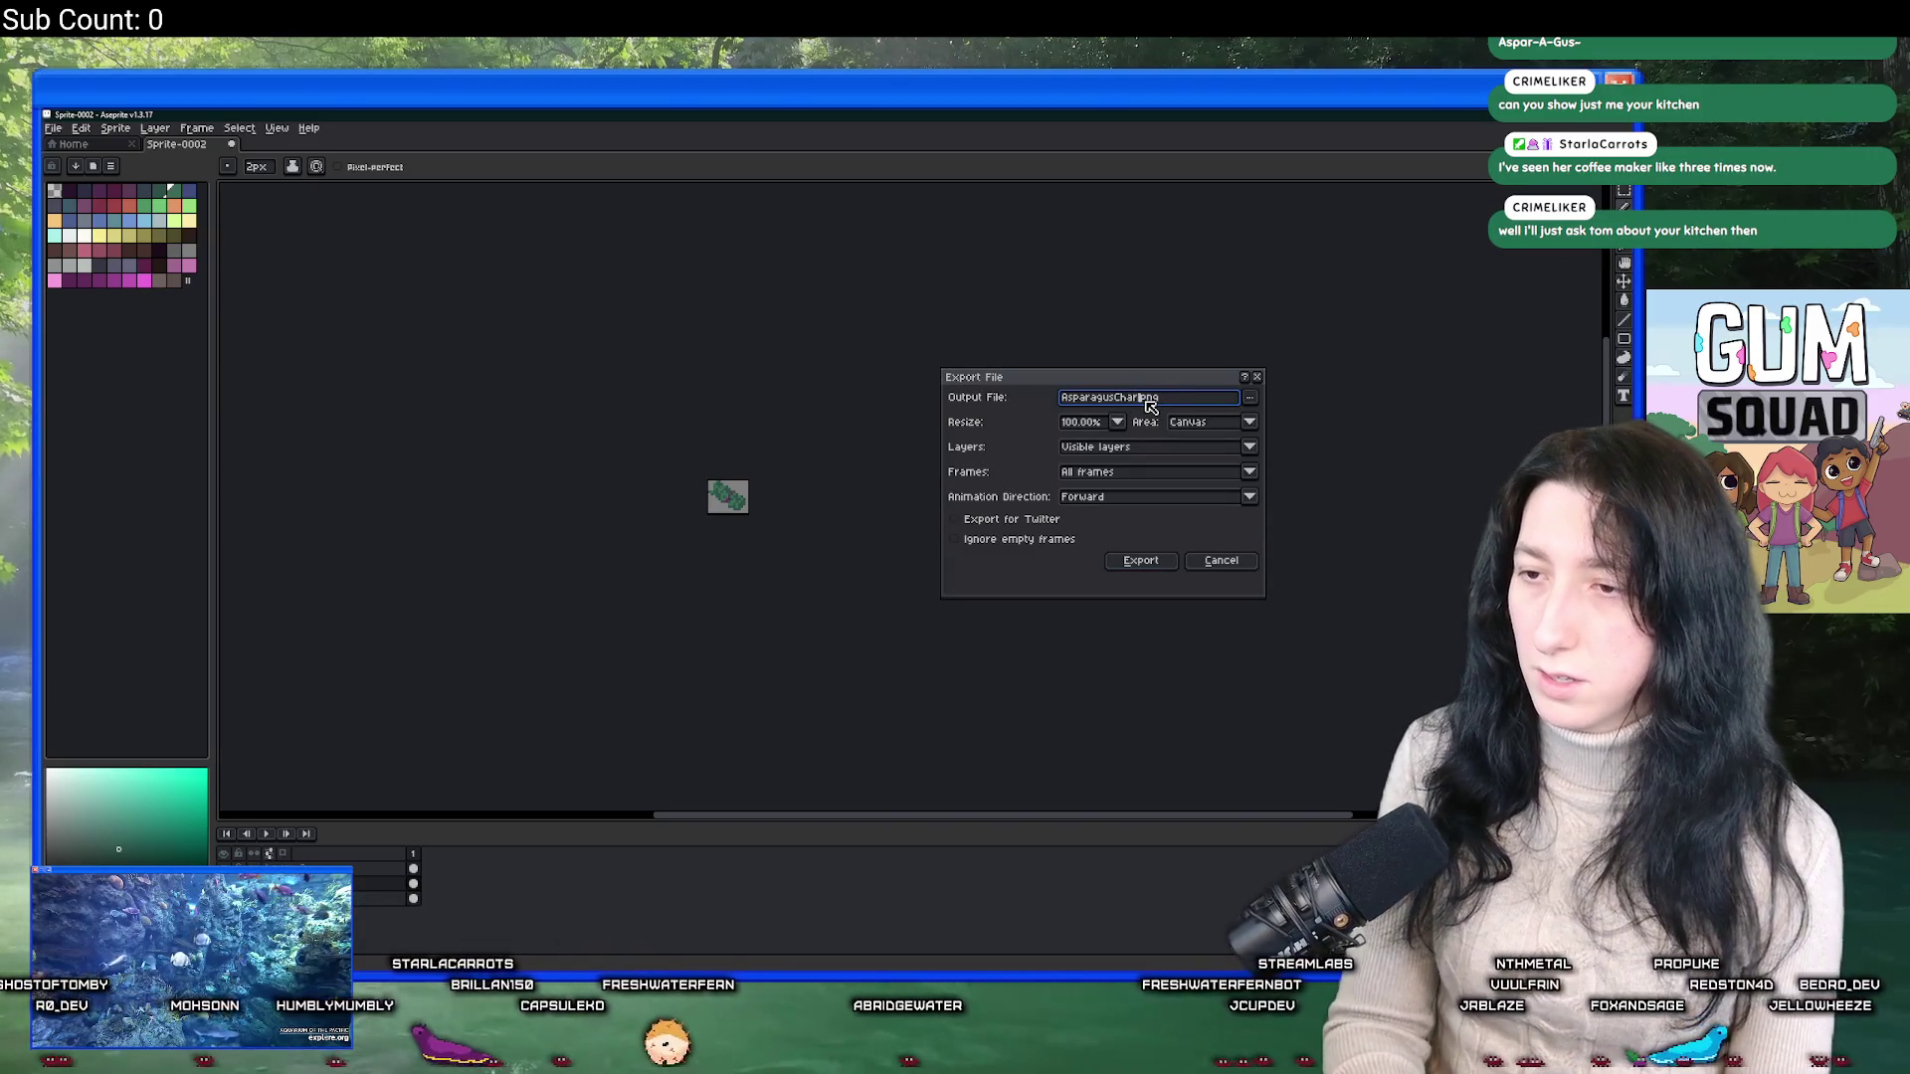
pyautogui.press('Return')
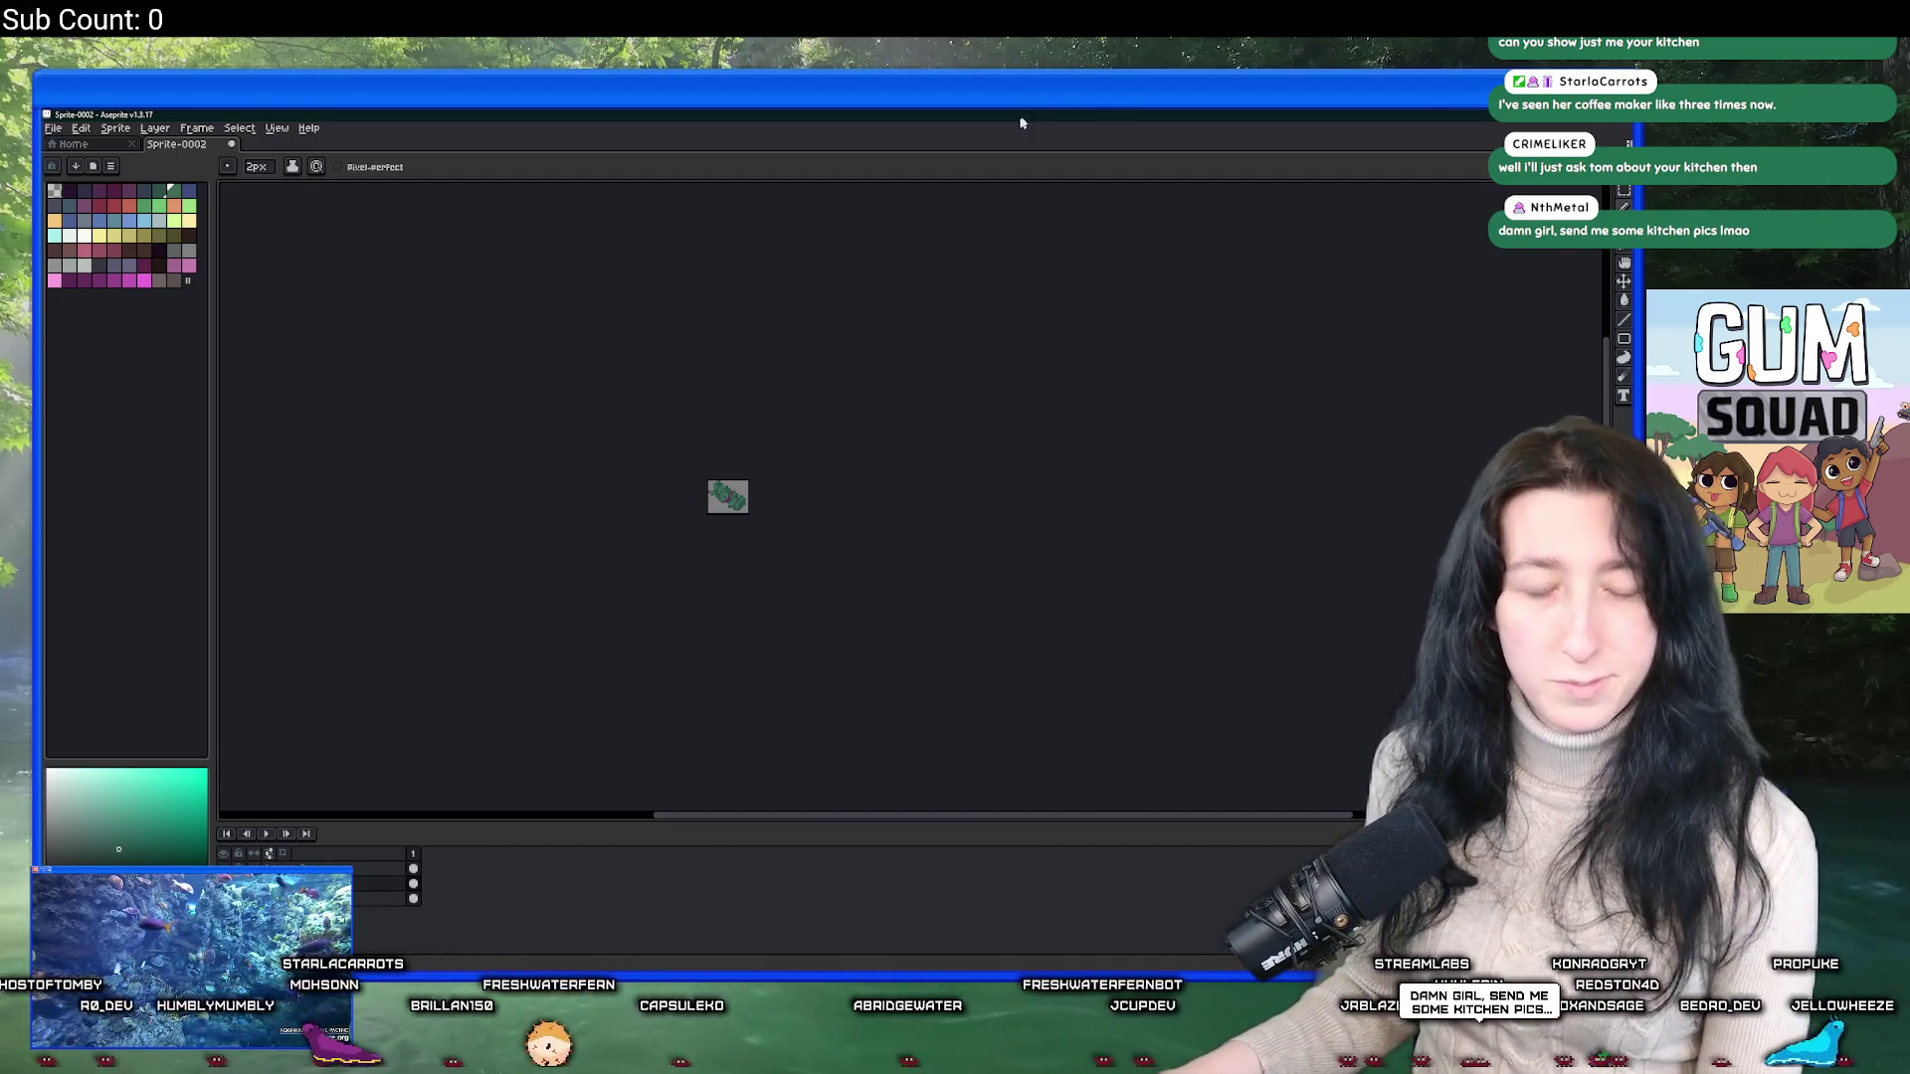
pyautogui.hotkey('alt', 'Tab')
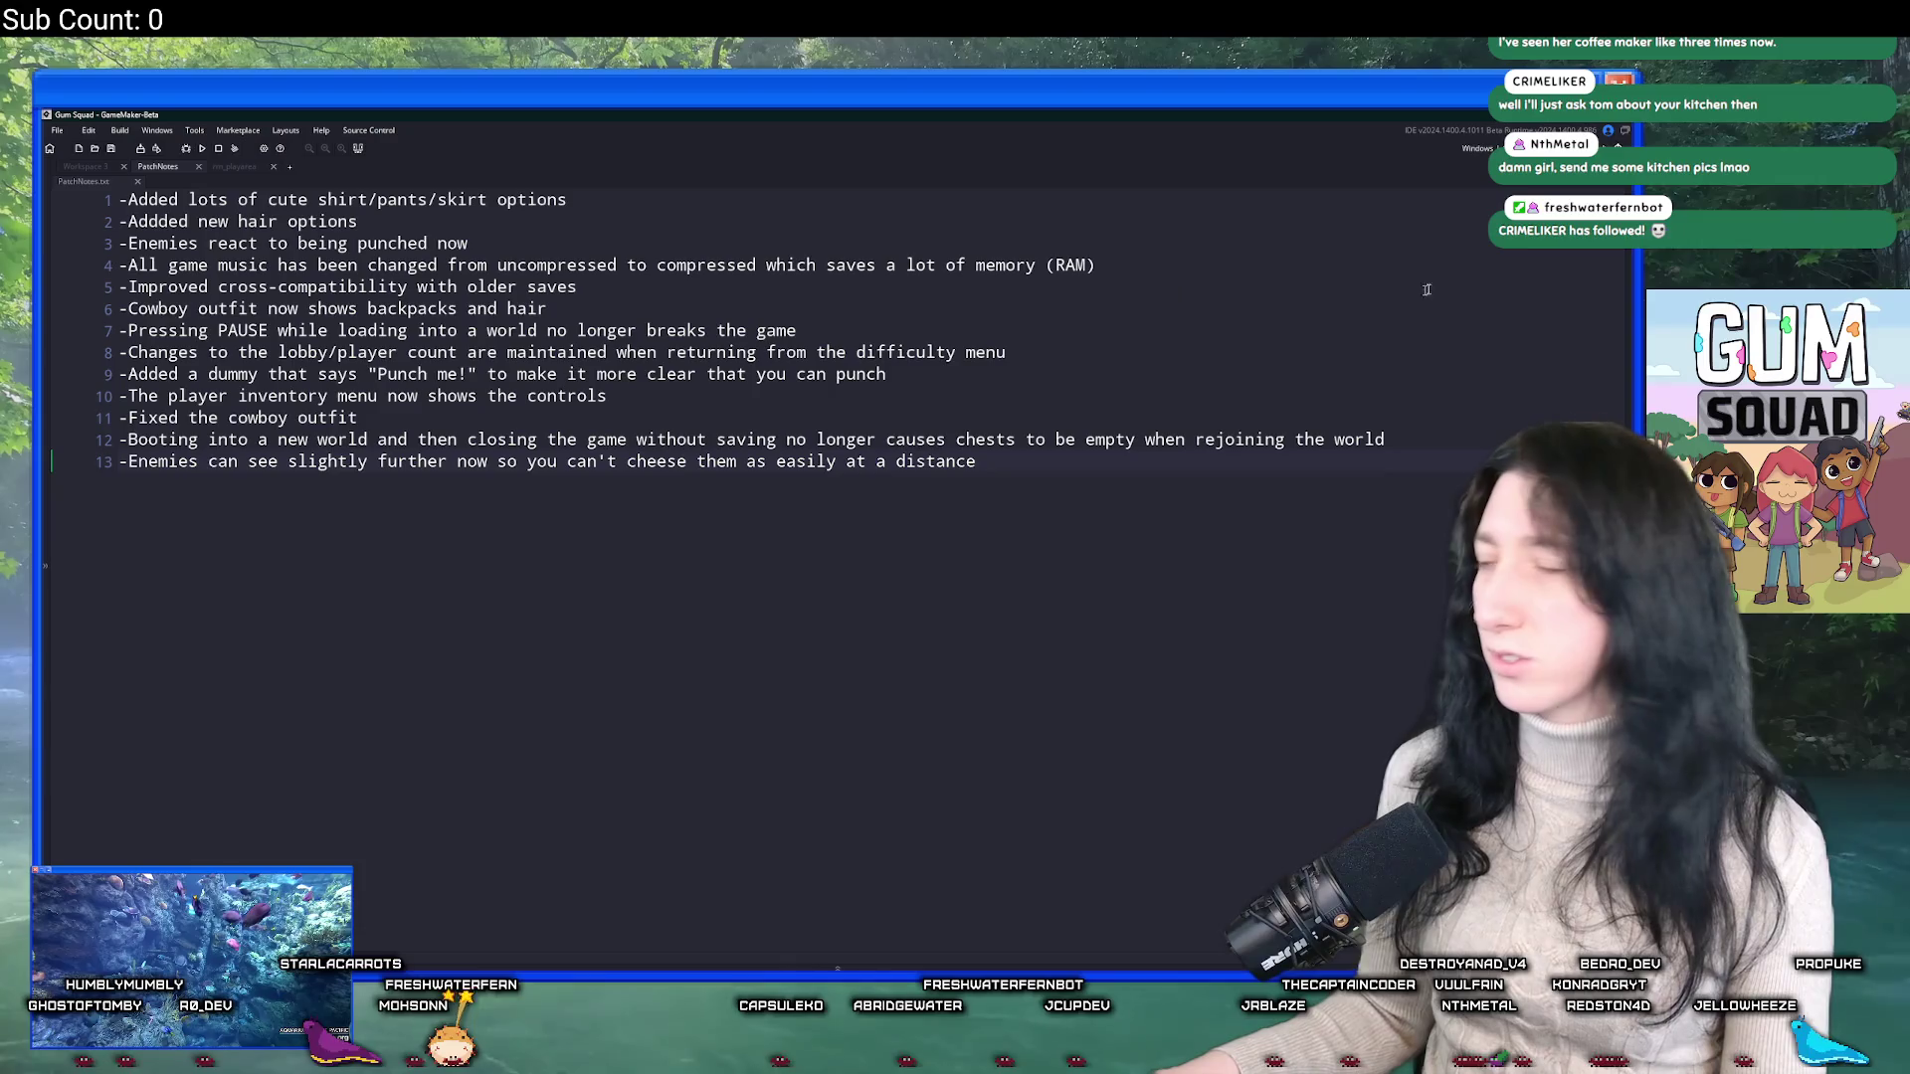
# Show the Asset Browser and expand the Sprites folder and its Items subfolder.
pyautogui.click(1628, 261)
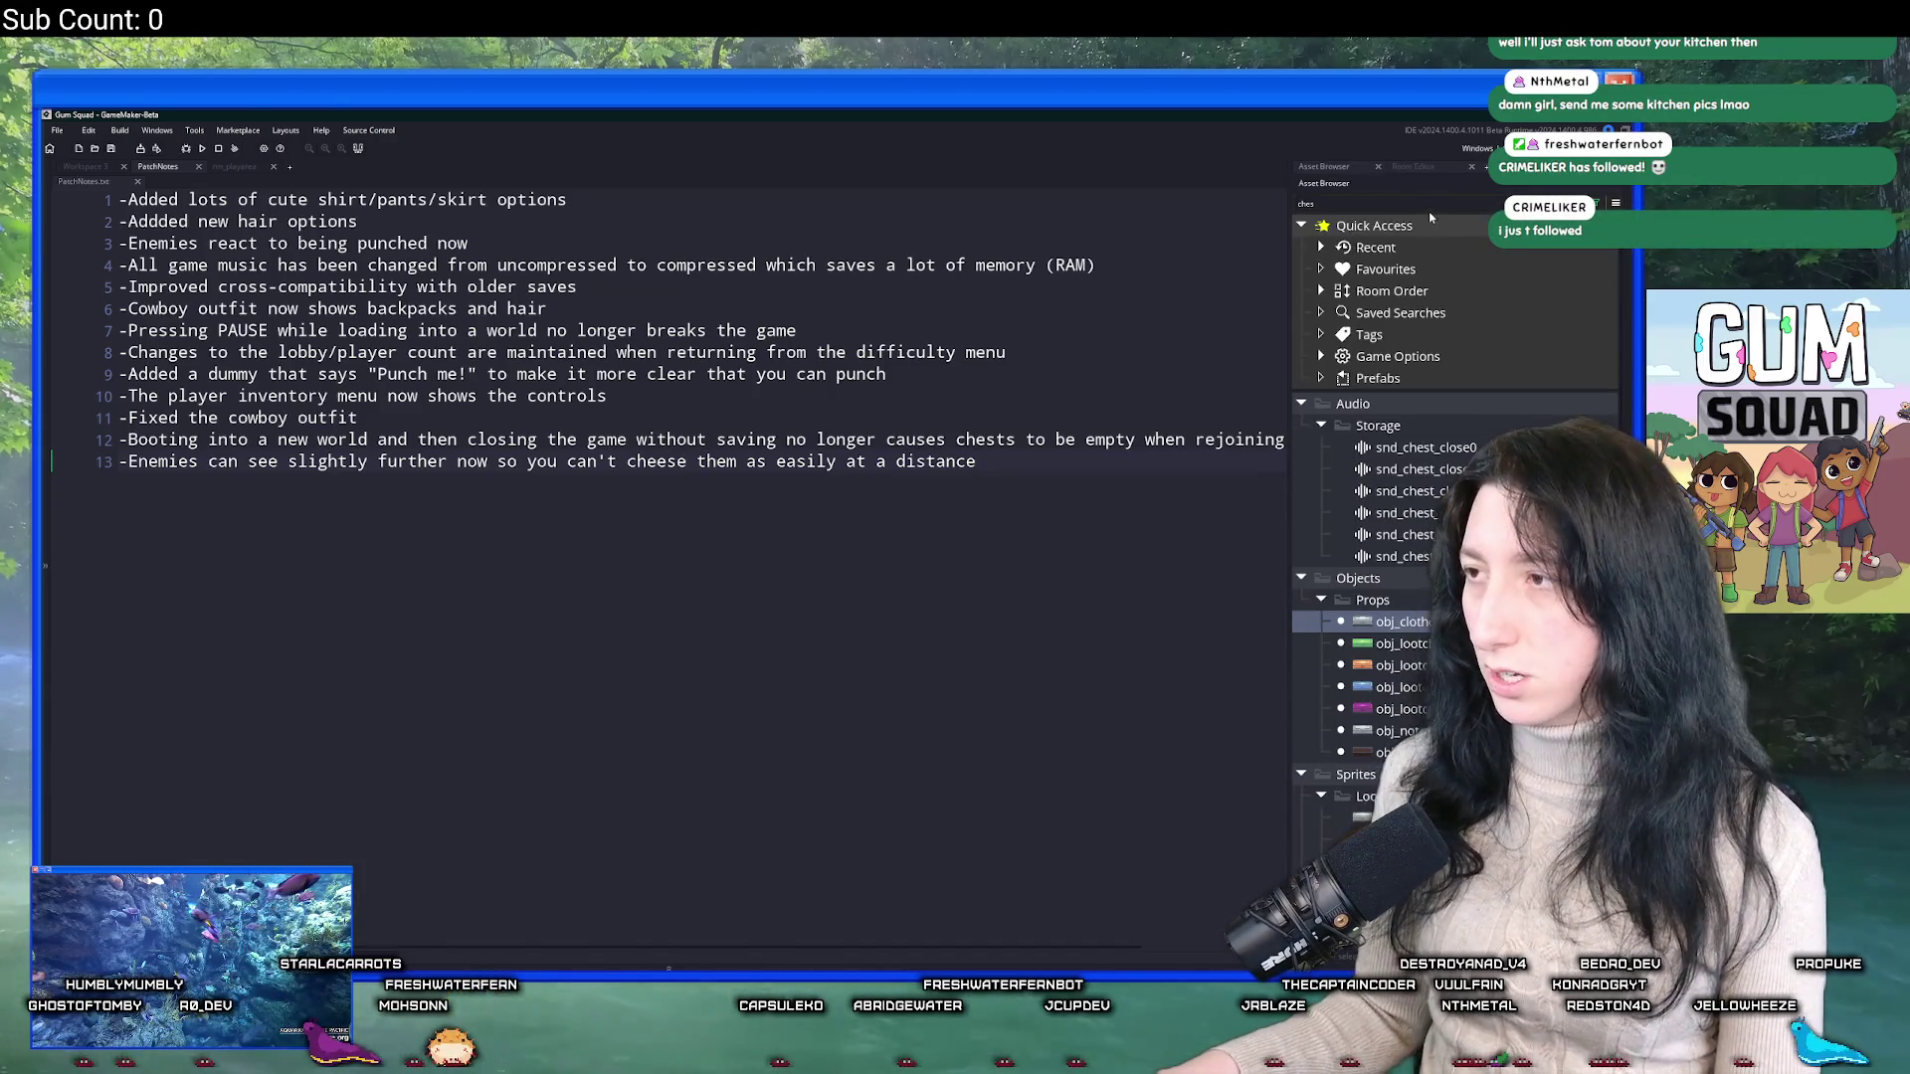
pyautogui.scroll(-1, 1429, 211)
pyautogui.scroll(-10, 1441, 518)
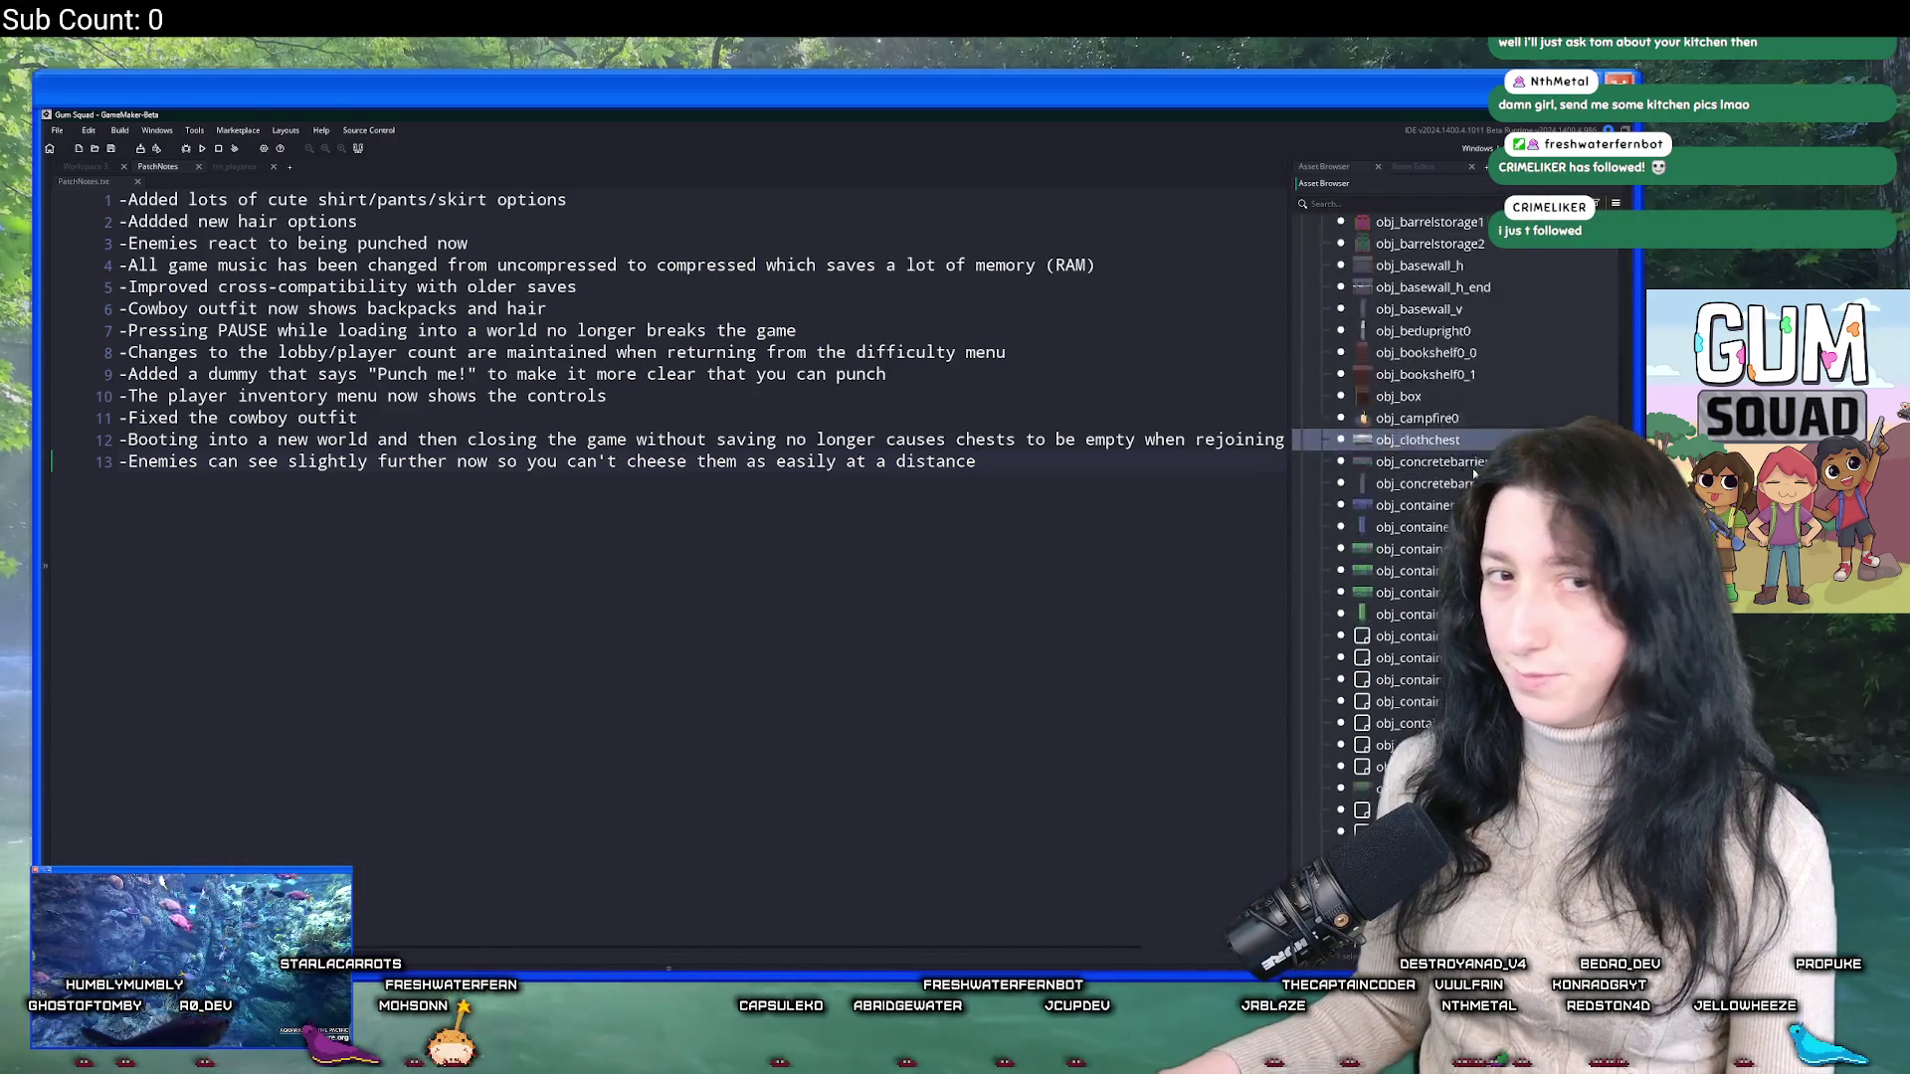
pyautogui.scroll(-15, 1432, 557)
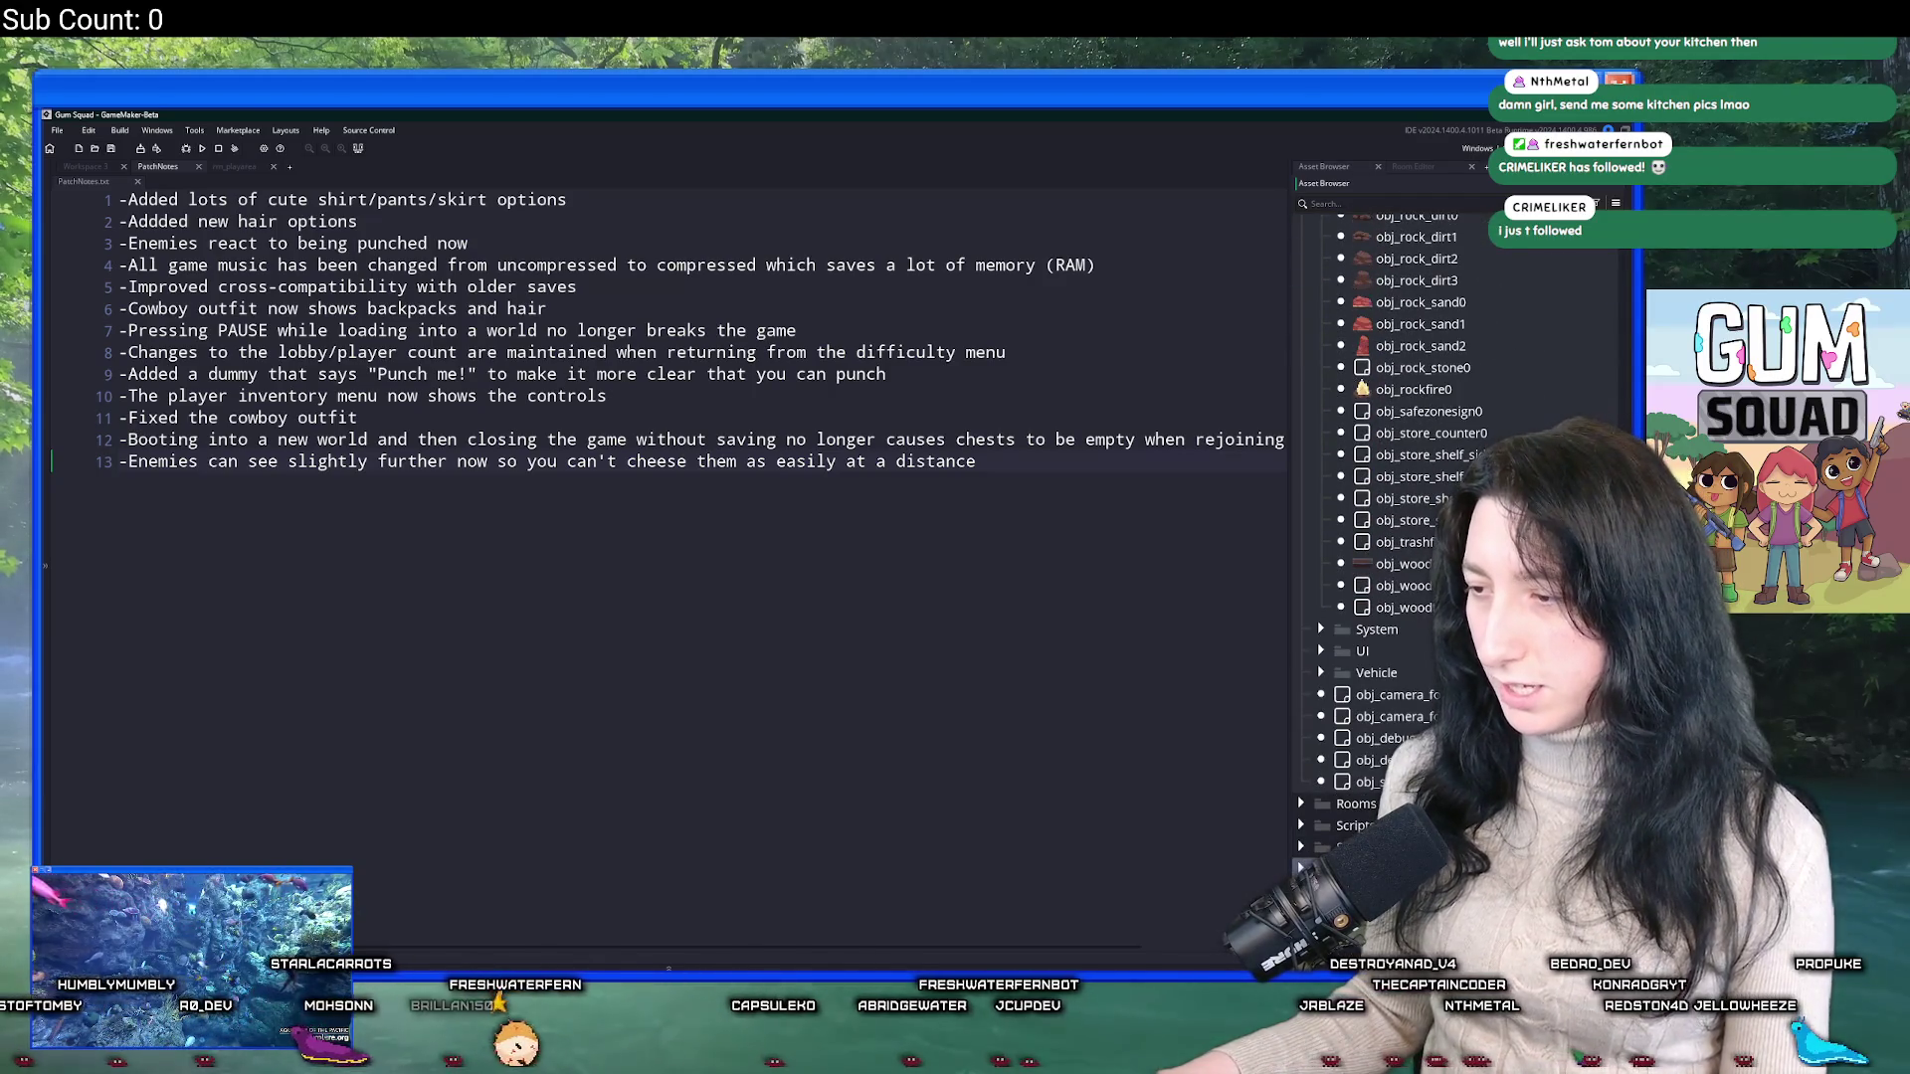
pyautogui.scroll(-3, 1424, 610)
pyautogui.click(1412, 619)
pyautogui.scroll(-3, 1326, 759)
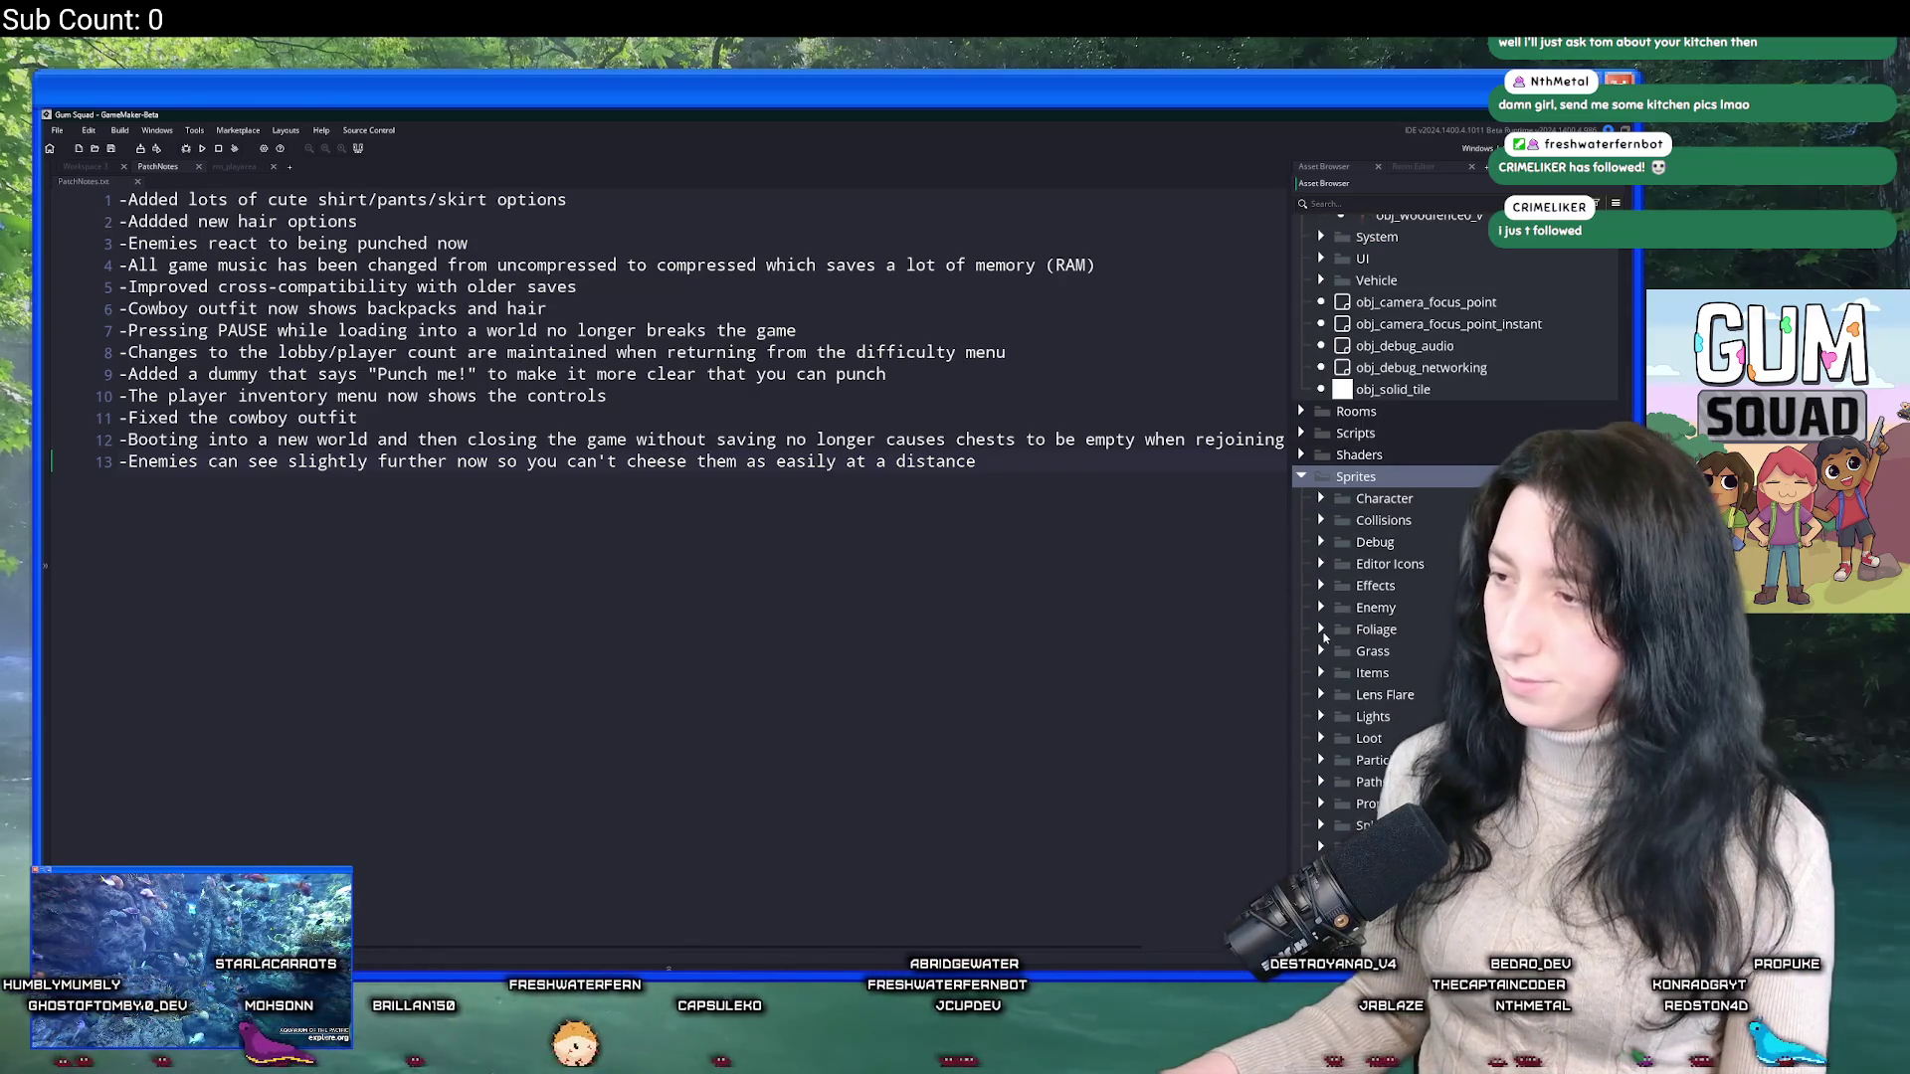
pyautogui.click(1348, 607)
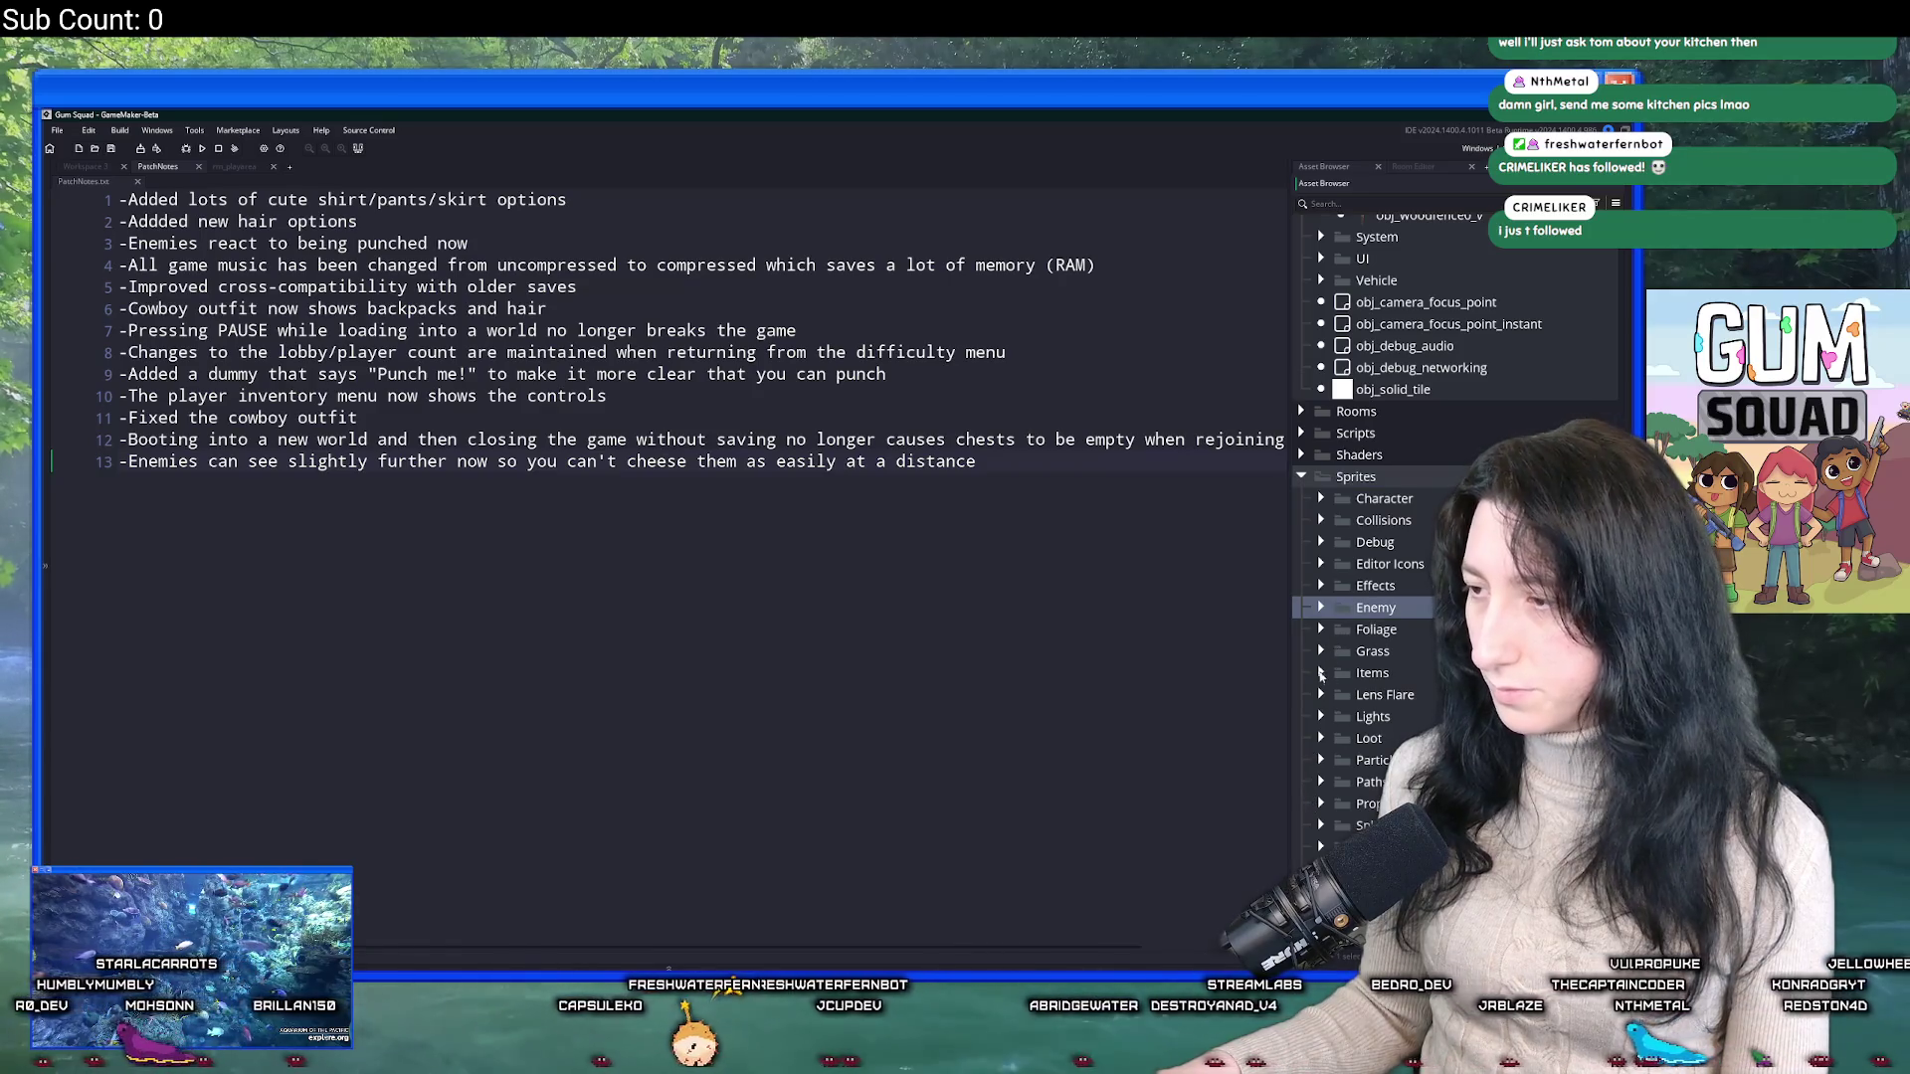
pyautogui.scroll(-3, 1331, 636)
pyautogui.click(1321, 448)
# Open the Items folder's context menu, then expand and collapse the Barrel Extender folder.
pyautogui.rightClick(1423, 449)
pyautogui.scroll(-1, 1436, 647)
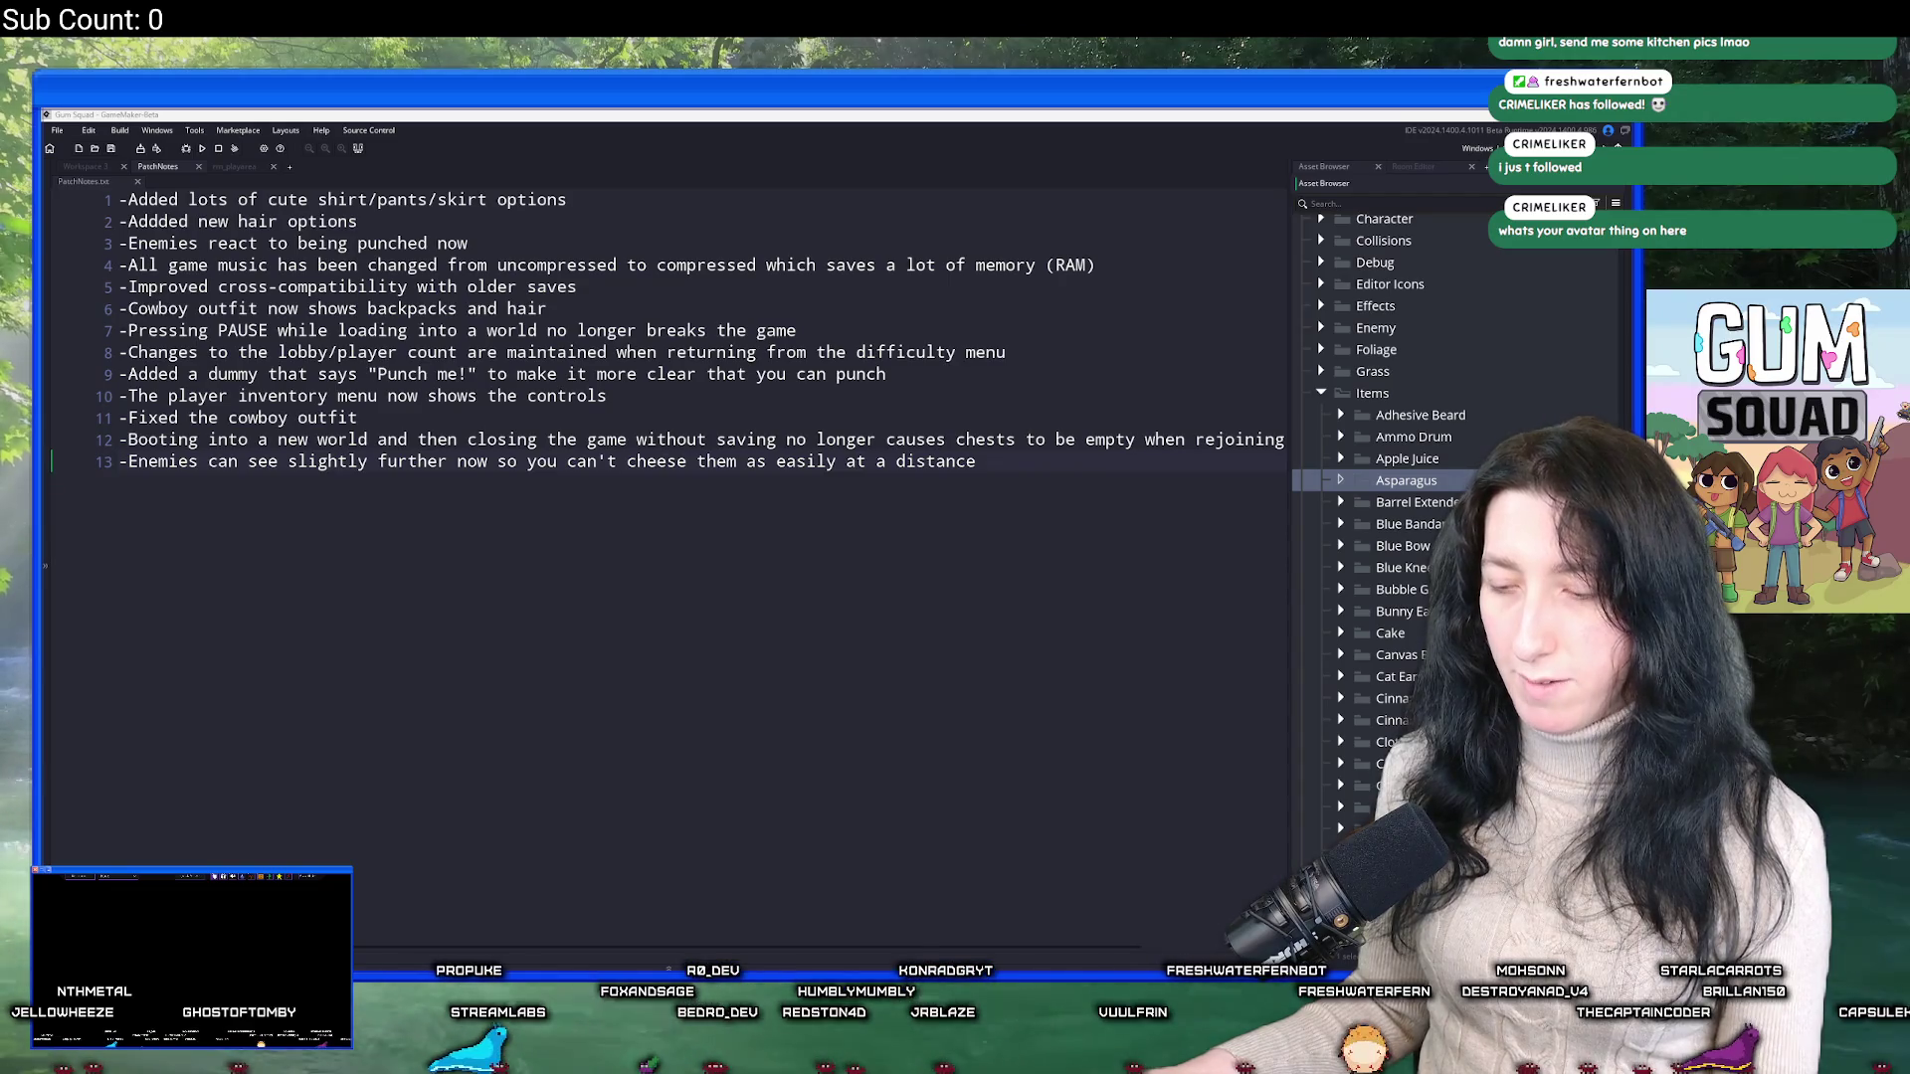
pyautogui.moveTo(811, 953)
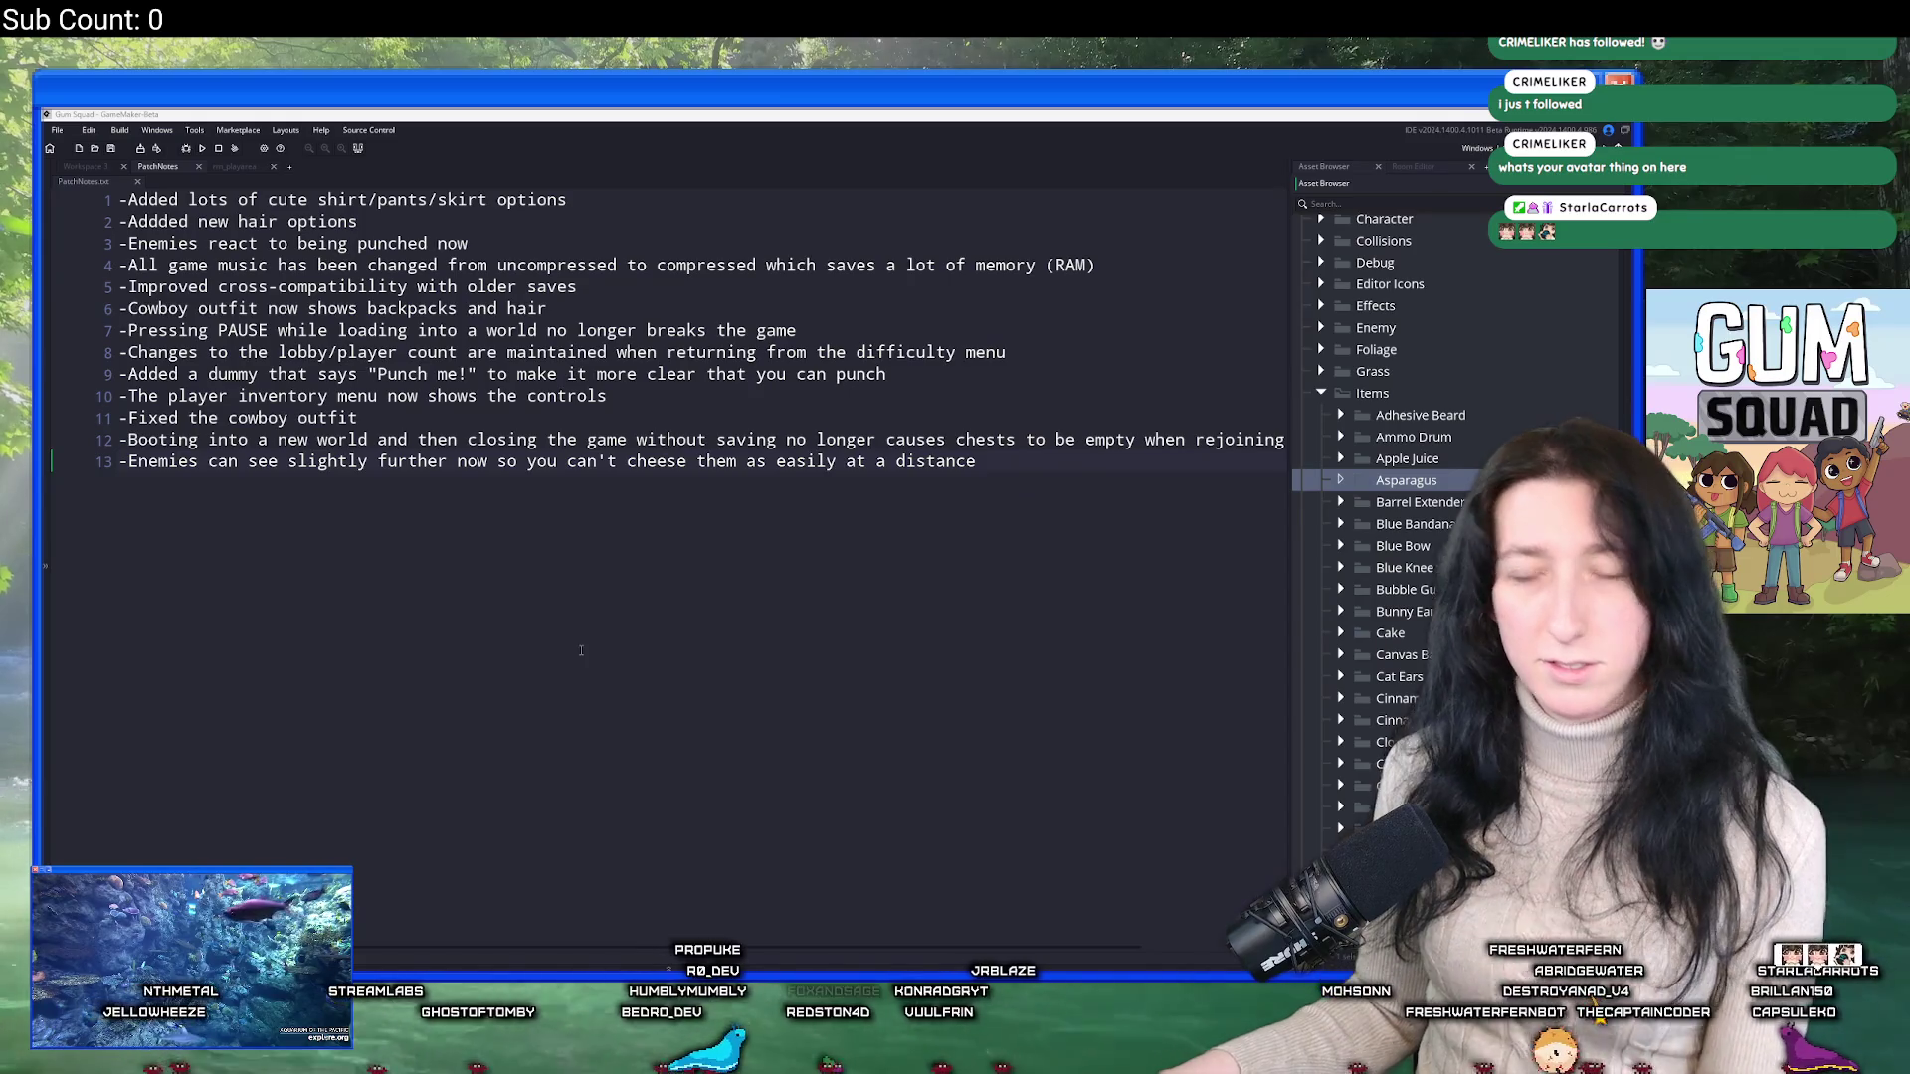
pyautogui.click(1006, 490)
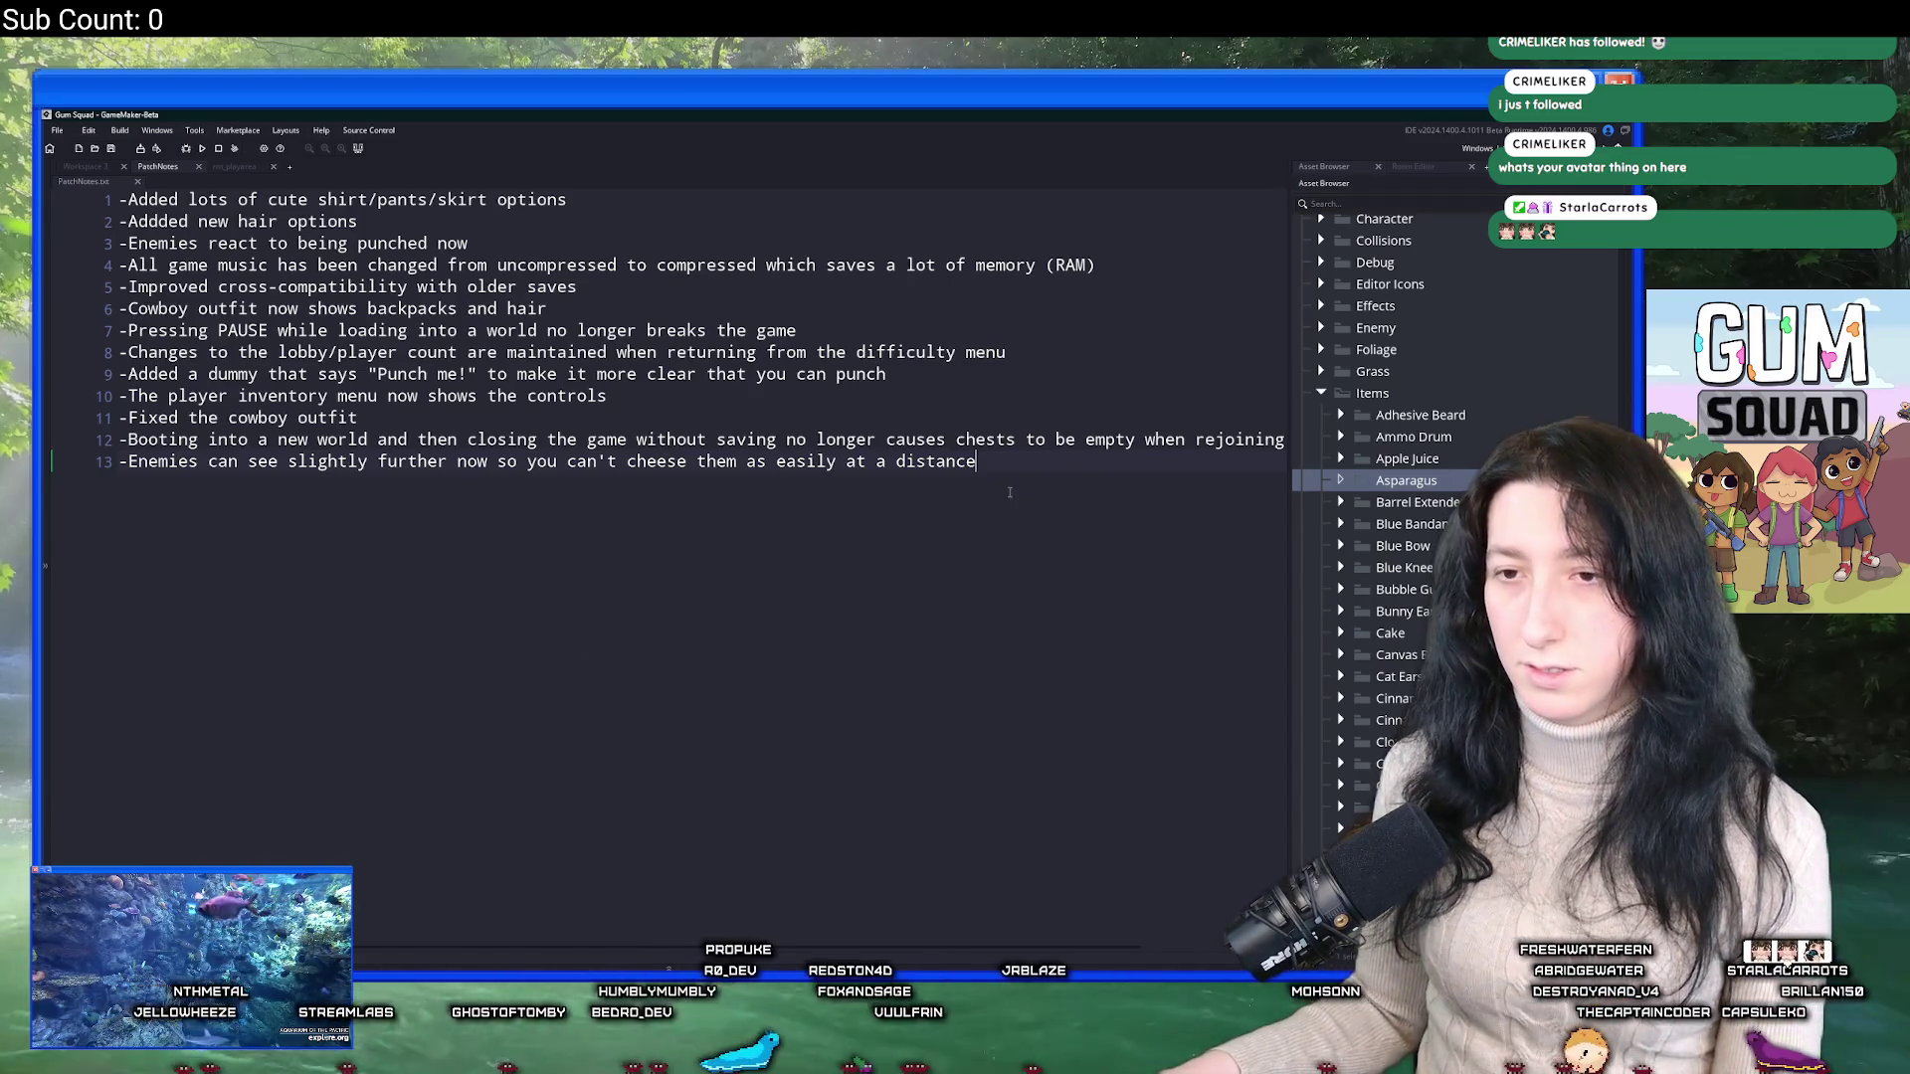
pyautogui.click(1340, 503)
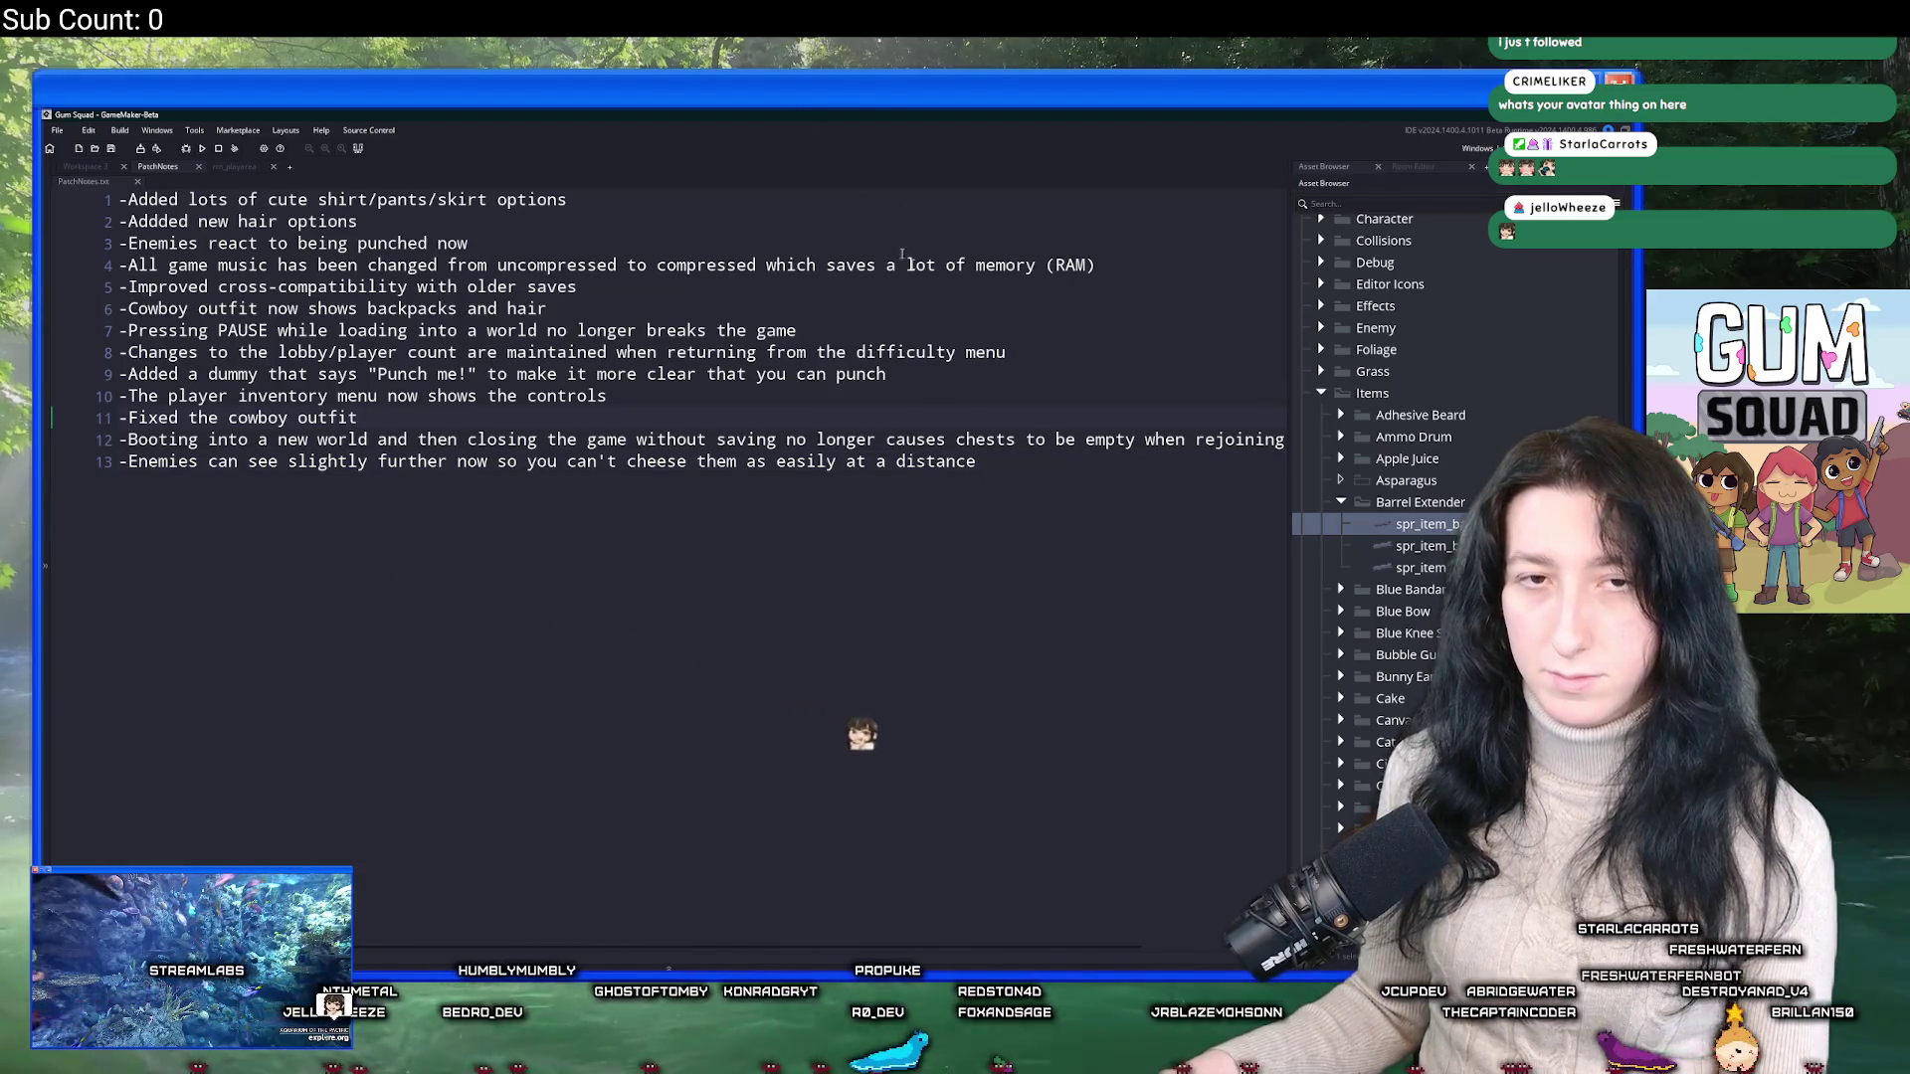
pyautogui.click(1340, 502)
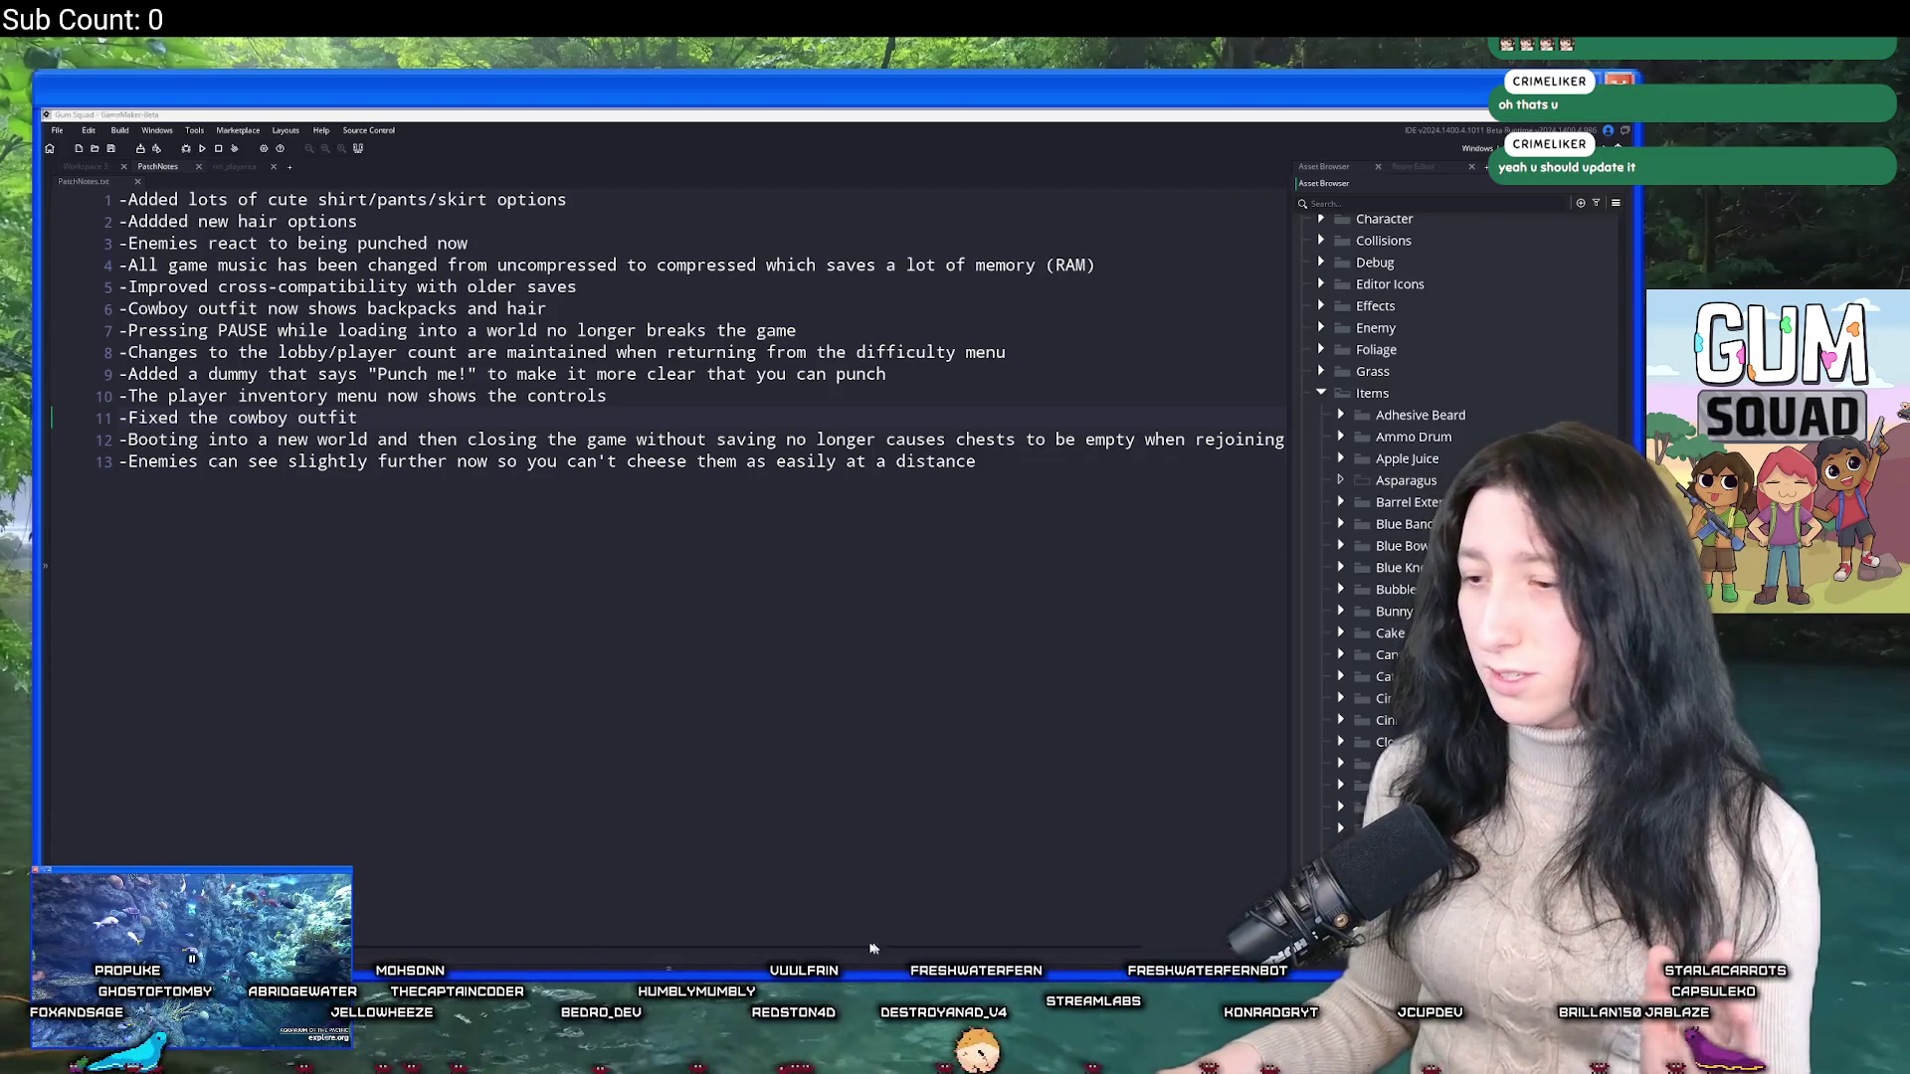
pyautogui.moveTo(669, 968)
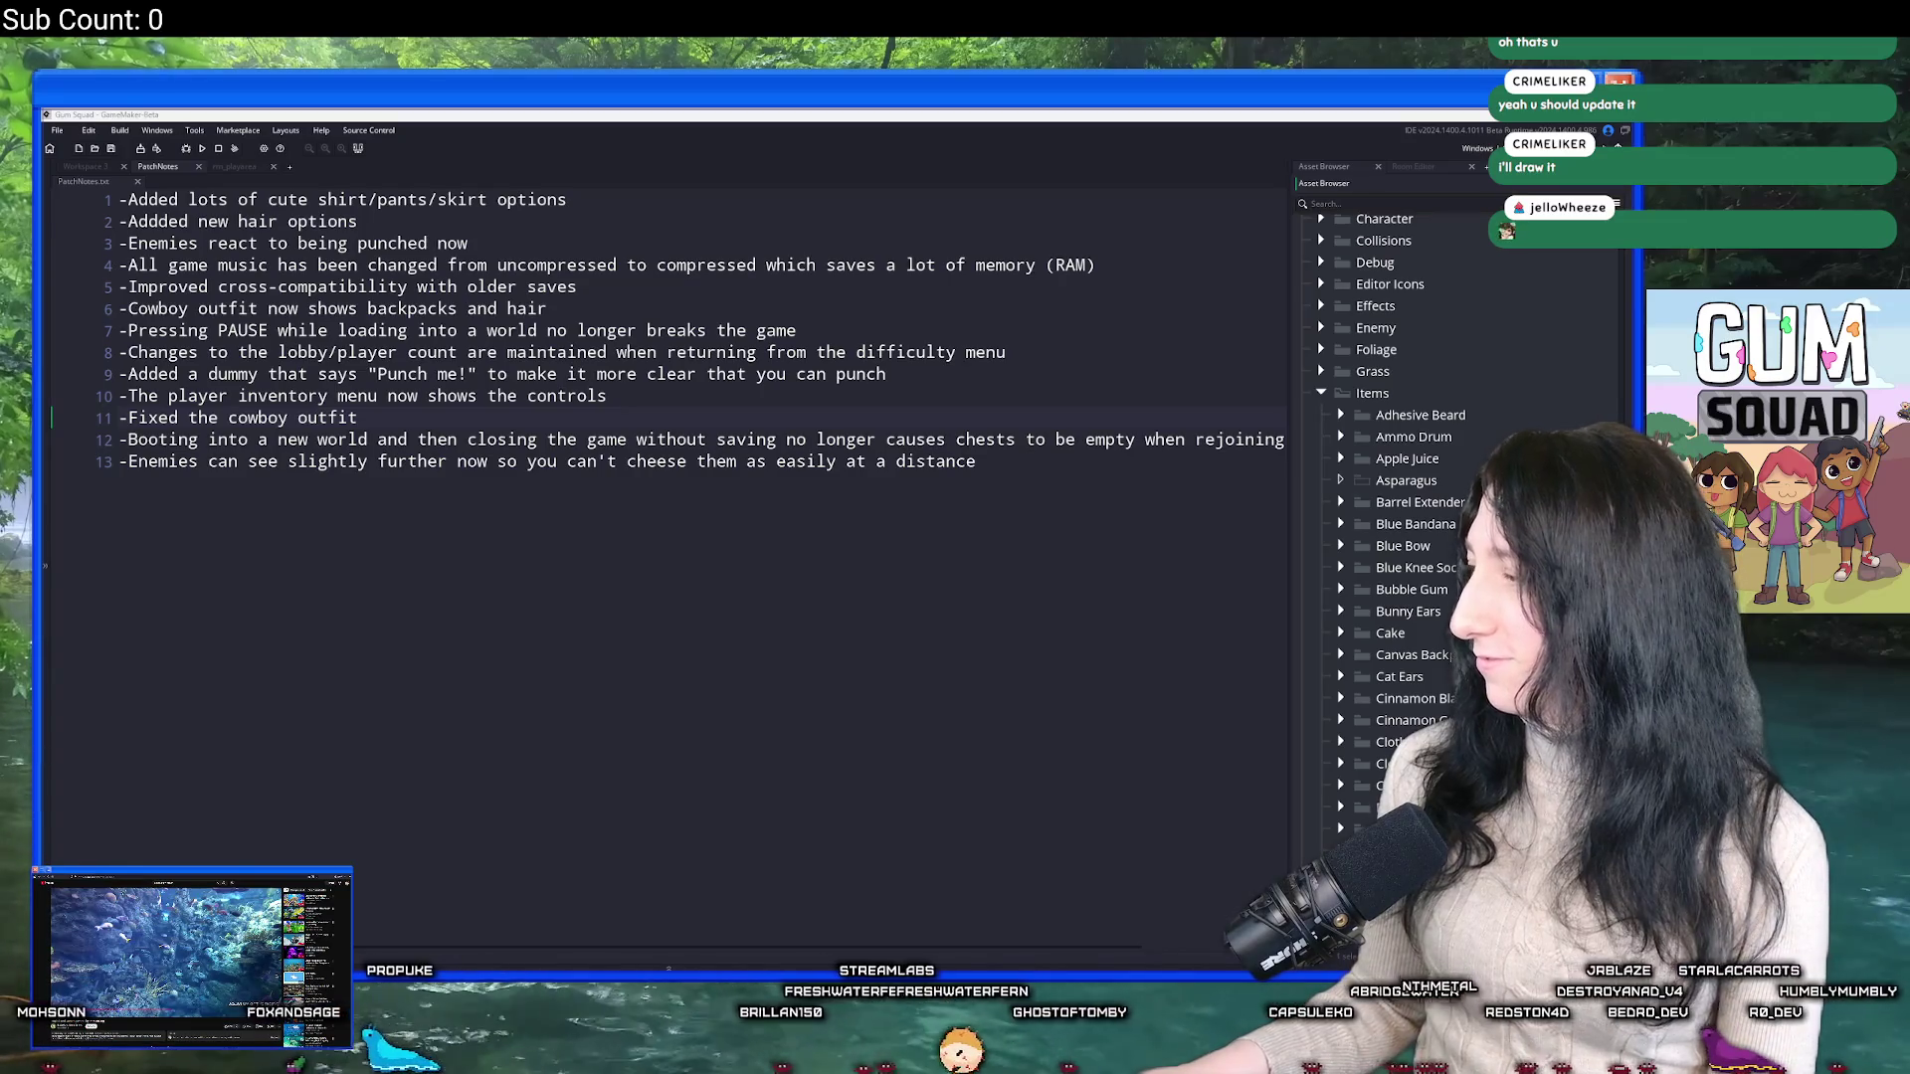
pyautogui.click(368, 424)
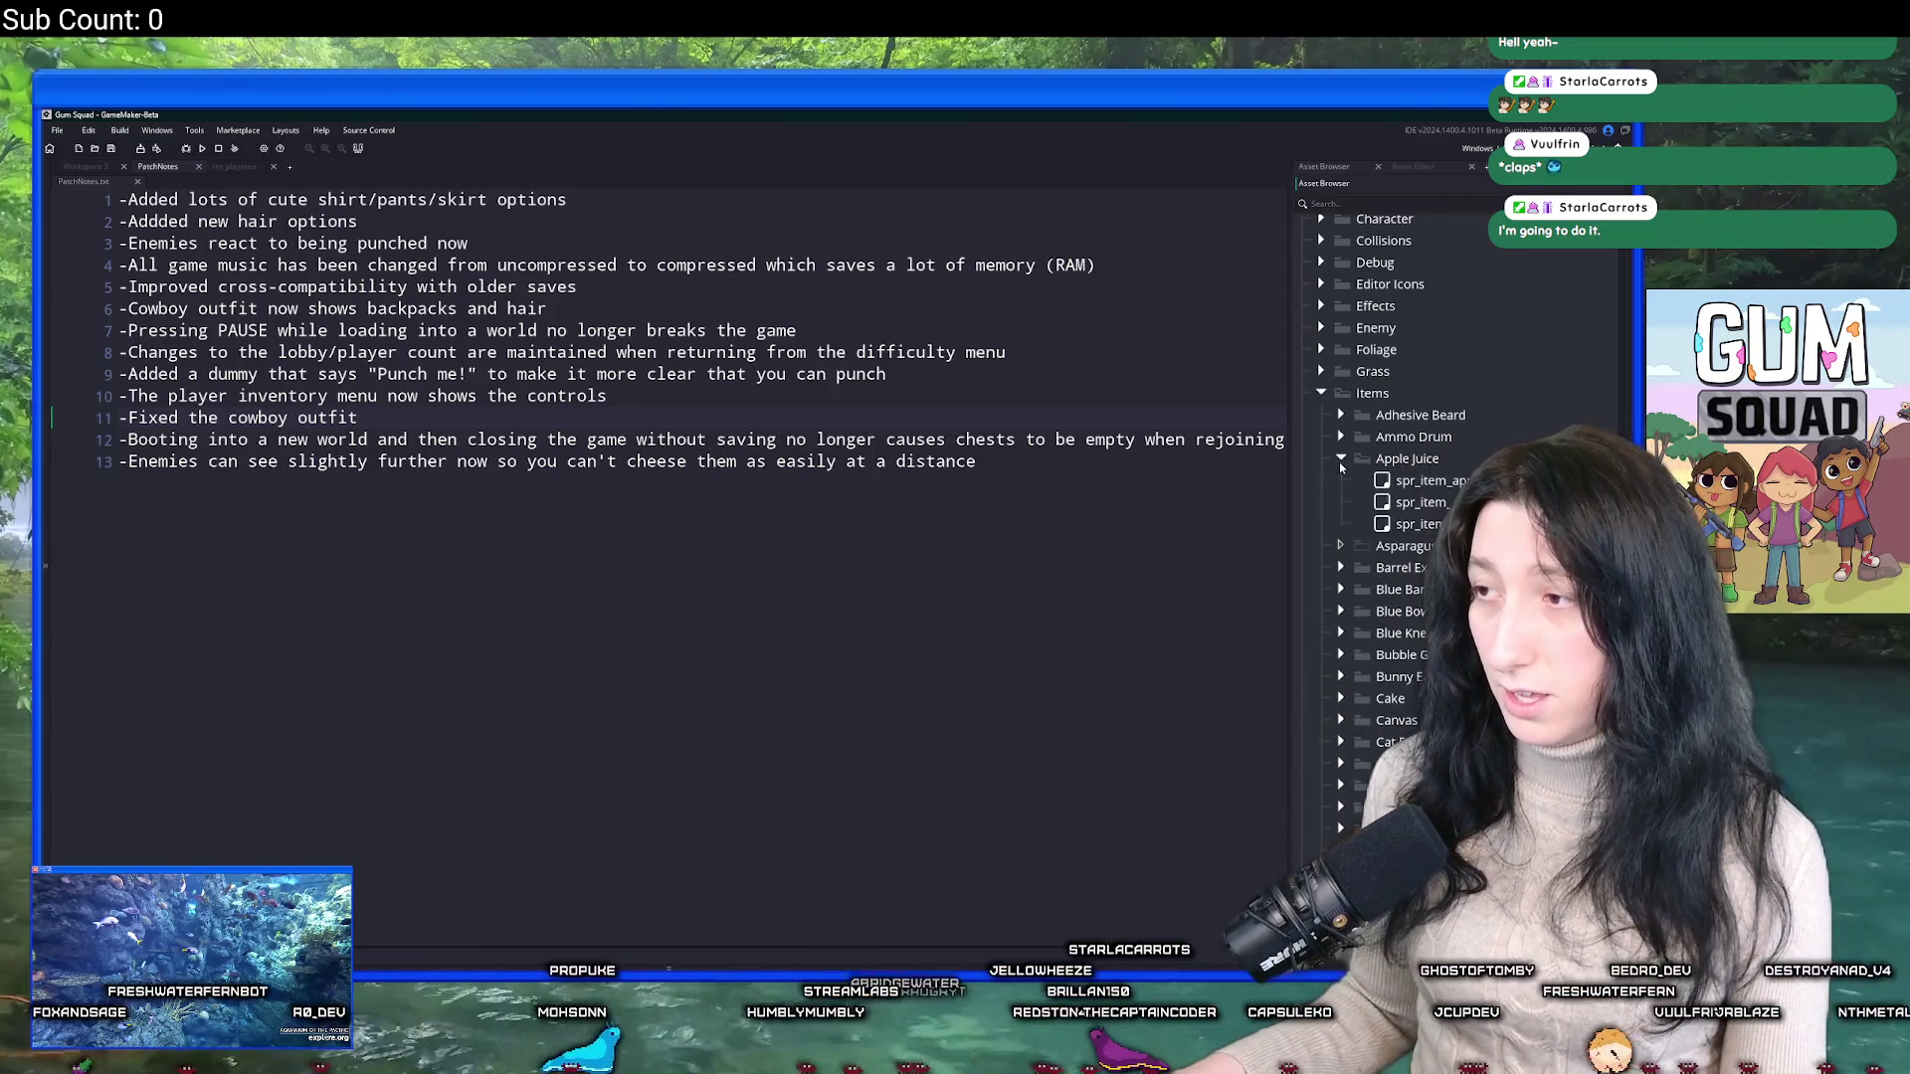
# Copy the apple juice item sprite into the Asparagus folder and rename it spr_item_asparagus.
pyautogui.click(1339, 458)
pyautogui.click(1385, 480)
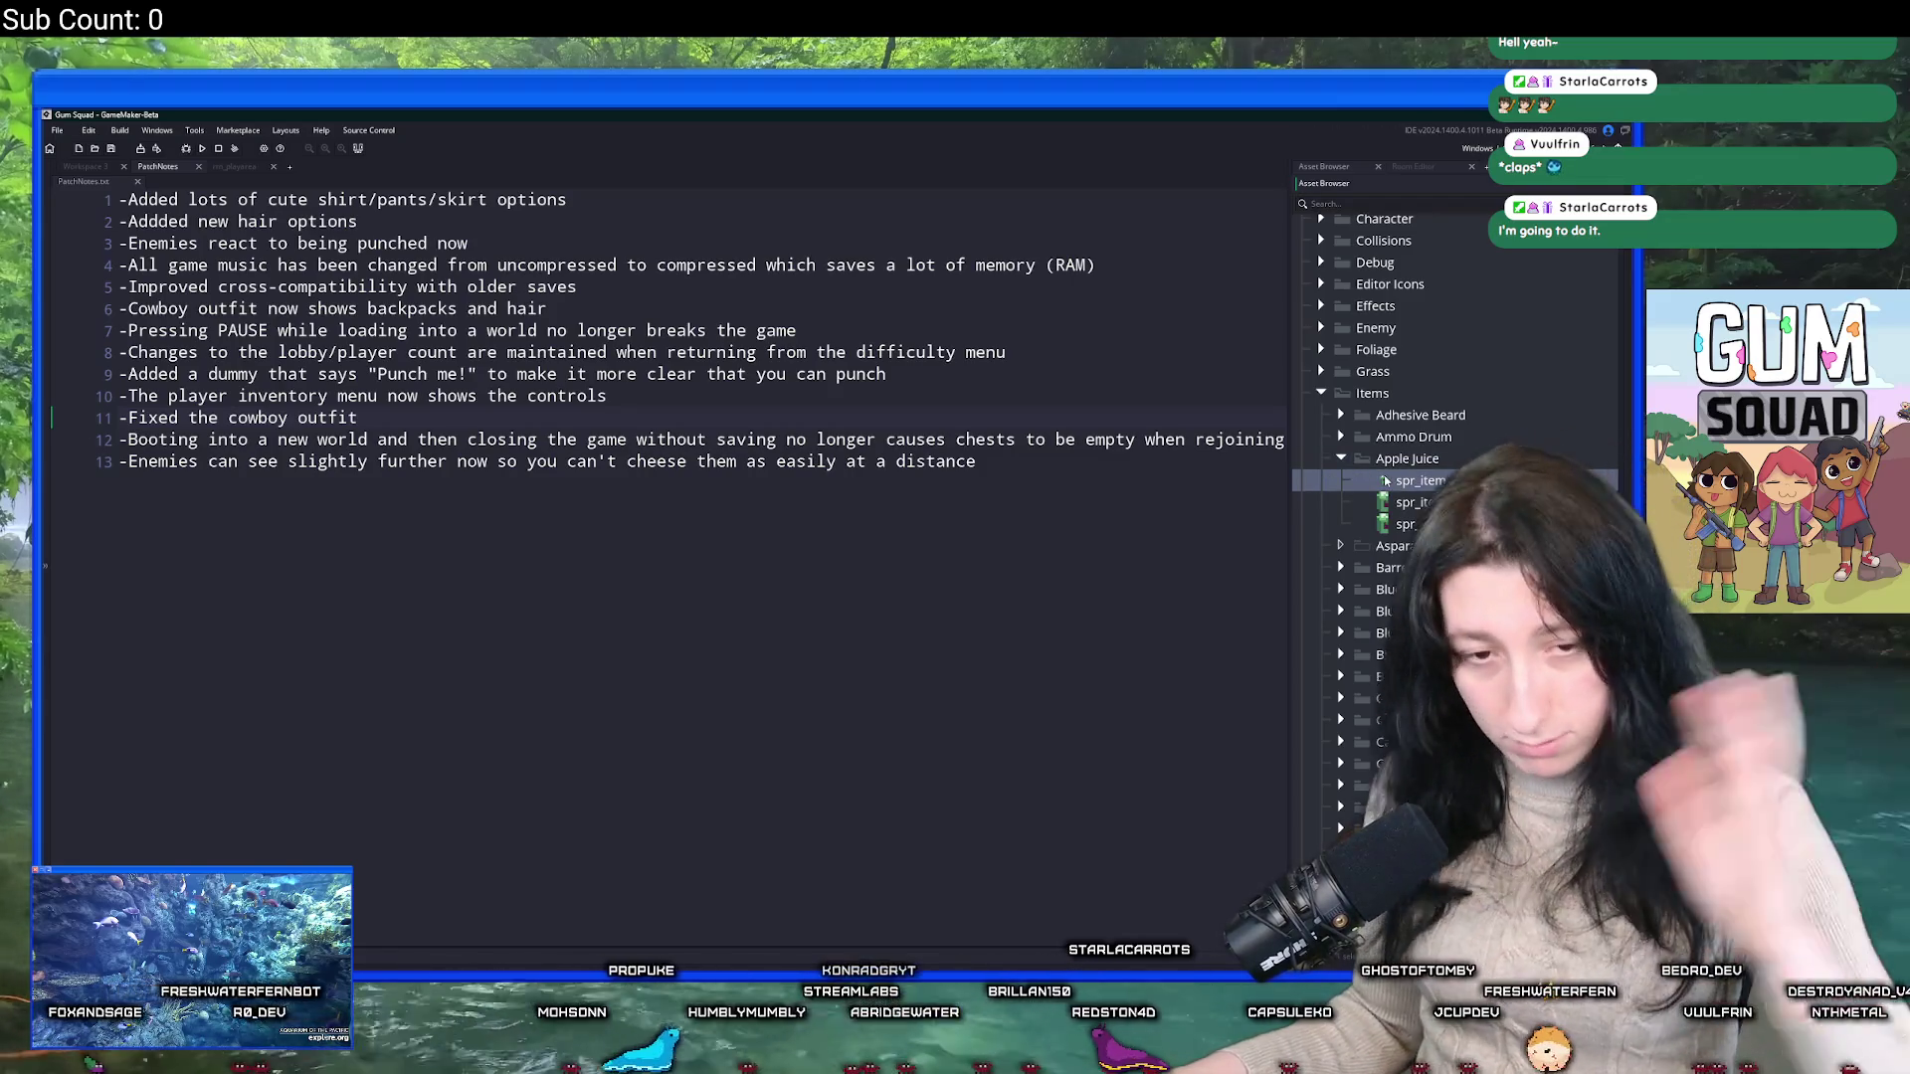
pyautogui.click(1393, 546)
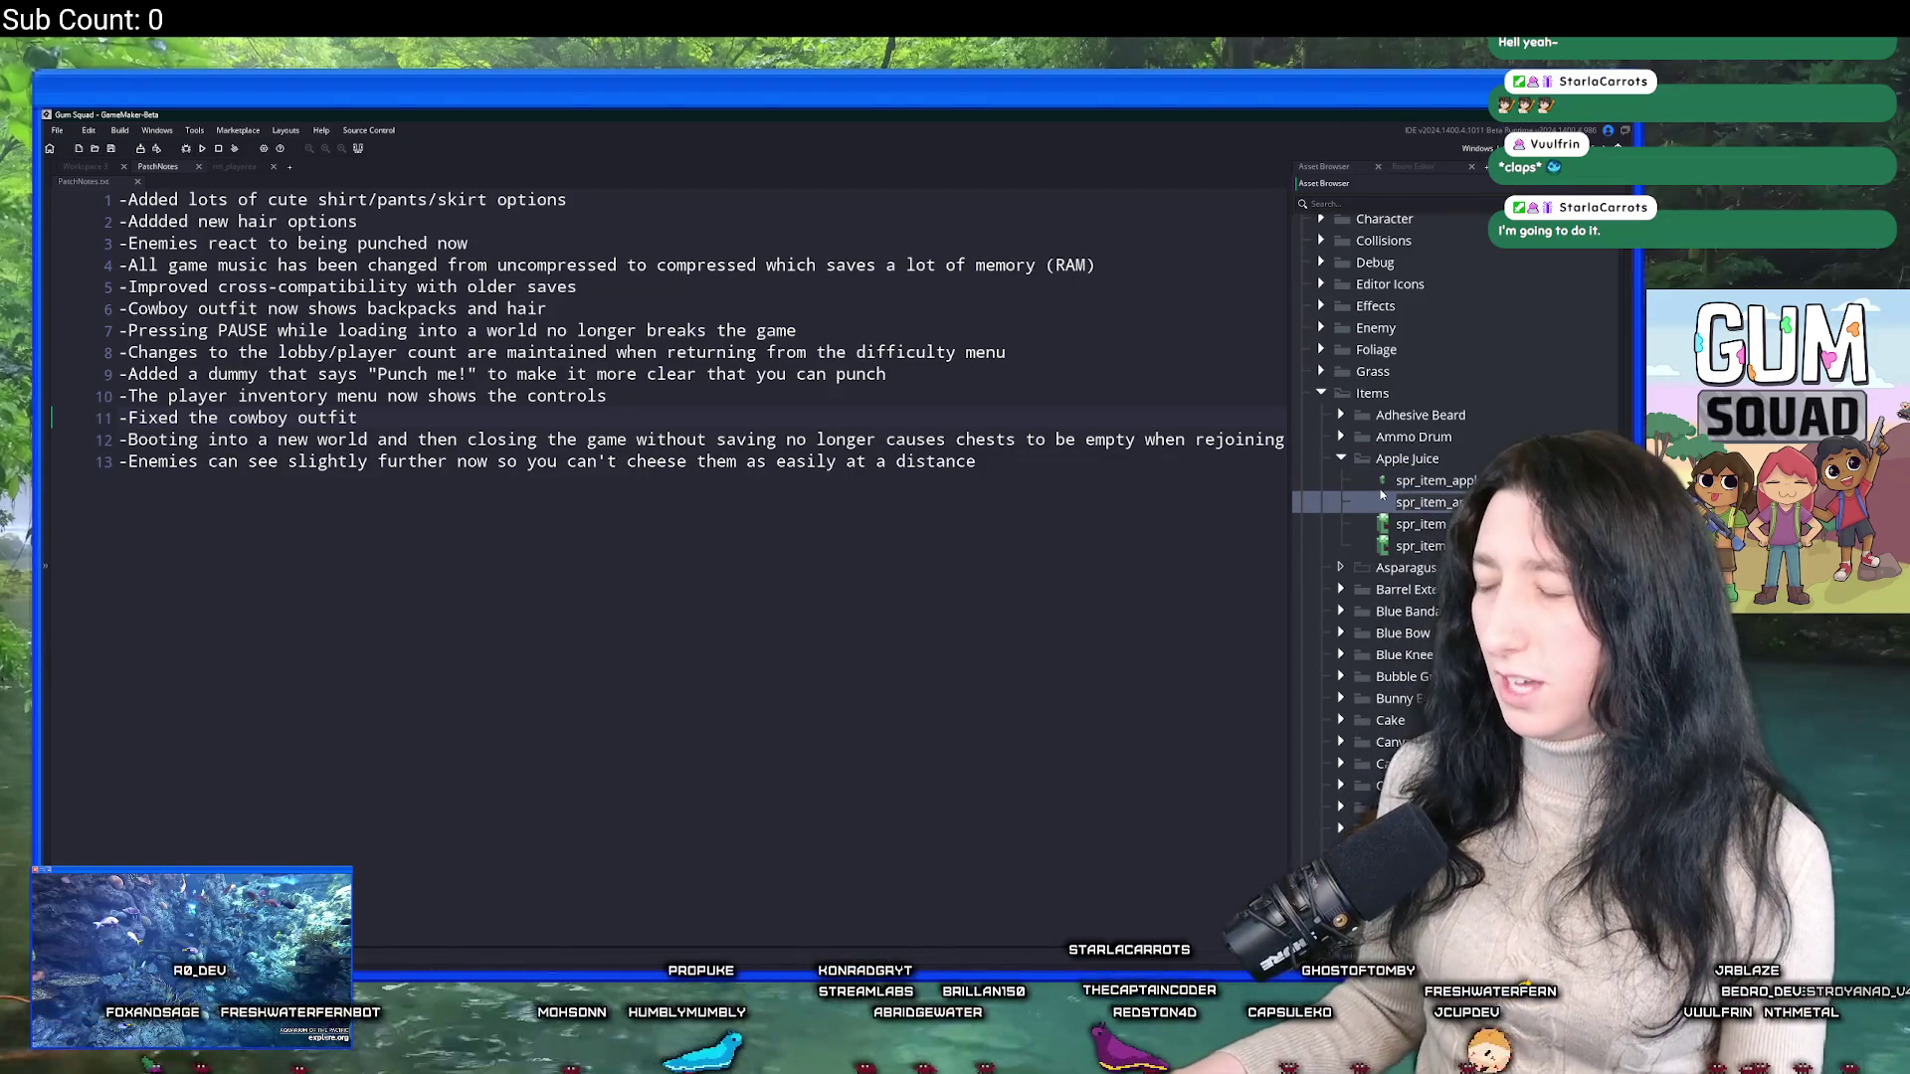
pyautogui.click(1341, 546)
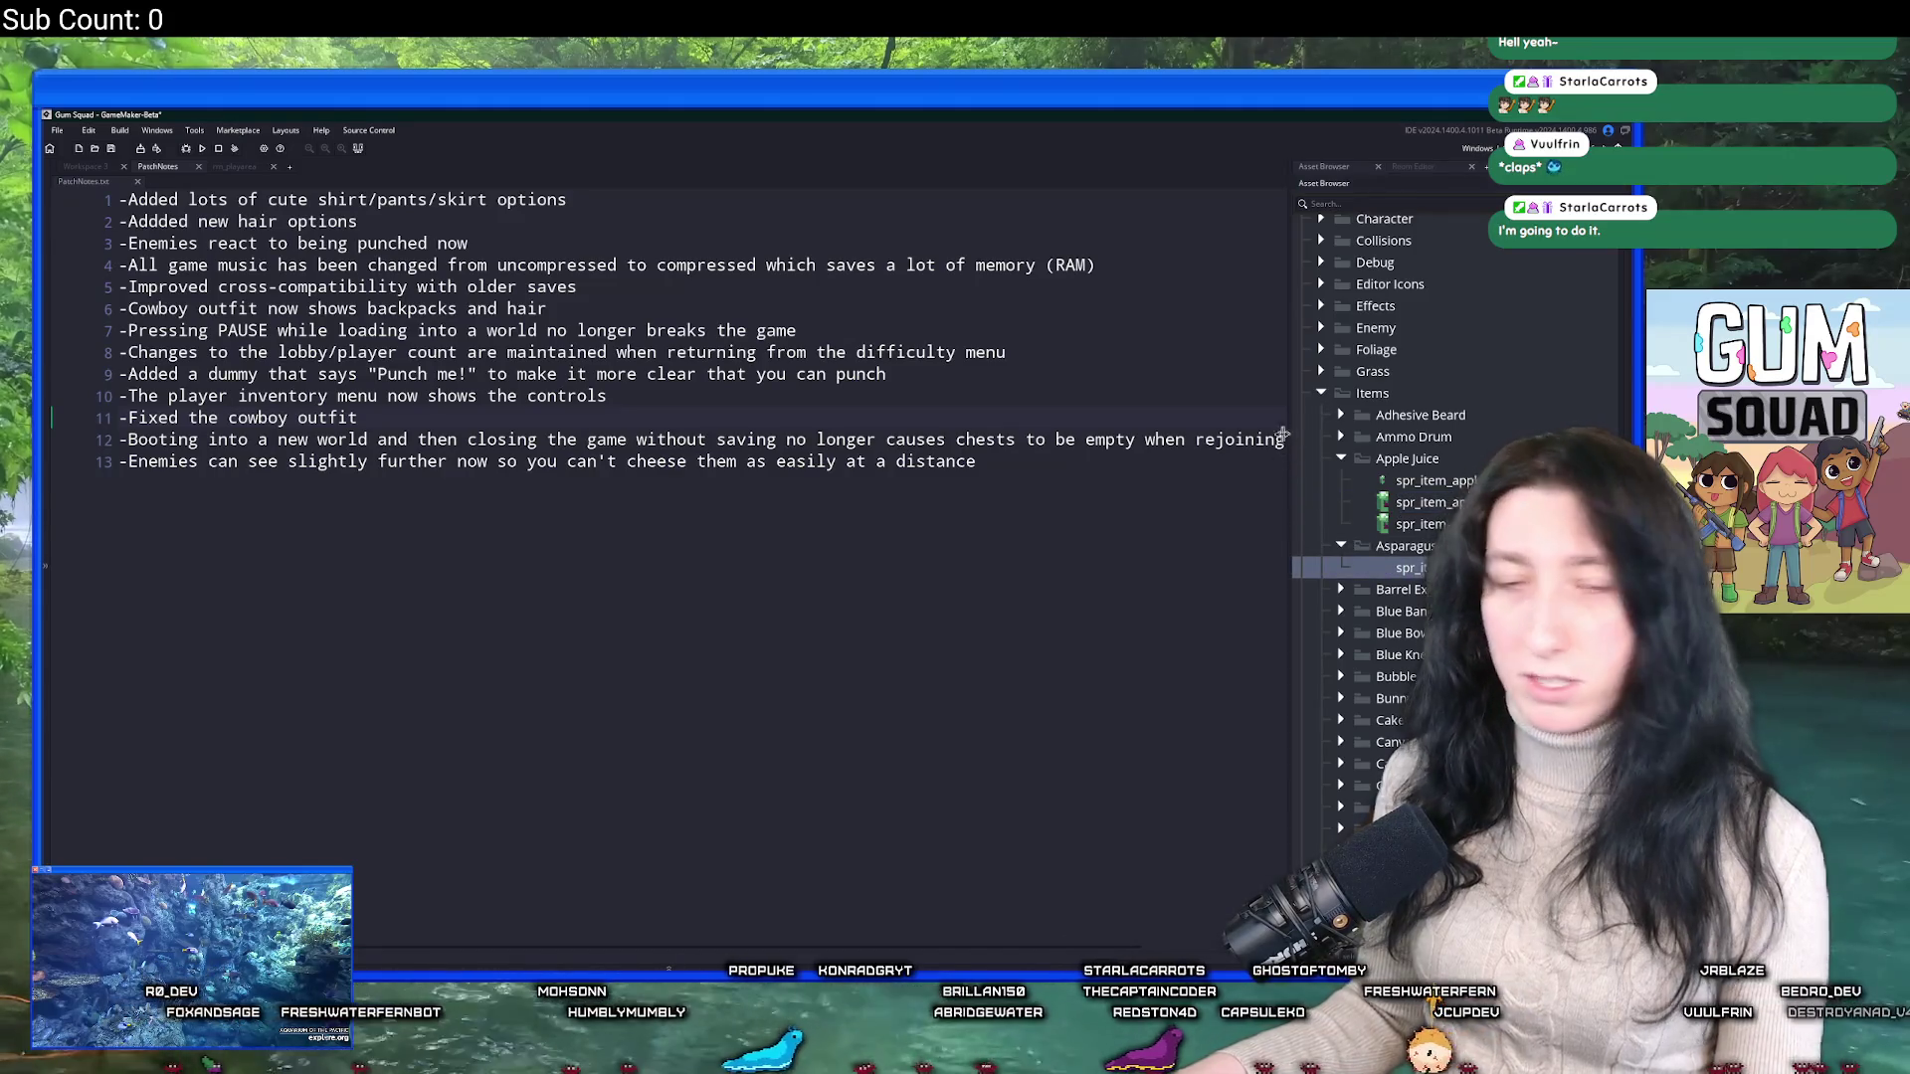
pyautogui.moveTo(1292, 436); pyautogui.dragTo(935, 448)
pyautogui.press('F2')
pyautogui.write('spr_item_asp')
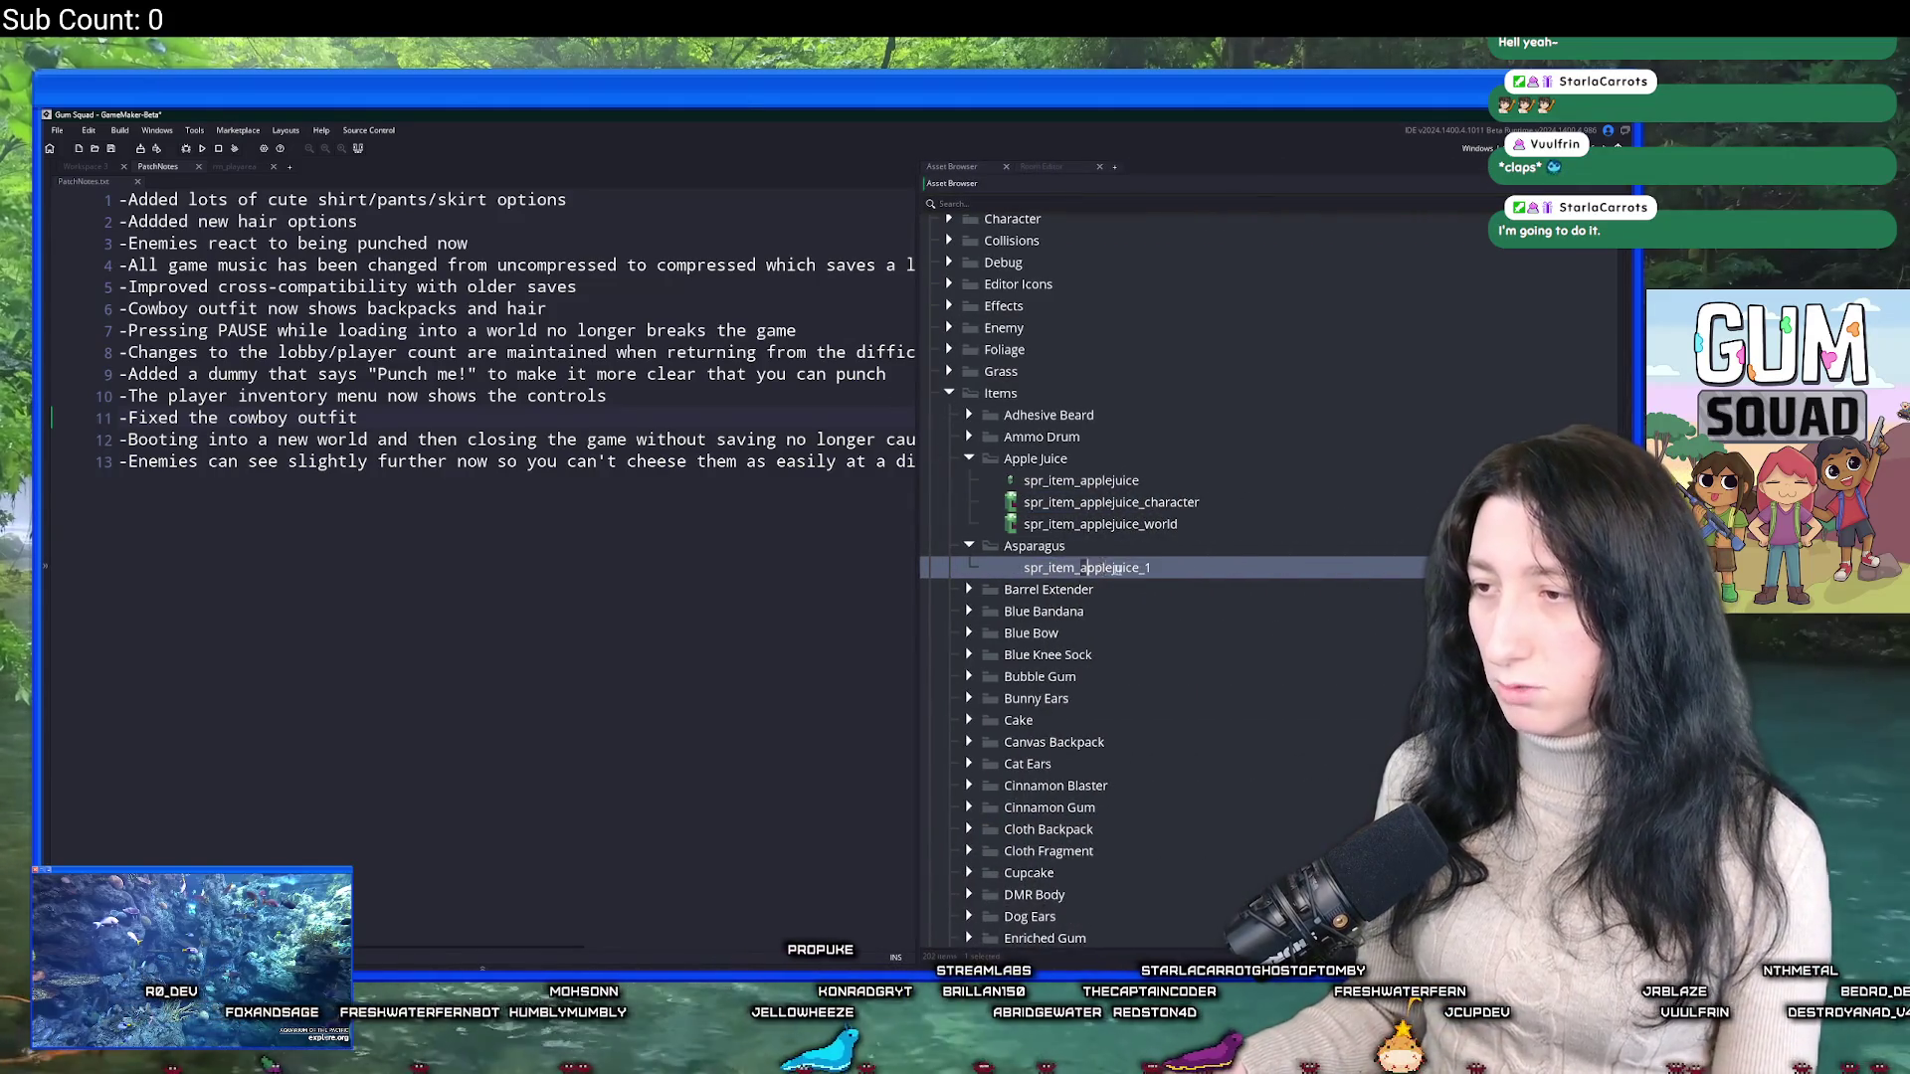
pyautogui.write('aragus')
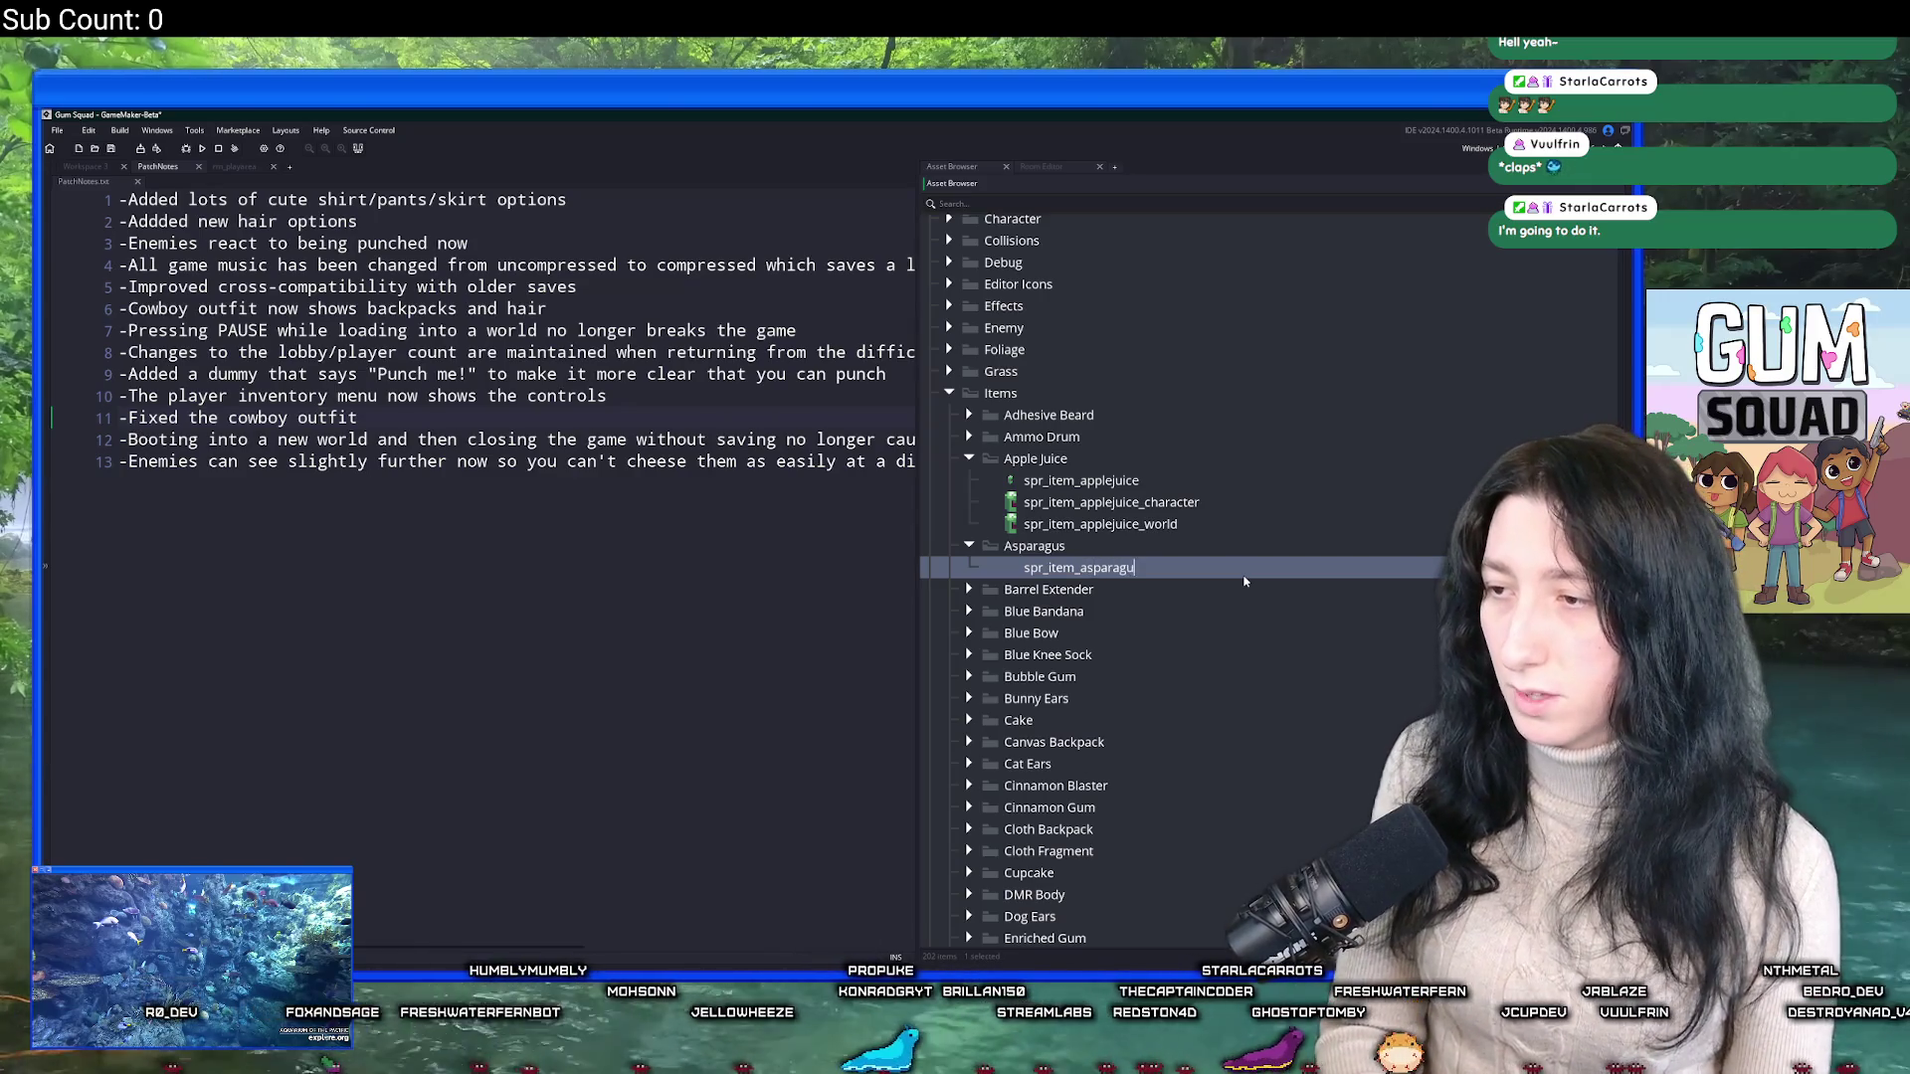
pyautogui.press('Return')
pyautogui.press('Return')
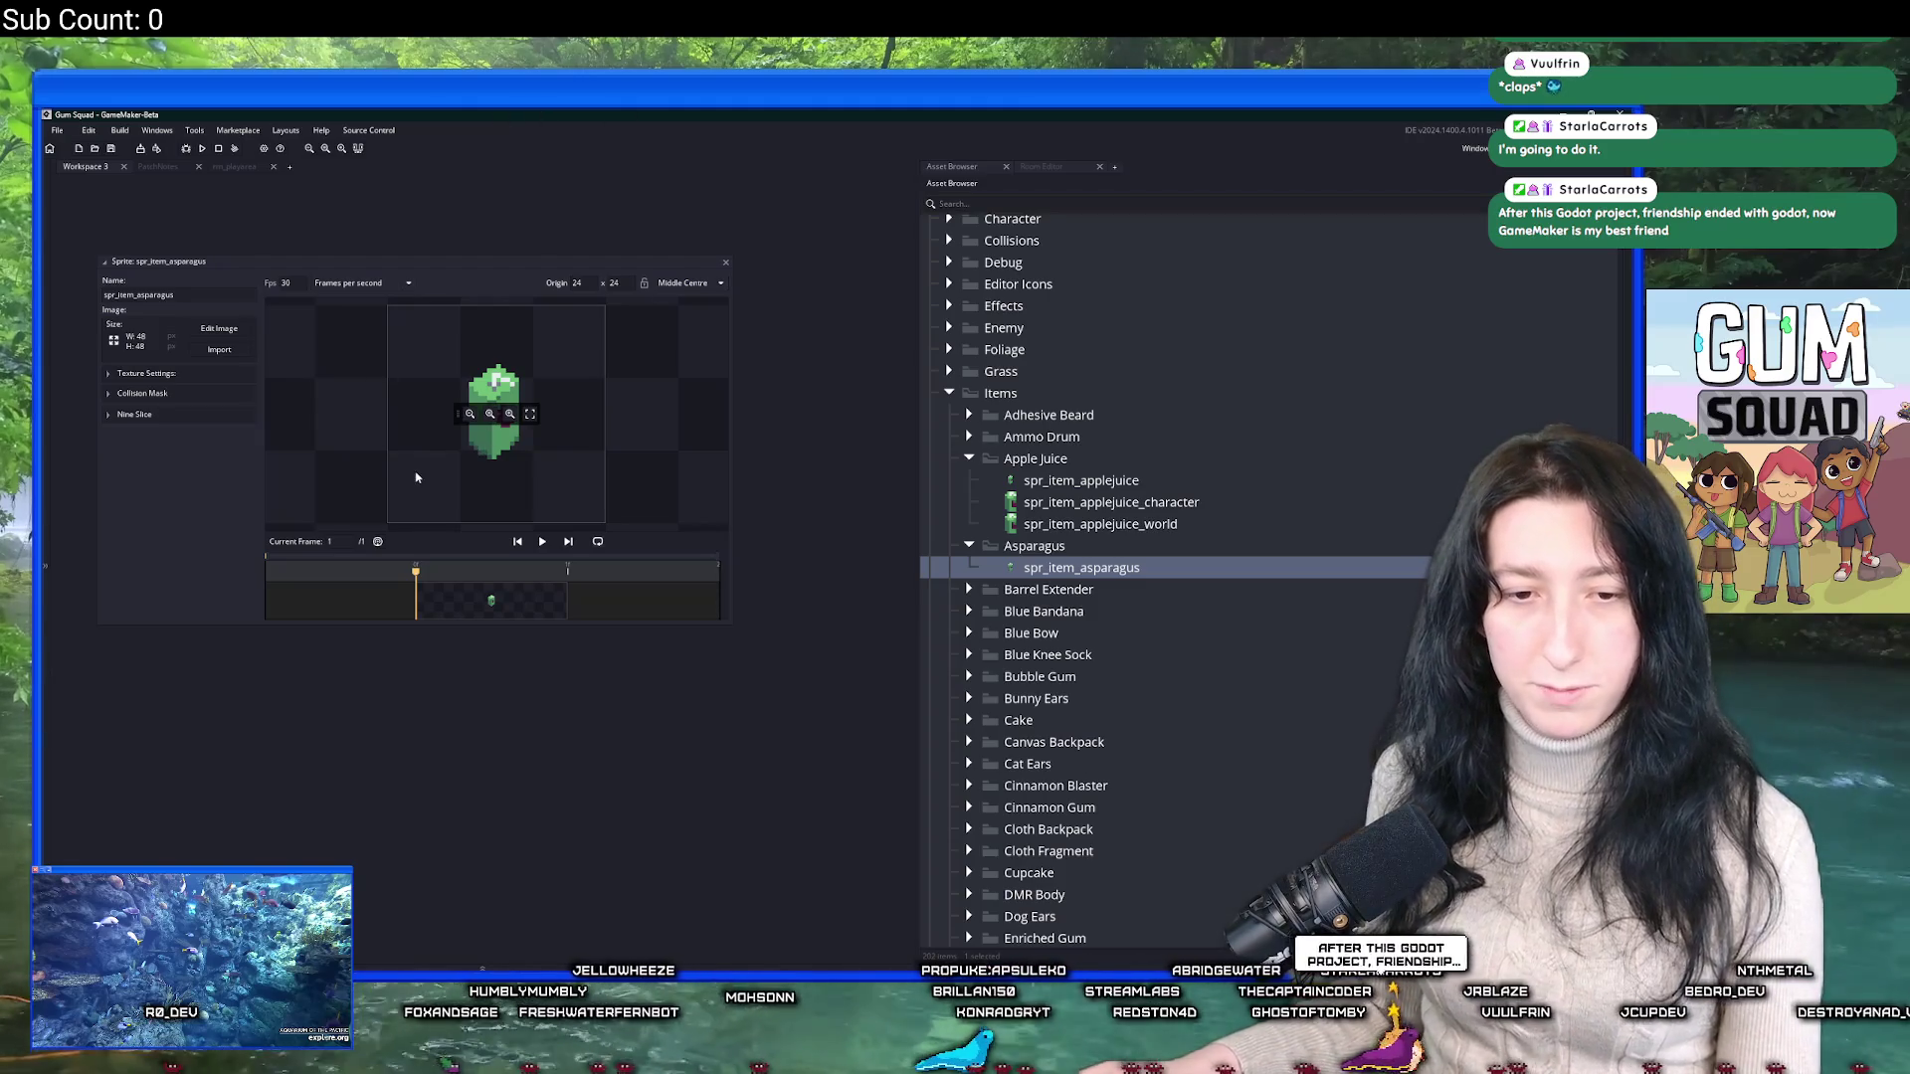
# Start an image import and browse to the UnknownSpaces Art folder.
pyautogui.click(235, 356)
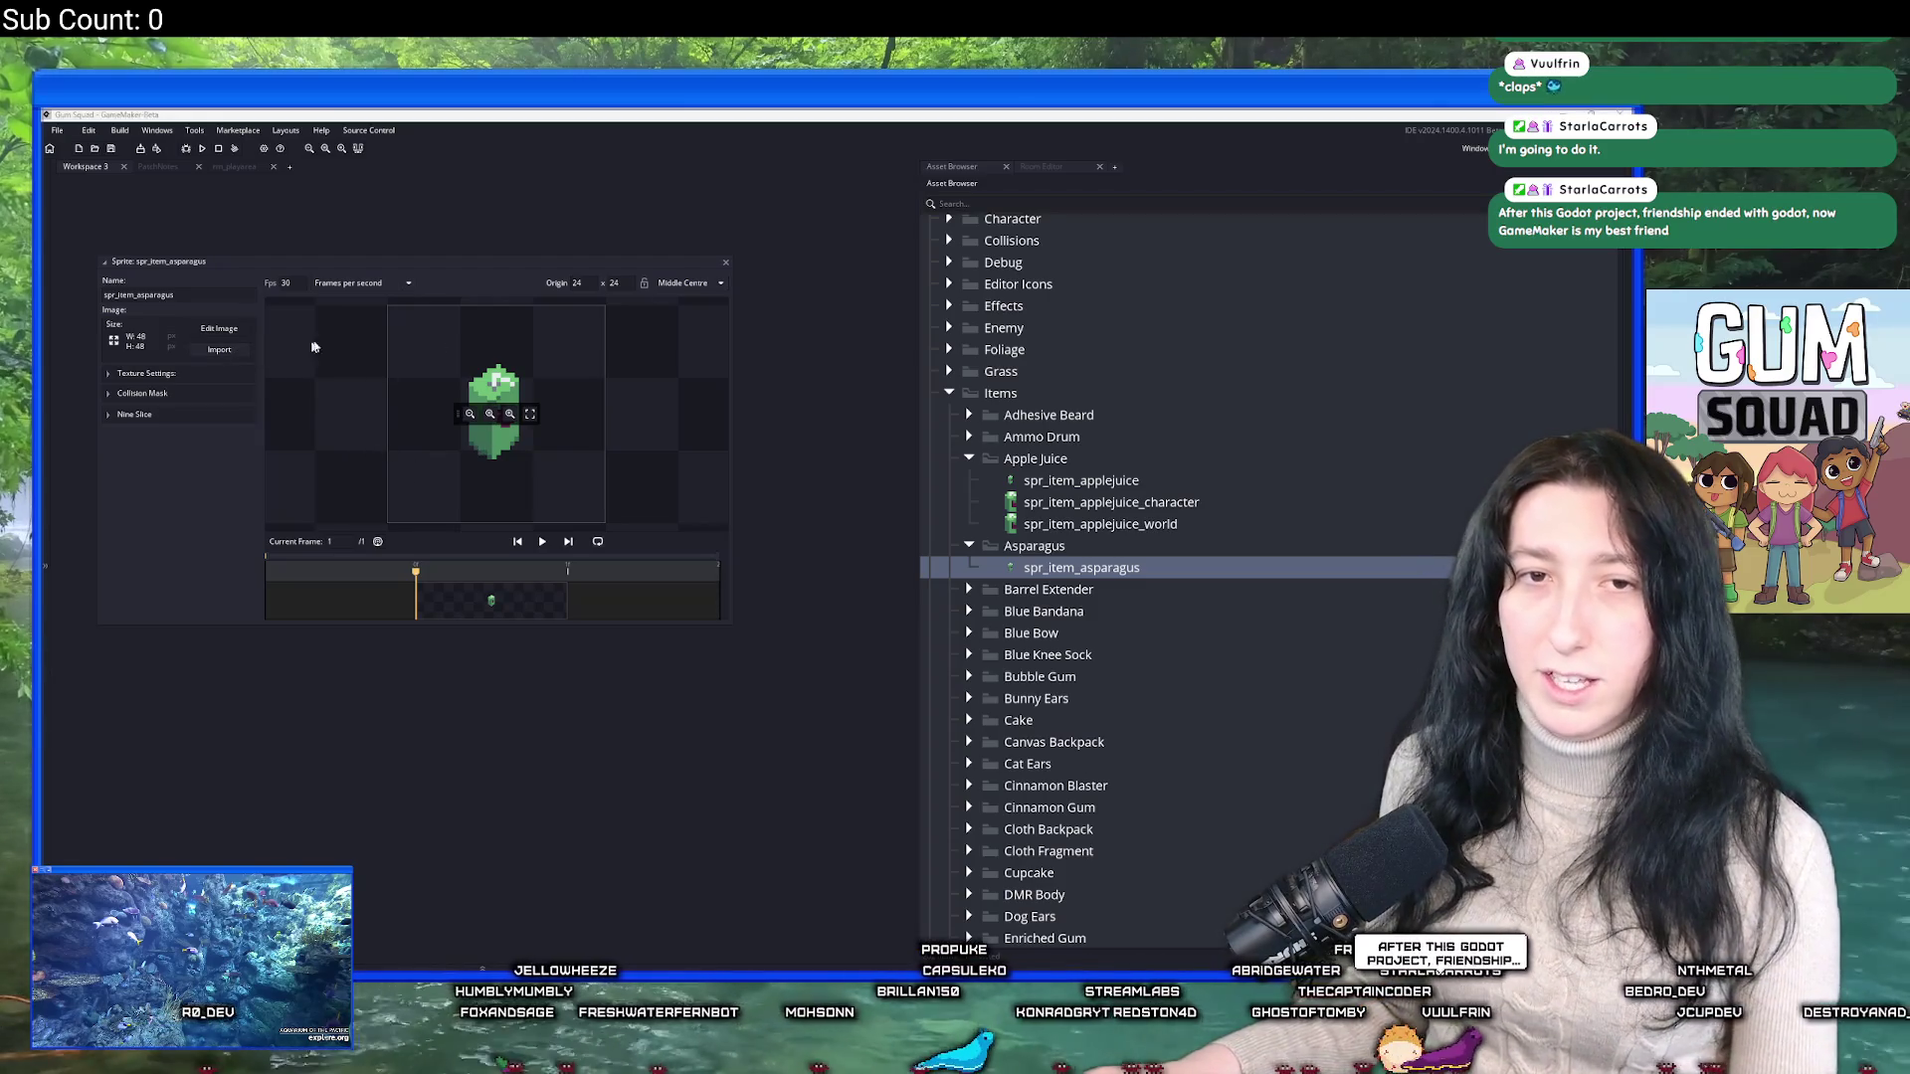
pyautogui.click(746, 543)
pyautogui.doubleClick(746, 543)
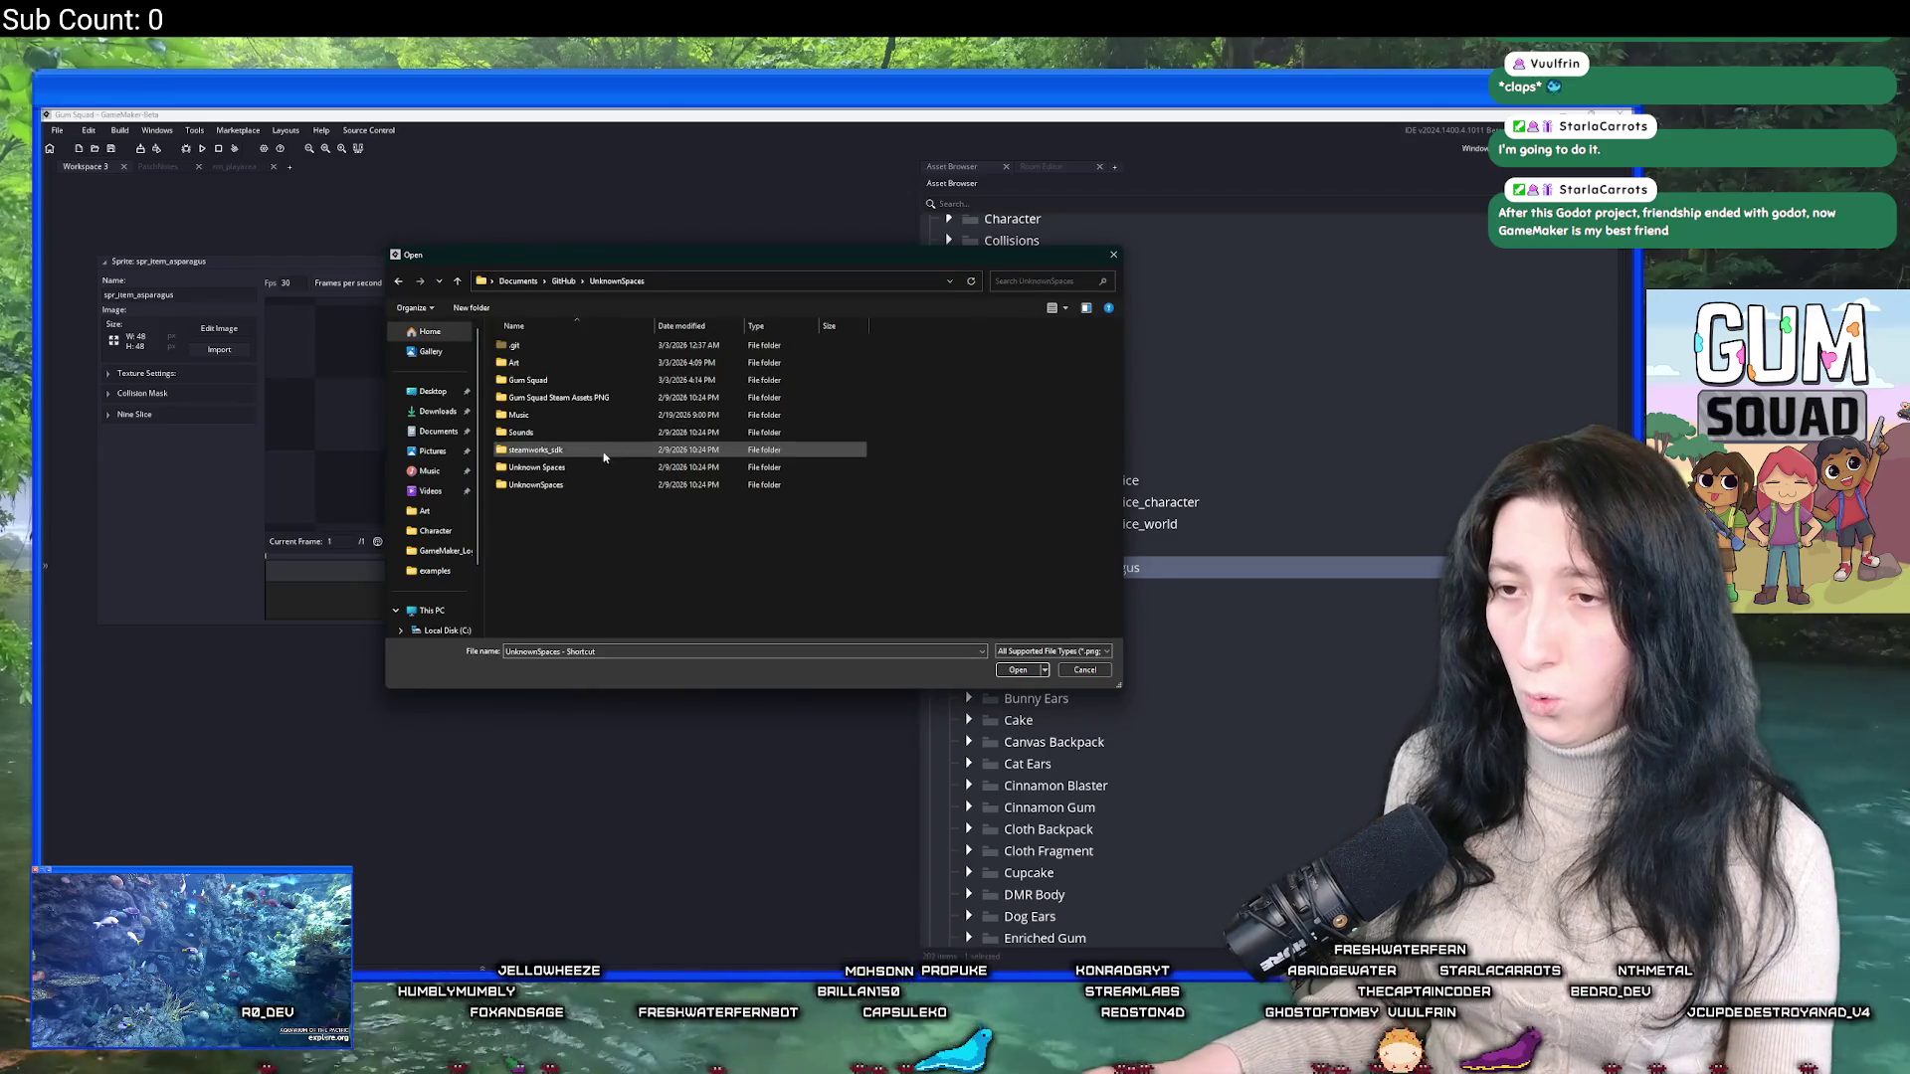
pyautogui.doubleClick(577, 375)
pyautogui.click(938, 386)
pyautogui.press('Right')
pyautogui.press('Right')
pyautogui.press('Right')
pyautogui.press('Right')
pyautogui.press('Right')
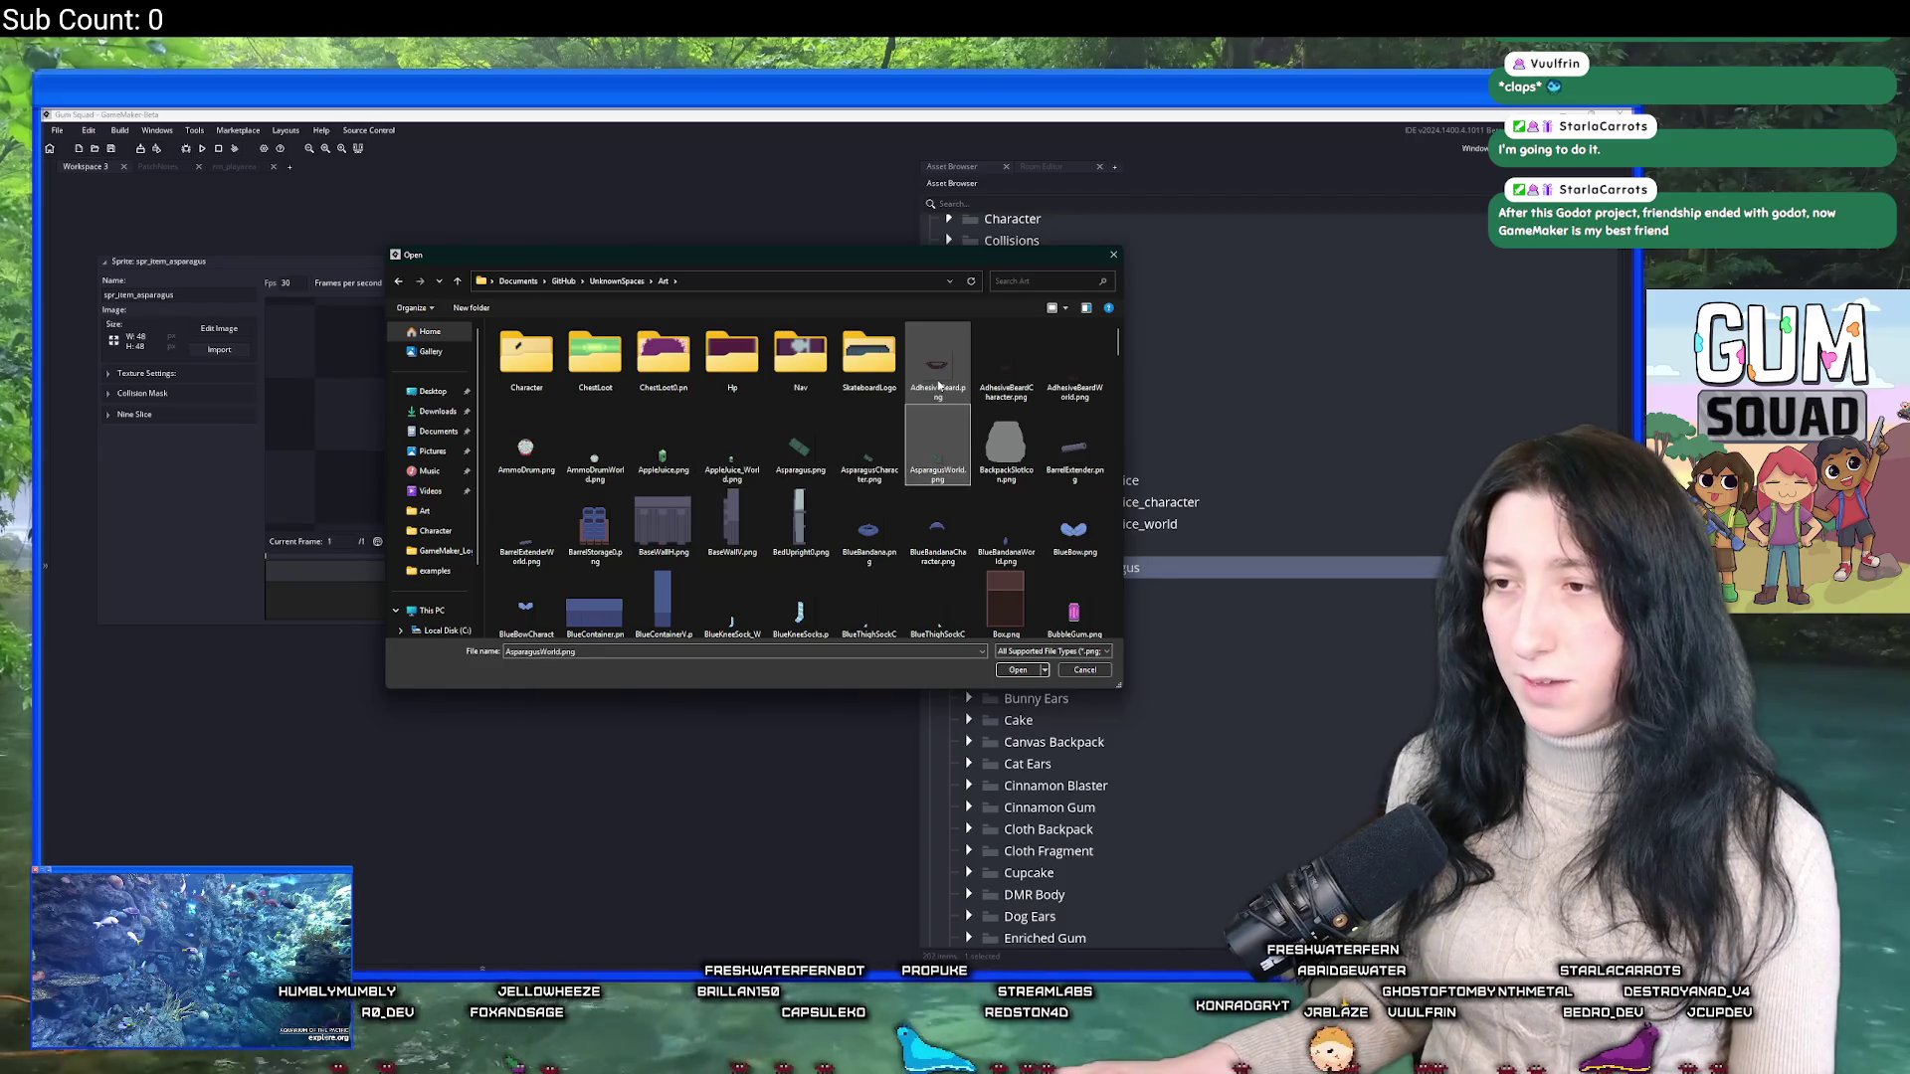
pyautogui.press('Up')
pyautogui.press('Right')
pyautogui.scroll(-5, 882, 444)
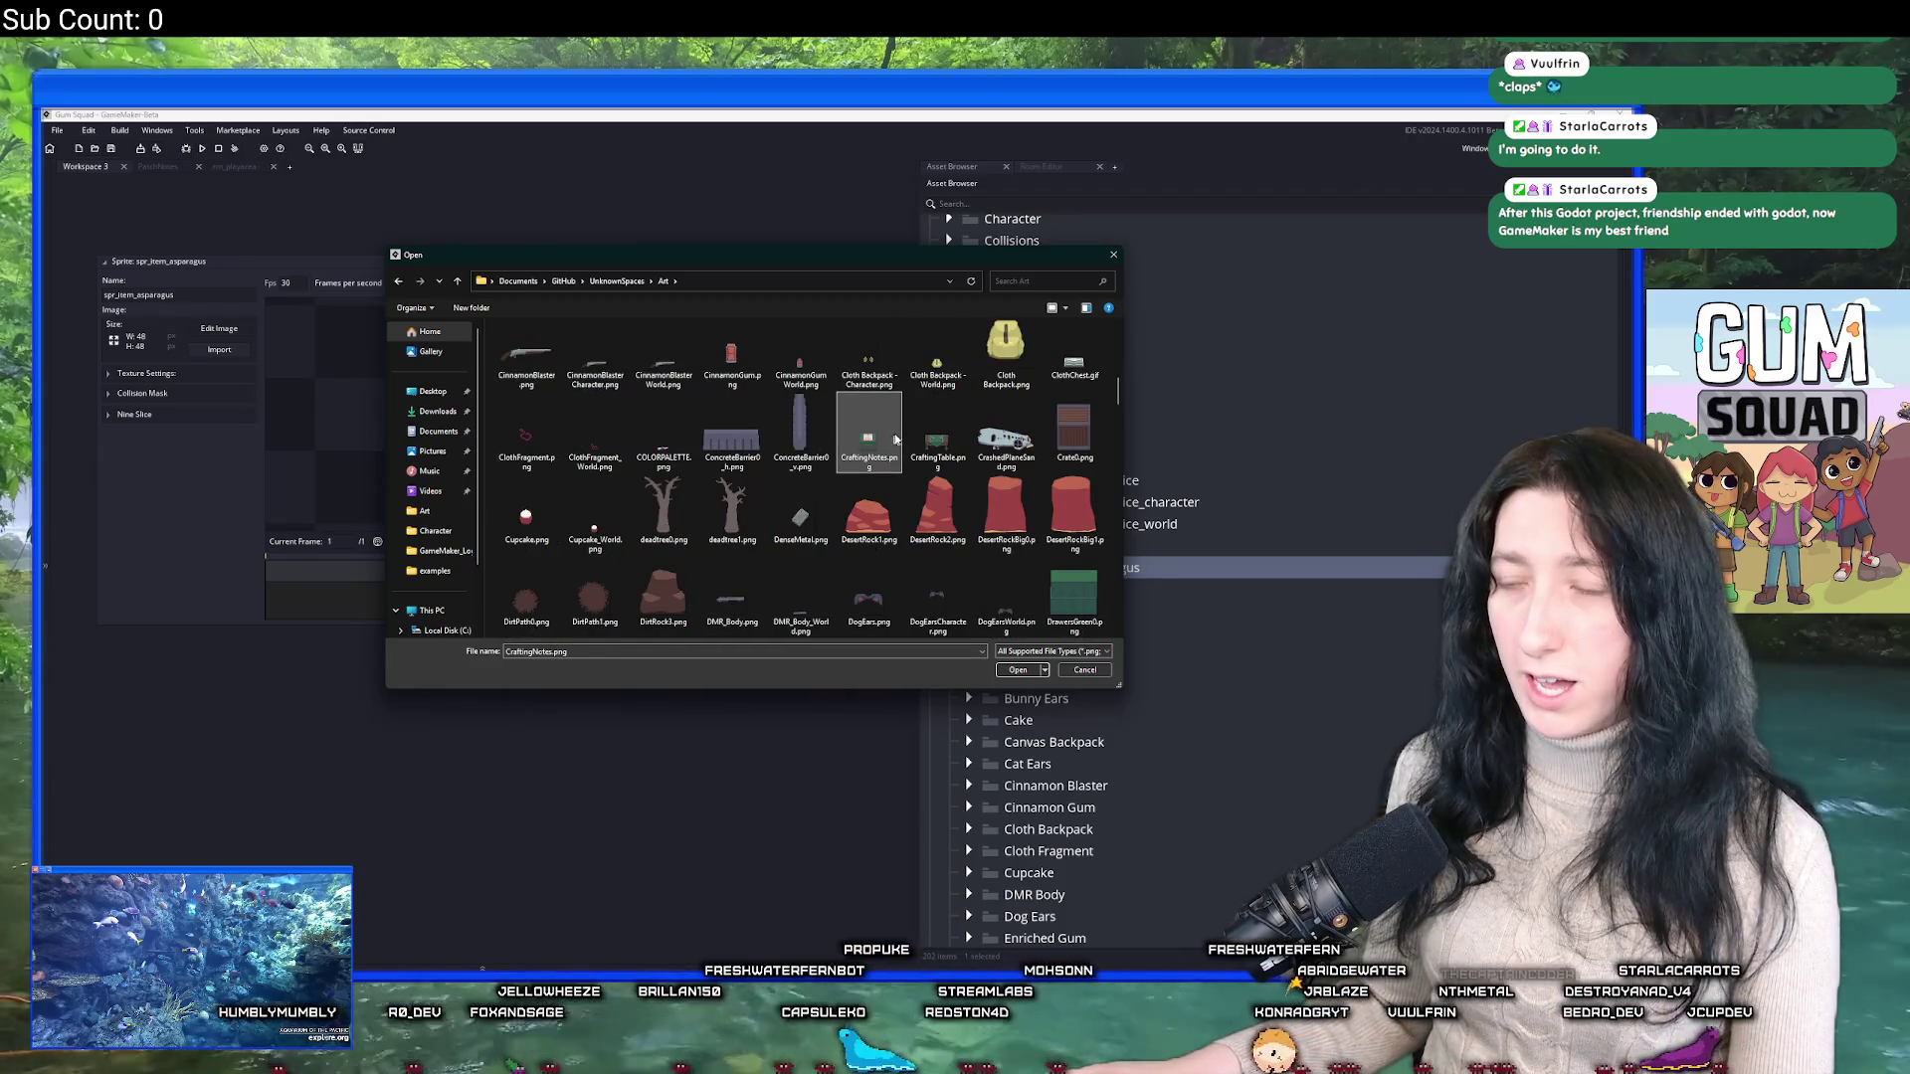
pyautogui.scroll(5, 882, 444)
pyautogui.click(526, 432)
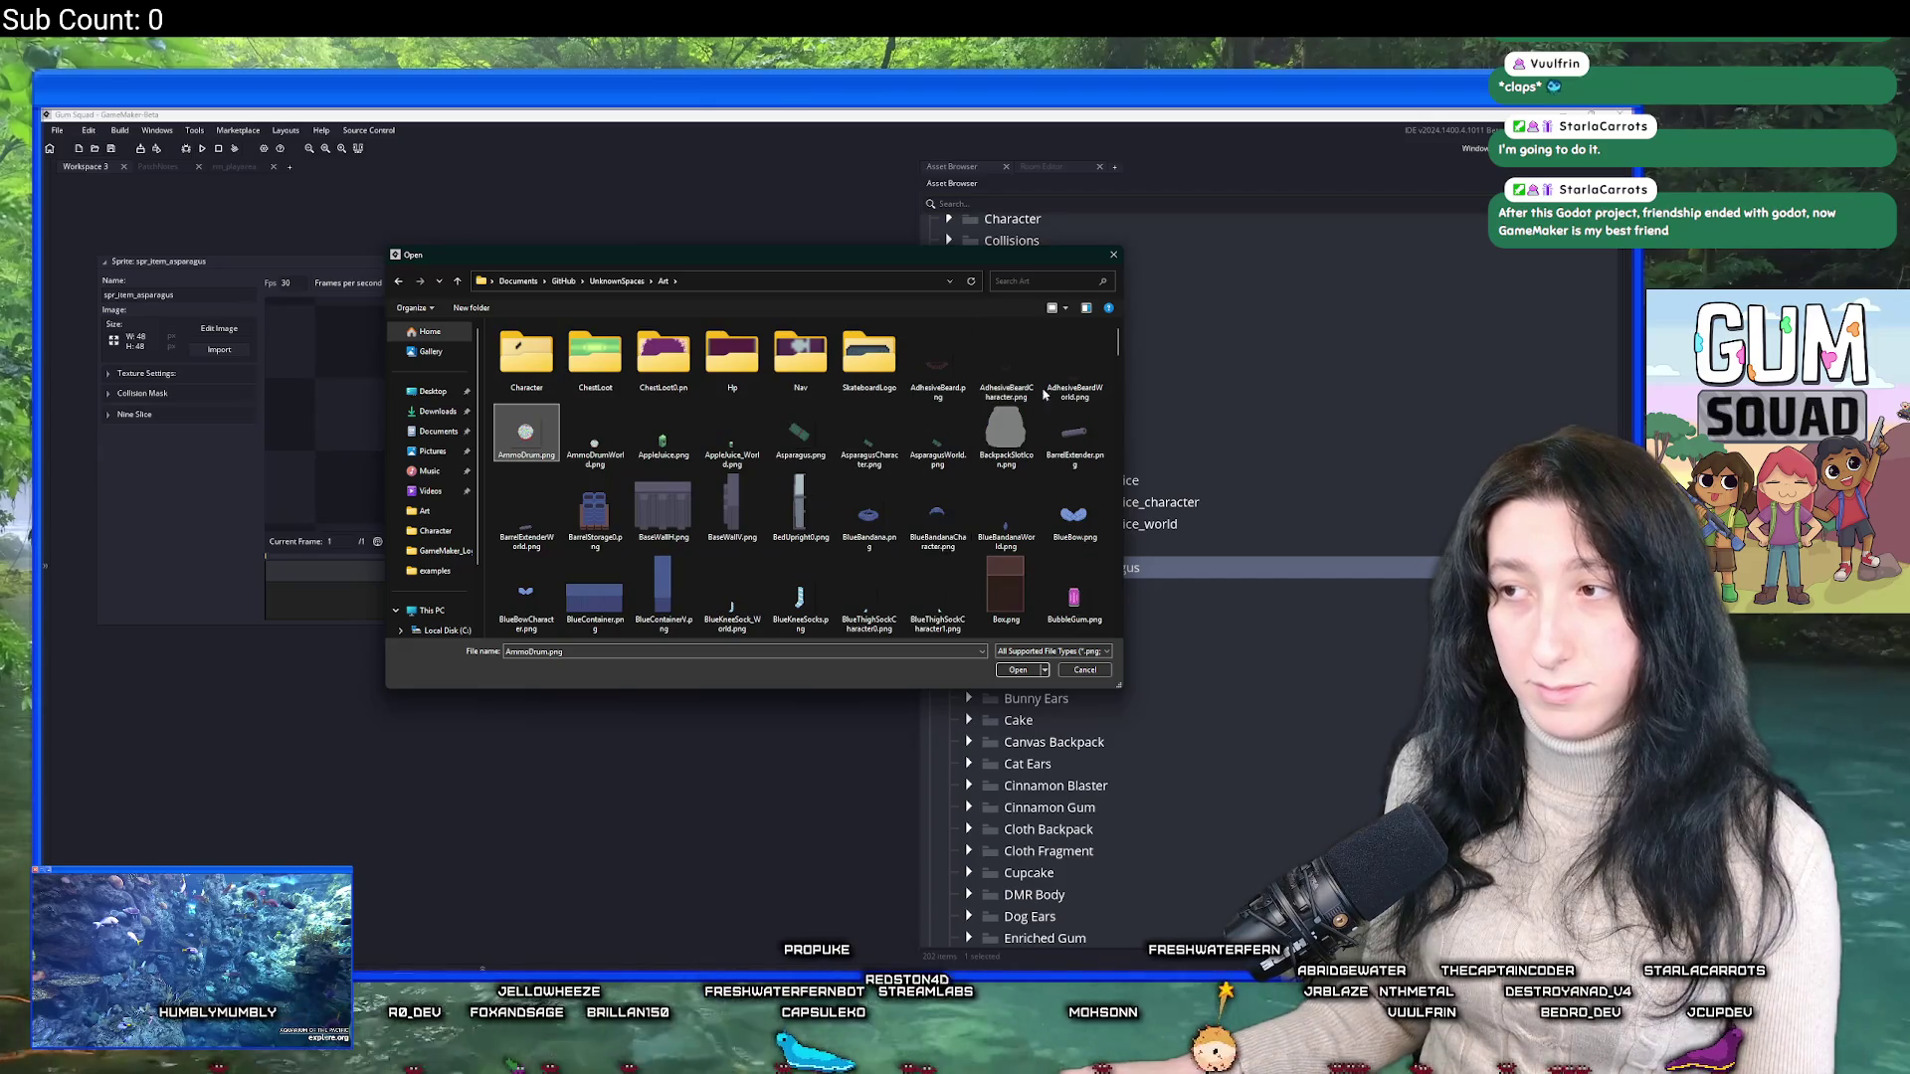
pyautogui.press('Left')
pyautogui.scroll(-7, 845, 597)
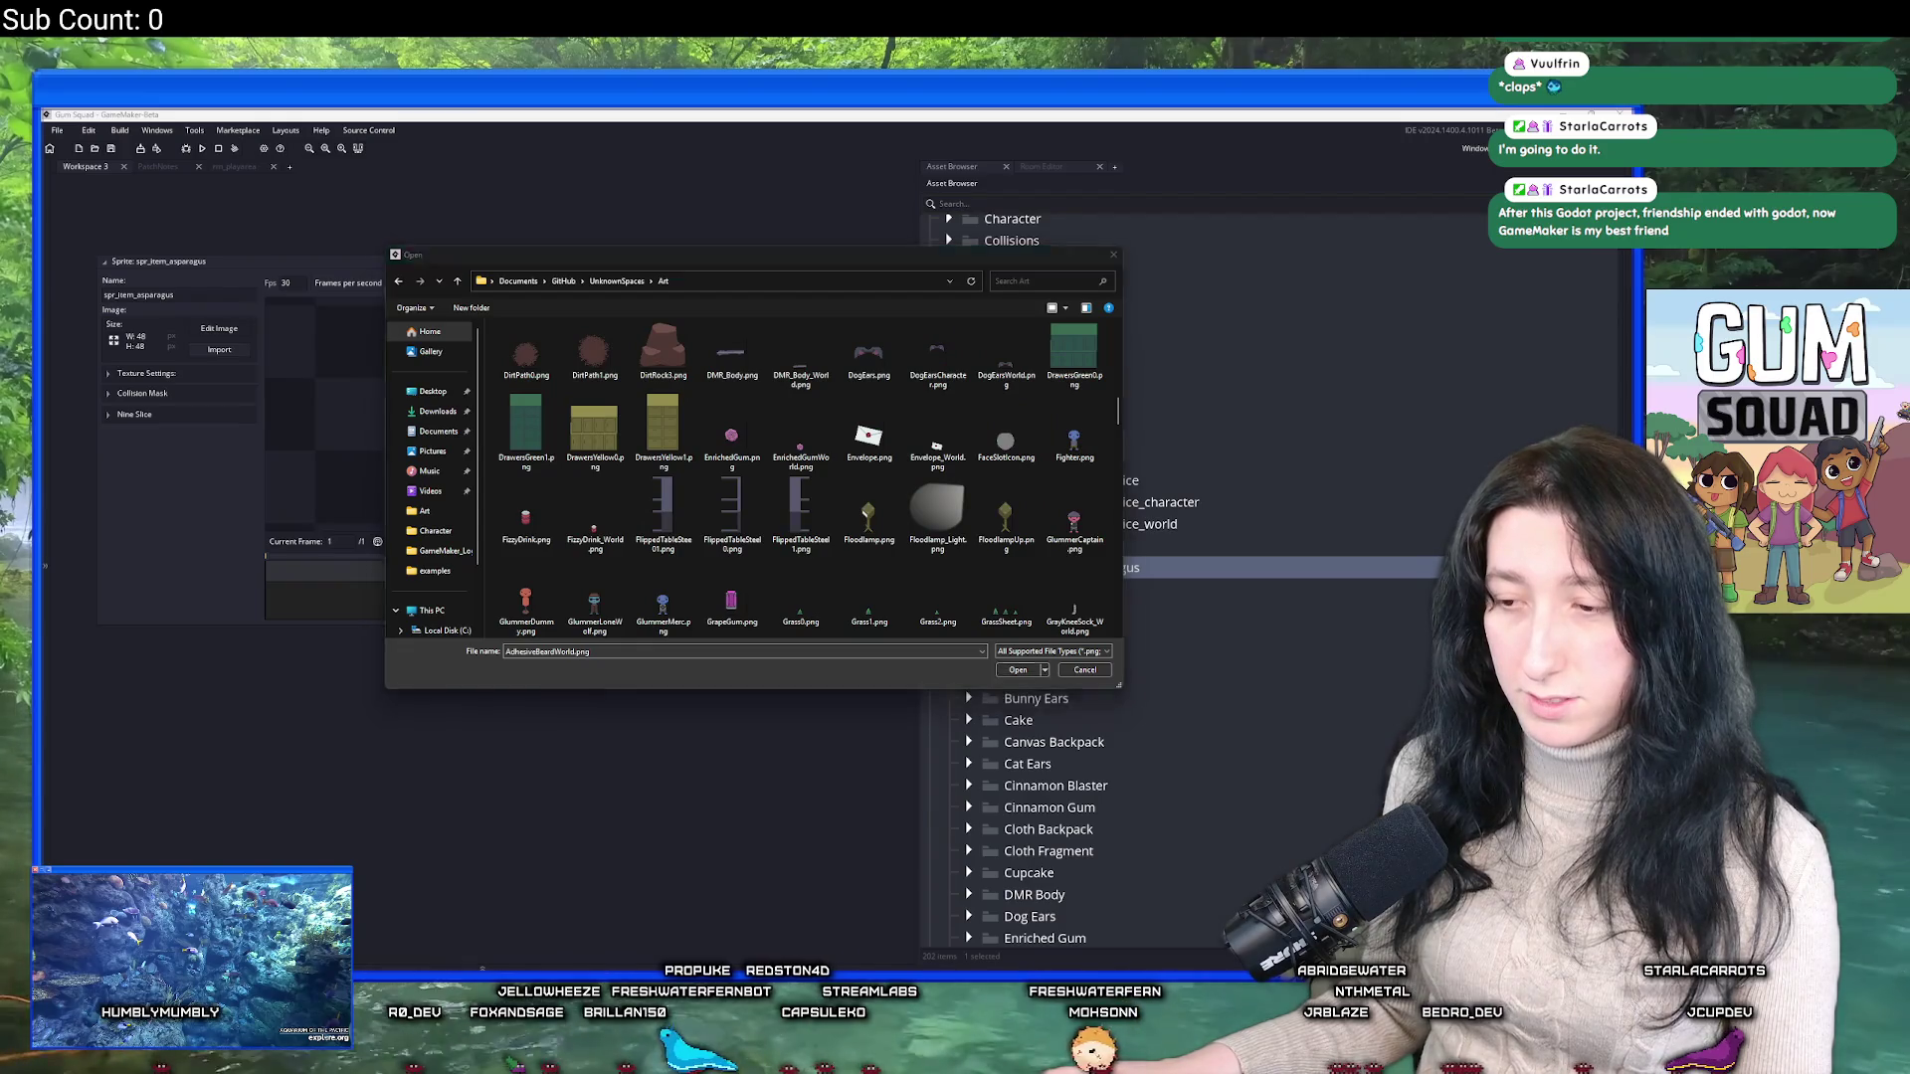
# In Aseprite, re-export the sprite over the existing AsparagusCharacter.png.
pyautogui.hotkey('alt', 'Tab')
pyautogui.hotkey('ctrl', 'alt', 'shift', 's')
pyautogui.click(1249, 399)
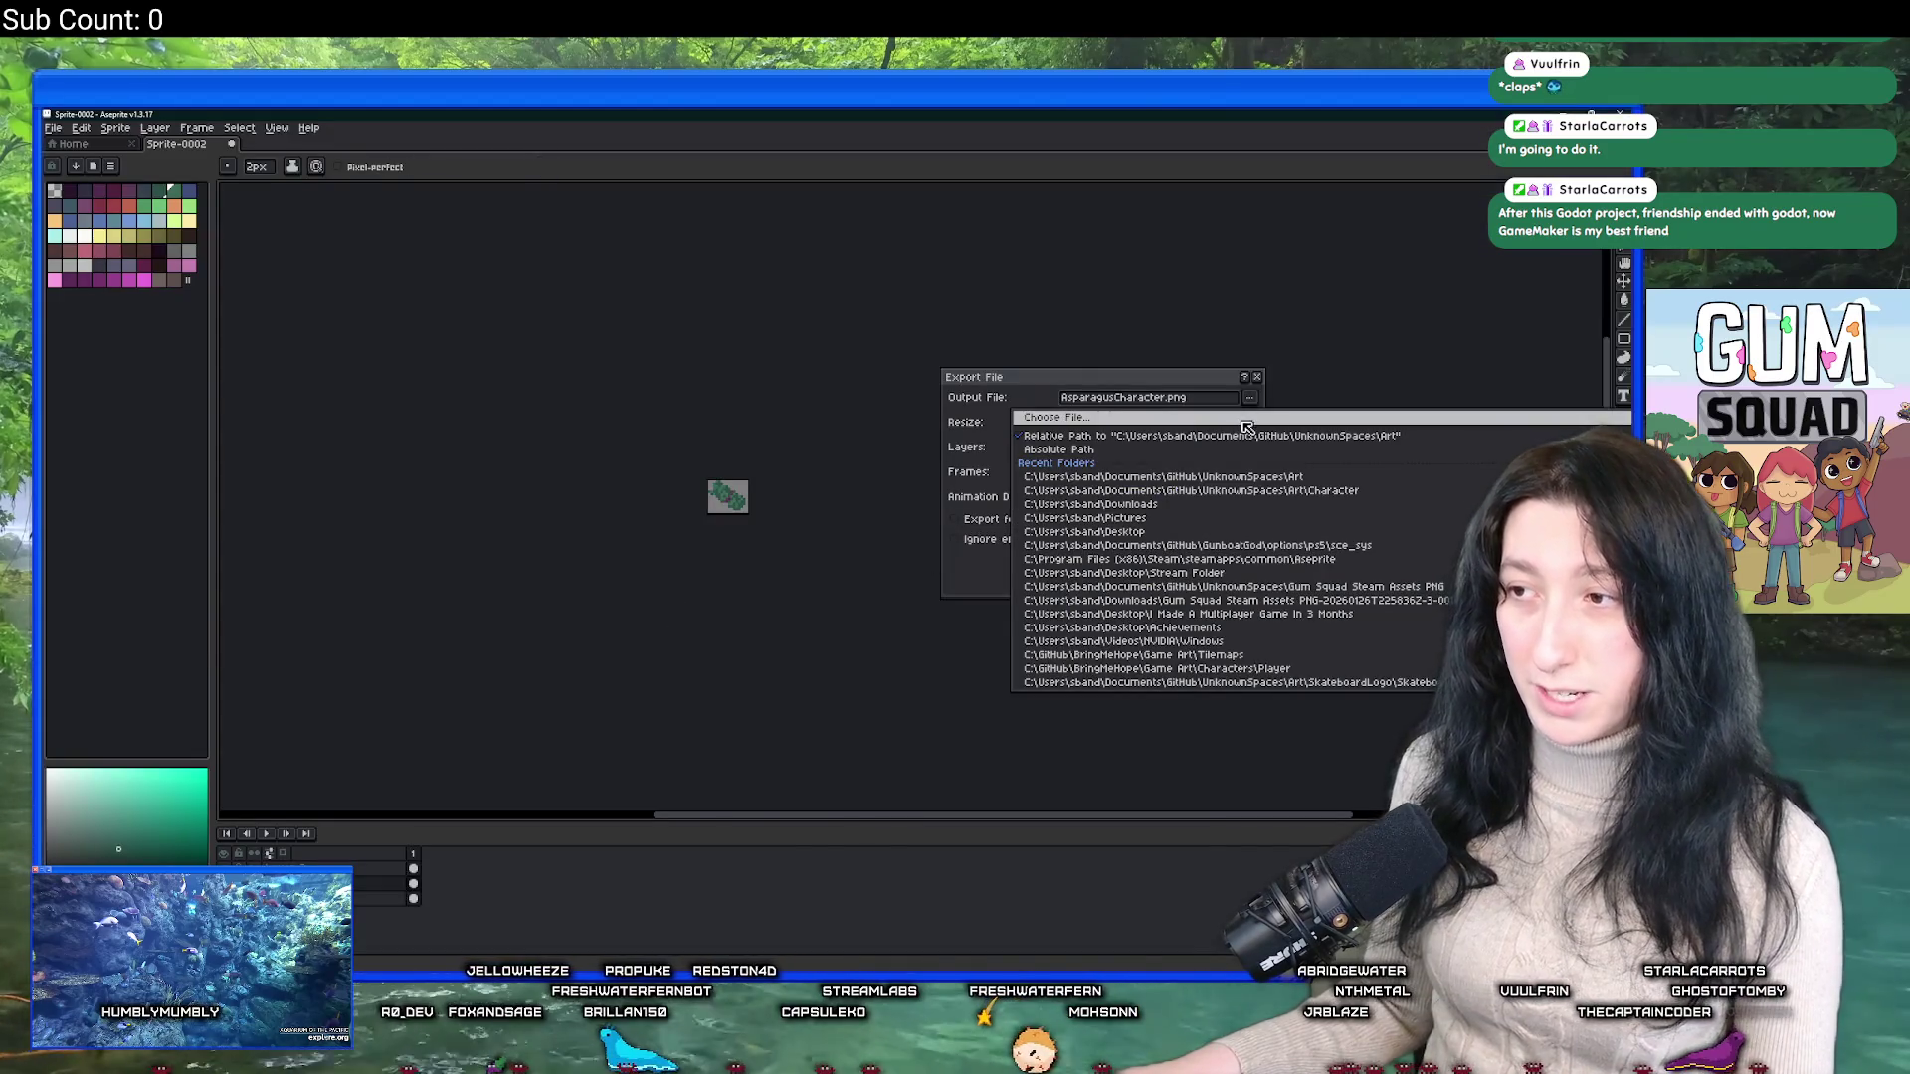
pyautogui.press('Return')
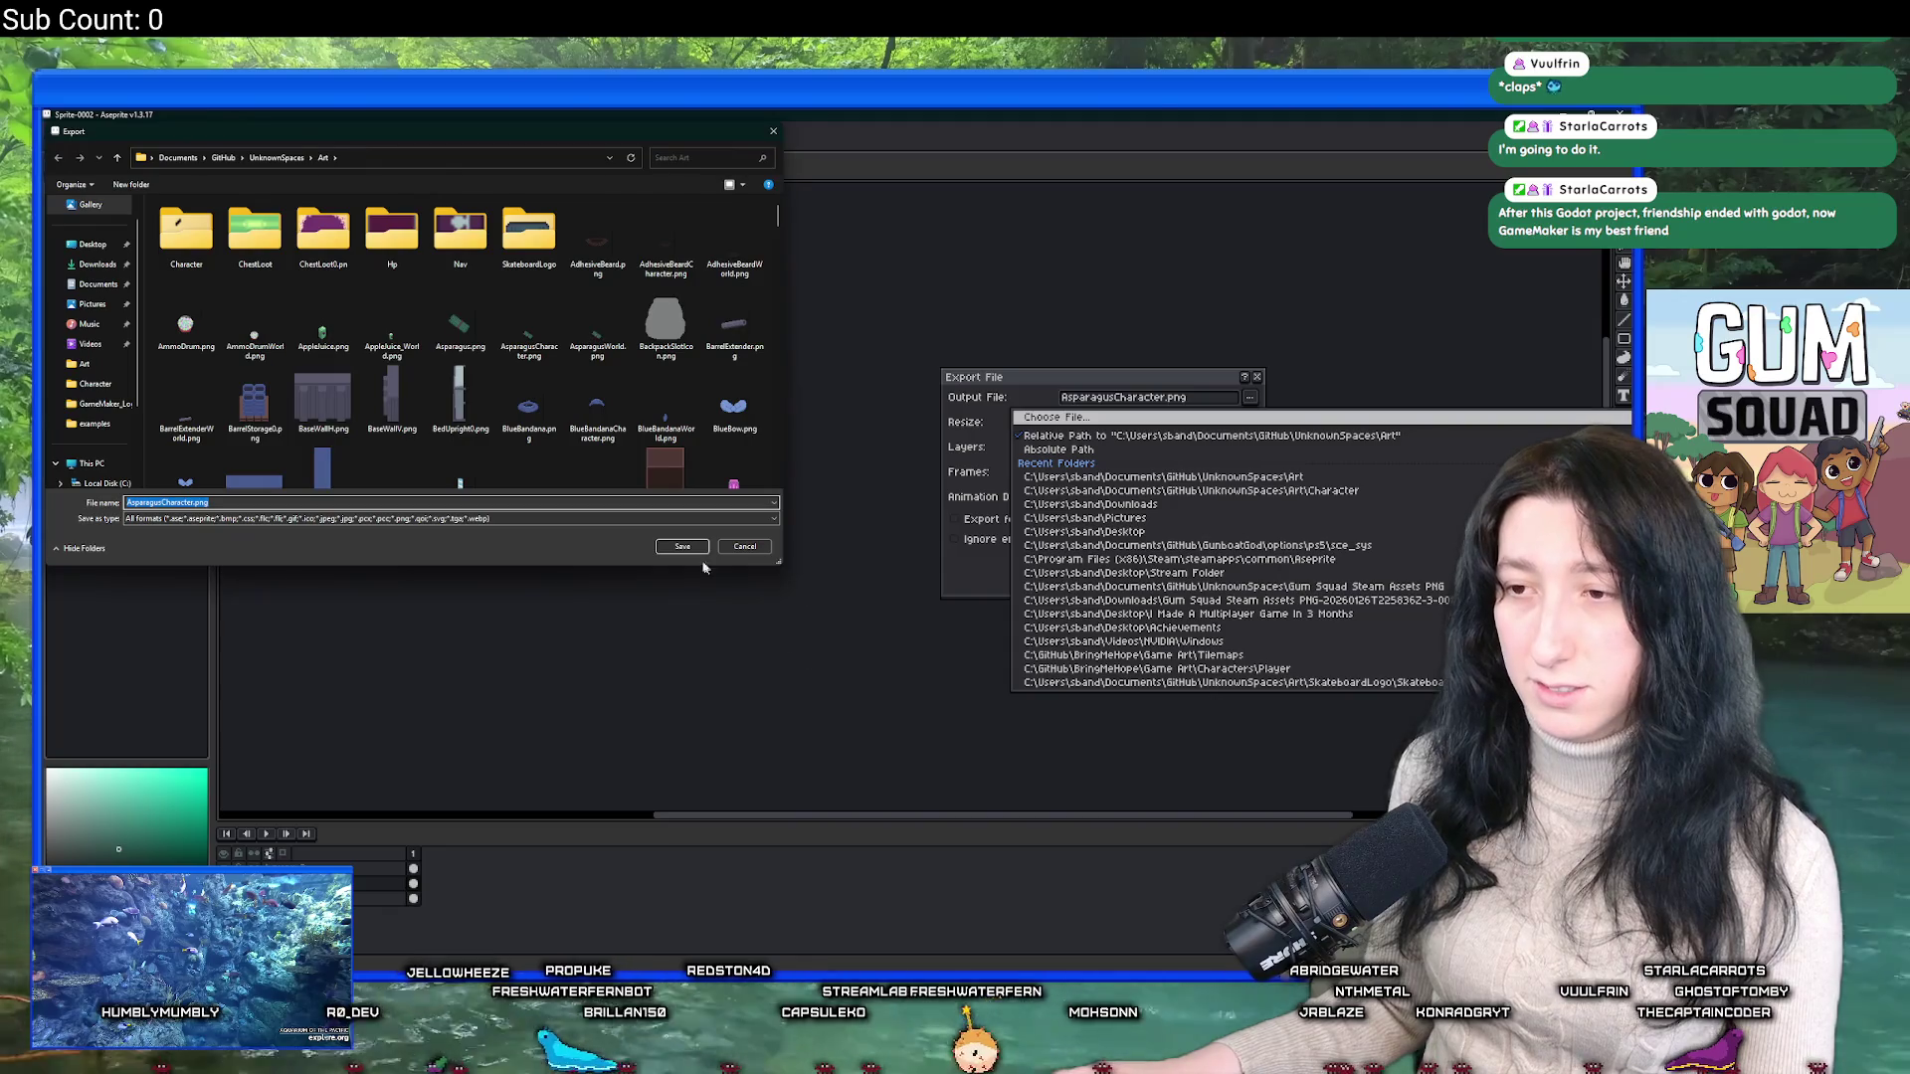
pyautogui.click(677, 546)
pyautogui.click(811, 553)
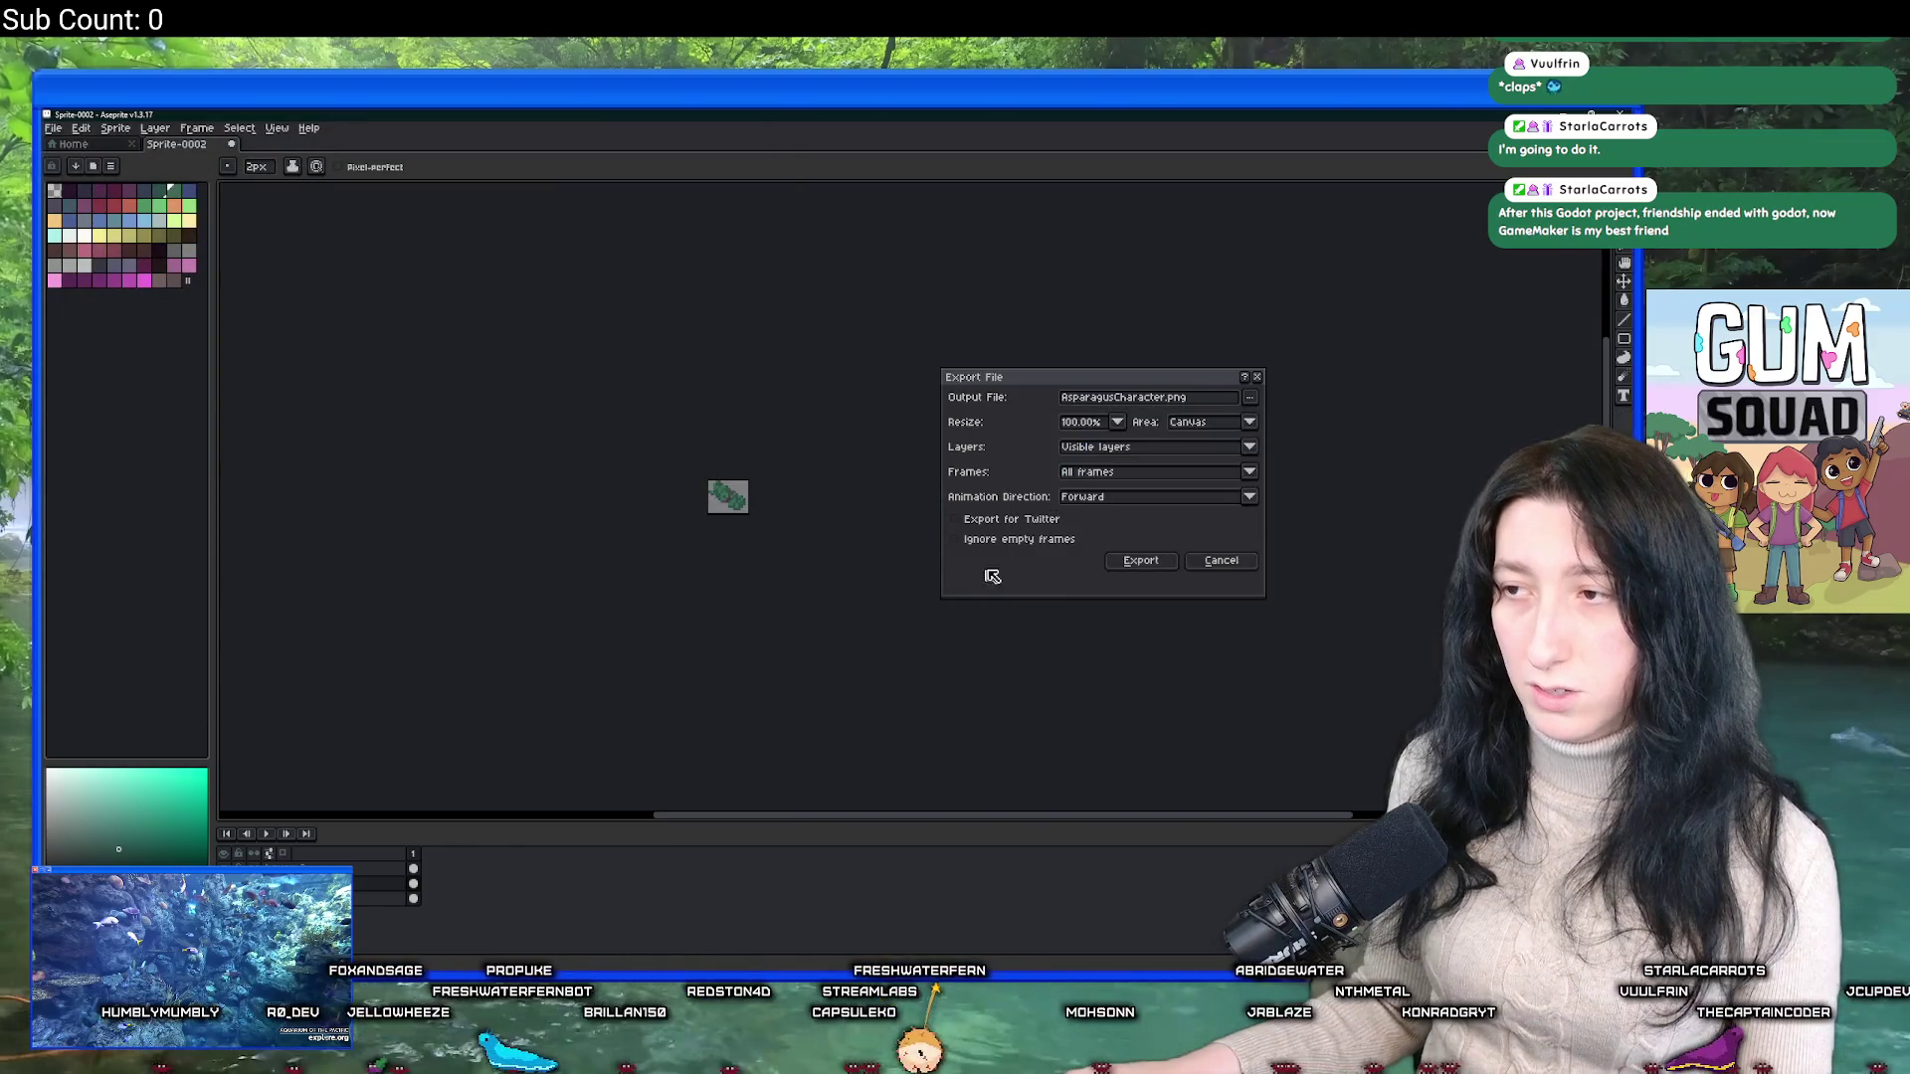
pyautogui.click(1211, 571)
pyautogui.hotkey('alt', 'Tab')
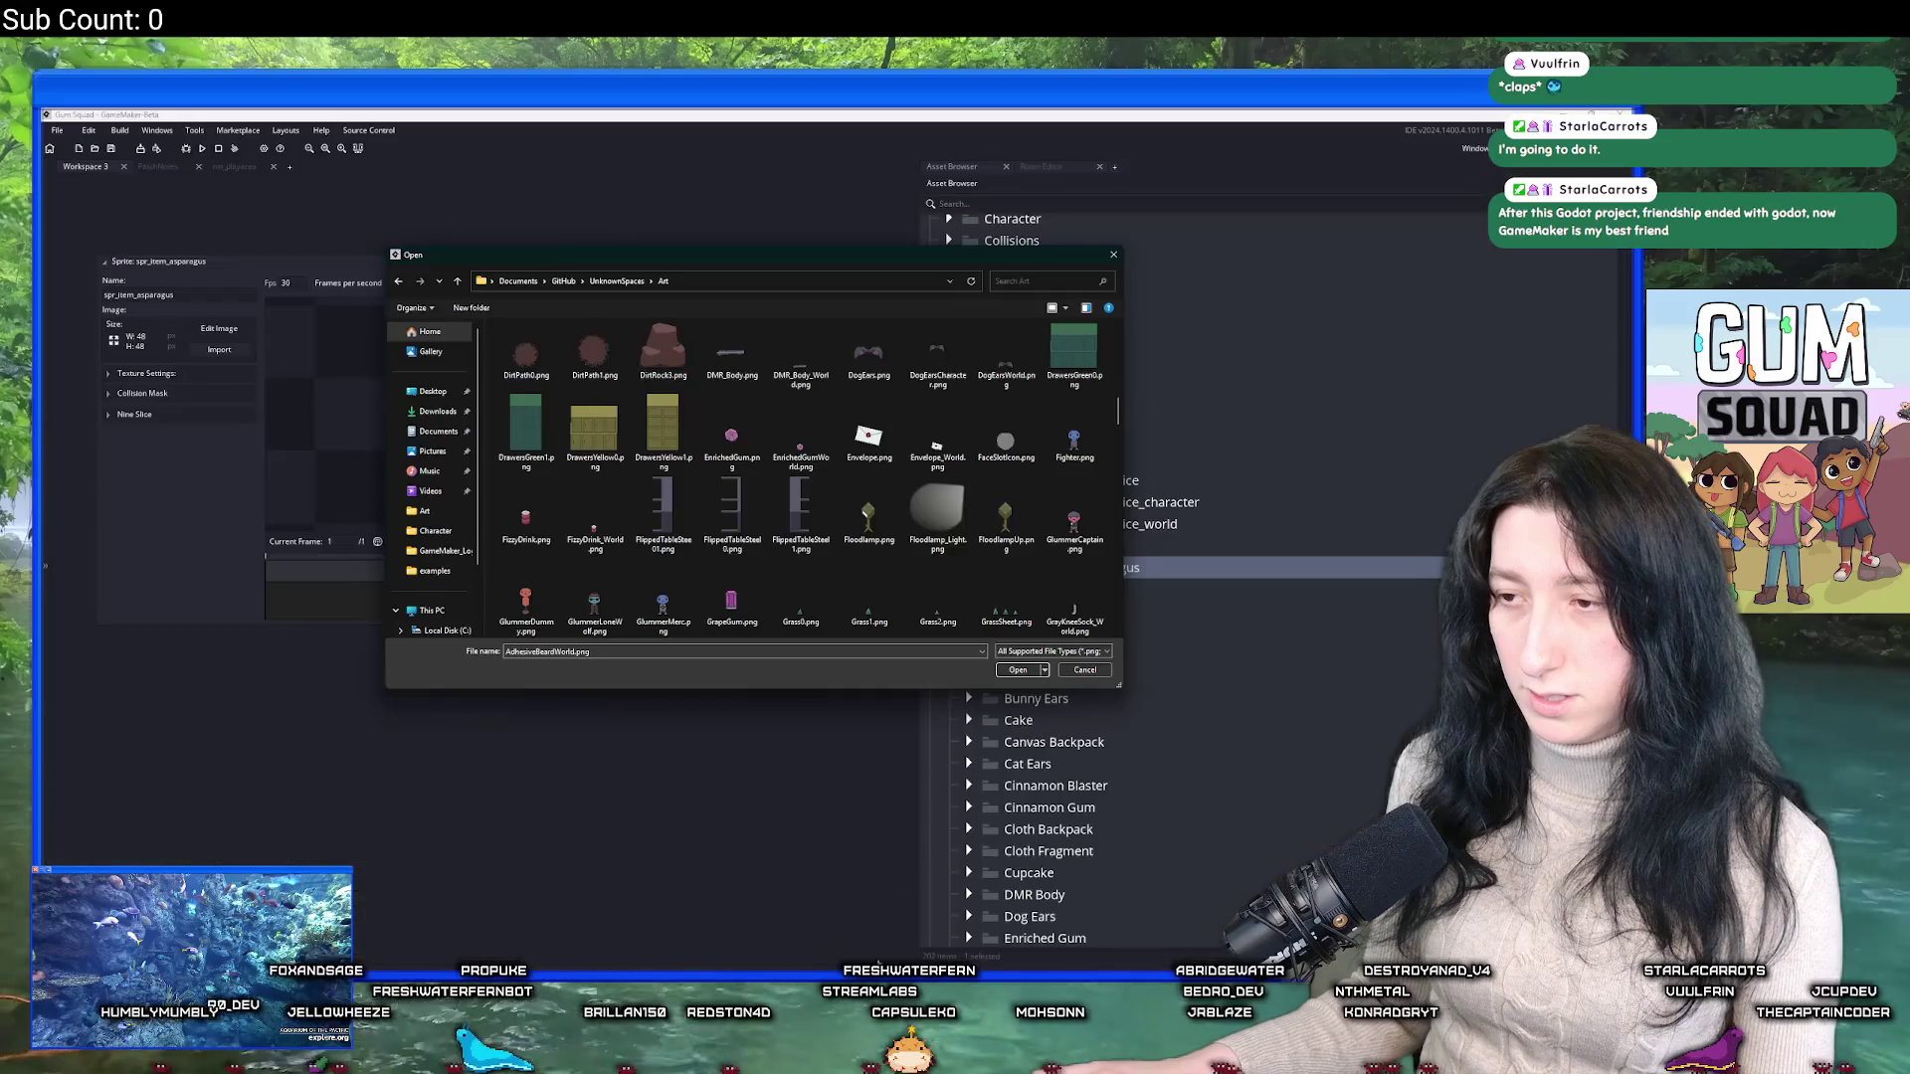
# Search 'asp', import Asparagus.png into the sprite, close the editor, and duplicate the apple juice character sprite.
pyautogui.click(1030, 281)
pyautogui.write('asp')
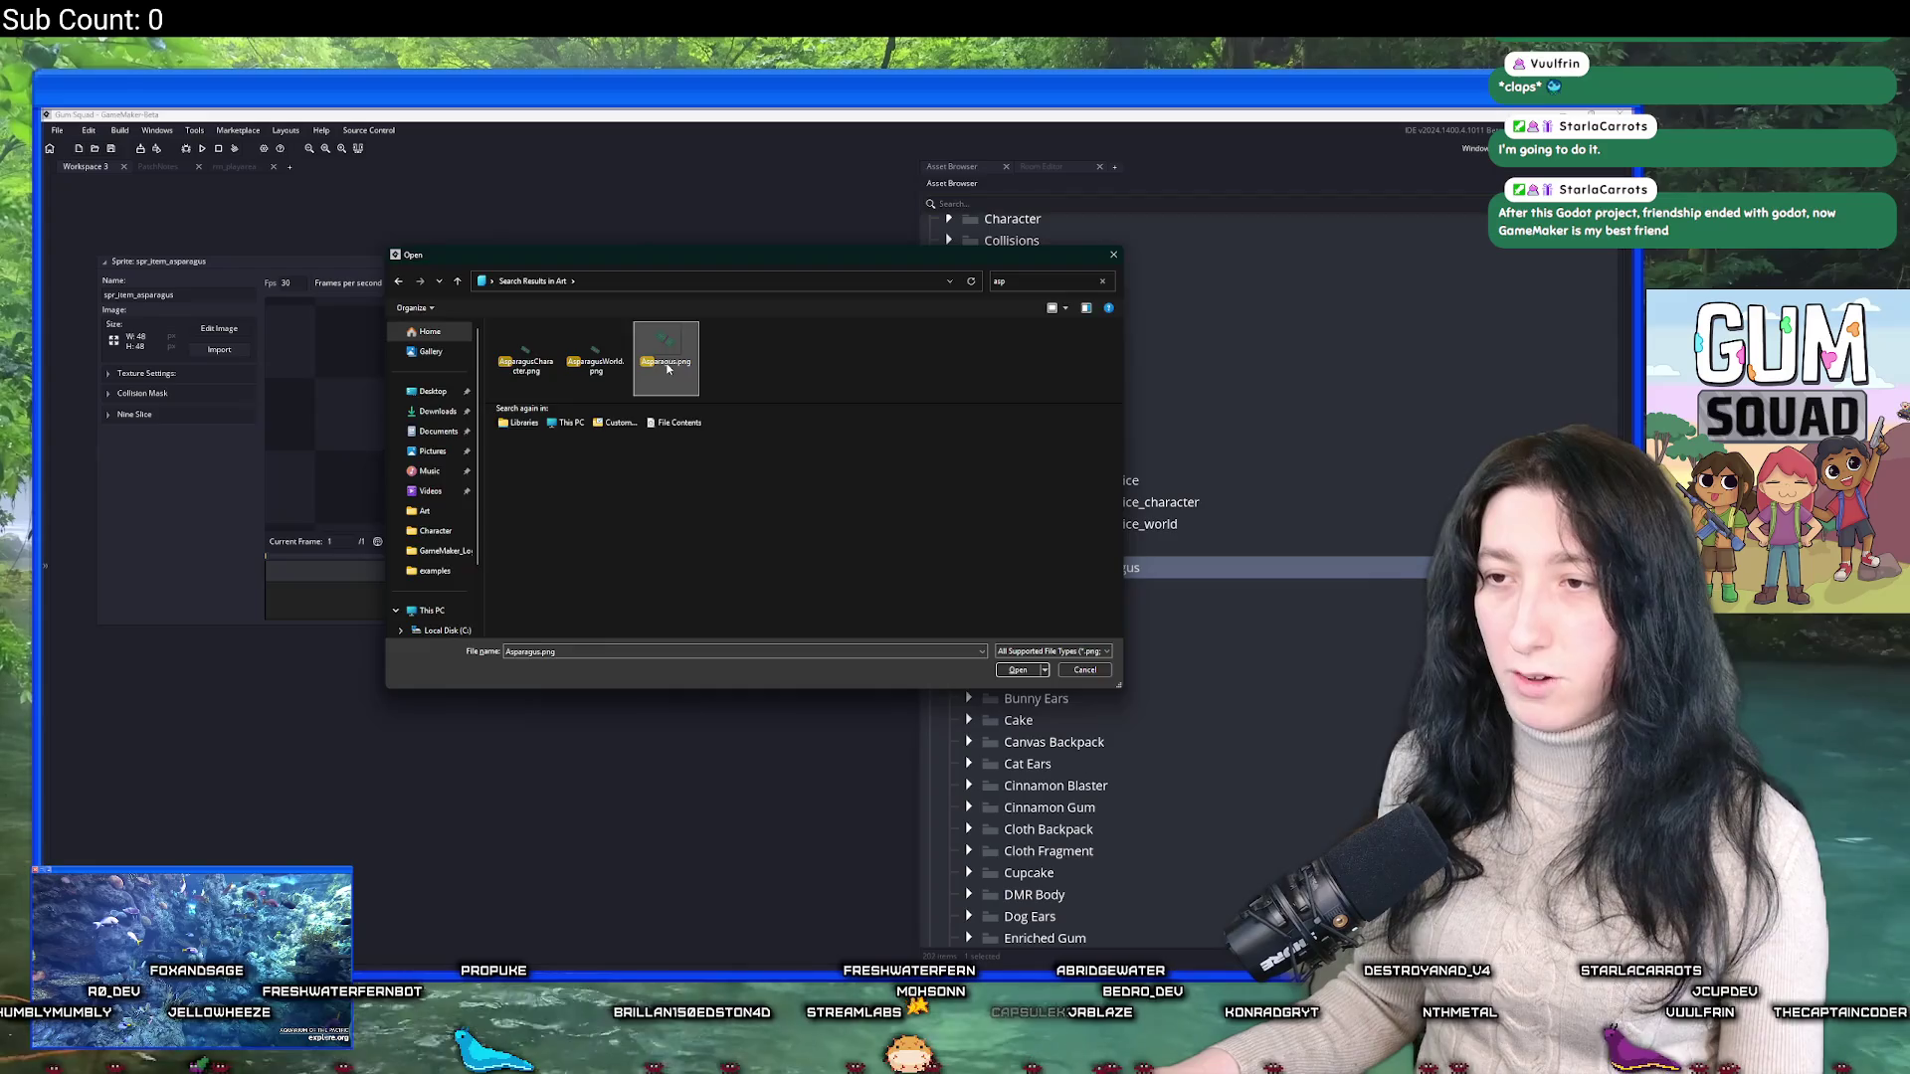
pyautogui.doubleClick(665, 360)
pyautogui.click(869, 568)
pyautogui.moveTo(565, 200)
pyautogui.mouseDown()
pyautogui.moveTo(676, 204)
pyautogui.moveTo(591, 226)
pyautogui.mouseUp()
pyautogui.click(169, 418)
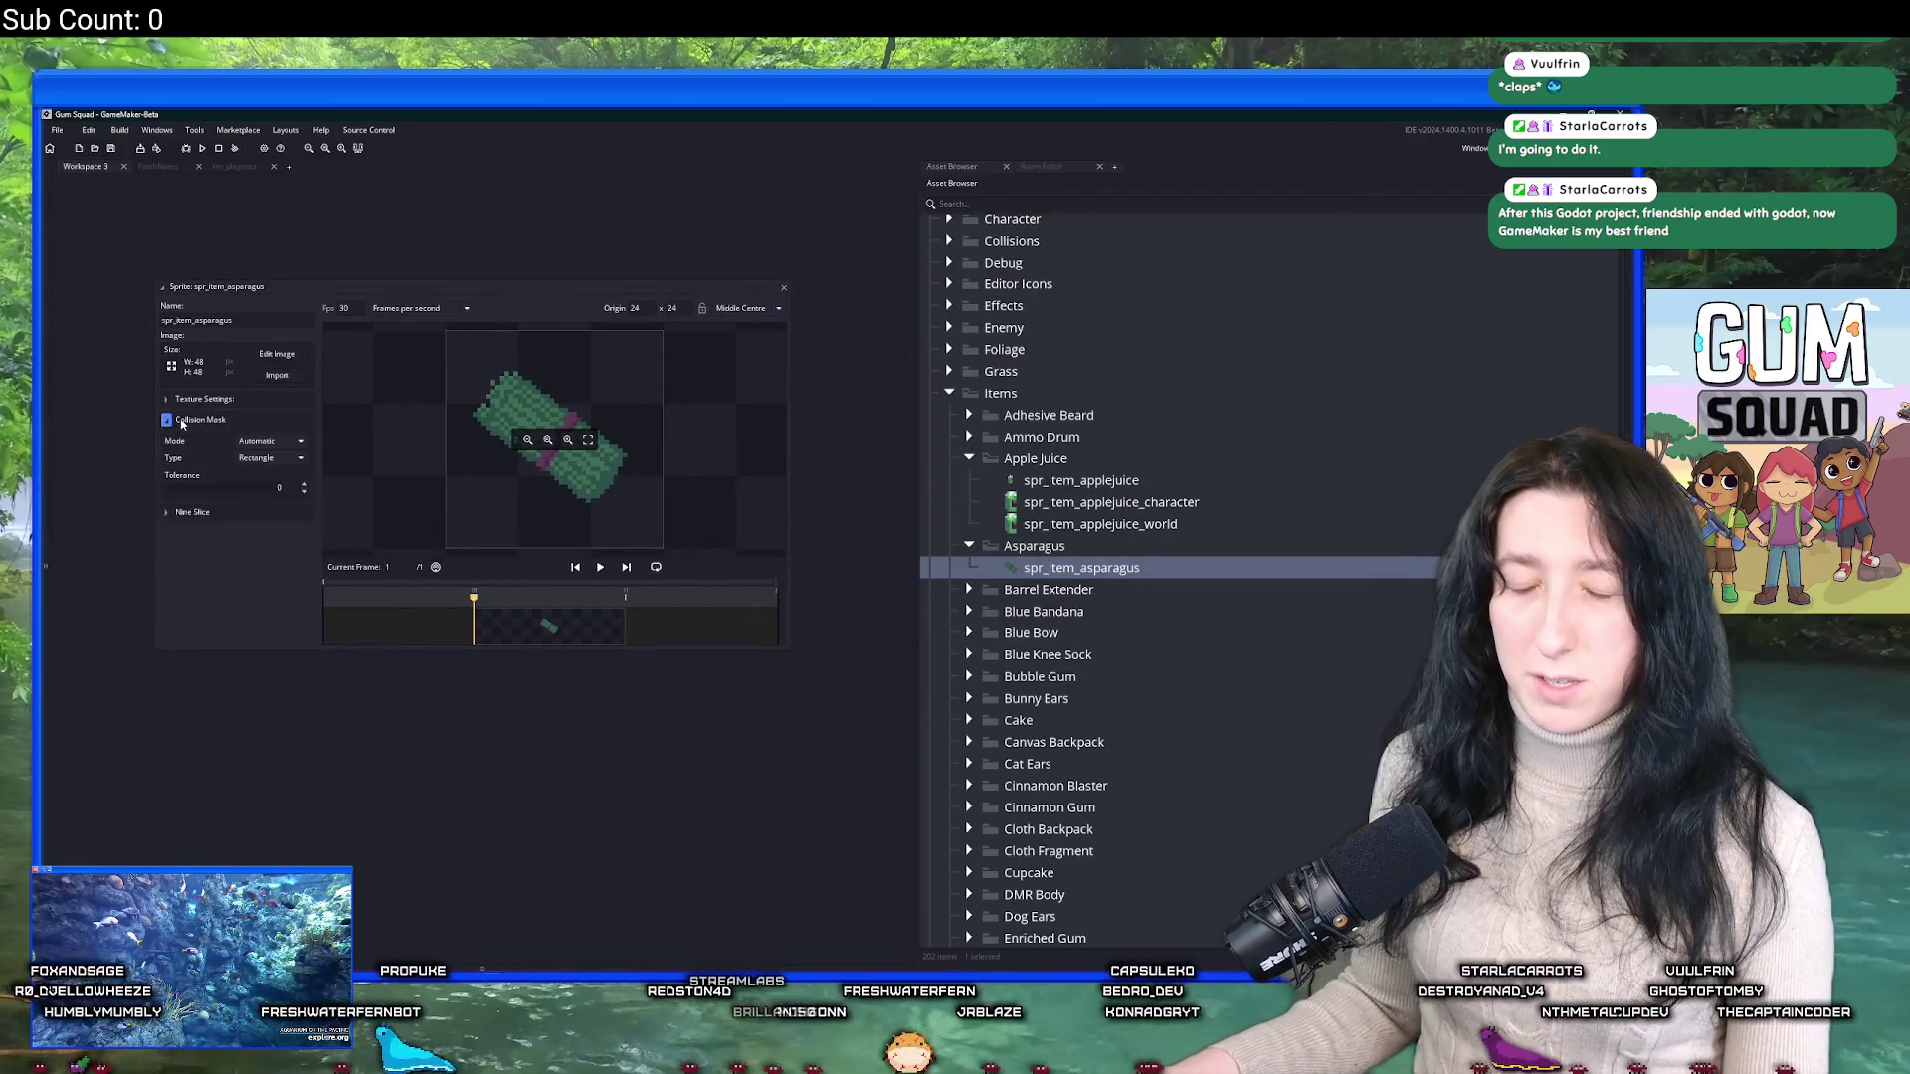
pyautogui.click(229, 398)
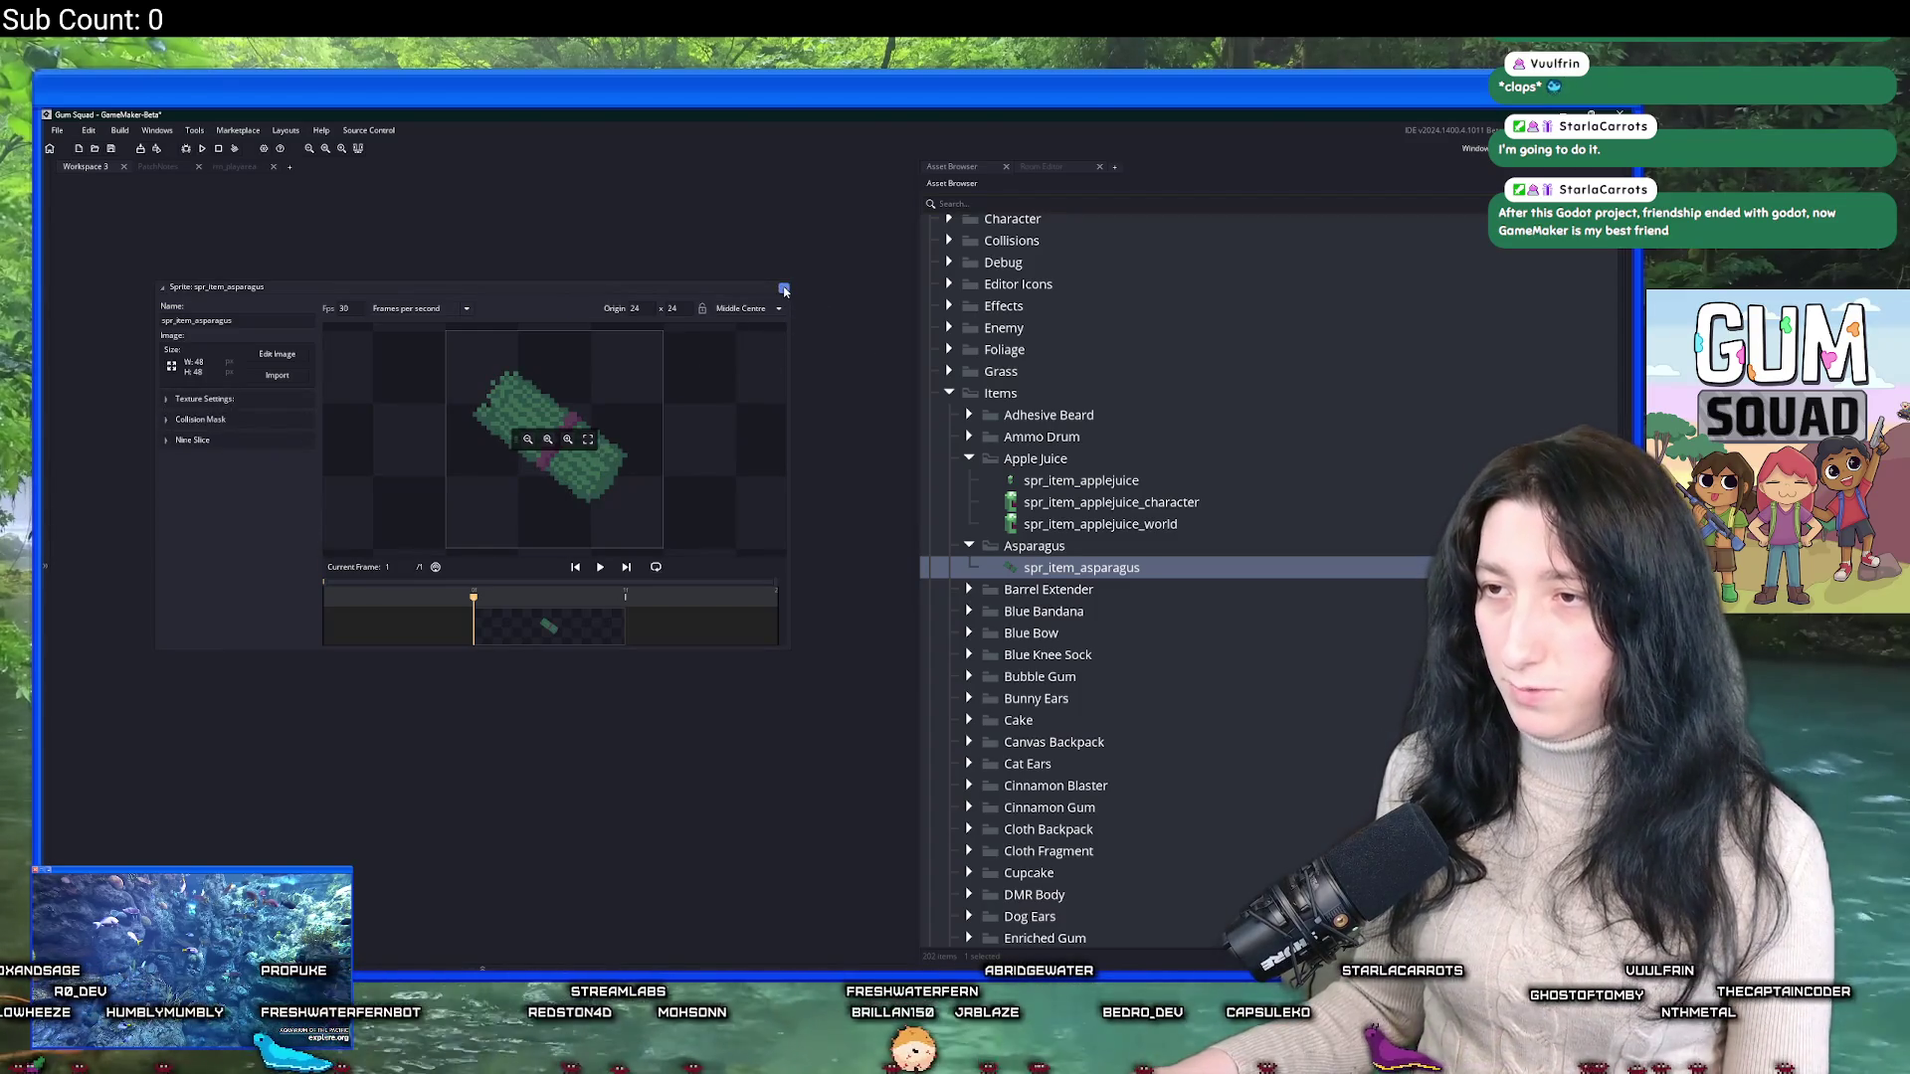
pyautogui.click(783, 287)
pyautogui.click(1110, 502)
pyautogui.hotkey('ctrl', 'd')
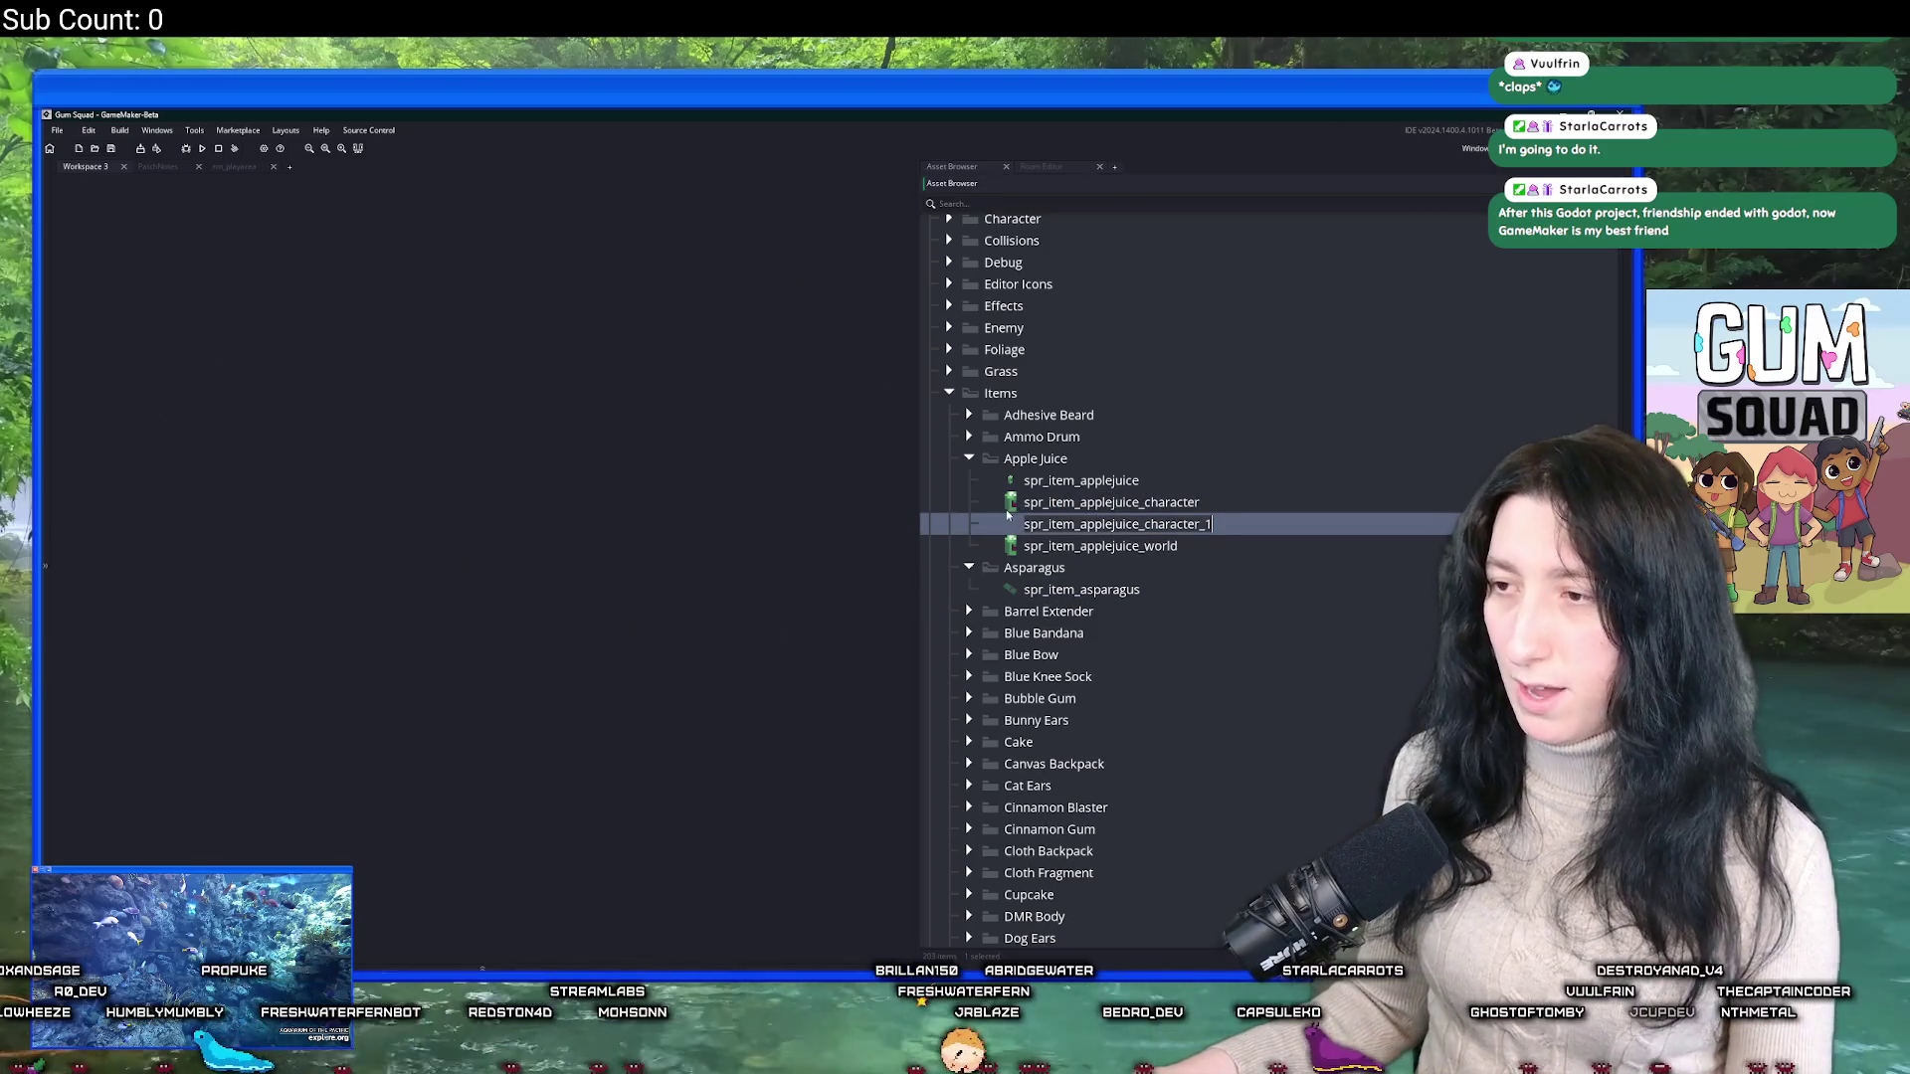
# Move the duplicated sprite into Asparagus and rename it spr_item_asparagus_character.
pyautogui.moveTo(1014, 523); pyautogui.dragTo(1131, 589)
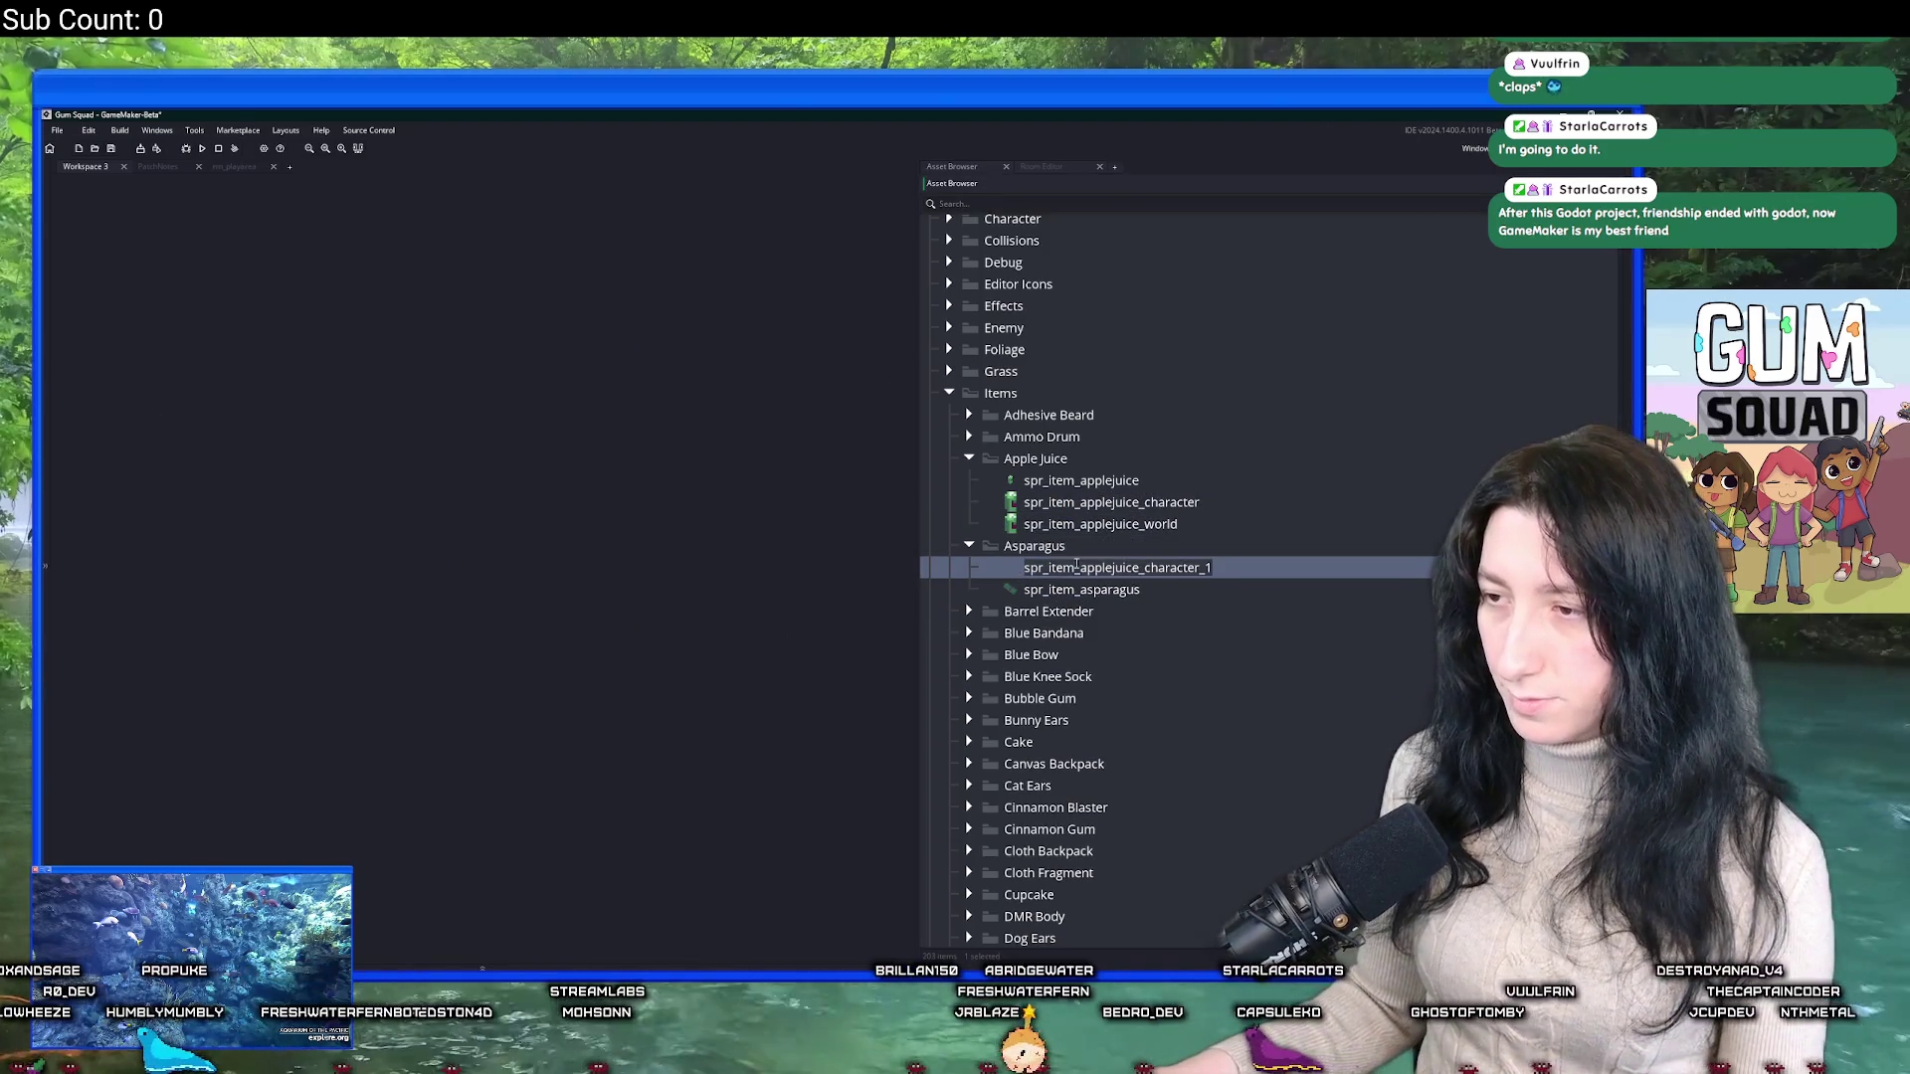
pyautogui.click(1102, 591)
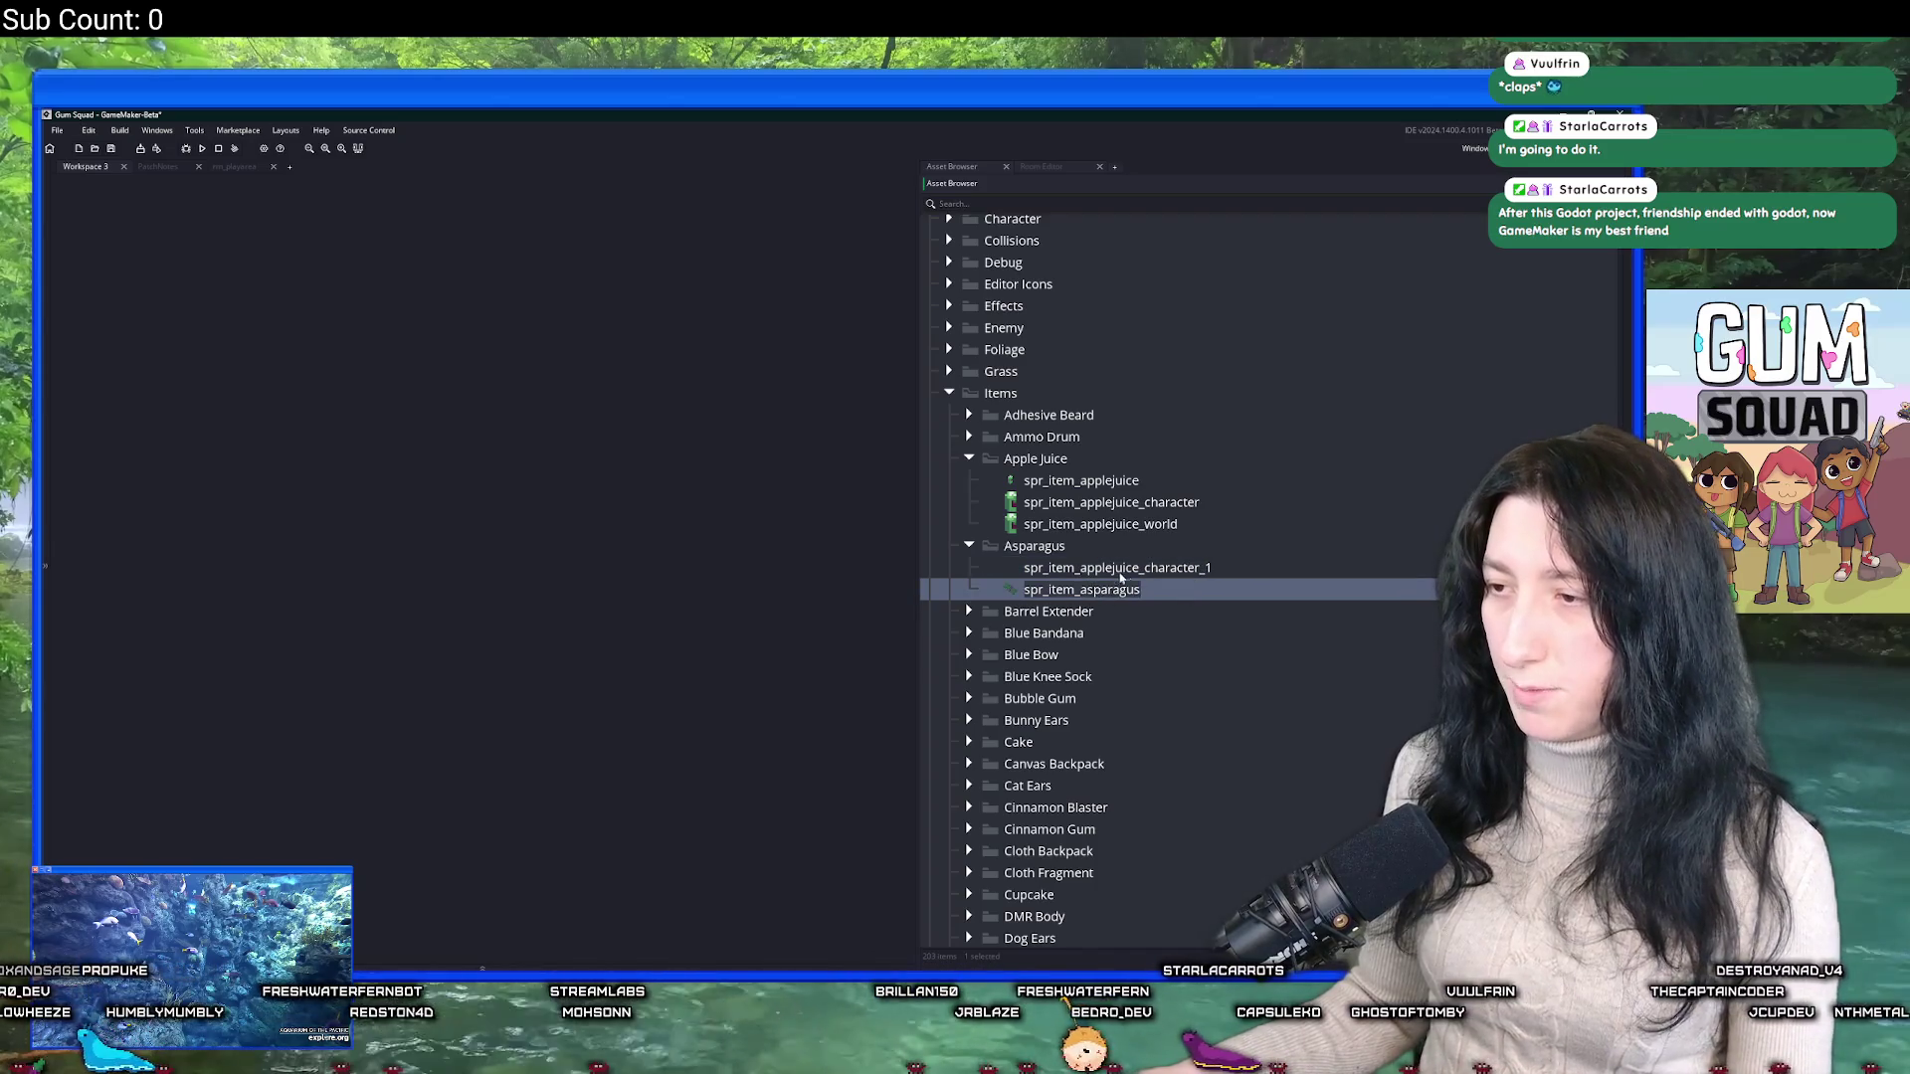
pyautogui.click(1121, 569)
pyautogui.doubleClick(1111, 568)
pyautogui.write('asparagus')
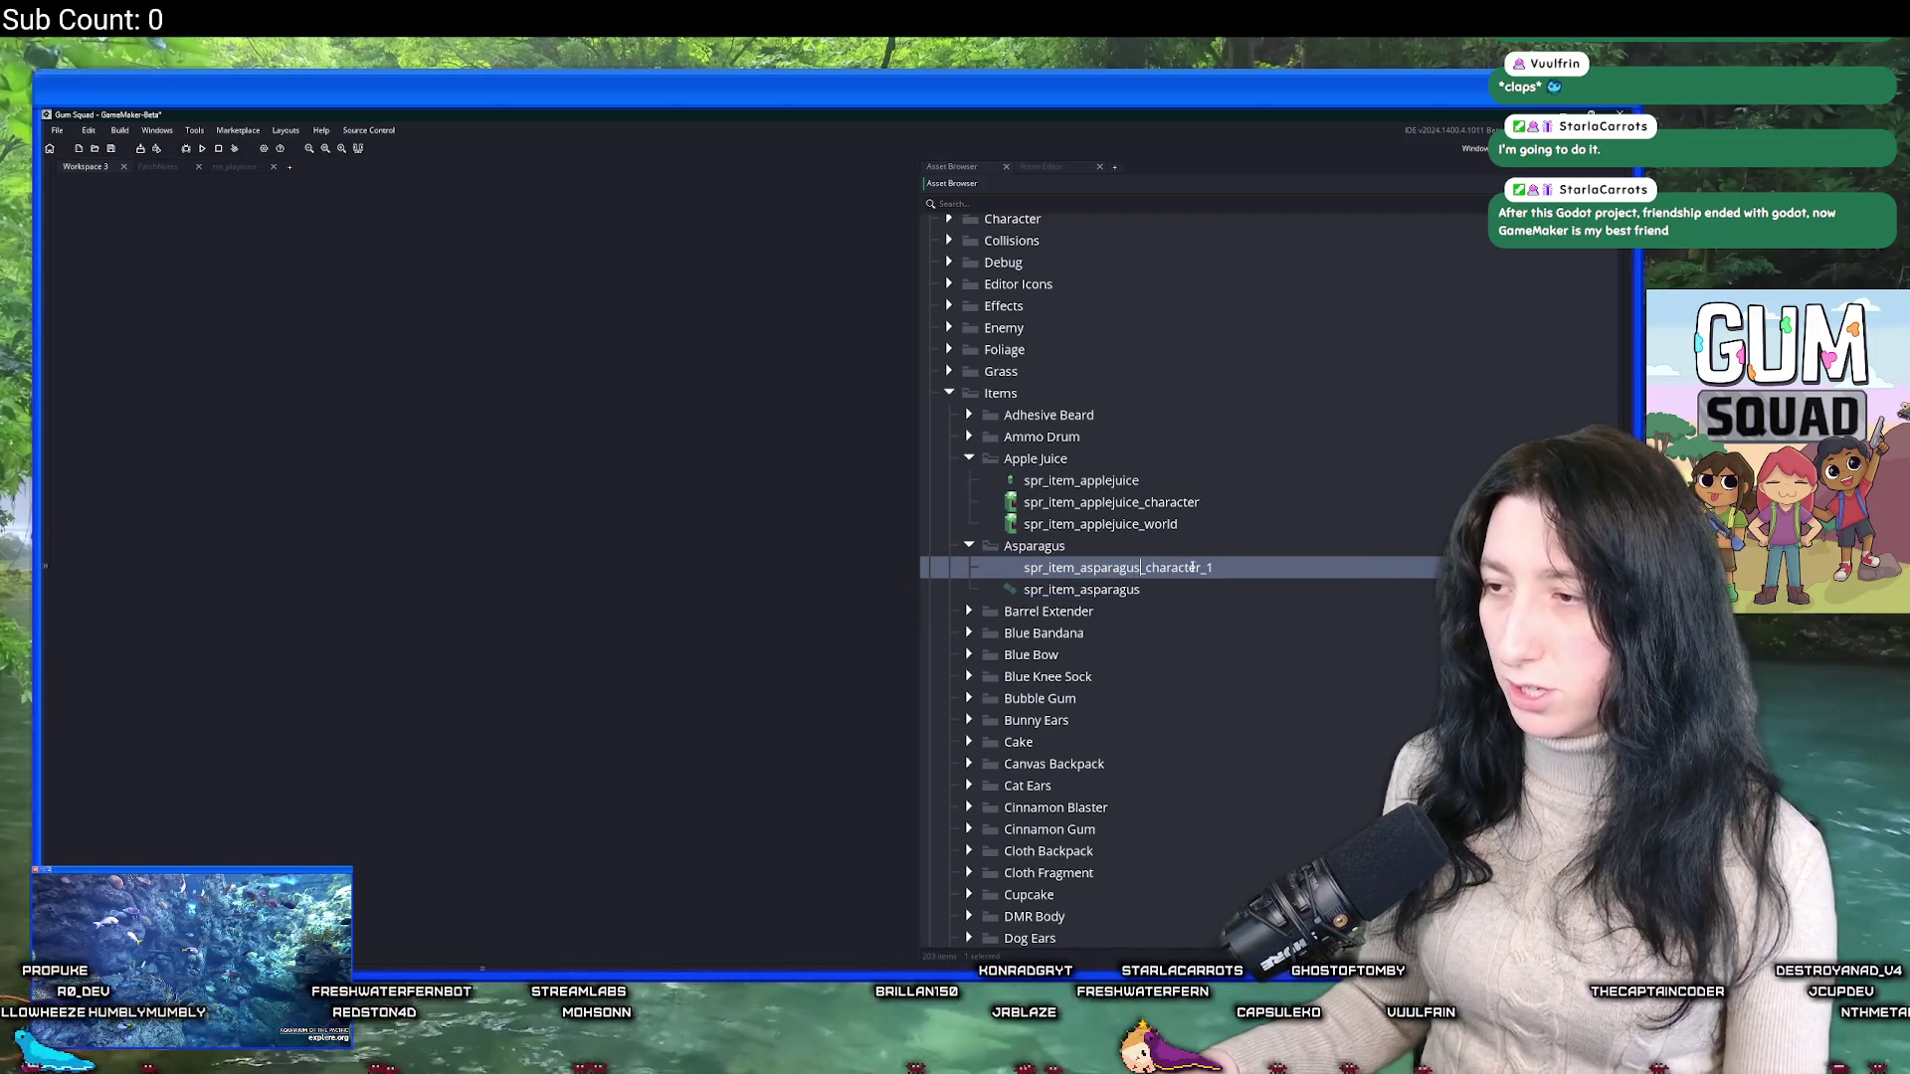
pyautogui.press('BackSpace')
pyautogui.press('BackSpace')
pyautogui.press('Return')
# Import AsparagusCharacter.png into the spr_item_asparagus_character sprite.
pyautogui.doubleClick(1207, 567)
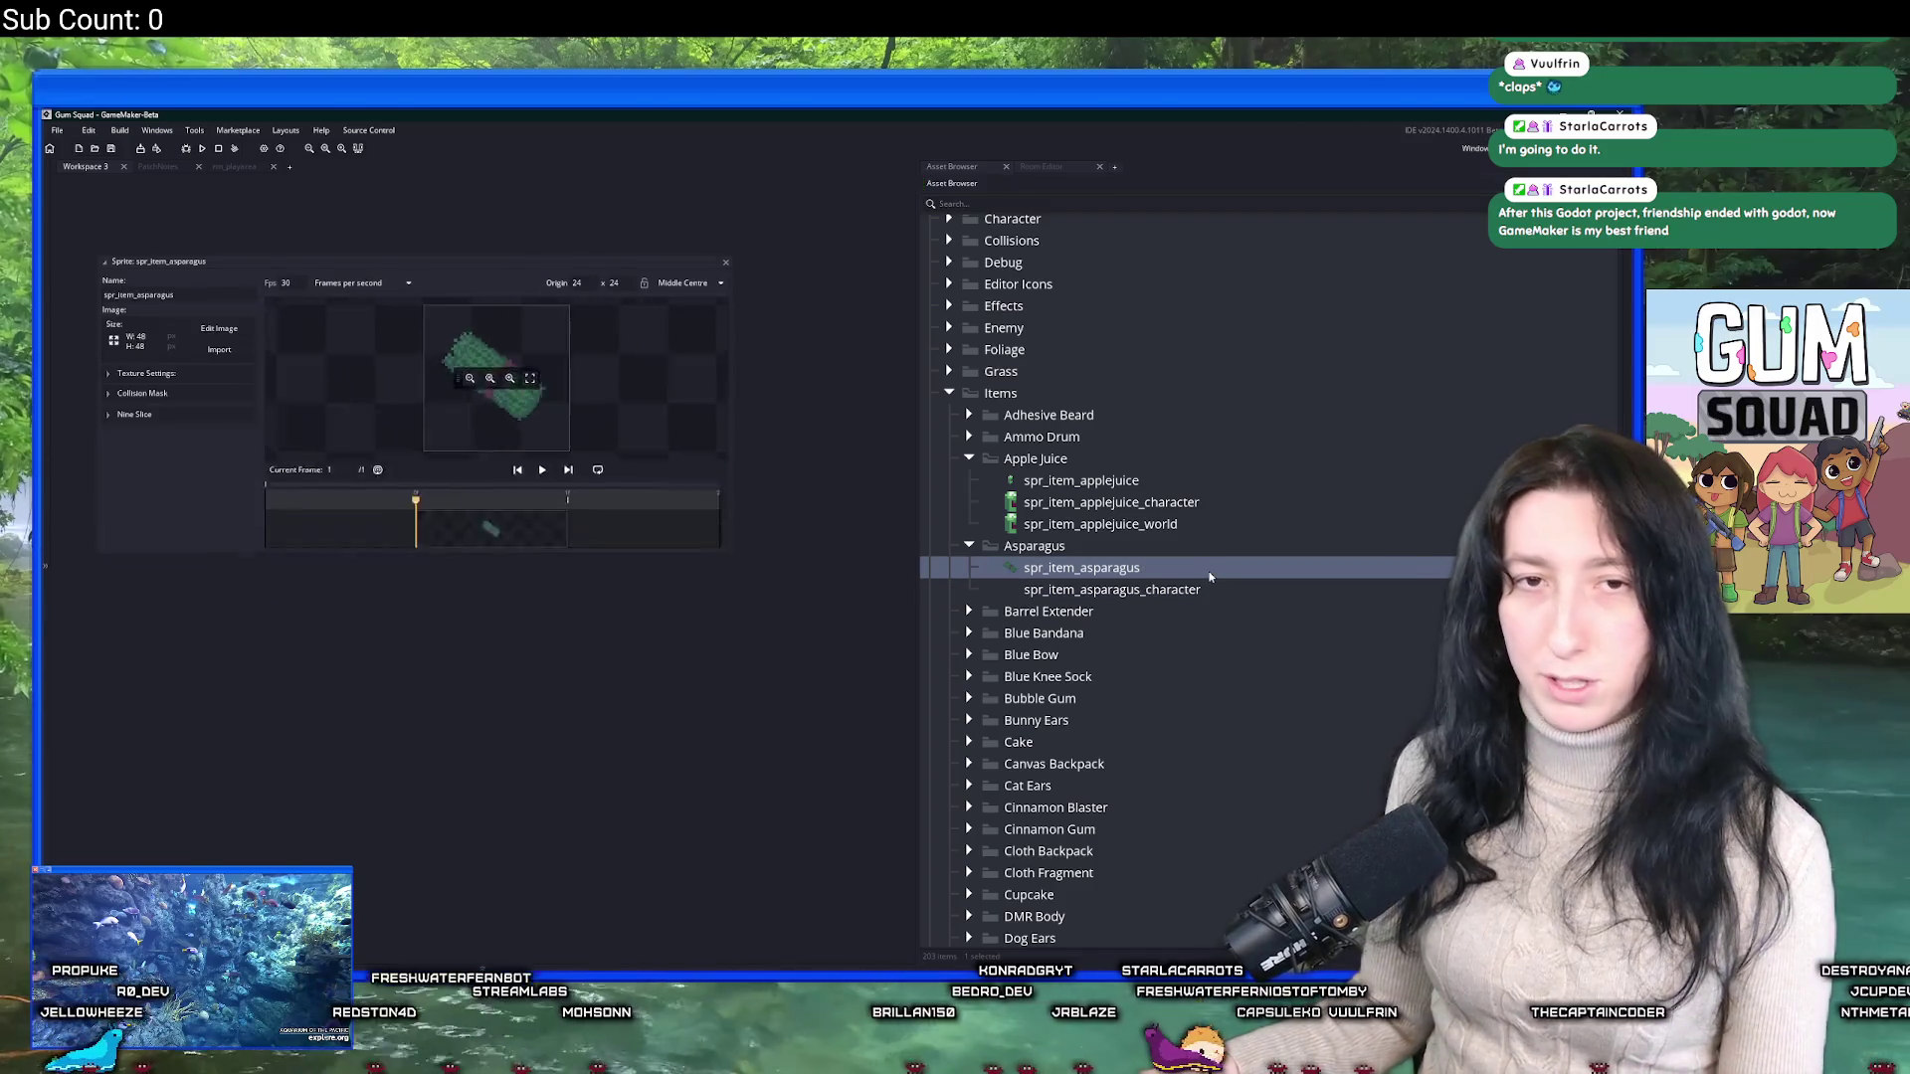
pyautogui.scroll(-3, 886, 397)
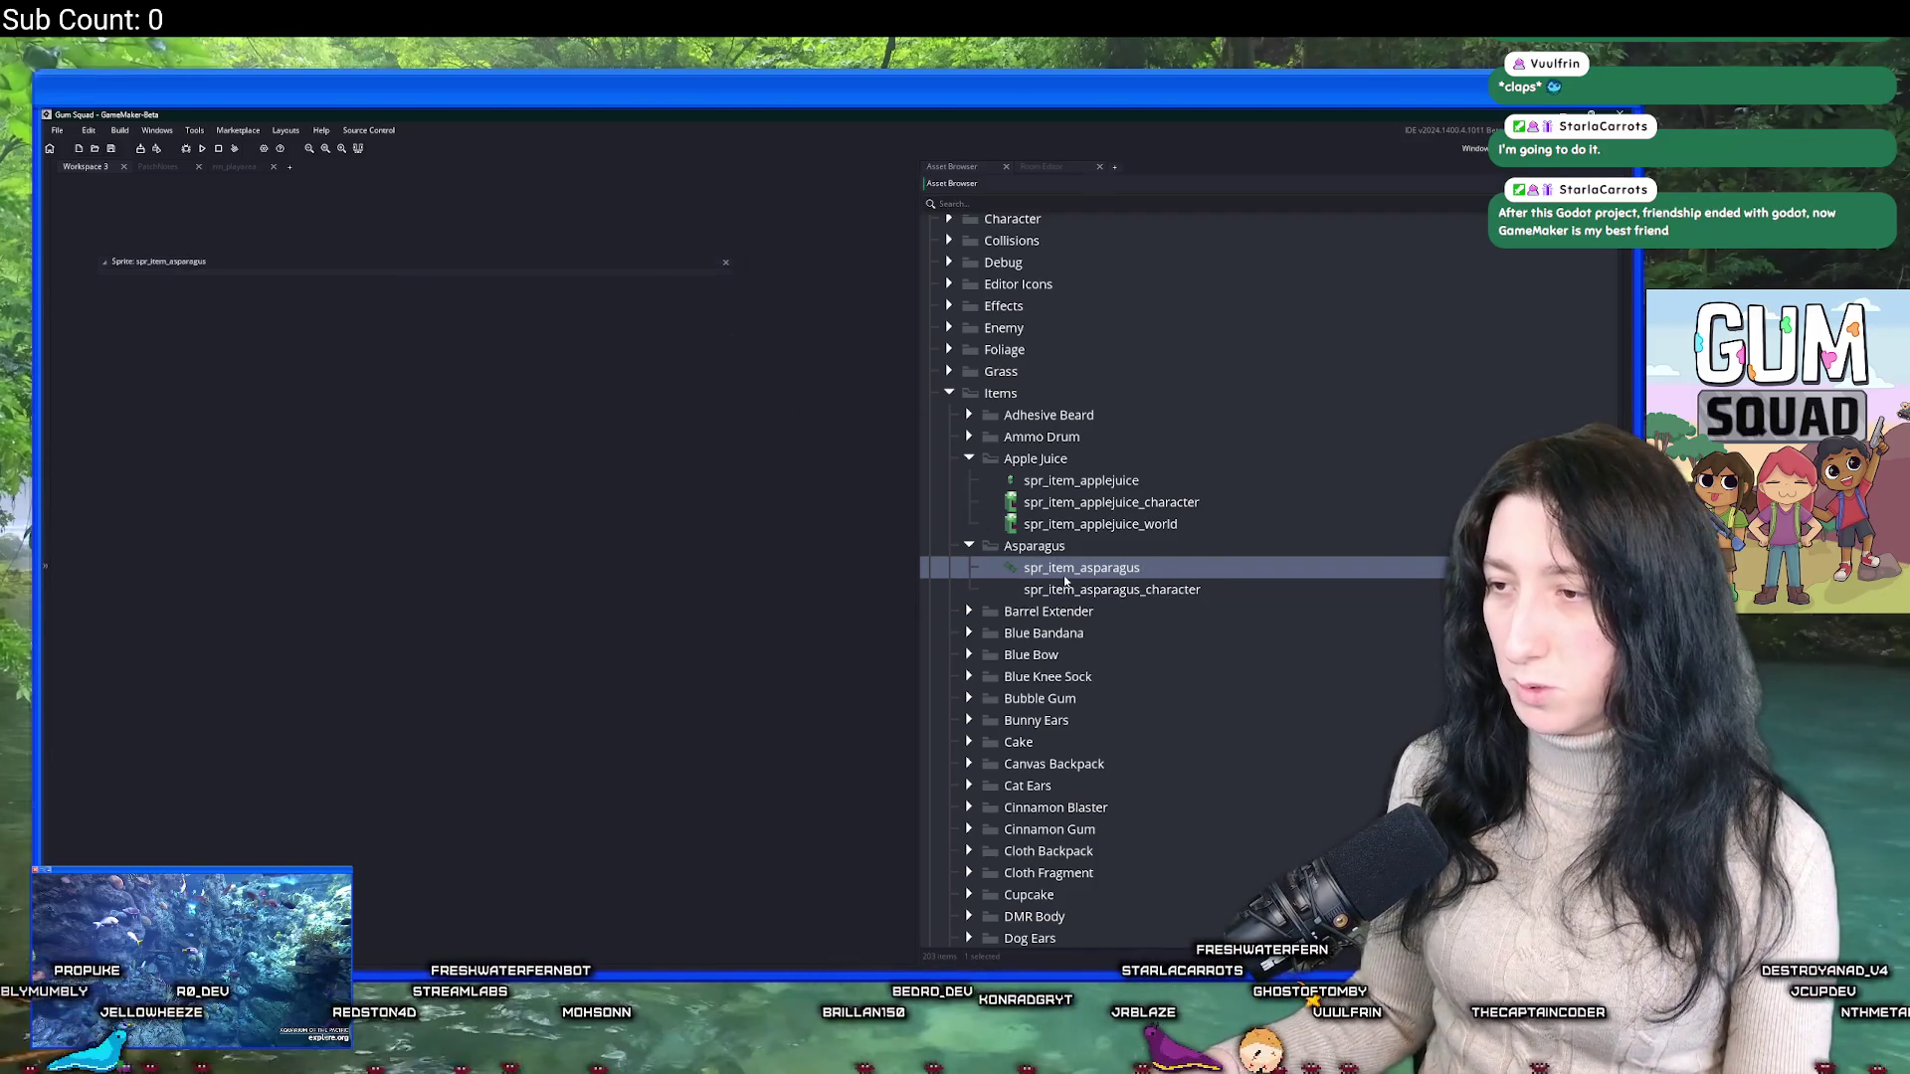
pyautogui.doubleClick(1111, 589)
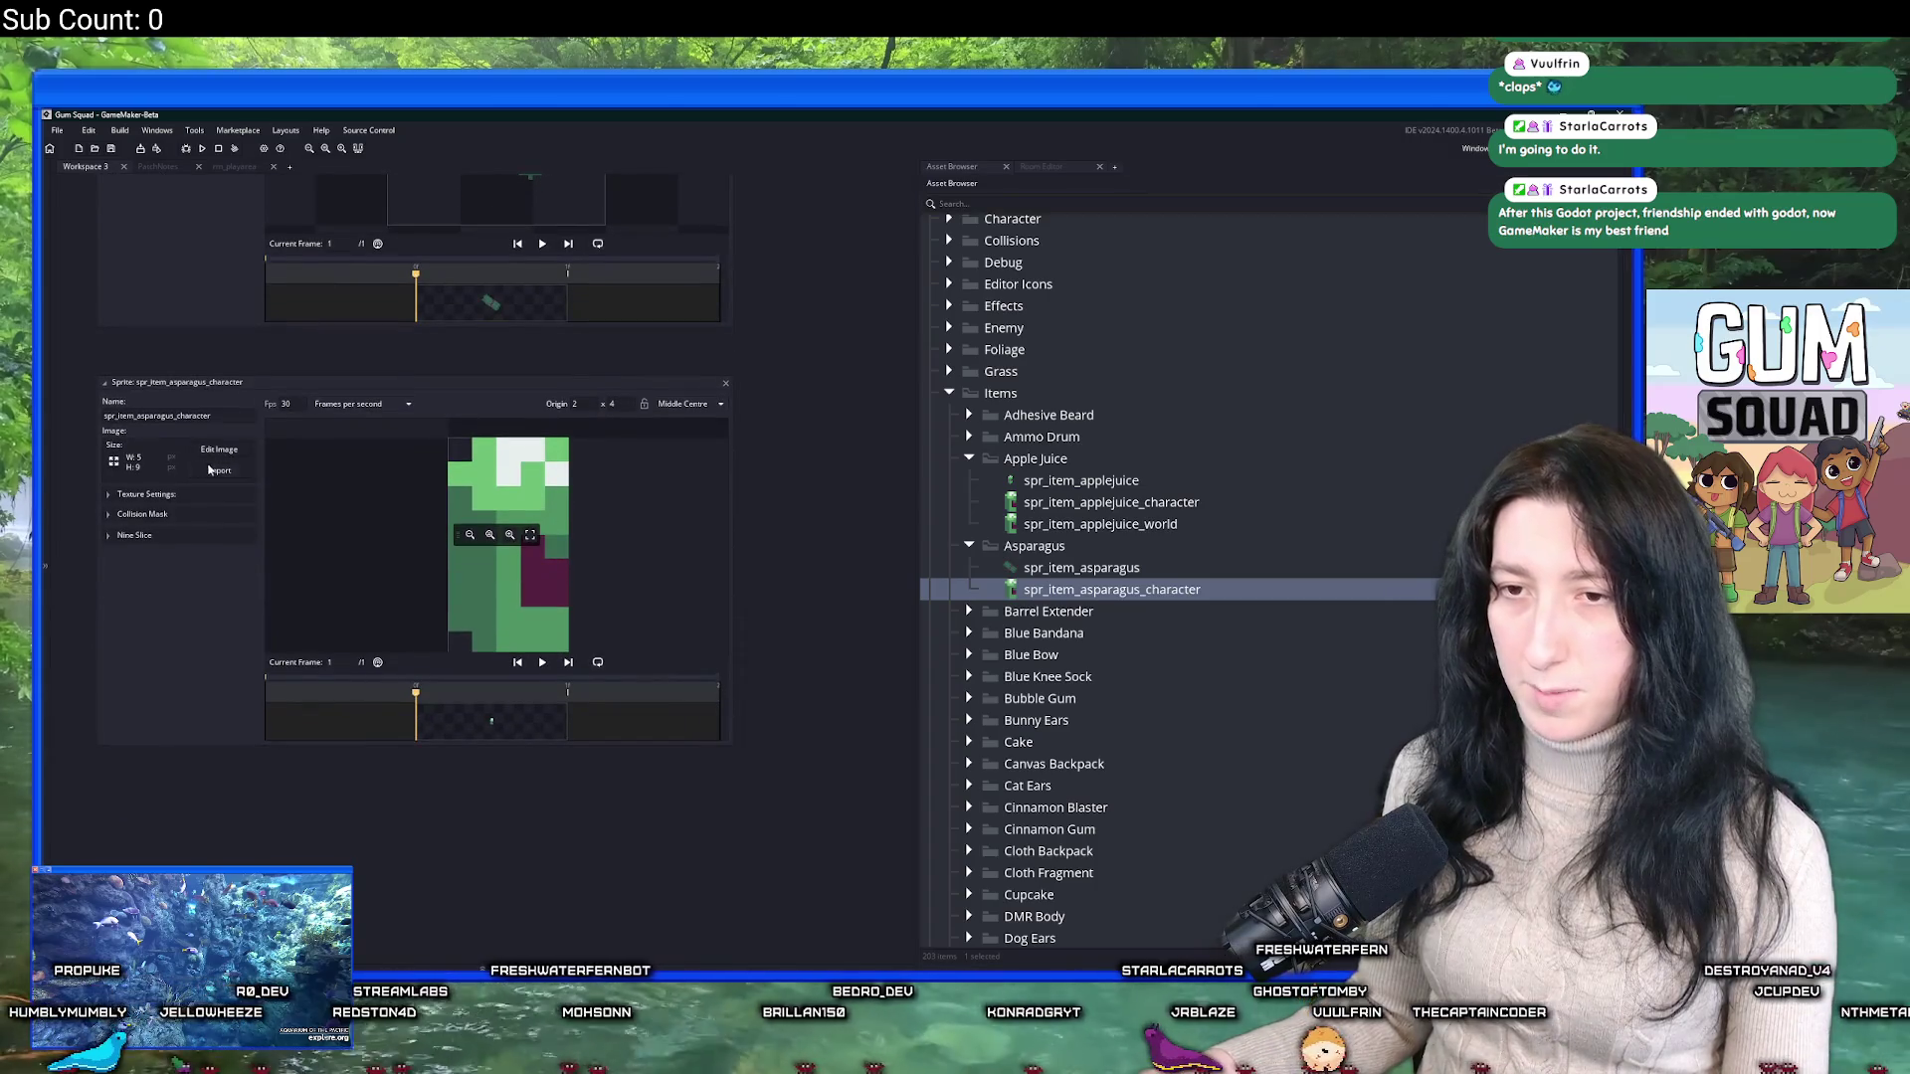
pyautogui.click(214, 470)
pyautogui.doubleClick(525, 358)
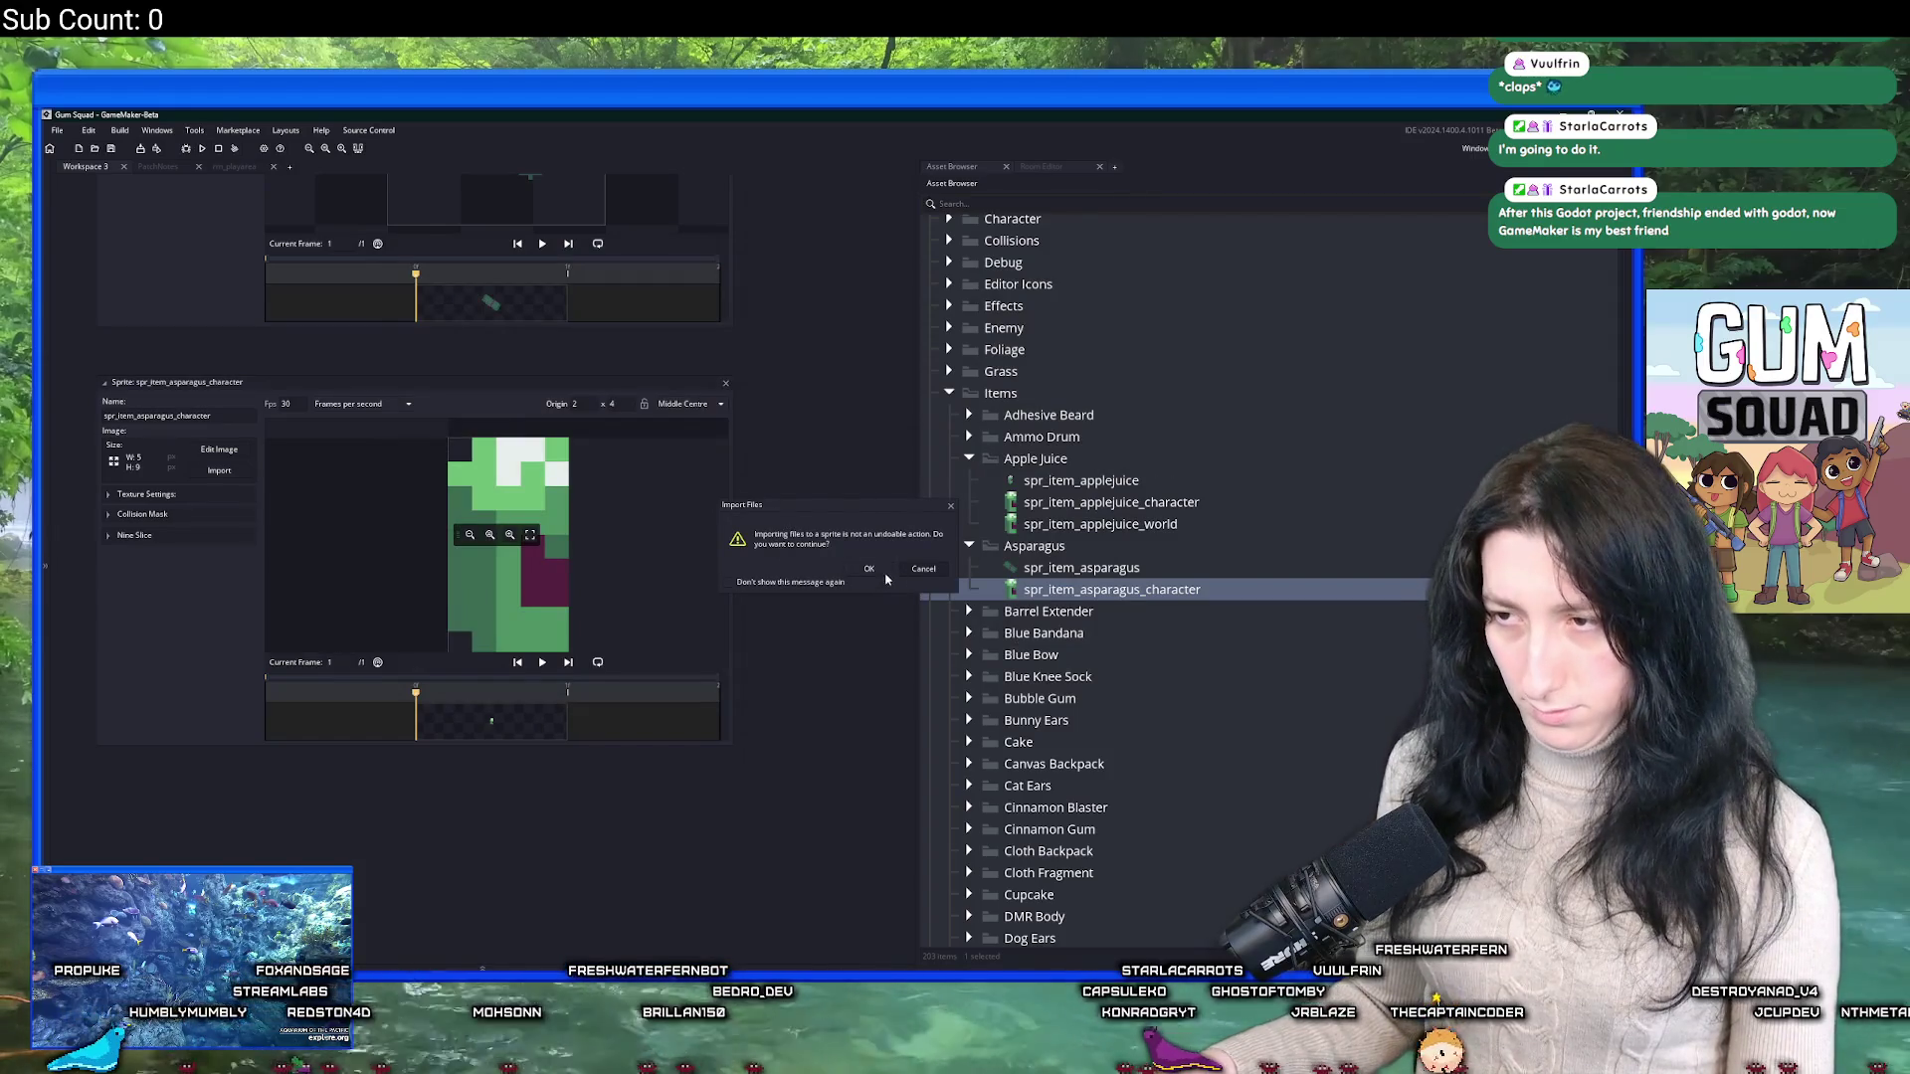
pyautogui.click(875, 571)
# Duplicate the asparagus character sprite and name the copy spr_item_asparagus_world.
pyautogui.click(1141, 525)
pyautogui.doubleClick(1141, 525)
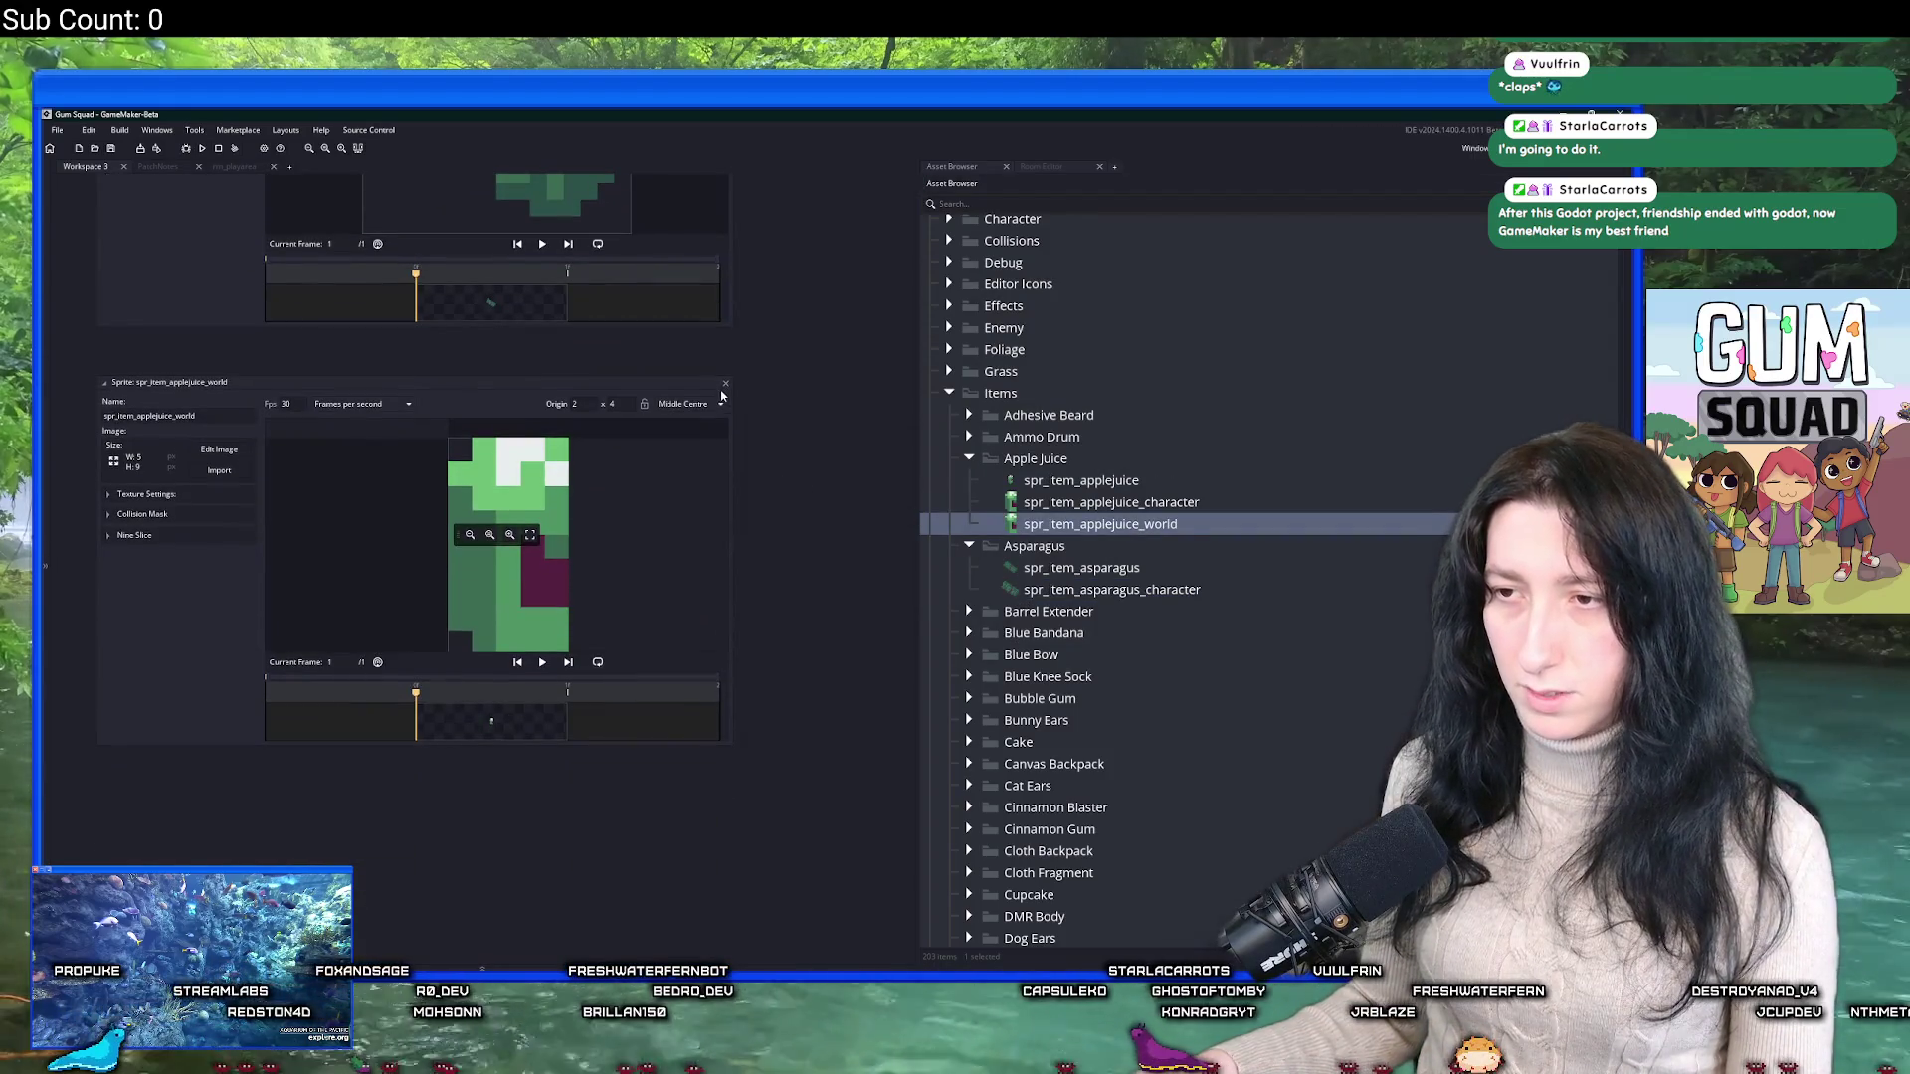
pyautogui.click(1209, 589)
pyautogui.hotkey('ctrl', 'd')
pyautogui.press('BackSpace')
pyautogui.press('BackSpace')
pyautogui.press('BackSpace')
pyautogui.press('BackSpace')
pyautogui.write('world')
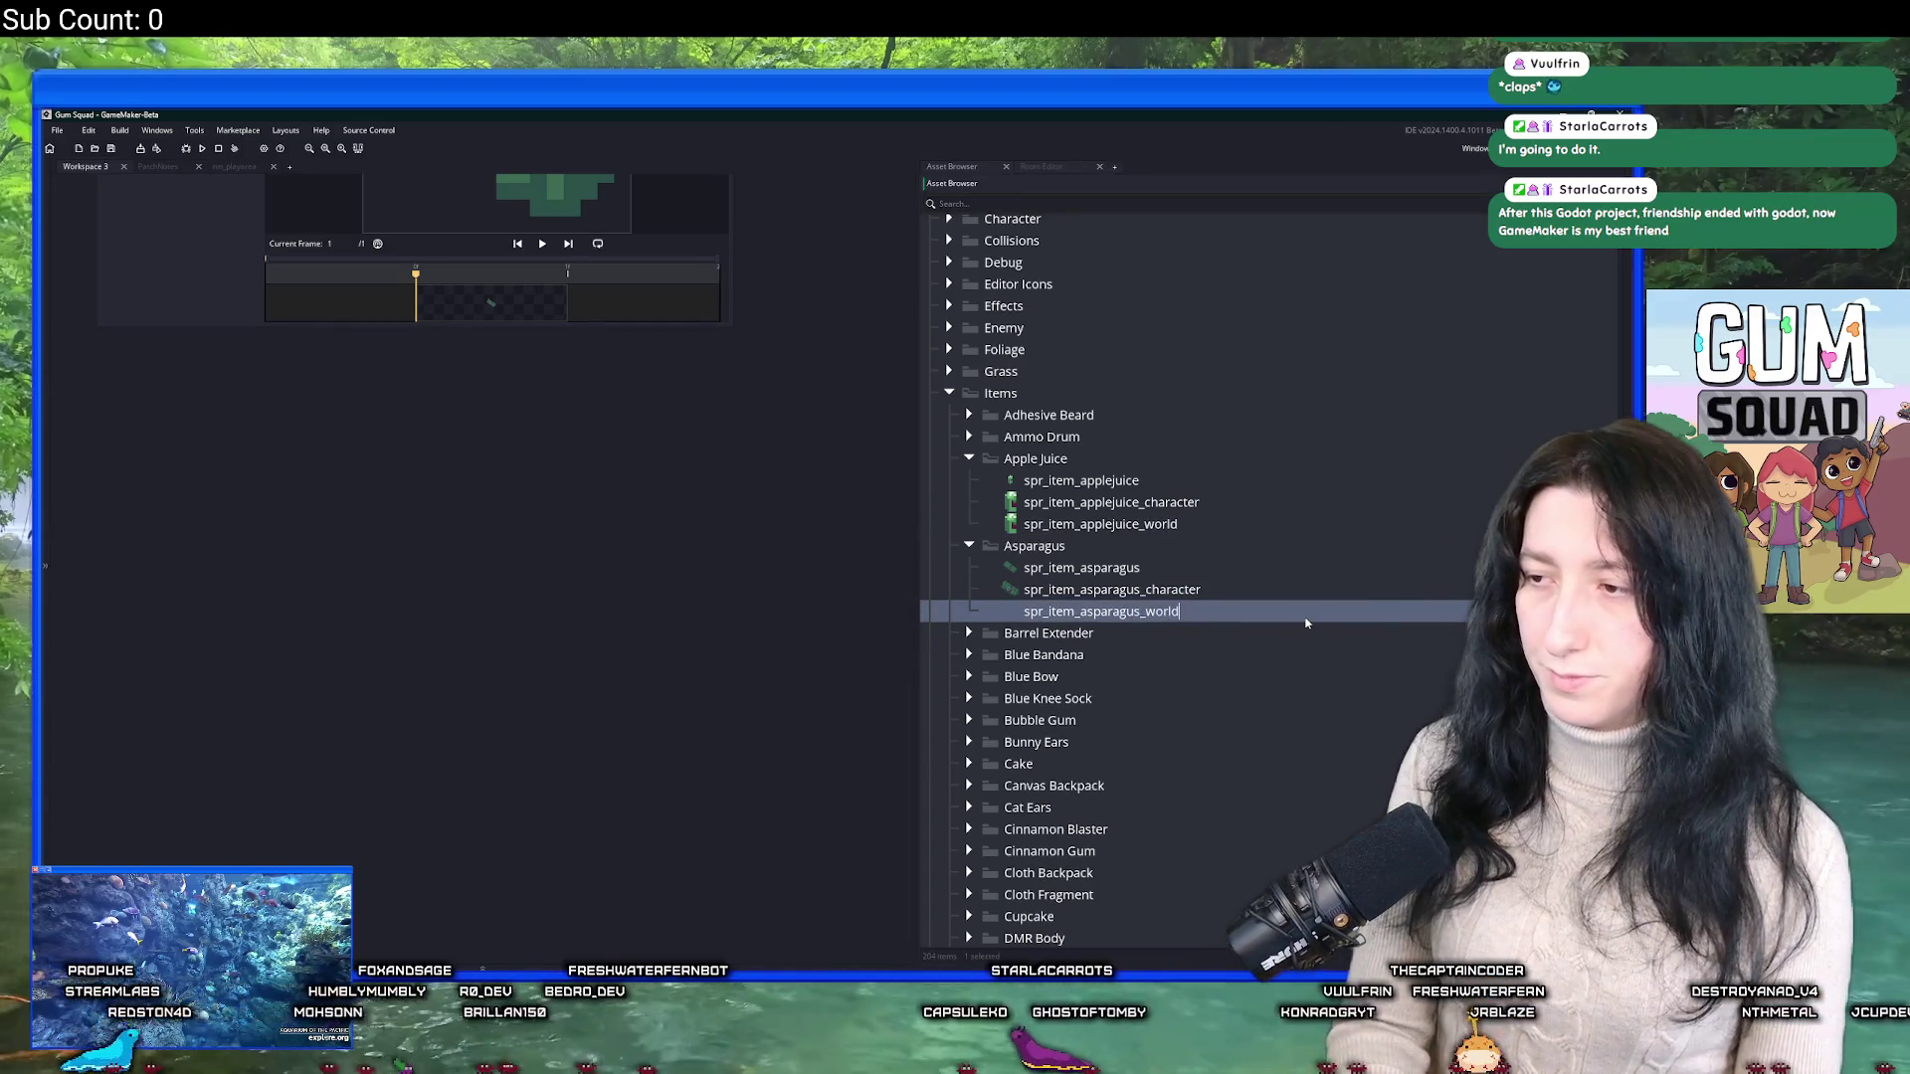
pyautogui.press('Return')
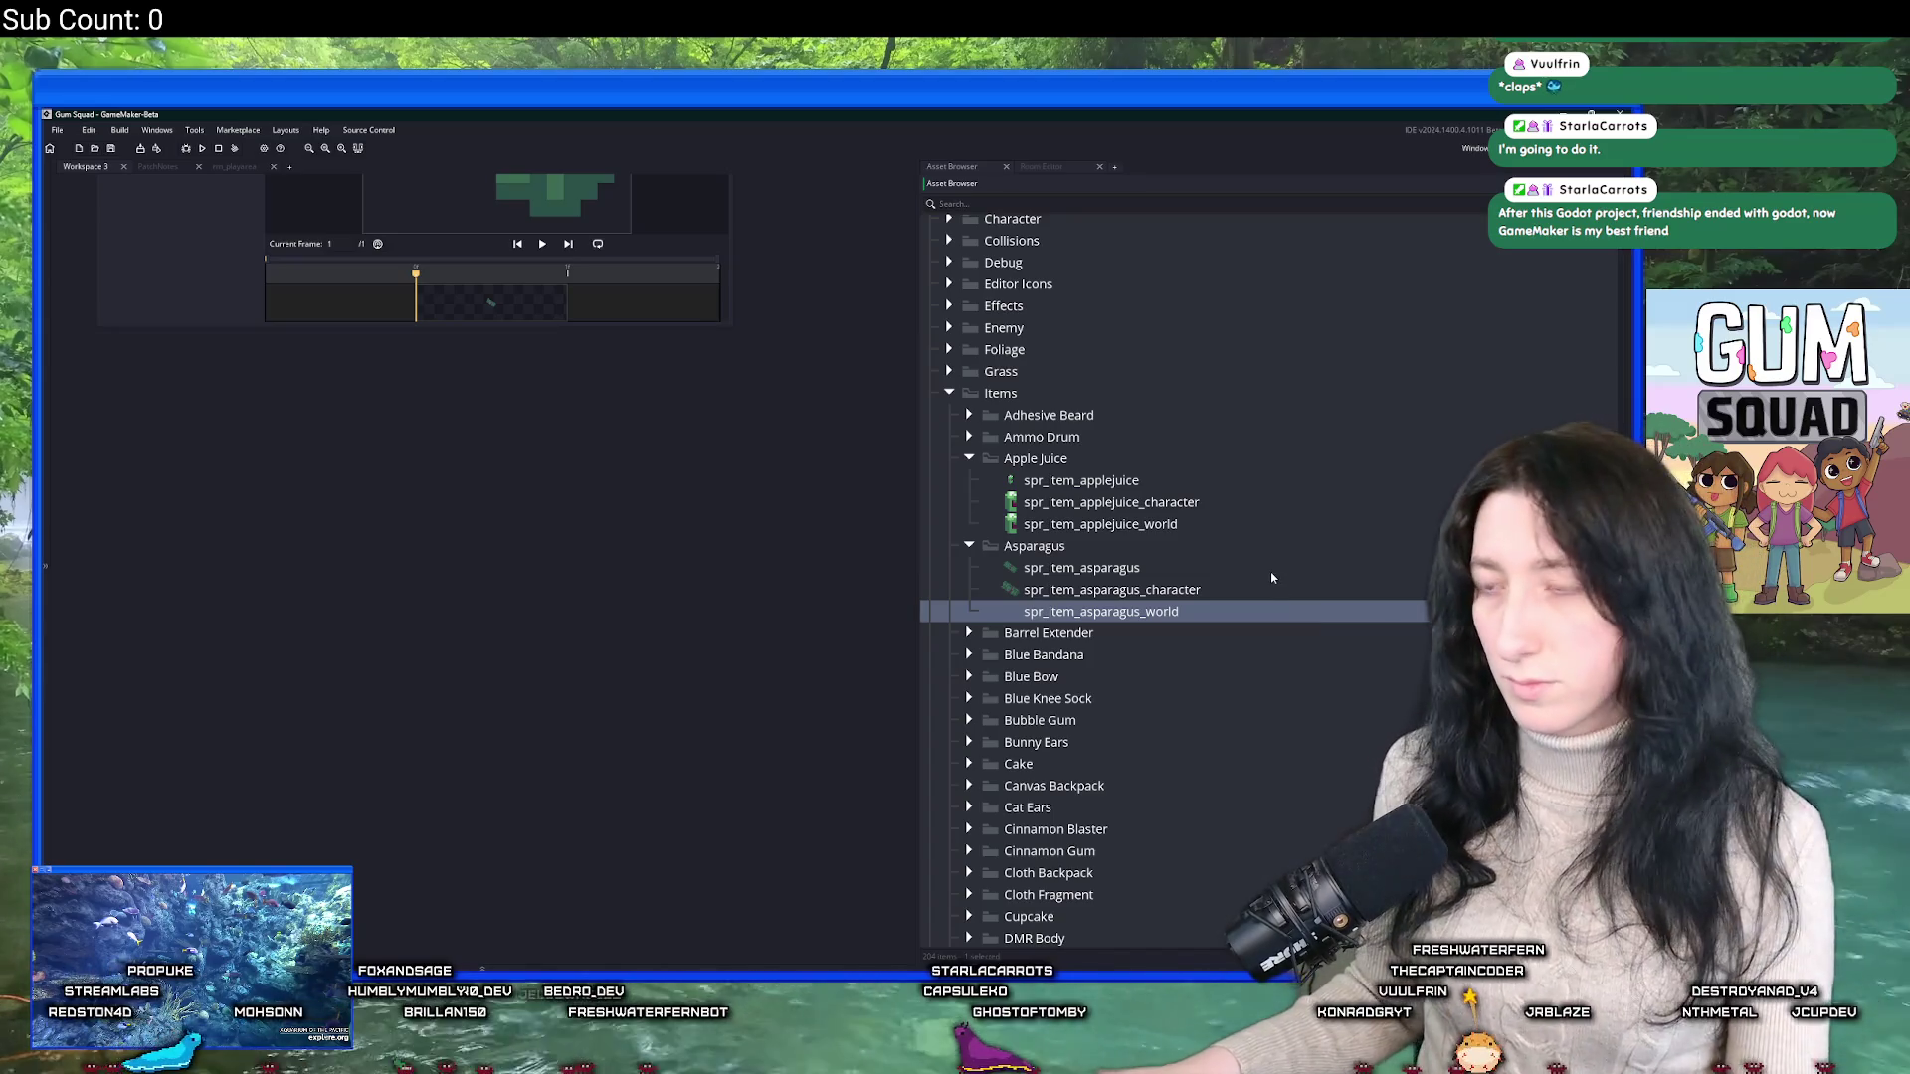
pyautogui.press('Up')
pyautogui.press('Up')
pyautogui.hotkey('ctrl', 't')
# Open the scr_items script in a full tab with the asset list hidden.
pyautogui.write('scr_items')
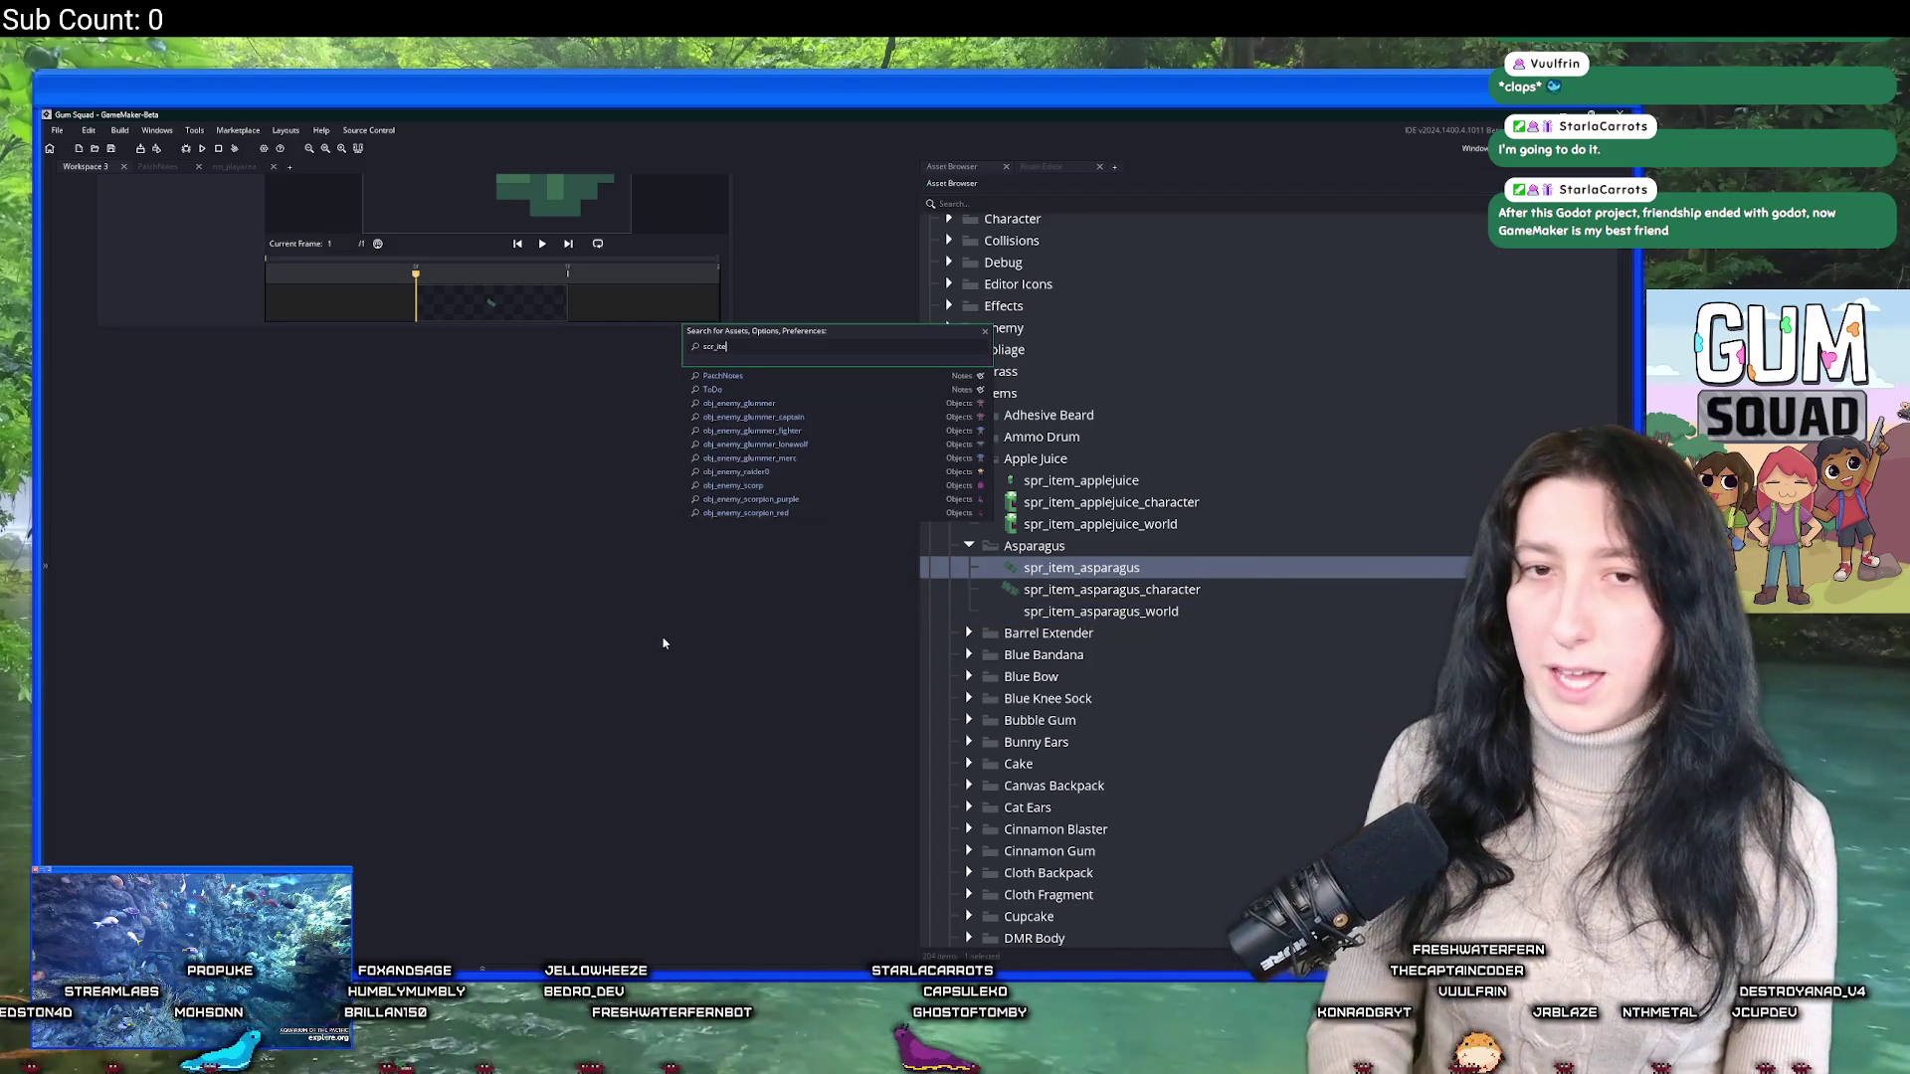
pyautogui.press('Return')
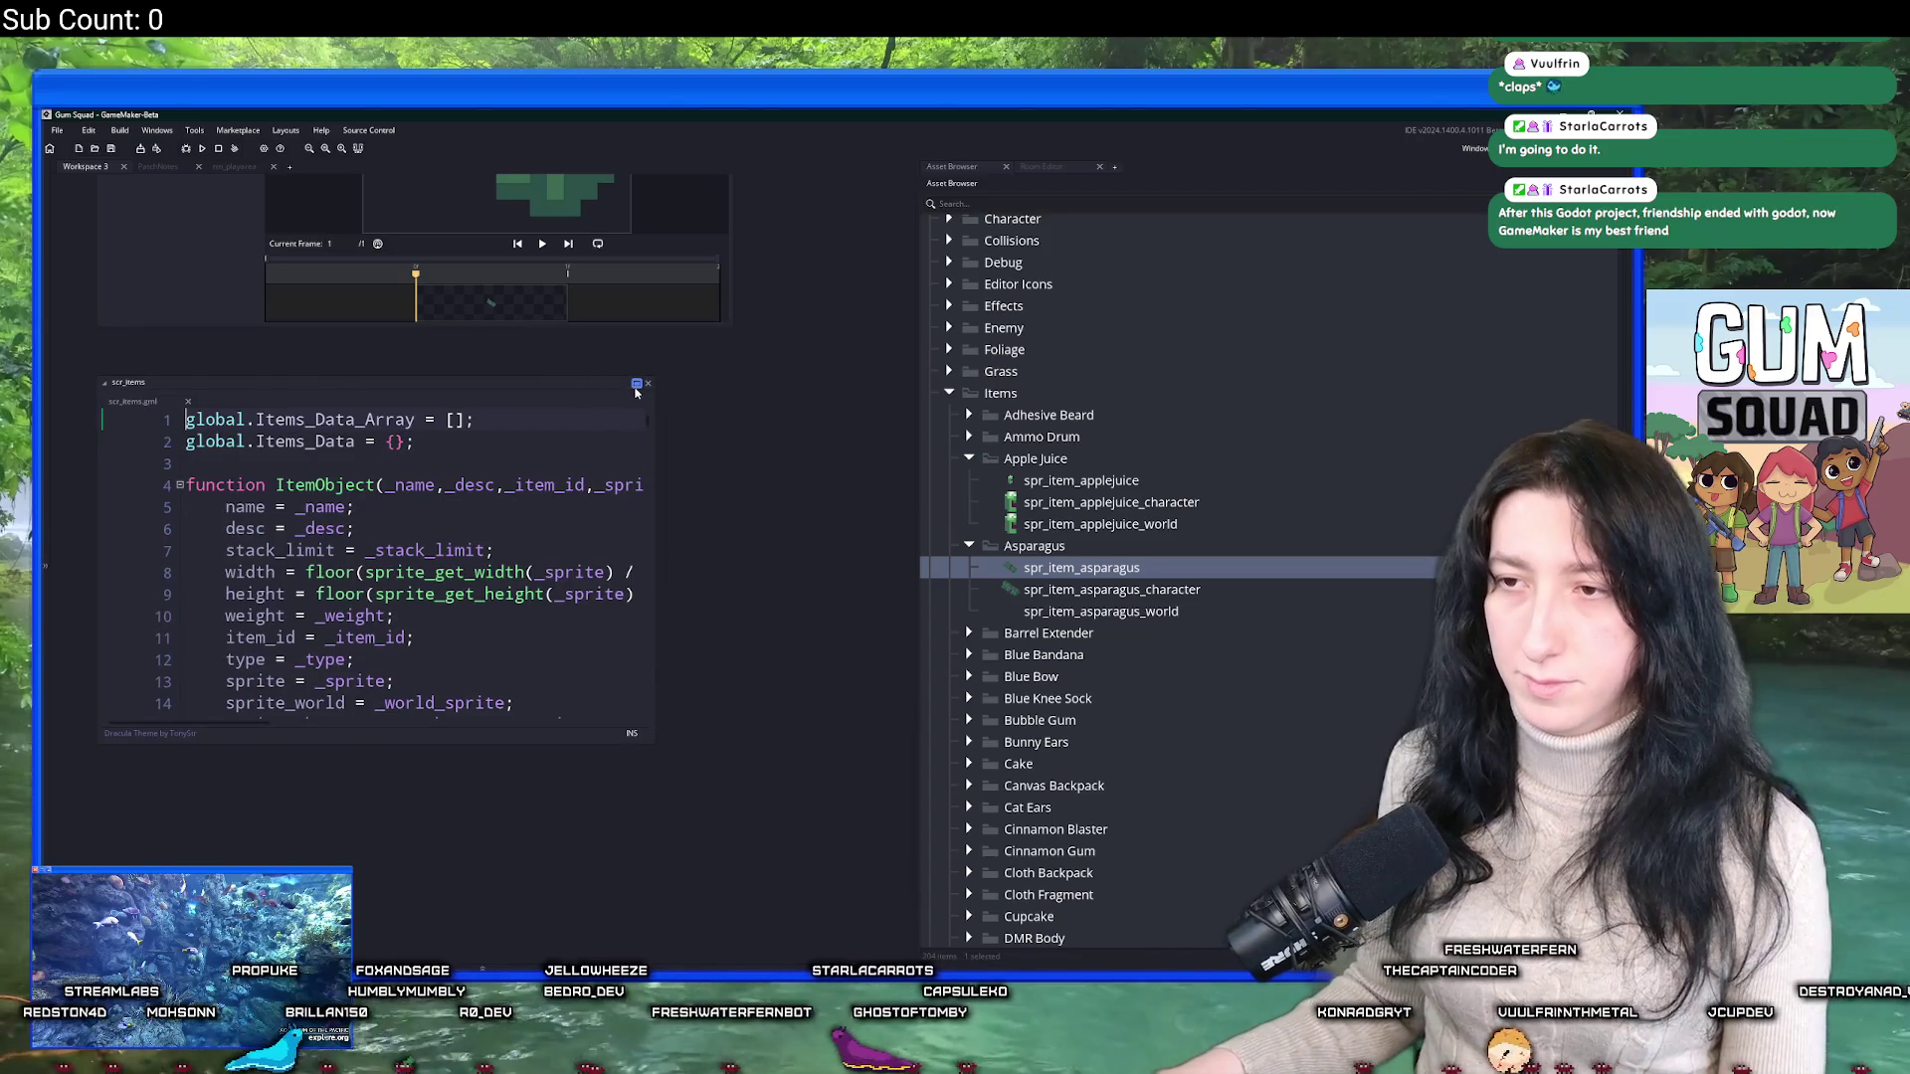
pyautogui.click(636, 383)
pyautogui.scroll(-15, 504, 537)
pyautogui.click(504, 537)
pyautogui.press('F12')
pyautogui.scroll(-20, 1020, 482)
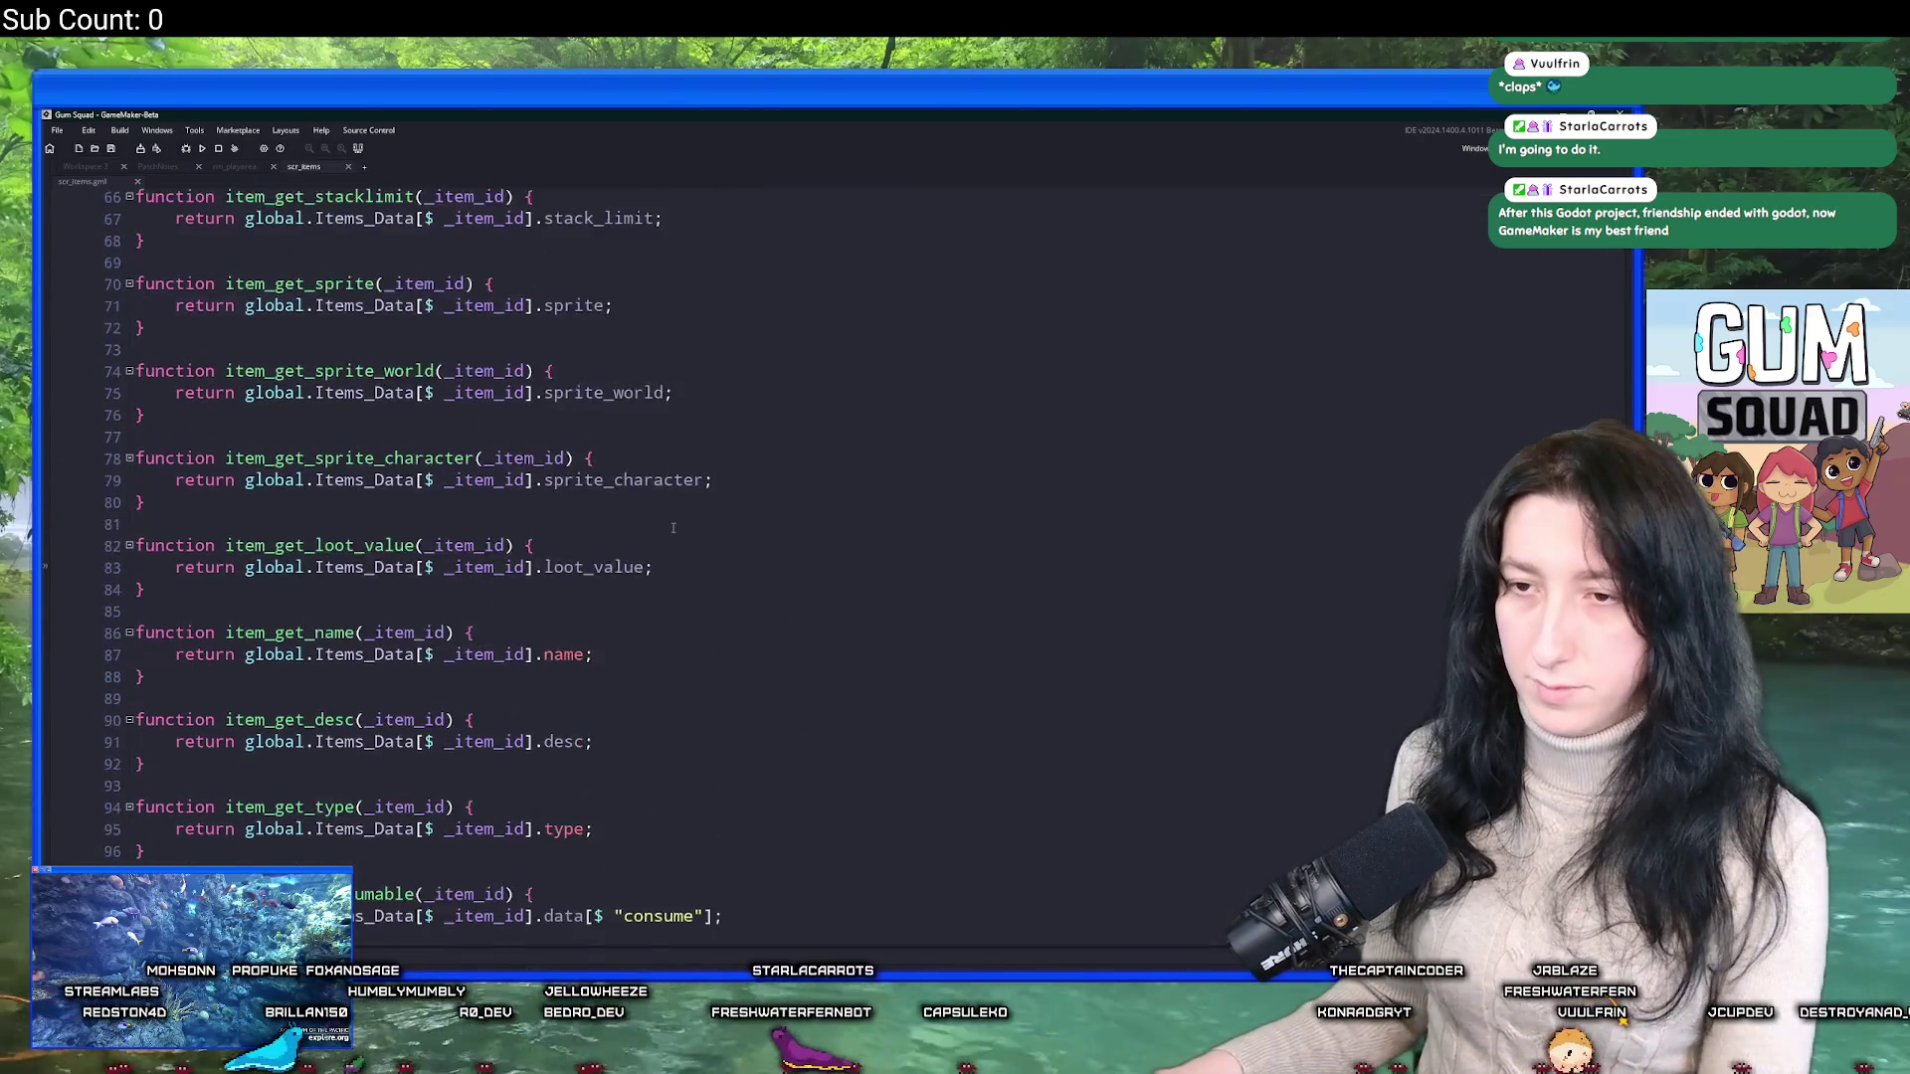
# Find cupcake, then add 'Asparagus,' to the item ID list after GreenBow.
pyautogui.hotkey('ctrl', 'f')
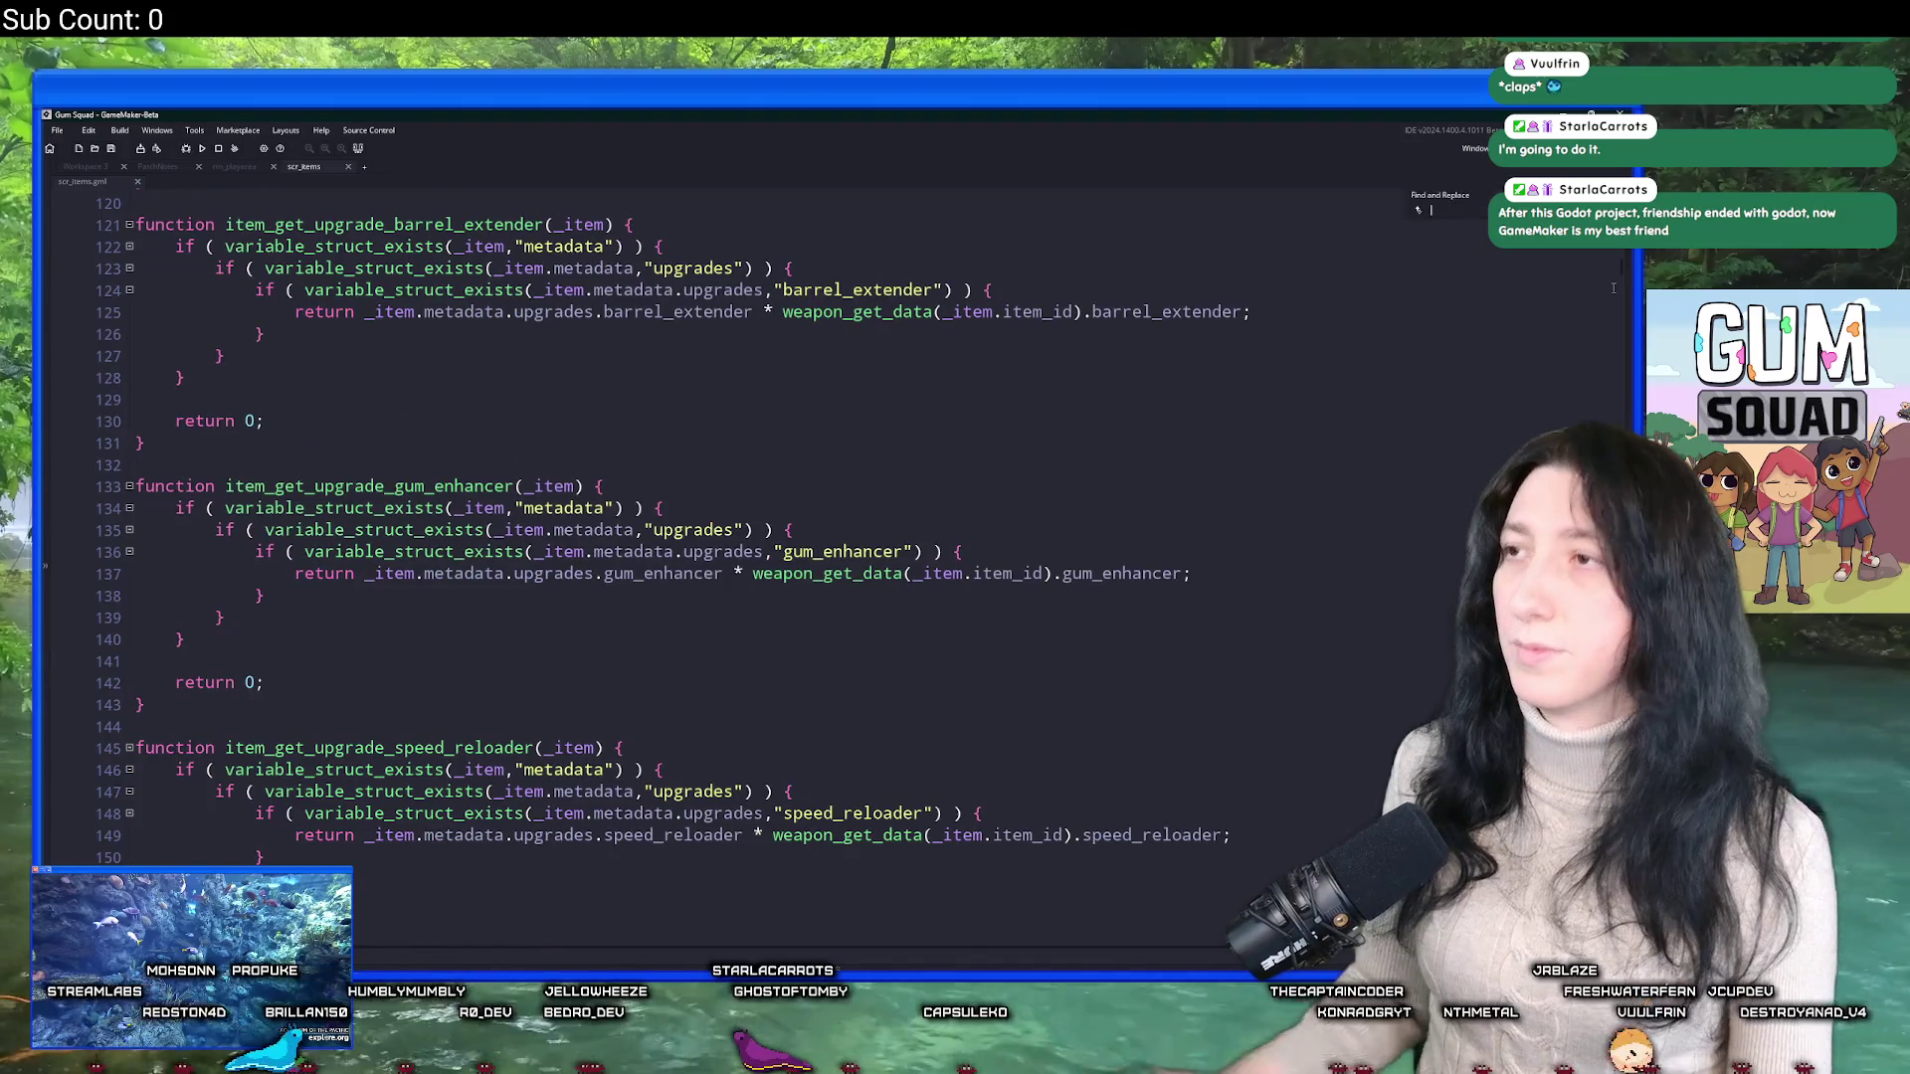
pyautogui.write('cupcake')
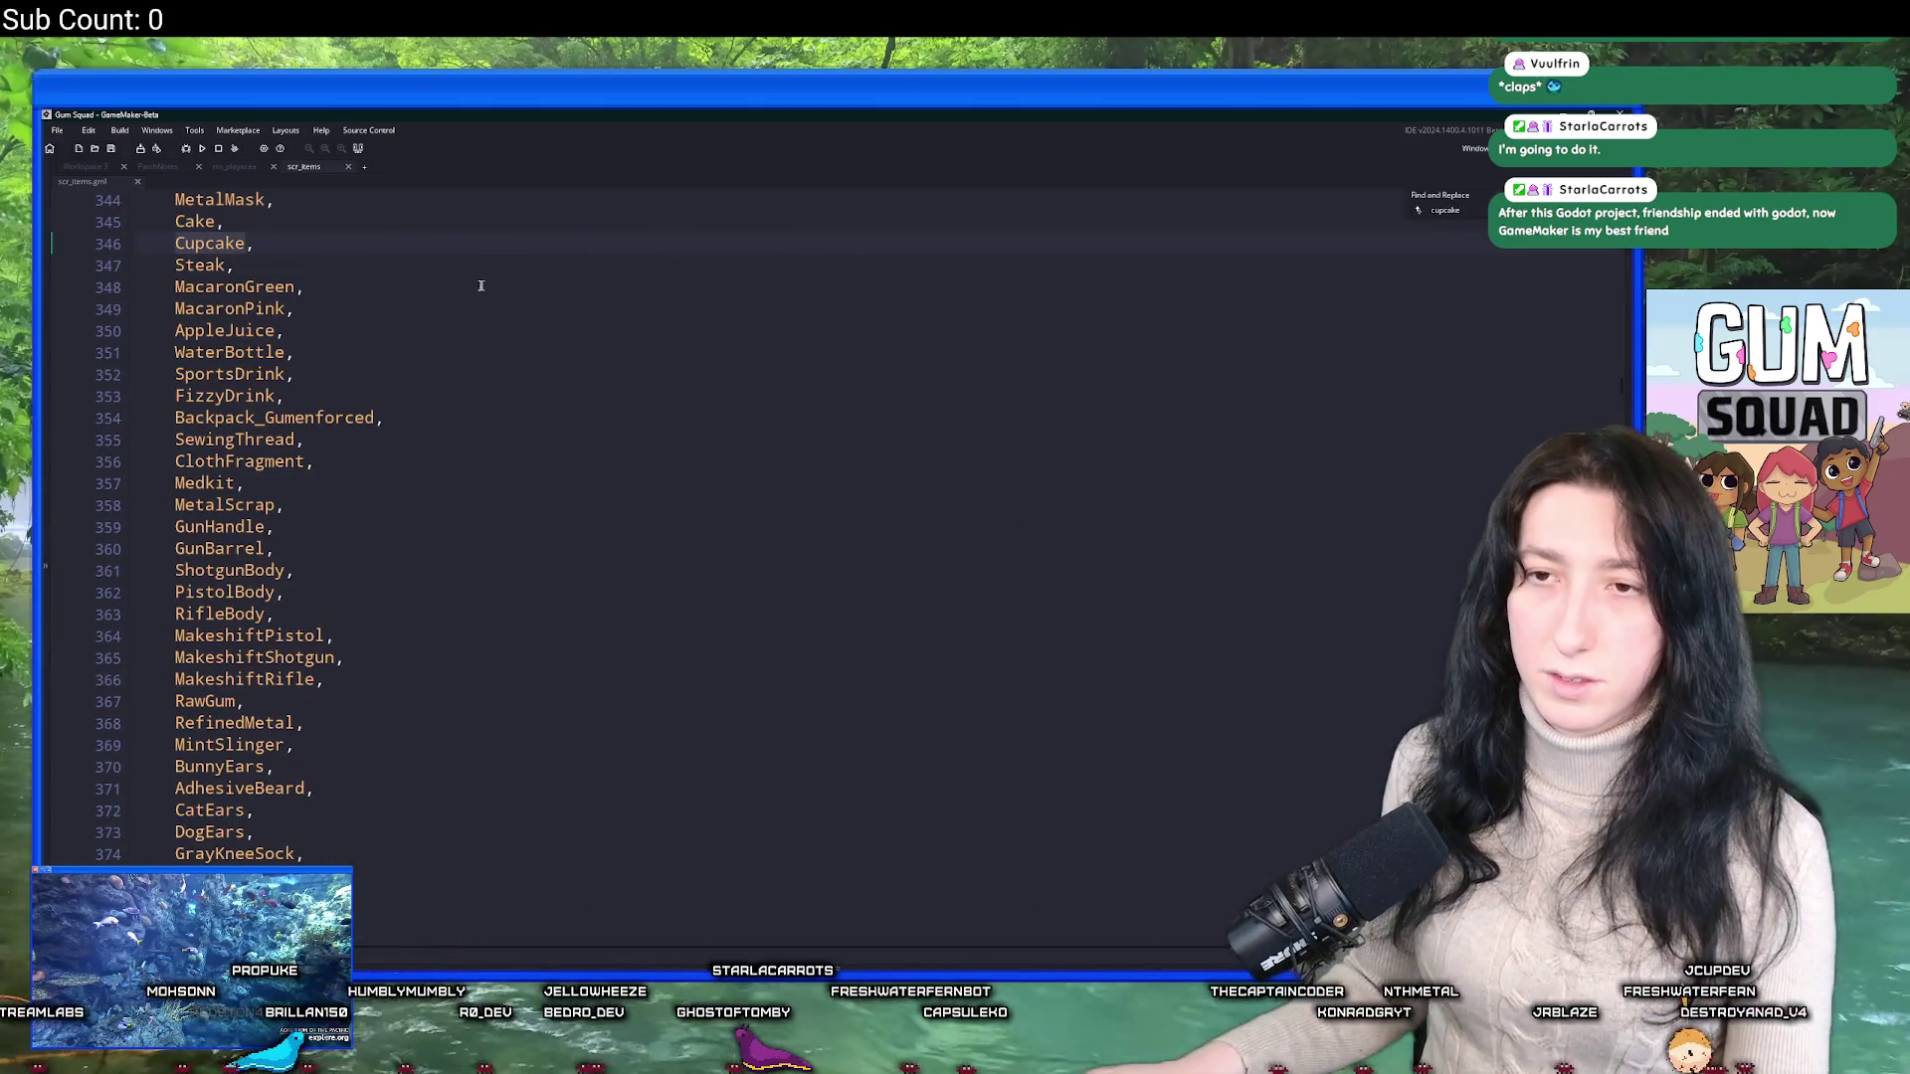
pyautogui.scroll(-8, 261, 501)
pyautogui.click(307, 697)
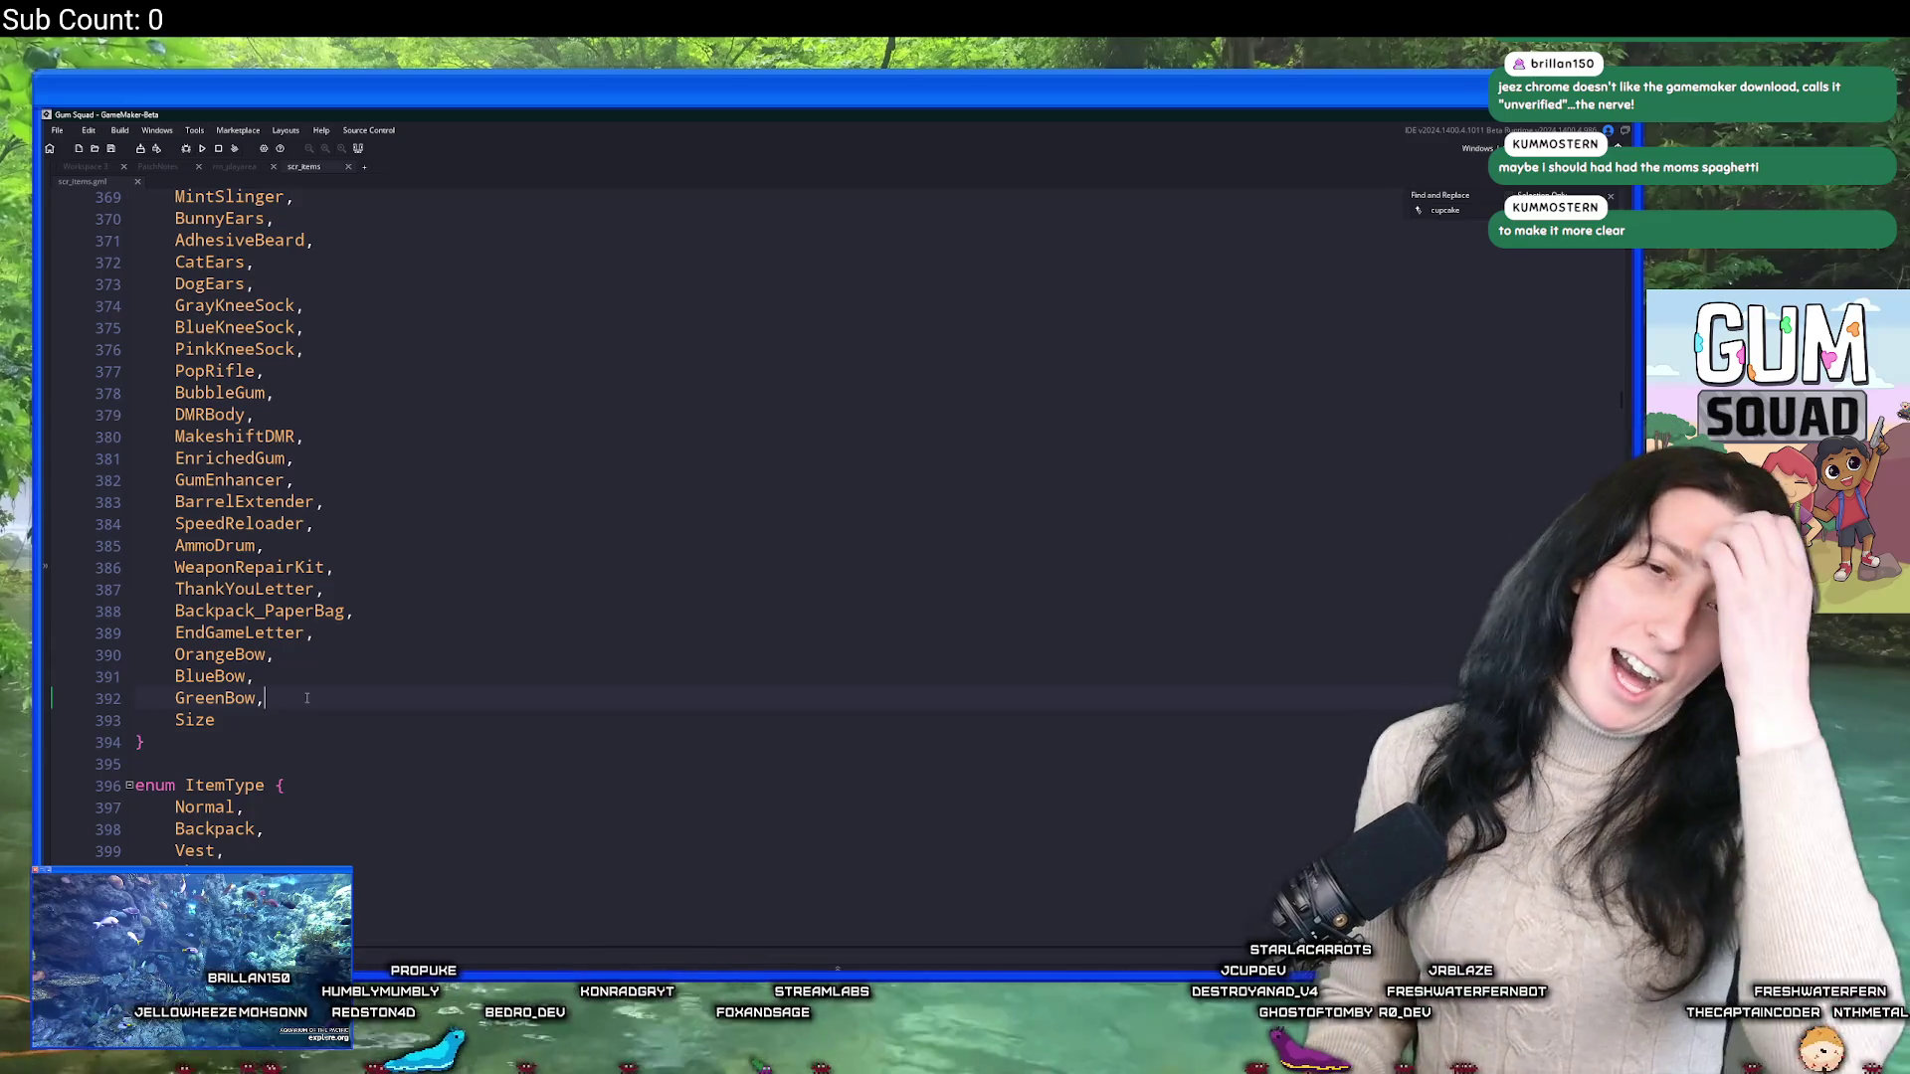
pyautogui.press('Return')
pyautogui.write('A')
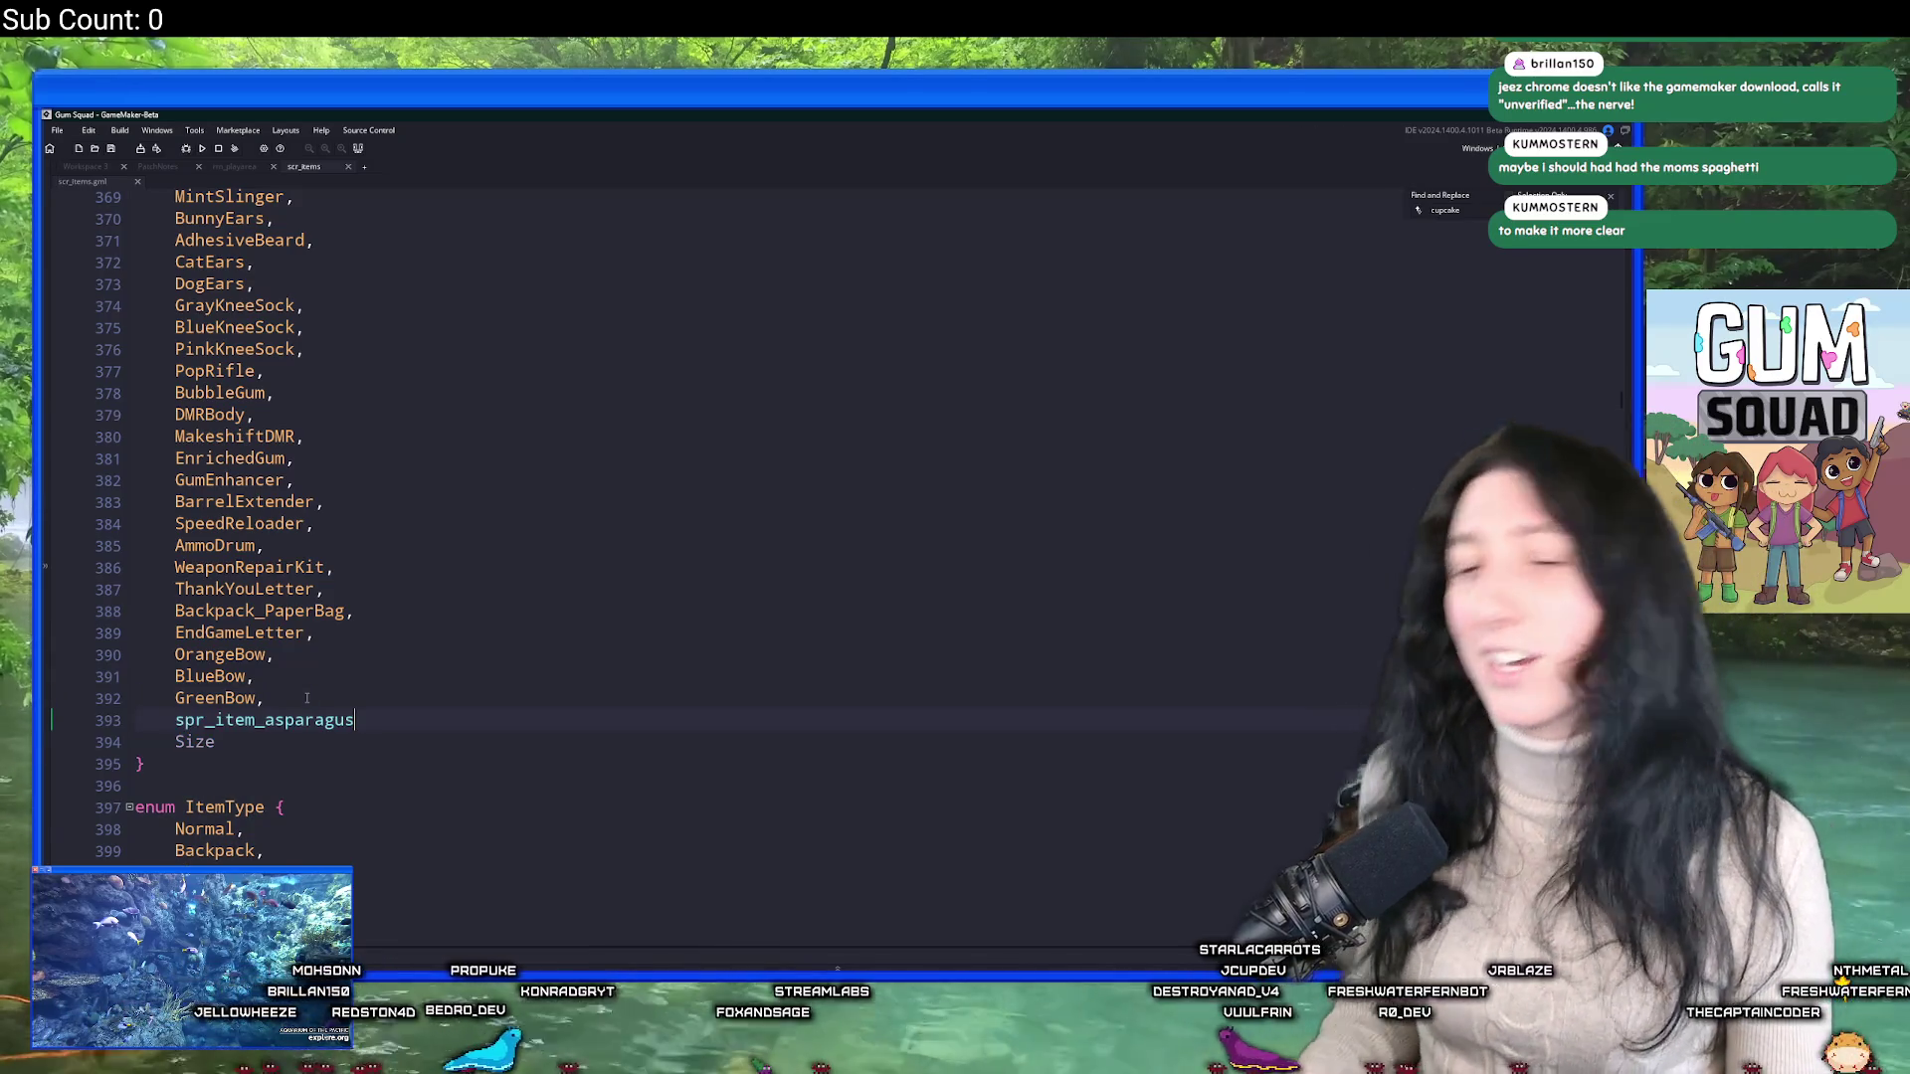
pyautogui.write('sparagu')
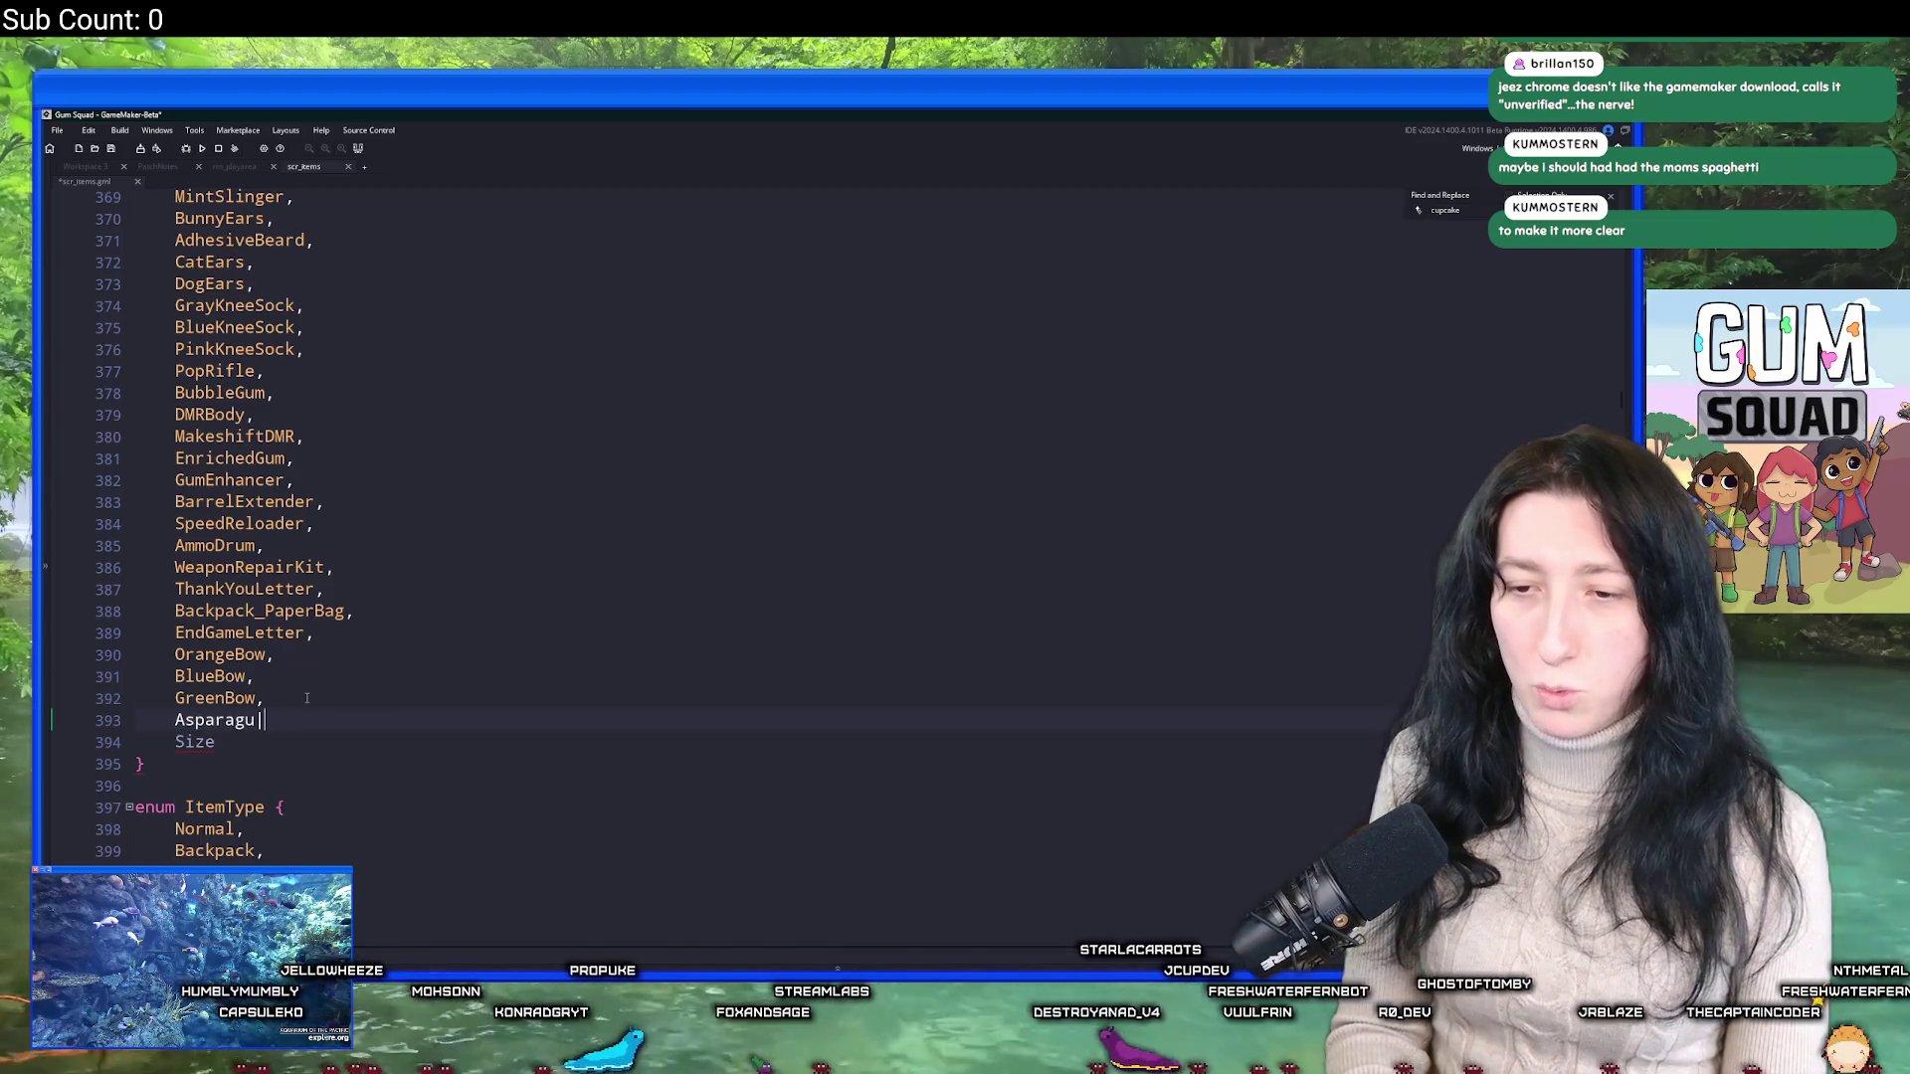
pyautogui.write('s,')
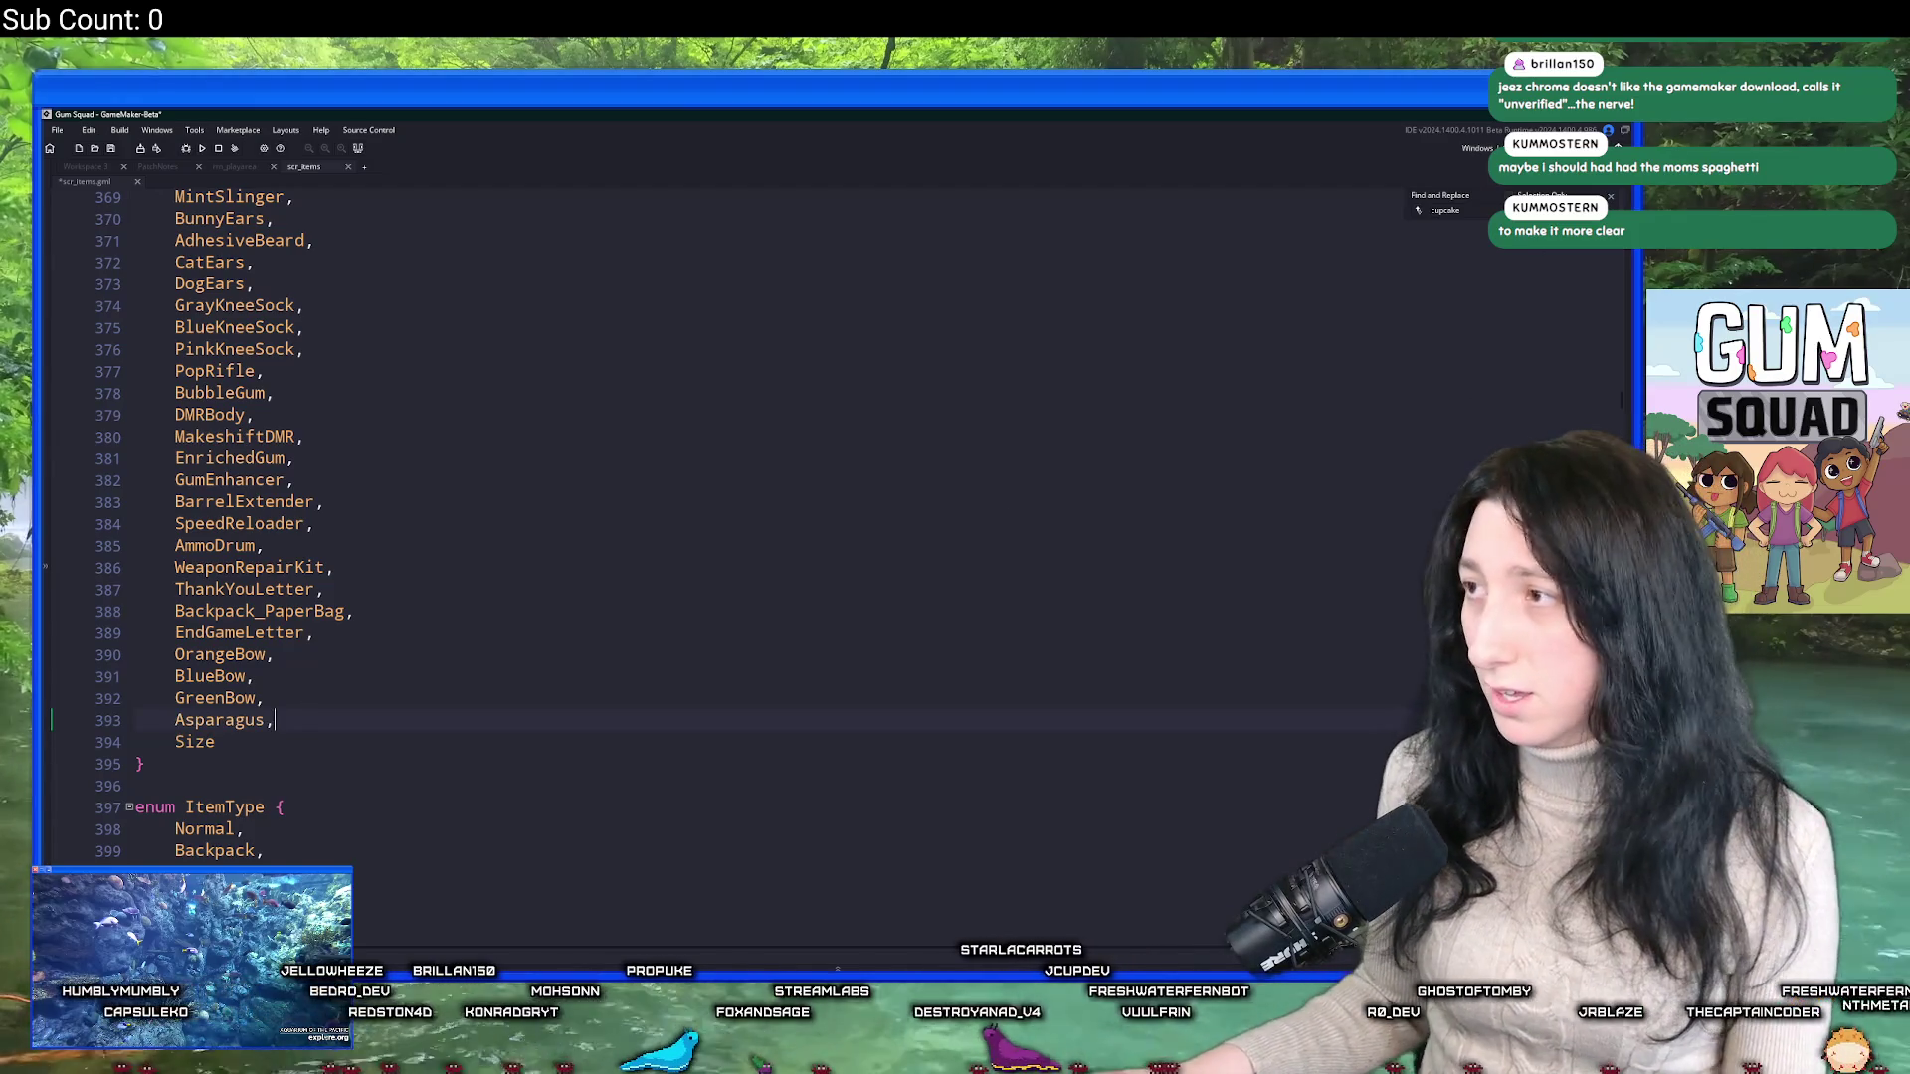
pyautogui.scroll(-8, 686, 577)
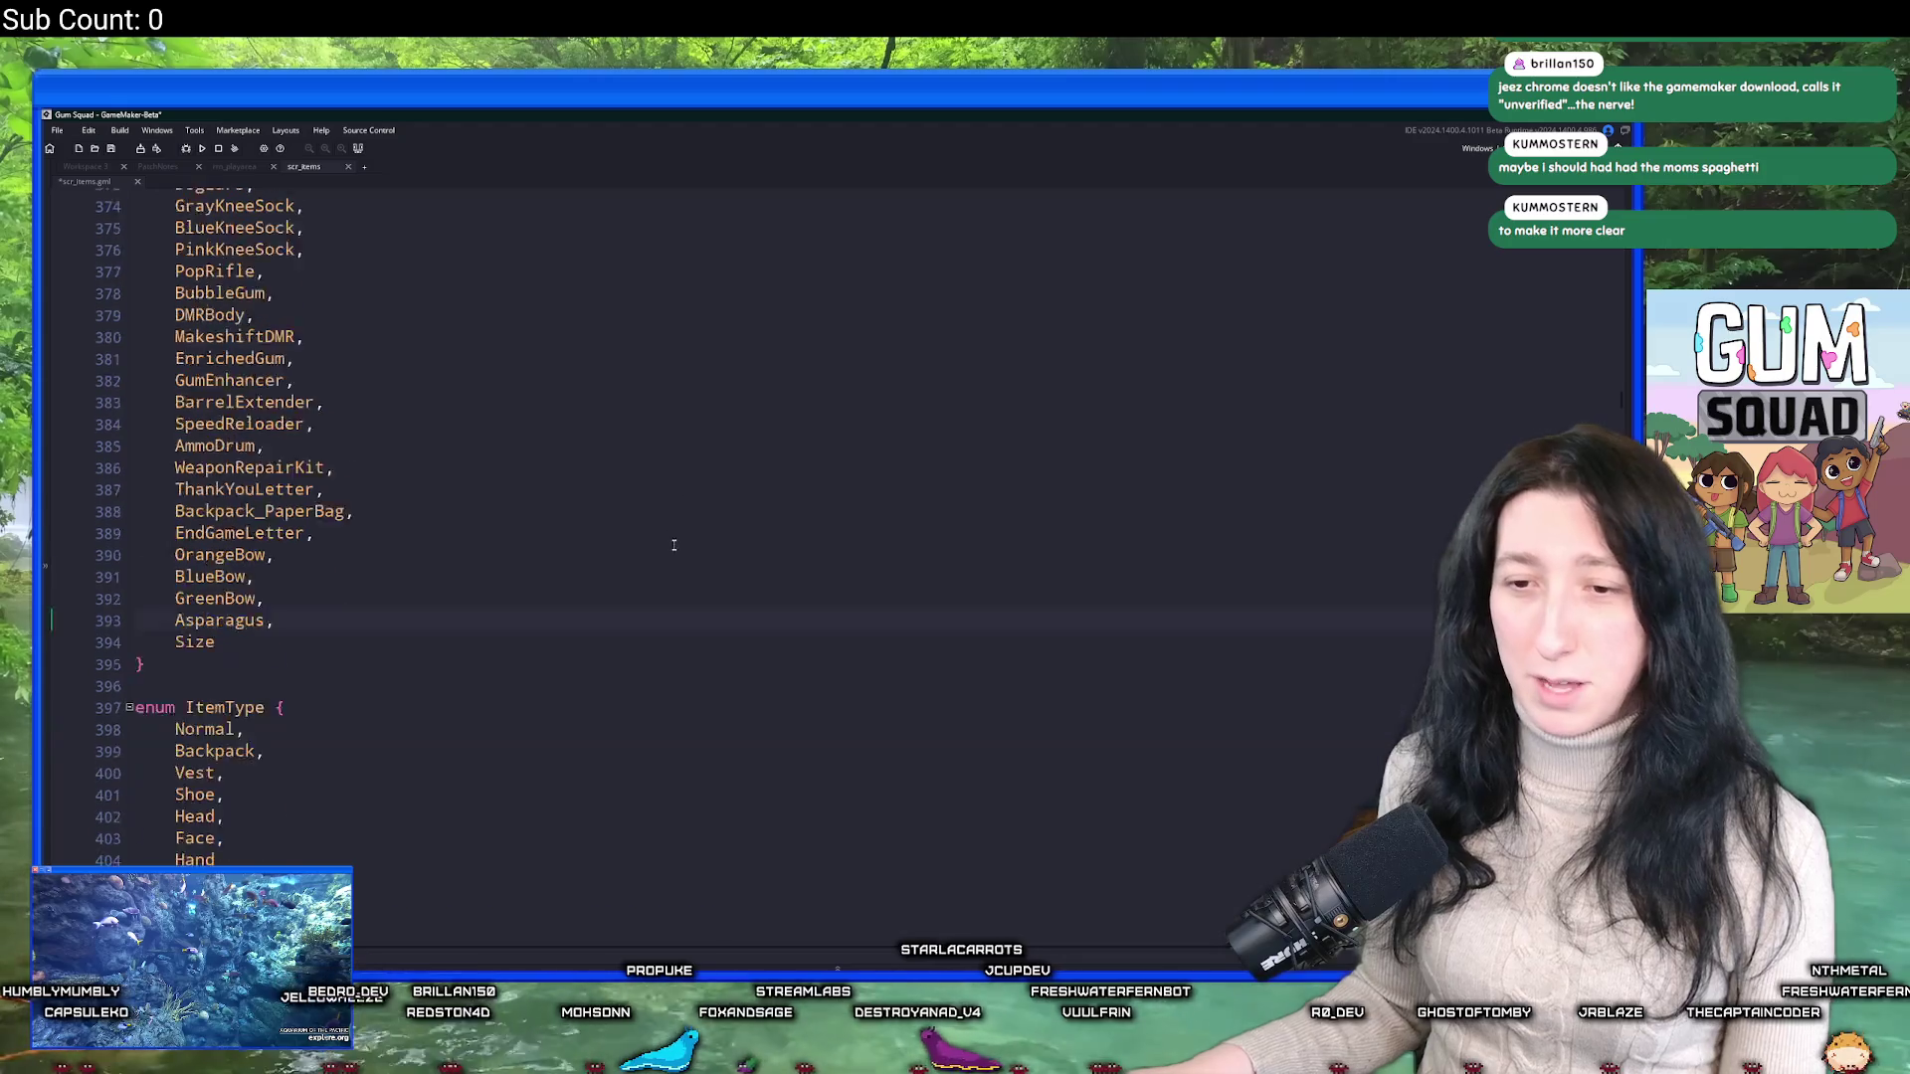
pyautogui.scroll(-10, 698, 617)
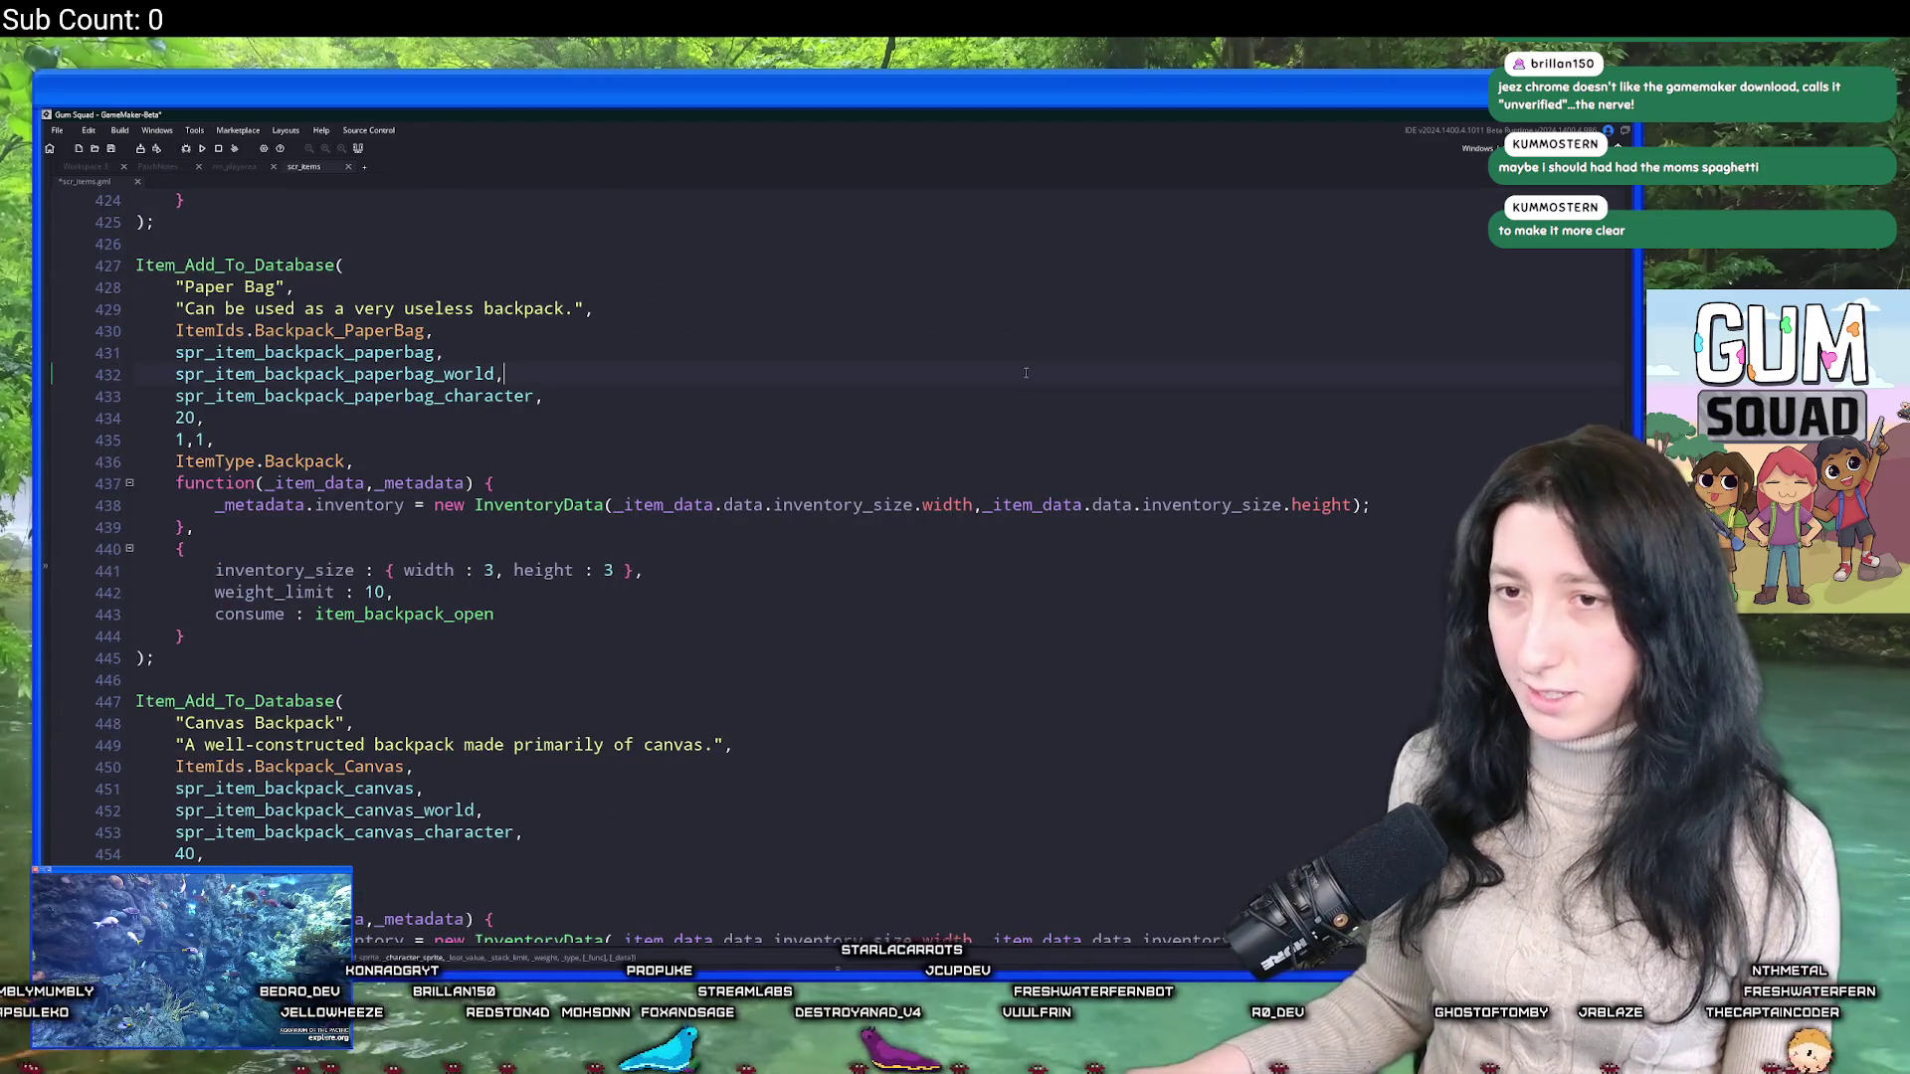
# Find the Cupcake item definition in scr_items.
pyautogui.hotkey('ctrl', 'f')
pyautogui.write('Cupc')
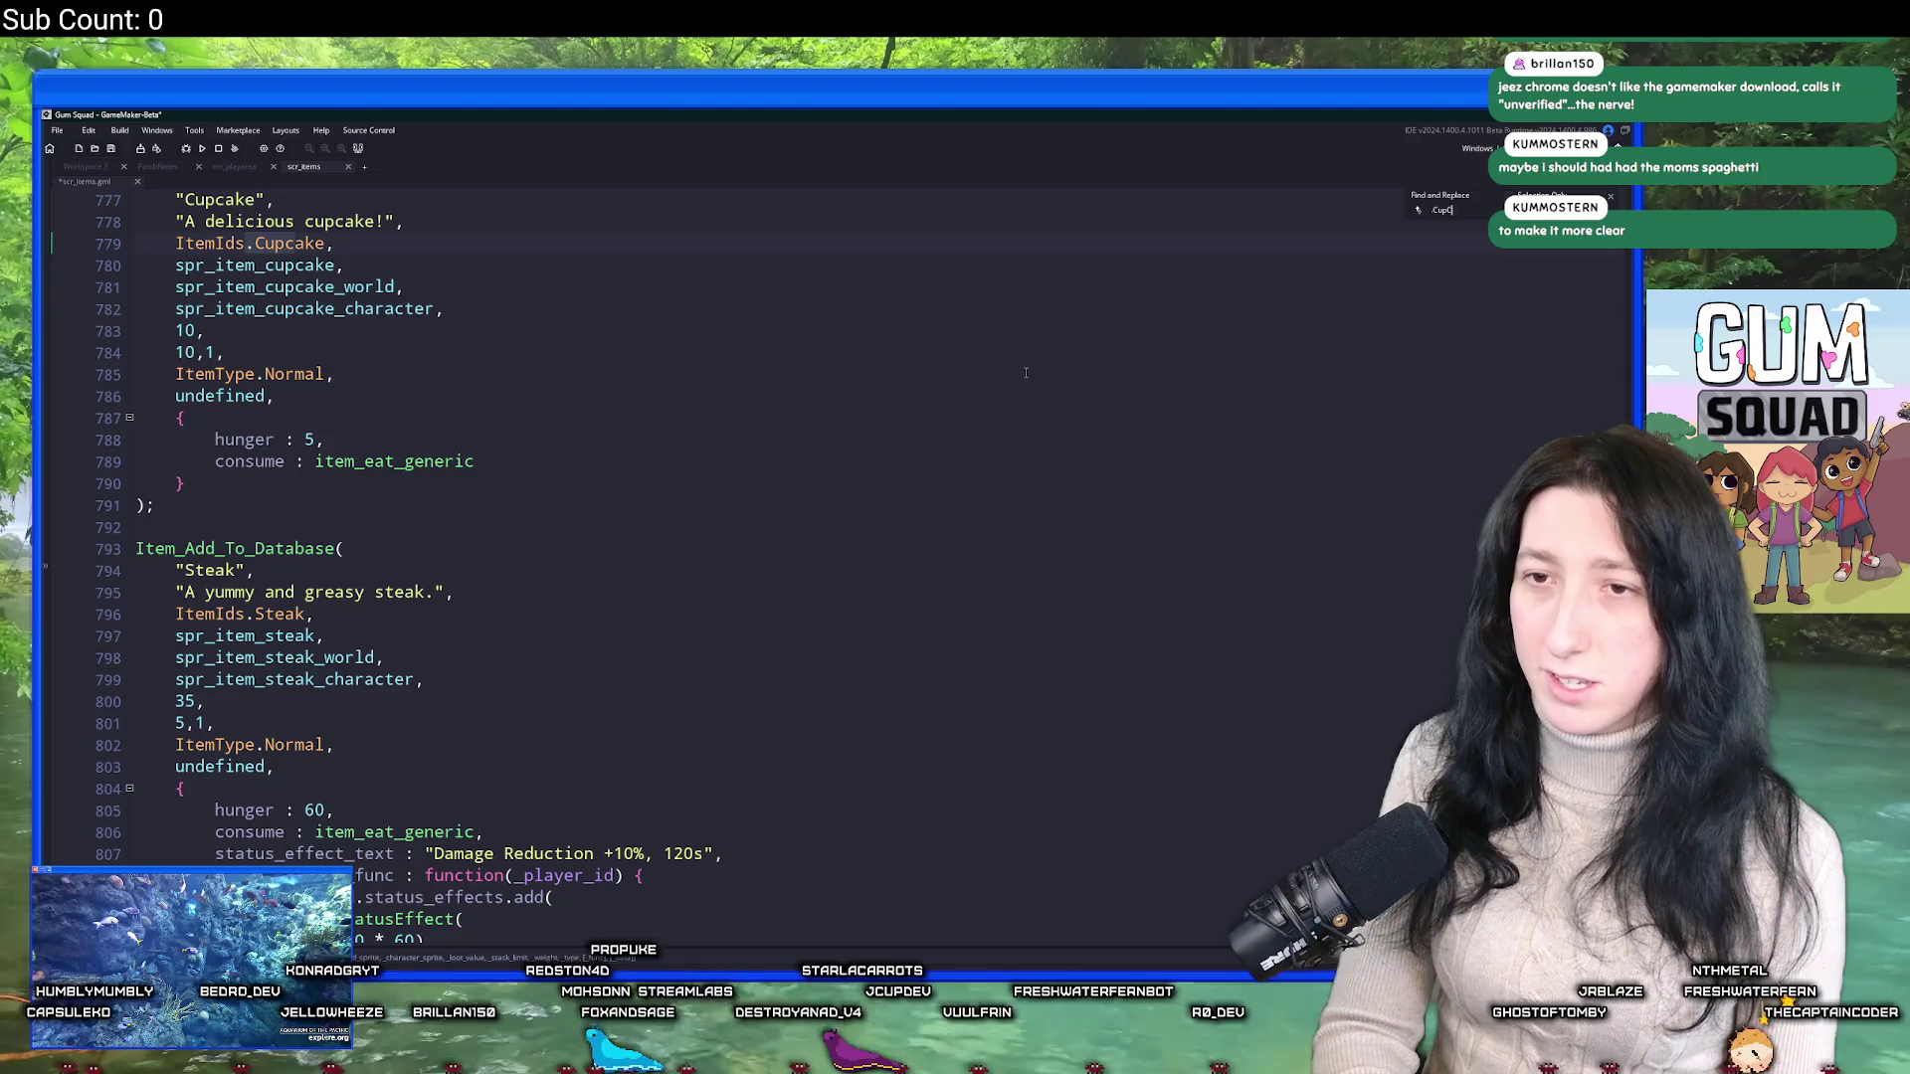
pyautogui.write('ake')
pyautogui.scroll(2, 398, 438)
pyautogui.click(396, 433)
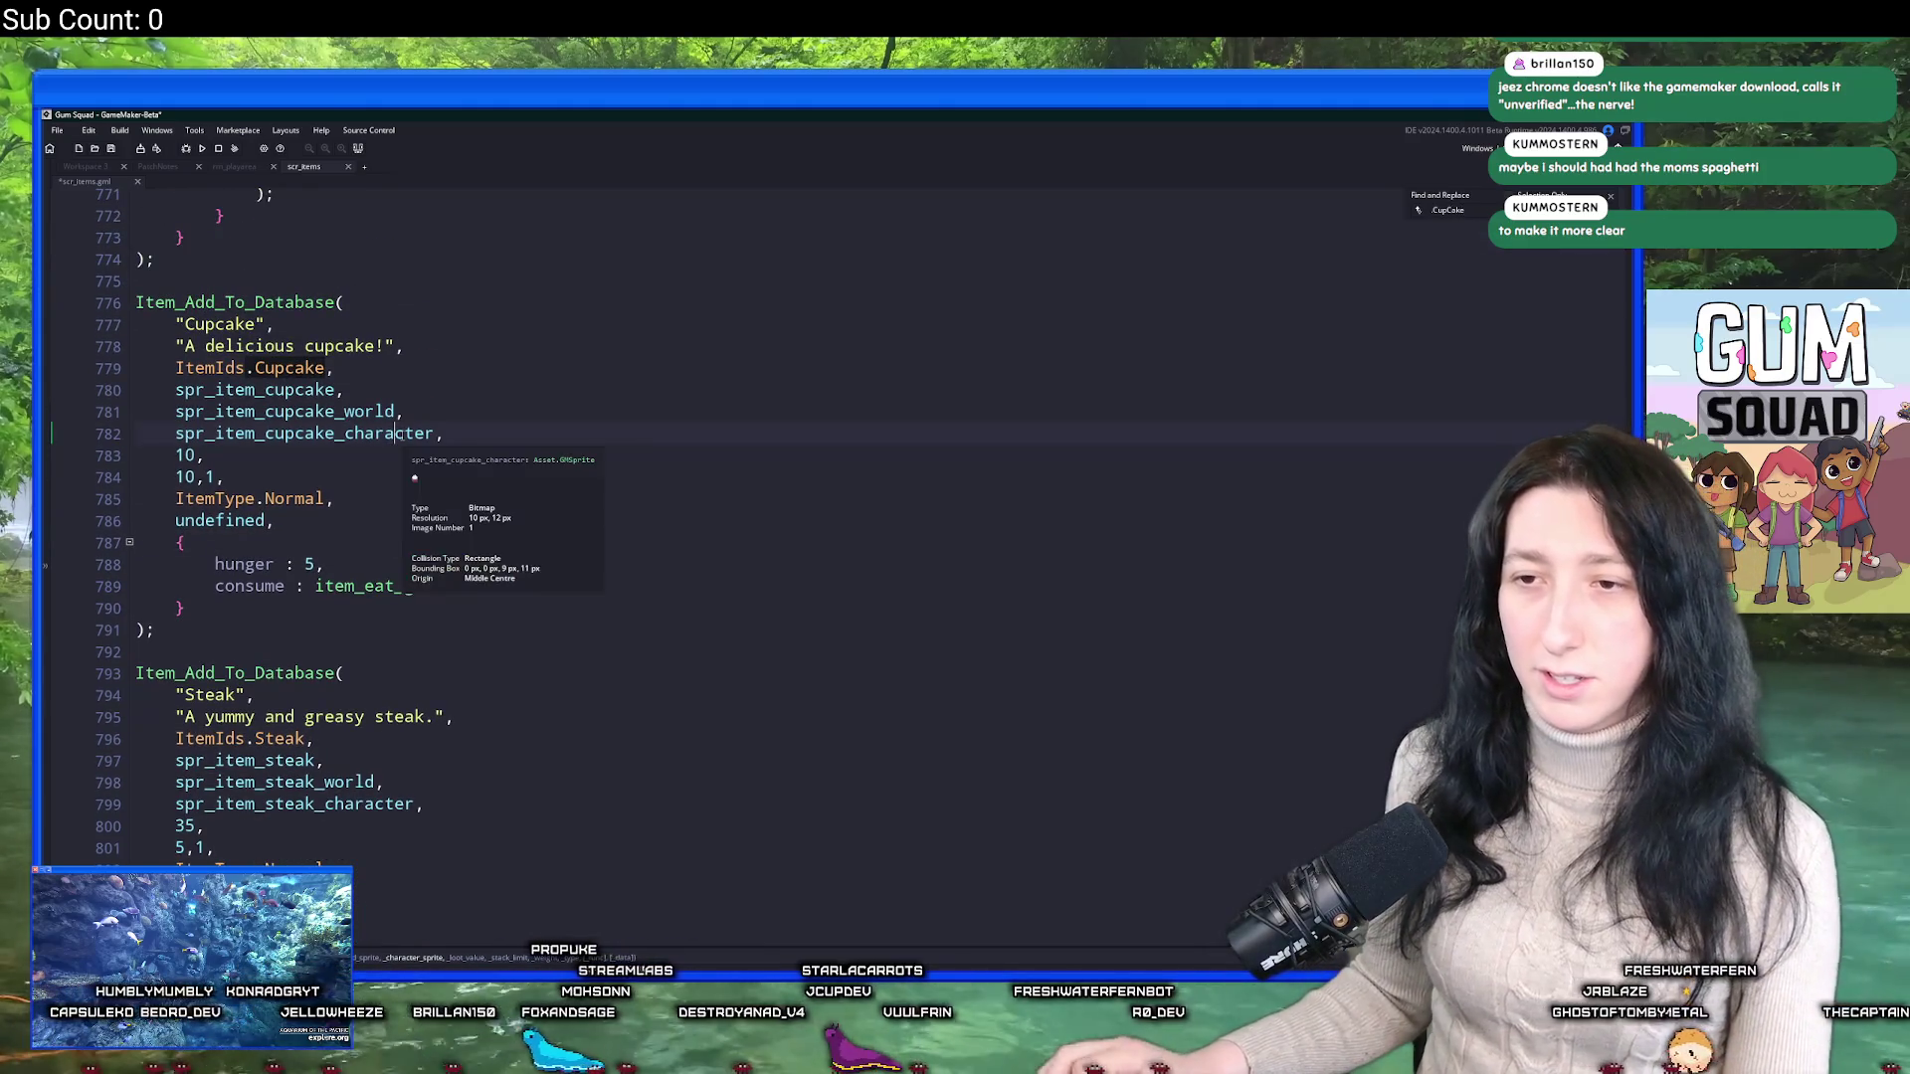
pyautogui.doubleClick(263, 389)
pyautogui.write('spr_item_asparagus')
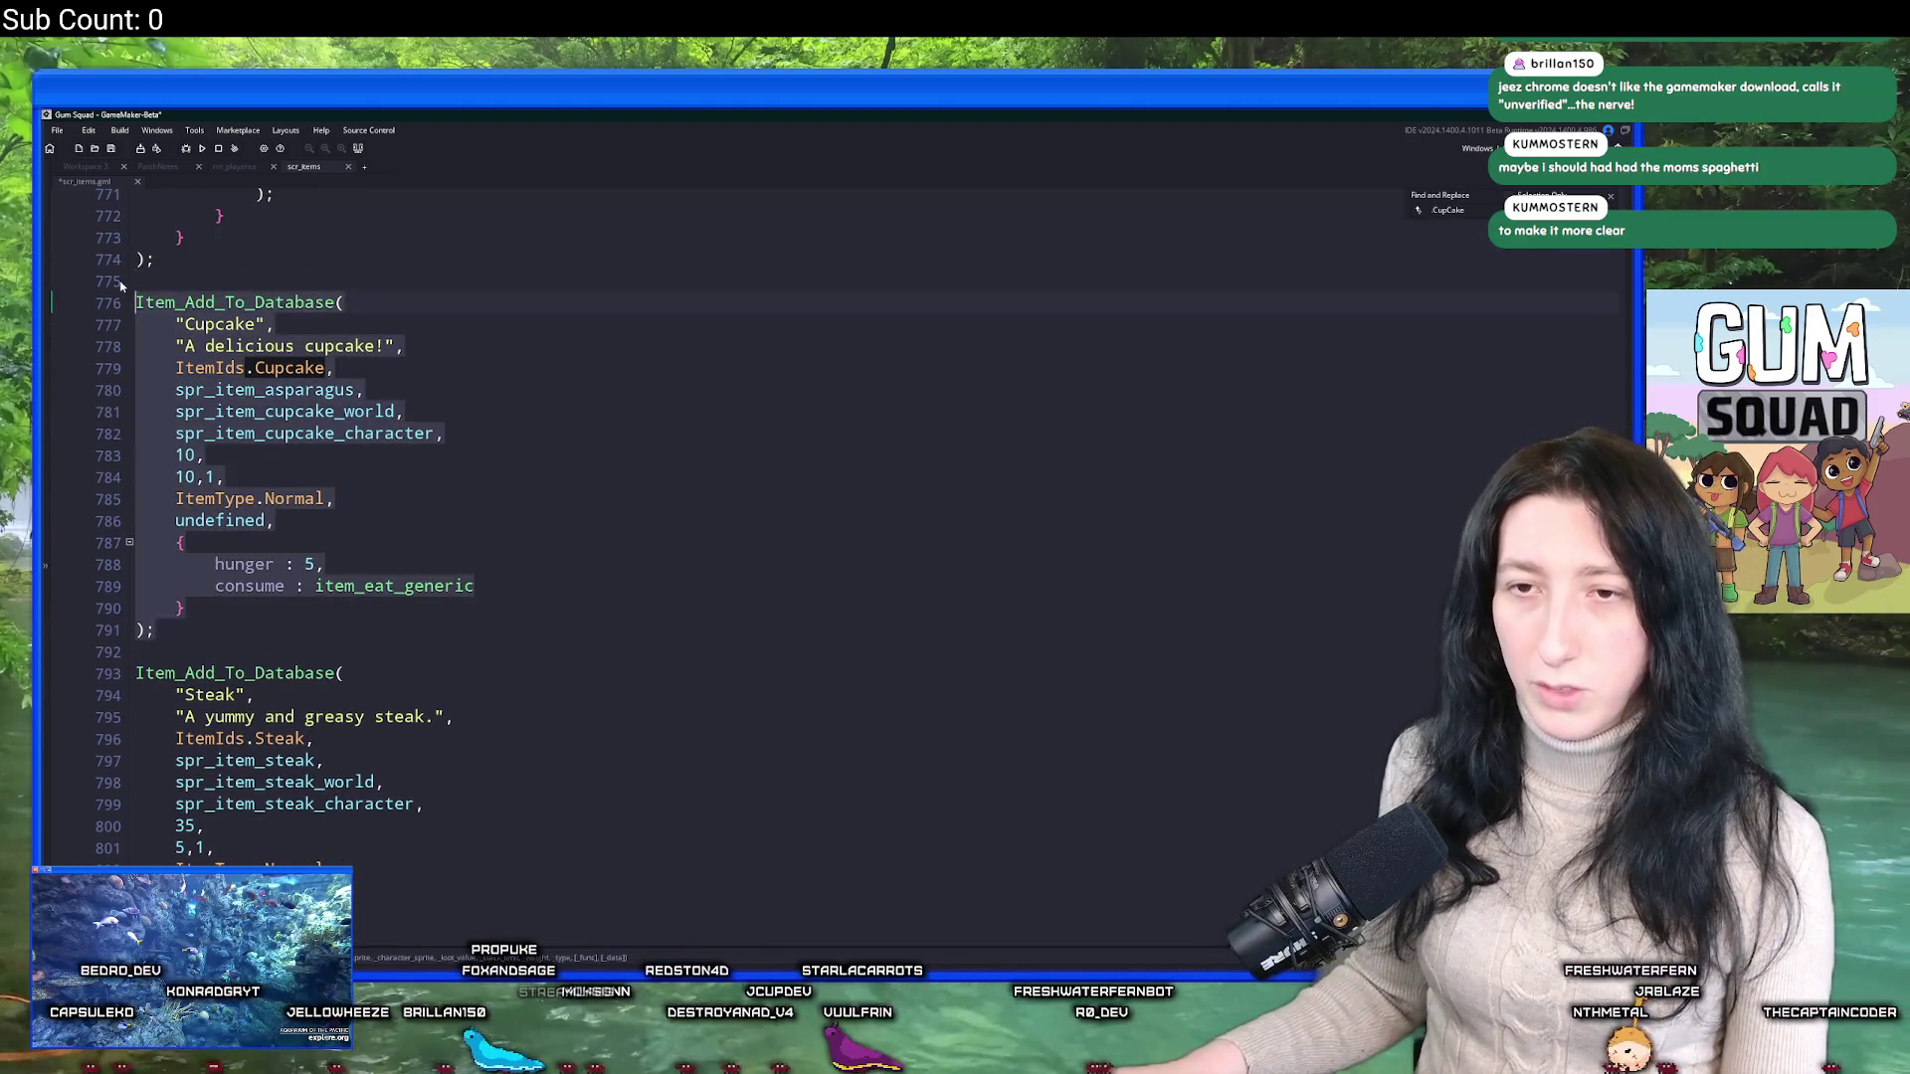
pyautogui.hotkey('ctrl', 'z')
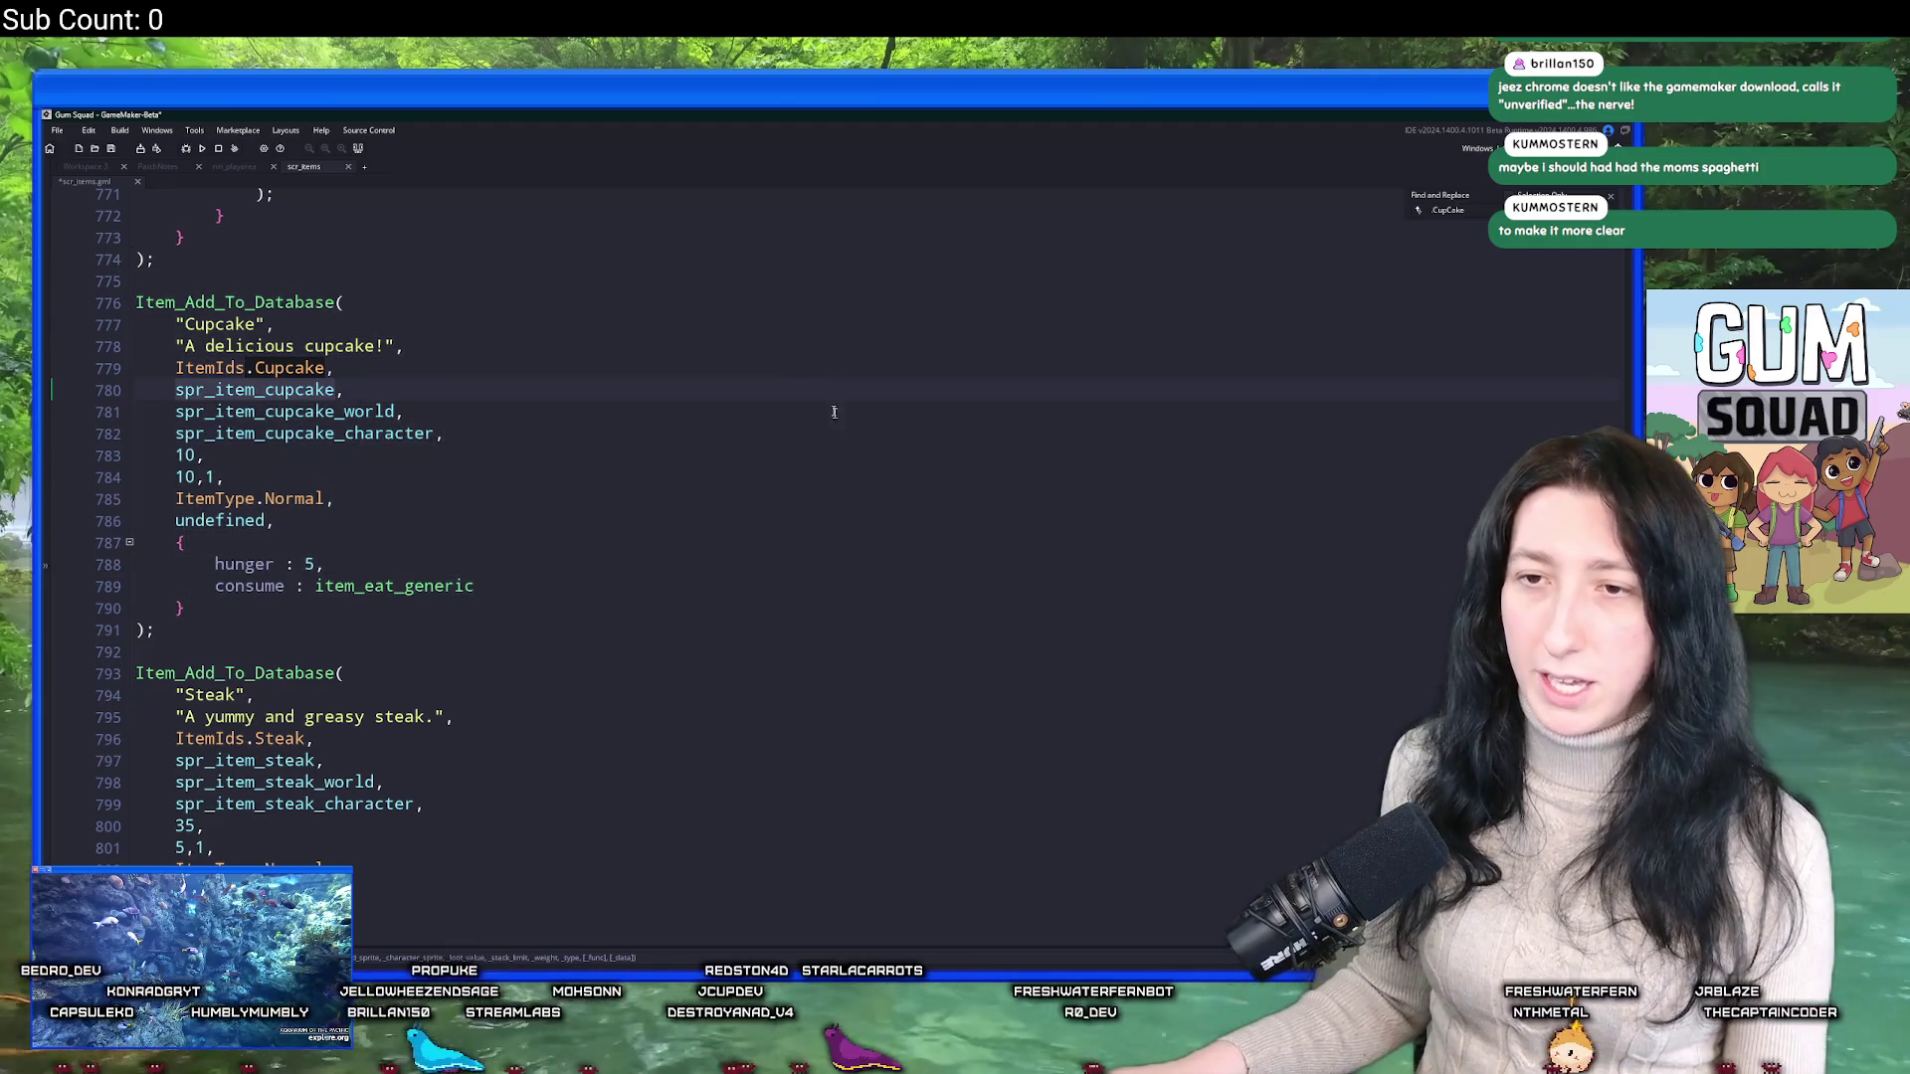
# Paste a copy of the Cupcake definition on the empty last line of the script.
pyautogui.press('Down')
pyautogui.press('Down')
pyautogui.press('End')
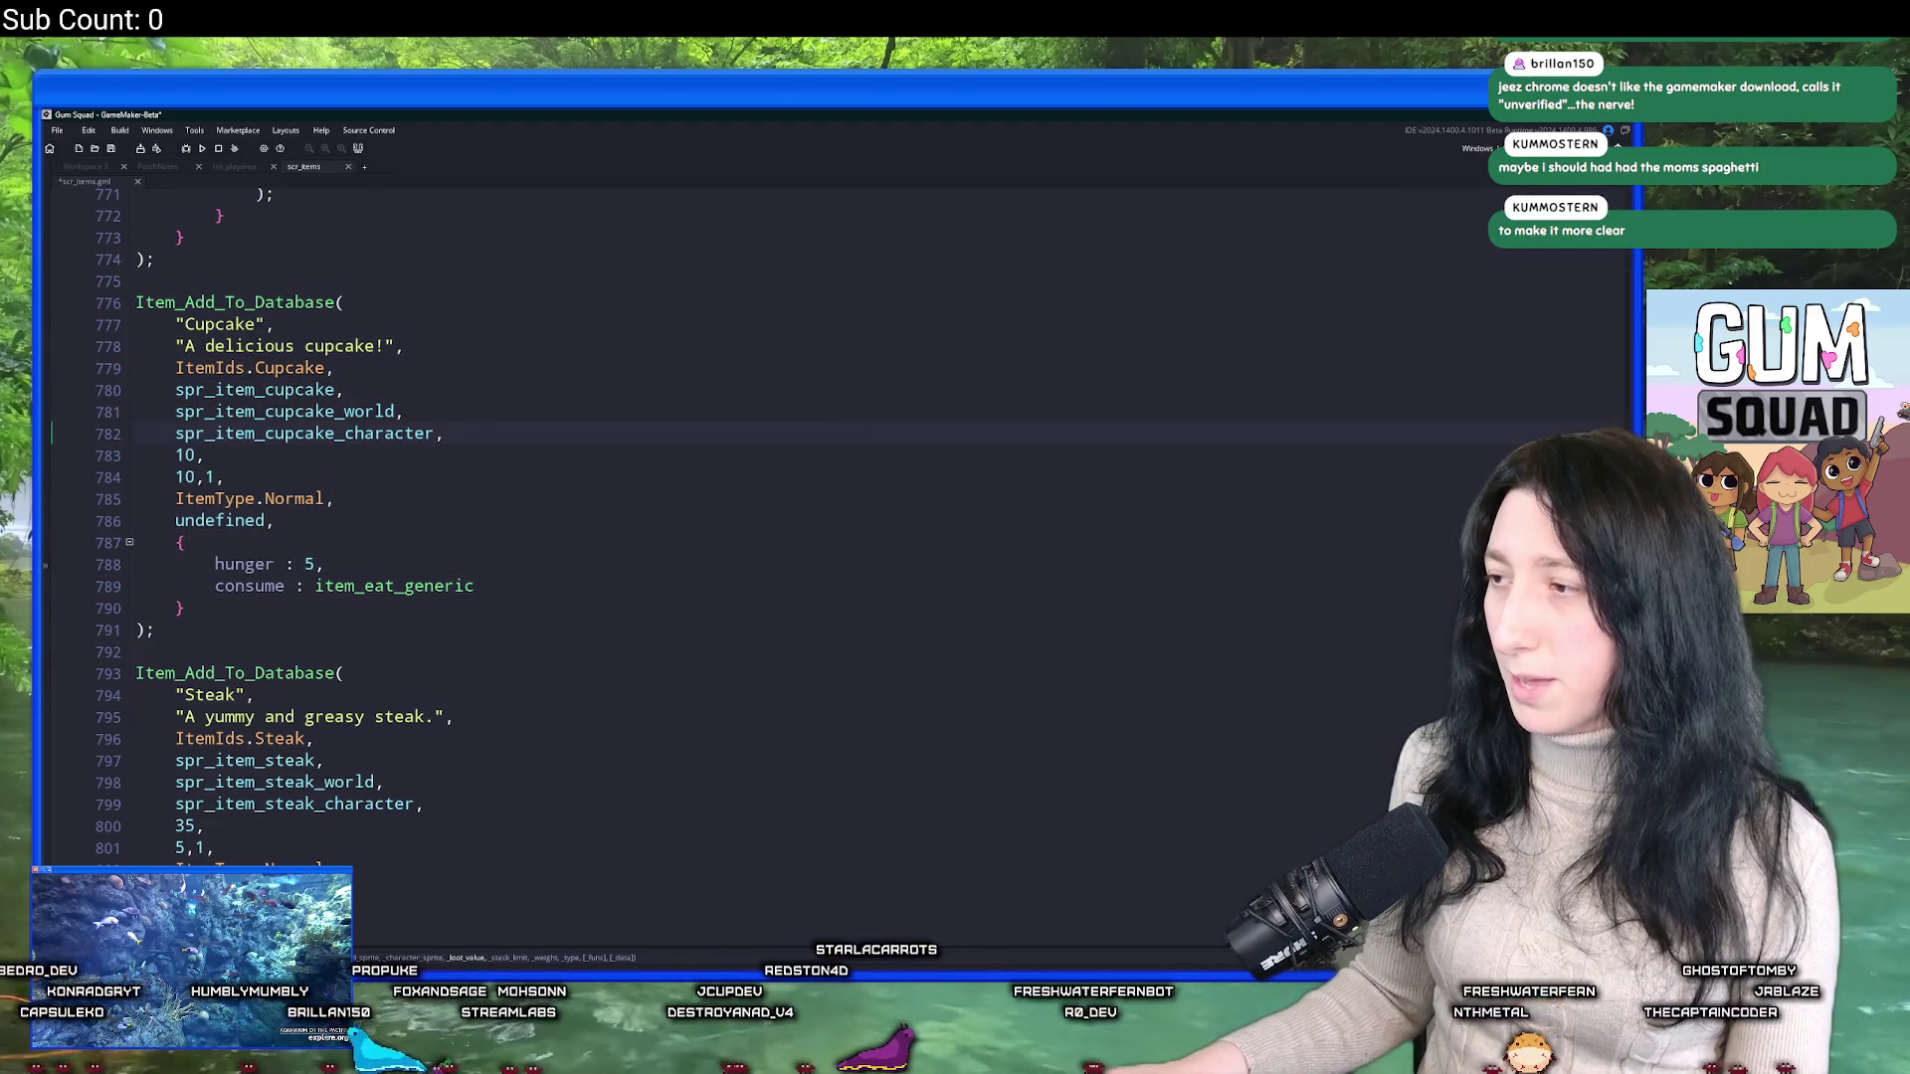
pyautogui.click(157, 630)
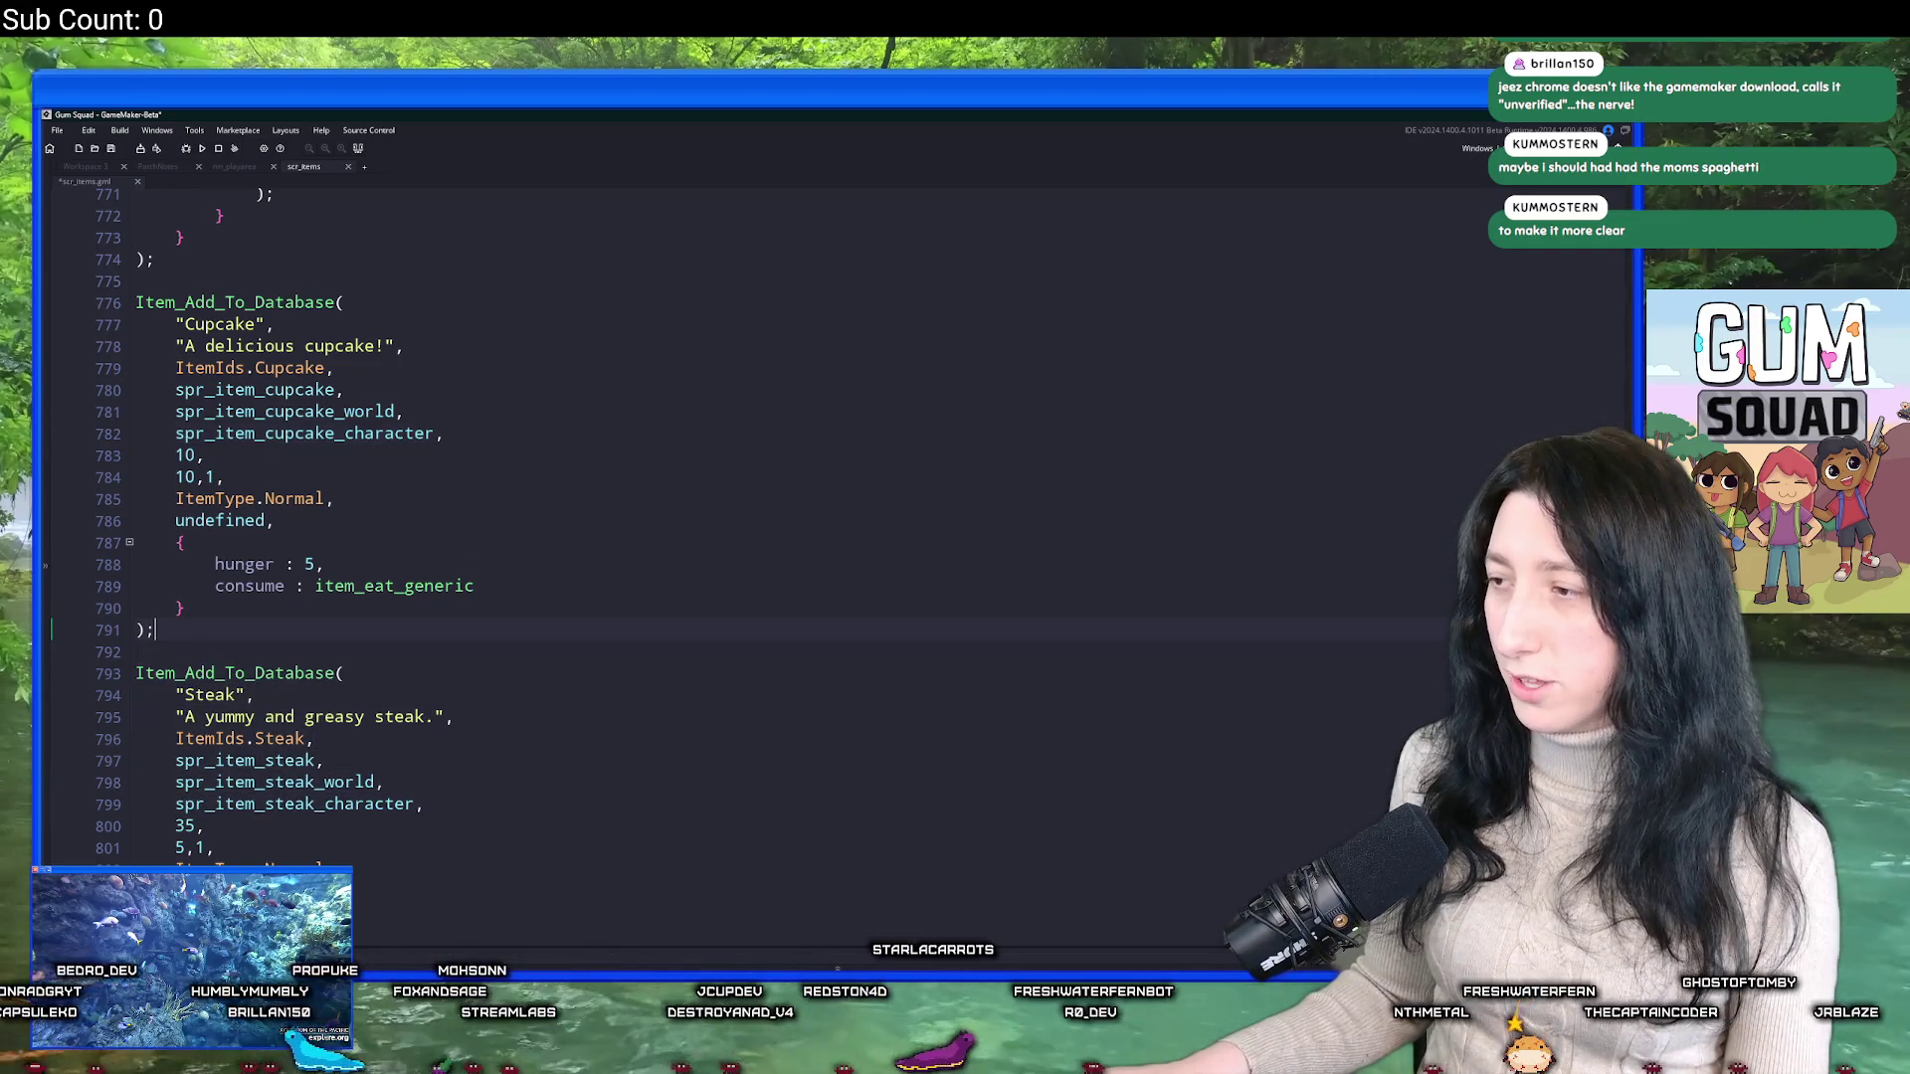
pyautogui.hotkey('ctrl', 'End')
pyautogui.click(224, 749)
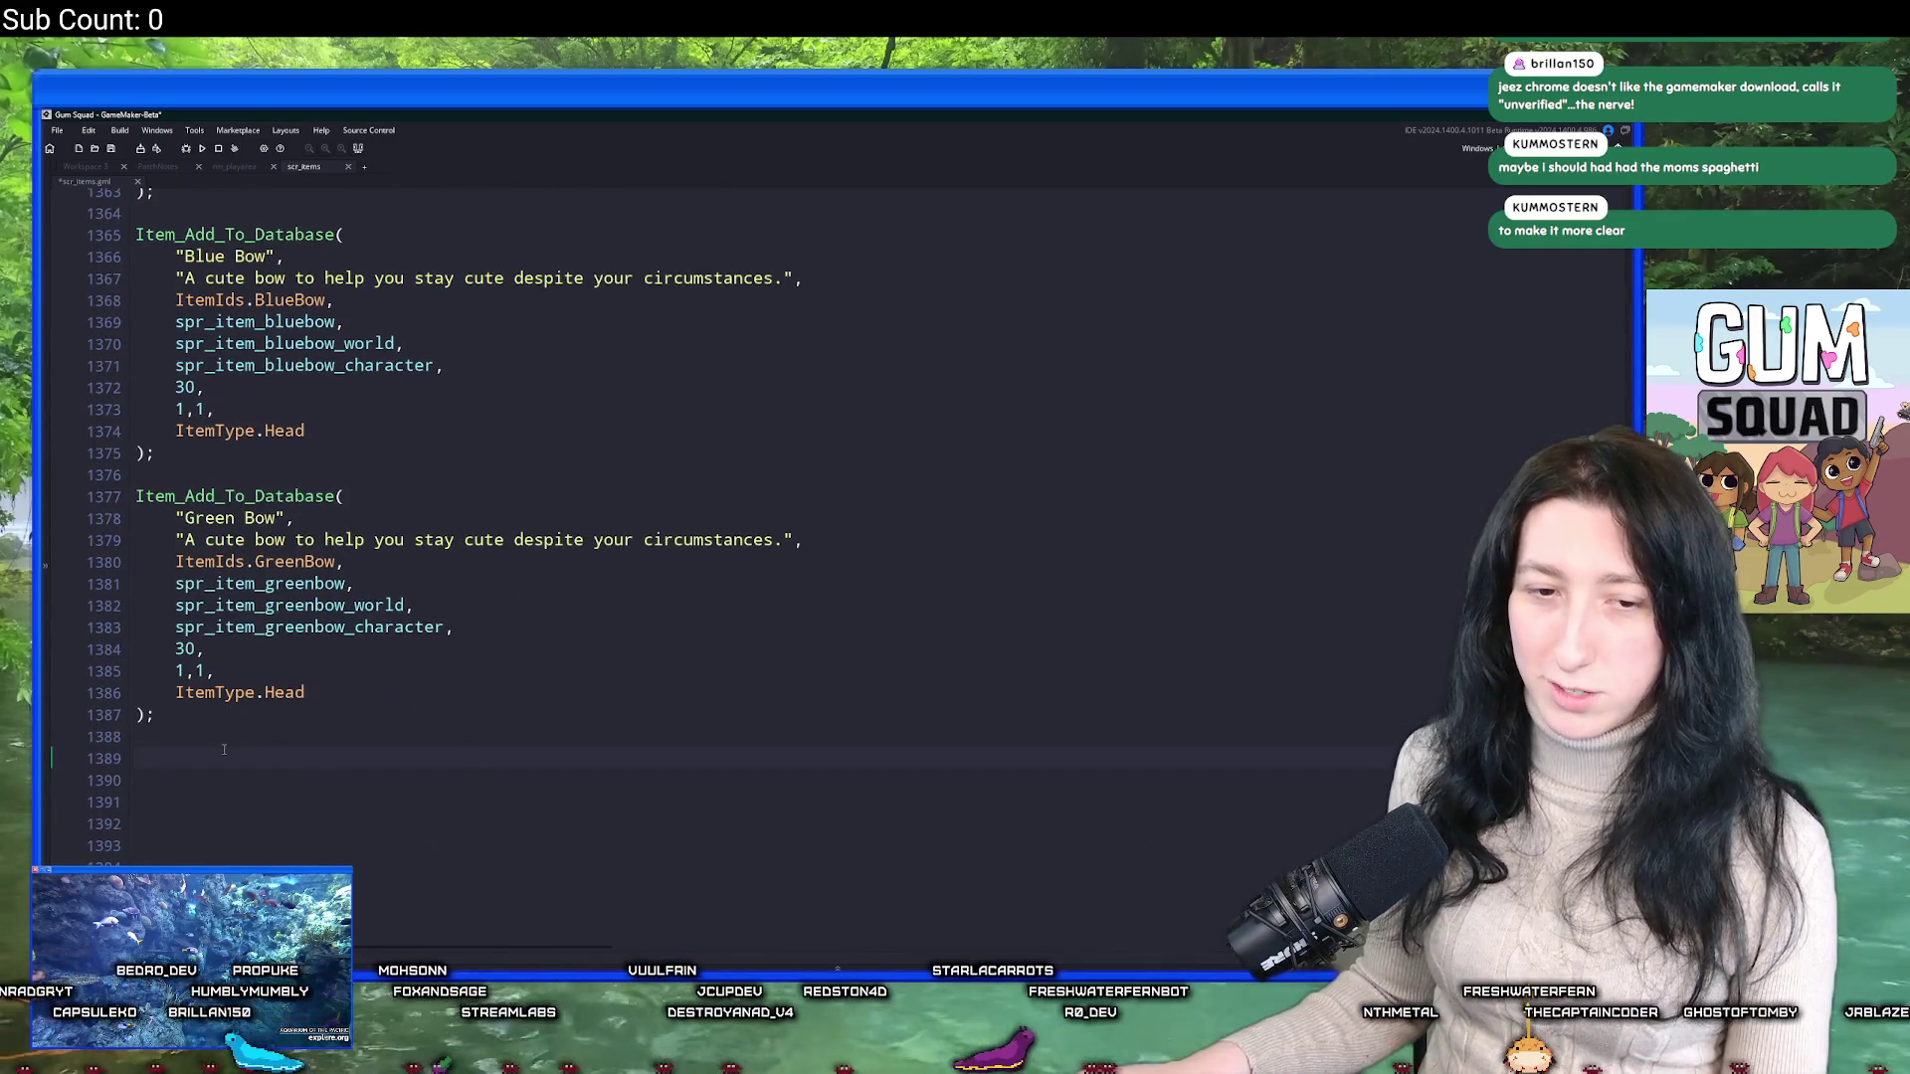
pyautogui.write('Item_Add_To_Database( \t"Cupcake", \t"A delicious cupcake!", \tItemIds.Cupcake, \tspr_item_asparagus, \tspr_item_cupcake_world, \tspr_item_cupcake_character, \t10, \t10,1, \tItemType.Normal, \tundefined, \t{ \t\thunger : 5, \t\tconsume : item_eat_generic \t} );')
# Change the copy's item id to ItemIds.Asparagus and its sprites to the asparagus sprites.
pyautogui.scroll(-1, 200, 694)
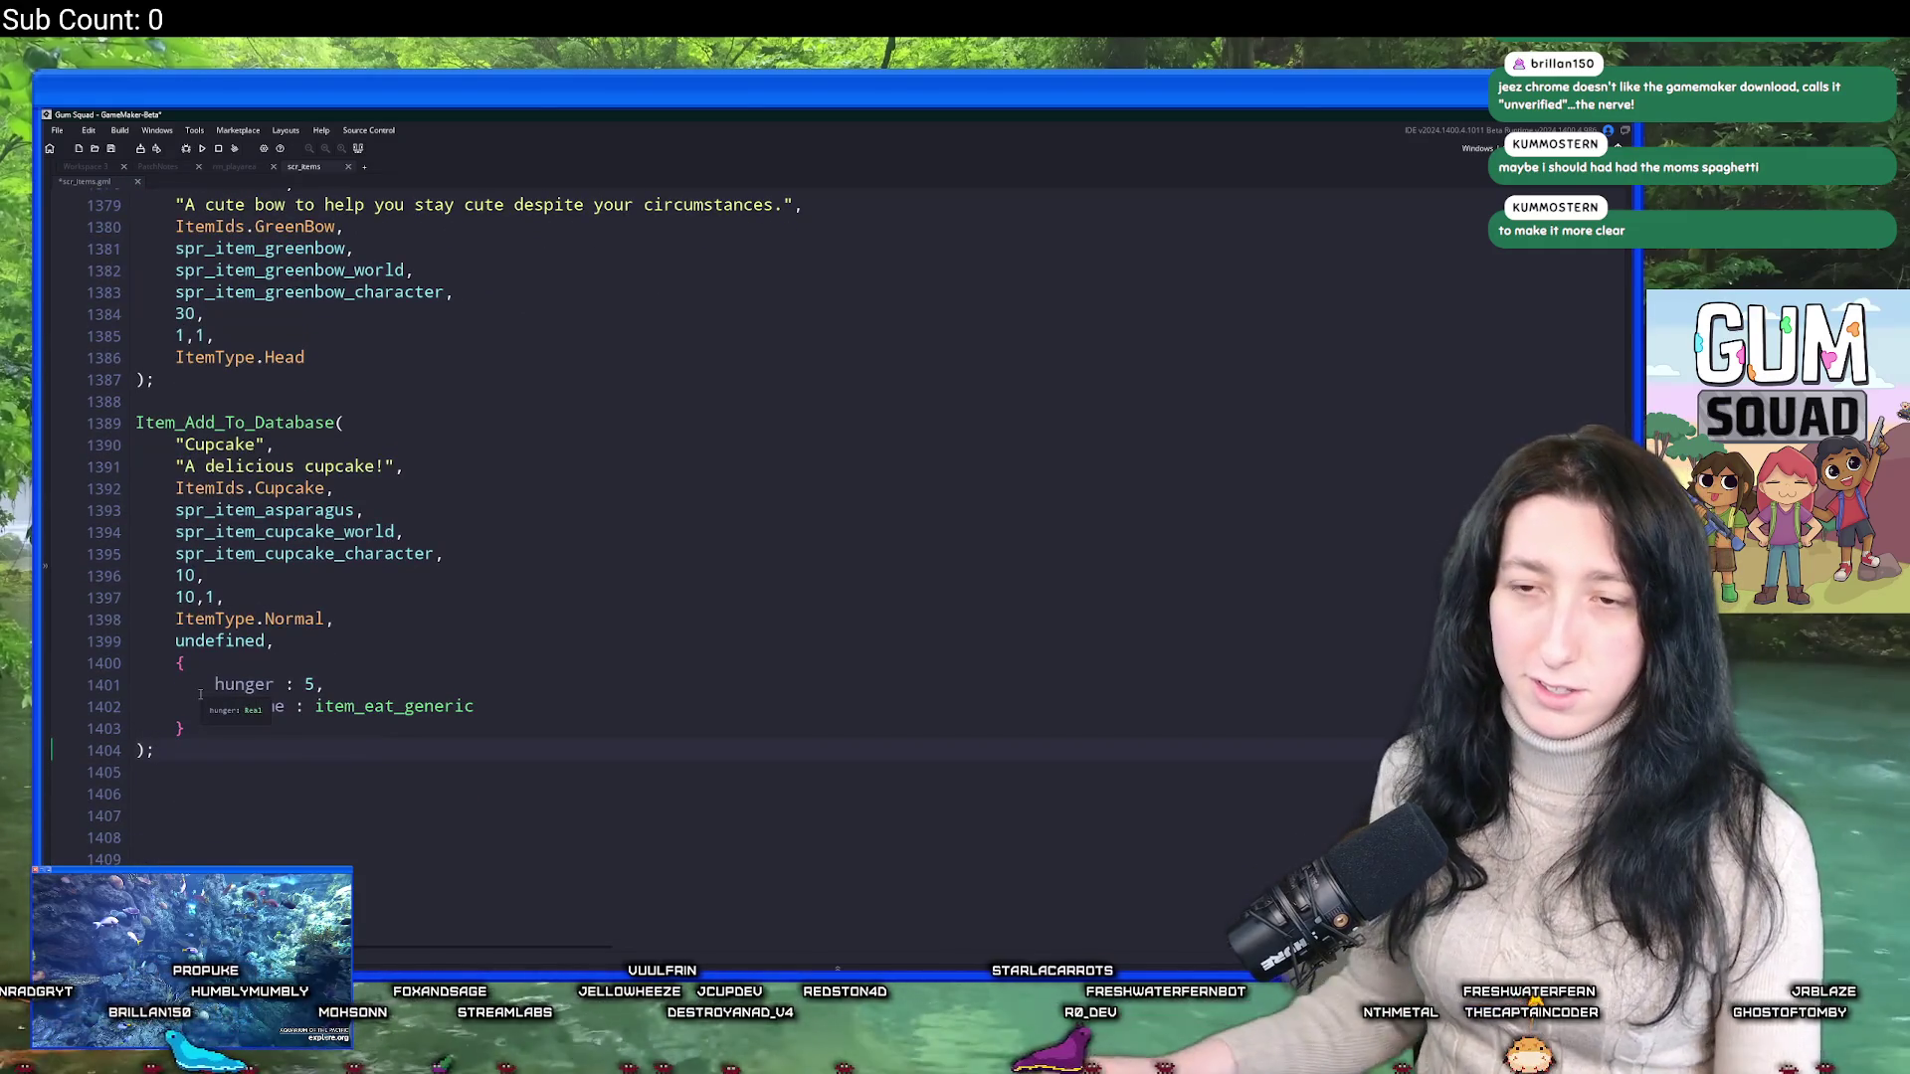
pyautogui.scroll(1, 200, 694)
pyautogui.scroll(-1, 332, 671)
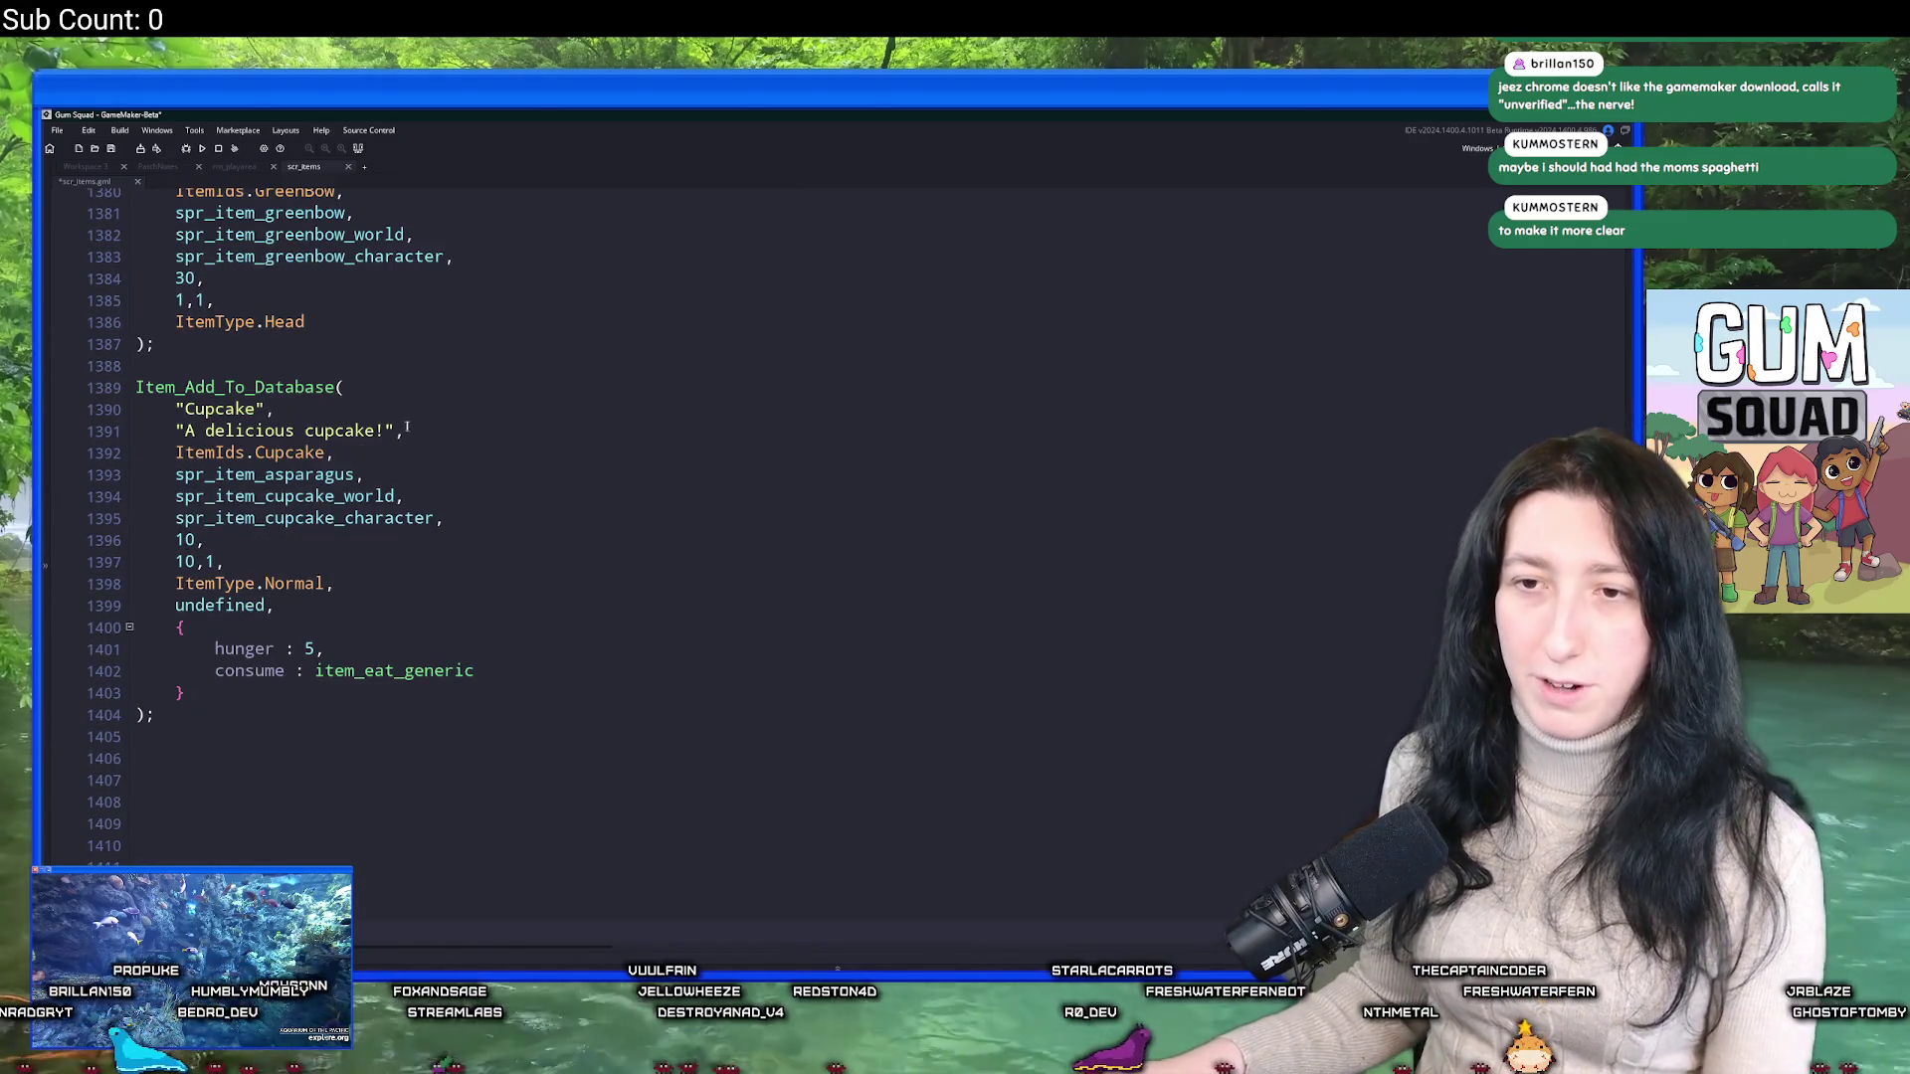
pyautogui.doubleClick(289, 453)
pyautogui.write('As')
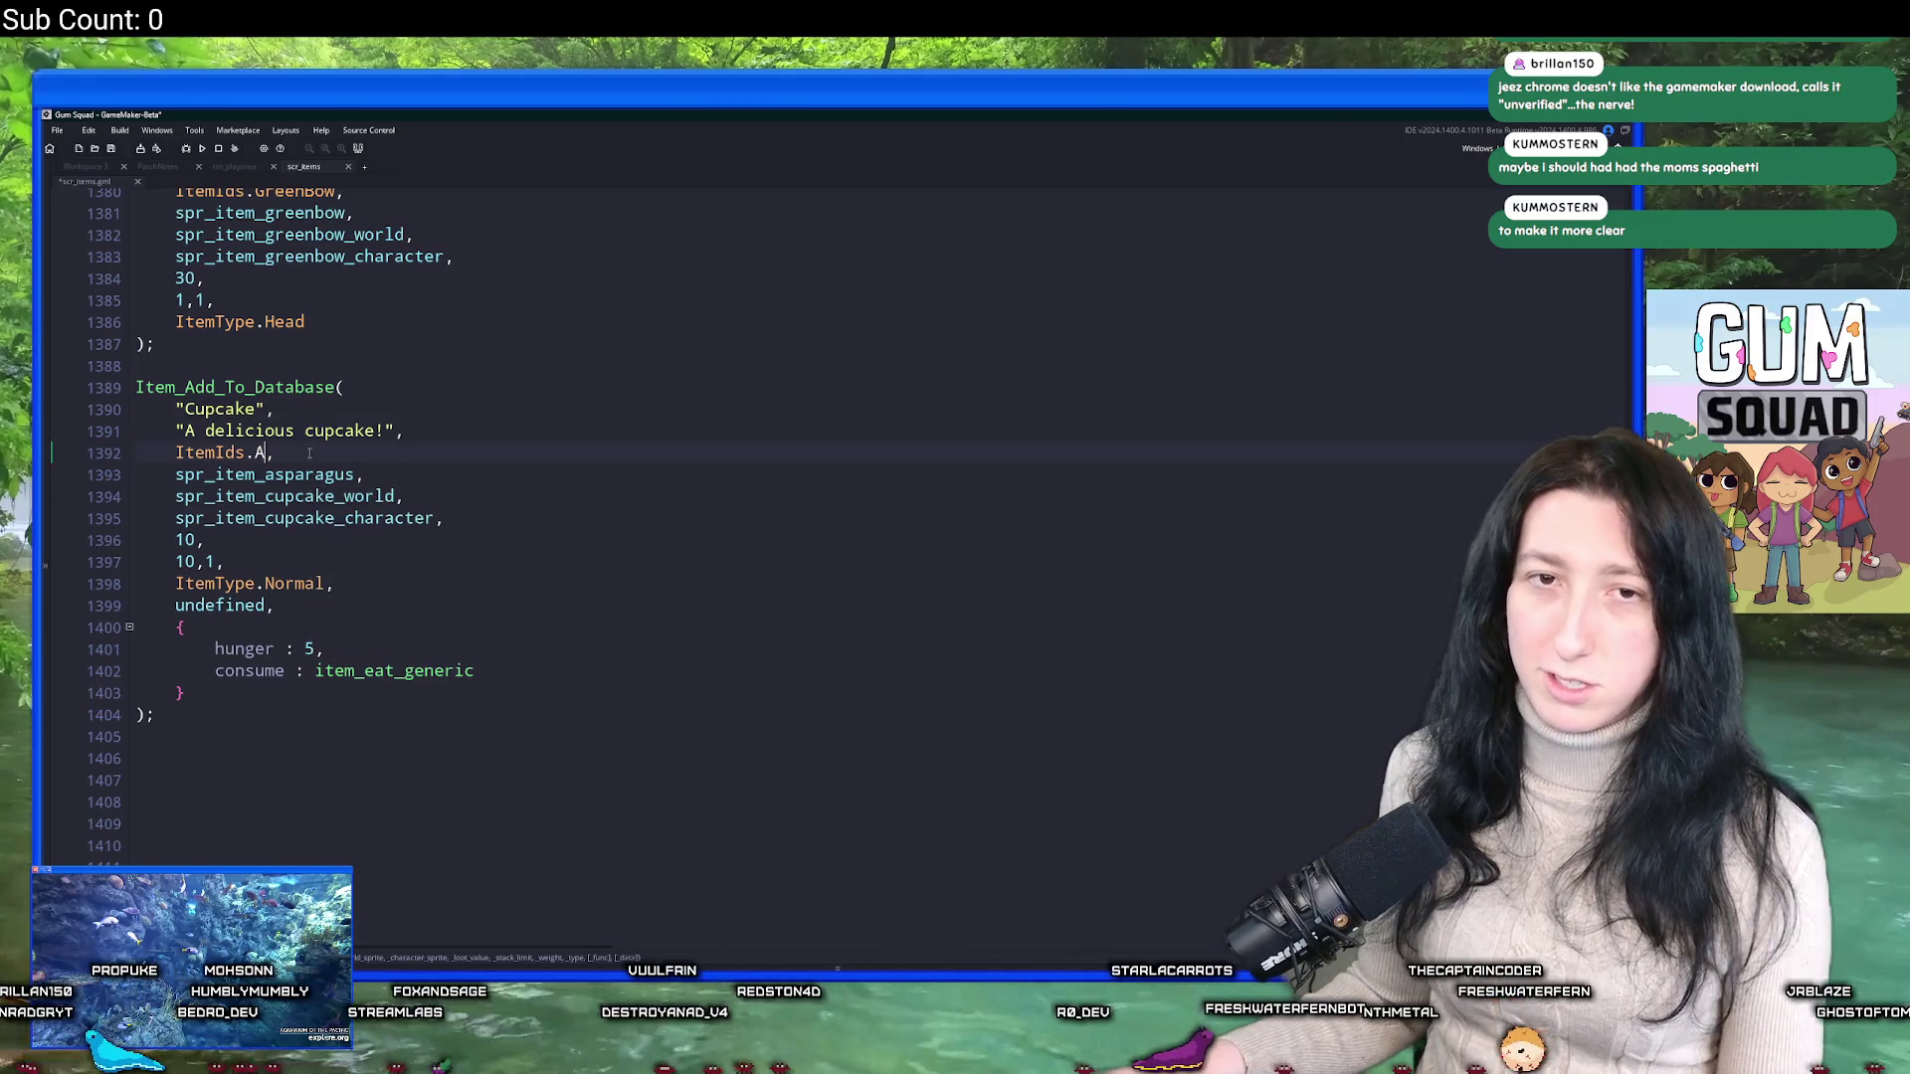
pyautogui.press('Return')
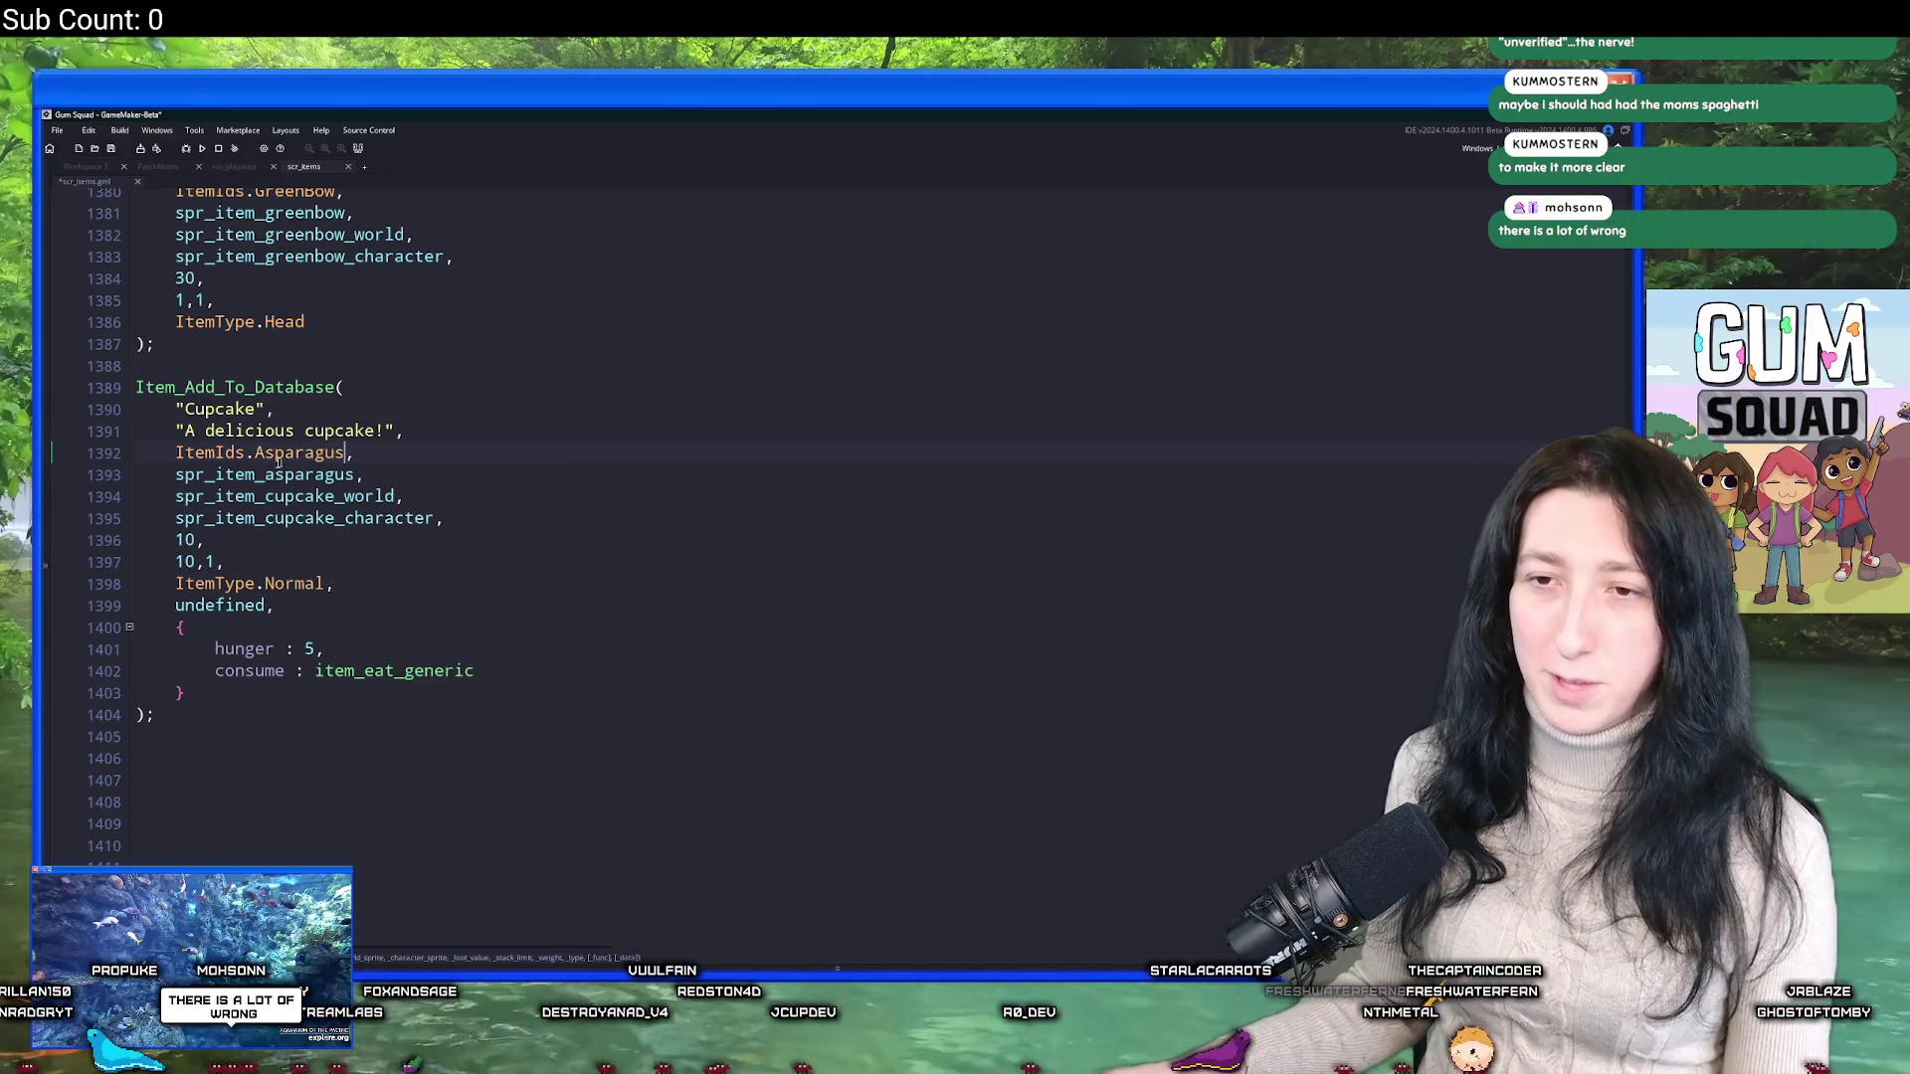
pyautogui.moveTo(353, 475); pyautogui.dragTo(265, 485)
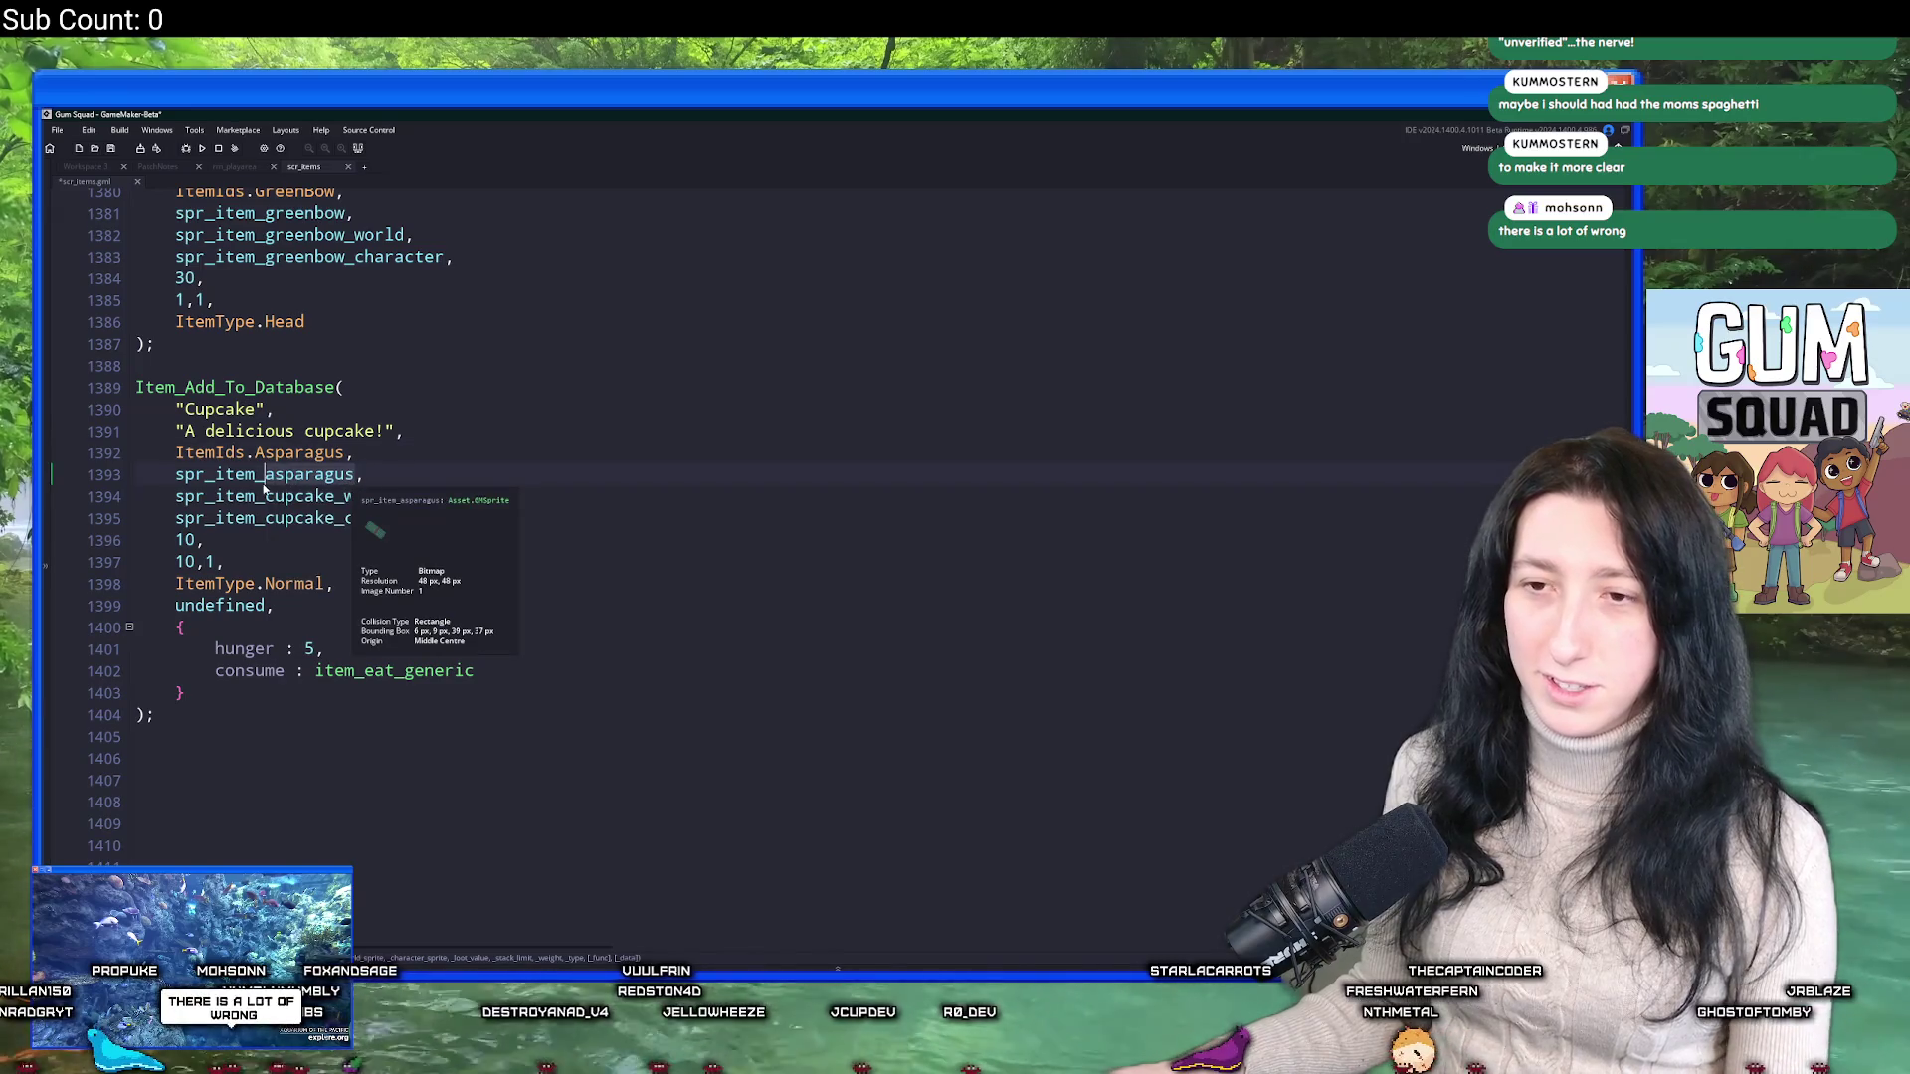
pyautogui.click(338, 512)
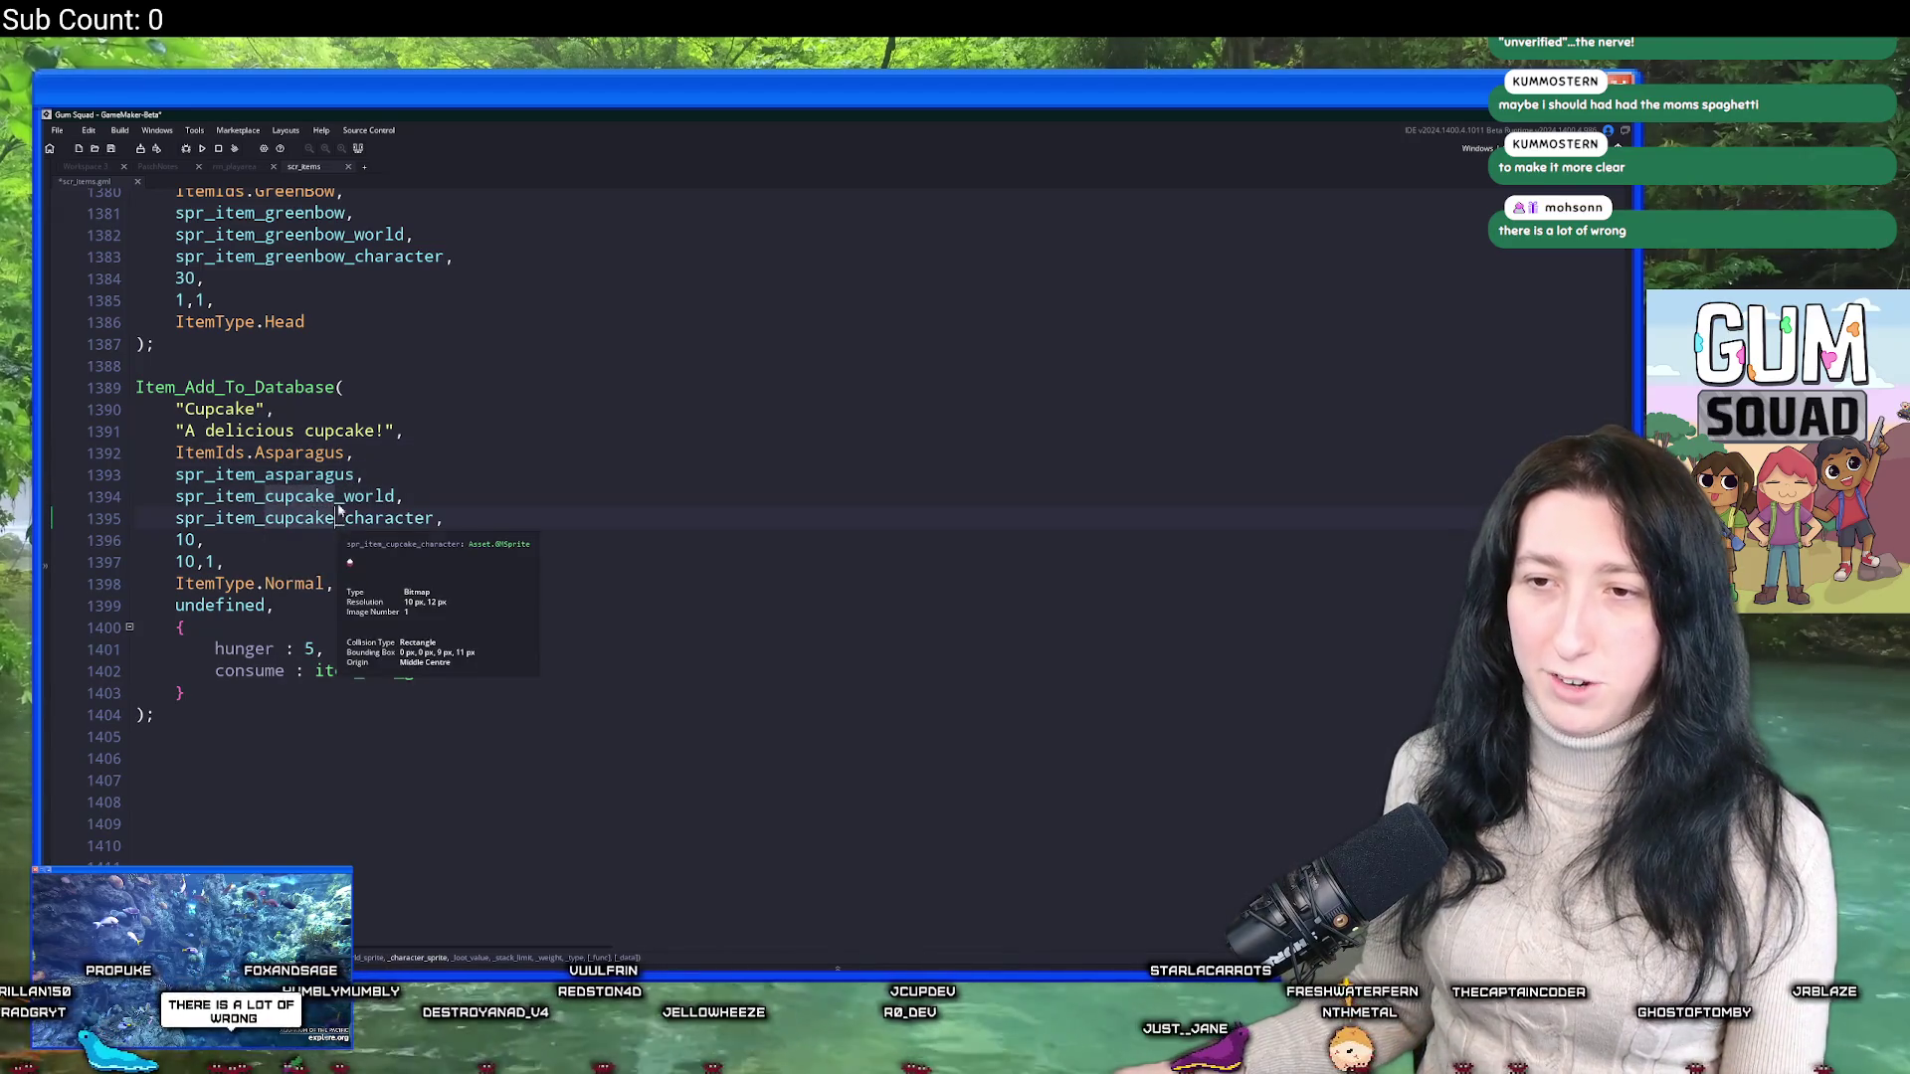
pyautogui.write('asparagus')
# Set the item name to 'Asparagus' and the hunger value to 15.
pyautogui.doubleClick(204, 409)
pyautogui.write('asparagus')
pyautogui.press('BackSpace')
pyautogui.write('A')
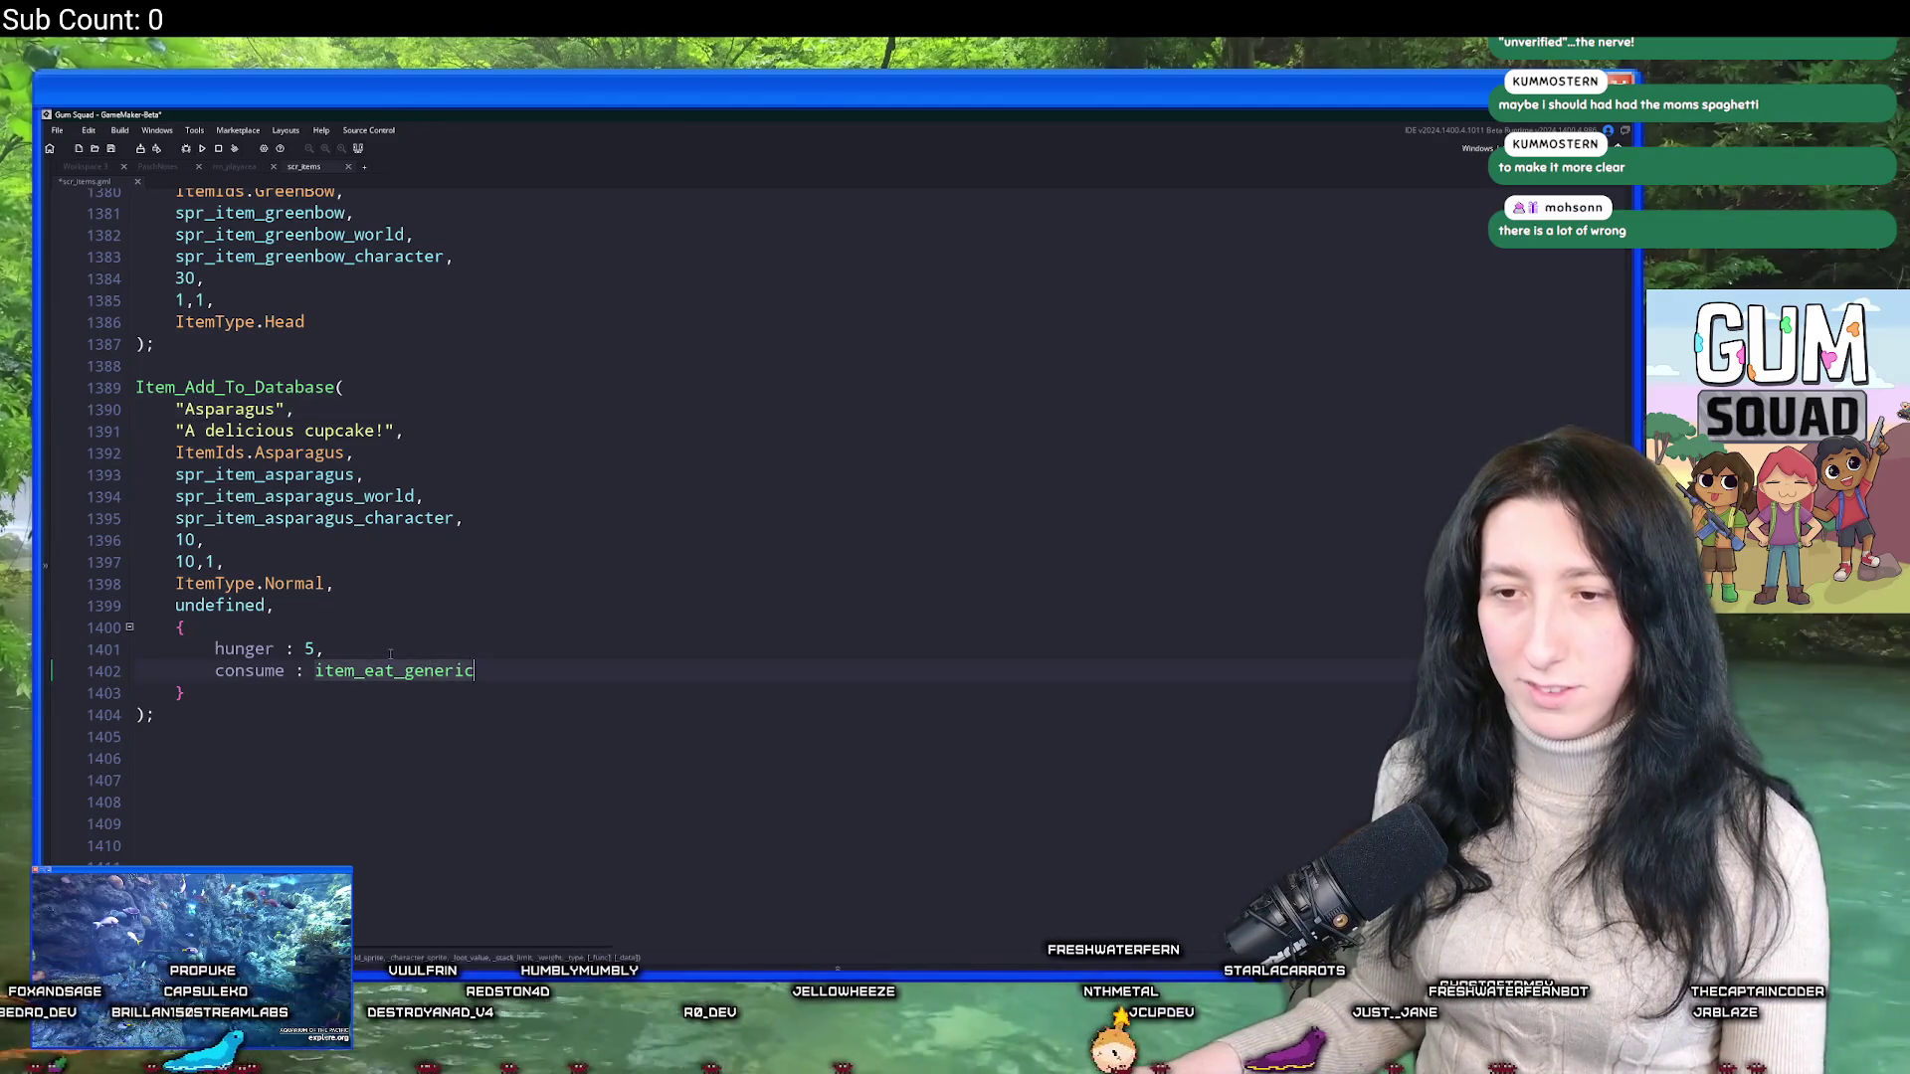
pyautogui.click(316, 649)
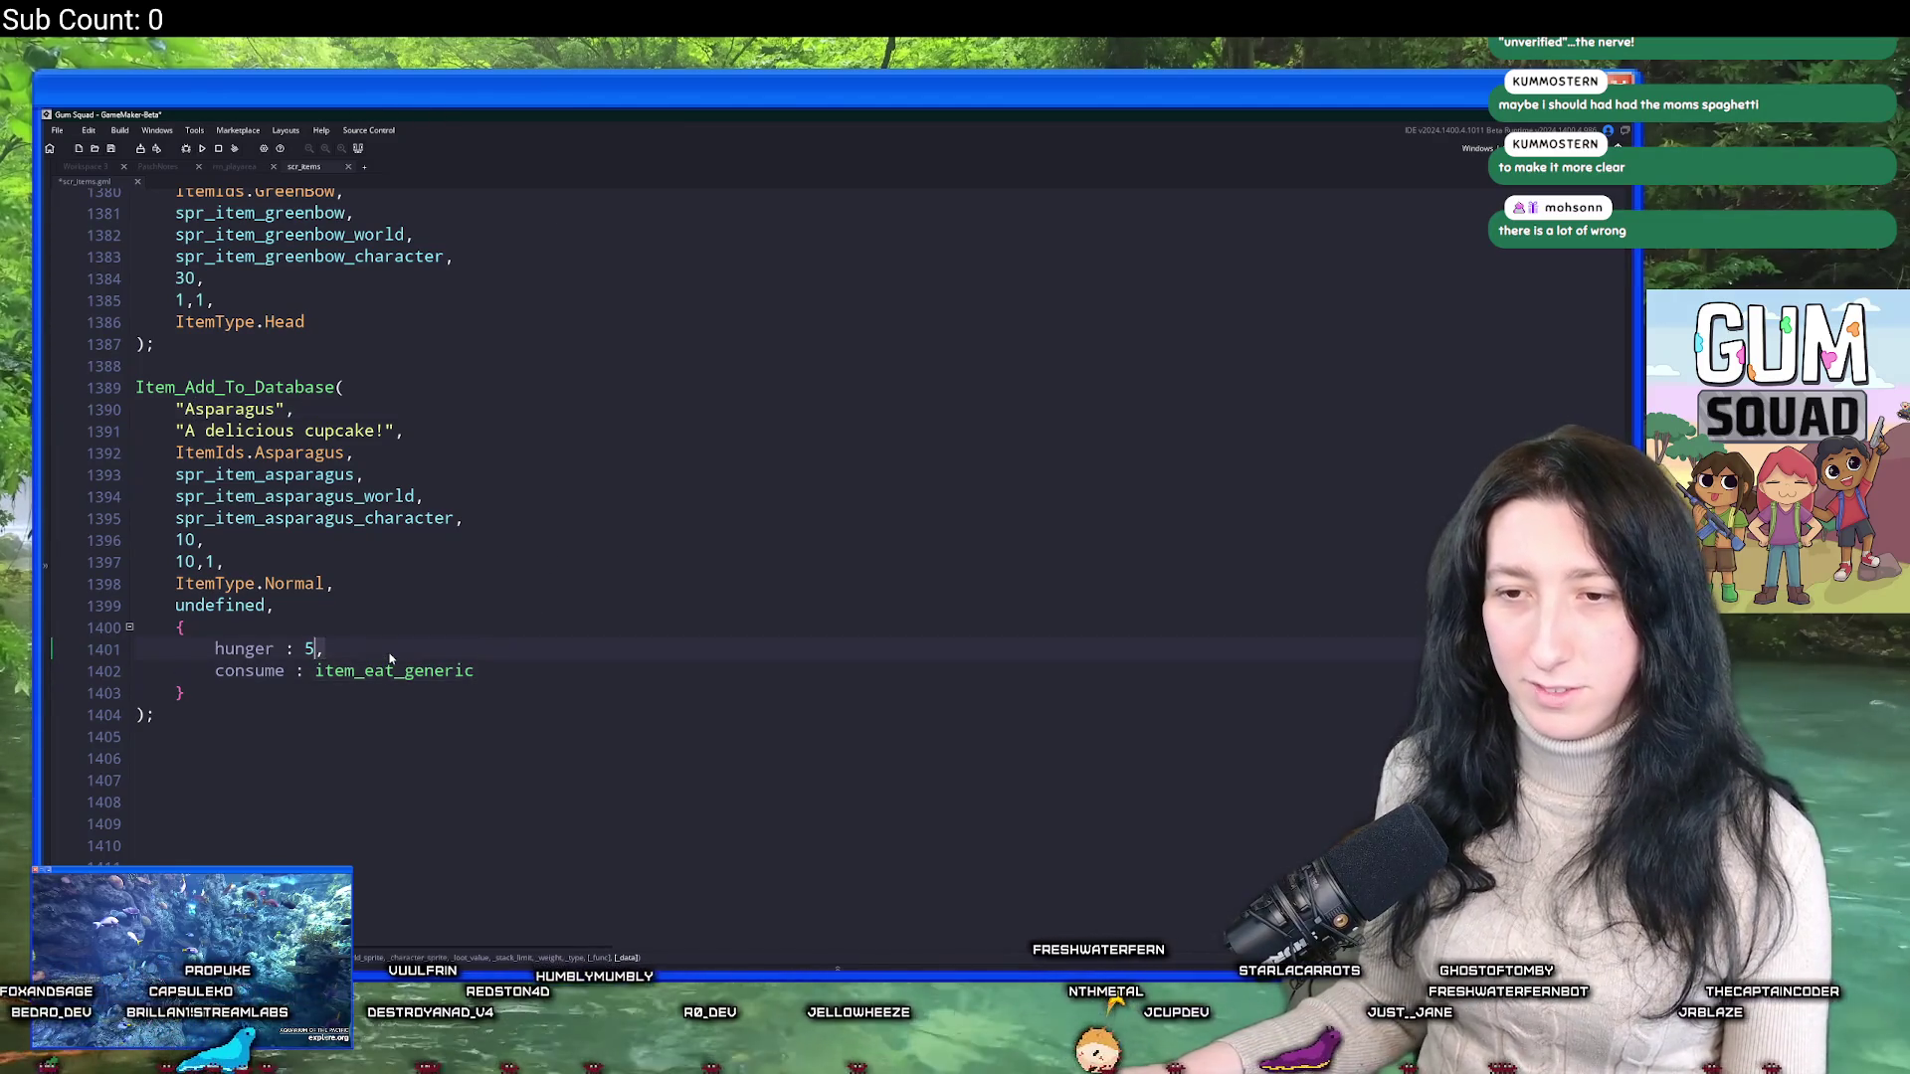
pyautogui.doubleClick(314, 648)
pyautogui.write('15')
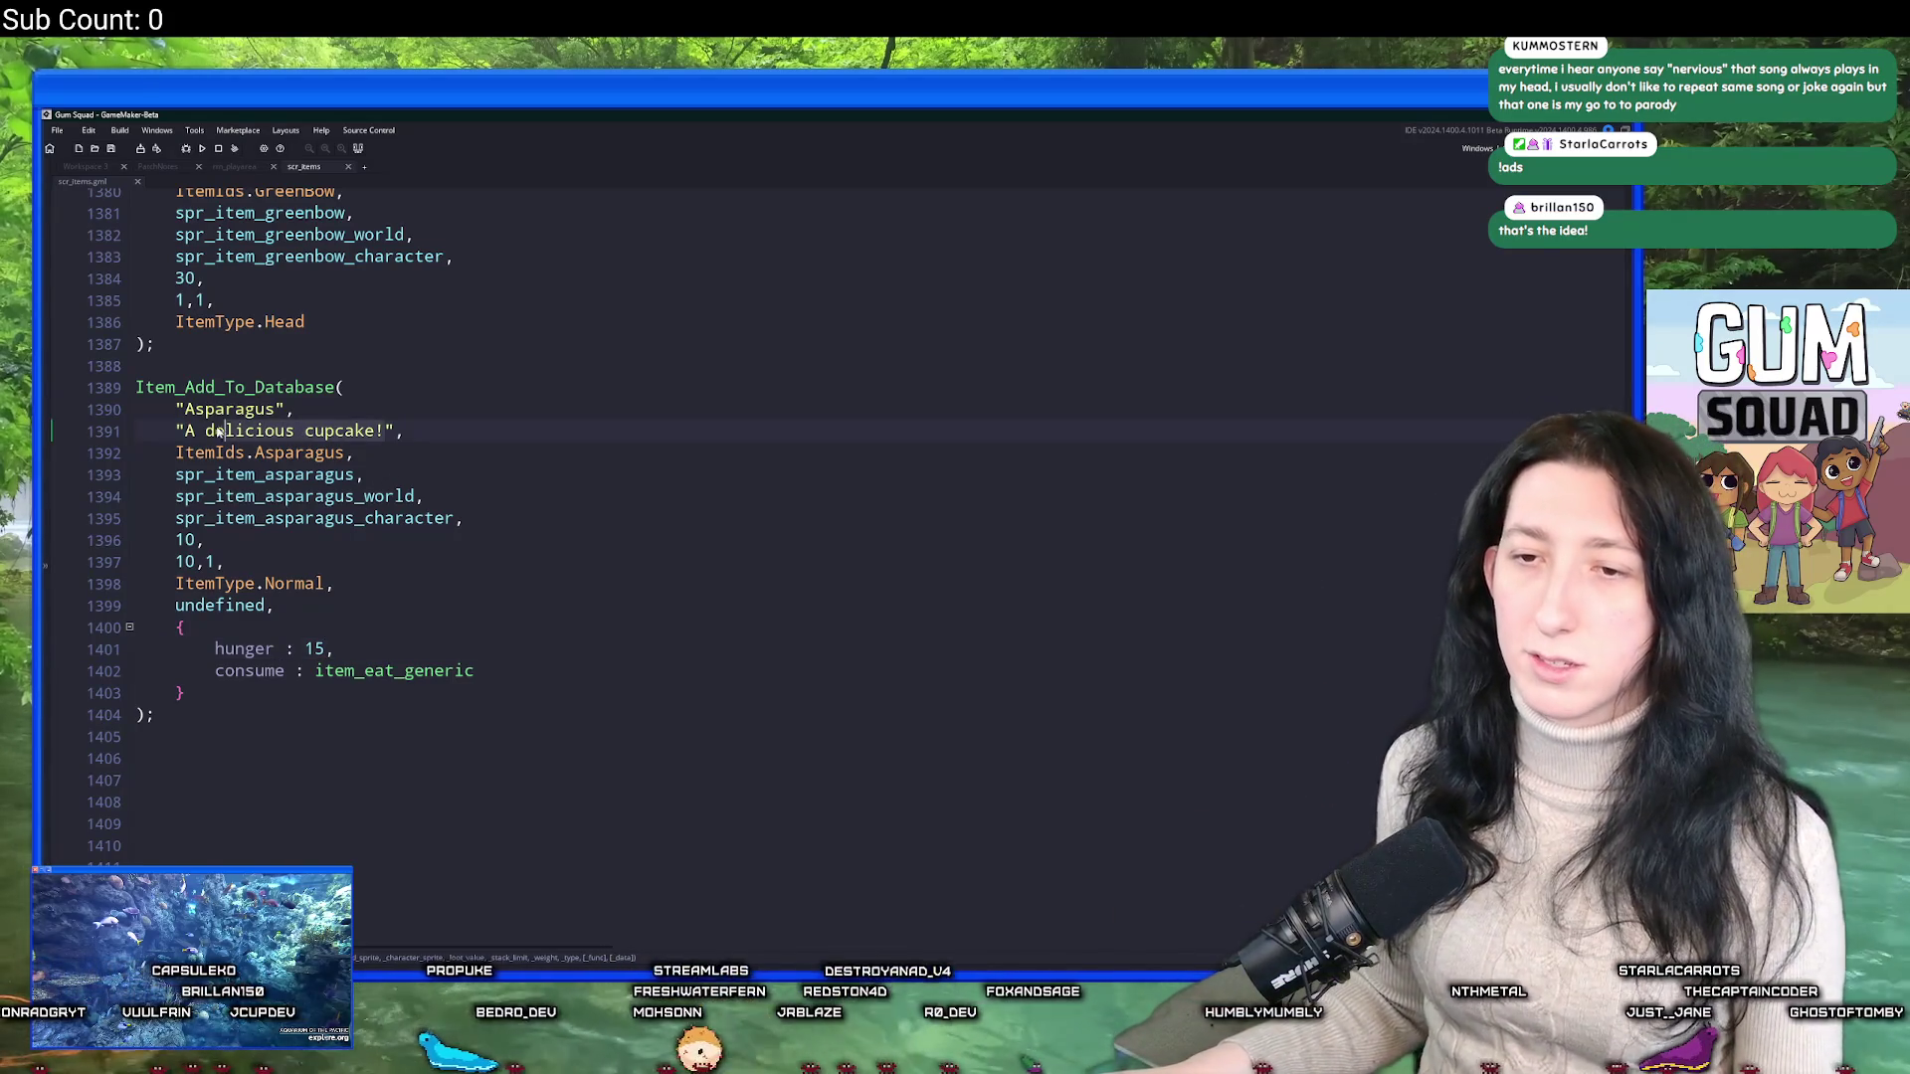
# Replace the cupcake description with "It's green and crunchy, so it's probably good for you.".
pyautogui.click(405, 431)
pyautogui.moveTo(405, 431); pyautogui.dragTo(194, 431)
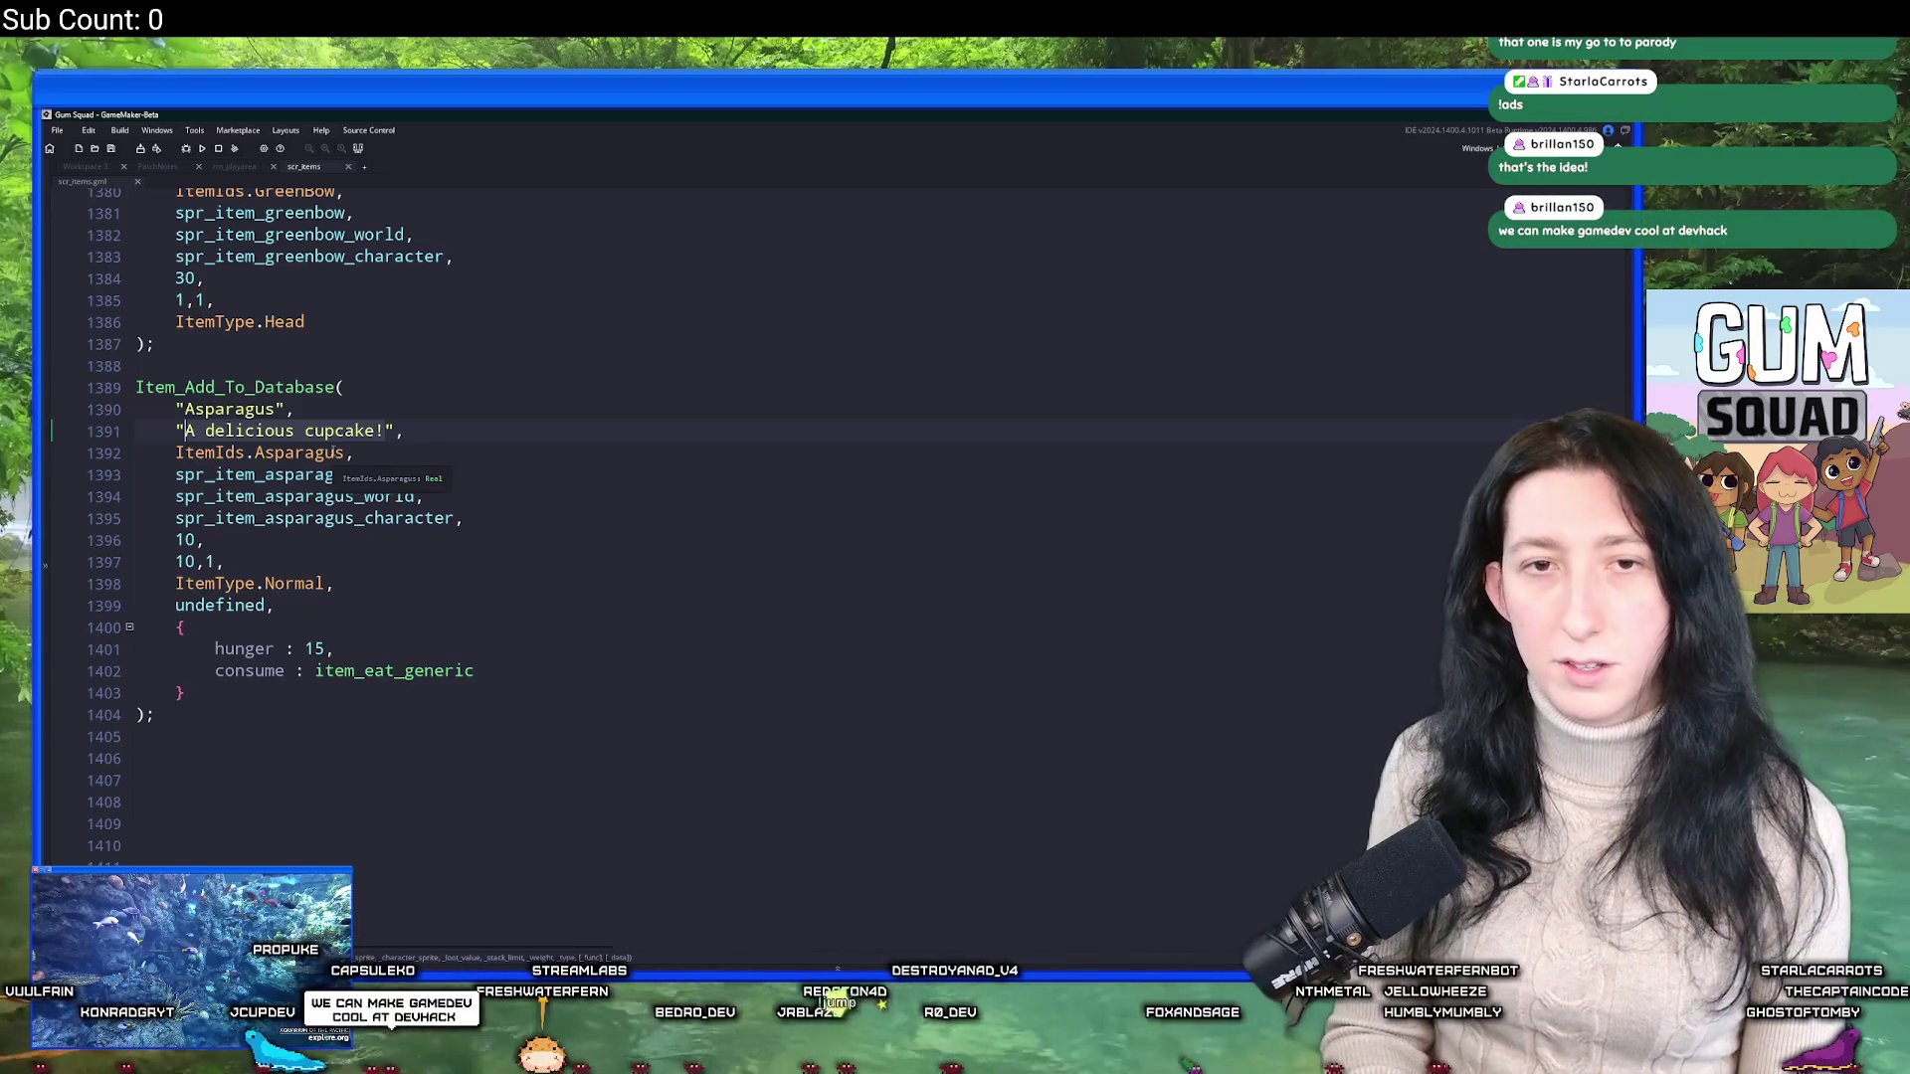
pyautogui.press('BackSpace')
pyautogui.write("It's greenk")
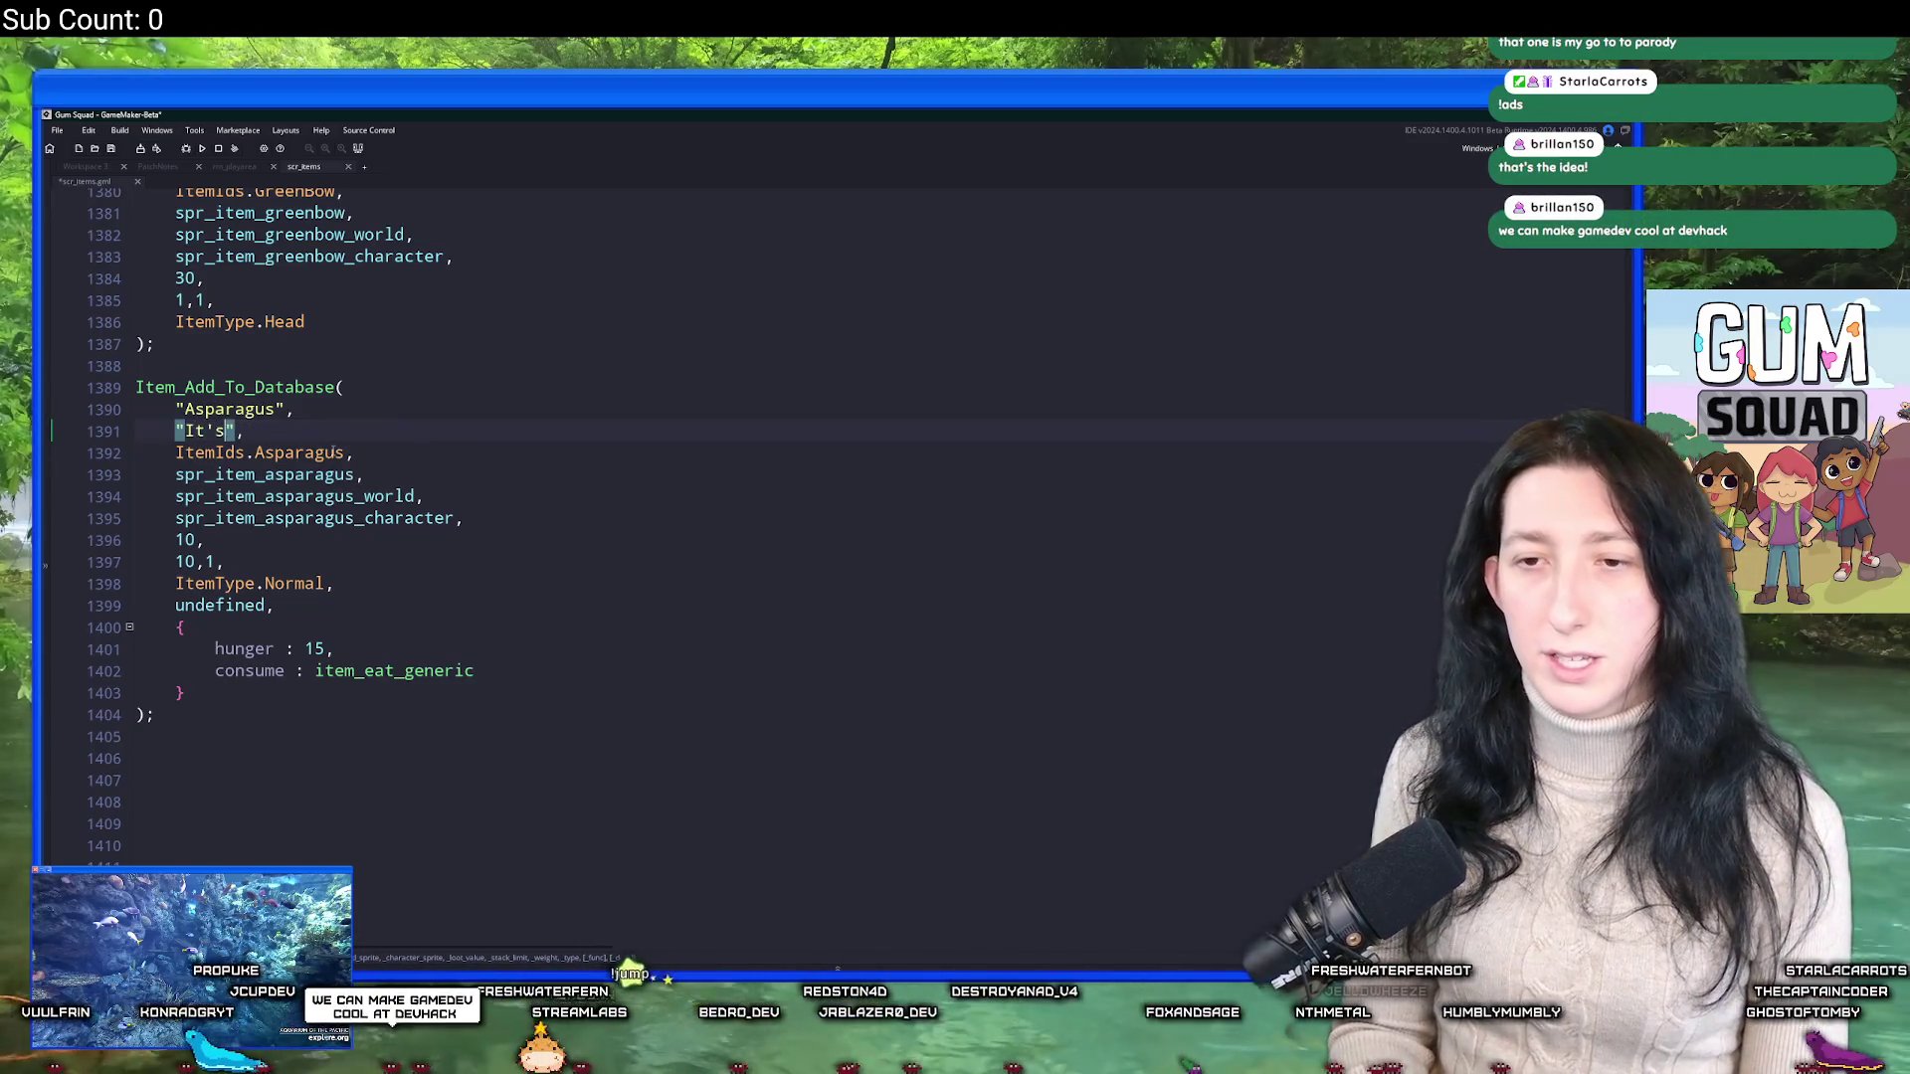
pyautogui.press('BackSpace')
pyautogui.write(', it')
pyautogui.press('BackSpace')
pyautogui.press('BackSpace')
pyautogui.press('BackSpace')
pyautogui.press('BackSpace')
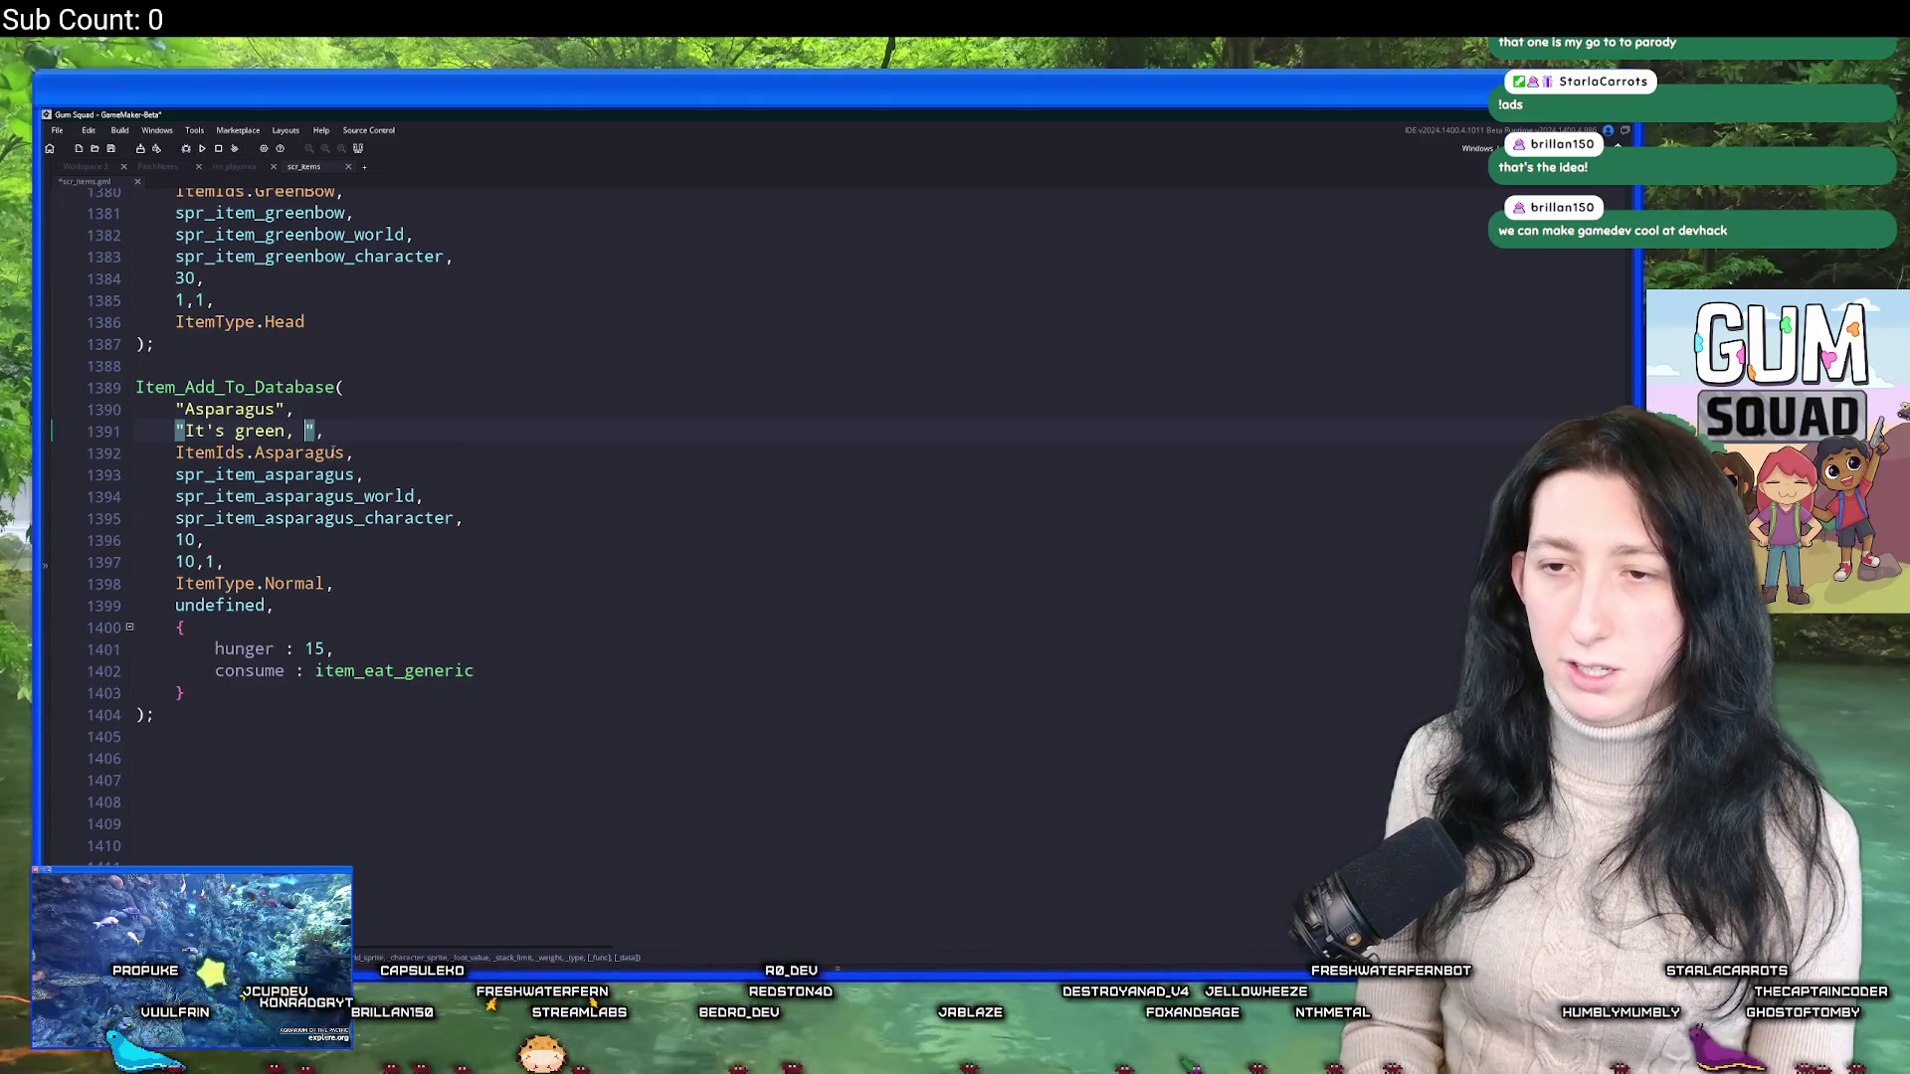
pyautogui.write('and cru')
pyautogui.write("nchy, so it's ")
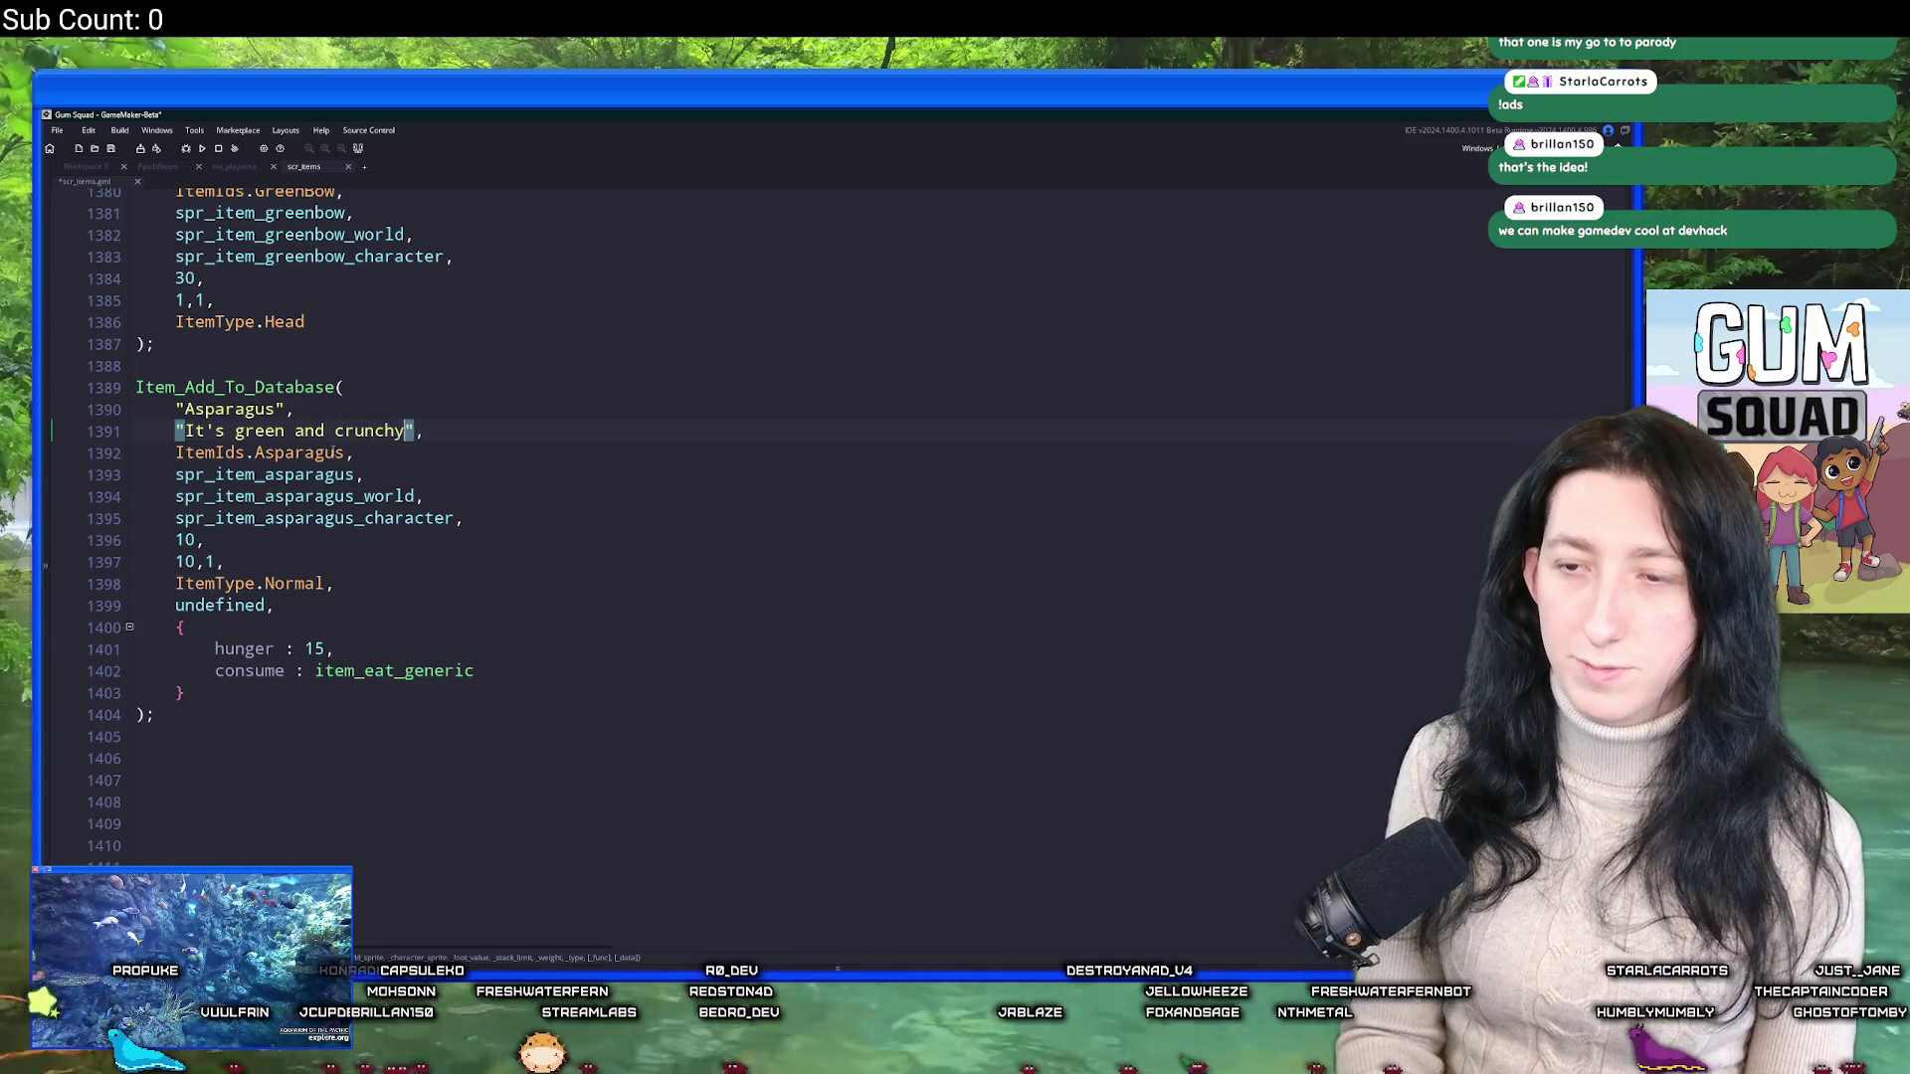
pyautogui.write('probably good for you')
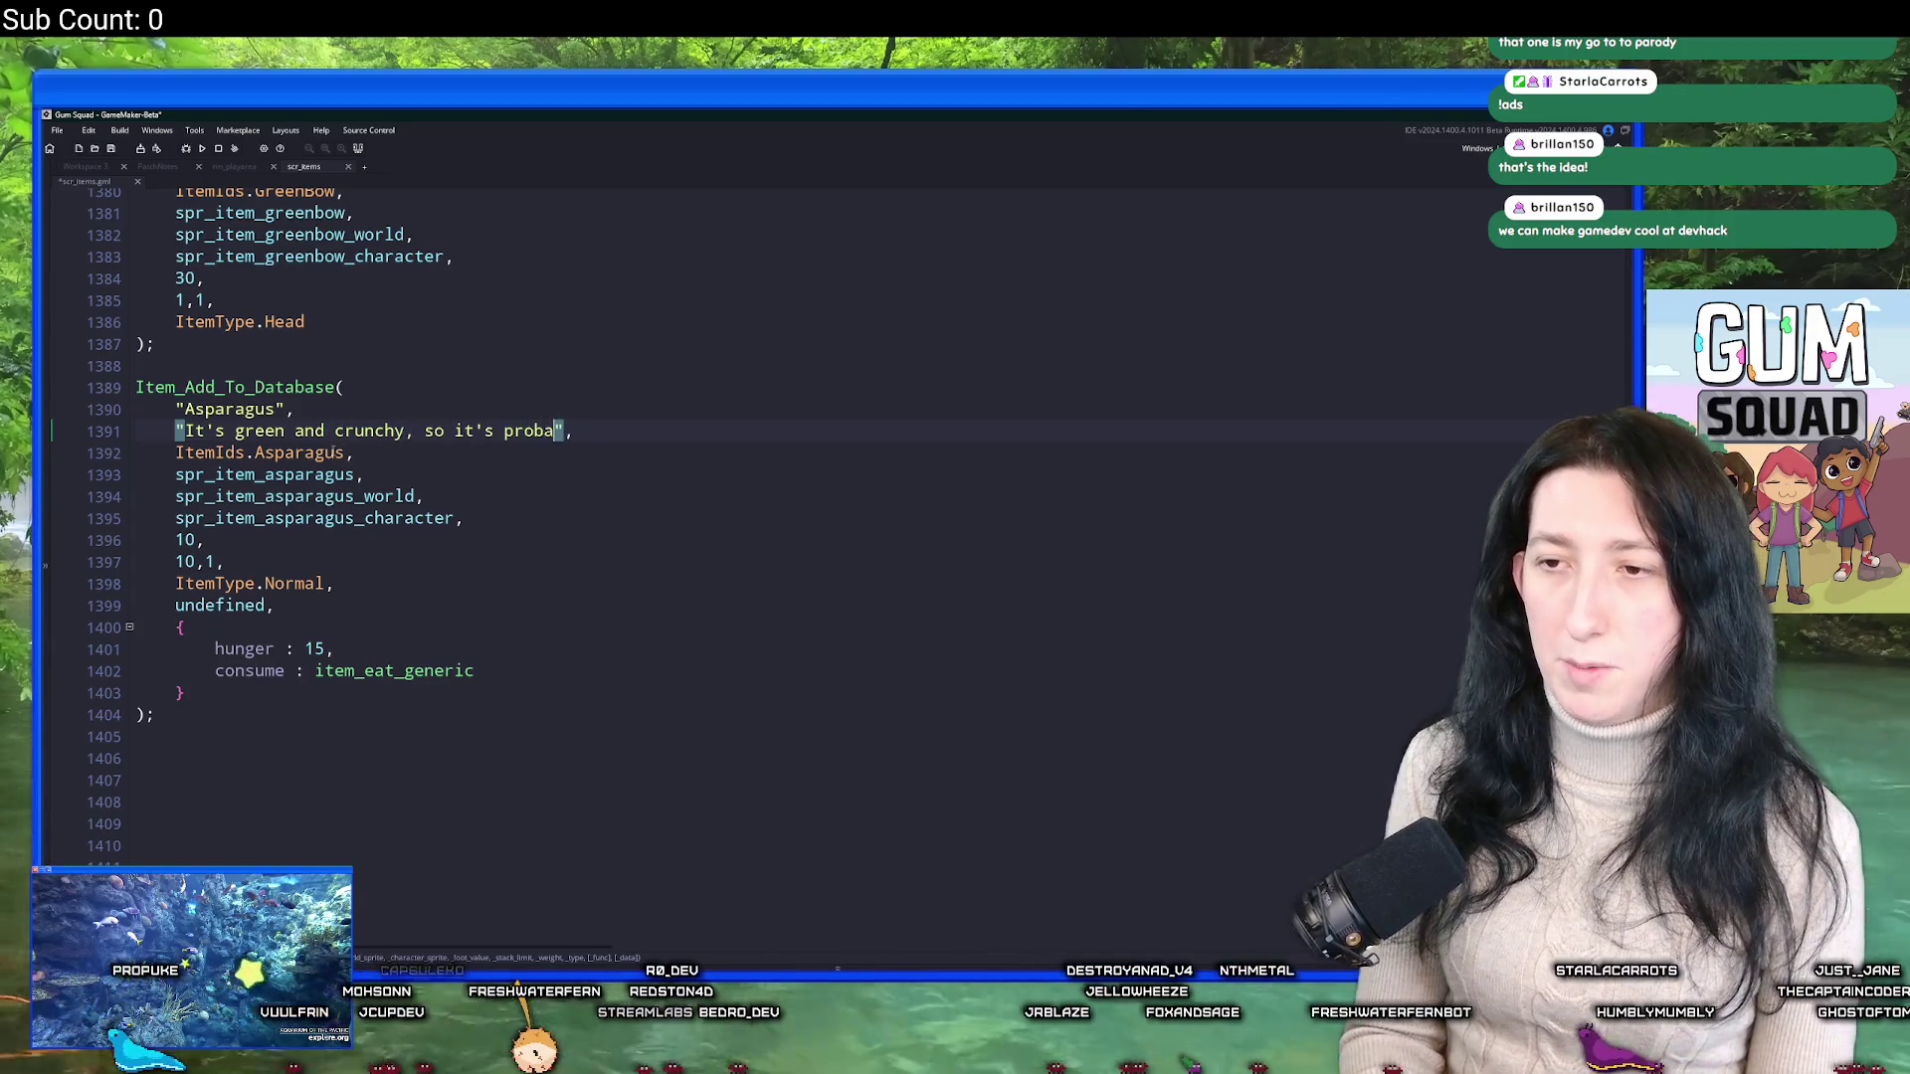
pyautogui.write('.')
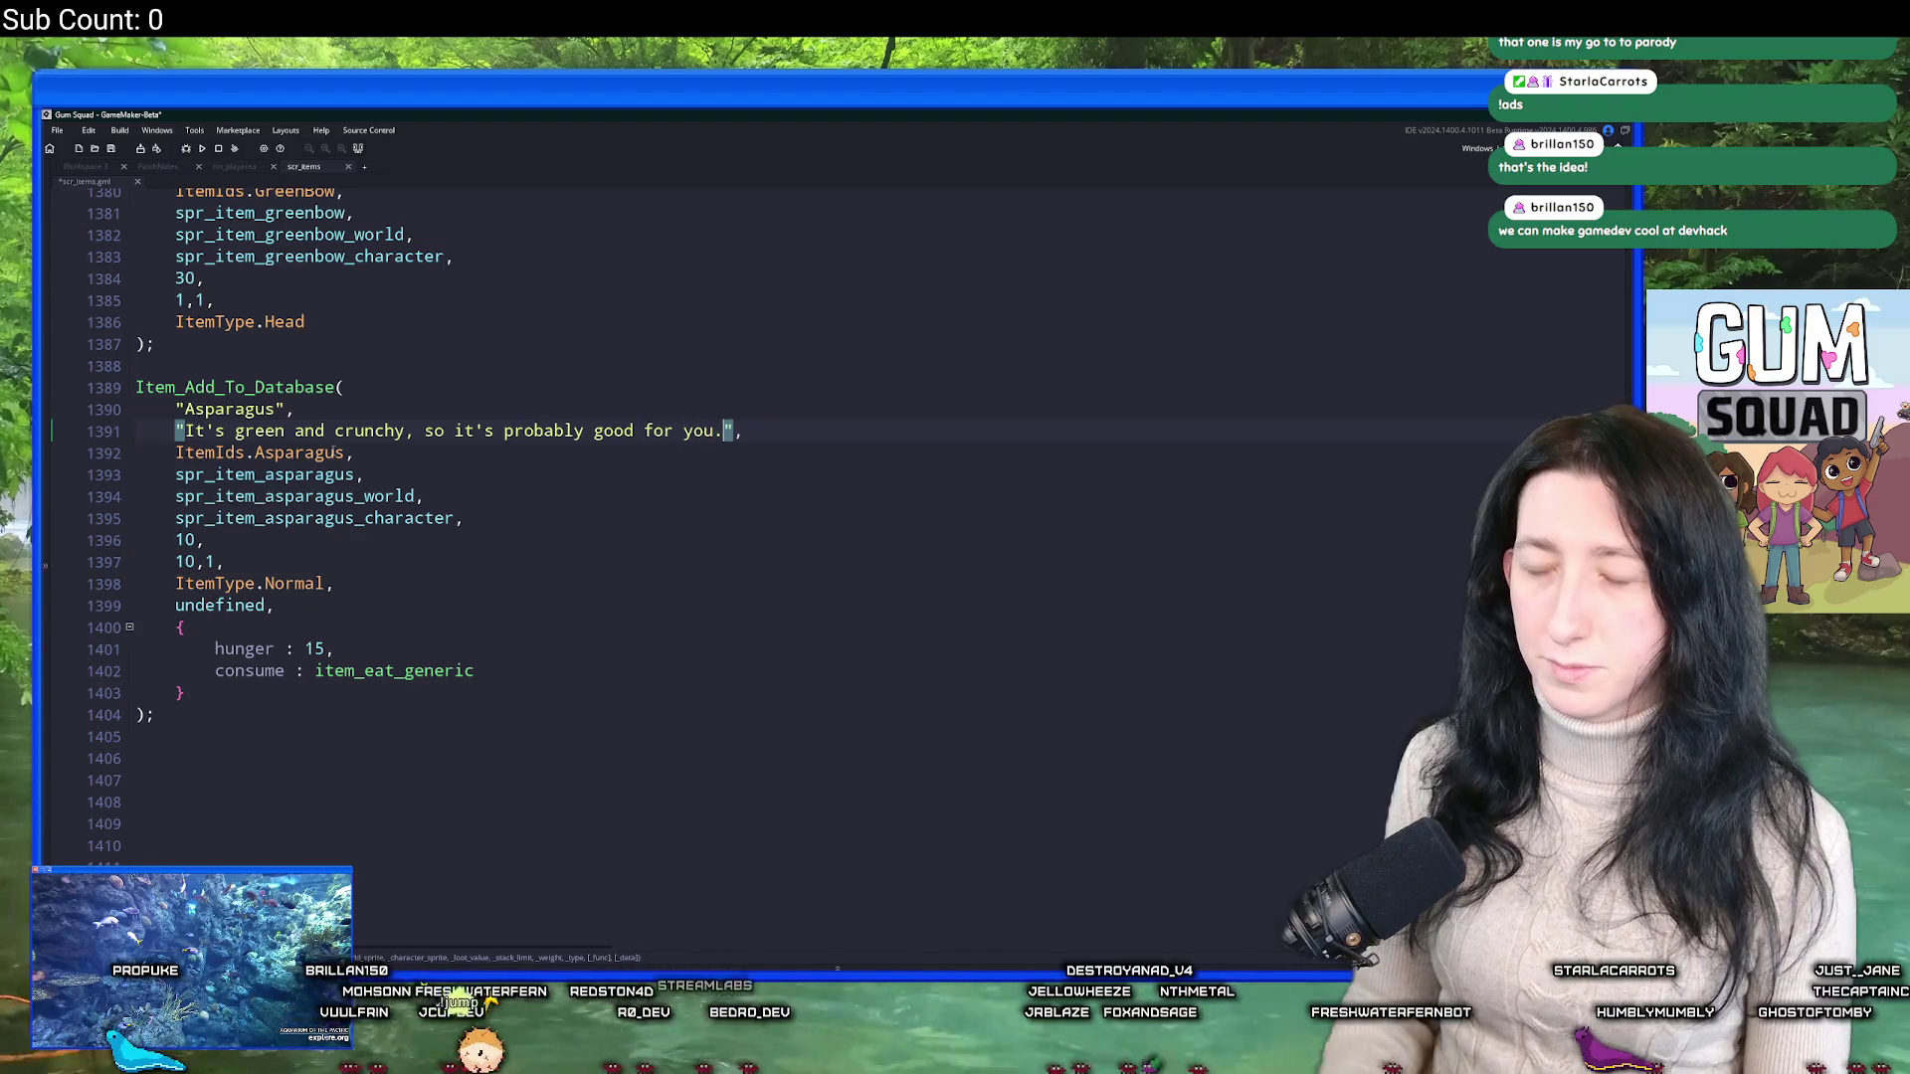
# Review the Asparagus entry's hunger value 15, closing line and item id line.
pyautogui.scroll(3, 325, 587)
pyautogui.scroll(-3, 324, 587)
pyautogui.click(600, 623)
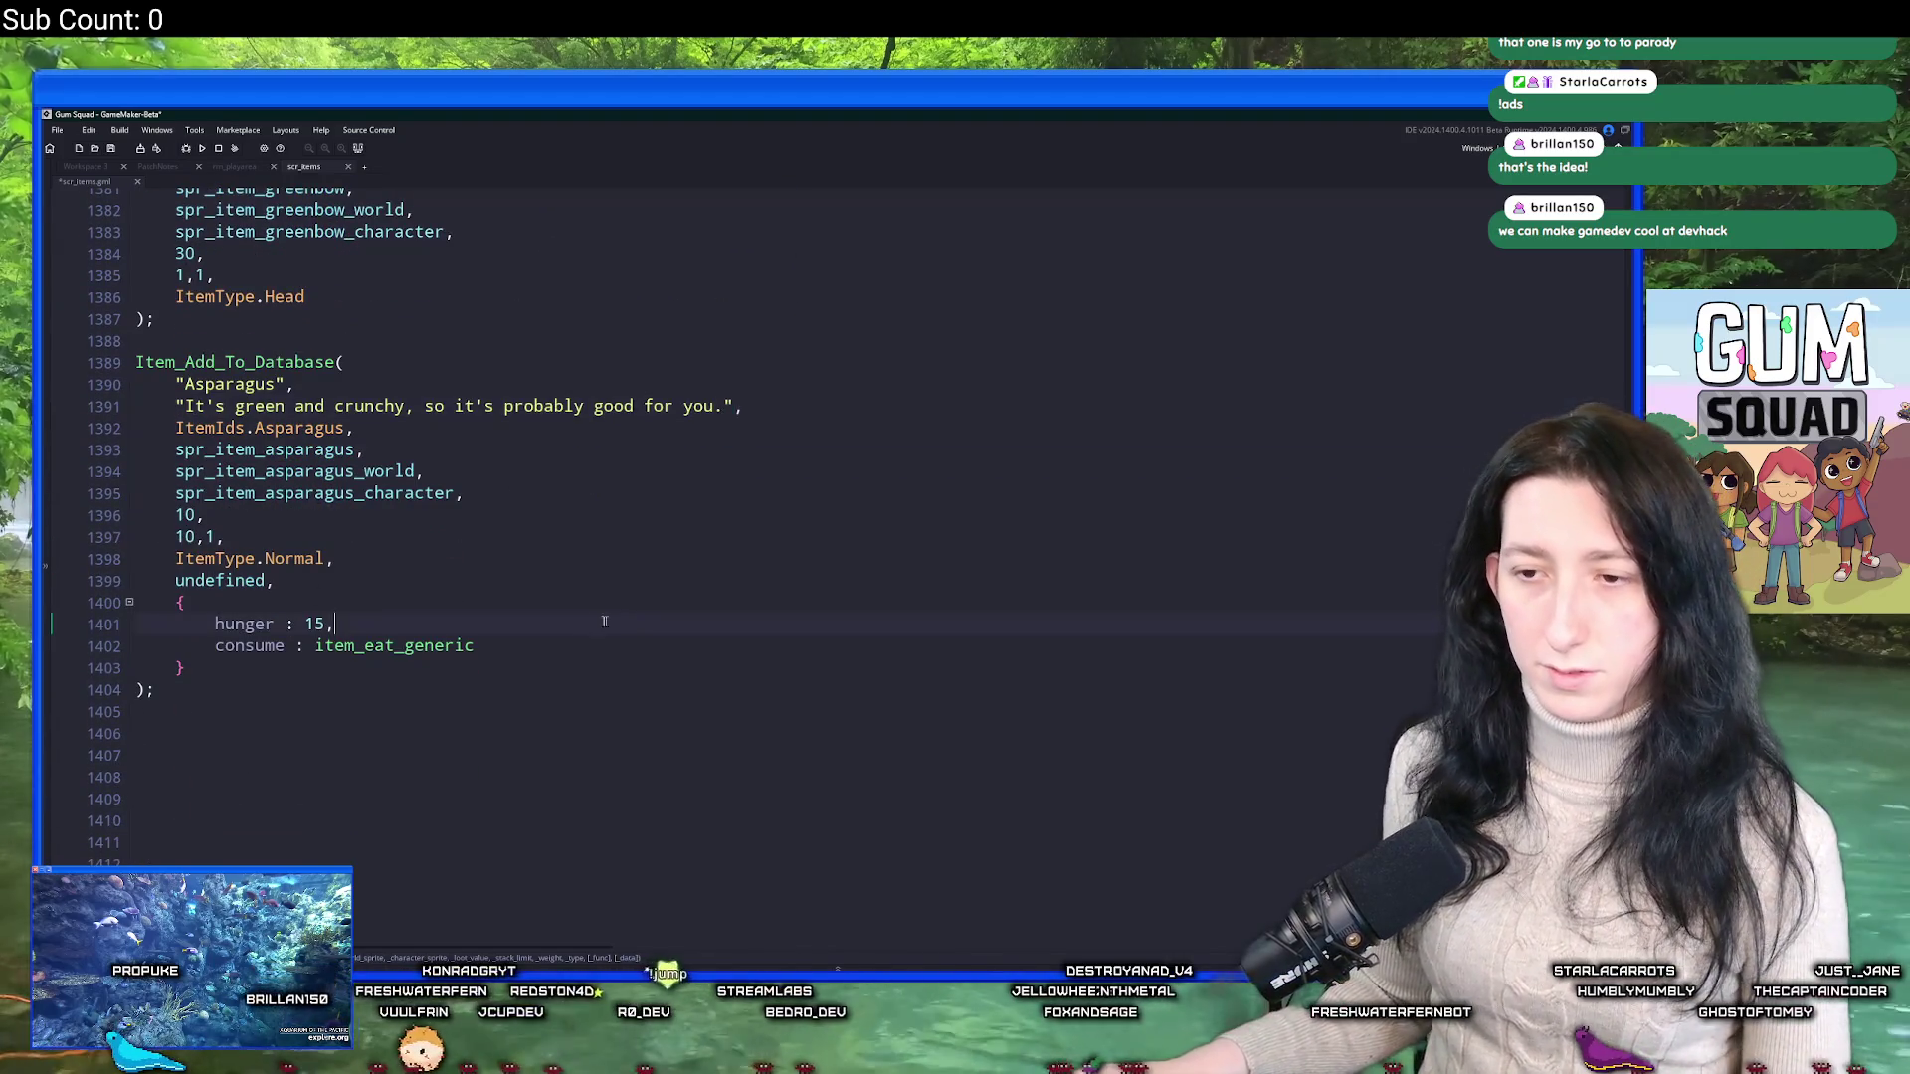
pyautogui.doubleClick(315, 624)
pyautogui.scroll(-1, 346, 598)
pyautogui.press('Down')
pyautogui.press('Down')
pyautogui.press('Down')
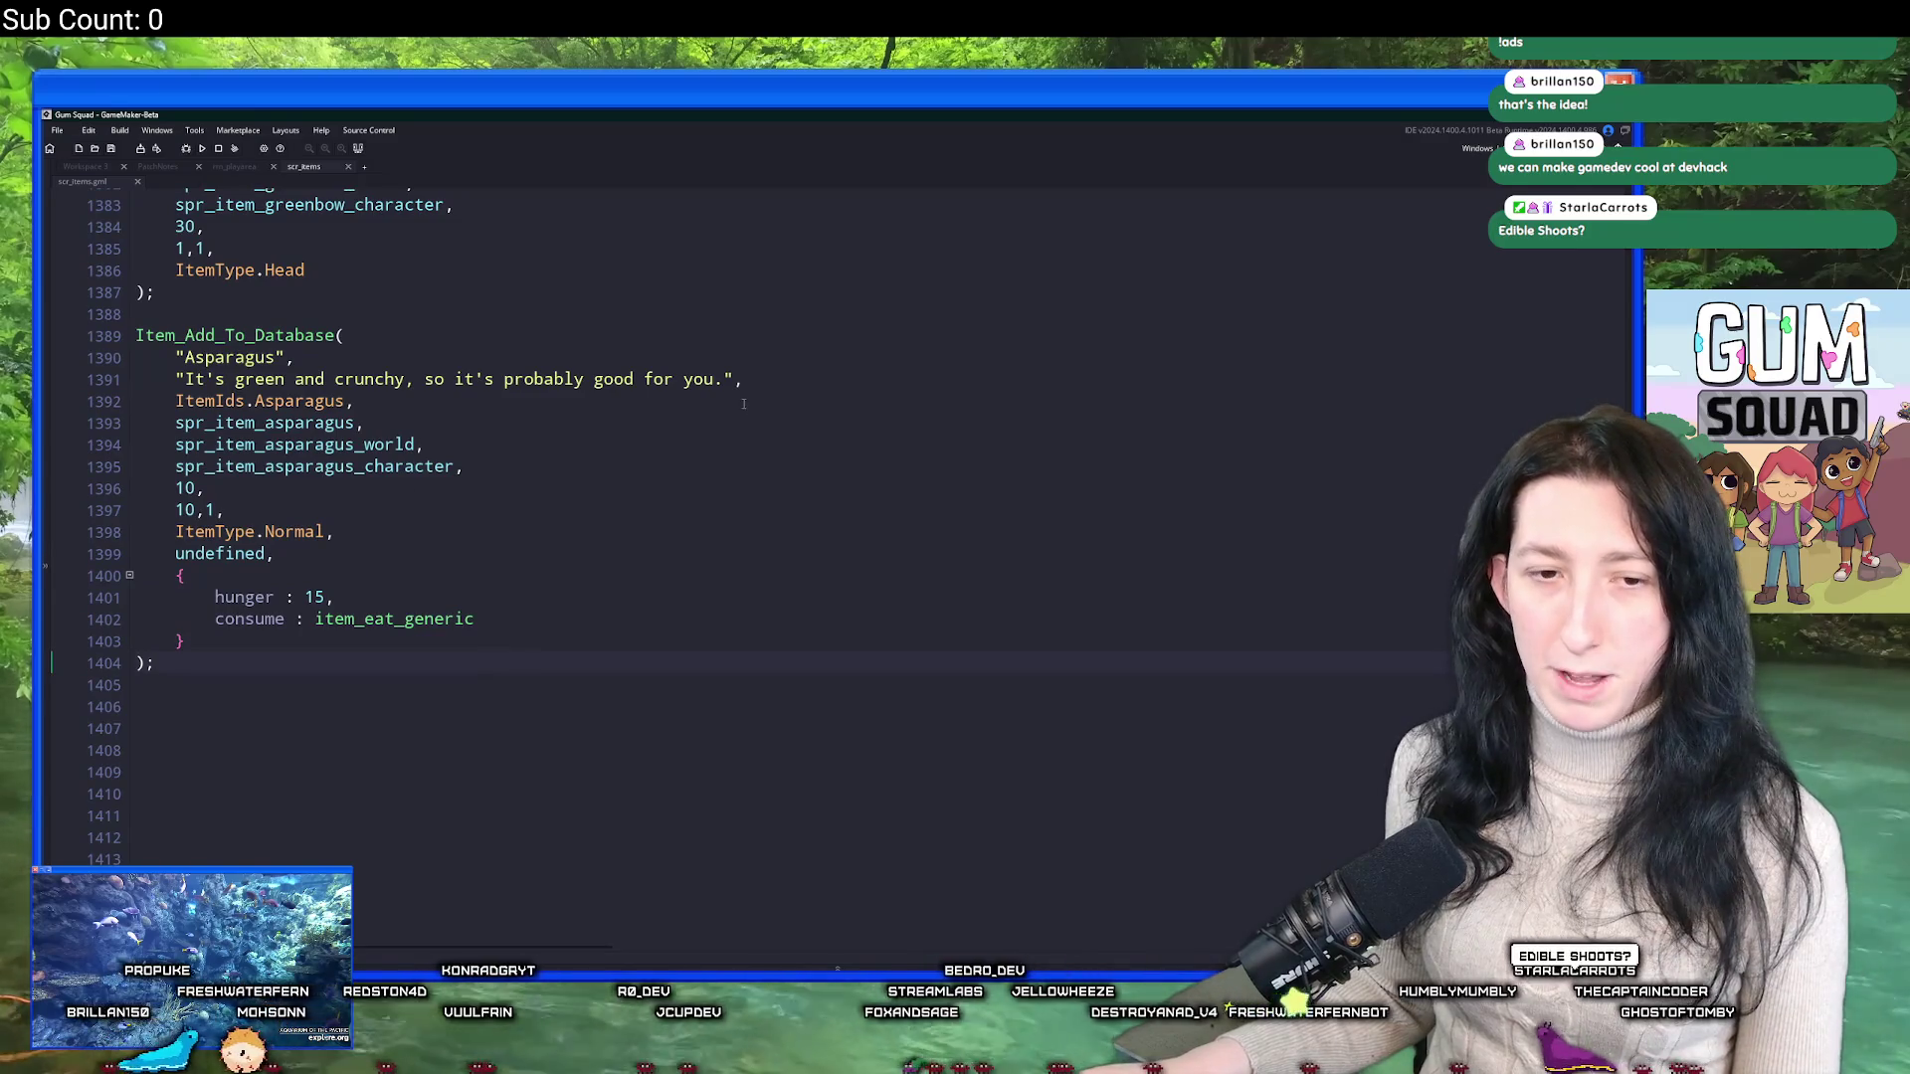
pyautogui.click(743, 403)
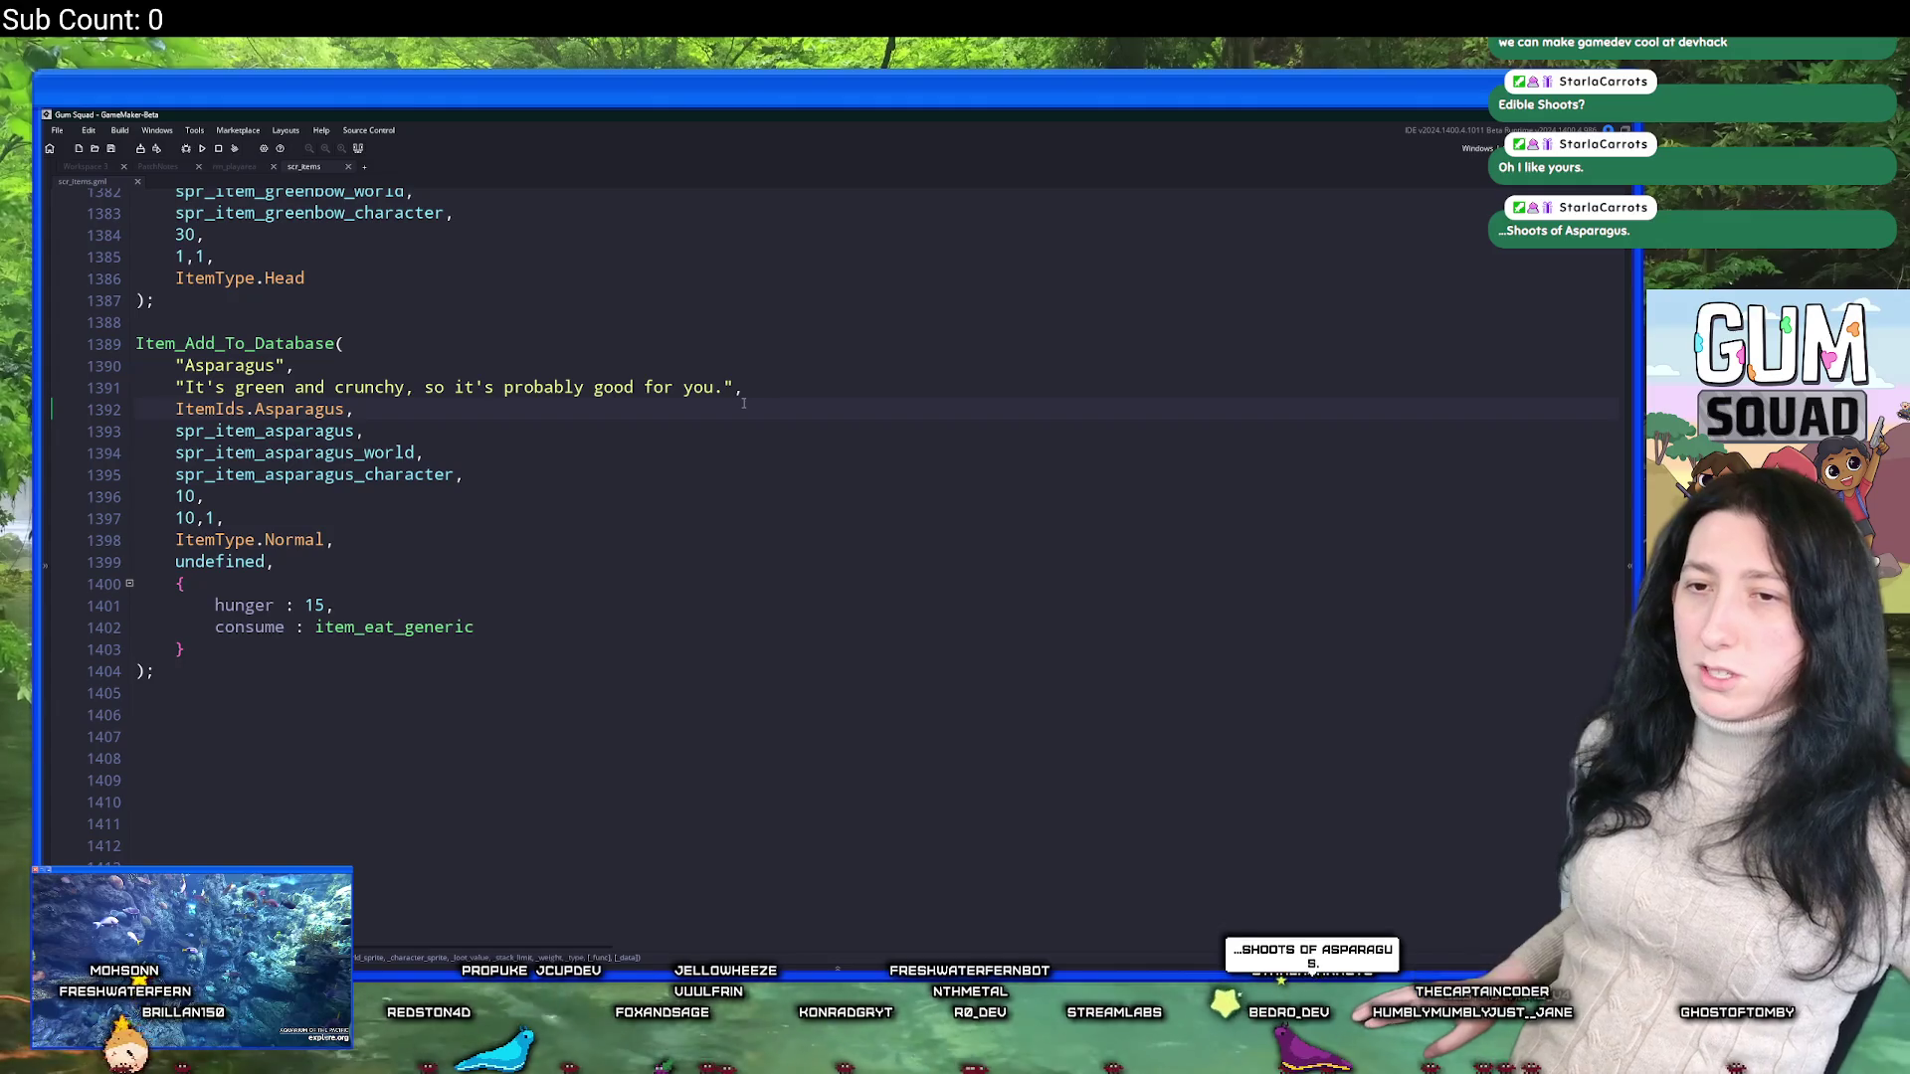
pyautogui.scroll(2, 746, 403)
pyautogui.scroll(6, 749, 405)
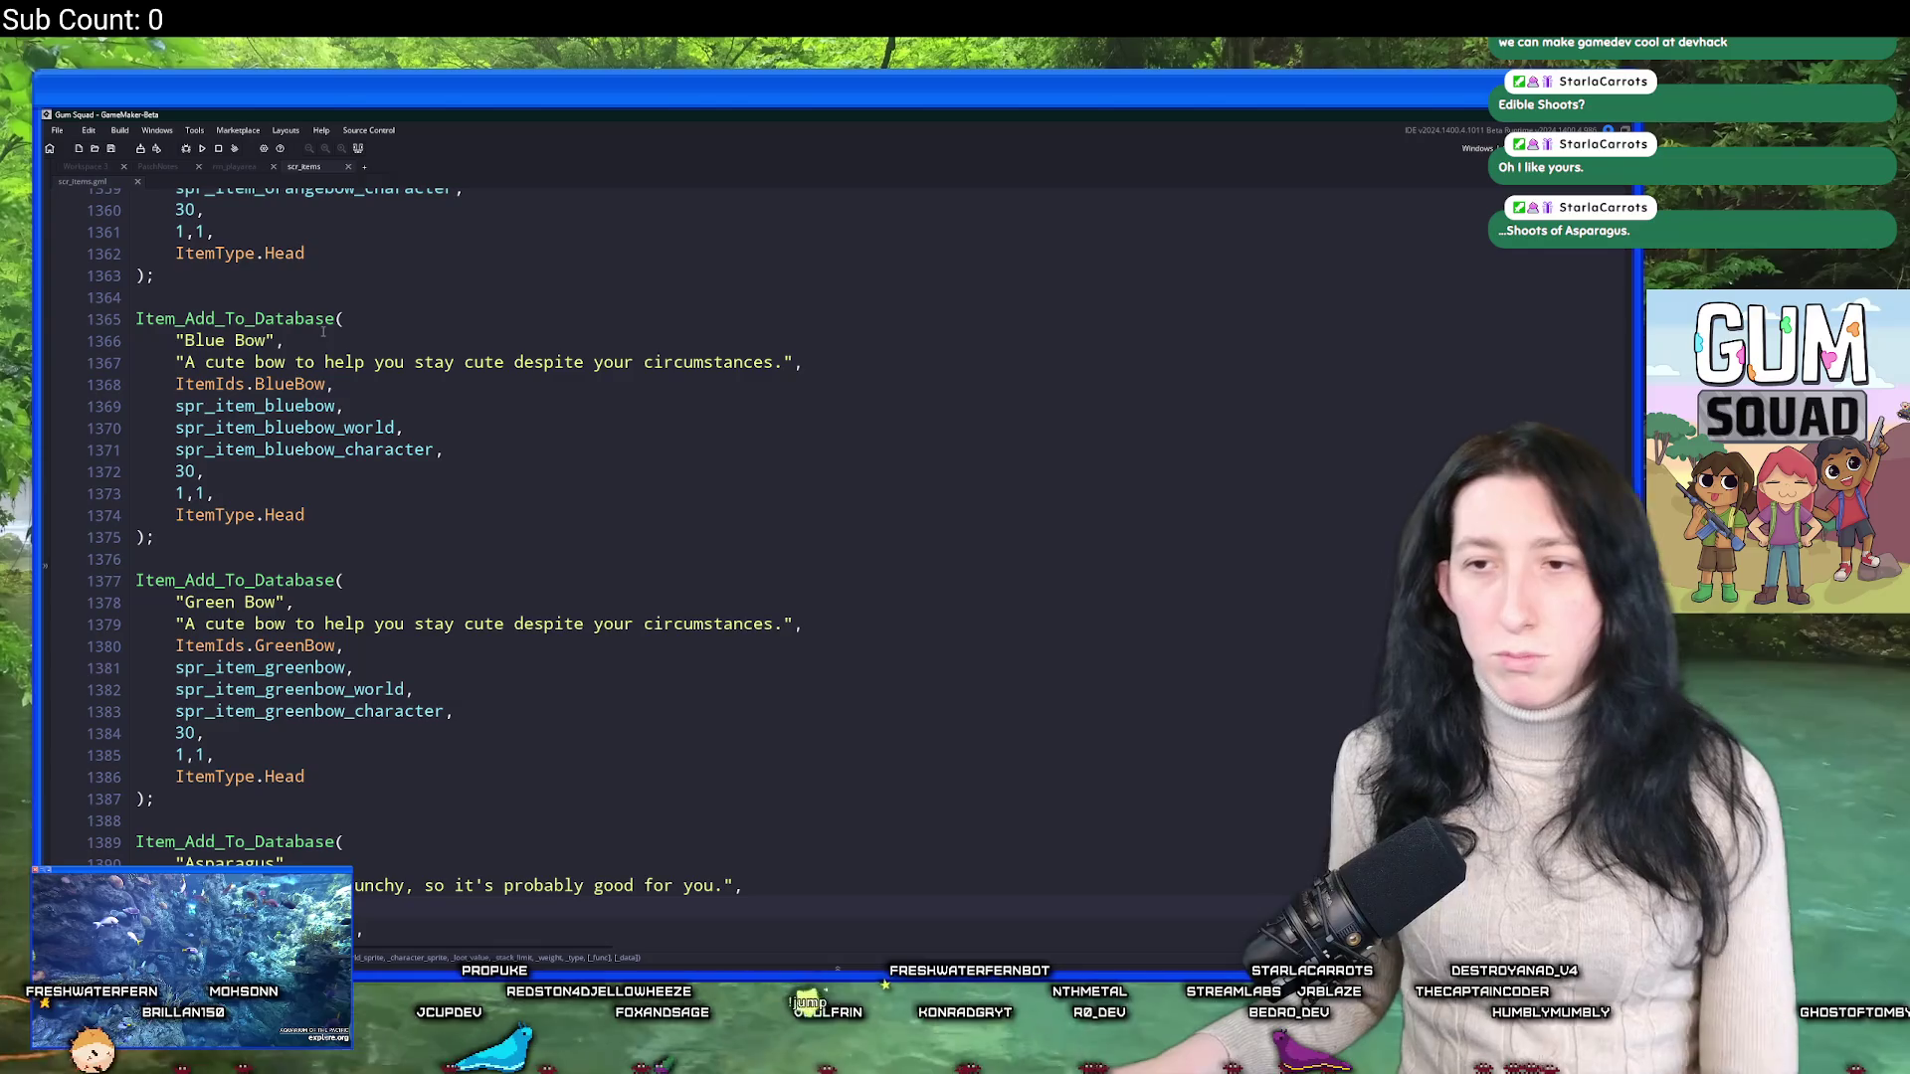
pyautogui.scroll(-8, 833, 340)
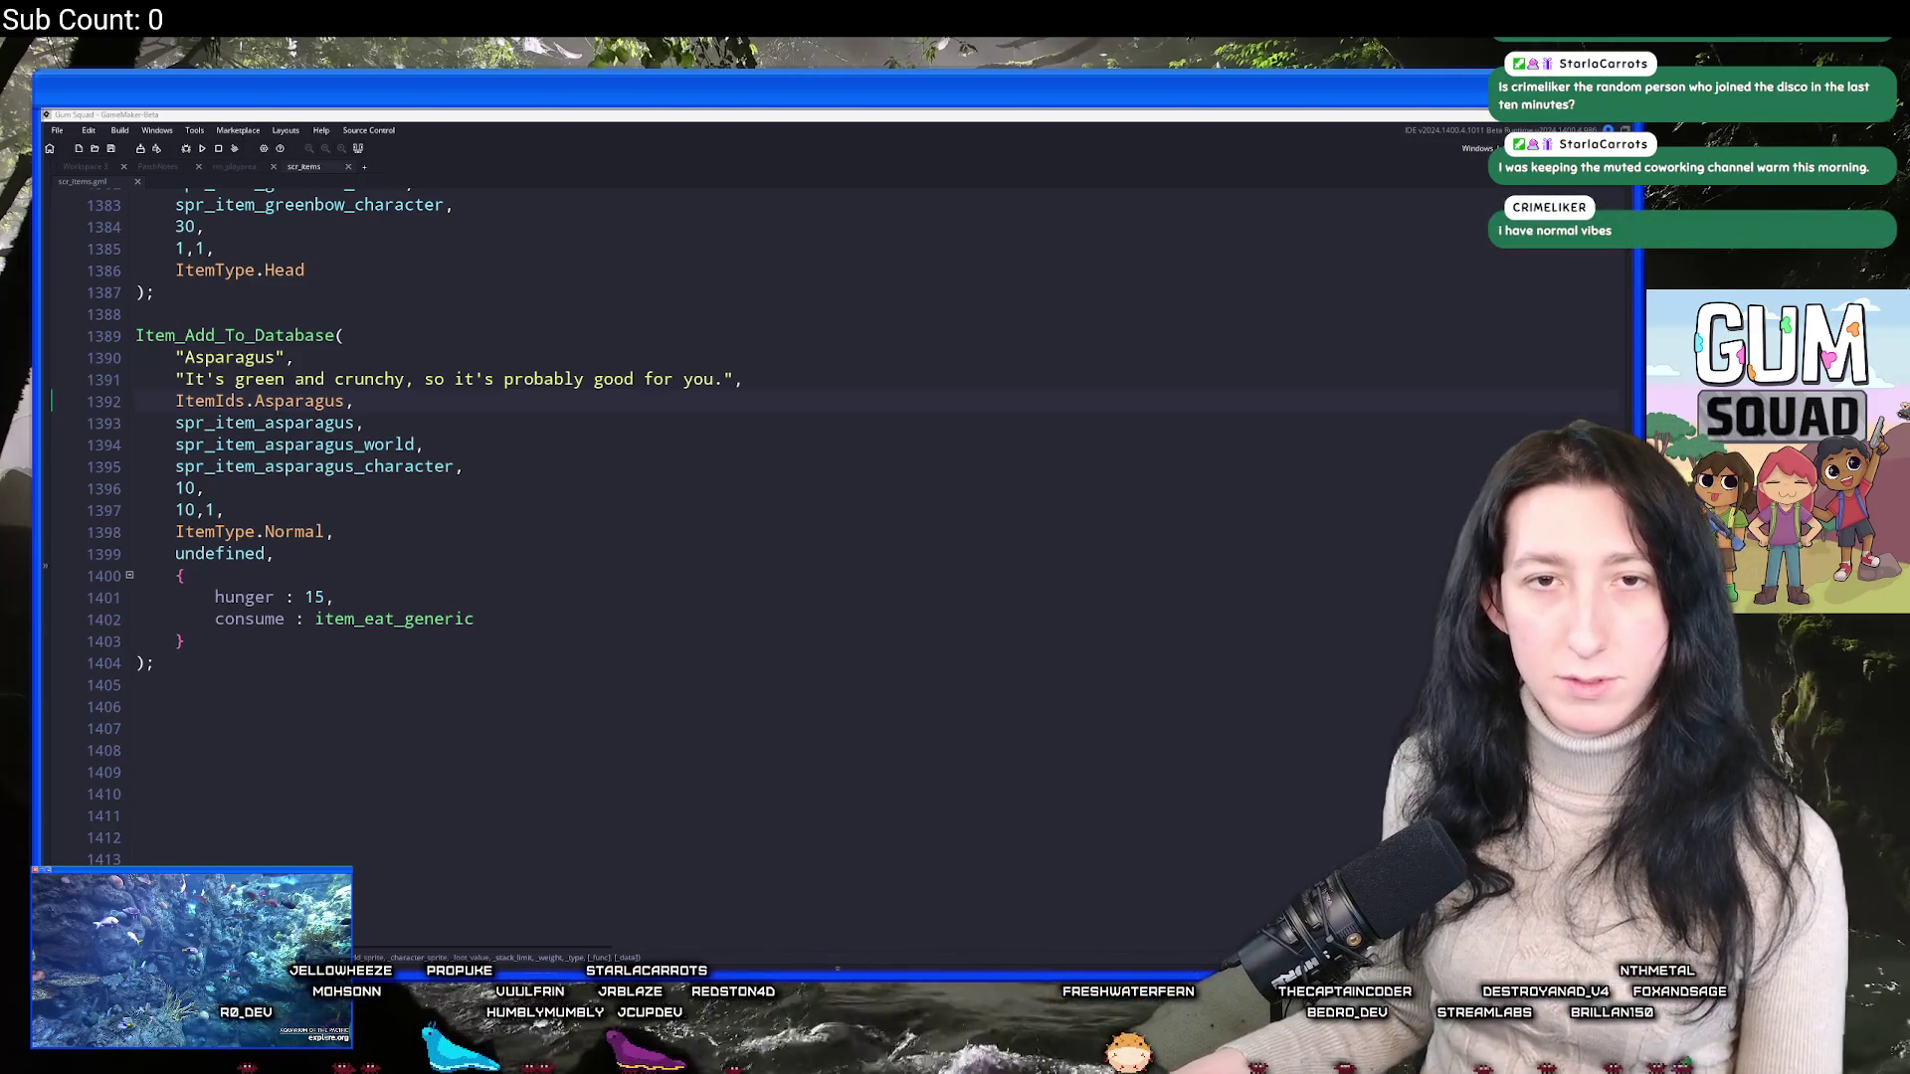
# Leave the scr_items editor and bring up the posted drawing in Discord.
pyautogui.click(398, 422)
pyautogui.scroll(2, 426, 691)
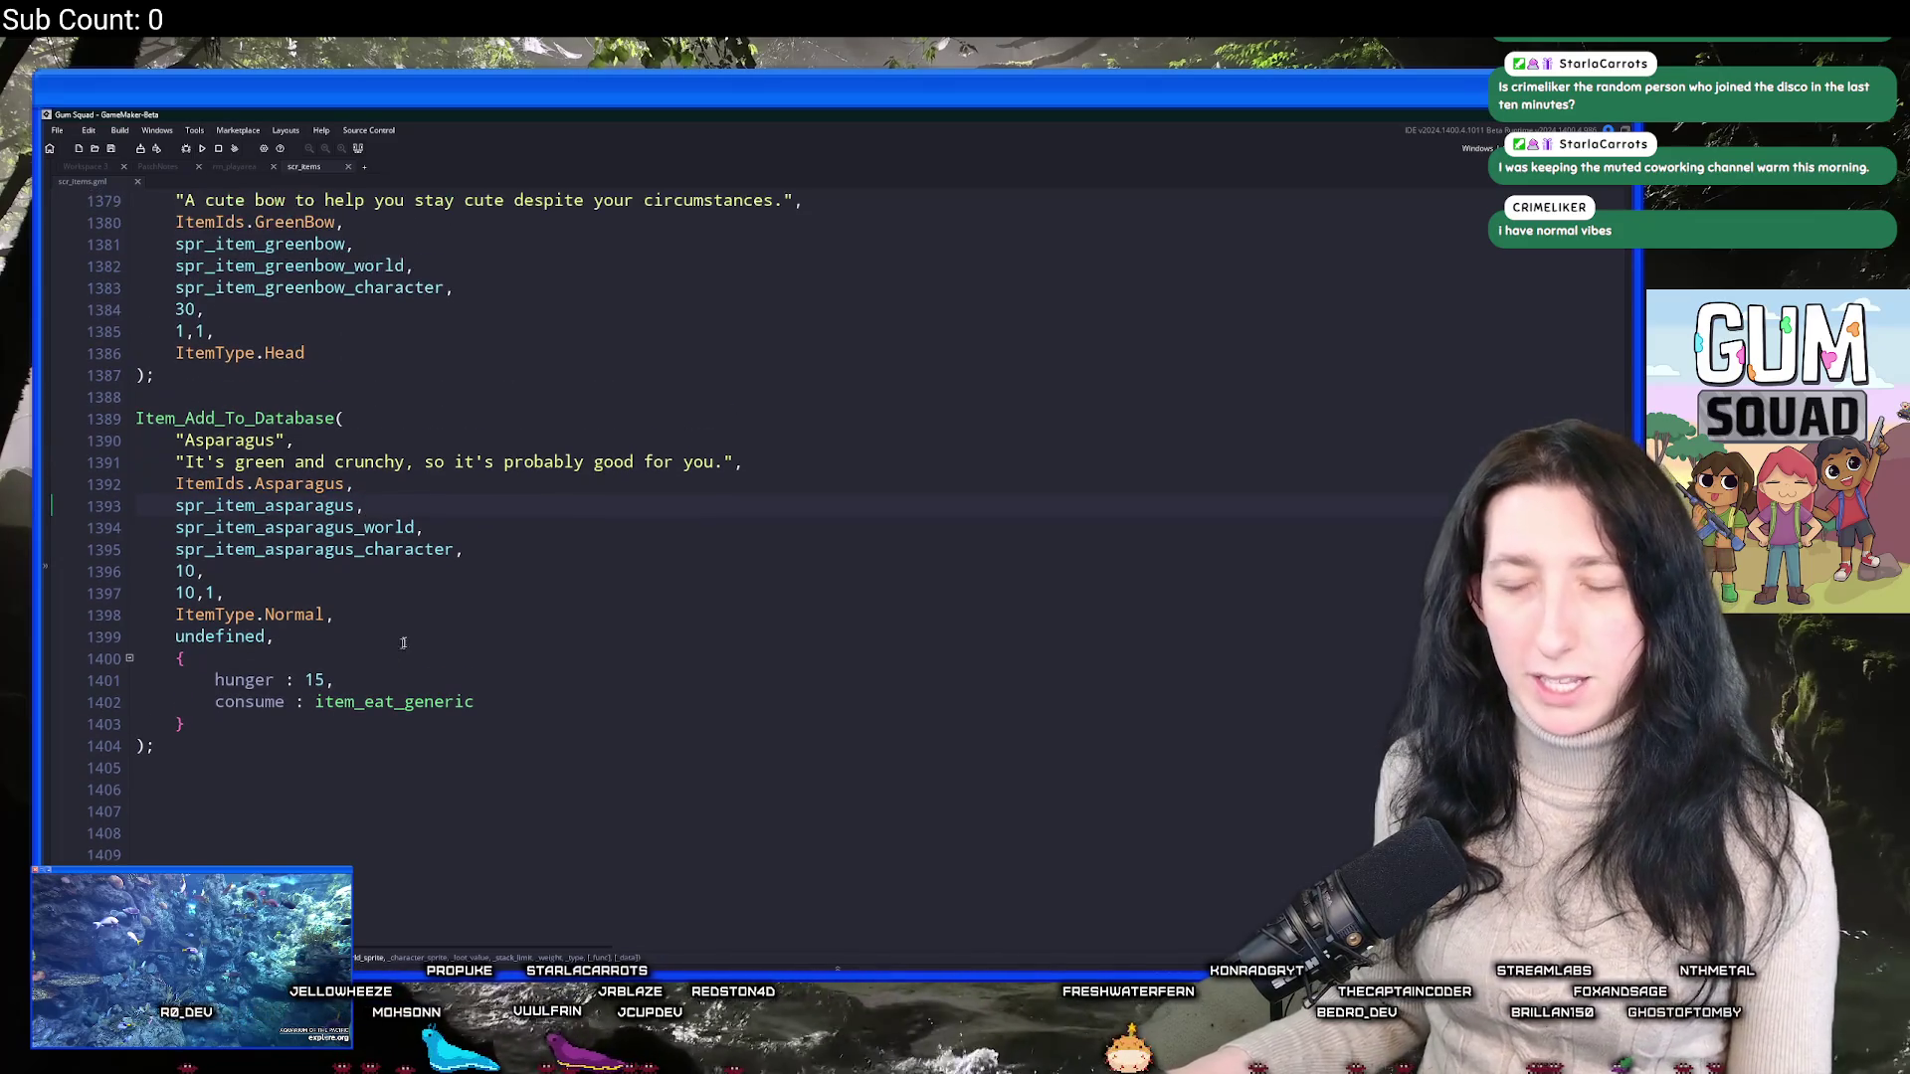
pyautogui.click(390, 769)
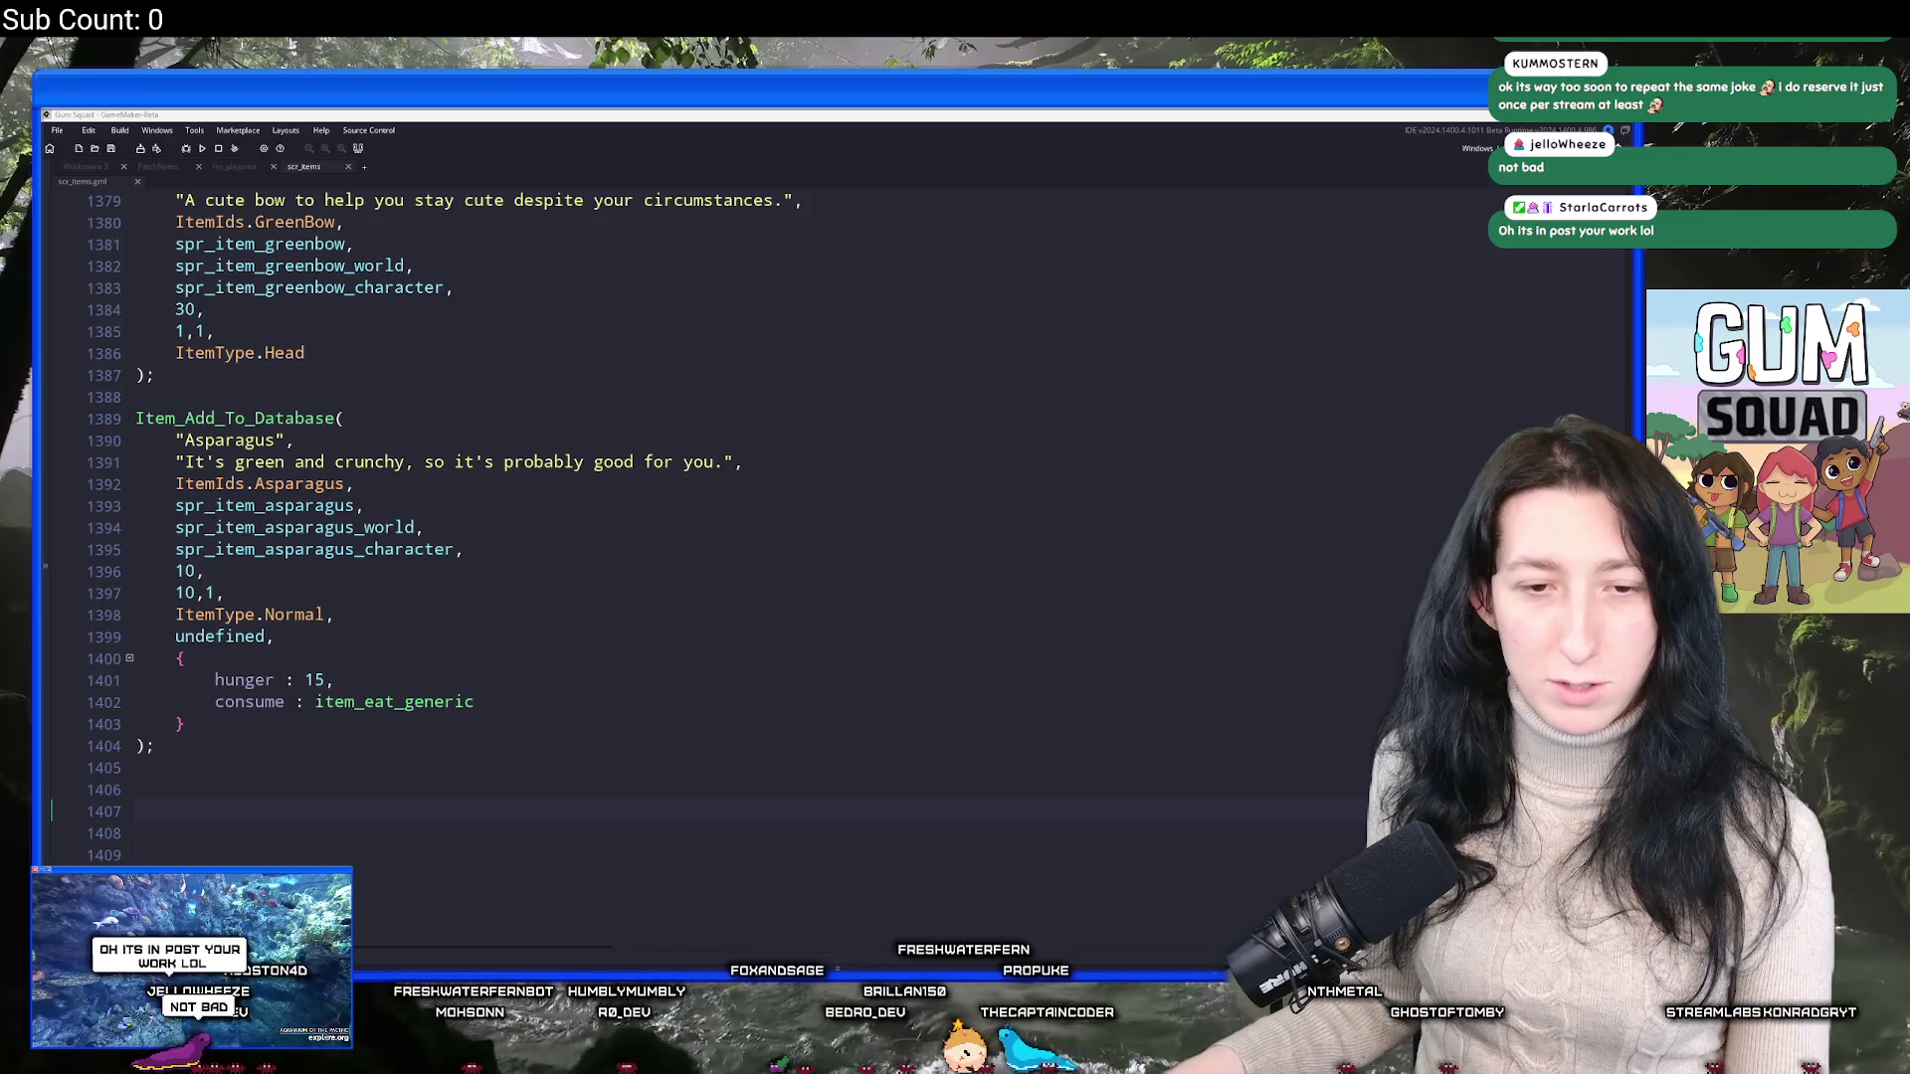
pyautogui.hotkey('alt', 'Tab')
pyautogui.hotkey('alt', 'Tab')
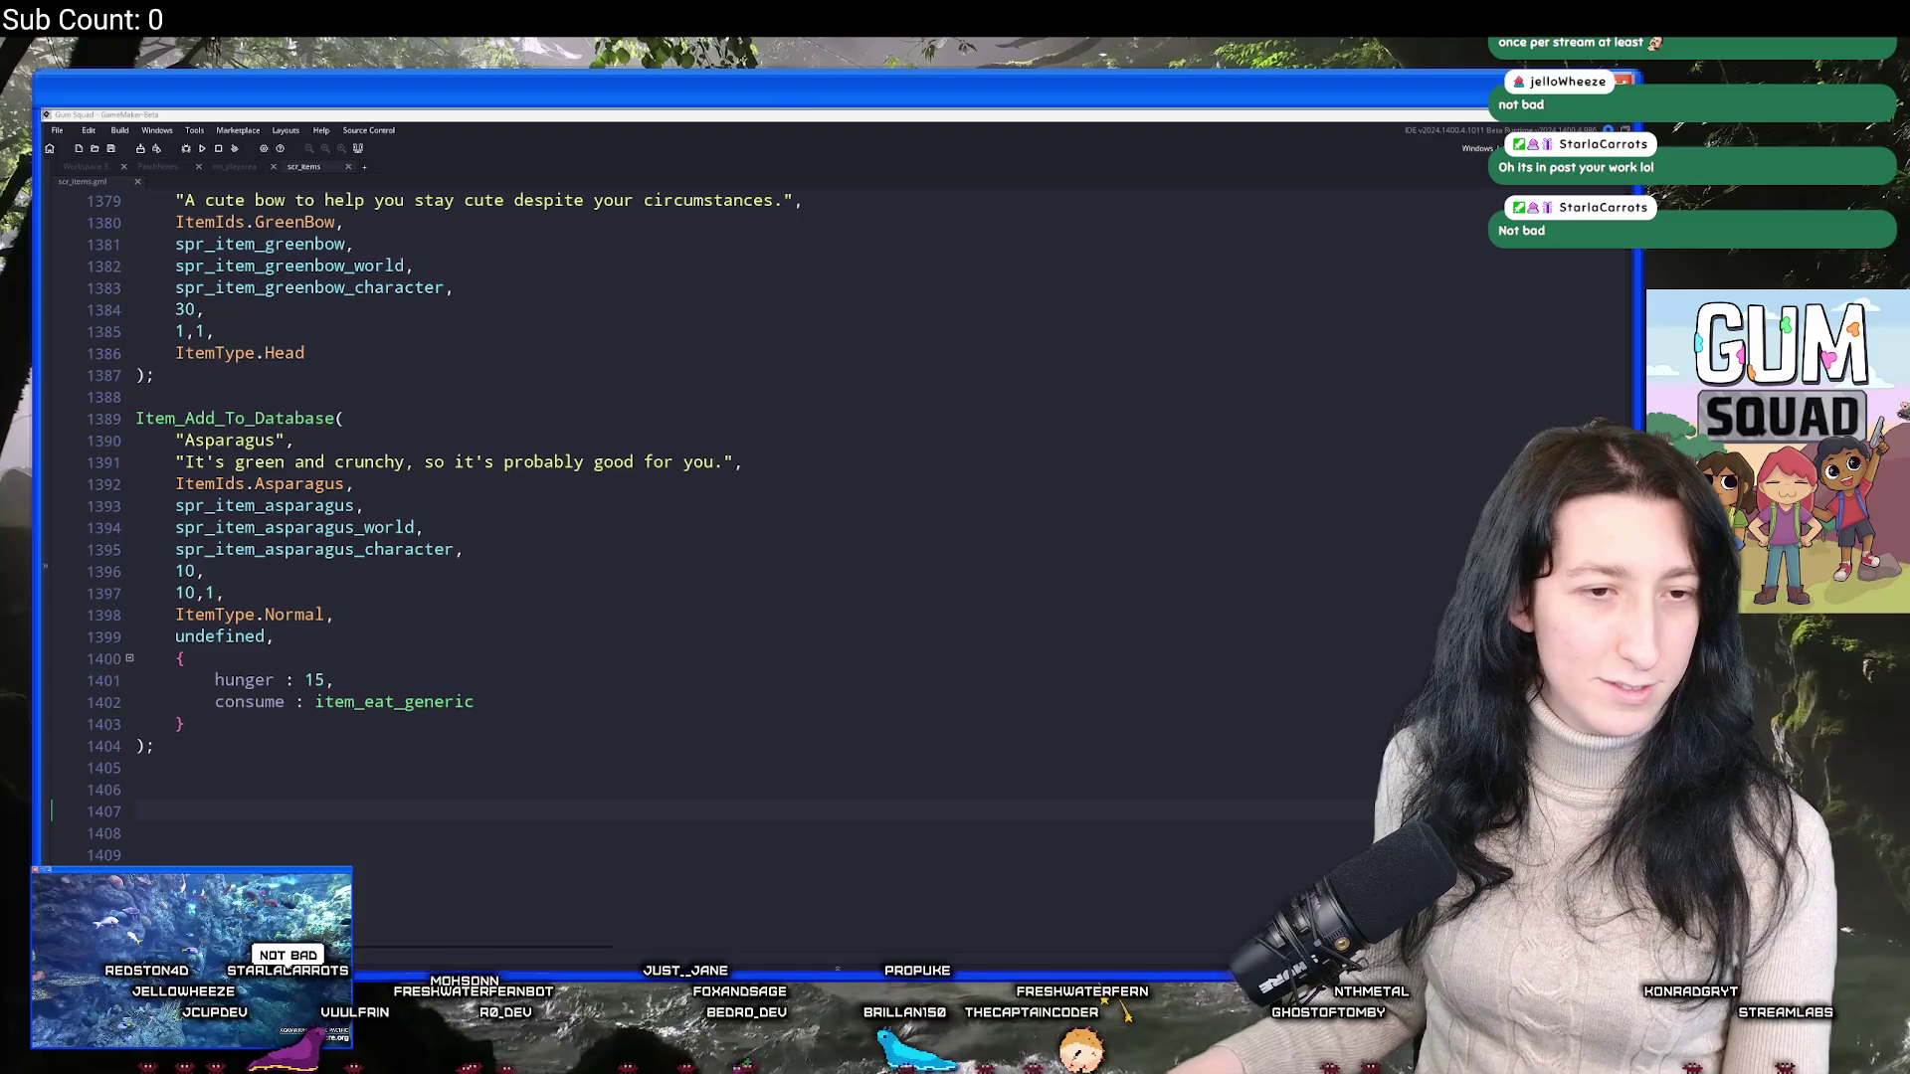
pyautogui.hotkey('alt', 'Tab')
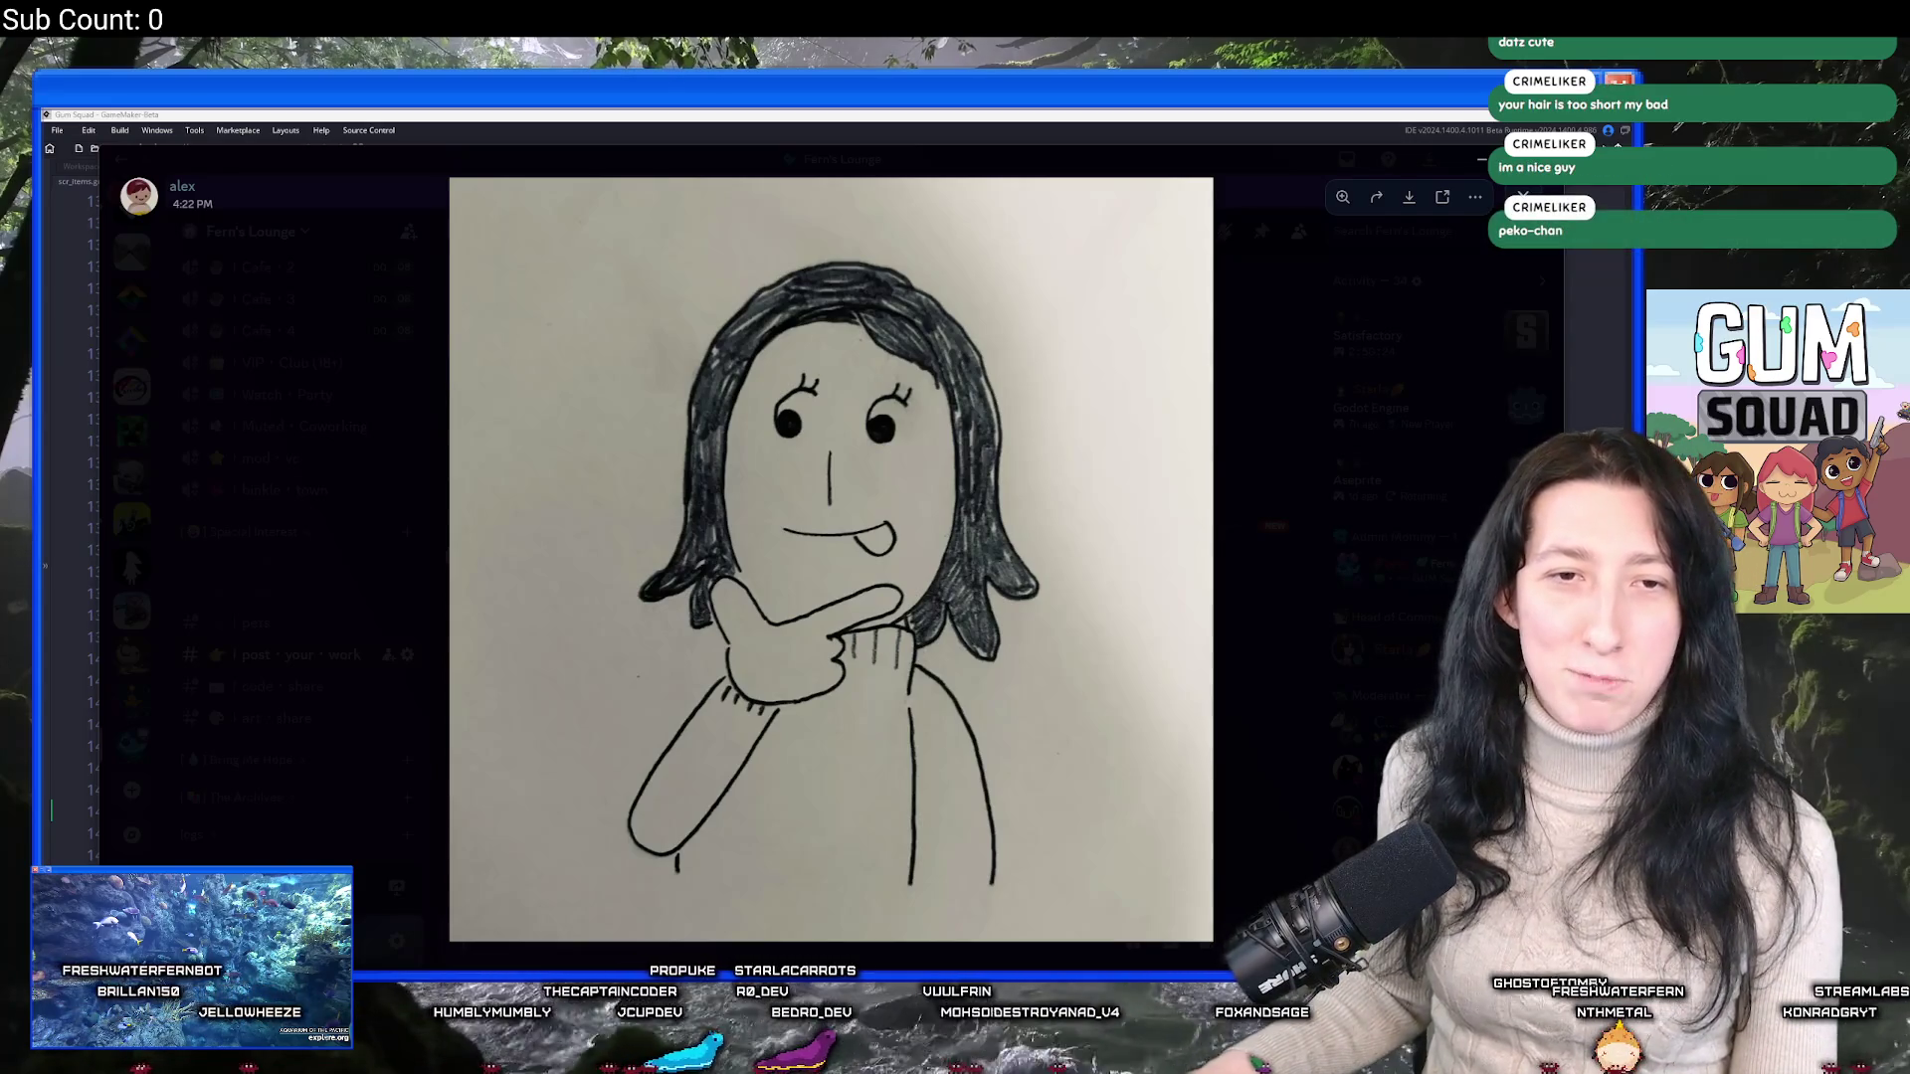
# Place the Google Images window beside the drawing and preview a Linda picture.
pyautogui.moveTo(398, 239)
pyautogui.mouseDown()
pyautogui.moveTo(1198, 215)
pyautogui.moveTo(1078, 265)
pyautogui.moveTo(417, 227)
pyautogui.moveTo(378, 173)
pyautogui.mouseUp()
pyautogui.click(307, 447)
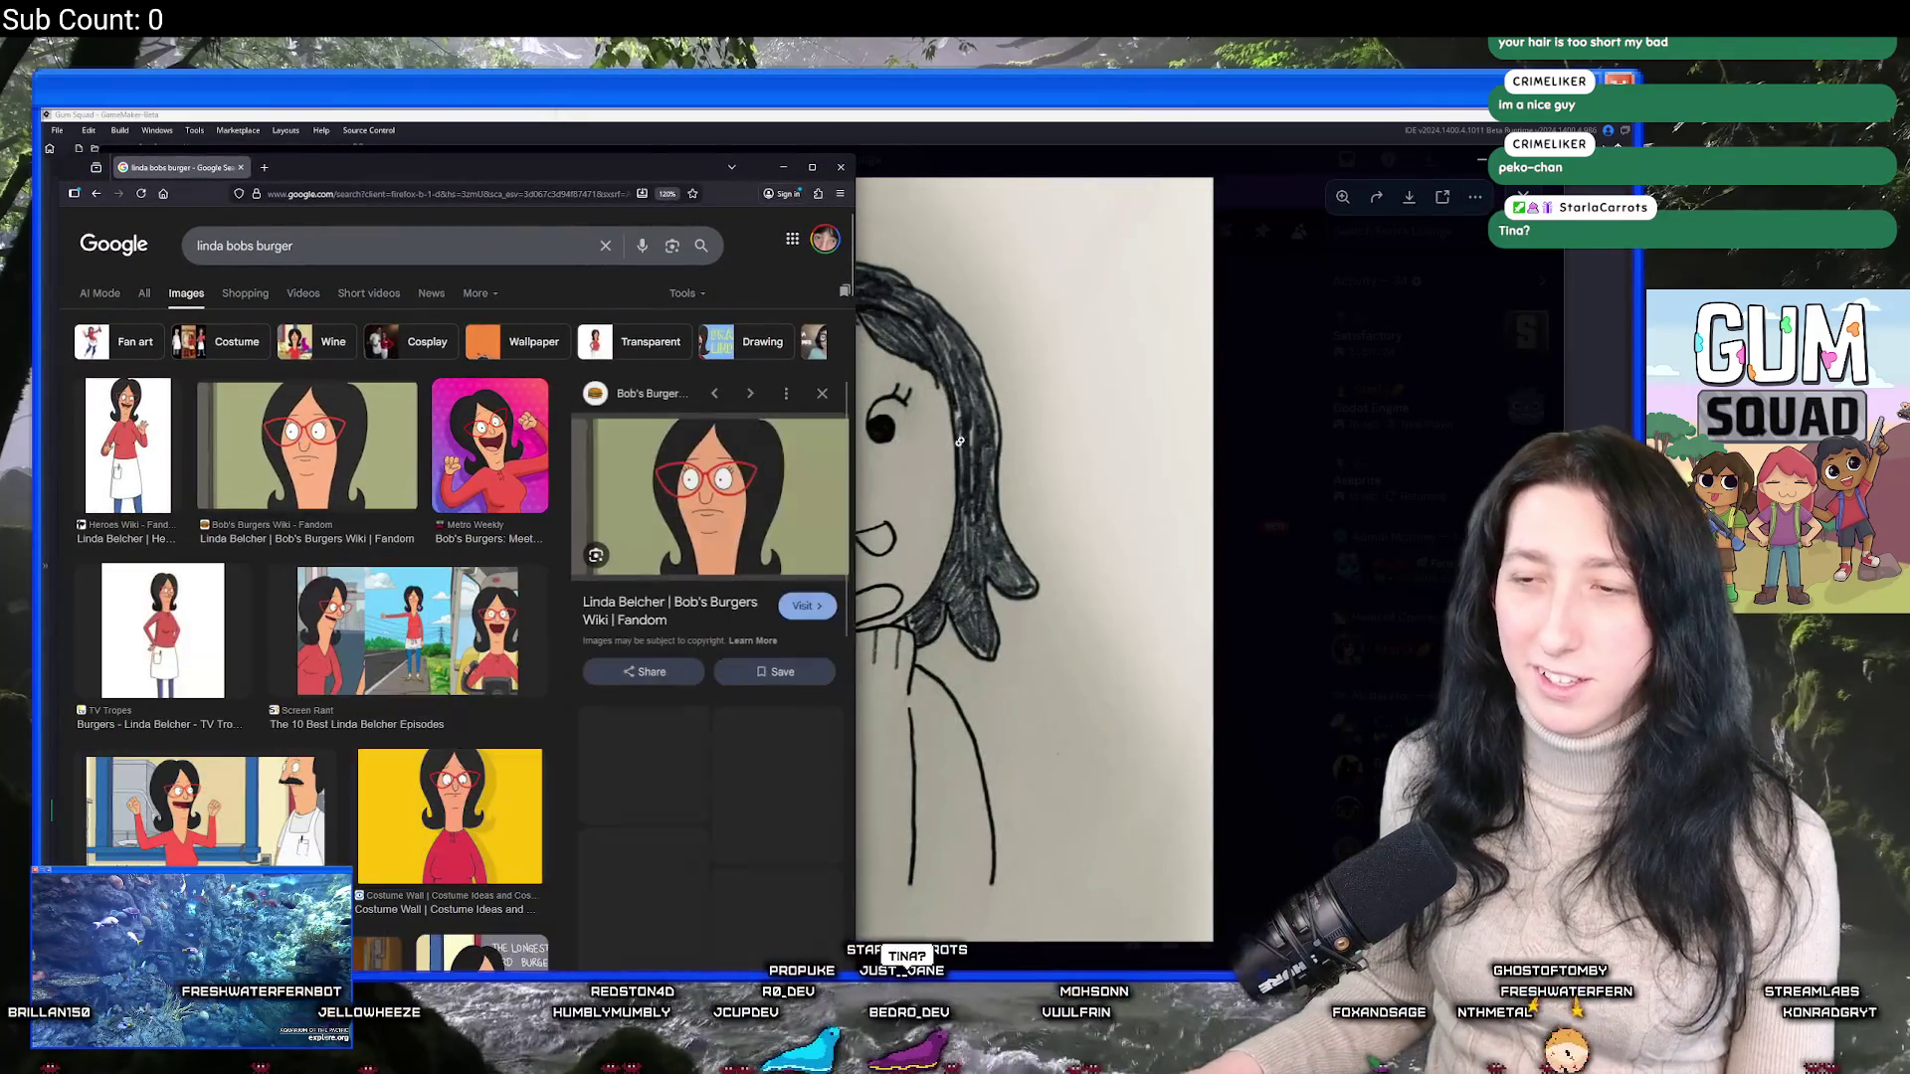
pyautogui.moveTo(600, 165)
pyautogui.mouseDown()
pyautogui.moveTo(563, 347)
pyautogui.moveTo(368, 196)
pyautogui.moveTo(359, 162)
pyautogui.mouseUp()
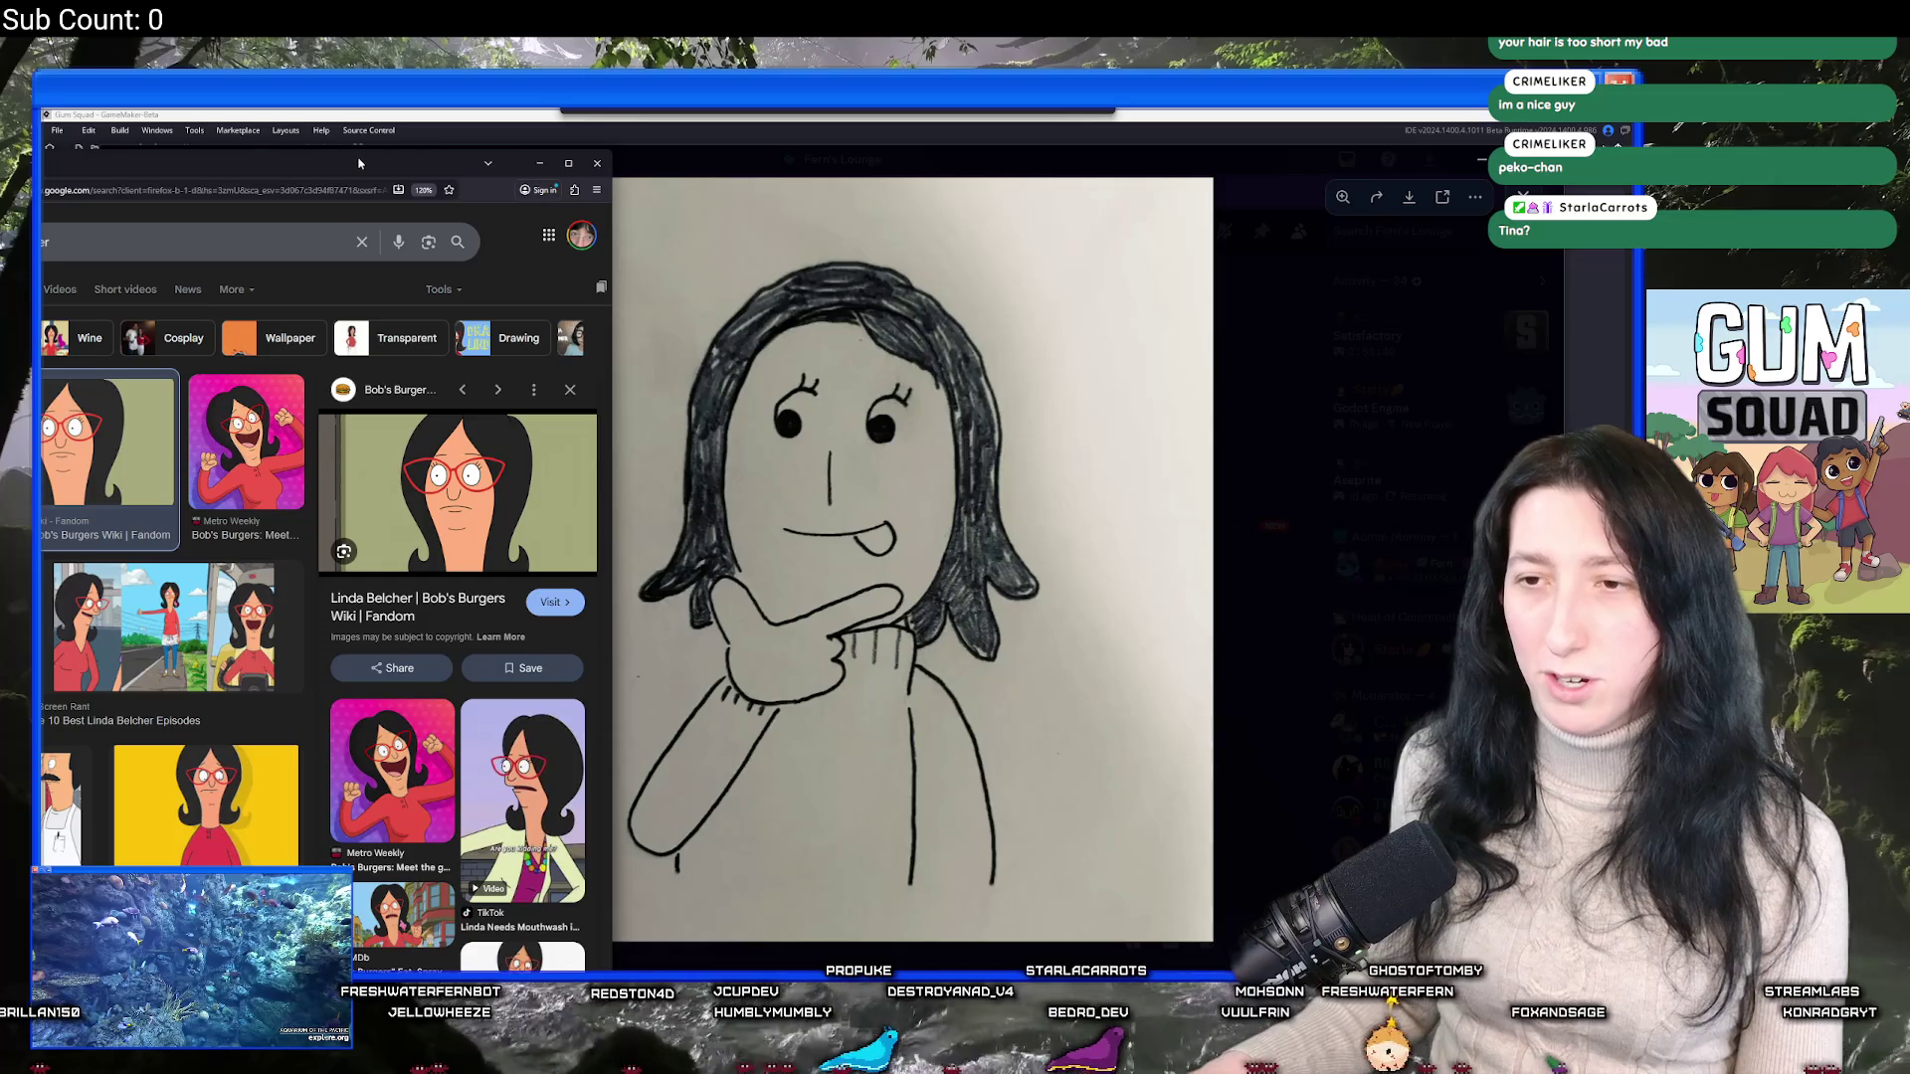
pyautogui.moveTo(359, 162)
pyautogui.mouseDown()
pyautogui.moveTo(662, 170)
pyautogui.moveTo(570, 169)
pyautogui.moveTo(698, 206)
pyautogui.moveTo(957, 204)
pyautogui.moveTo(853, 206)
pyautogui.mouseUp()
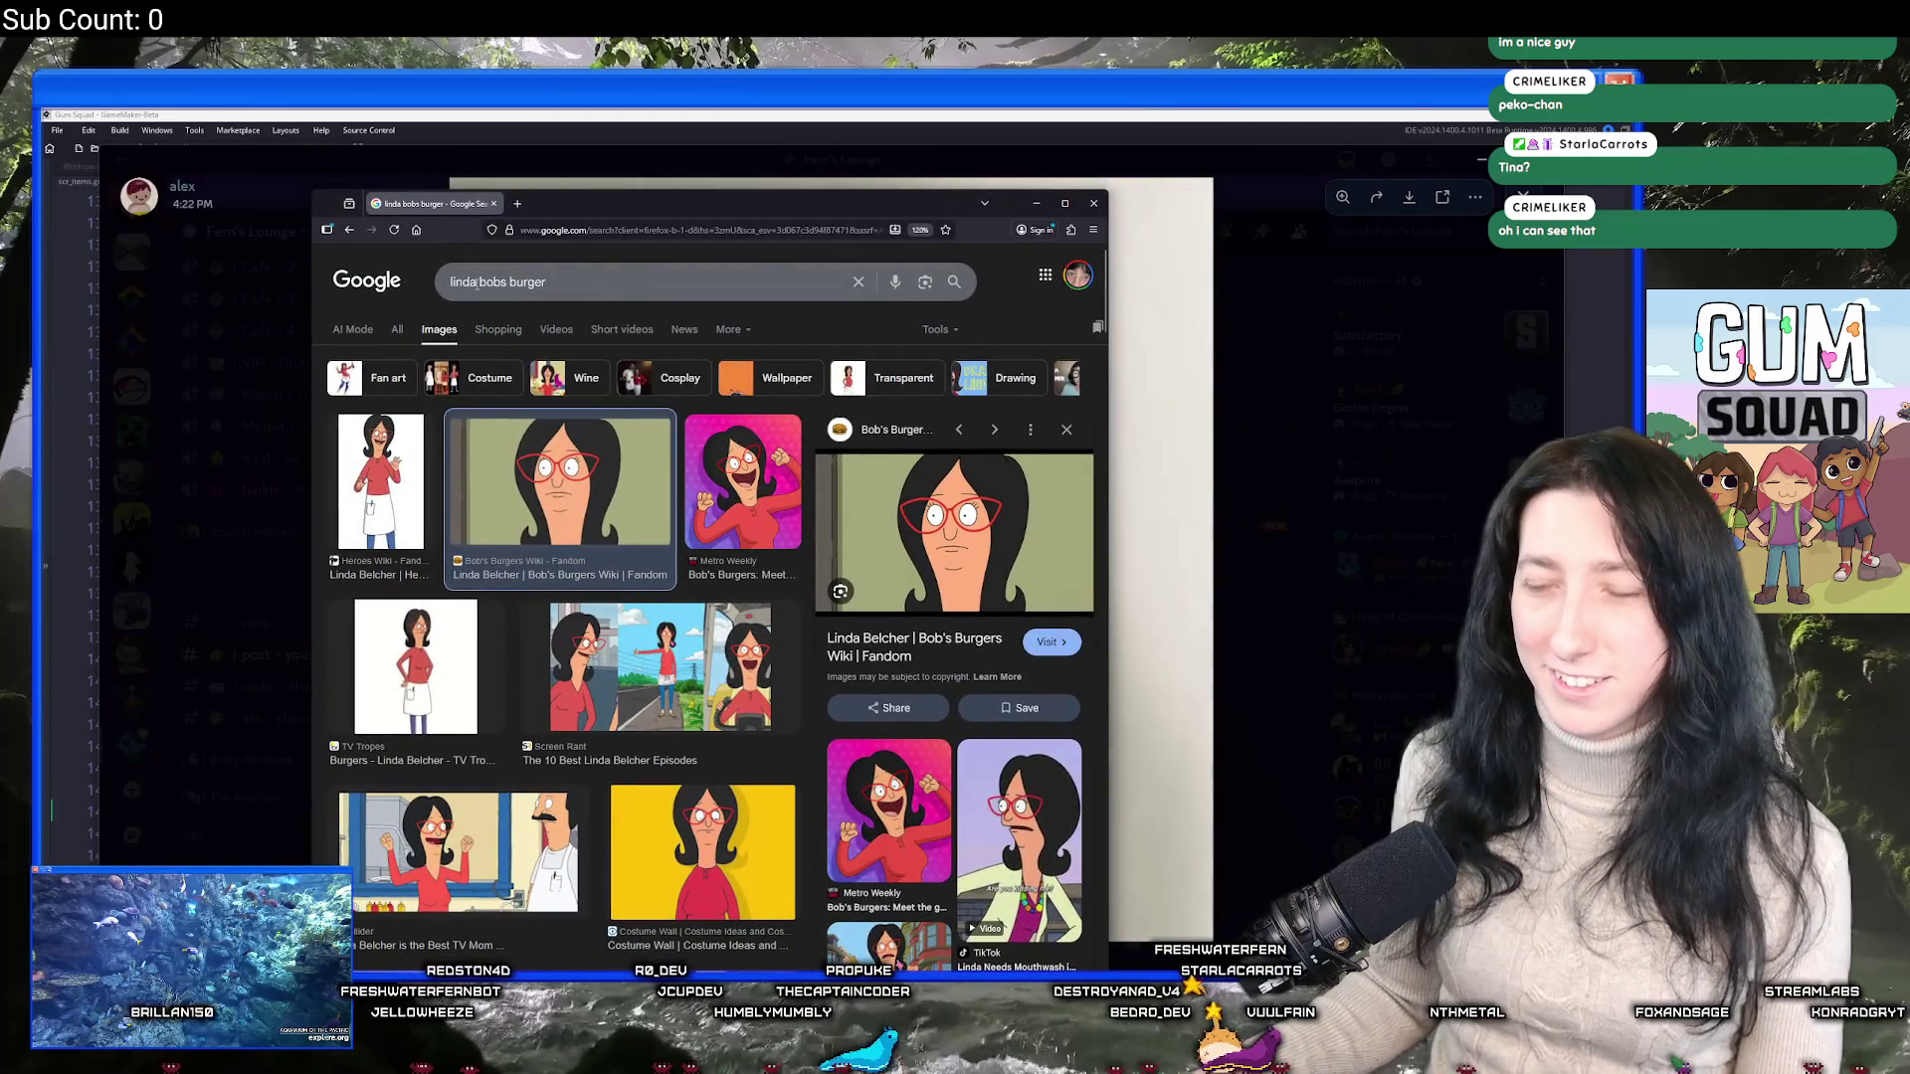
# Search 'tina bobs burger', return to the Linda results, then close the search window.
pyautogui.doubleClick(464, 281)
pyautogui.write('tina')
pyautogui.press('Return')
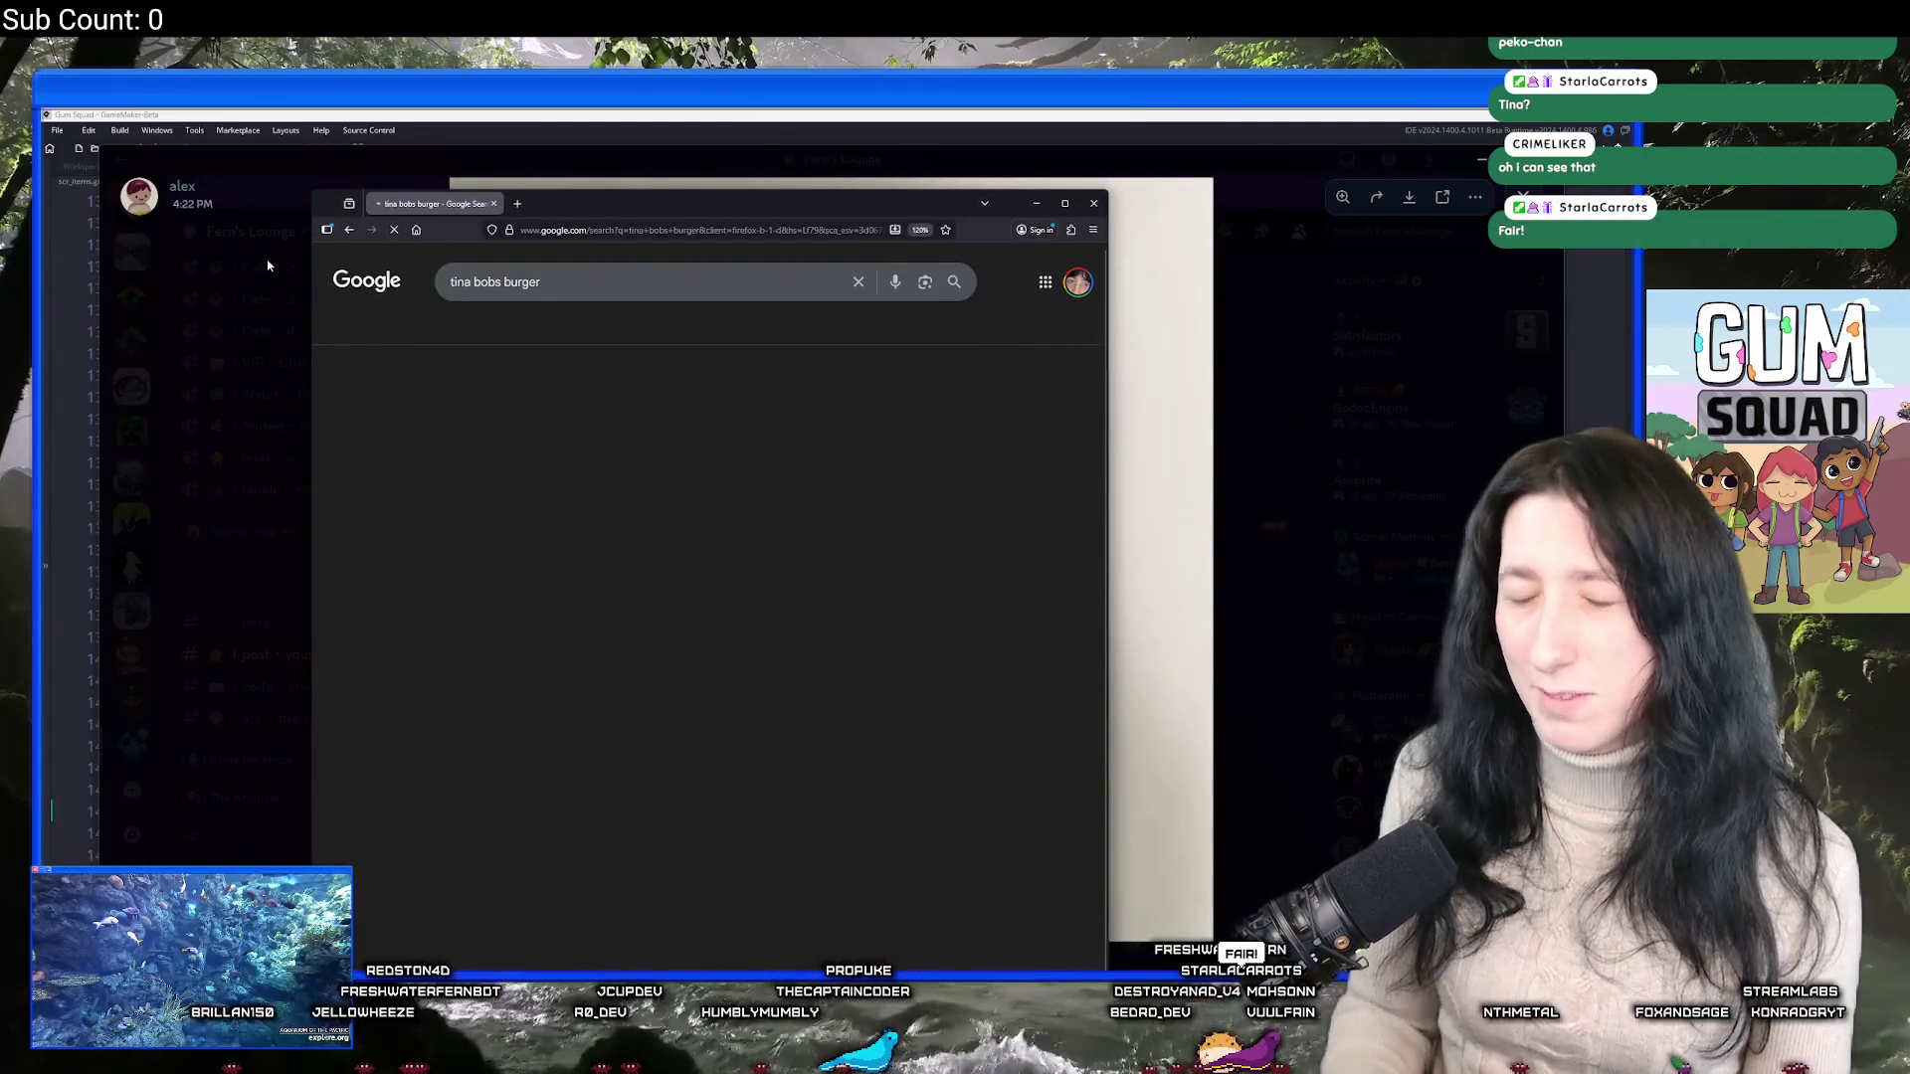
pyautogui.moveTo(884, 213)
pyautogui.mouseDown()
pyautogui.moveTo(423, 199)
pyautogui.moveTo(709, 186)
pyautogui.moveTo(573, 177)
pyautogui.mouseUp()
pyautogui.click(211, 206)
pyautogui.moveTo(280, 191)
pyautogui.mouseDown()
pyautogui.moveTo(233, 174)
pyautogui.moveTo(367, 227)
pyautogui.mouseUp()
pyautogui.click(959, 210)
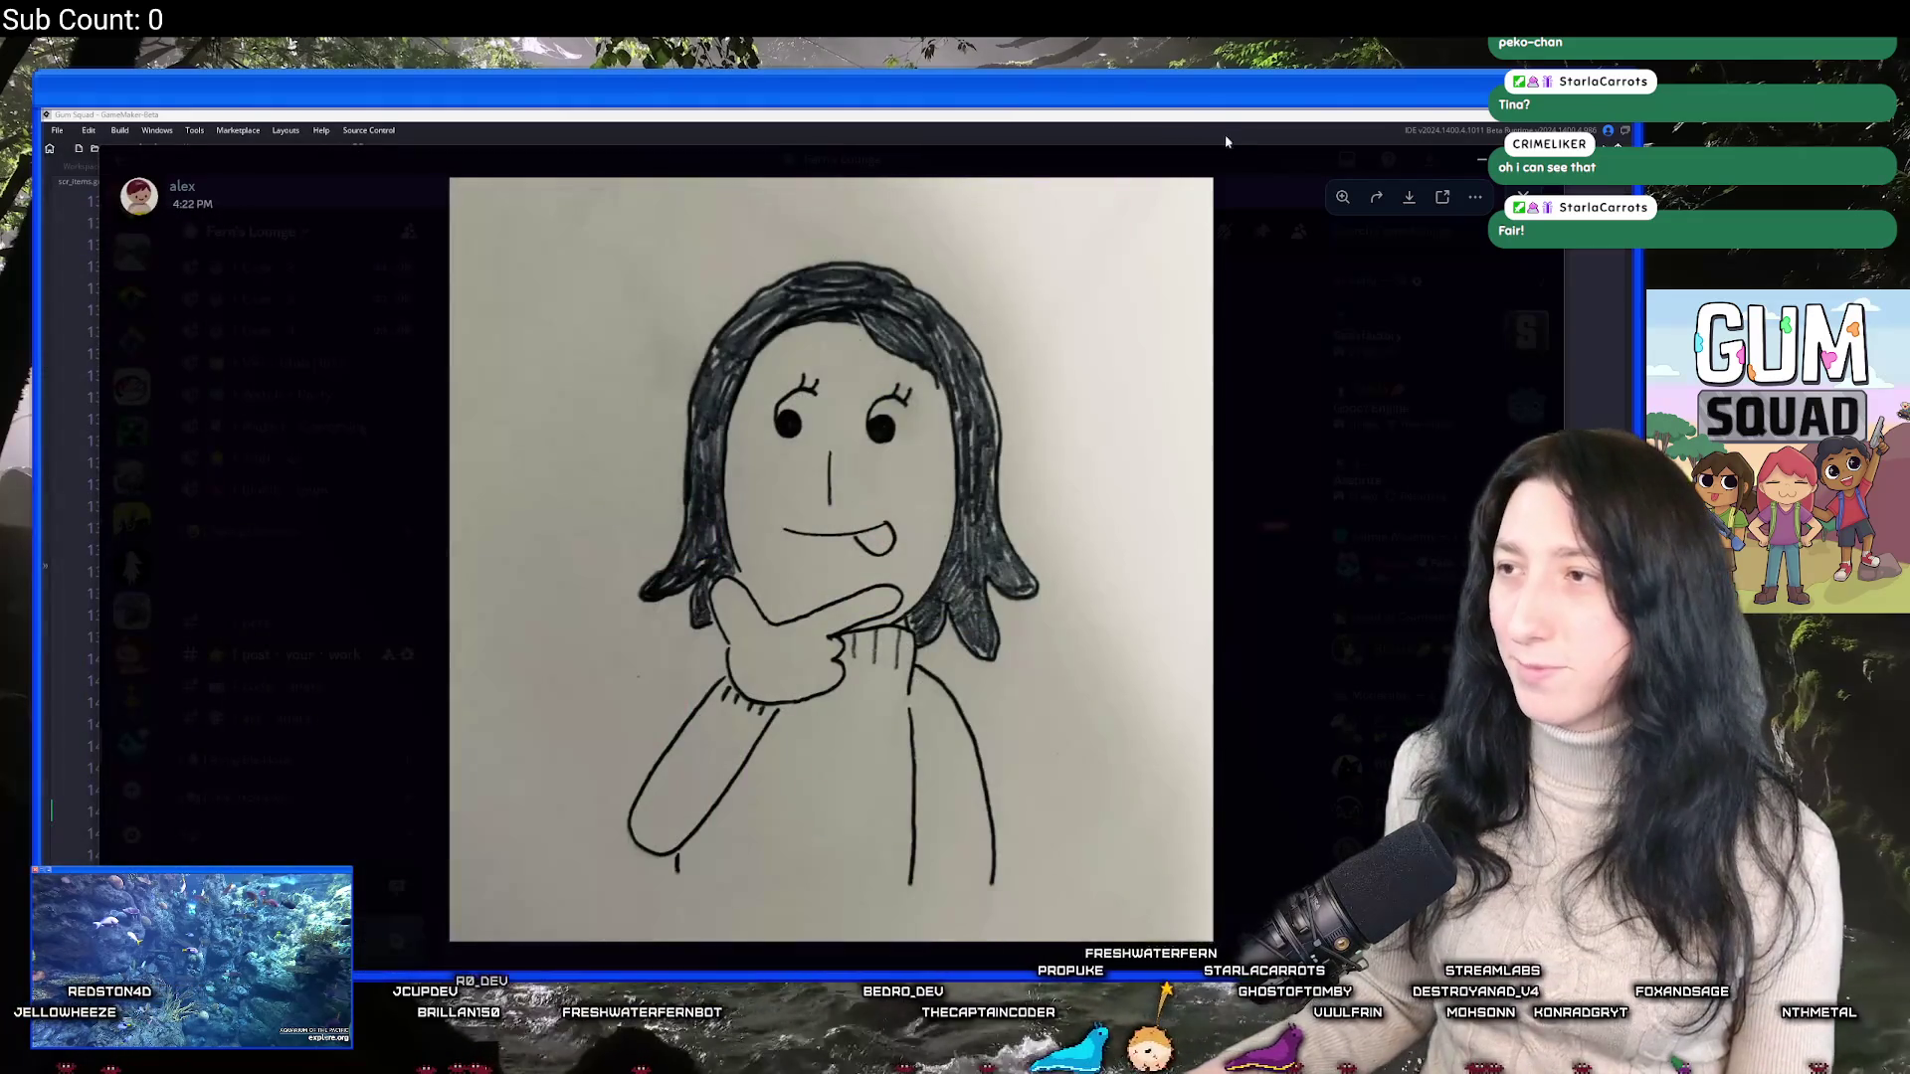
# Close the Discord drawing viewer.
pyautogui.click(1226, 134)
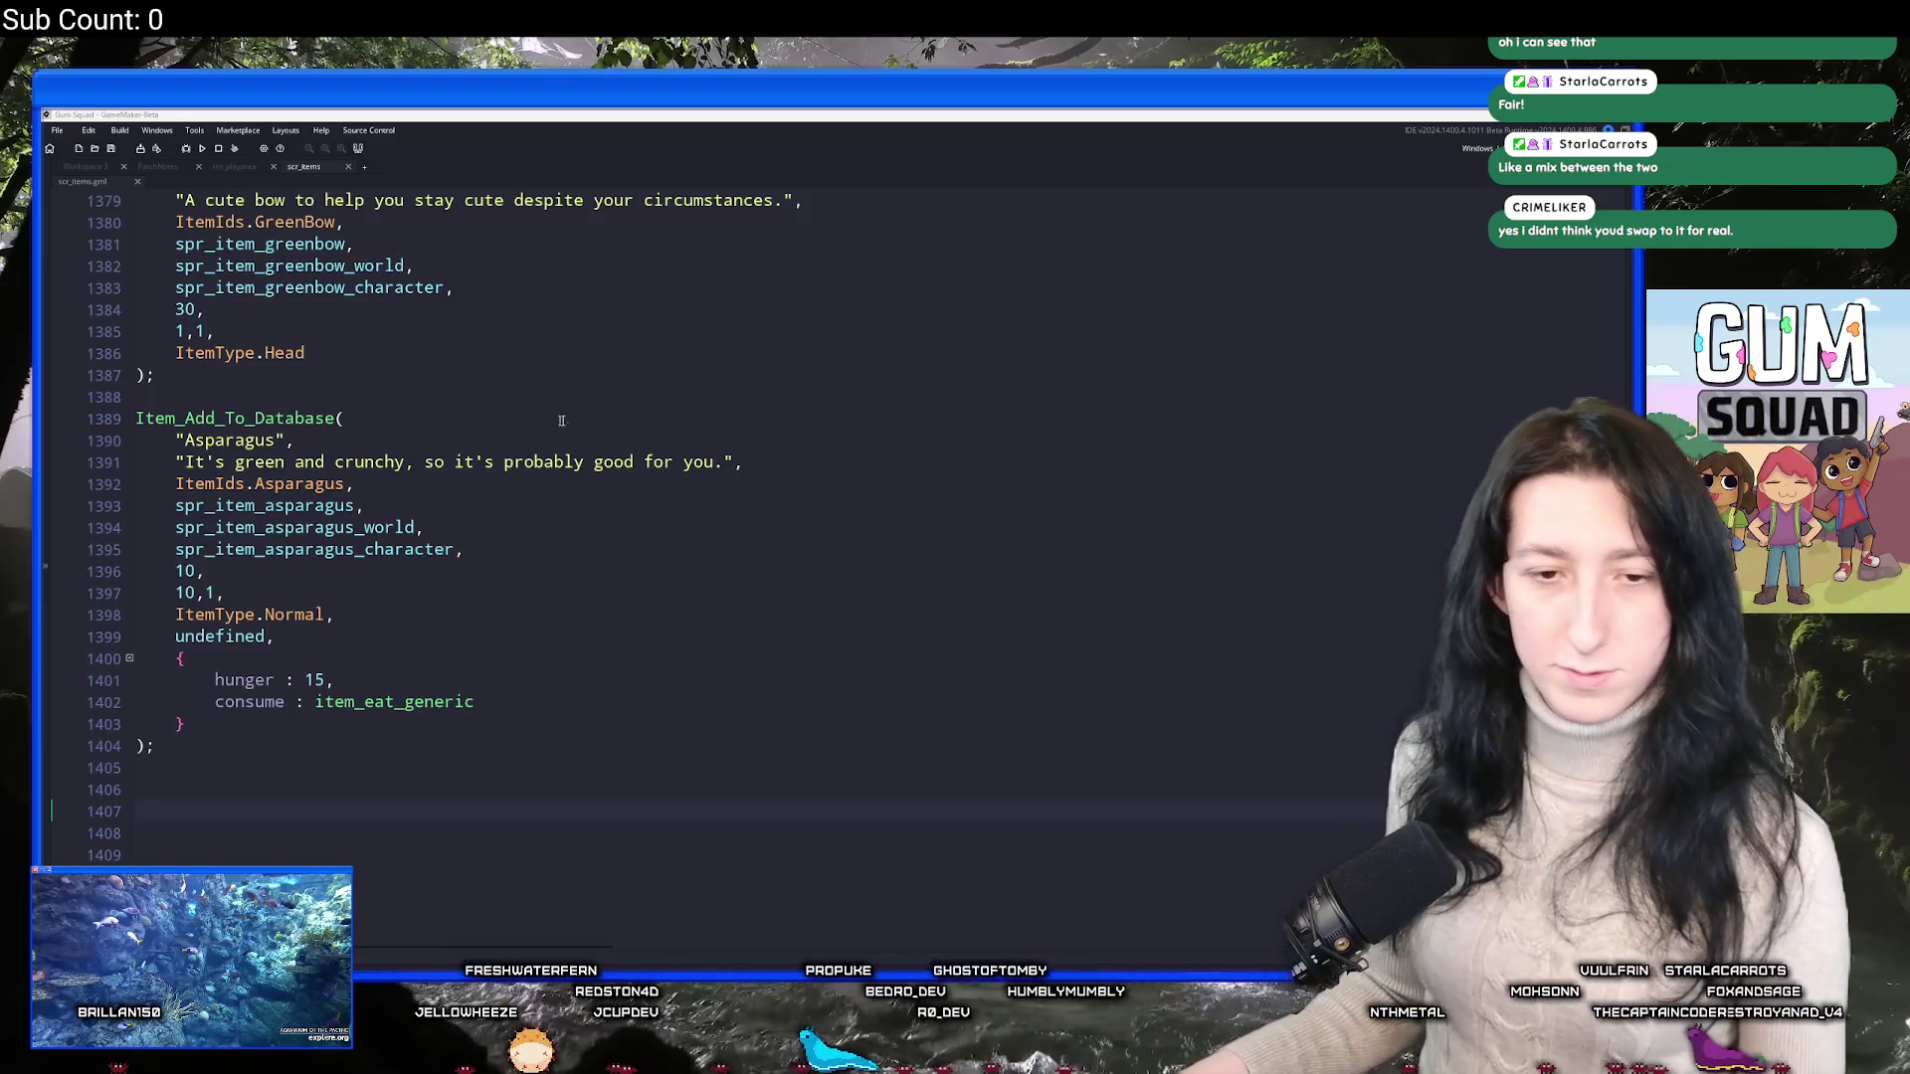
# Locate spr_item_asparagus in the asset list, then switch to the asparagus sprite in Aseprite.
pyautogui.click(736, 447)
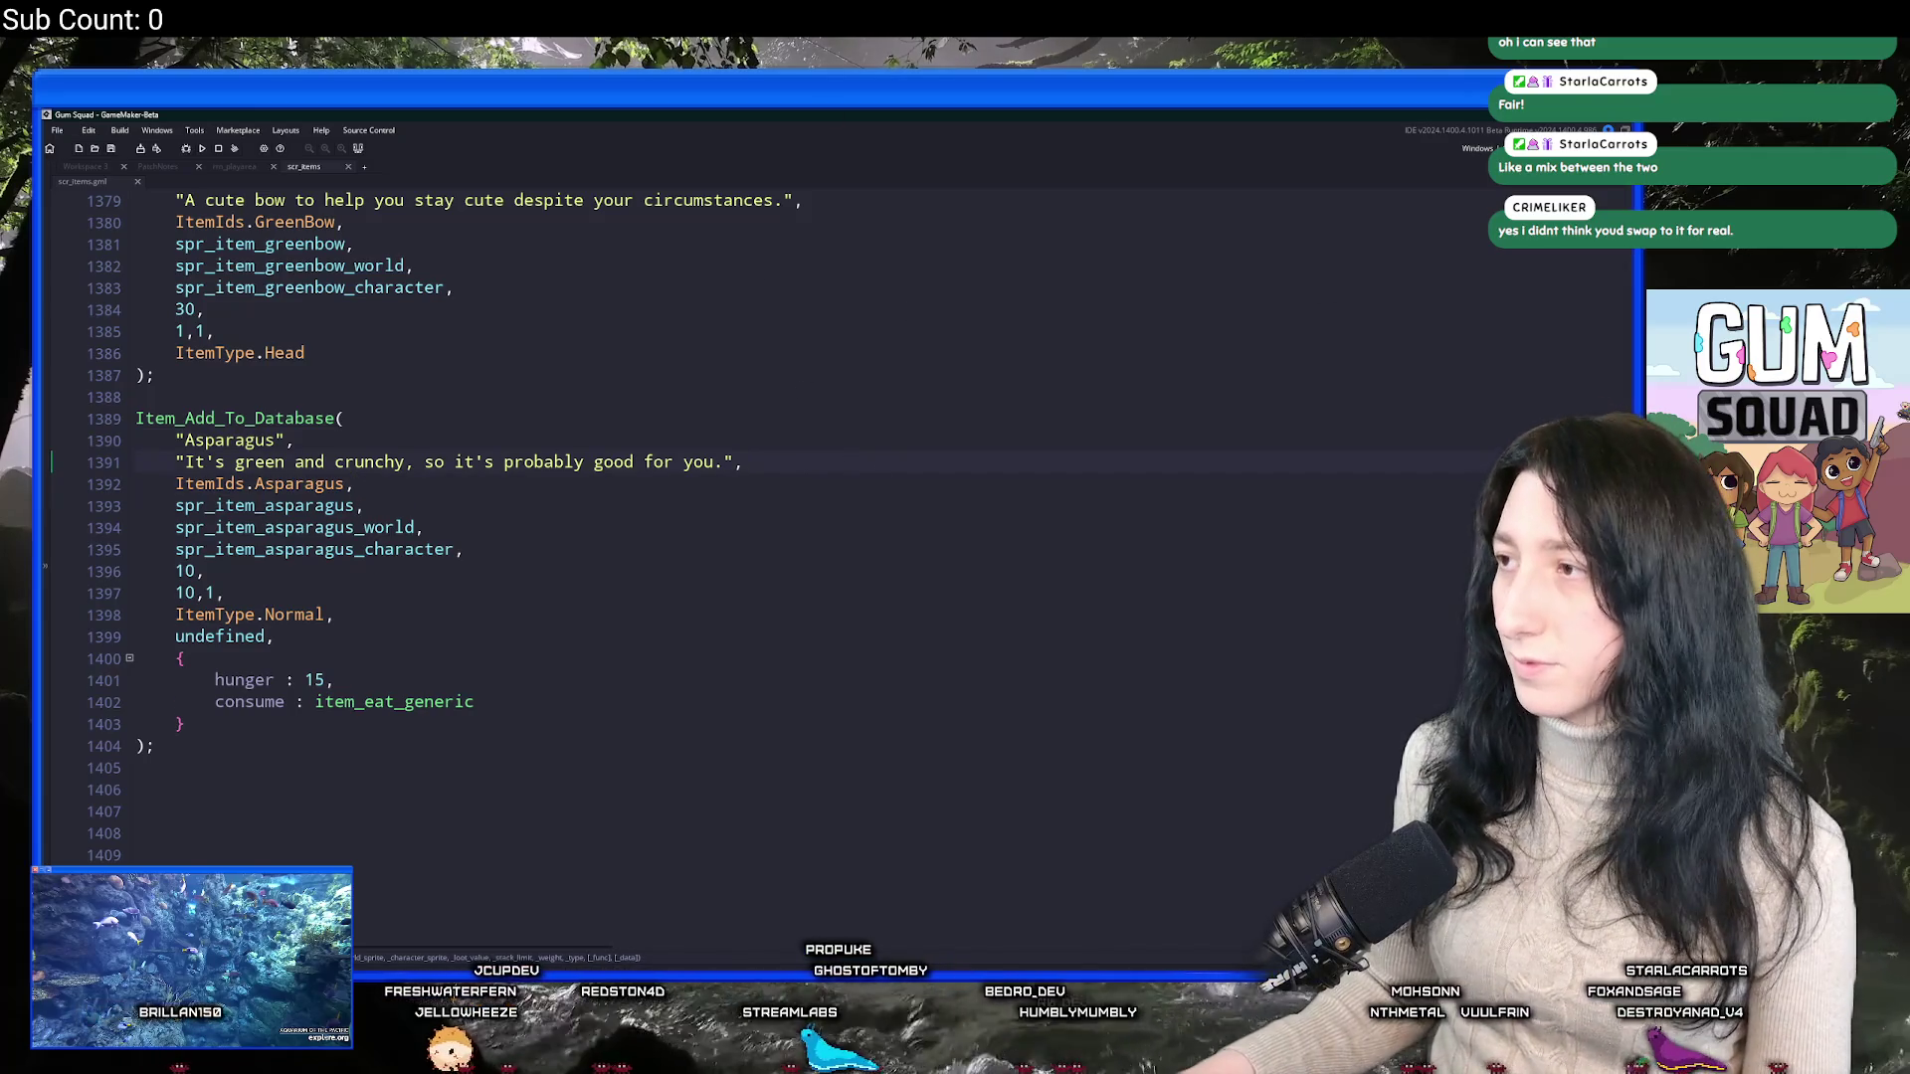
pyautogui.hotkey('ctrl', 'alt', 'a')
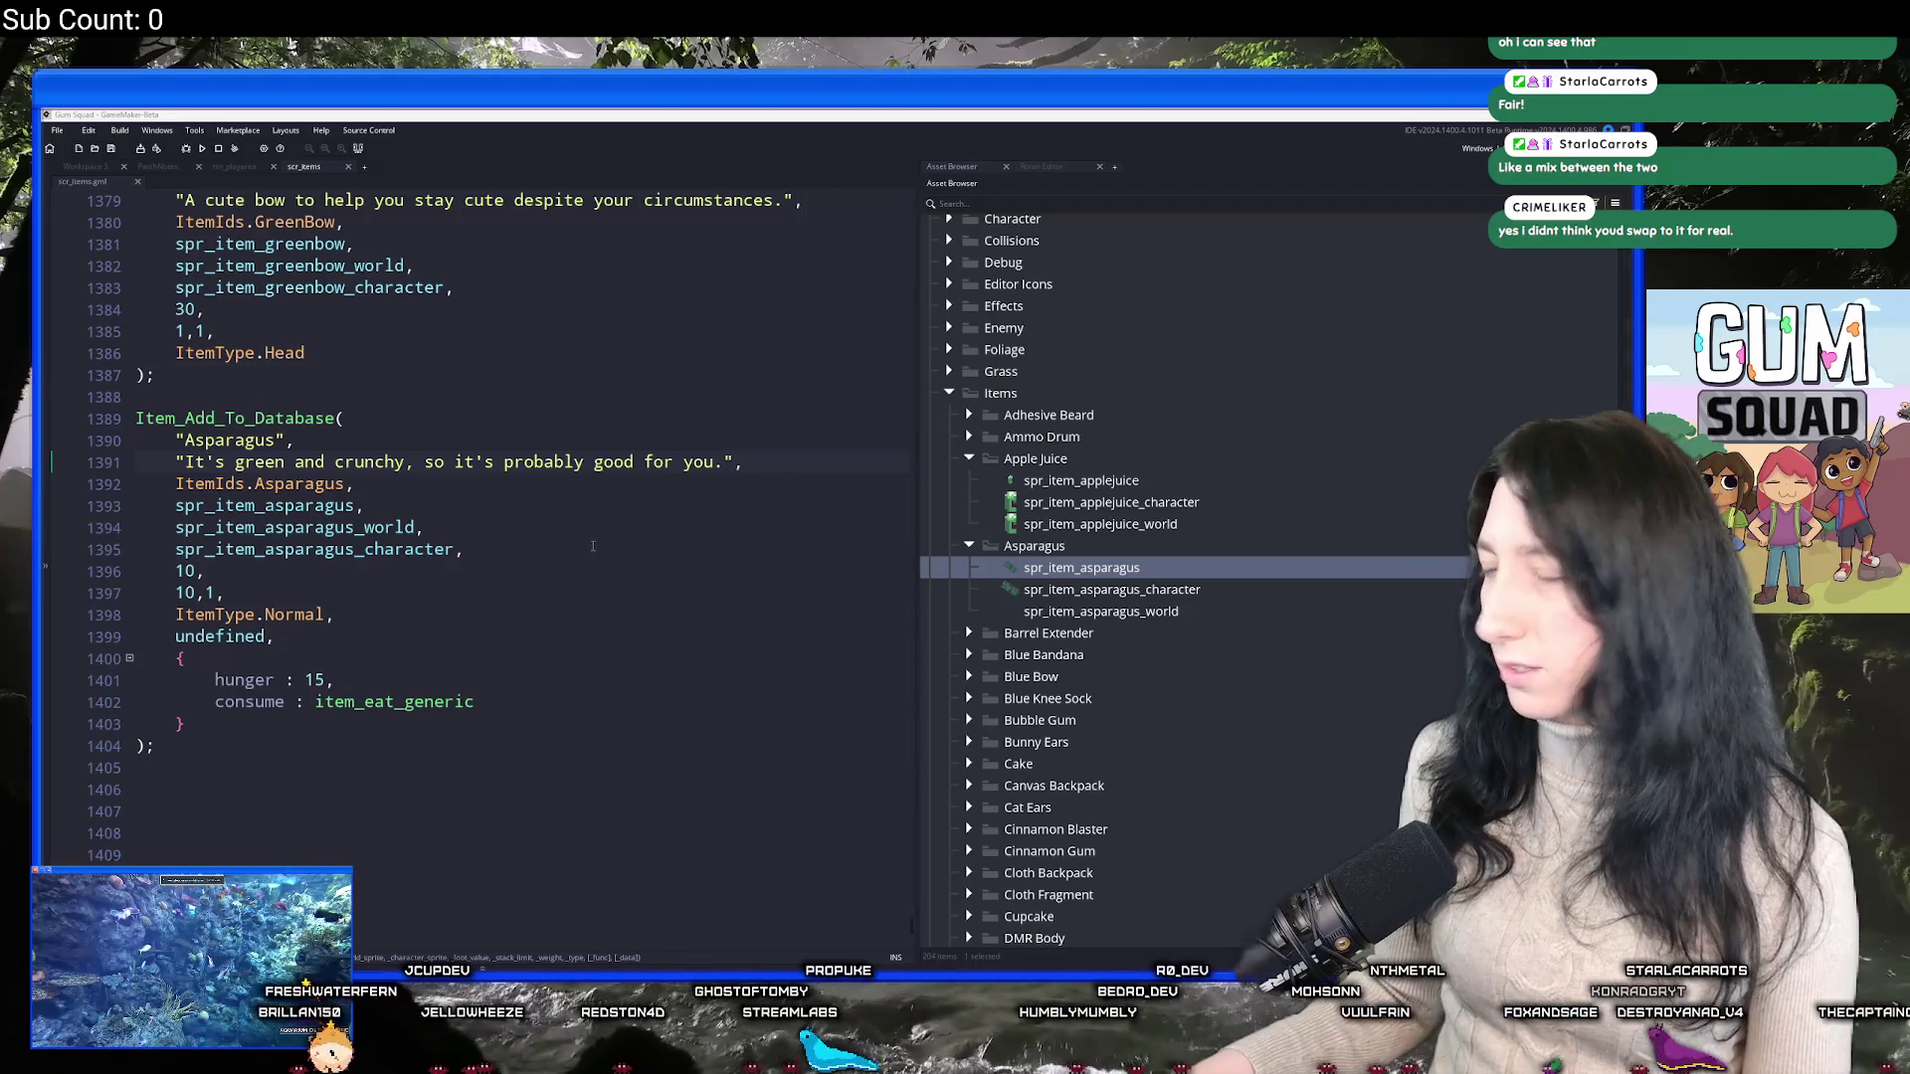
pyautogui.click(1130, 575)
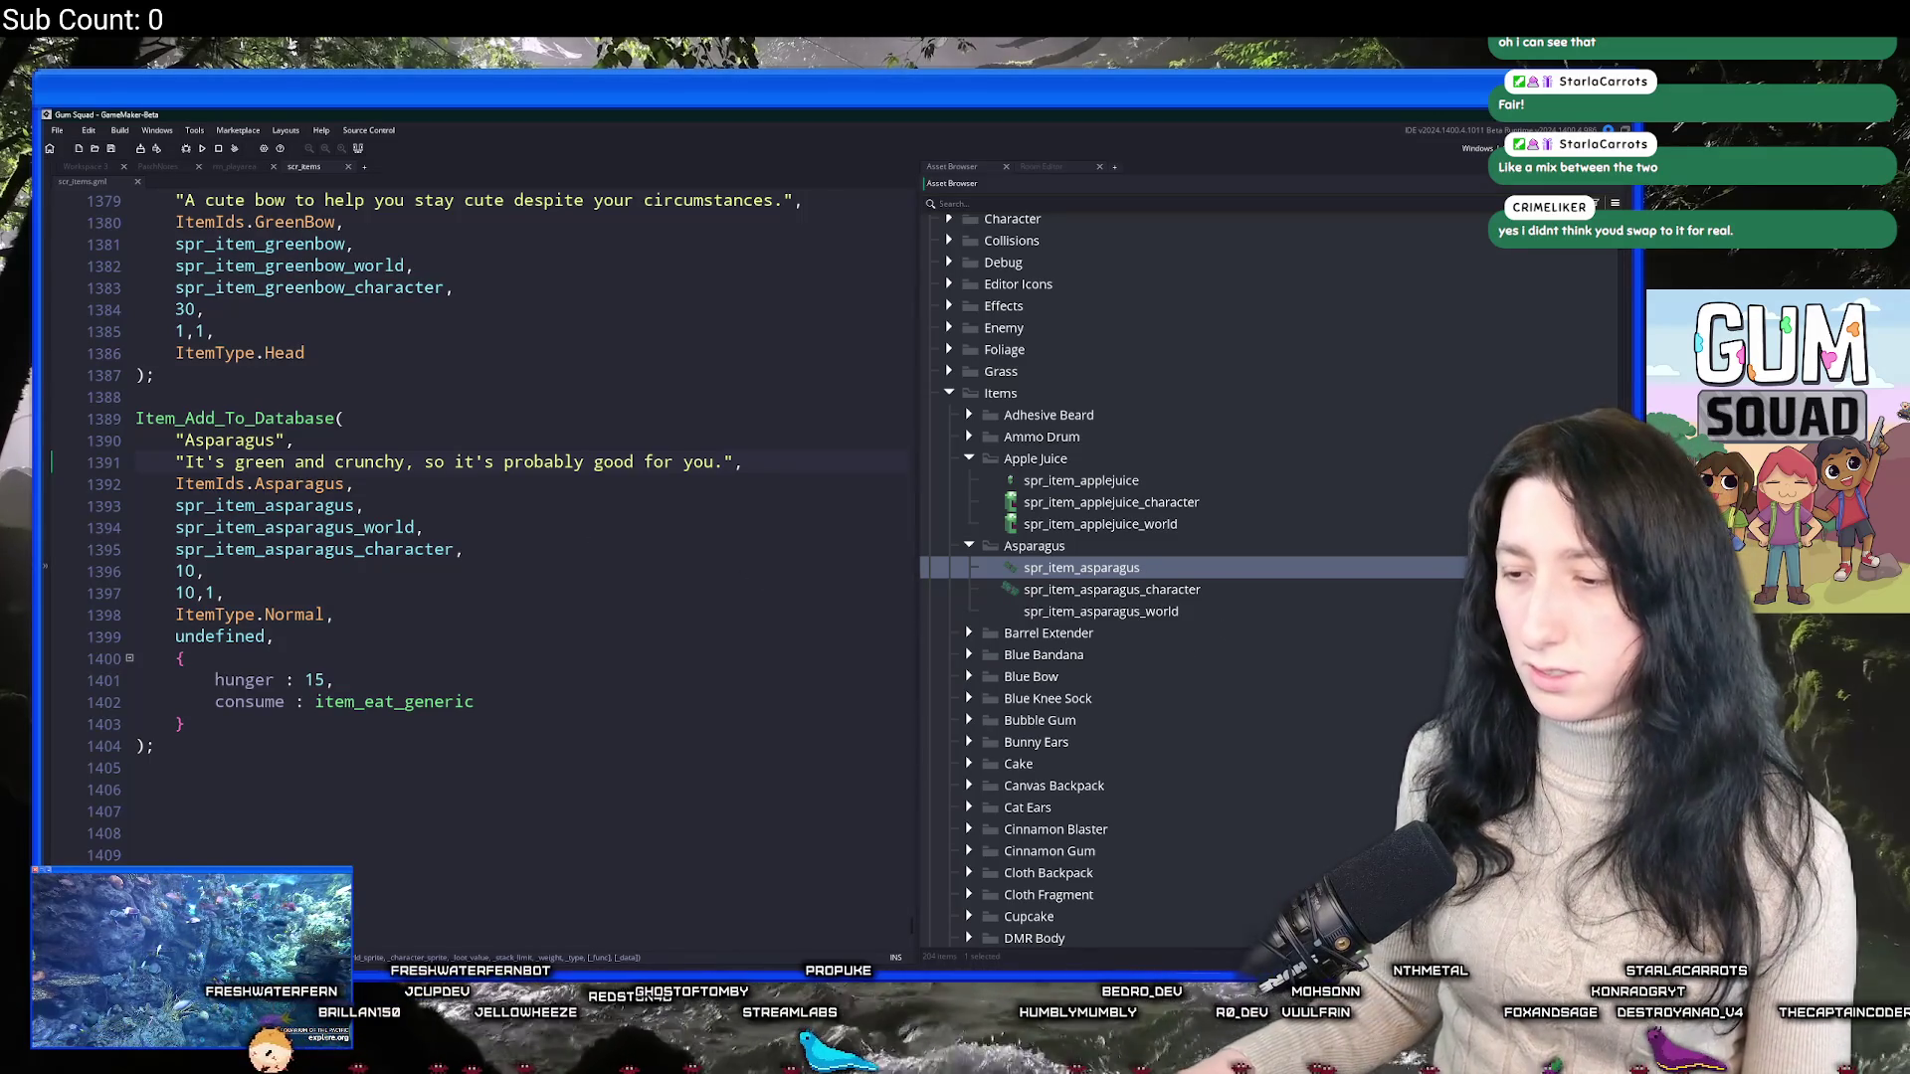
pyautogui.hotkey('alt', 'Tab')
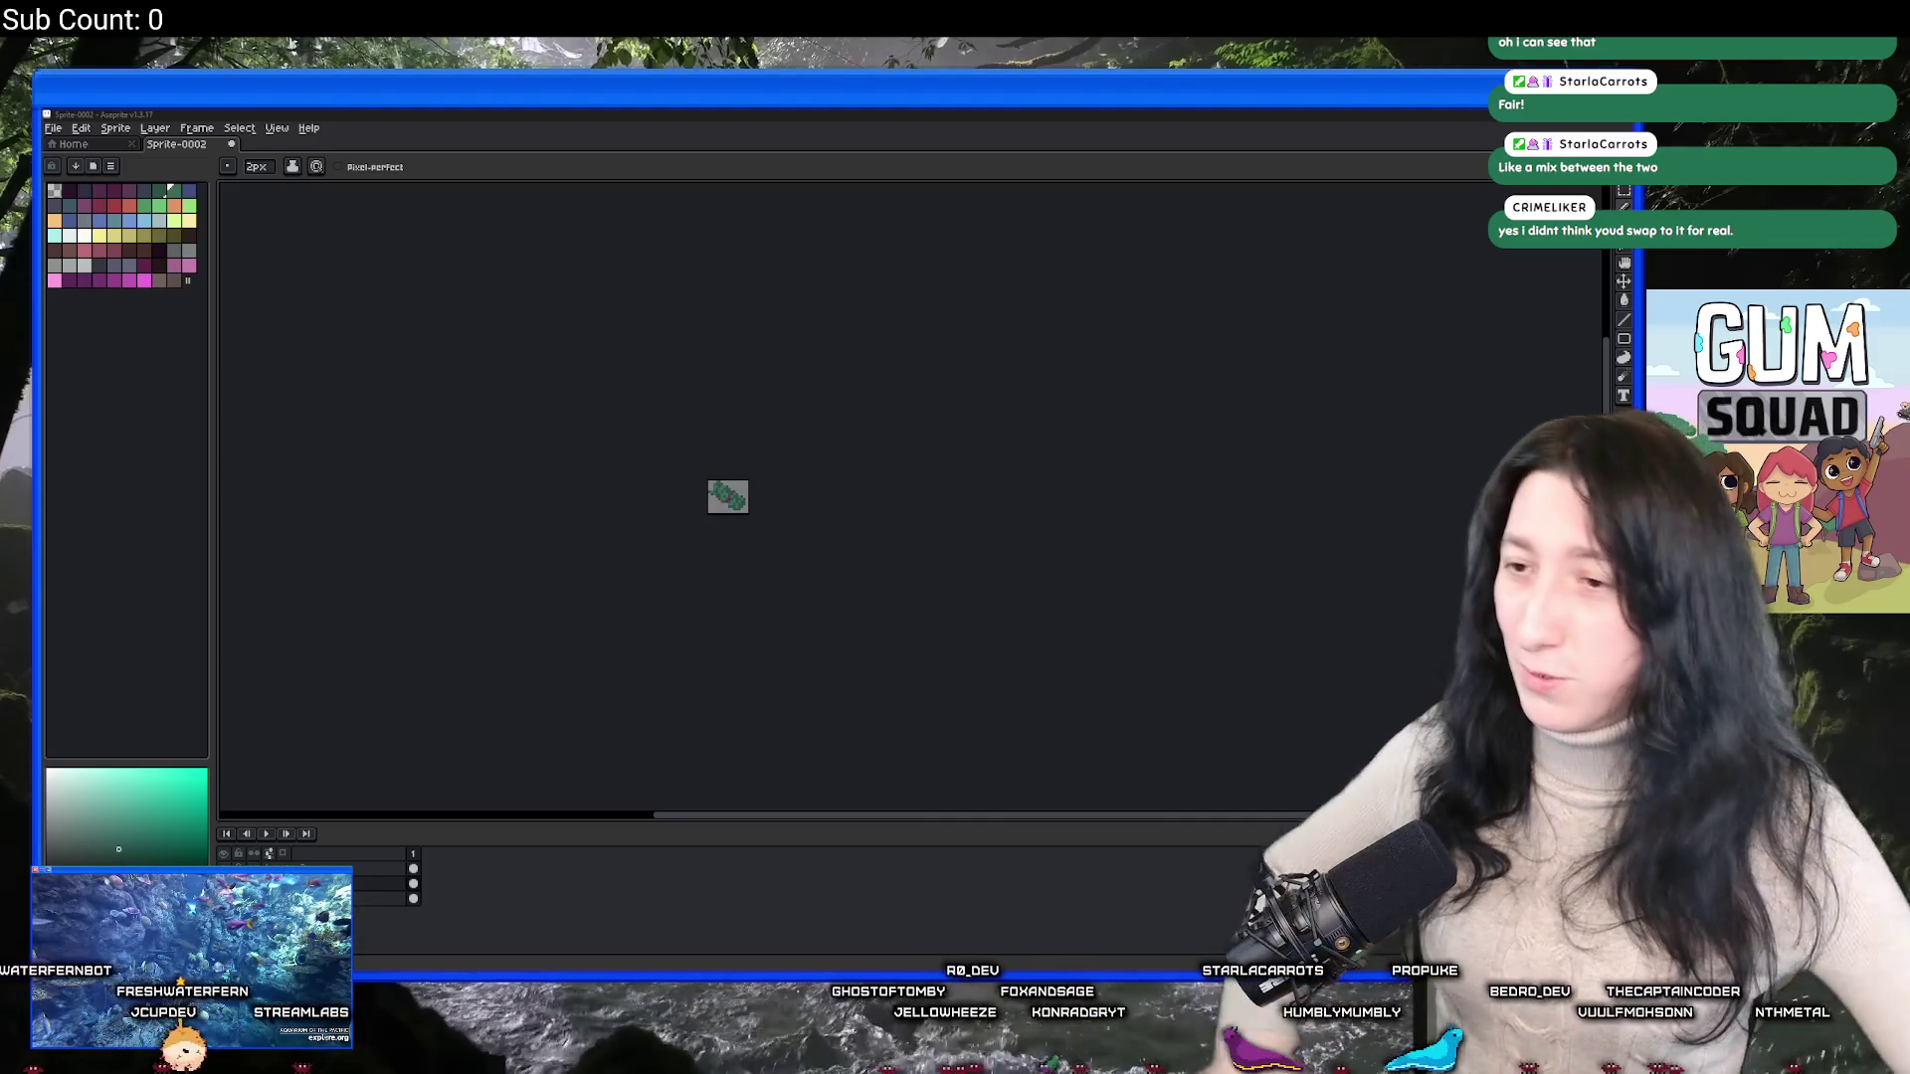
# Check Aseprite's recent-files Home page, then return to the Asparagus entry in scr_items.
pyautogui.click(100, 145)
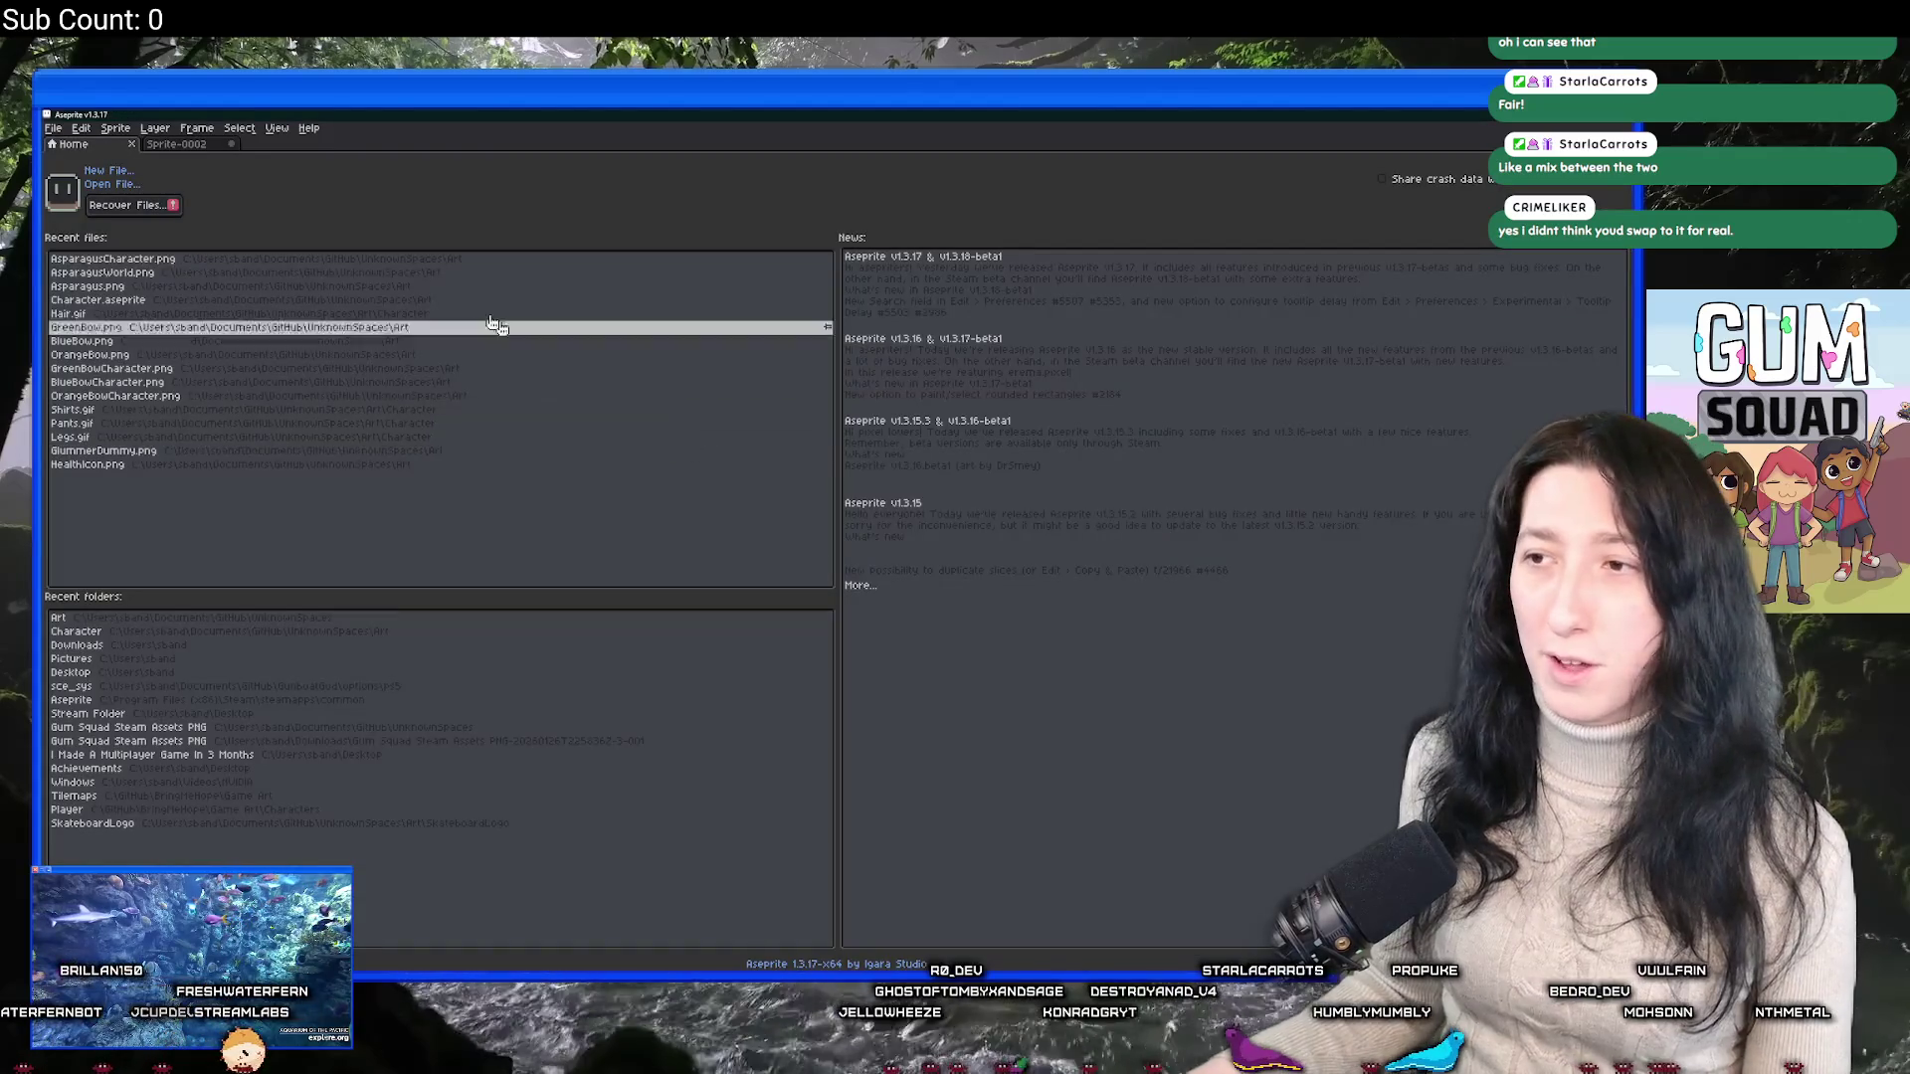
pyautogui.hotkey('alt', 'Tab')
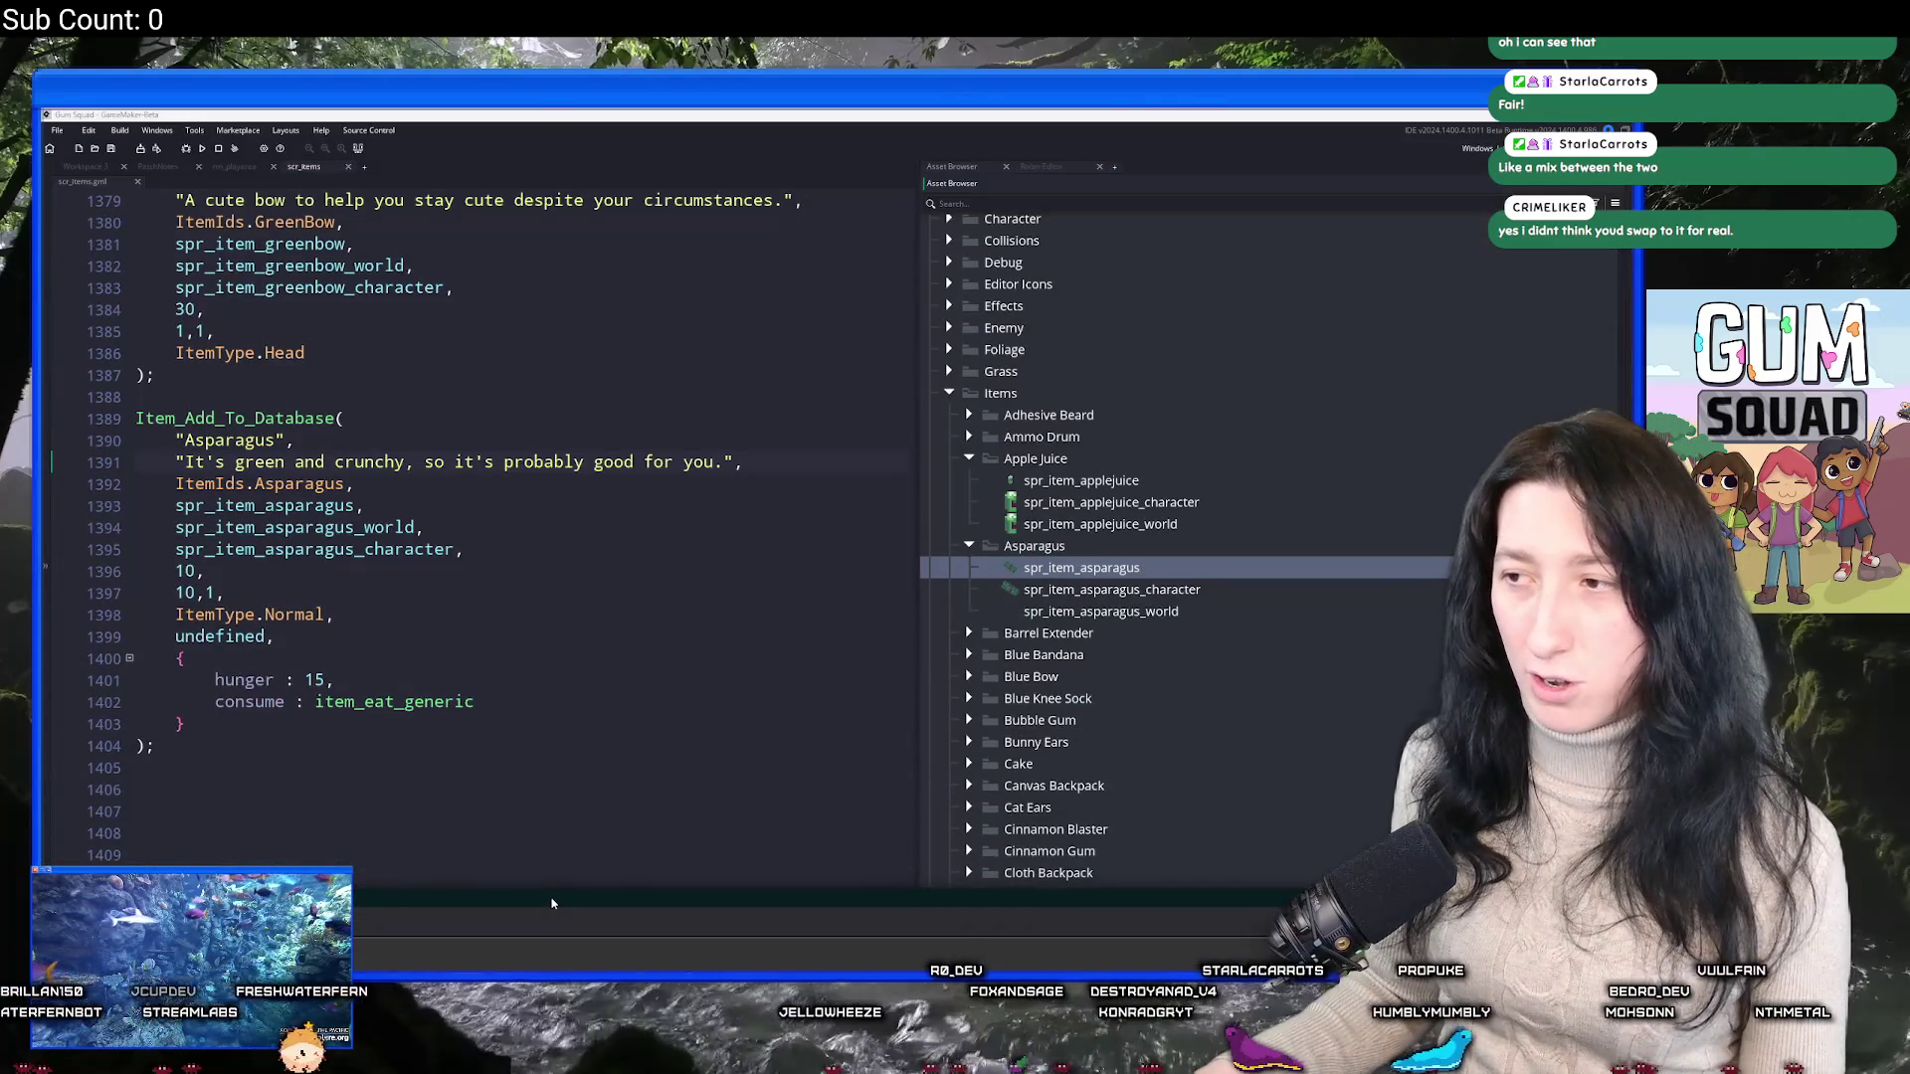
pyautogui.hotkey('alt', 'Tab')
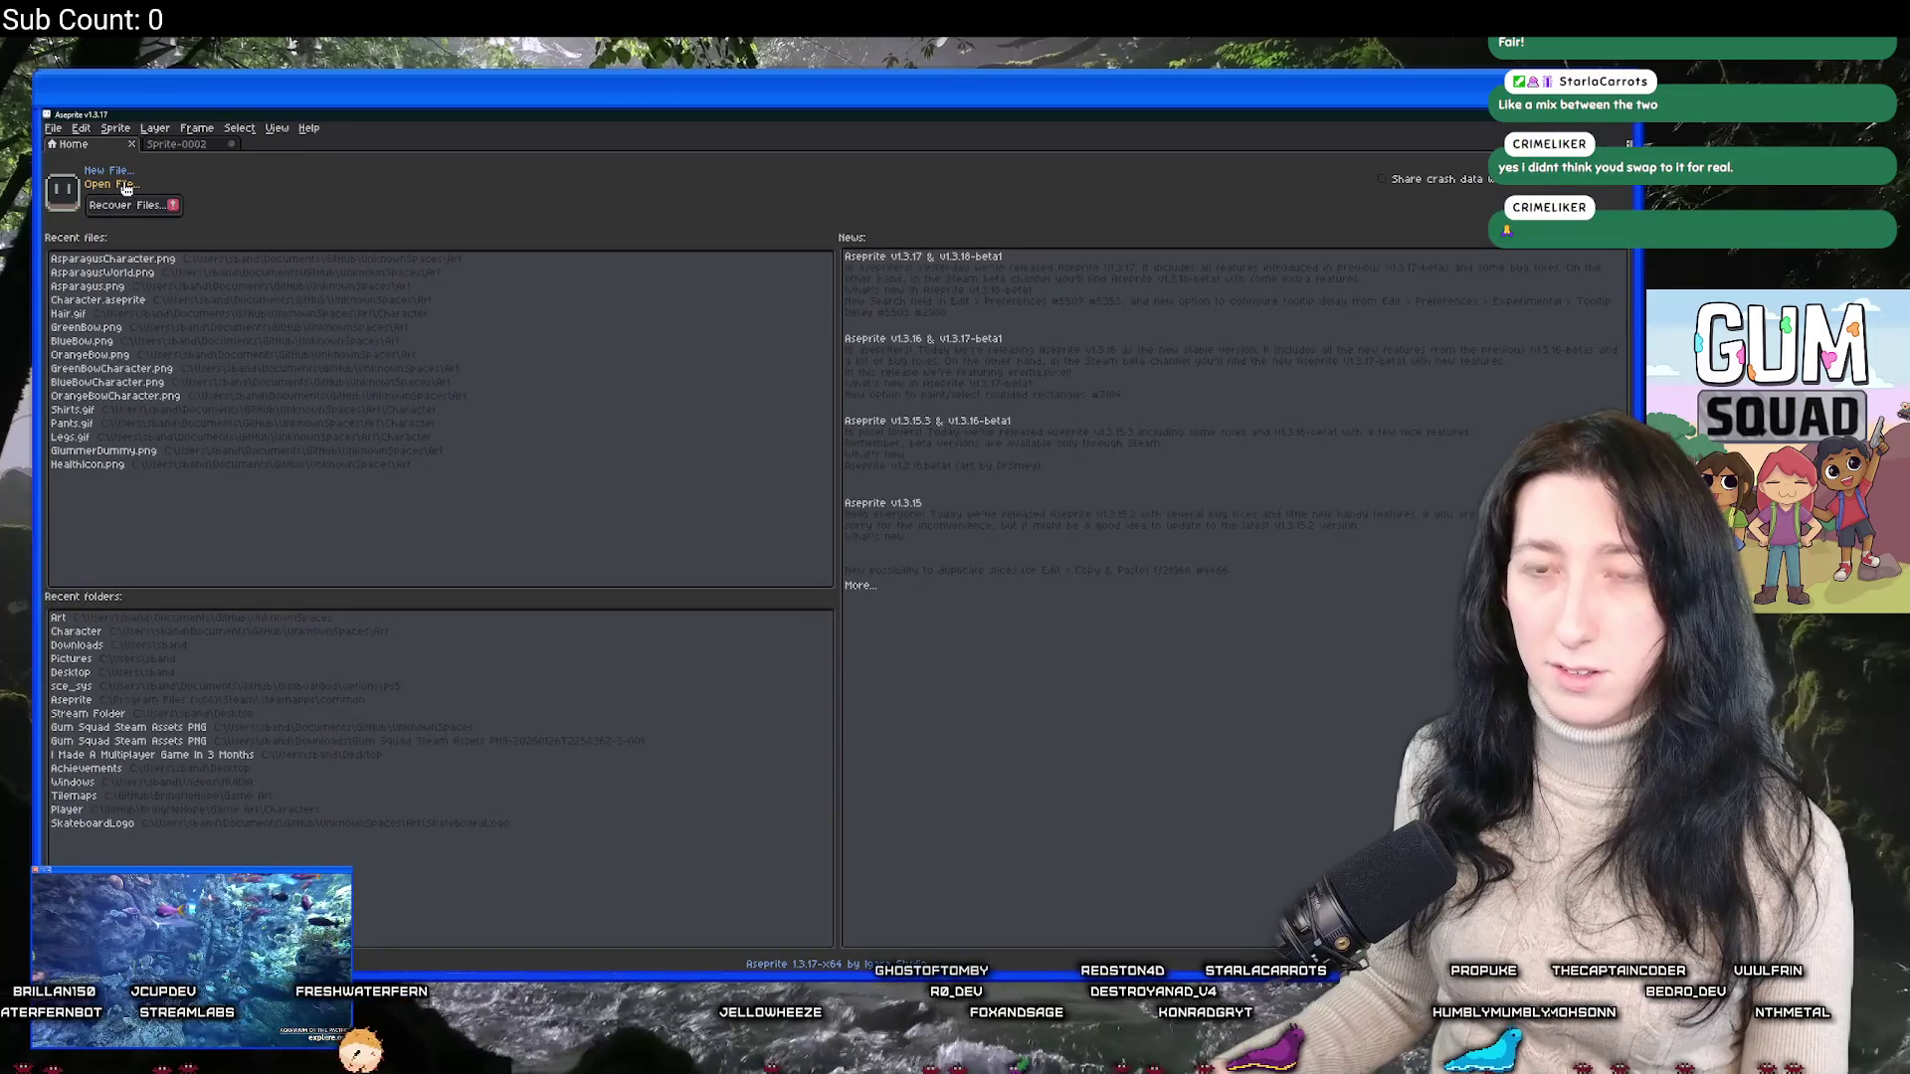
pyautogui.hotkey('alt', 'Tab')
pyautogui.hotkey('alt', 'Tab')
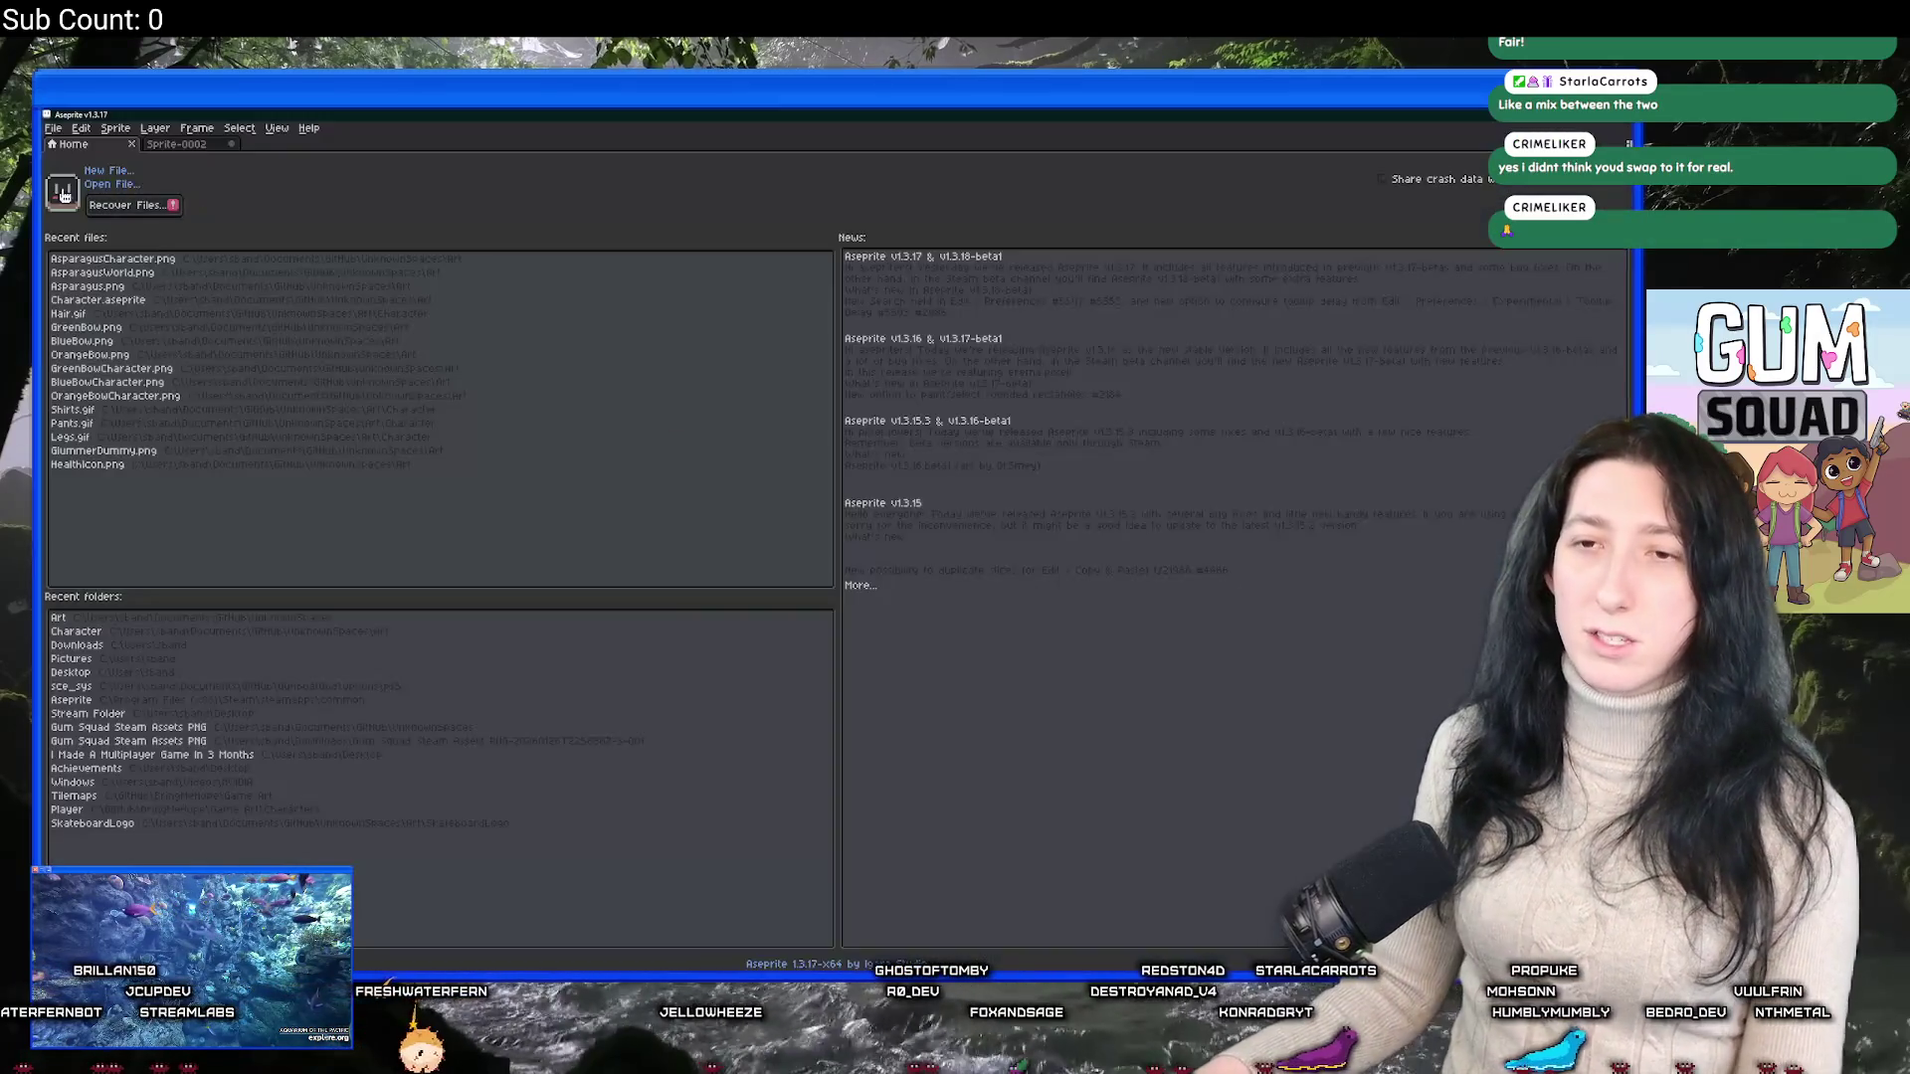
pyautogui.hotkey('alt', 'Tab')
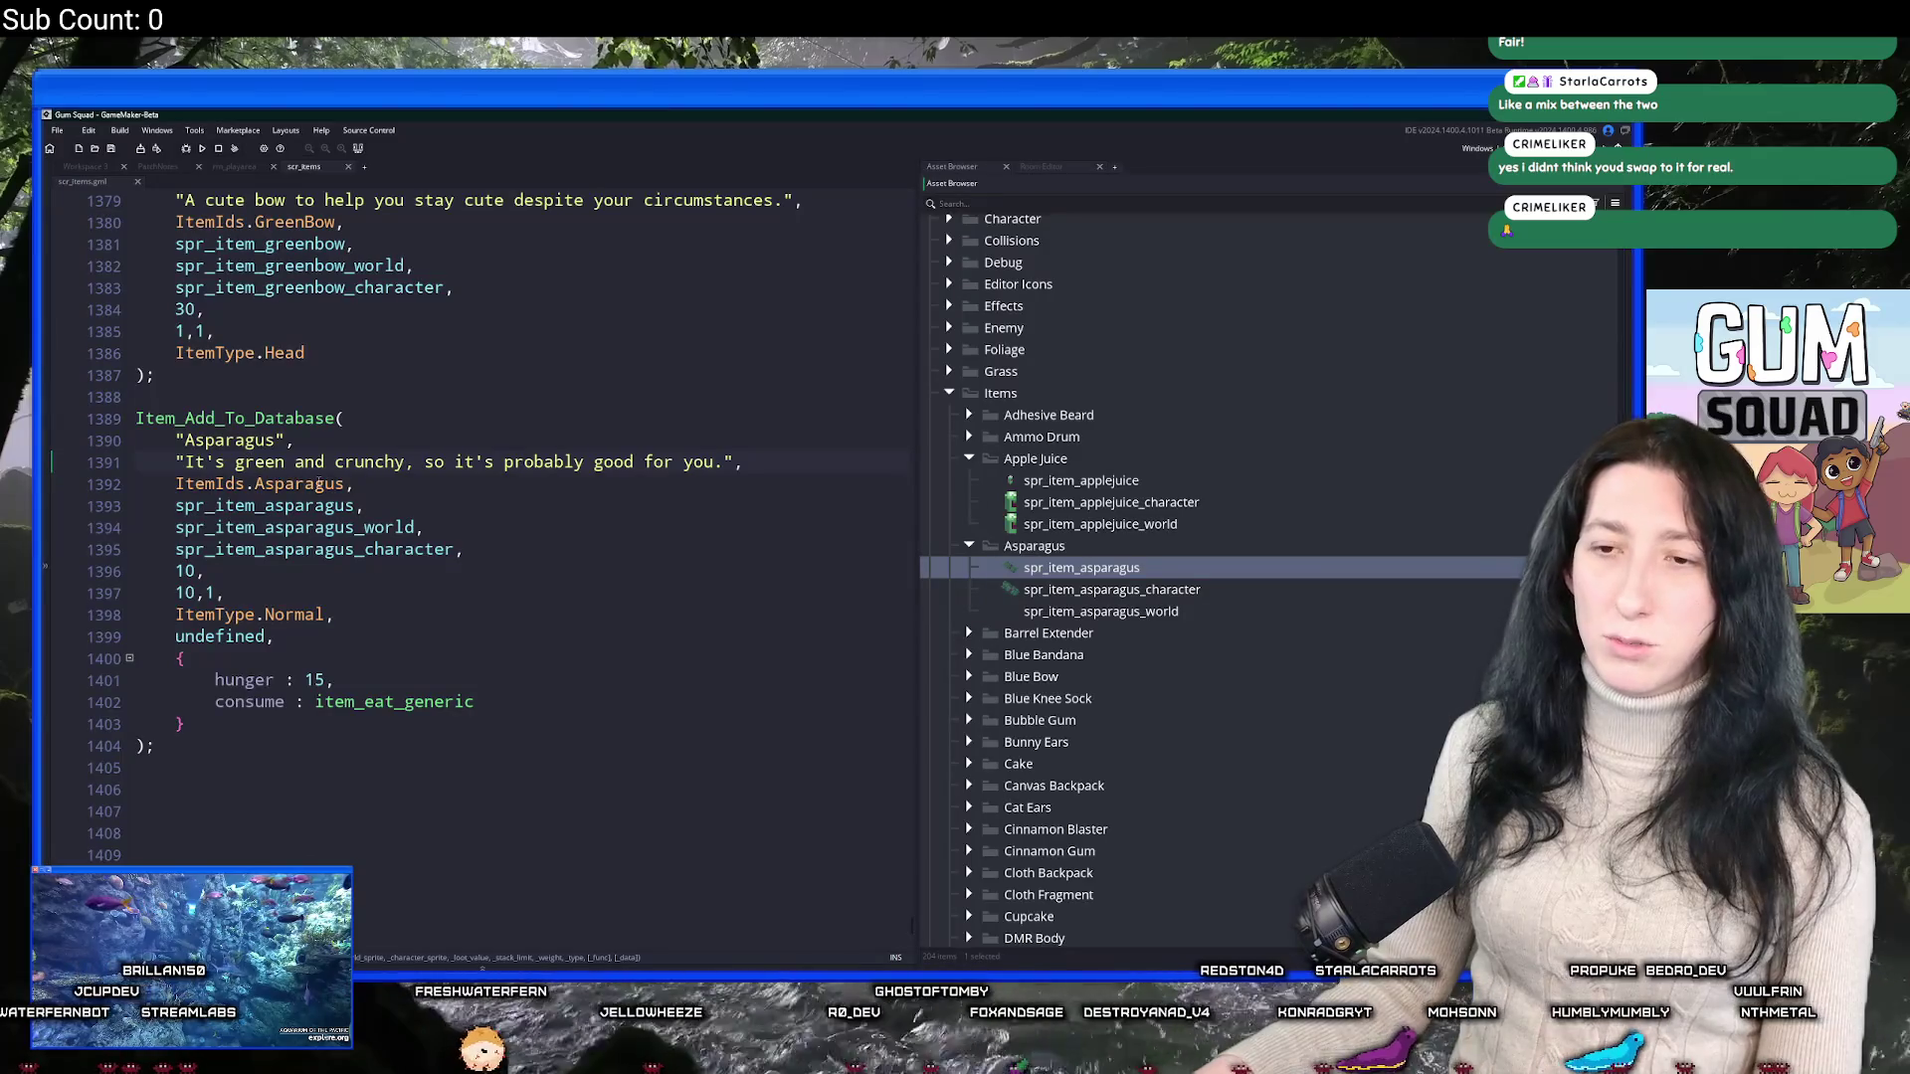
pyautogui.click(345, 484)
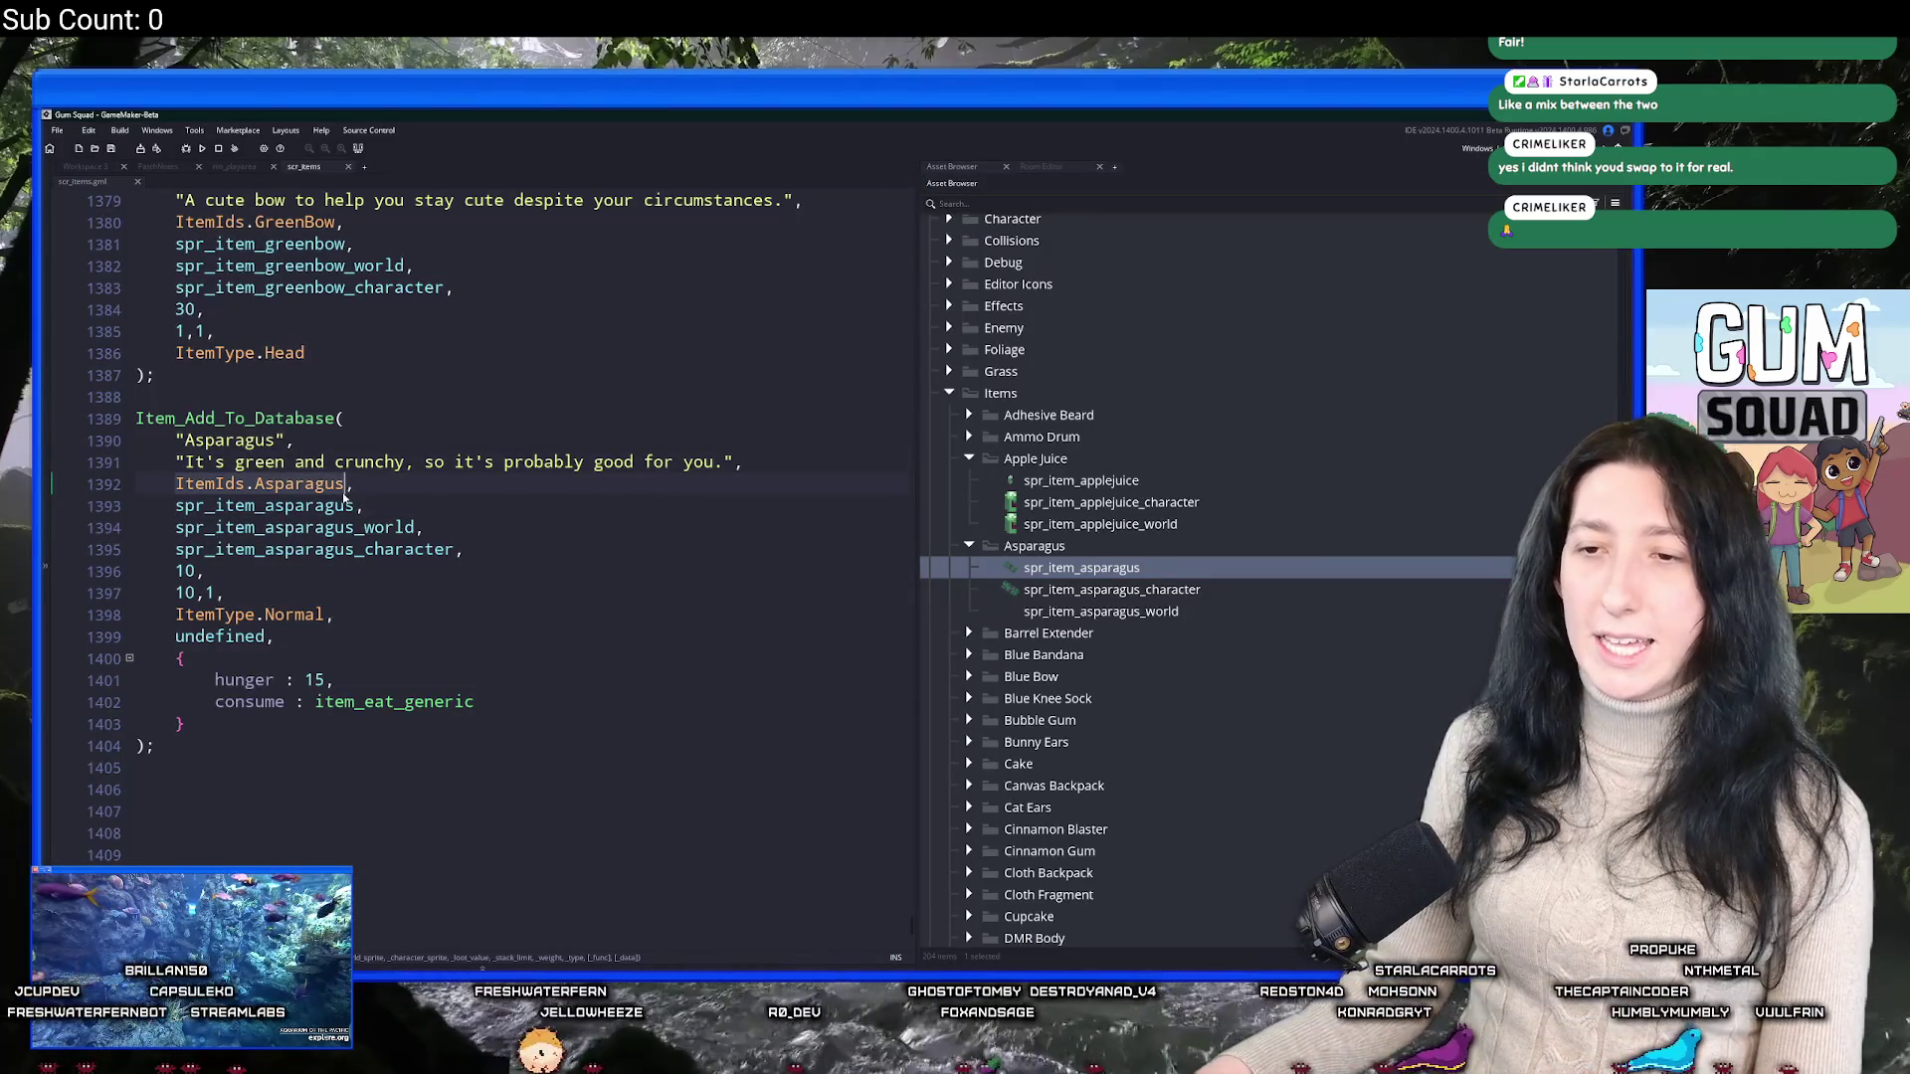
# Open scr_lootpools with Ctrl+T and scroll down to the MixedMedium and MixedLow pools.
pyautogui.hotkey('ctrl', 't')
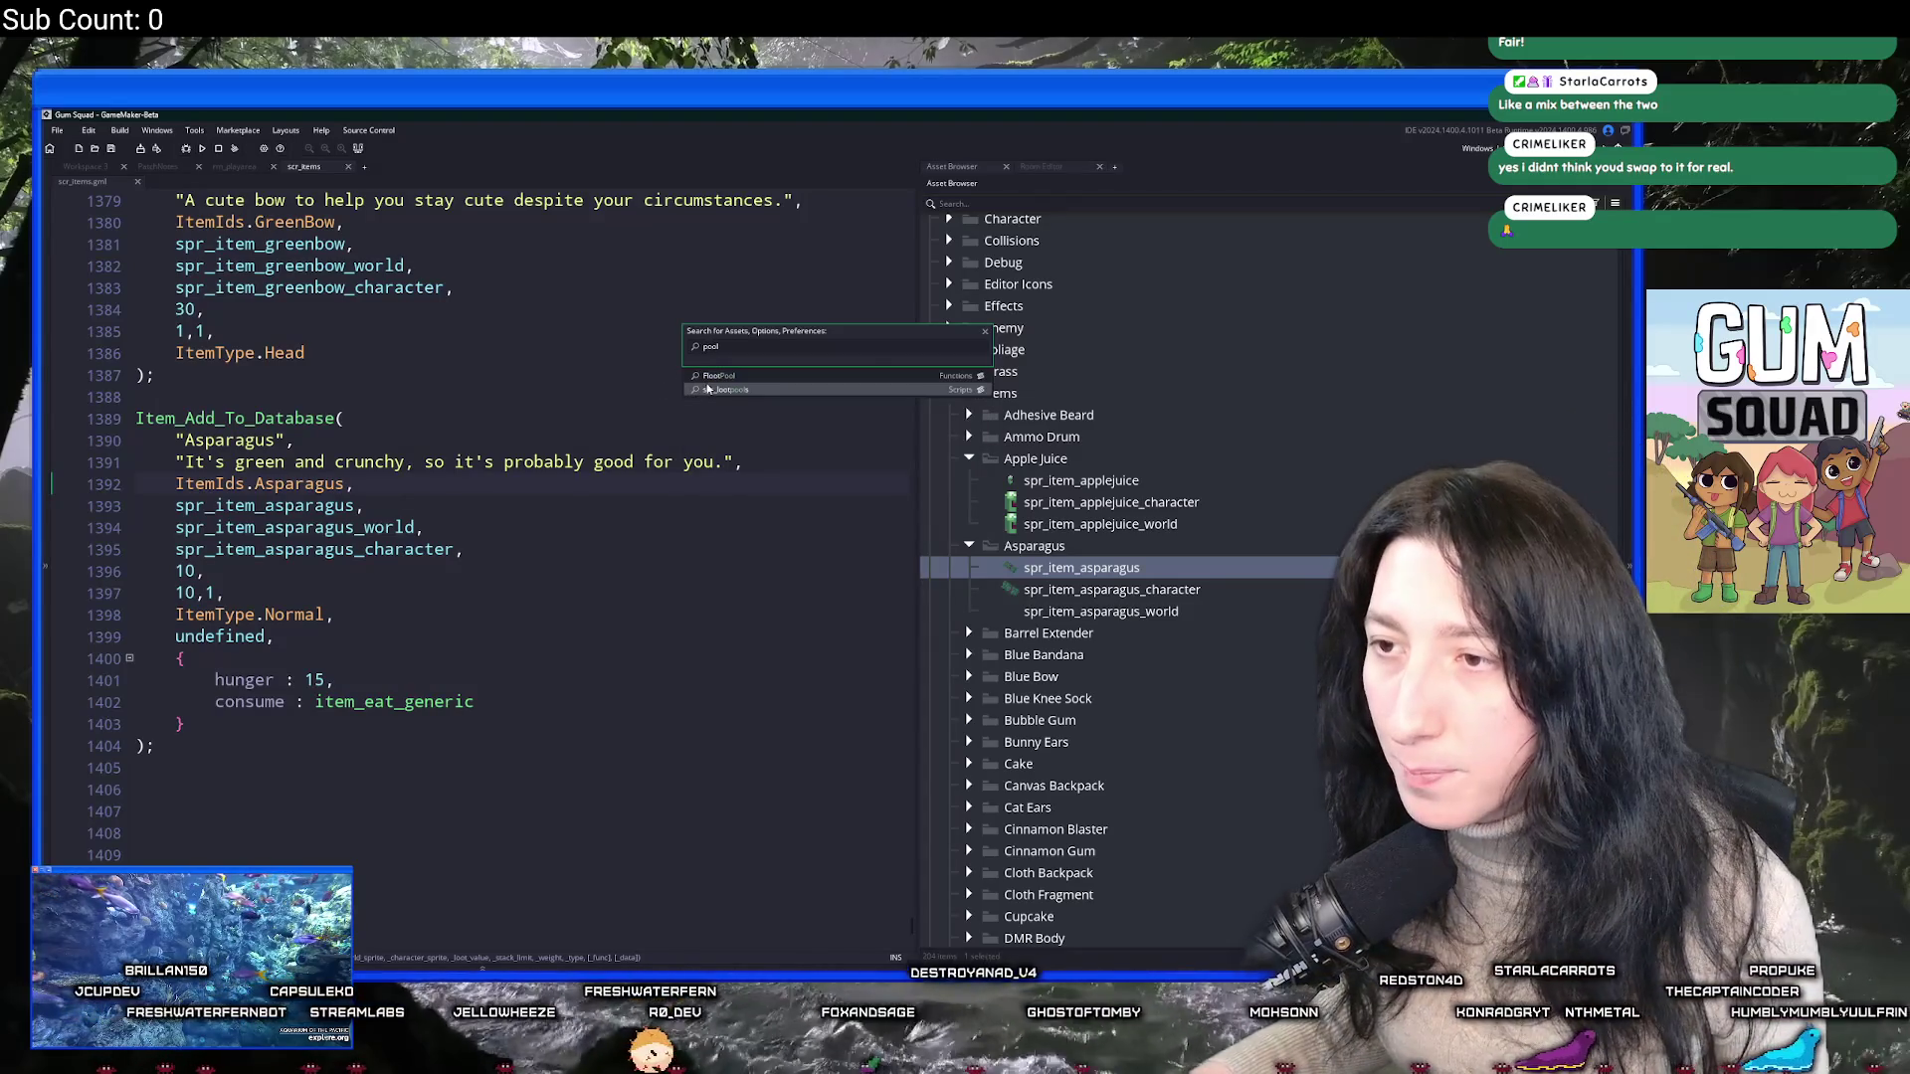
pyautogui.click(708, 390)
pyautogui.scroll(-8, 295, 481)
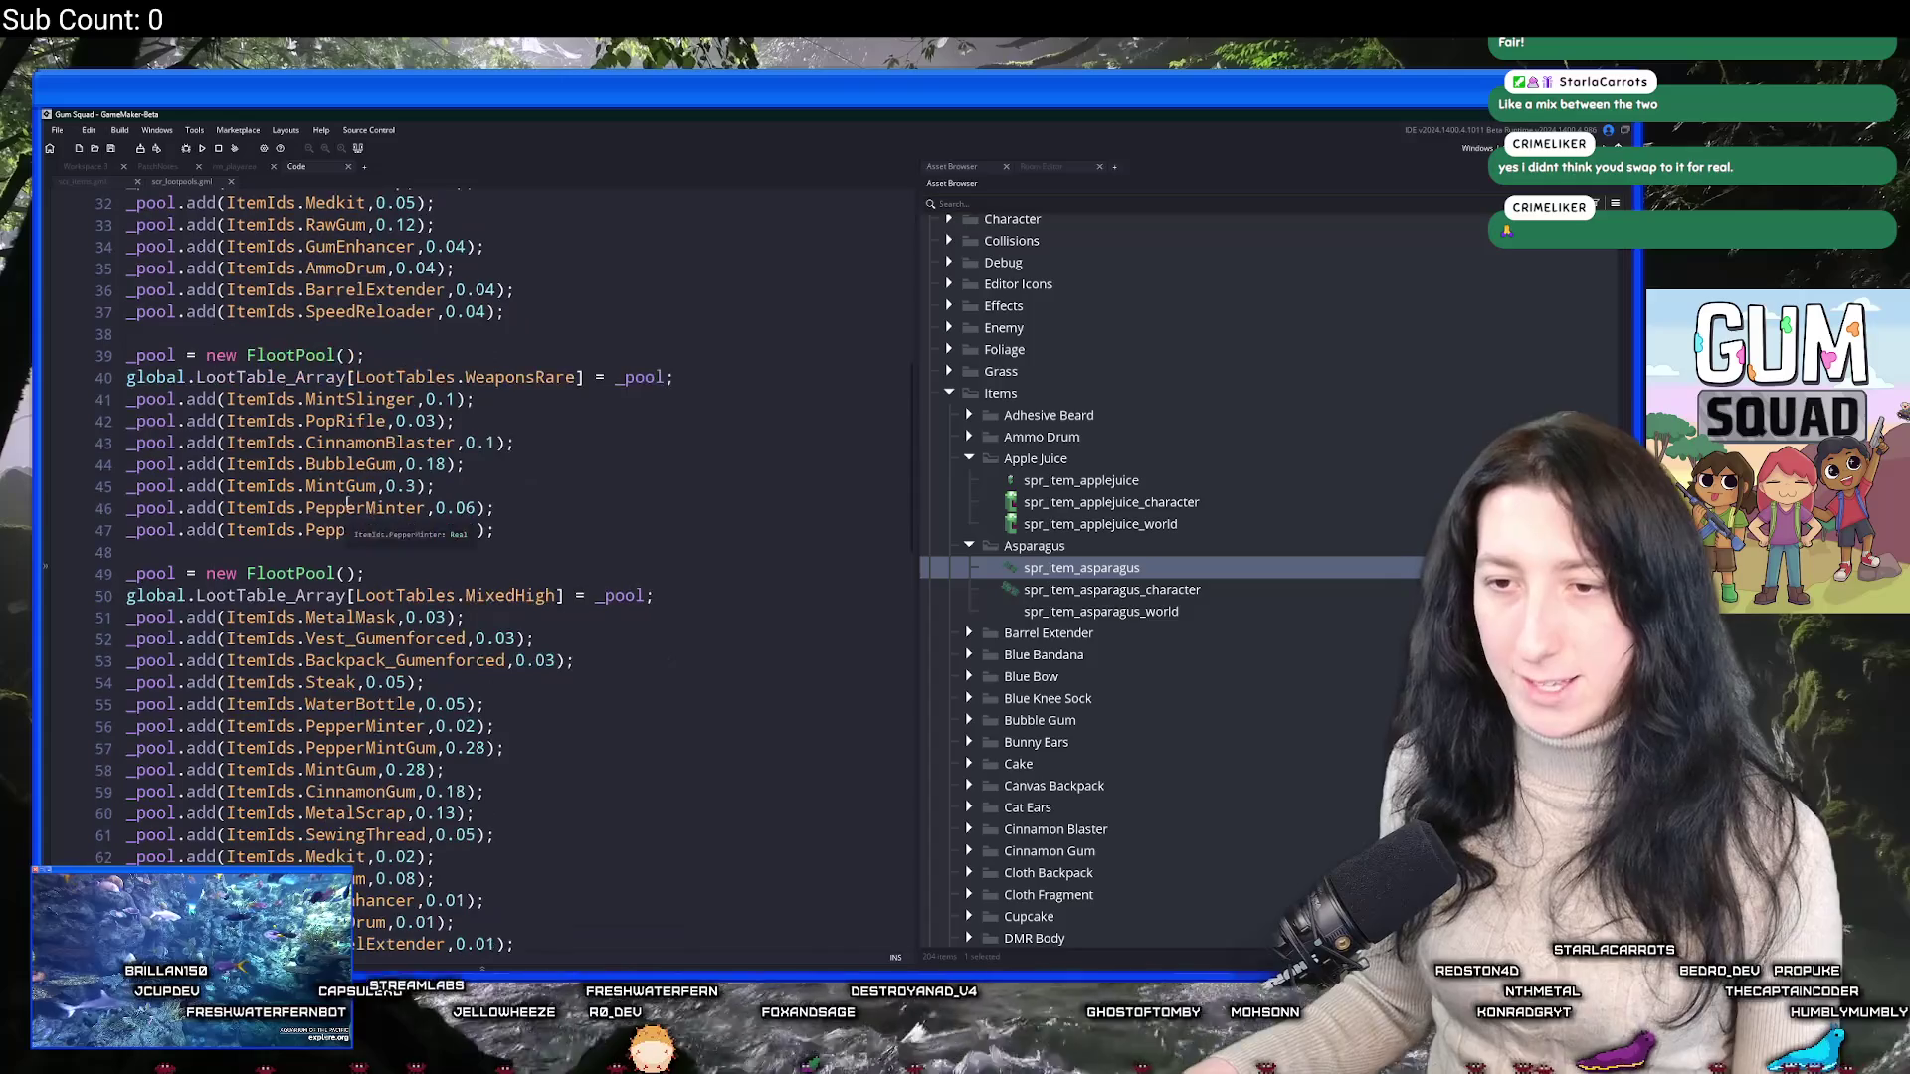
pyautogui.scroll(-8, 295, 482)
pyautogui.scroll(8, 565, 562)
pyautogui.scroll(-1, 565, 562)
pyautogui.scroll(-8, 565, 562)
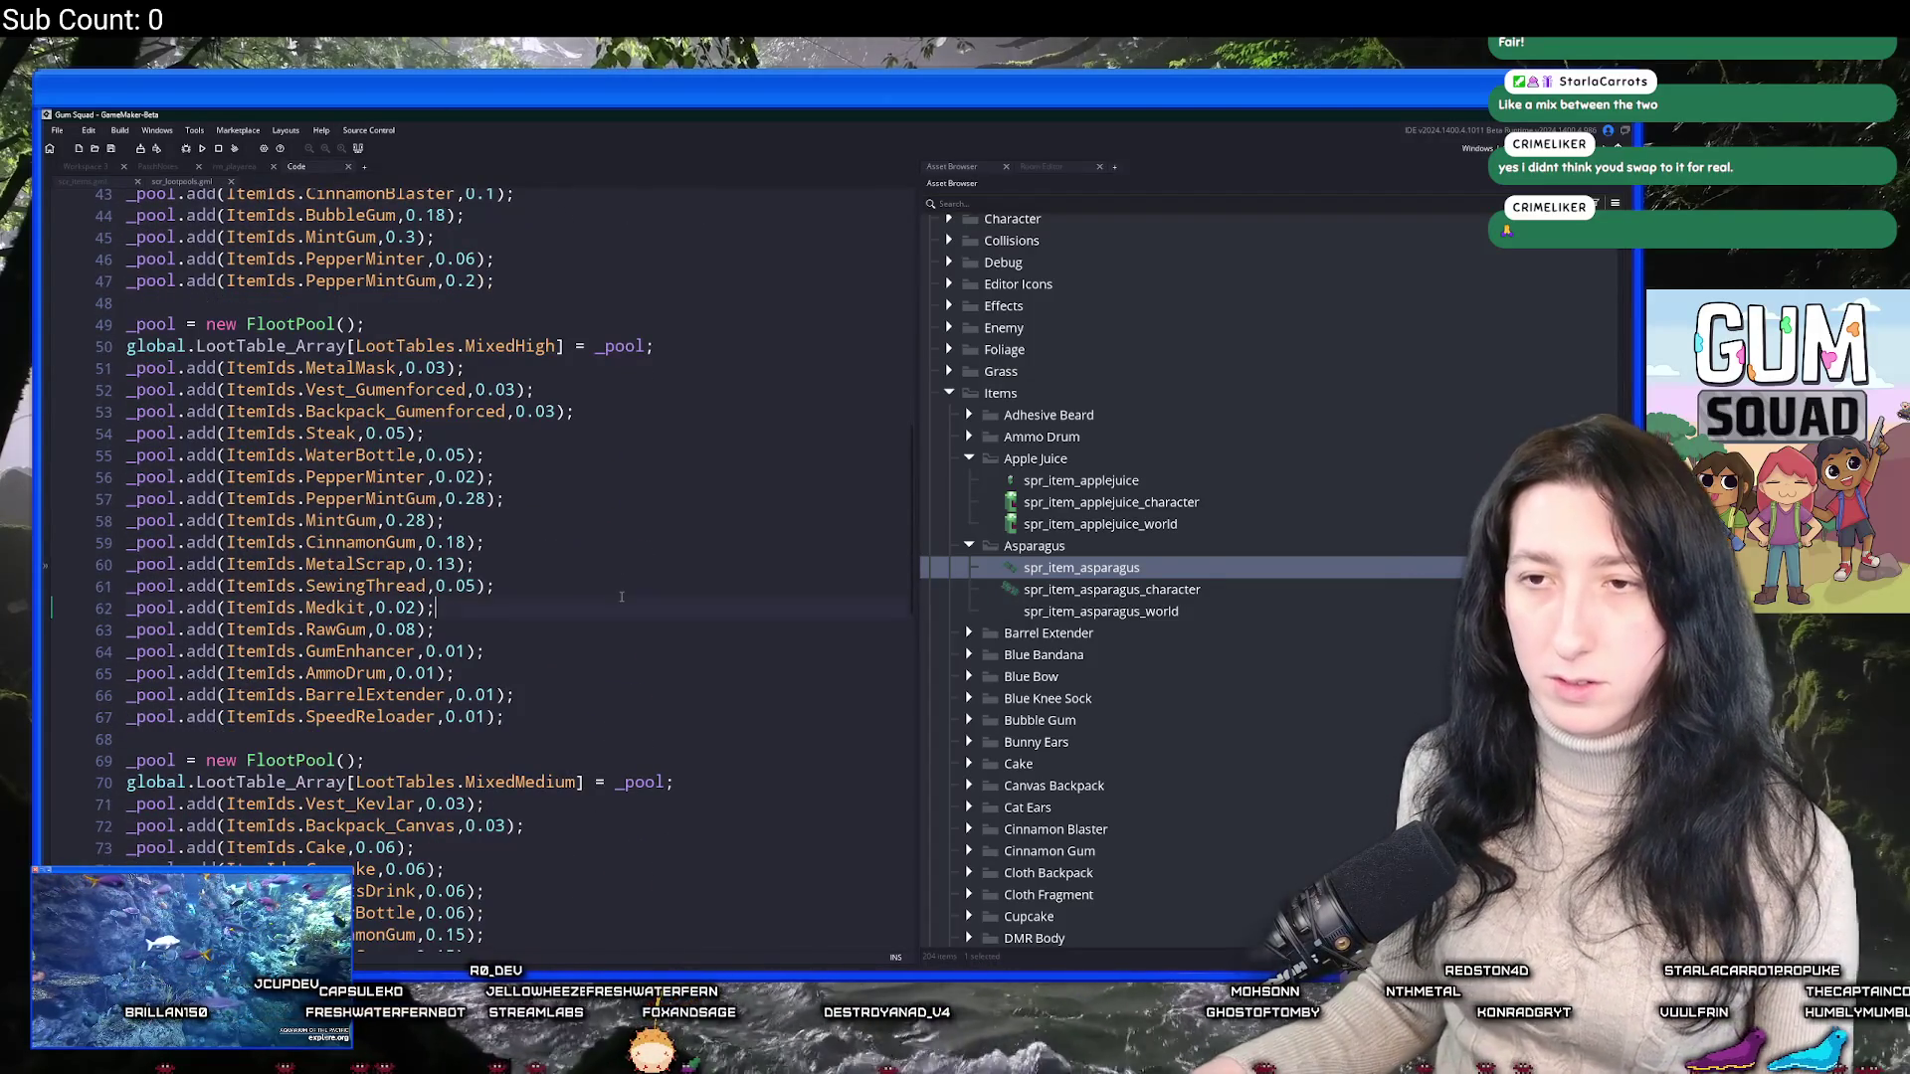
pyautogui.scroll(-7, 619, 603)
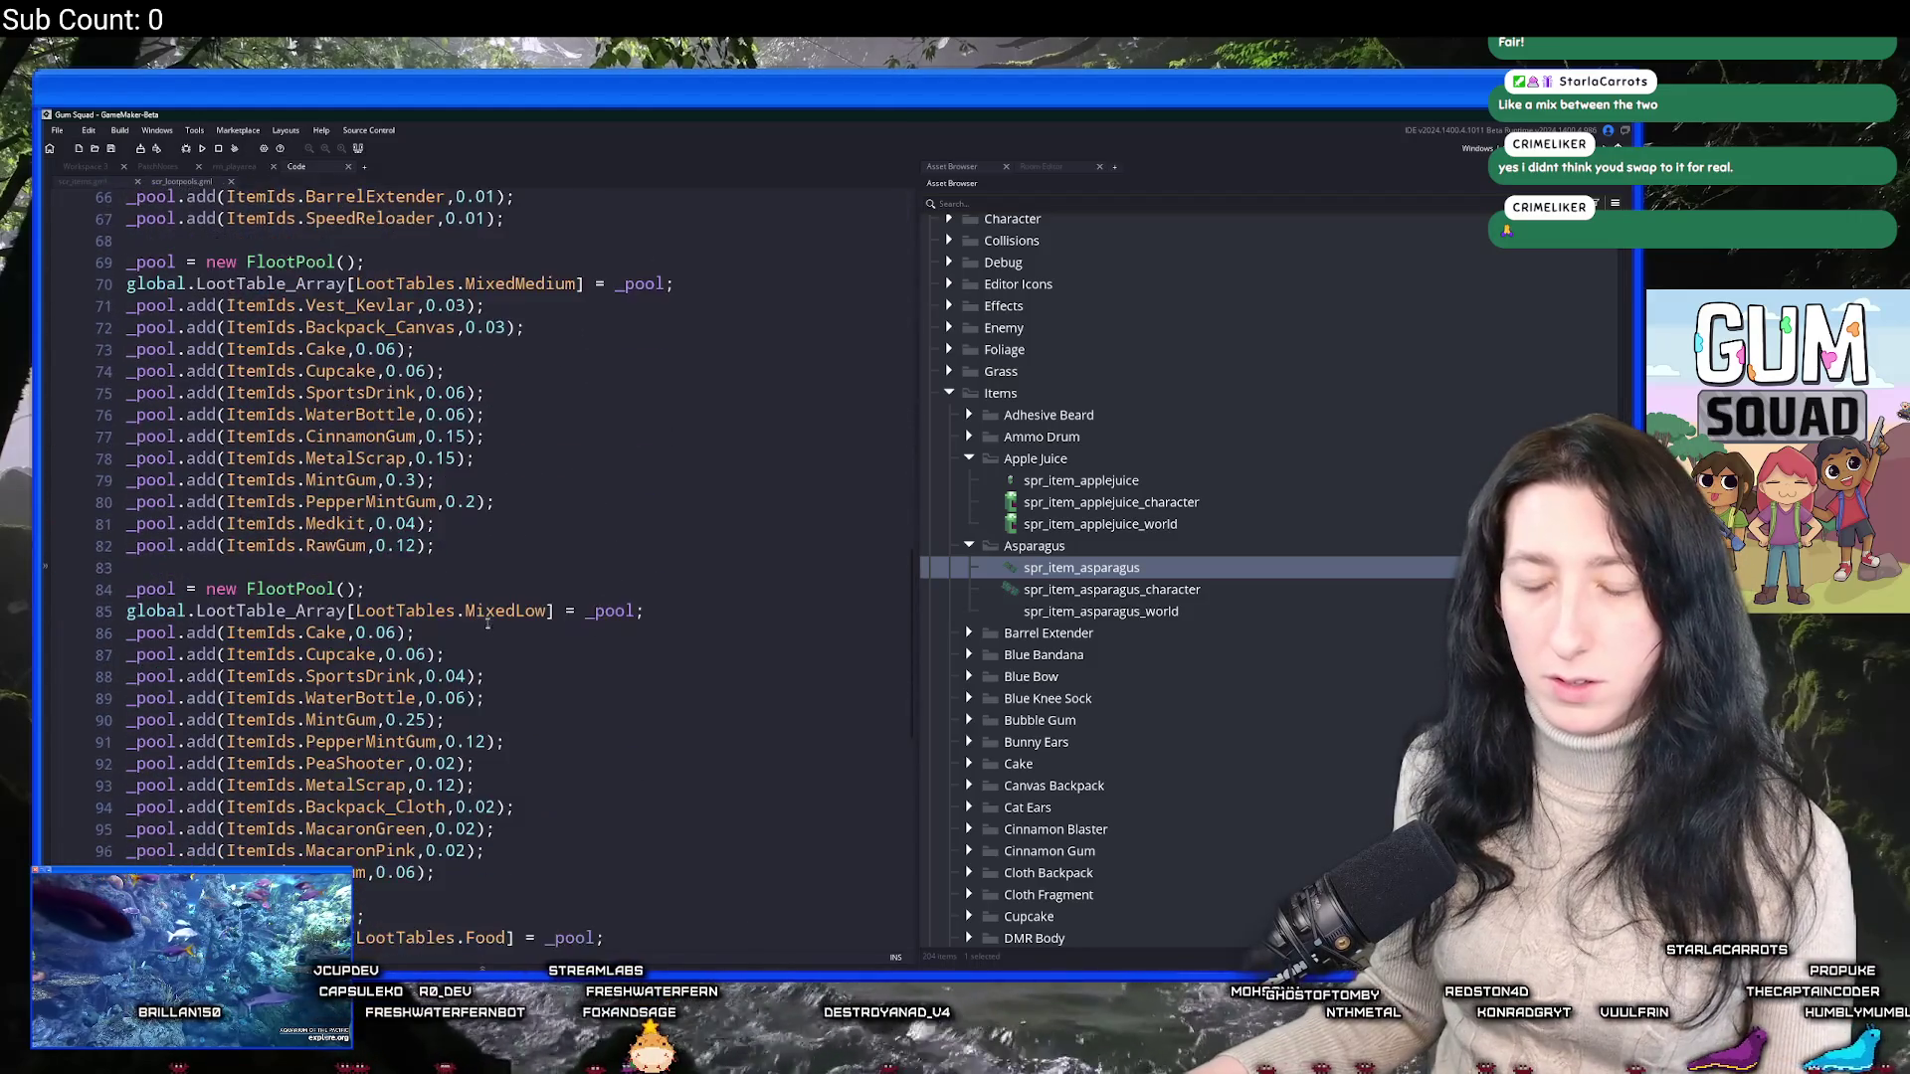
# Duplicate MixedLow's MacaronPink line and rename the copy to Asparagus.
pyautogui.doubleClick(381, 753)
pyautogui.hotkey('ctrl', 'd')
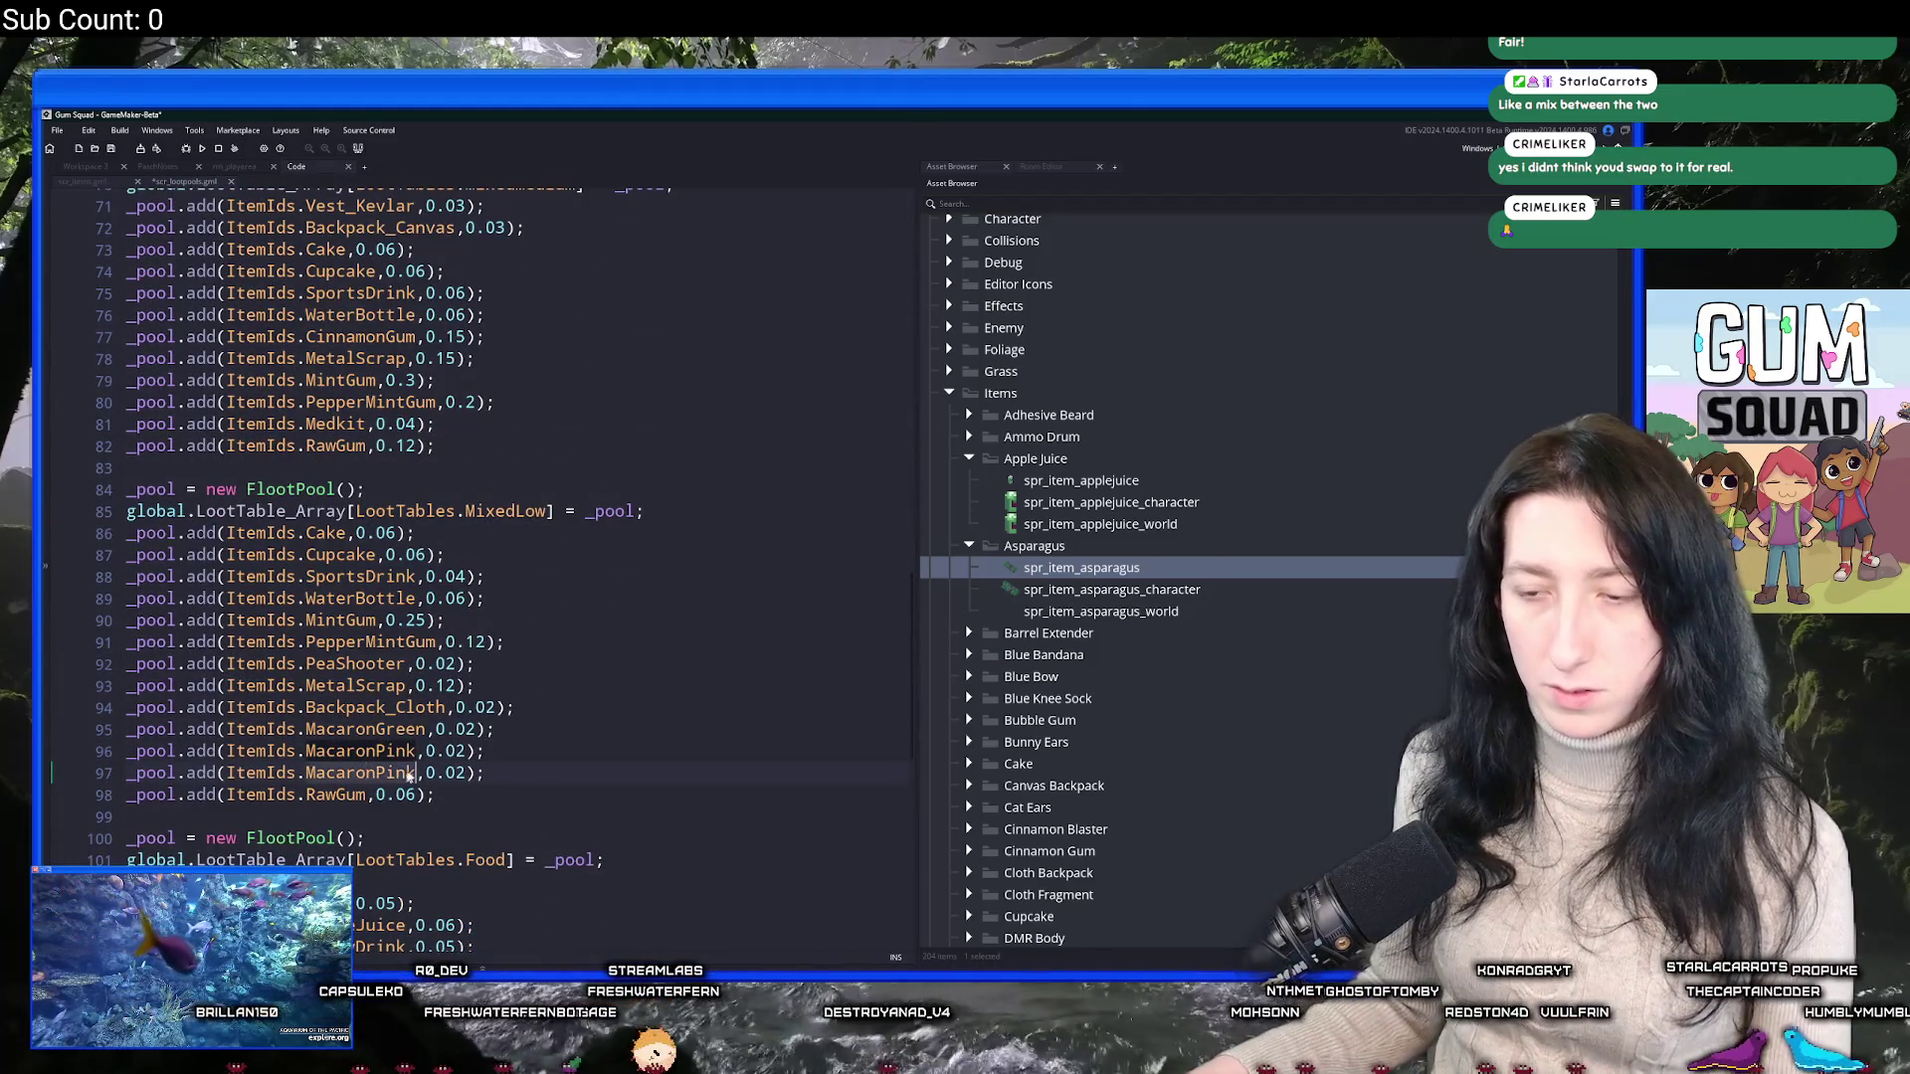
pyautogui.click(235, 774)
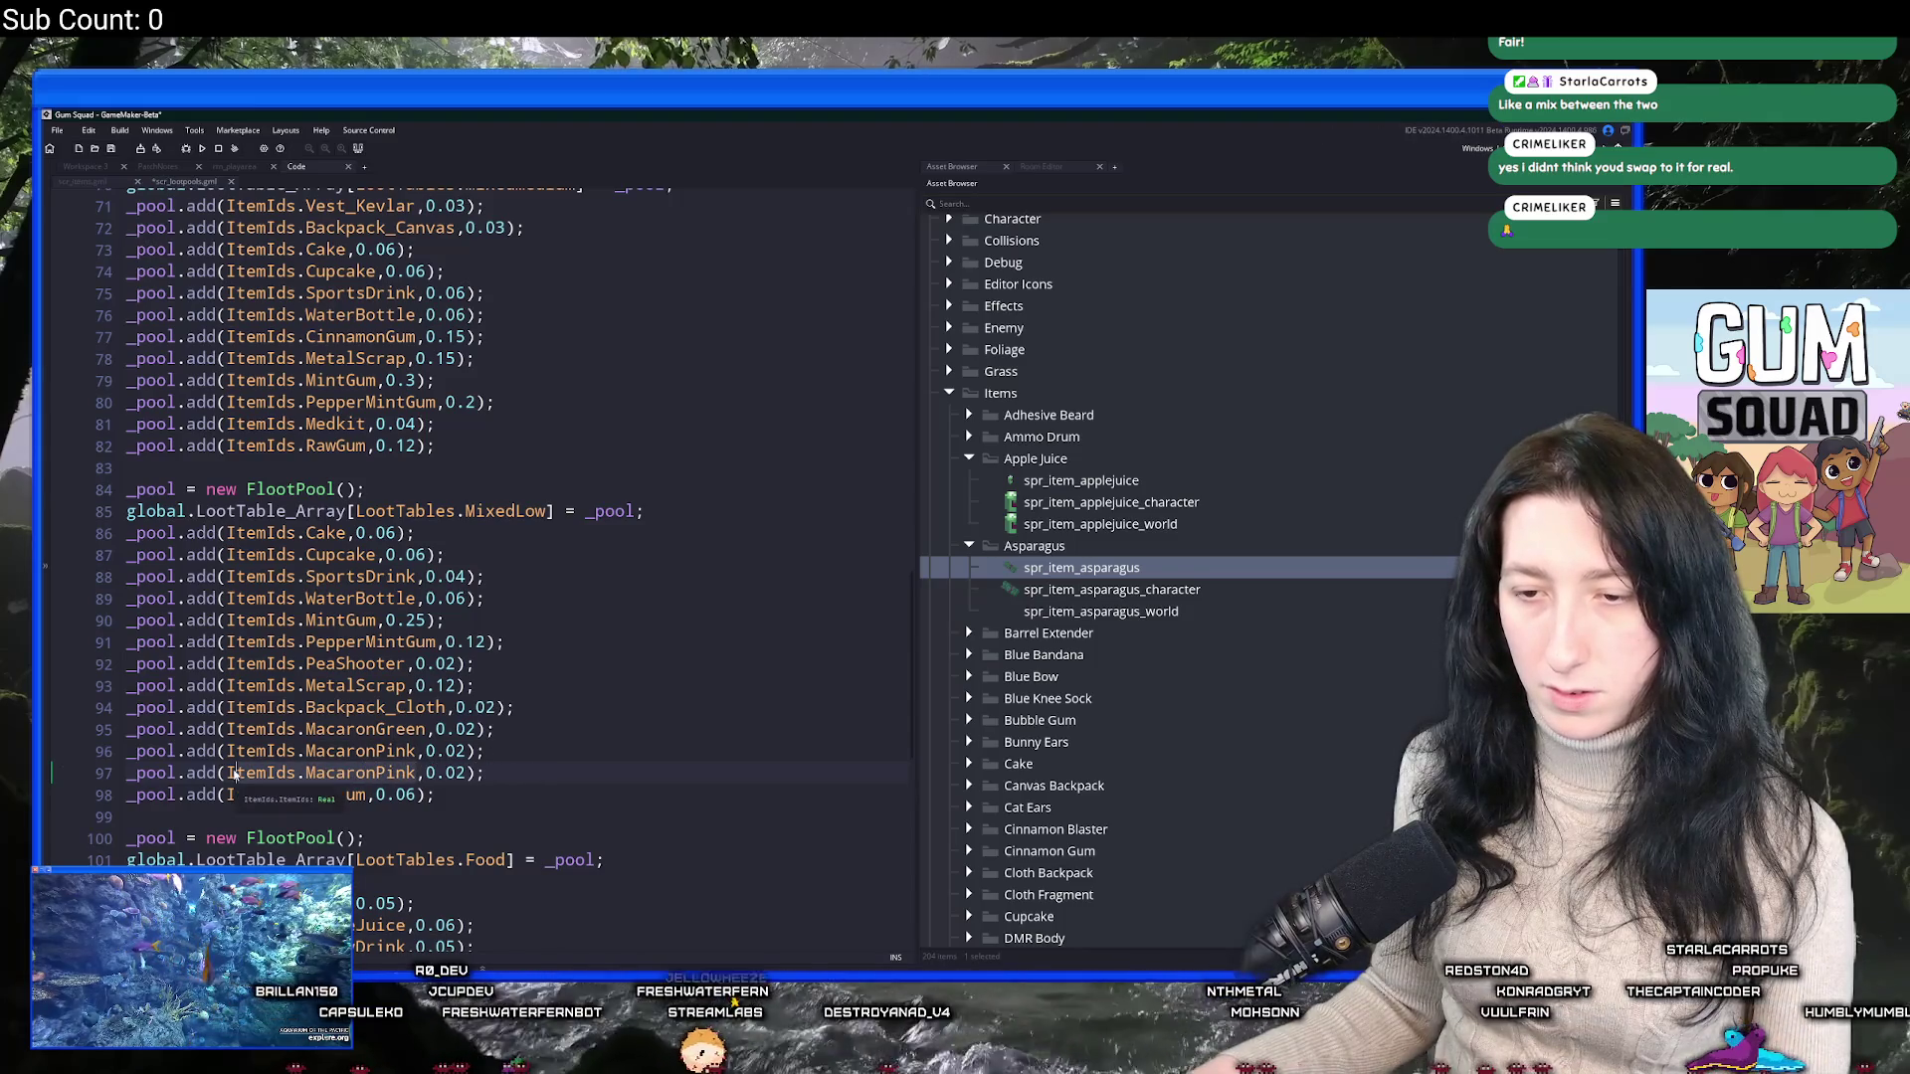
pyautogui.doubleClick(358, 773)
pyautogui.write('Asparagus')
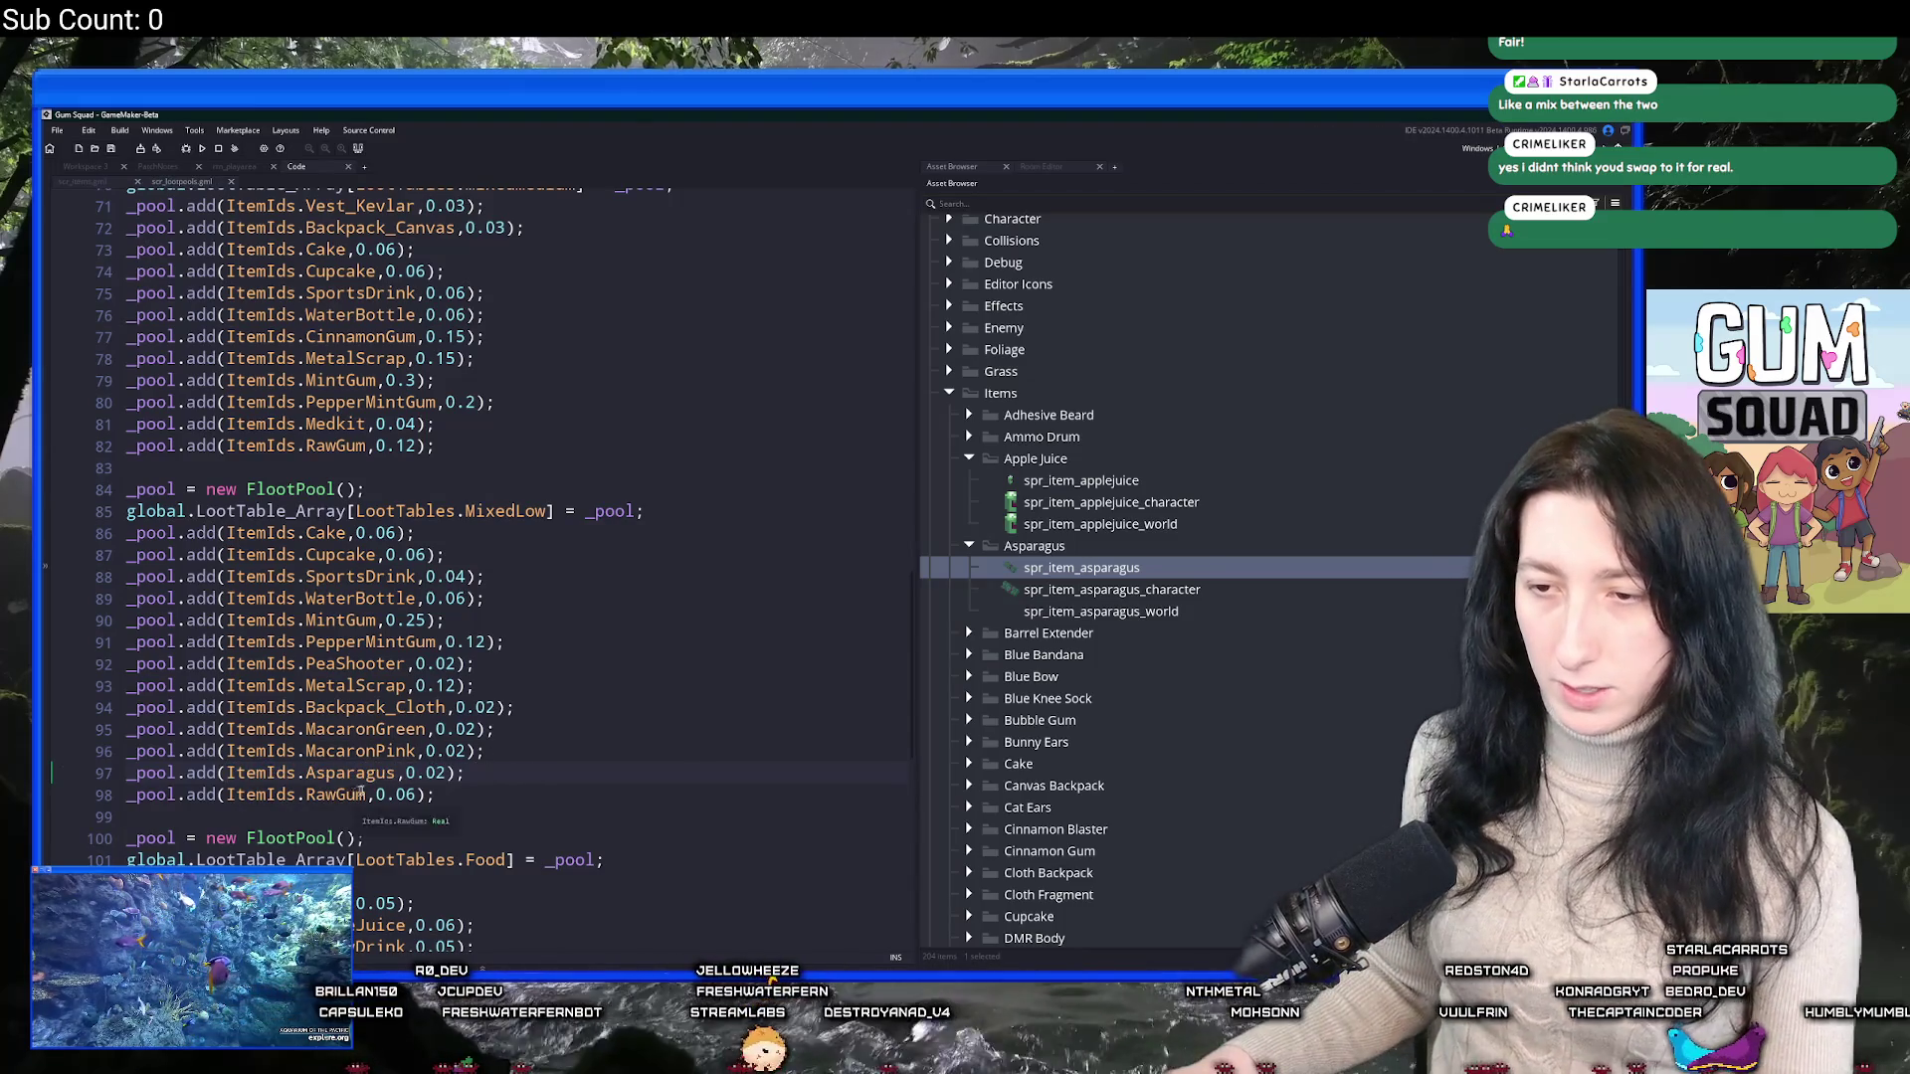
# Lower MixedLow's Cake and Cupcake weights to 0.02.
pyautogui.click(398, 534)
pyautogui.press('BackSpace')
pyautogui.write('2')
pyautogui.click(425, 555)
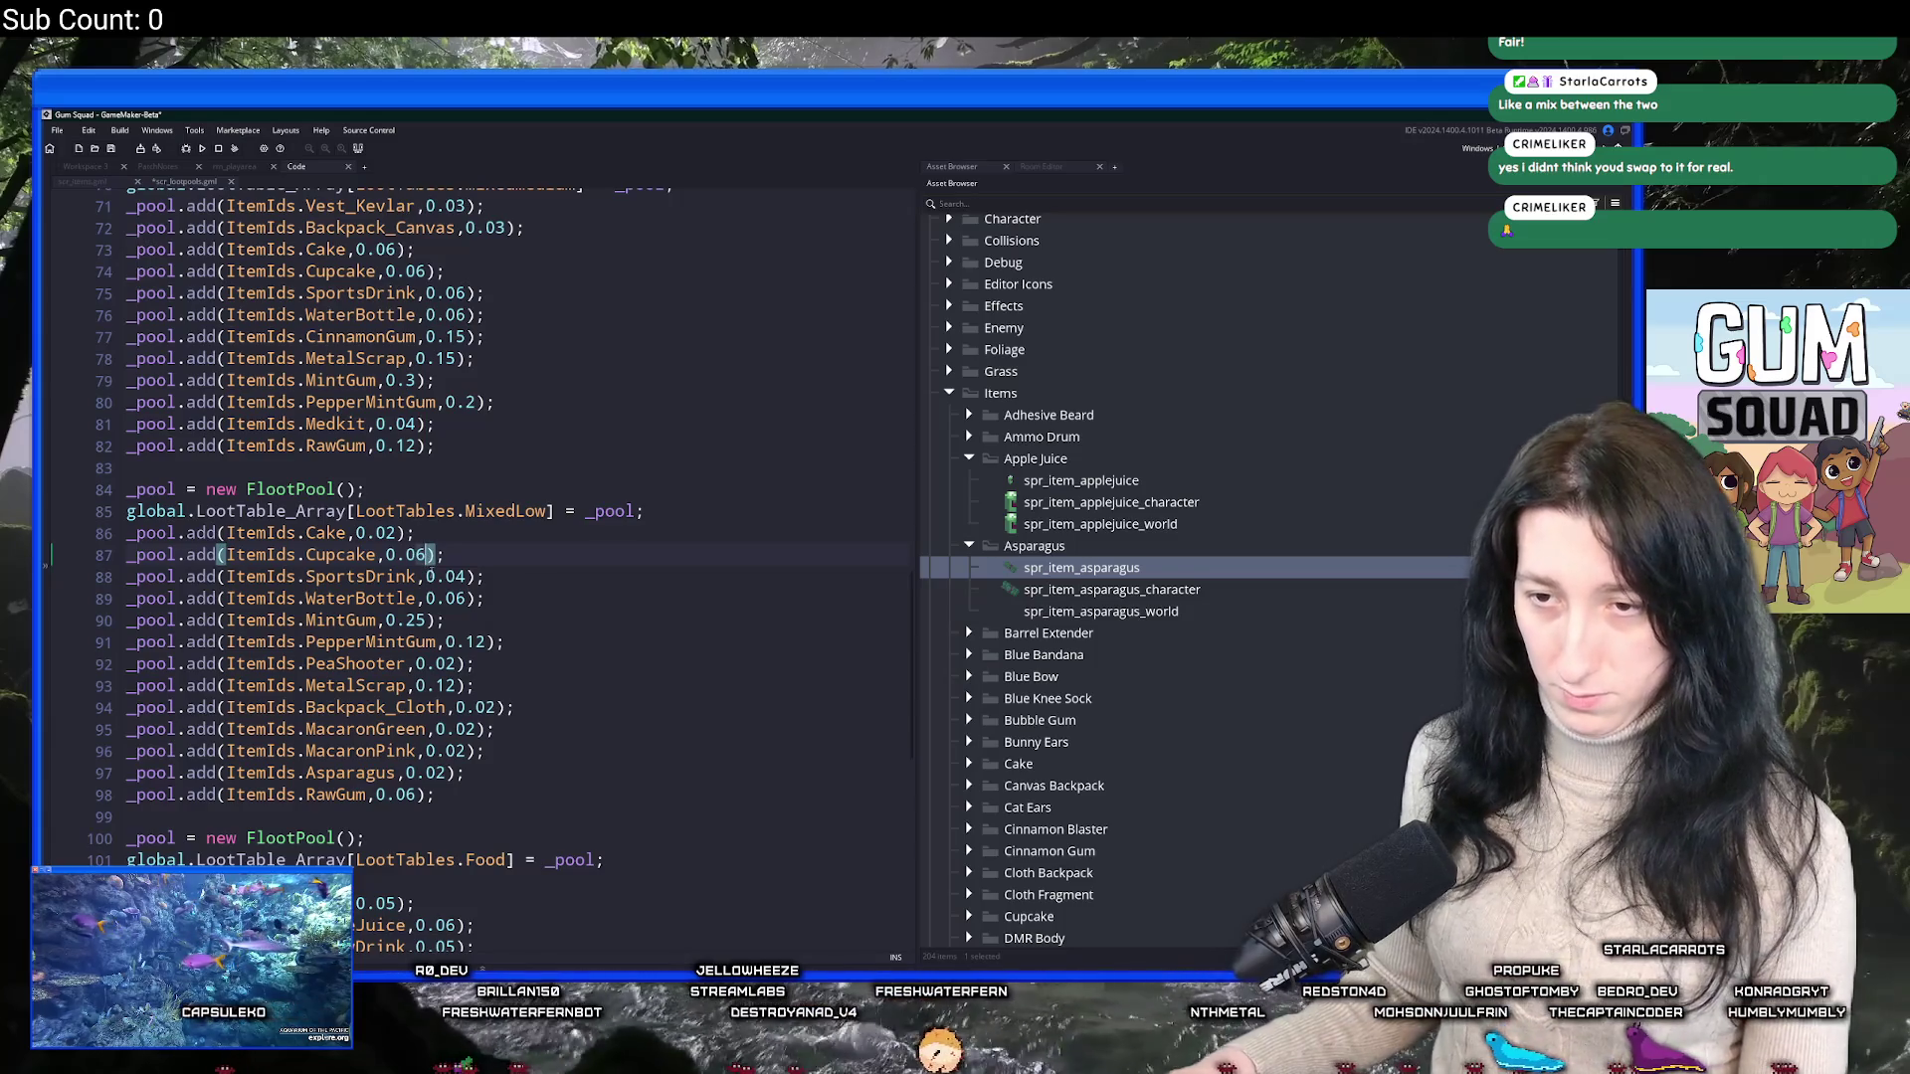
pyautogui.press('BackSpace')
pyautogui.write('2')
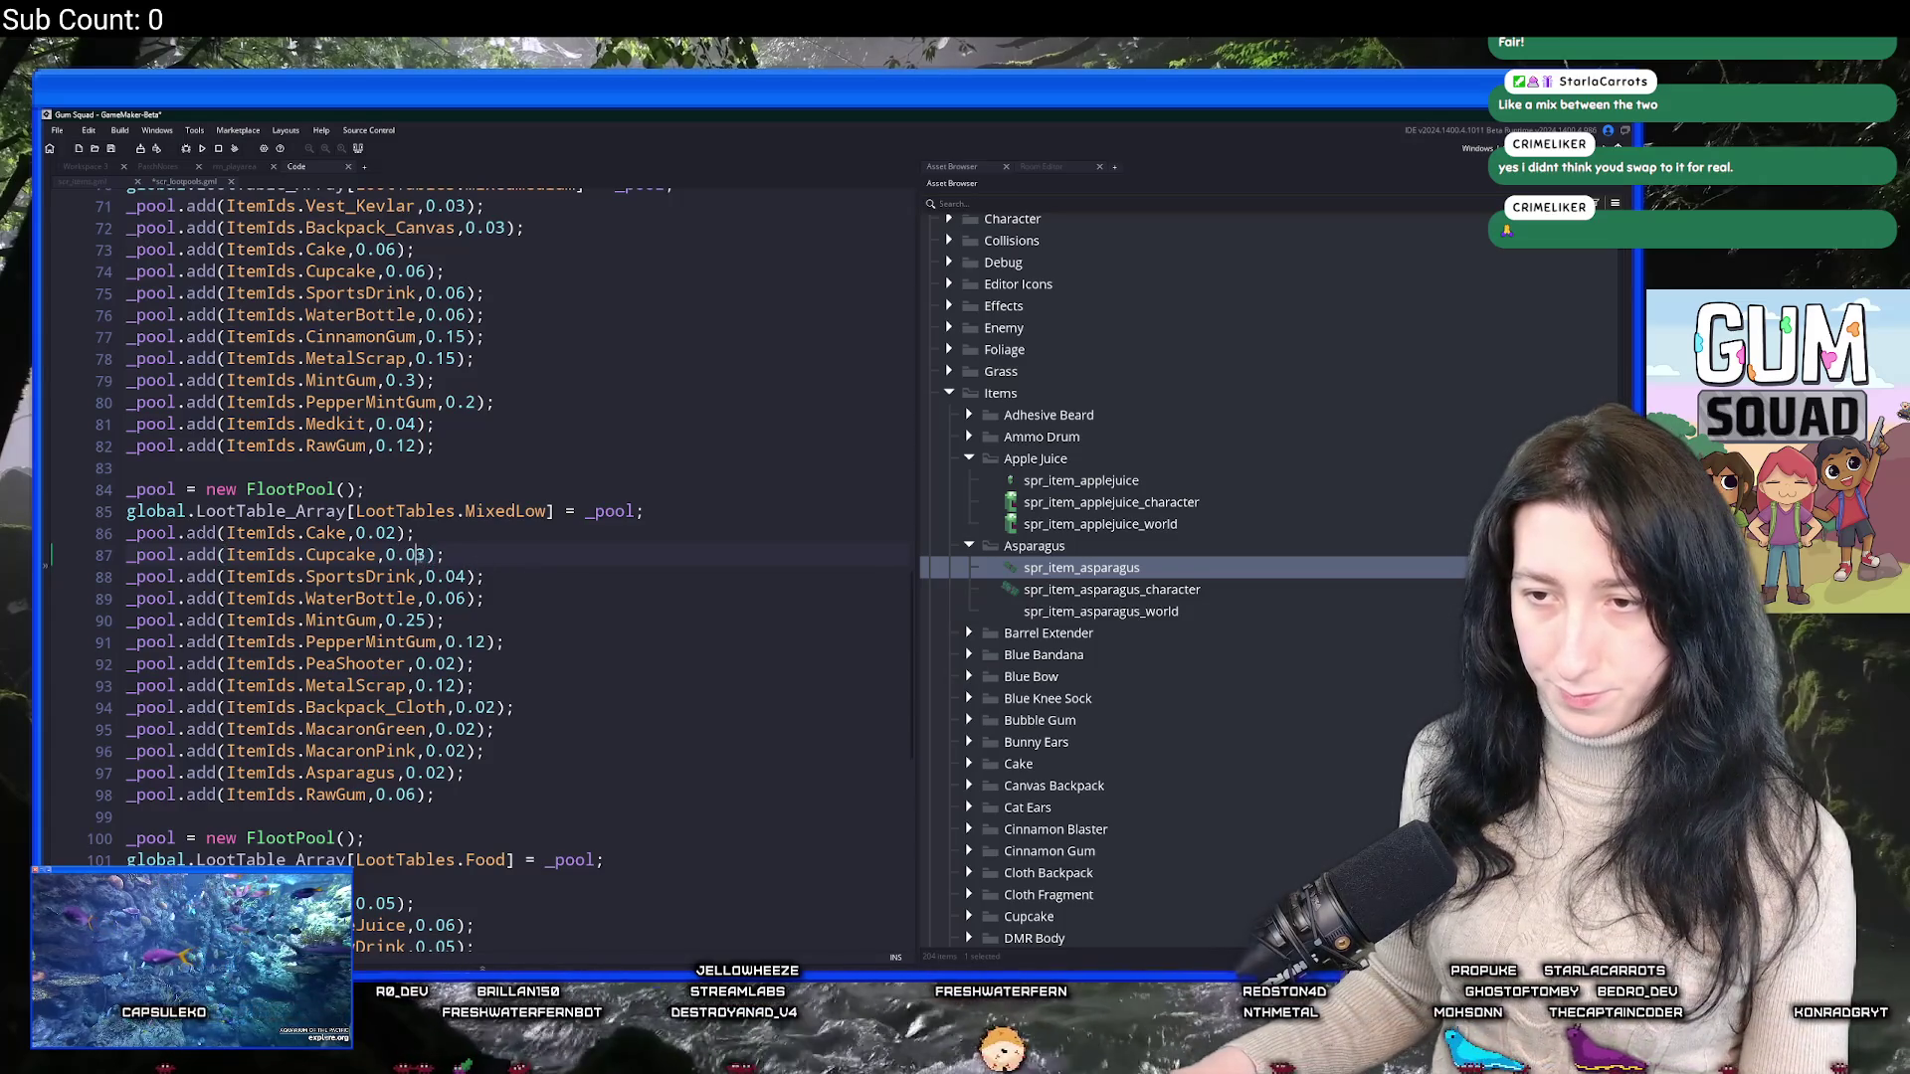
pyautogui.click(456, 577)
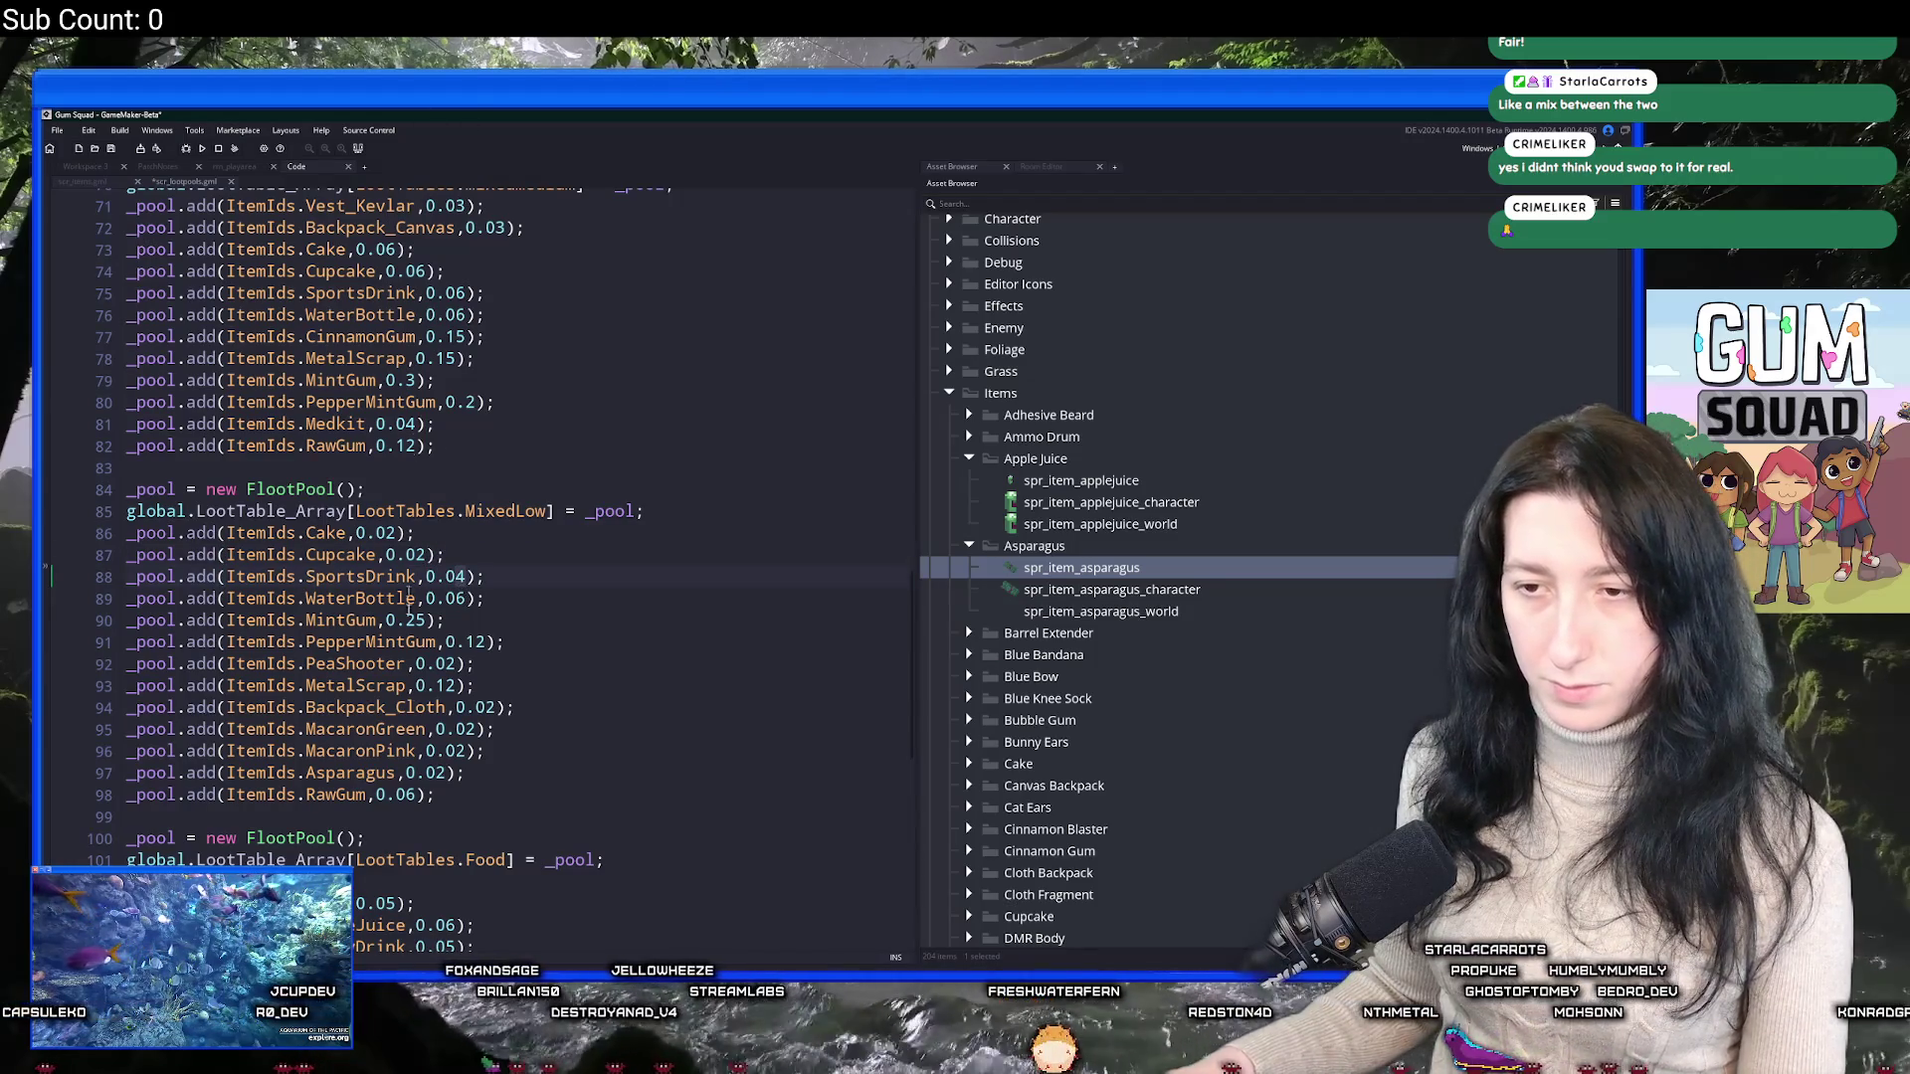
pyautogui.click(67, 779)
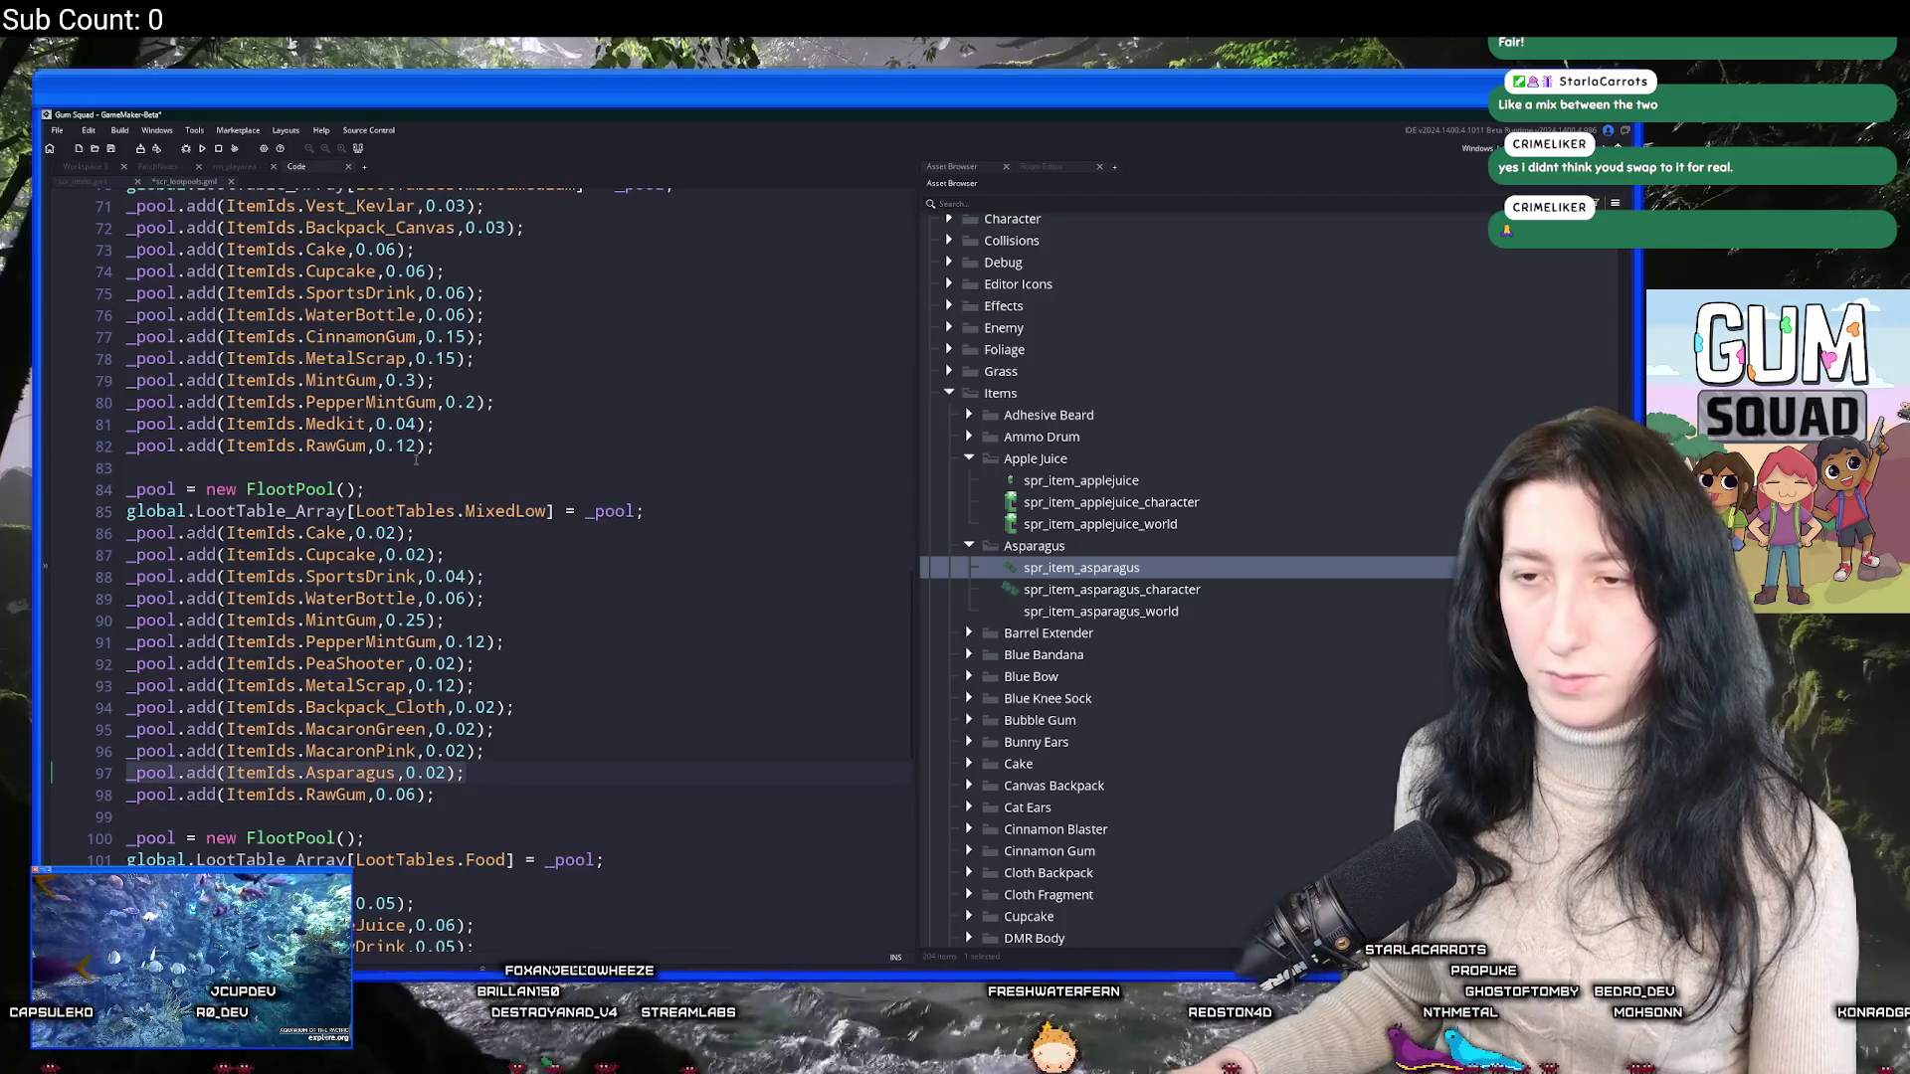
pyautogui.scroll(1, 467, 442)
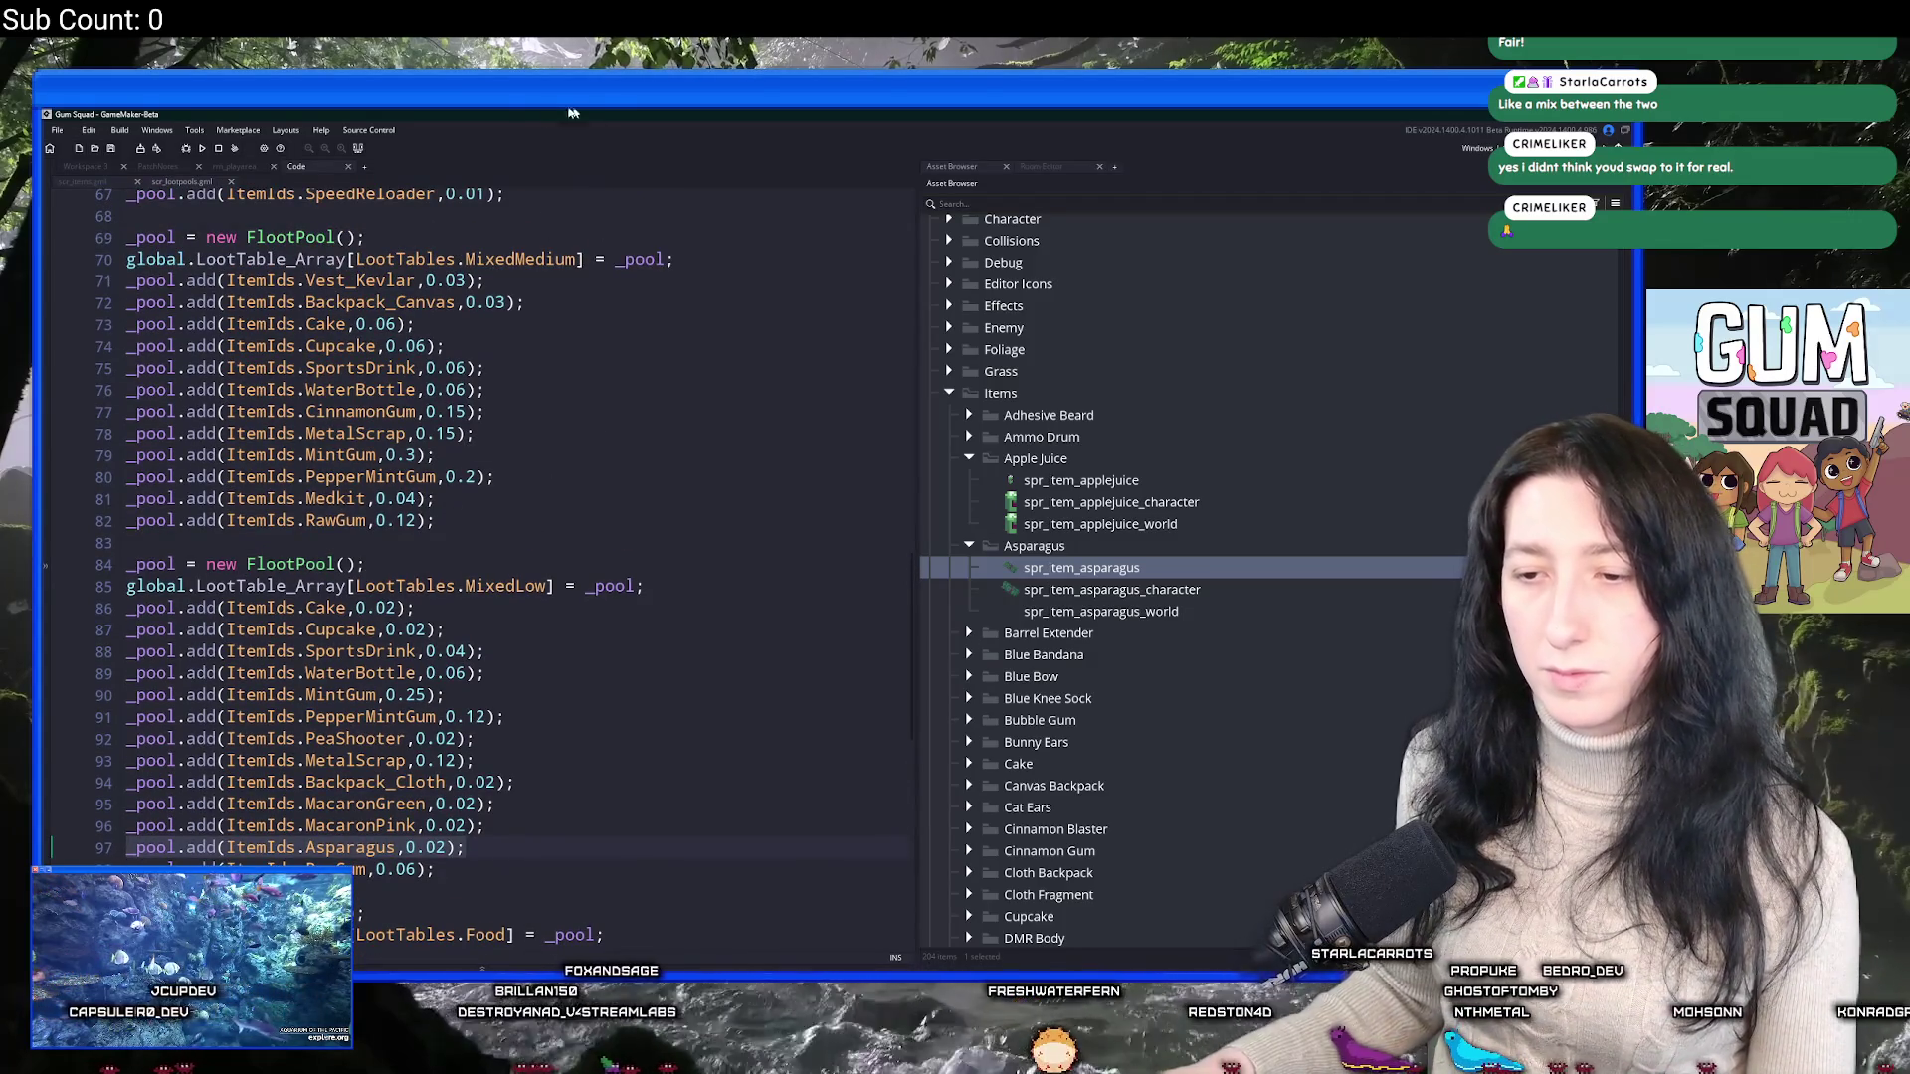
pyautogui.scroll(2, 533, 534)
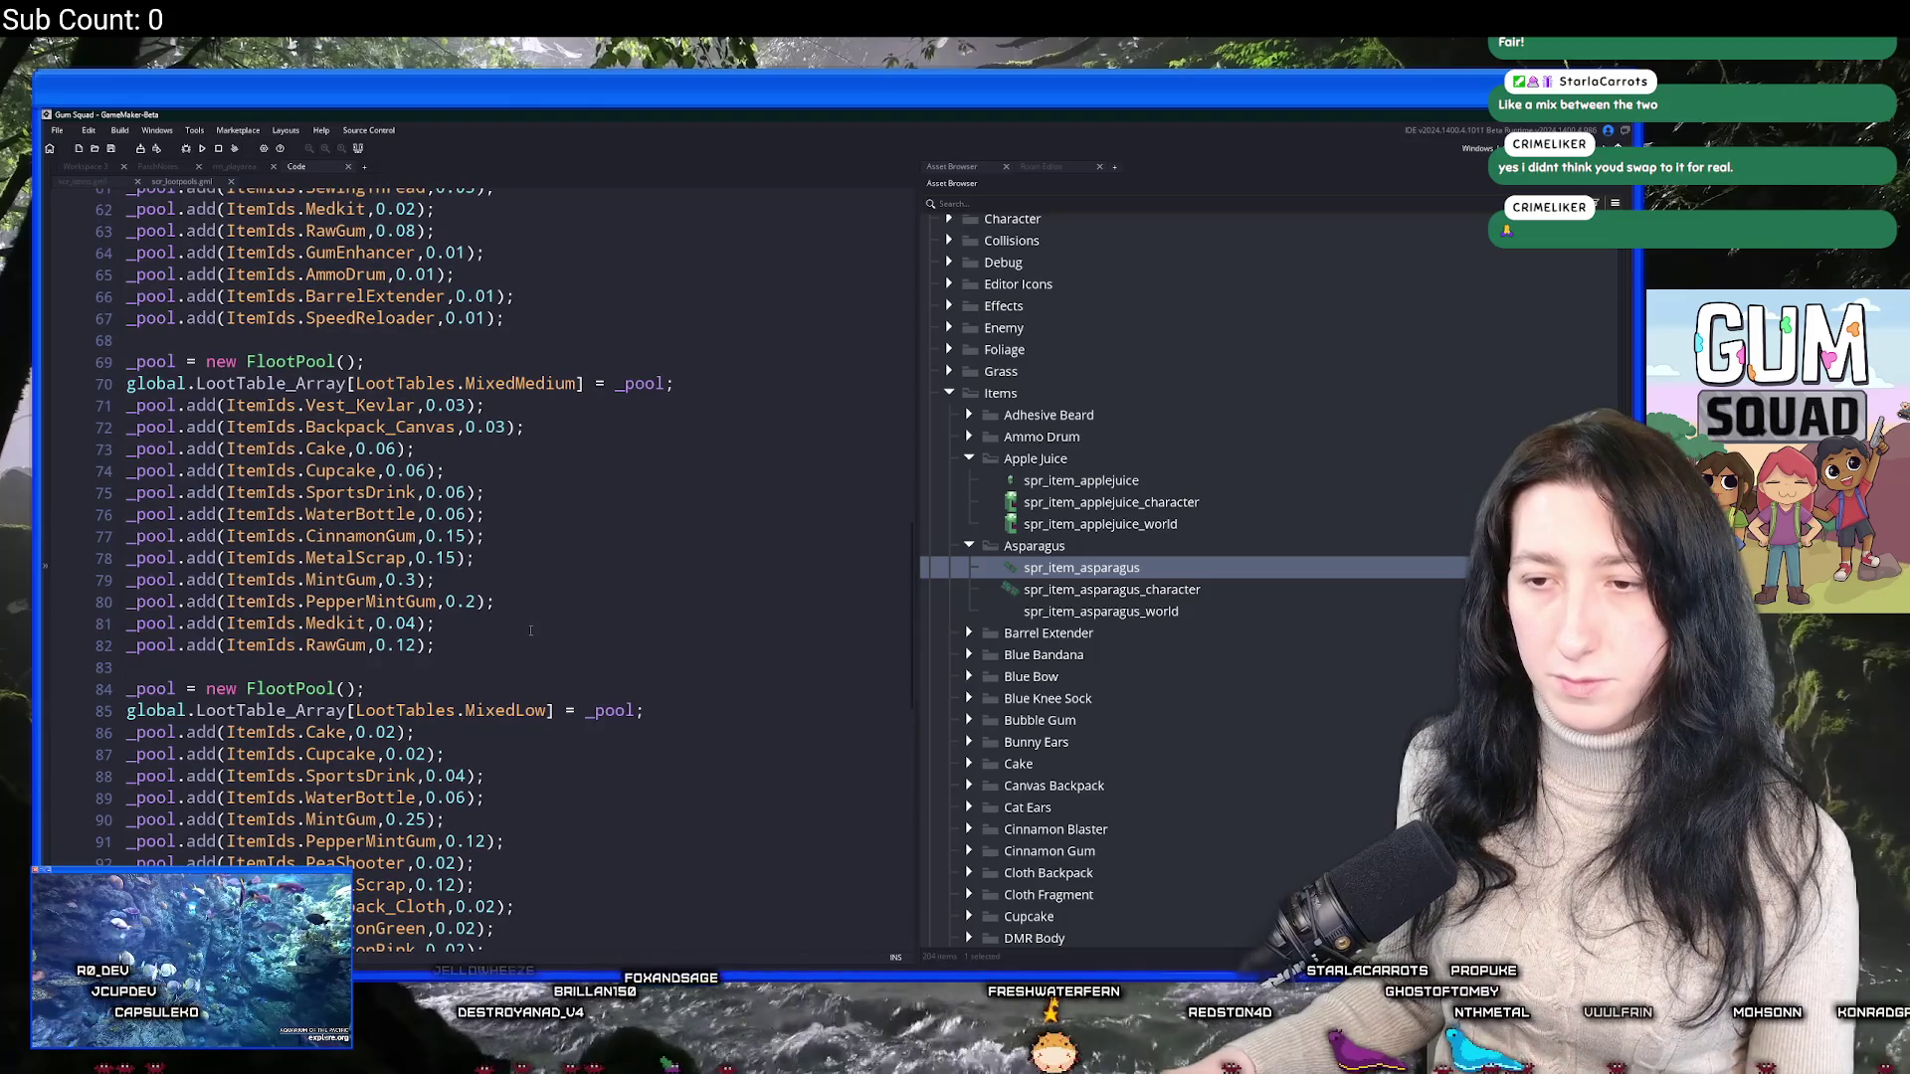
# Add _pool.add(ItemIds.Asparagus,0.02); to MixedMedium and set its Cake weight to 0.03.
pyautogui.click(527, 637)
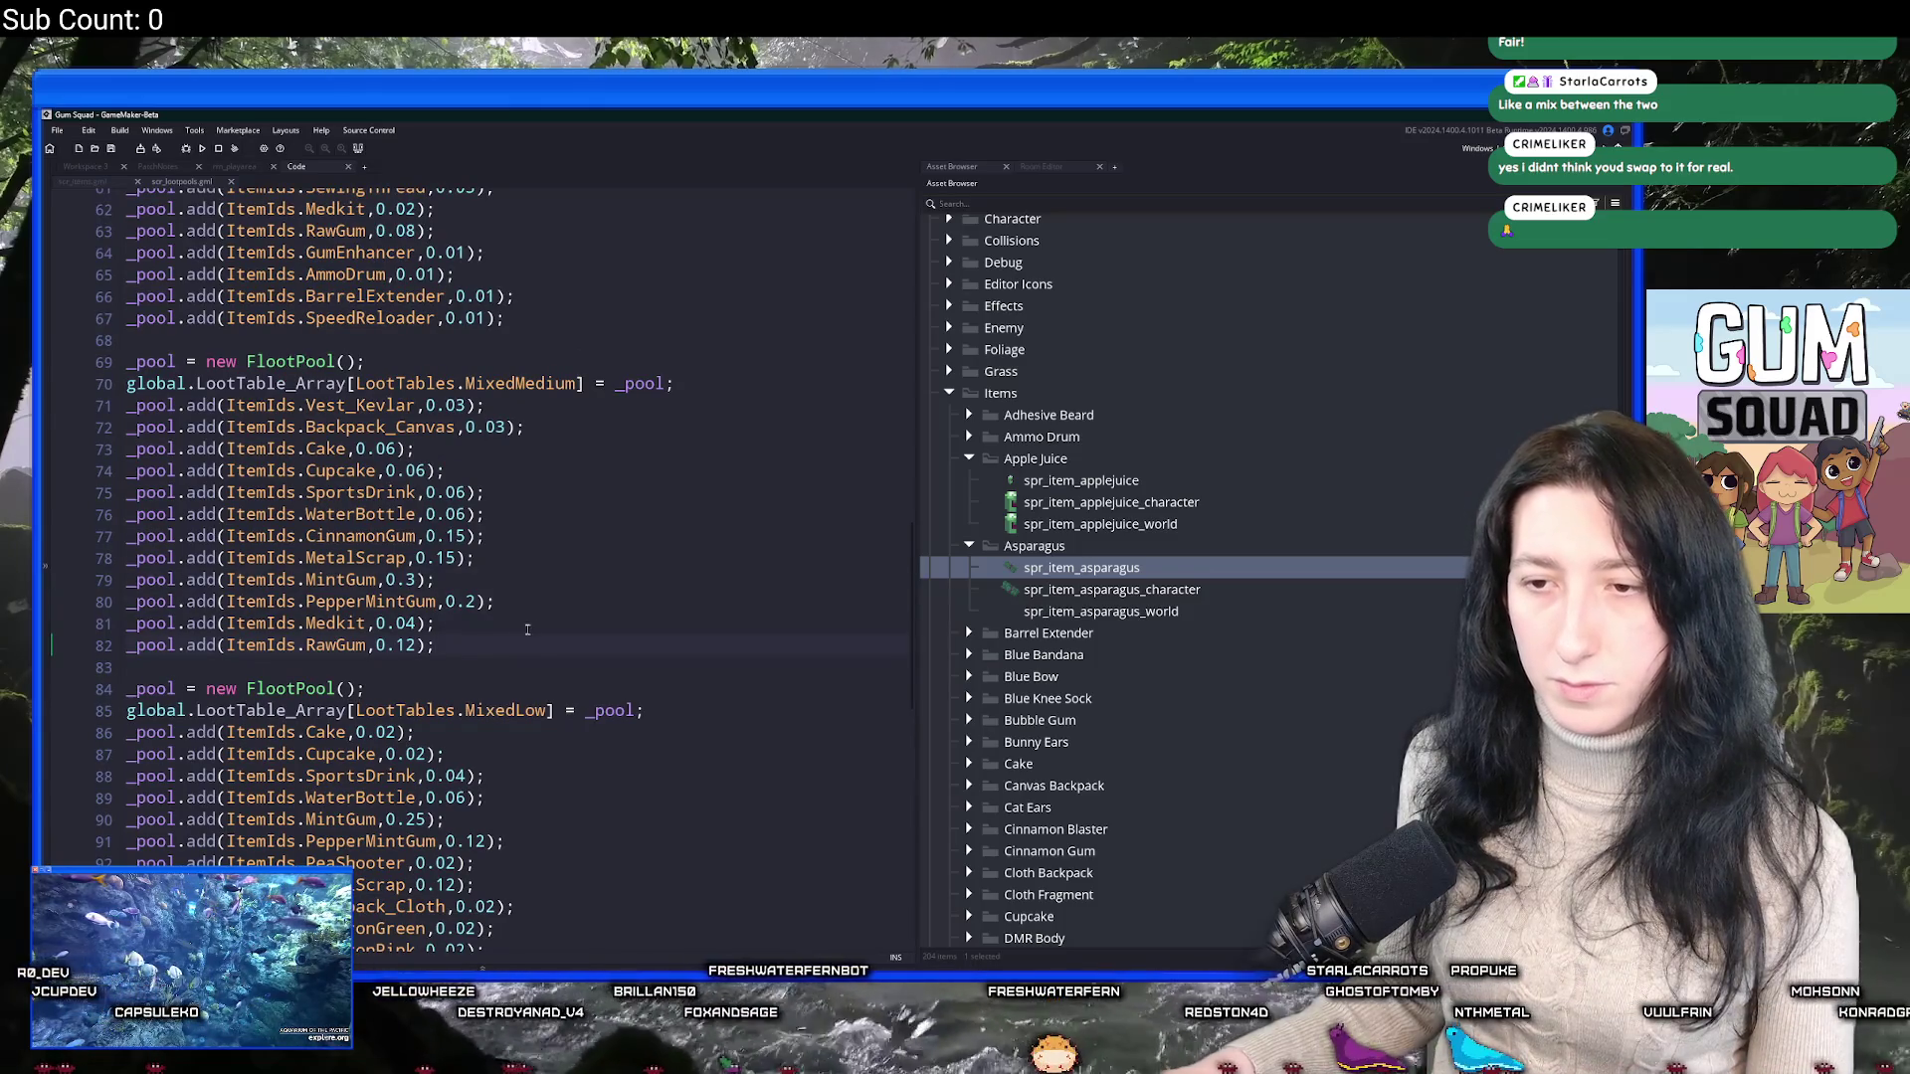
pyautogui.press('Return')
pyautogui.write('_pool.add(ItemIds.Asparagus,0.02);')
pyautogui.scroll(1, 435, 511)
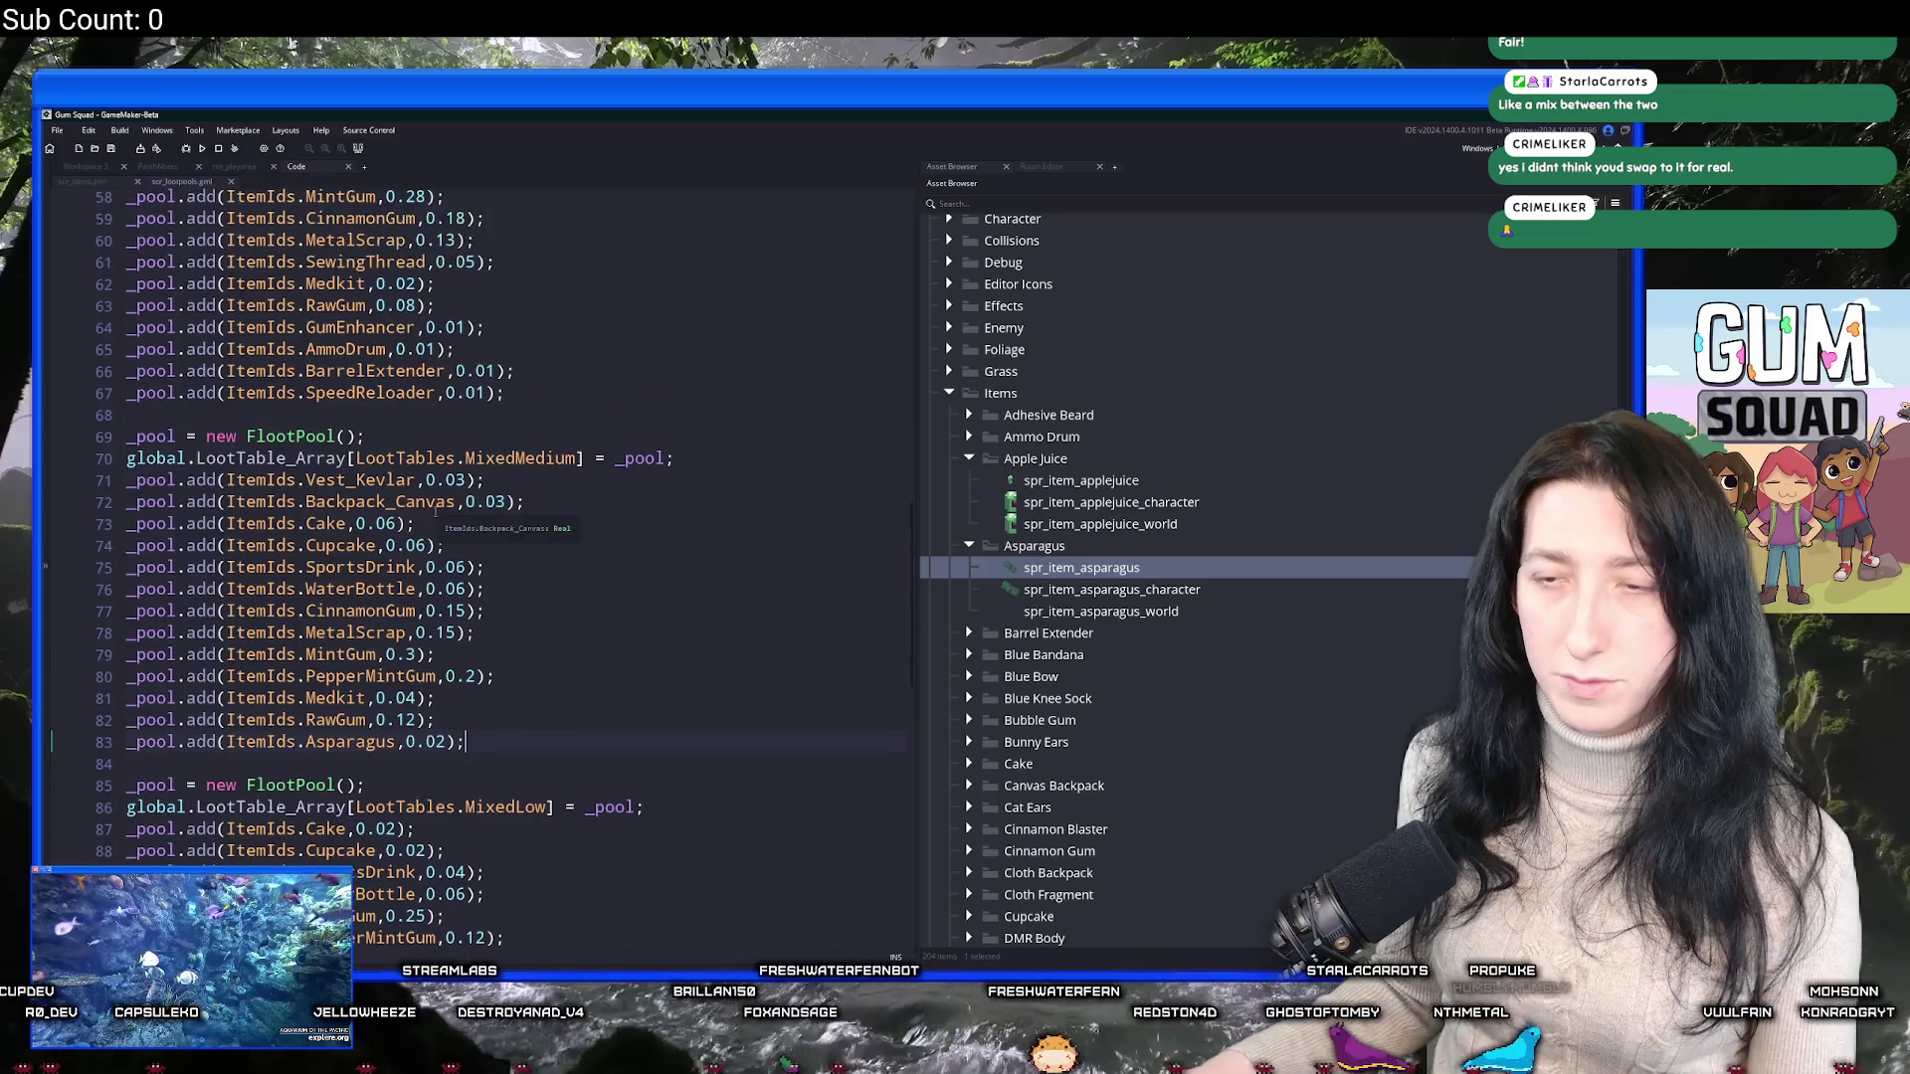
pyautogui.scroll(1, 434, 510)
pyautogui.click(398, 574)
pyautogui.press('BackSpace')
pyautogui.write('3')
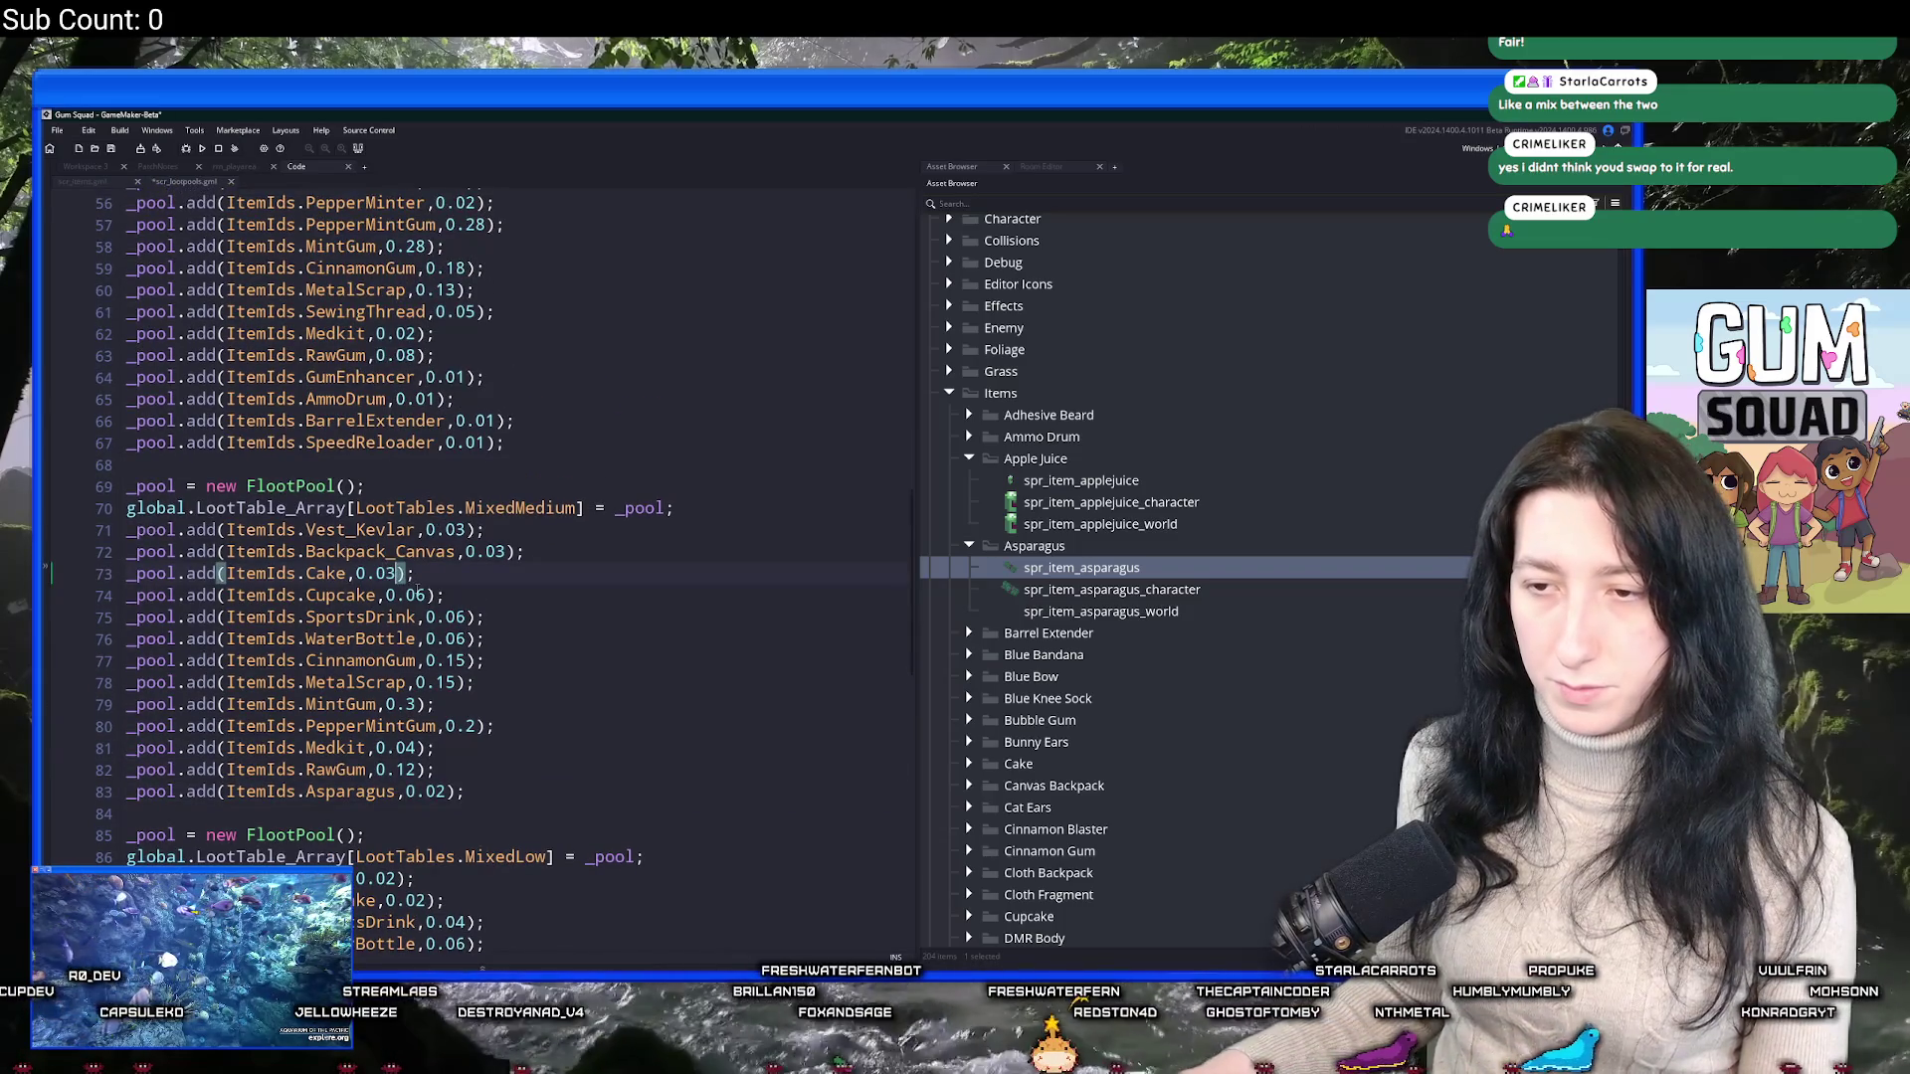